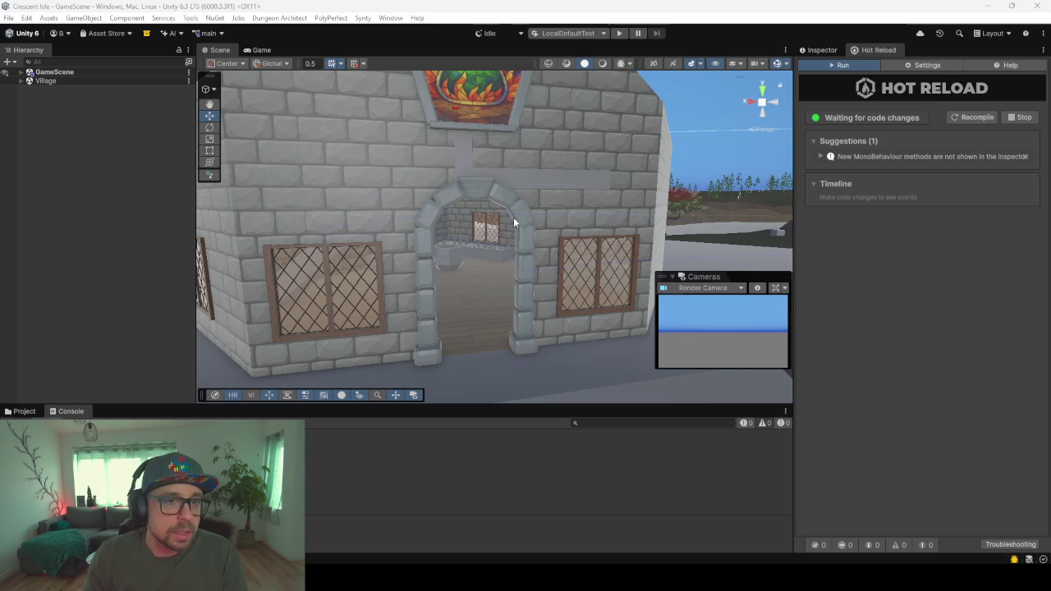
# - Zoom the Scene view out and orbit to see the house from another side
pyautogui.scroll(-3, 434, 231)
pyautogui.scroll(-3, 435, 230)
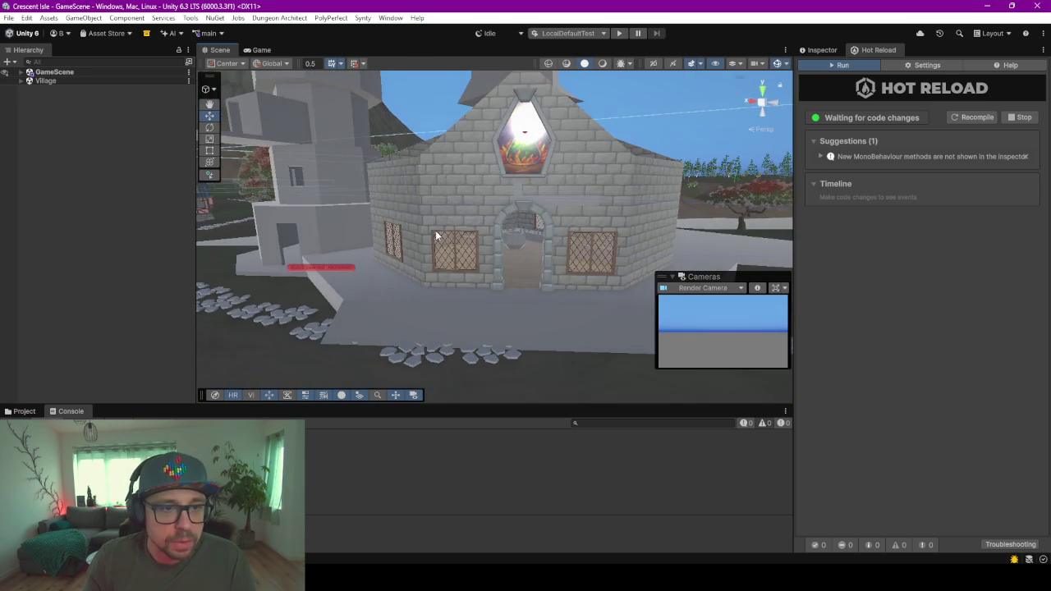
pyautogui.scroll(-3, 435, 230)
pyautogui.scroll(-2, 443, 292)
pyautogui.scroll(-2, 445, 289)
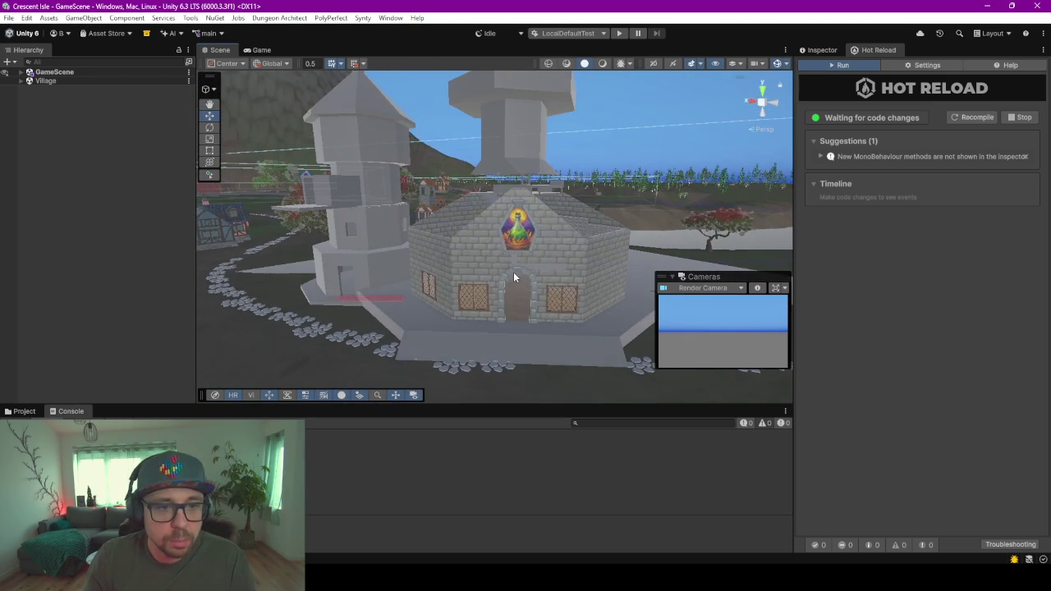
pyautogui.keyDown('alt'); pyautogui.moveTo(450, 267); pyautogui.dragTo(574, 290); pyautogui.keyUp('alt')
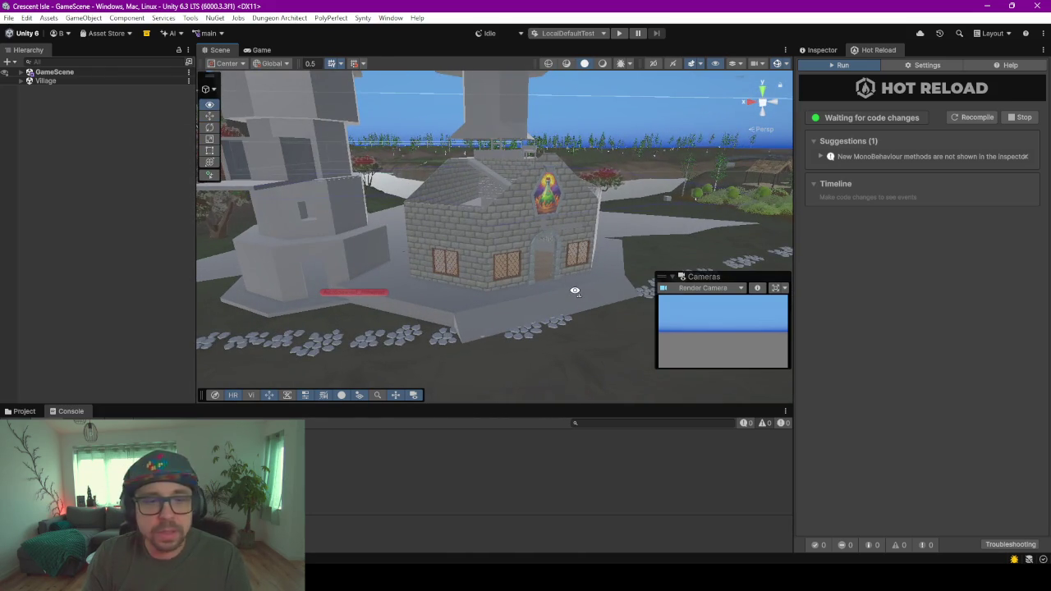
# - Zoom through the front door and orbit around the room's interior
pyautogui.scroll(1, 575, 291)
pyautogui.scroll(2, 563, 290)
pyautogui.scroll(2, 586, 290)
pyautogui.scroll(2, 592, 288)
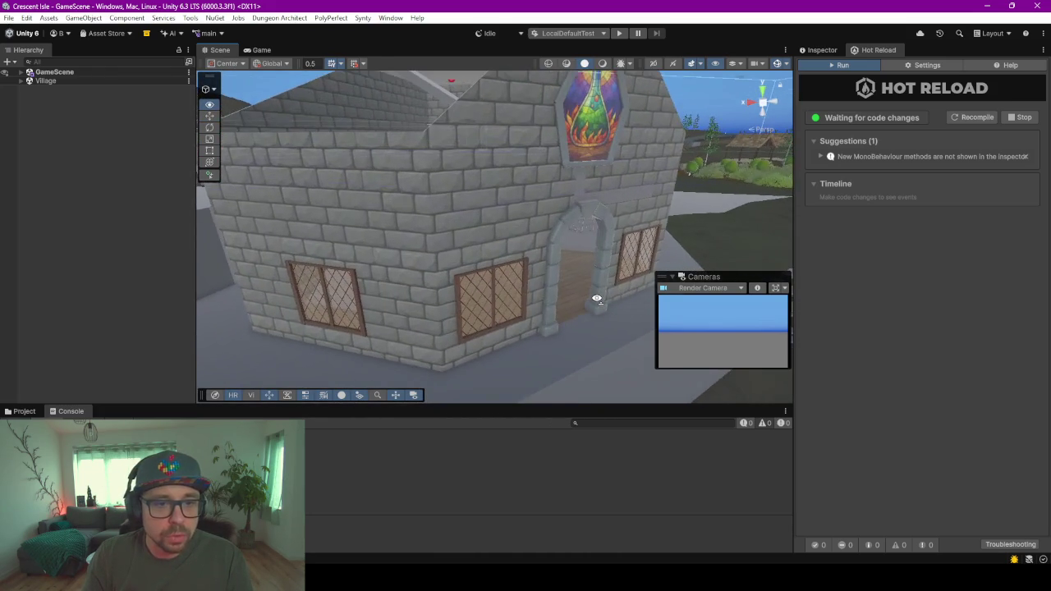
pyautogui.scroll(2, 597, 298)
pyautogui.scroll(2, 617, 301)
pyautogui.scroll(2, 591, 286)
pyautogui.scroll(1, 551, 267)
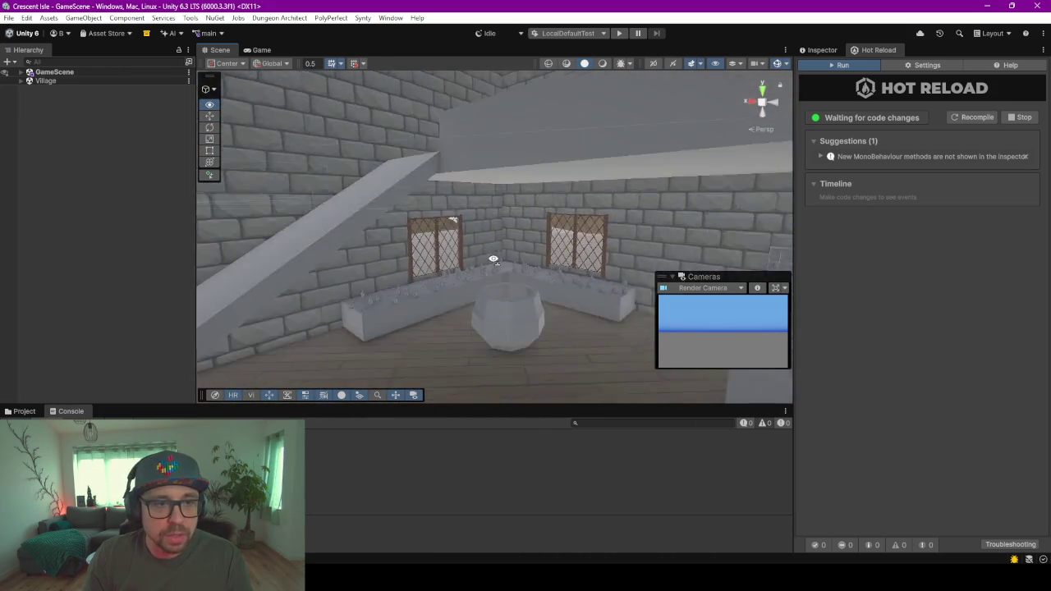
pyautogui.moveTo(494, 258)
pyautogui.keyDown('alt'); pyautogui.mouseDown()
pyautogui.moveTo(796, 319)
pyautogui.moveTo(802, 296)
pyautogui.moveTo(570, 266)
pyautogui.moveTo(476, 284)
pyautogui.moveTo(478, 293)
pyautogui.moveTo(352, 289)
pyautogui.moveTo(375, 293)
pyautogui.moveTo(586, 239)
pyautogui.moveTo(666, 253)
pyautogui.mouseUp(); pyautogui.keyUp('alt')
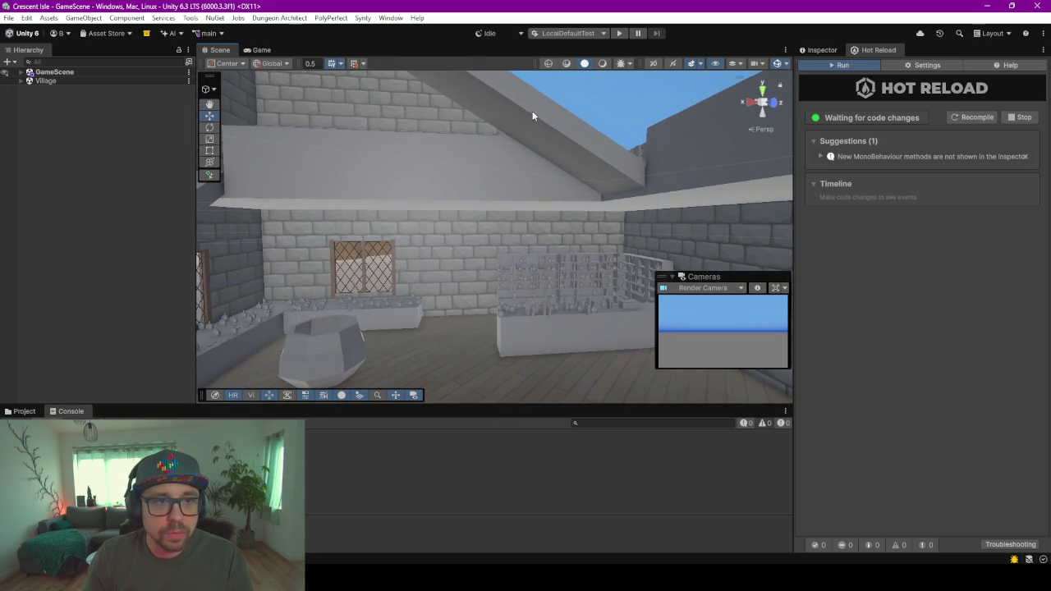
# - Look past the corner archway and pot to the floor hatch with its red warp spheres
pyautogui.moveTo(495, 142); pyautogui.dragTo(460, 123, button='right')
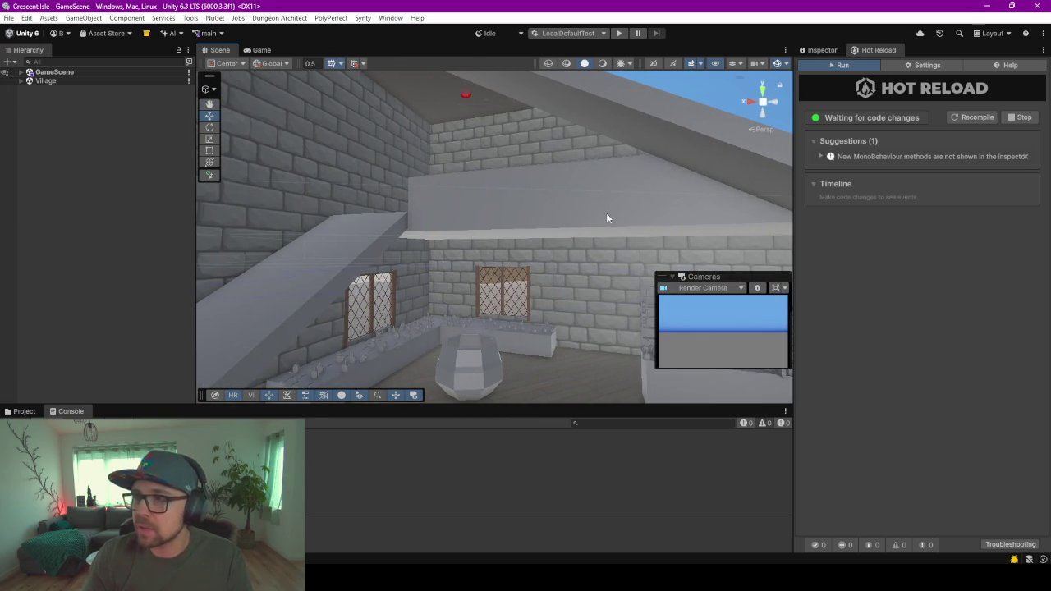
pyautogui.moveTo(606, 218)
pyautogui.mouseDown(button='right')
pyautogui.moveTo(734, 242)
pyautogui.moveTo(404, 307)
pyautogui.moveTo(507, 359)
pyautogui.moveTo(582, 307)
pyautogui.moveTo(428, 293)
pyautogui.moveTo(541, 291)
pyautogui.mouseUp(button='right')
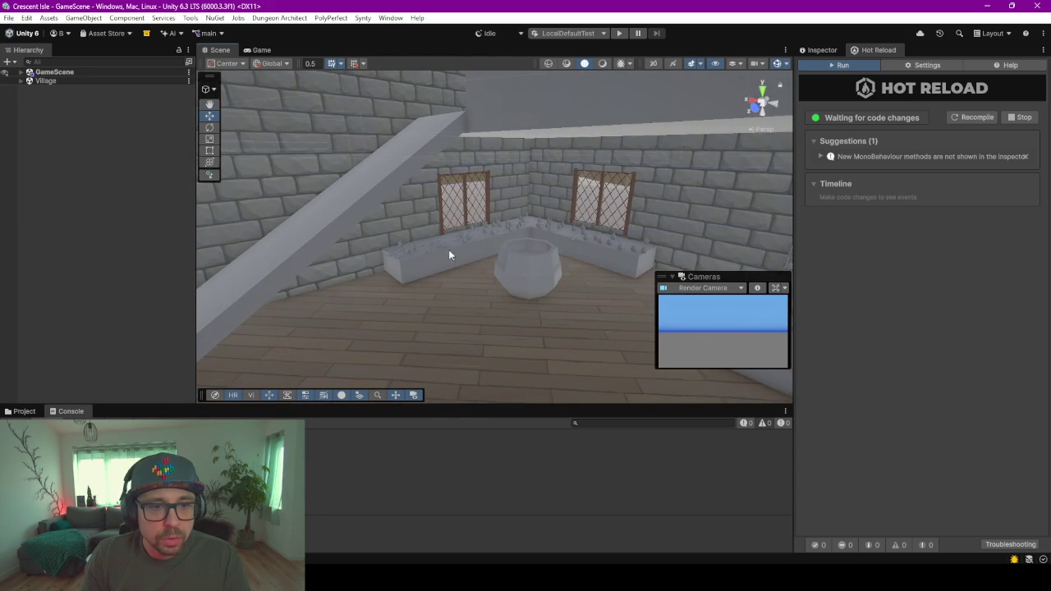
pyautogui.moveTo(469, 275)
pyautogui.mouseDown(button='right')
pyautogui.moveTo(518, 303)
pyautogui.moveTo(563, 301)
pyautogui.moveTo(499, 244)
pyautogui.mouseUp(button='right')
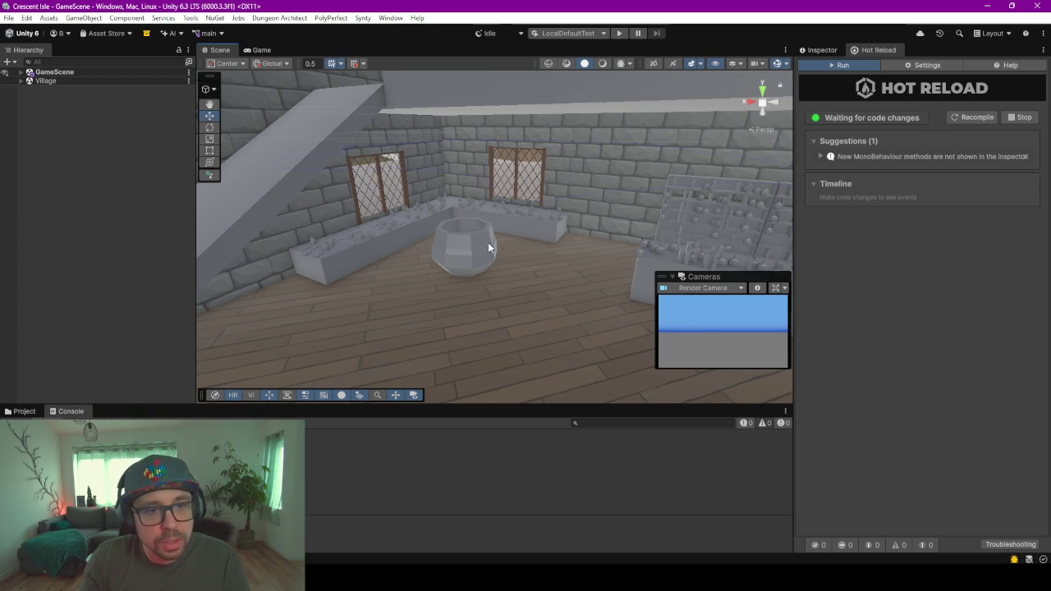
pyautogui.moveTo(470, 246)
pyautogui.mouseDown(button='right')
pyautogui.moveTo(636, 268)
pyautogui.moveTo(630, 302)
pyautogui.moveTo(562, 289)
pyautogui.mouseUp(button='right')
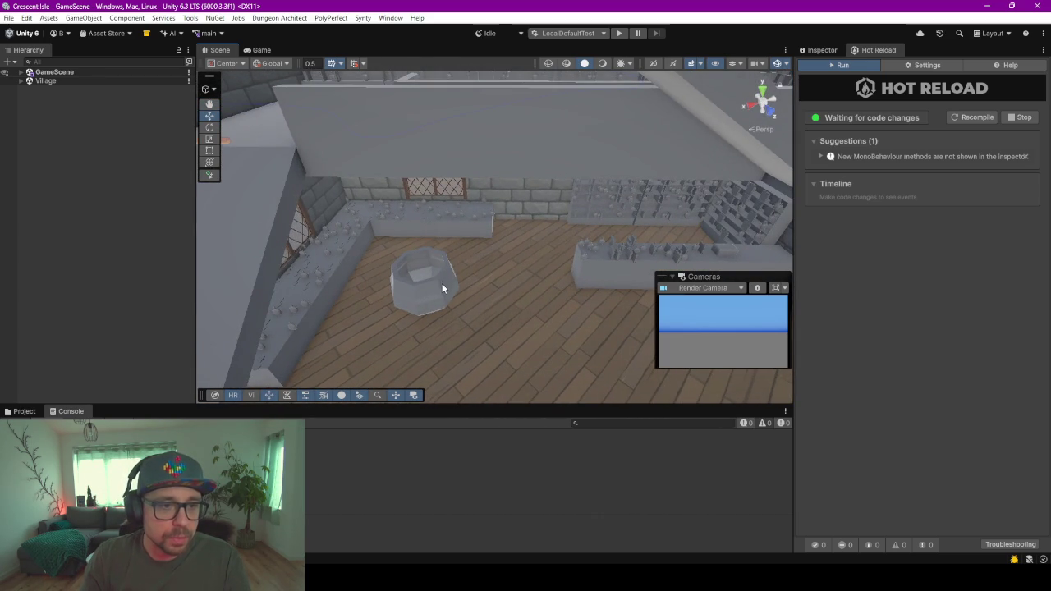
pyautogui.moveTo(442, 287)
pyautogui.mouseDown(button='right')
pyautogui.moveTo(478, 238)
pyautogui.moveTo(438, 235)
pyautogui.moveTo(446, 254)
pyautogui.moveTo(474, 257)
pyautogui.moveTo(441, 169)
pyautogui.moveTo(484, 213)
pyautogui.moveTo(451, 219)
pyautogui.mouseUp(button='right')
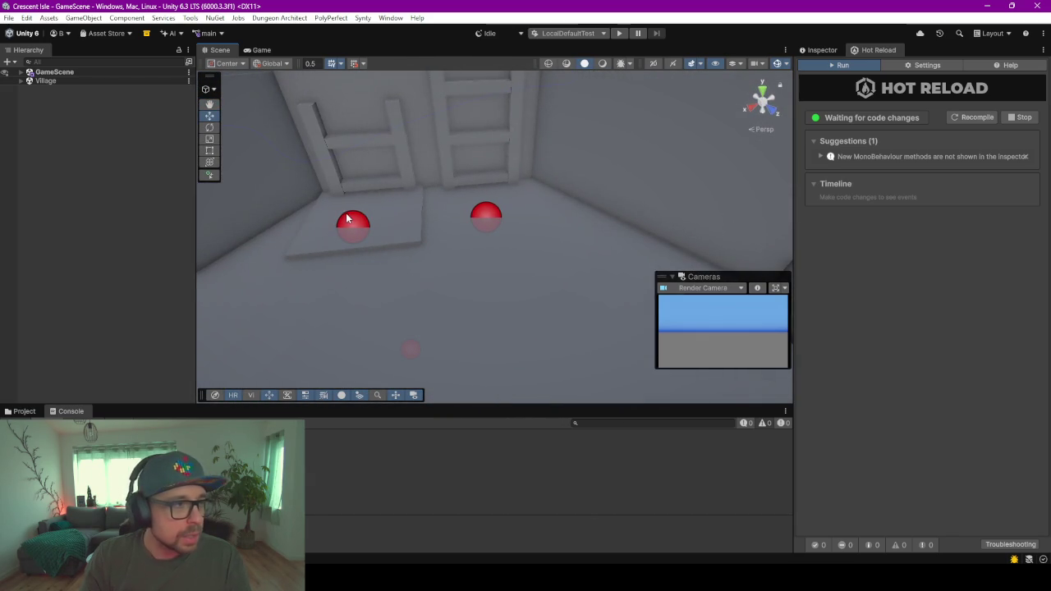
# - Select the Hatch and collapse its two Mesh Collider panels in the Inspector
pyautogui.click(21, 72)
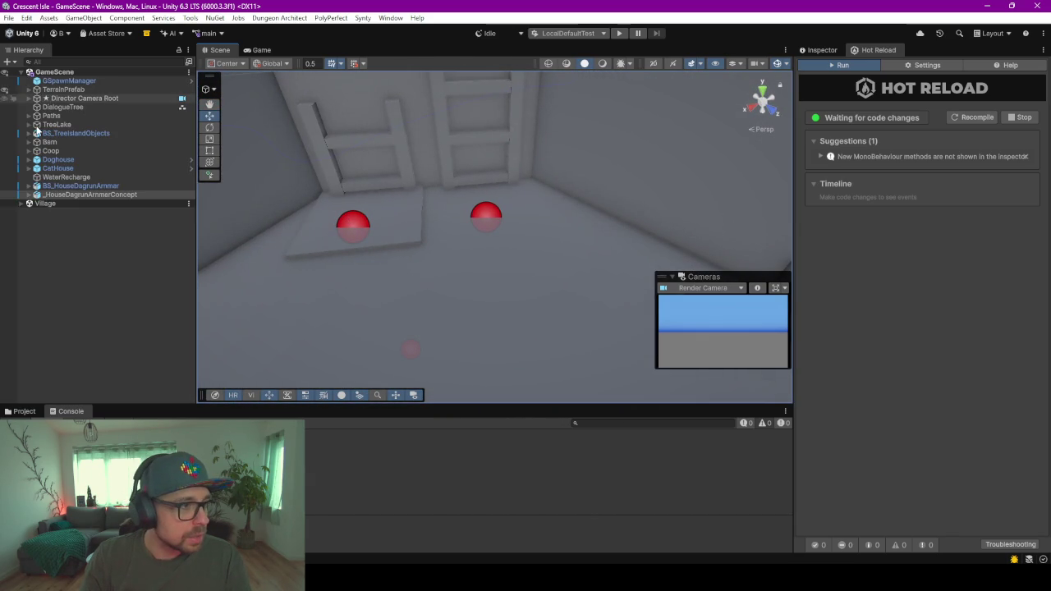
pyautogui.click(366, 246)
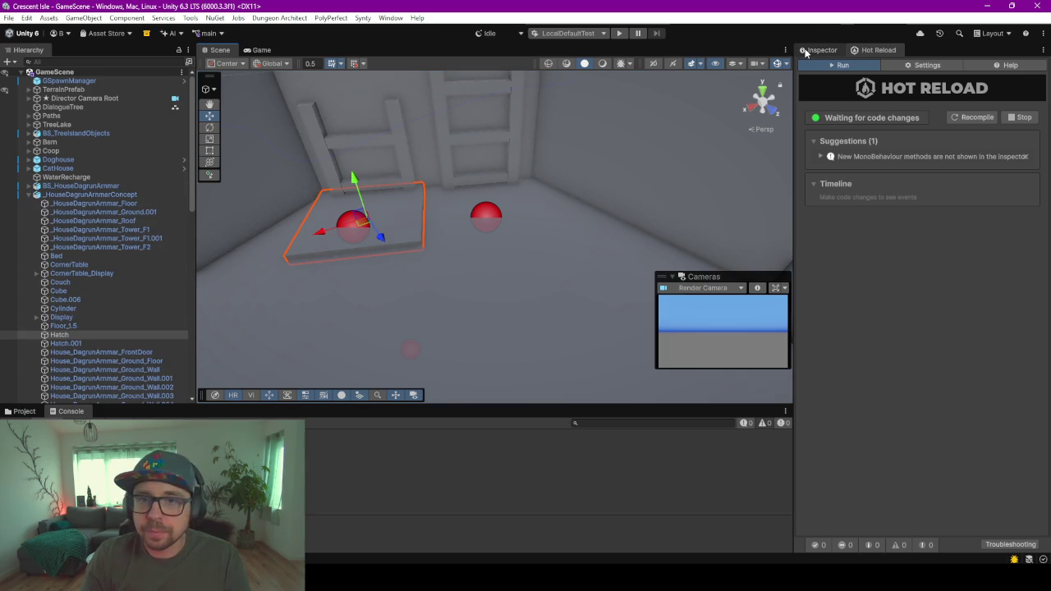
pyautogui.hotkey('ctrl', '3')
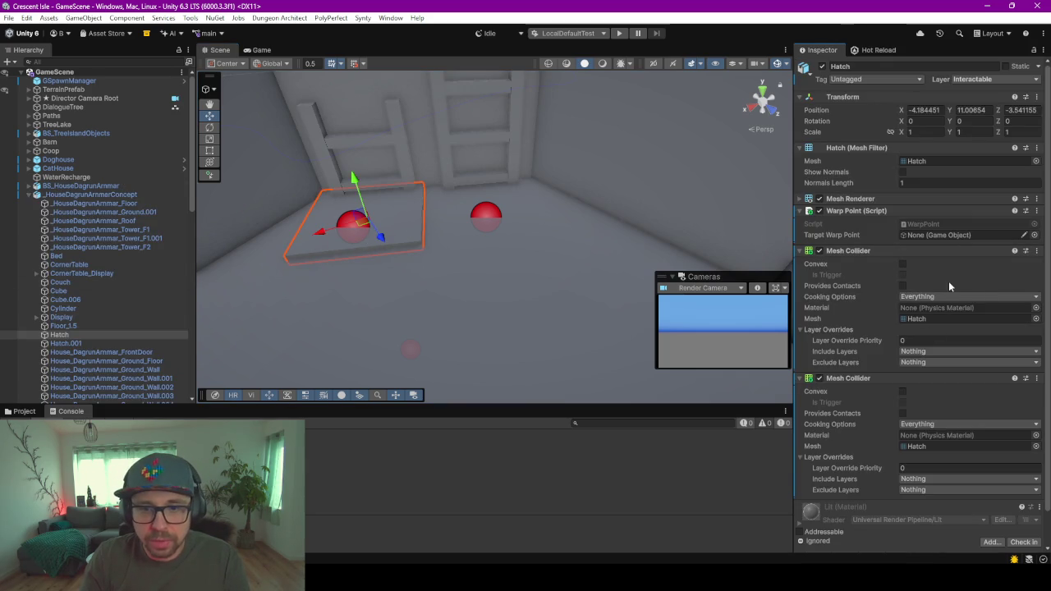
pyautogui.click(944, 251)
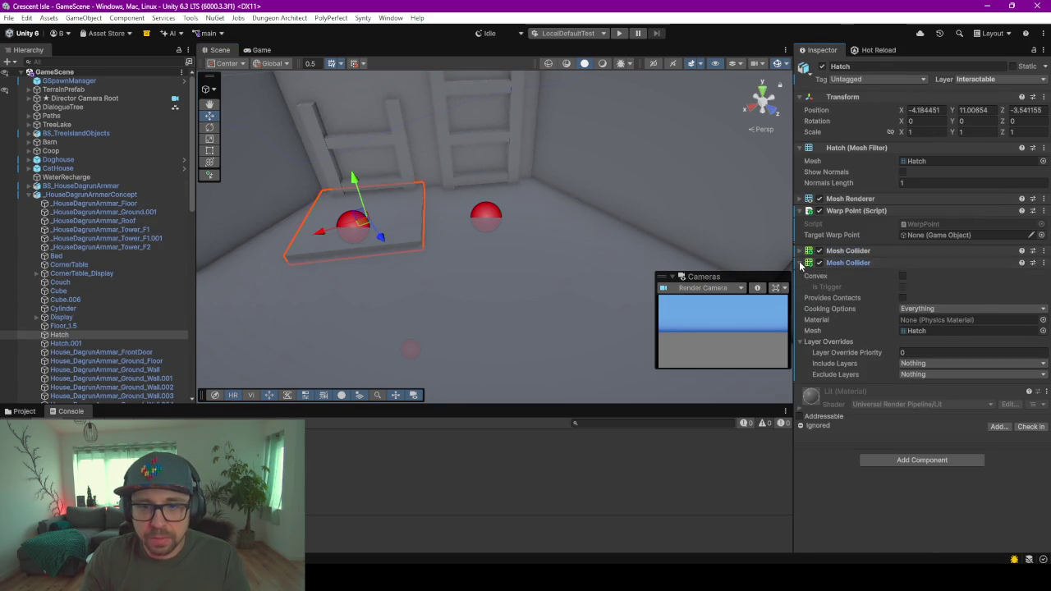
pyautogui.click(944, 262)
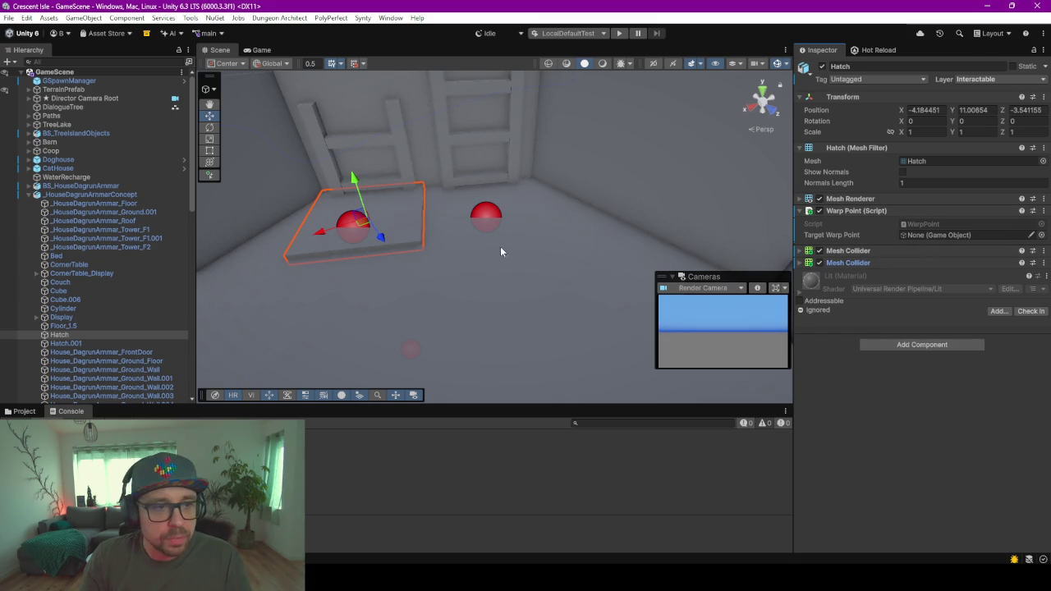
pyautogui.moveTo(500, 246)
pyautogui.mouseDown(button='right')
pyautogui.moveTo(455, 304)
pyautogui.moveTo(468, 304)
pyautogui.mouseUp(button='right')
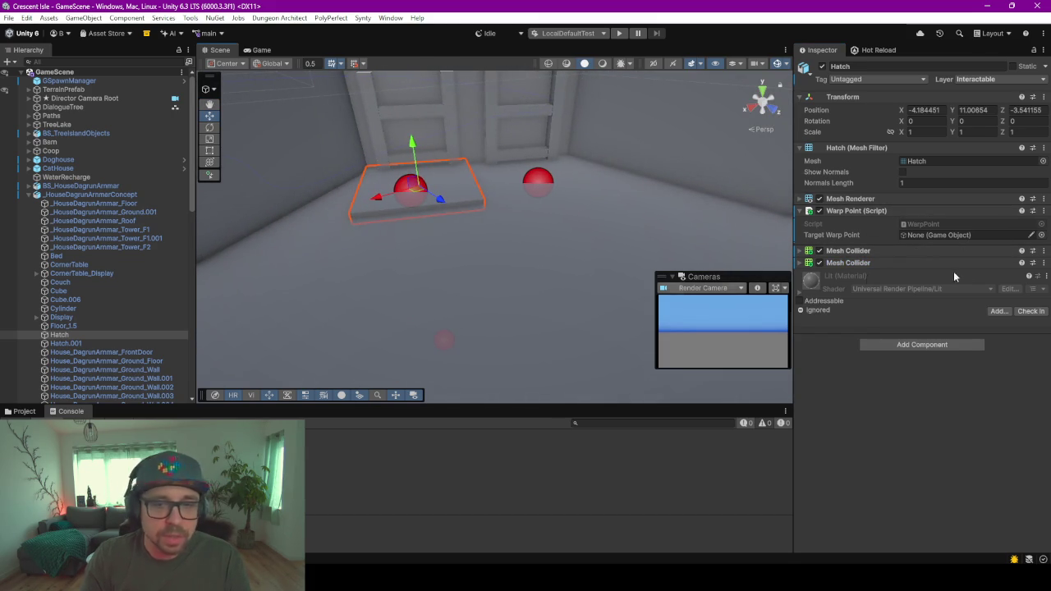
# - Set the Hatch's Target Warp Point to WarpPointTargetF1to2
pyautogui.click(1041, 235)
pyautogui.write('wa')
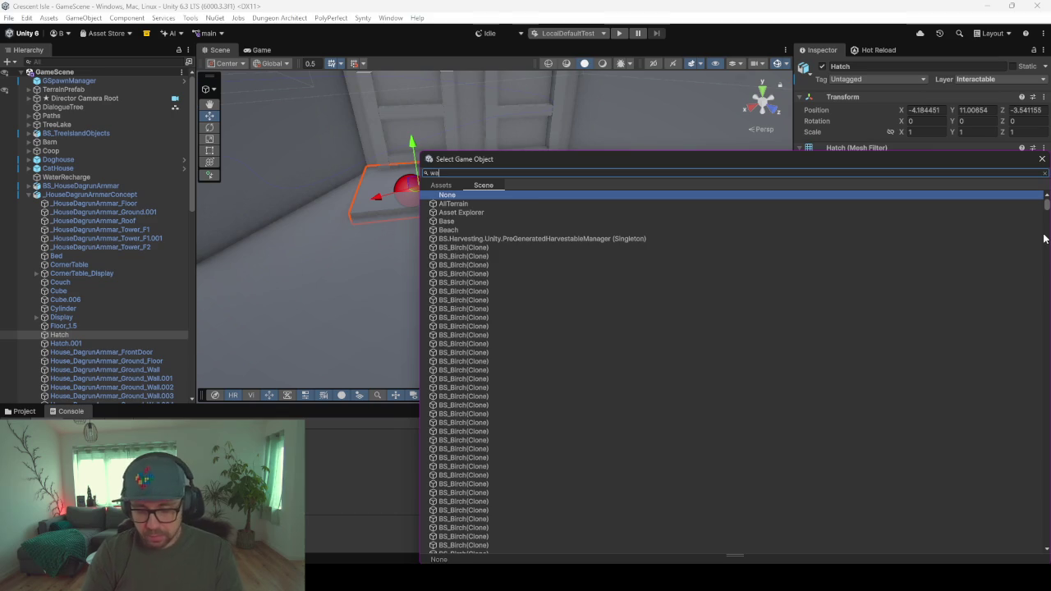
pyautogui.write('rp')
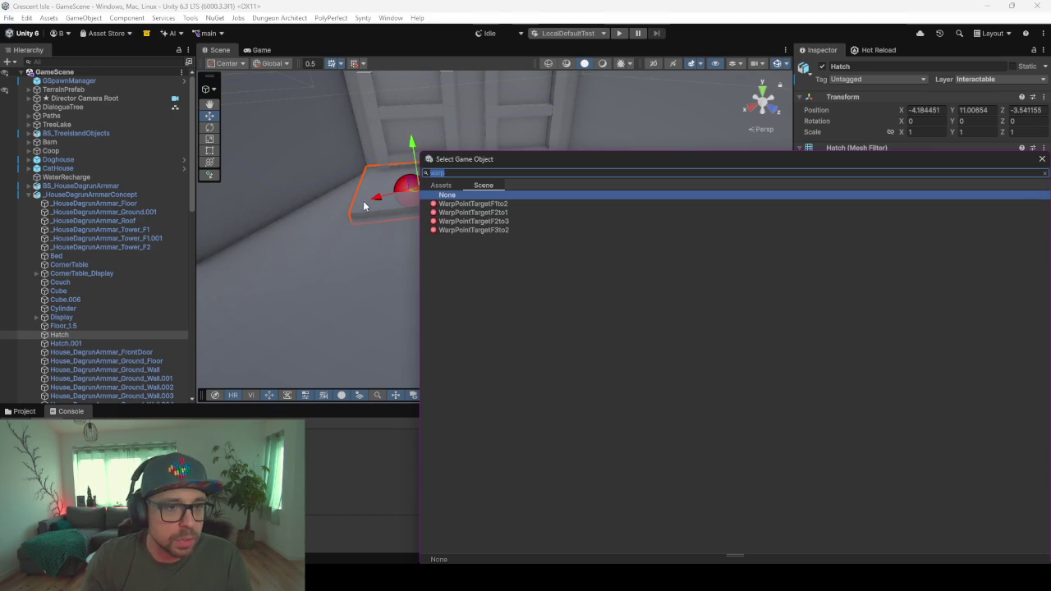
pyautogui.doubleClick(503, 204)
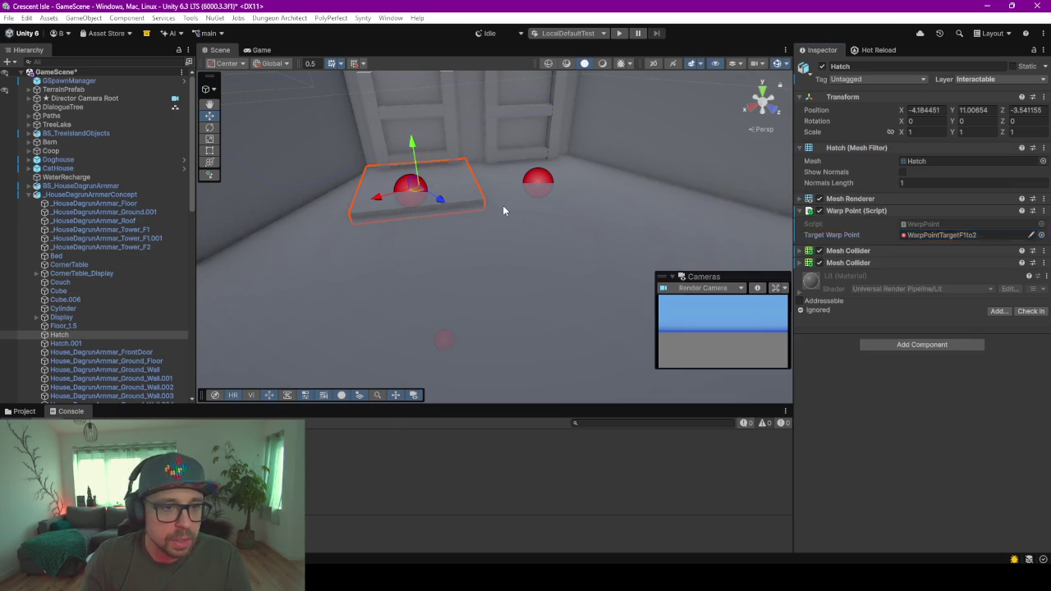
pyautogui.moveTo(503, 210)
pyautogui.mouseDown(button='right')
pyautogui.moveTo(499, 195)
pyautogui.moveTo(486, 194)
pyautogui.mouseUp(button='right')
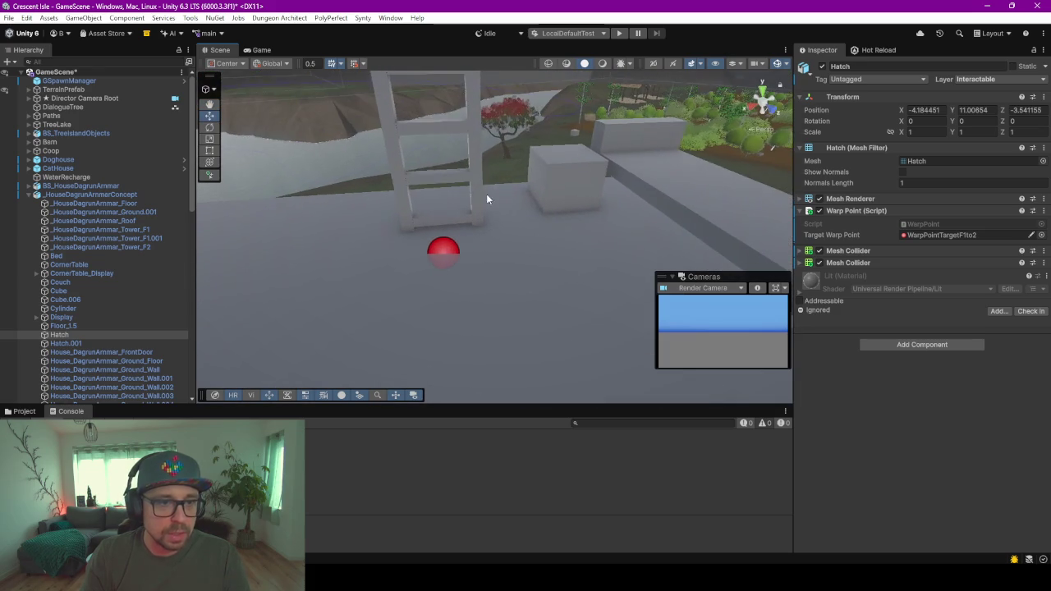
# - Give the first ladder WarpPointTargetF1to2 as its warp target and frame it
pyautogui.click(481, 178)
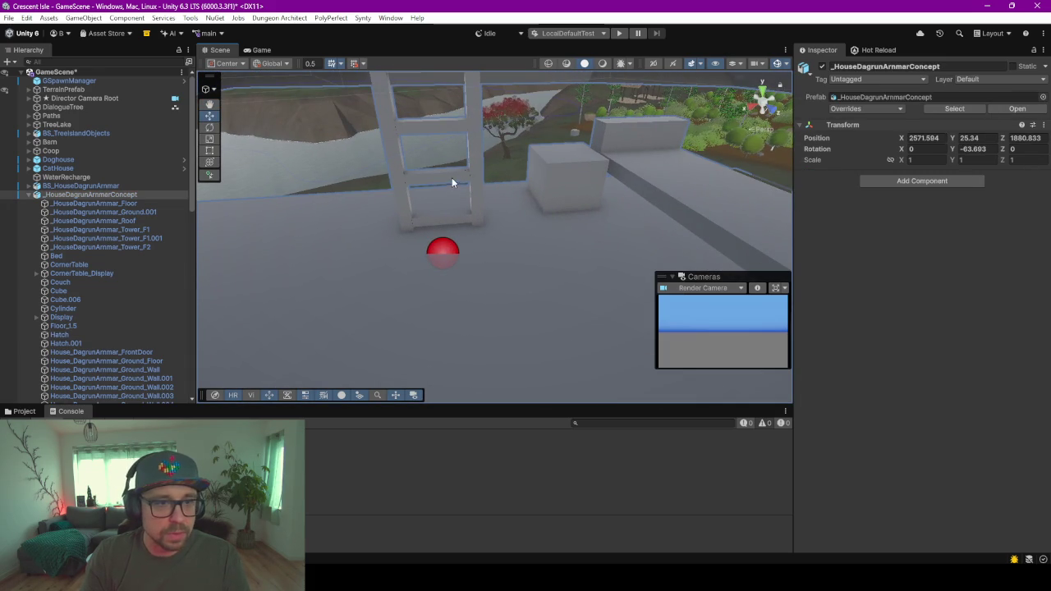
pyautogui.click(475, 172)
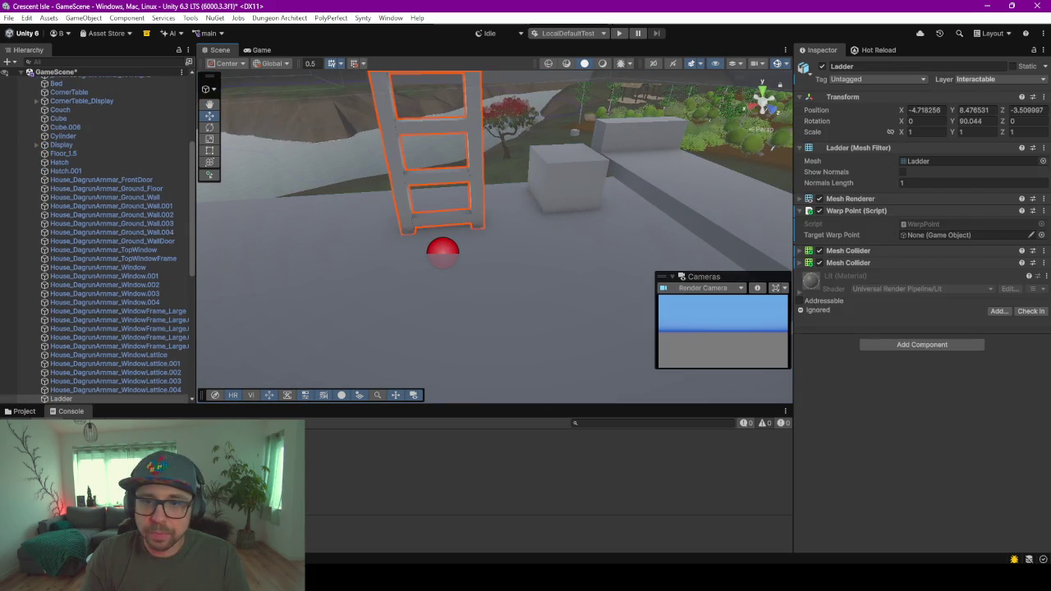
pyautogui.click(1042, 236)
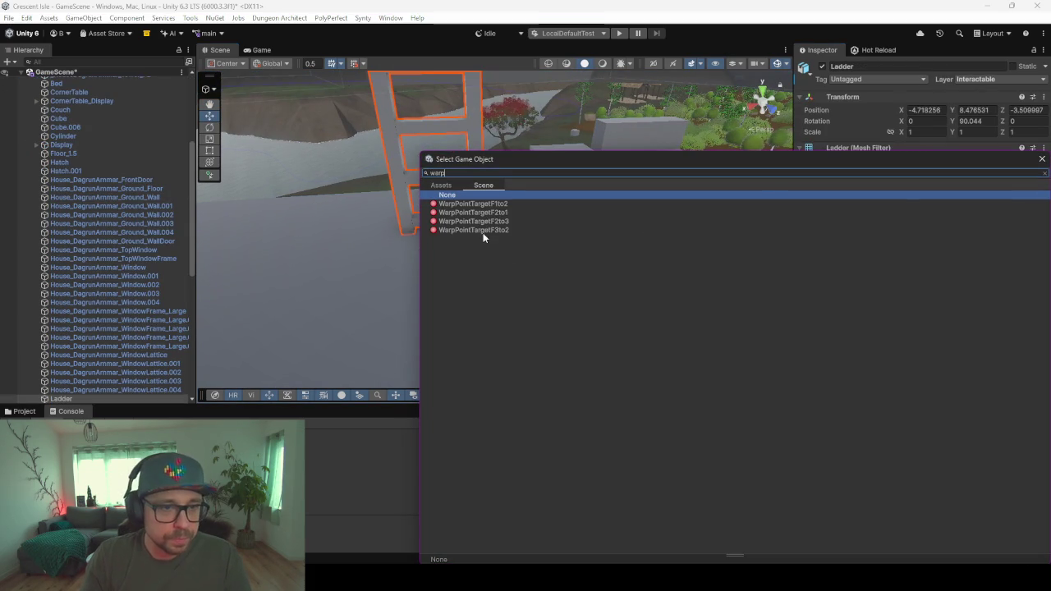
pyautogui.doubleClick(506, 208)
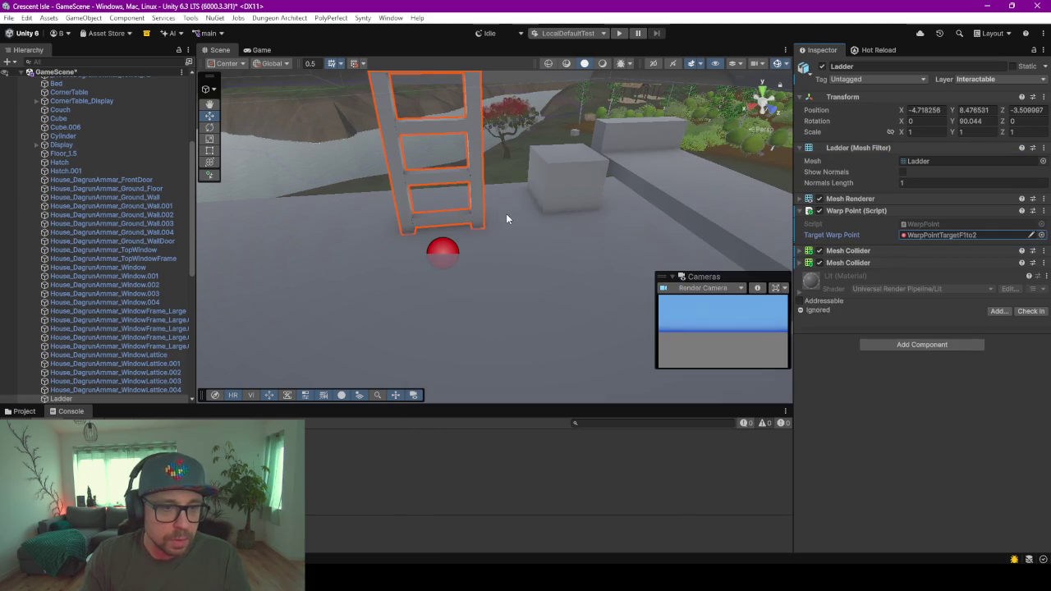
pyautogui.moveTo(506, 214); pyautogui.dragTo(506, 215, button='right')
pyautogui.press('f')
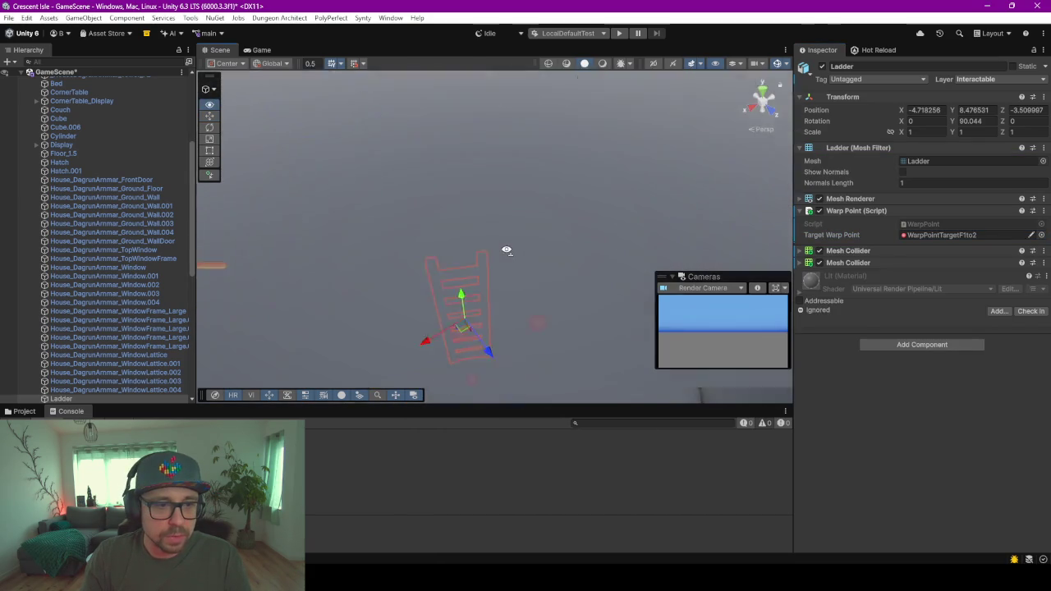
# - Set Ladder.001's Target Warp Point to WarpPointTargetF2to3
pyautogui.click(481, 287)
pyautogui.click(494, 272)
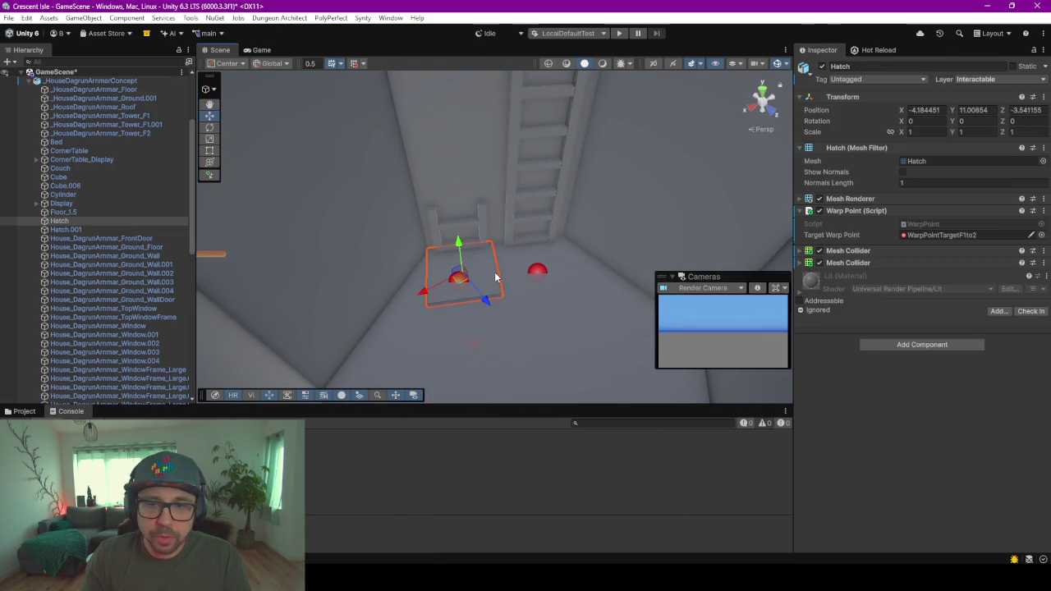
pyautogui.click(554, 212)
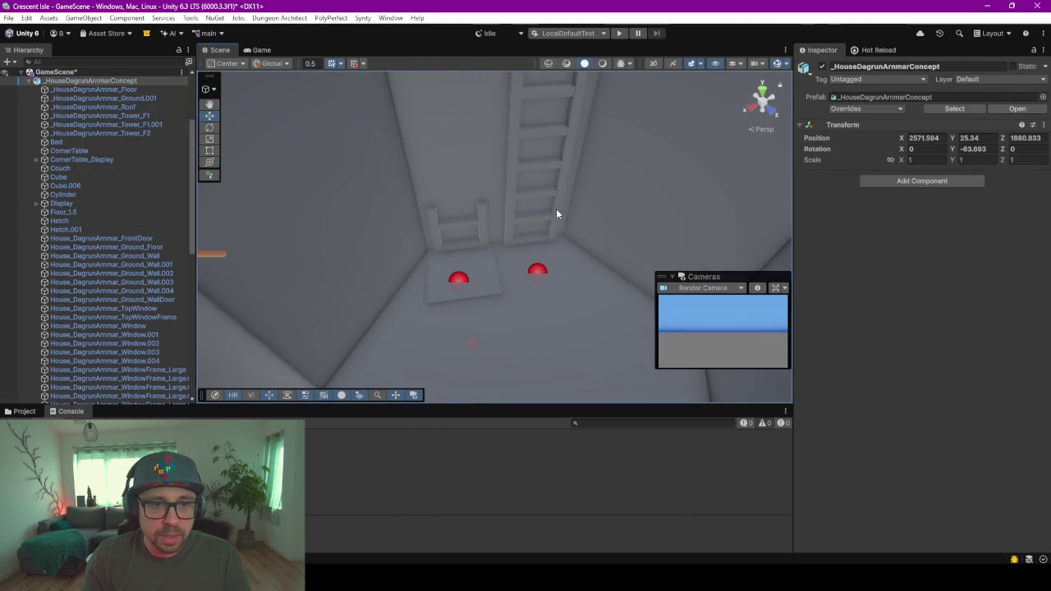
pyautogui.click(556, 215)
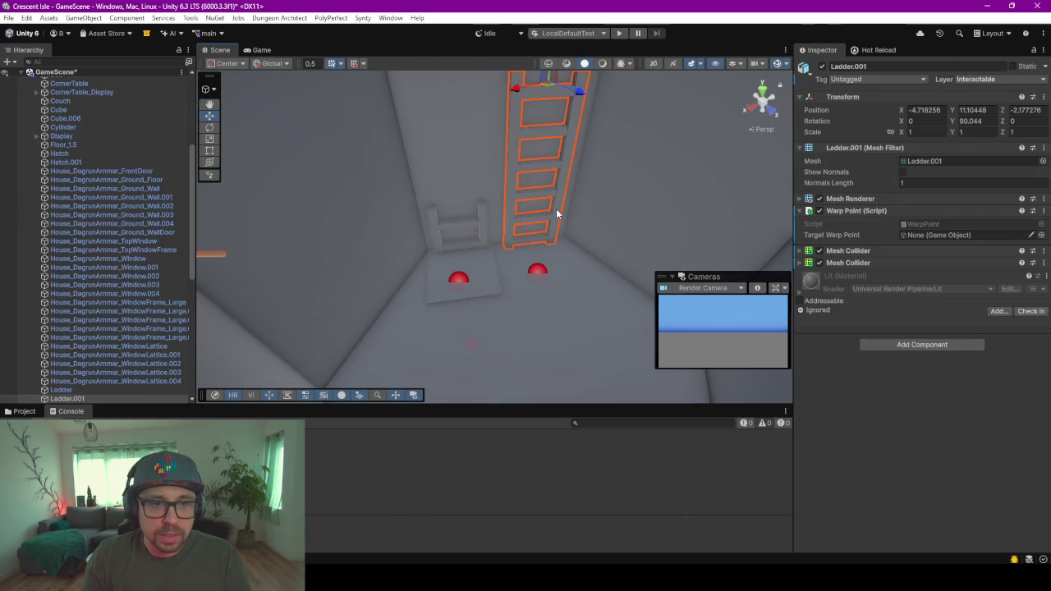
pyautogui.click(1041, 235)
pyautogui.write('warp')
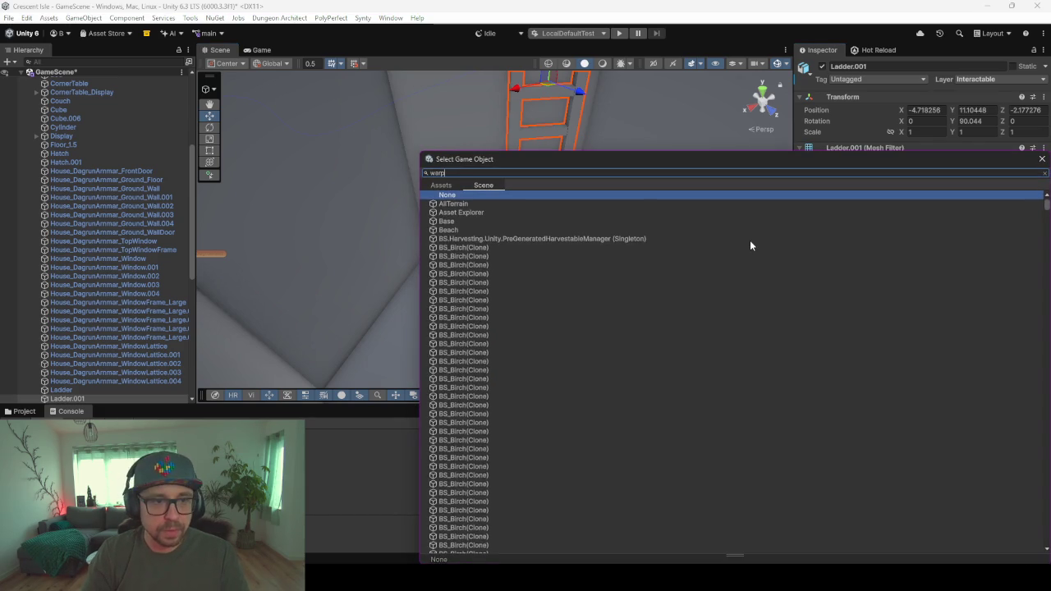
pyautogui.doubleClick(494, 221)
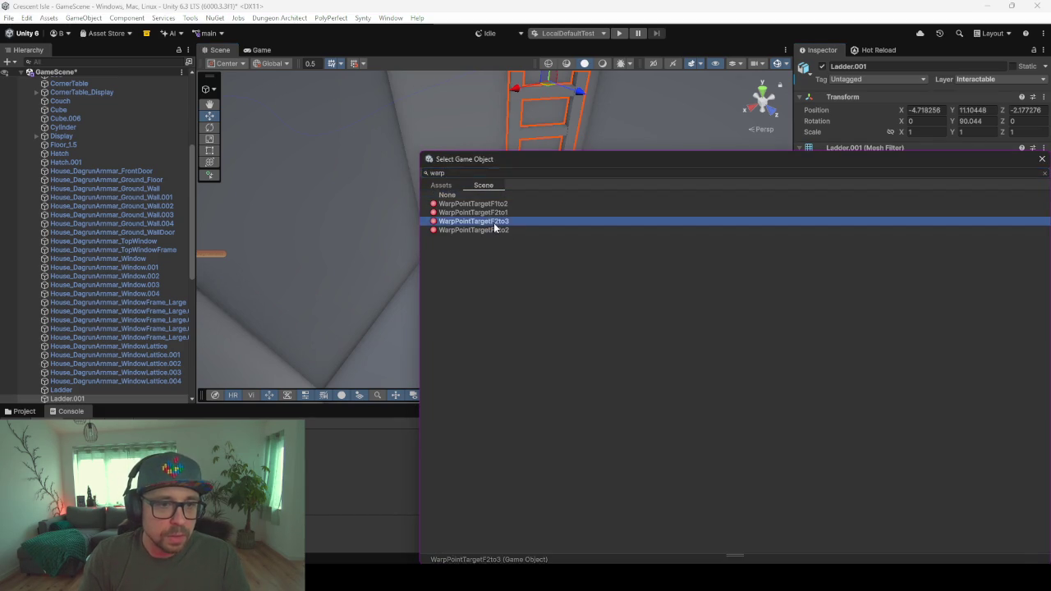
pyautogui.keyDown('alt'); pyautogui.moveTo(567, 238); pyautogui.dragTo(569, 240); pyautogui.keyUp('alt')
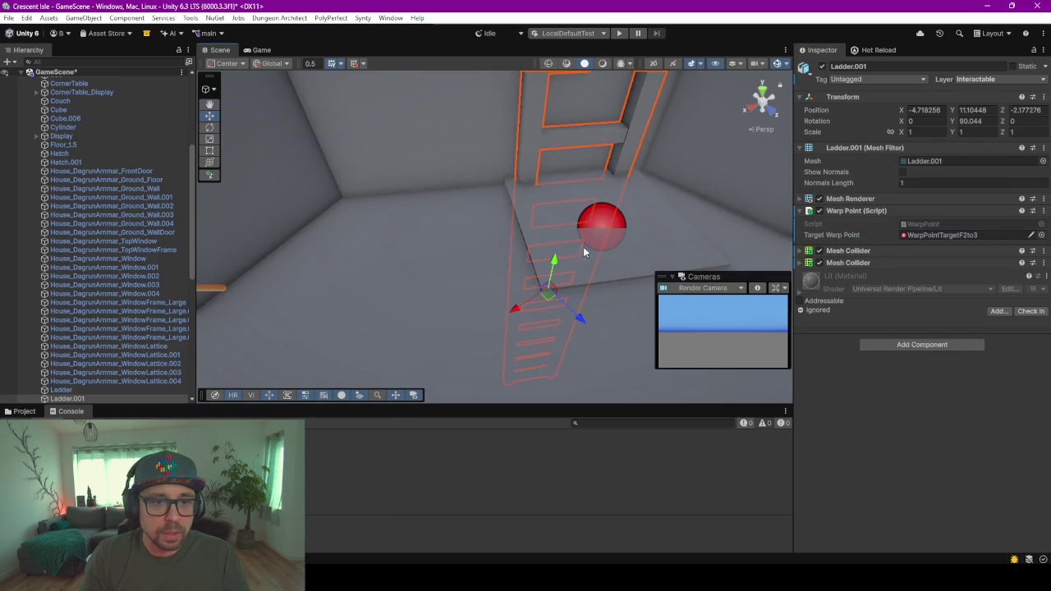
# - Set Hatch.001's Target Warp Point to WarpPointTargetF3to2
pyautogui.click(583, 247)
pyautogui.click(655, 257)
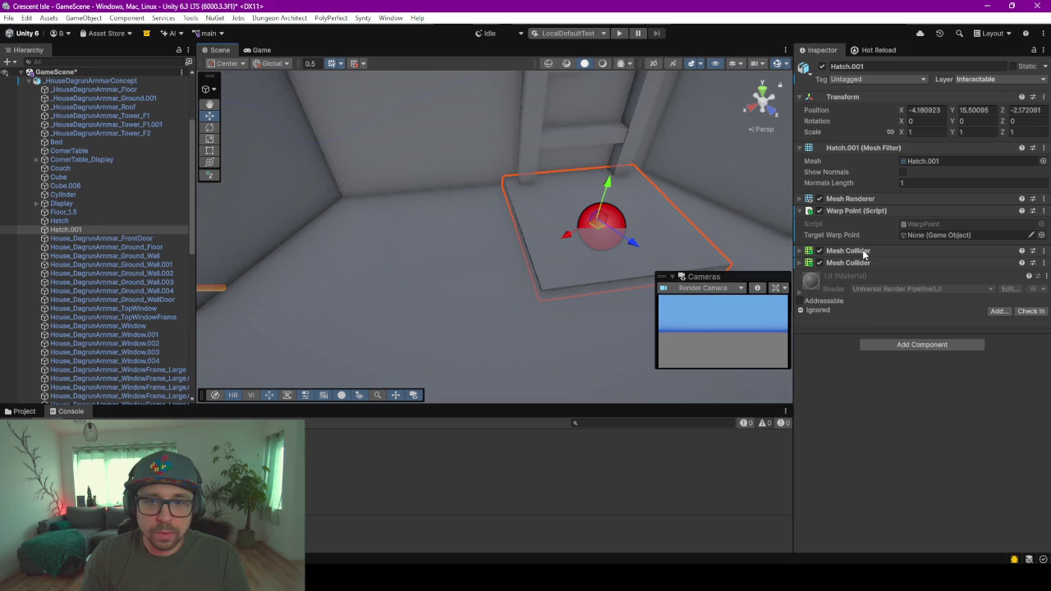
pyautogui.click(1041, 236)
pyautogui.write('warp')
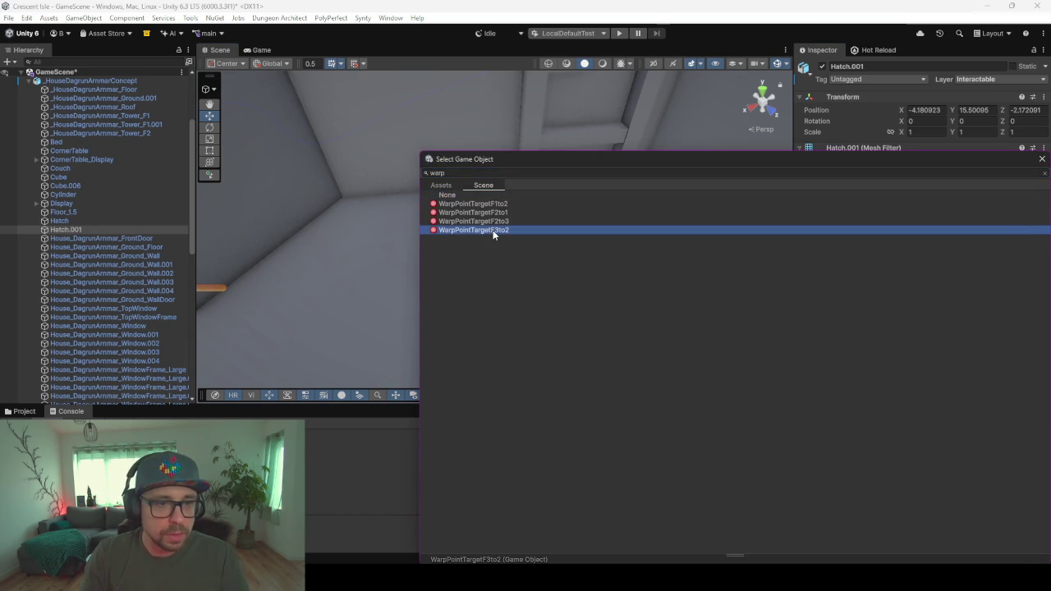
pyautogui.doubleClick(493, 230)
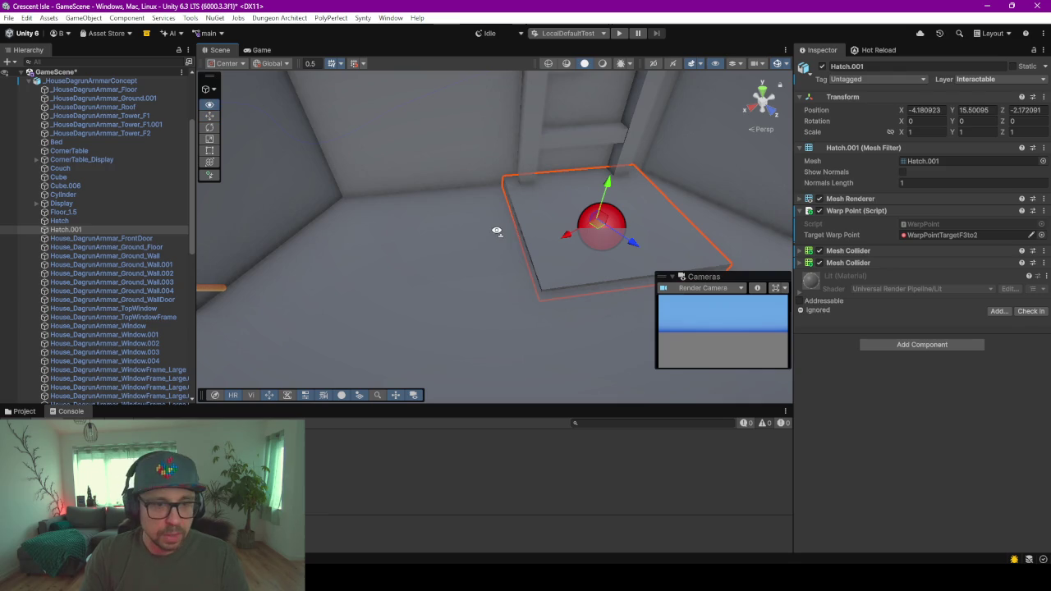
pyautogui.scroll(5, 492, 236)
pyautogui.click(507, 213)
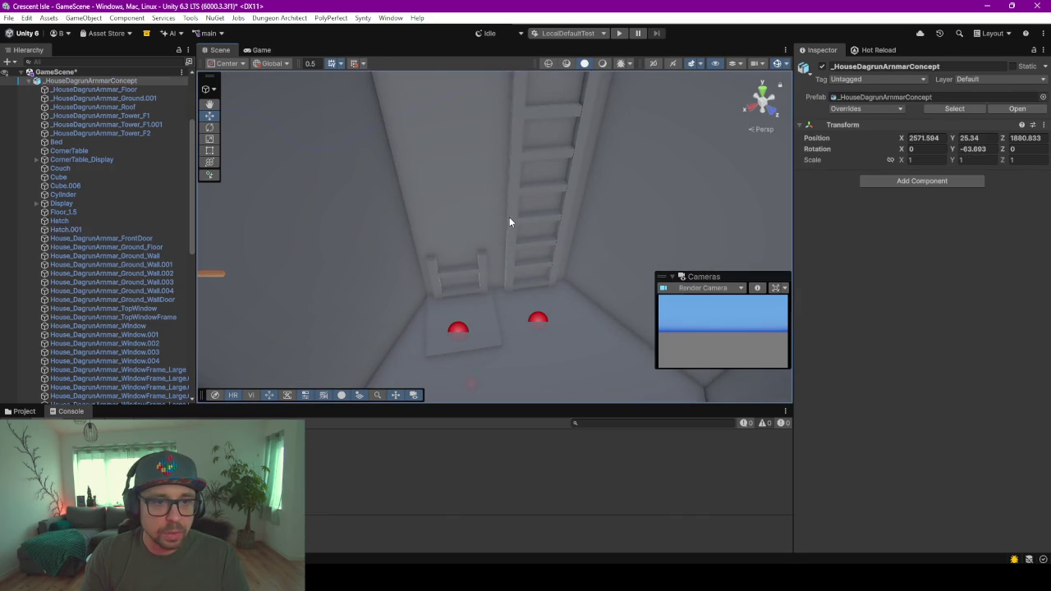
pyautogui.click(522, 219)
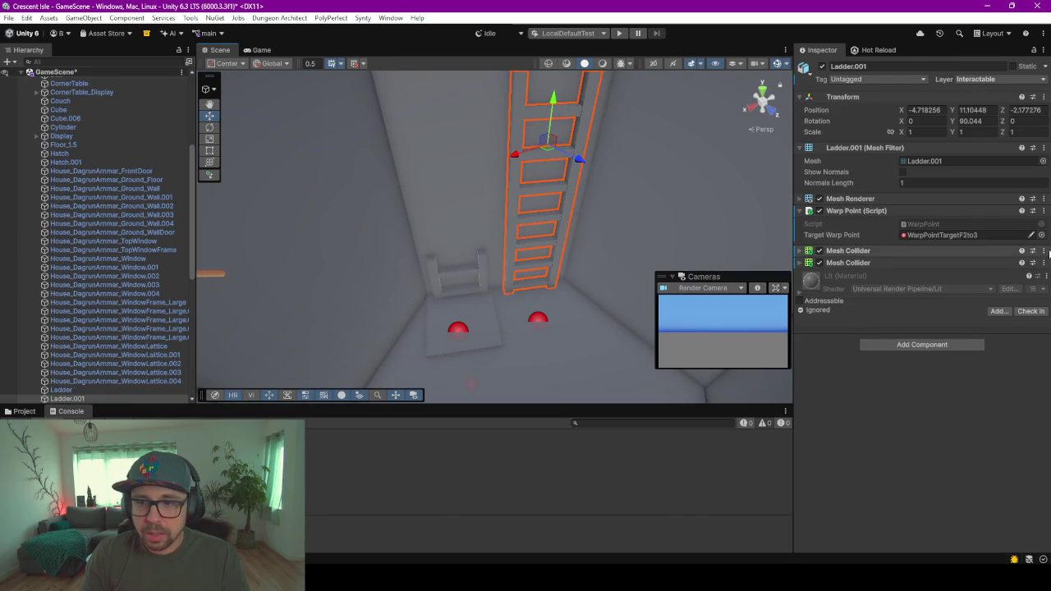
pyautogui.click(1044, 251)
pyautogui.click(862, 371)
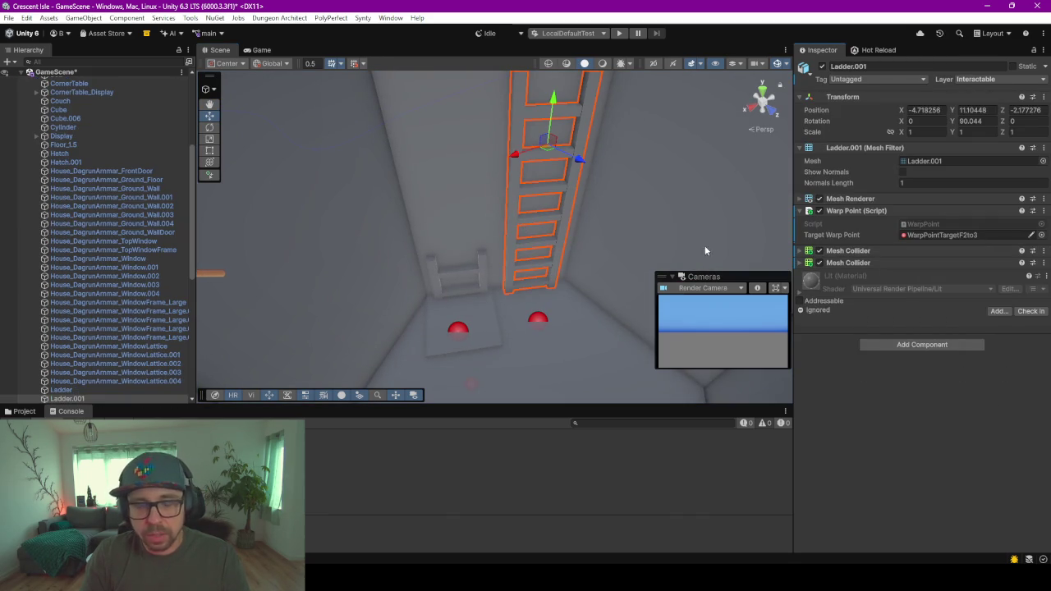
pyautogui.scroll(1, 579, 199)
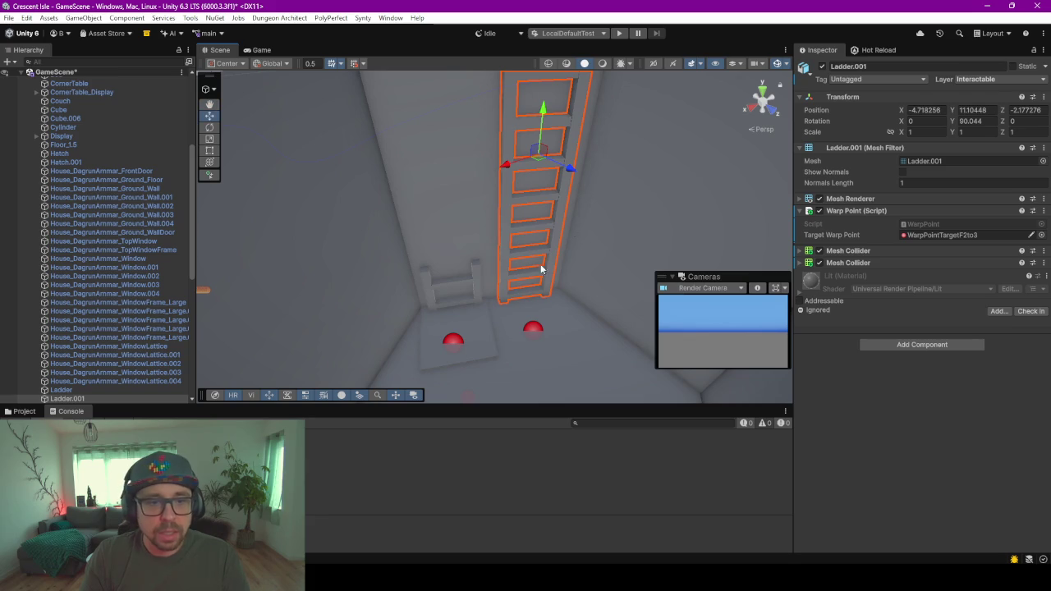
pyautogui.moveTo(550, 320); pyautogui.dragTo(526, 248, button='right')
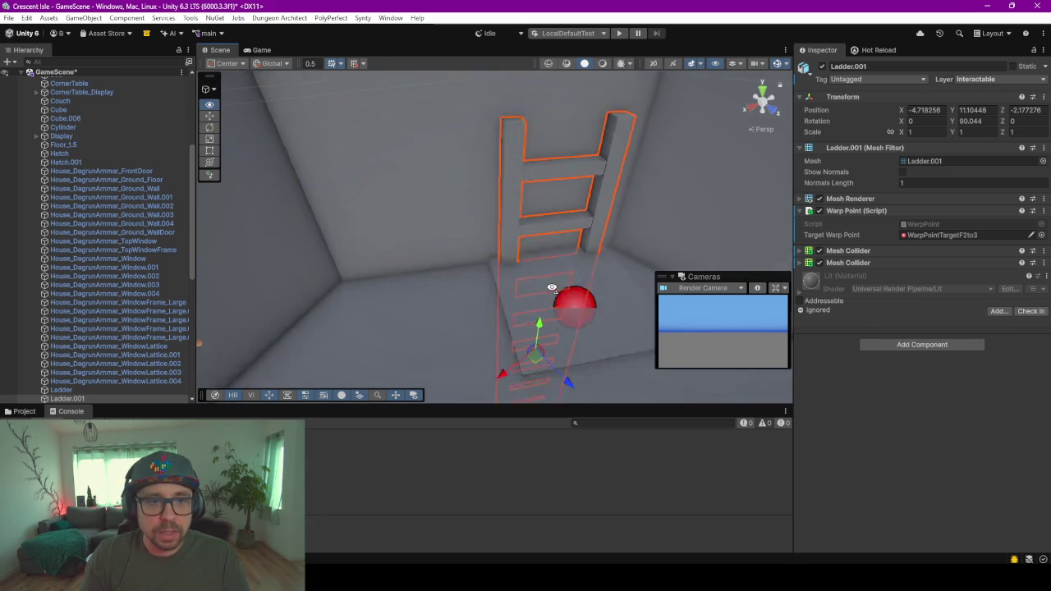
pyautogui.rightClick(527, 185)
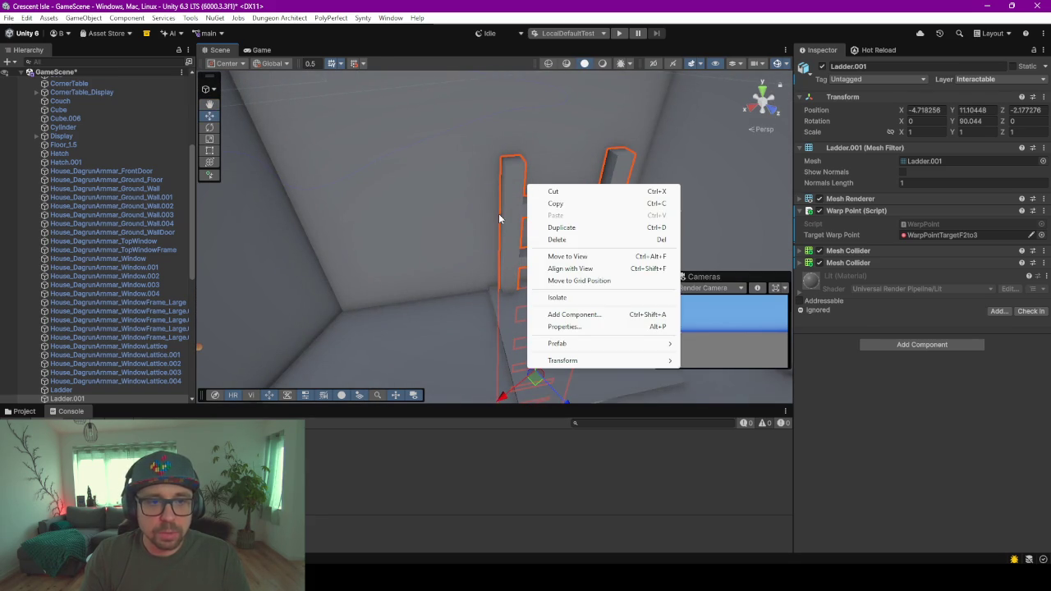
pyautogui.click(498, 218)
pyautogui.click(533, 197)
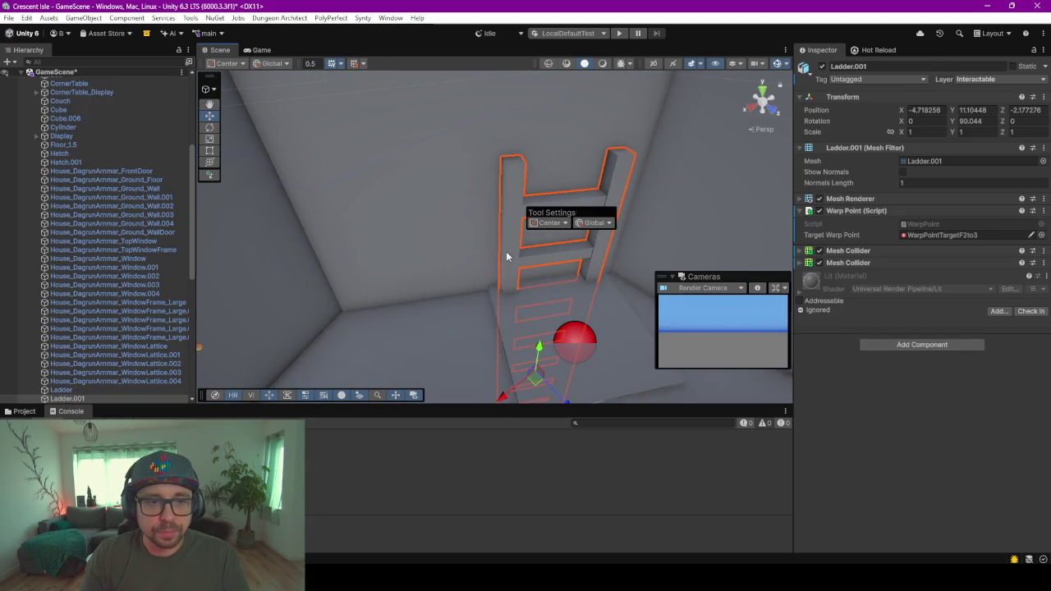
pyautogui.scroll(-2, 507, 257)
pyautogui.scroll(-3, 507, 275)
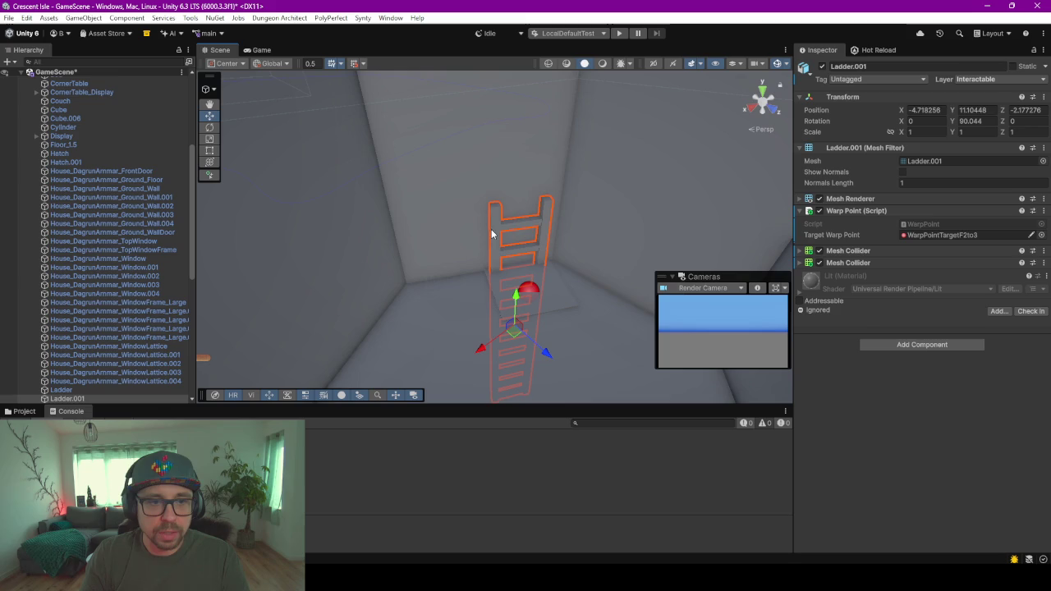
pyautogui.moveTo(525, 305)
pyautogui.keyDown('alt'); pyautogui.mouseDown()
pyautogui.moveTo(492, 347)
pyautogui.moveTo(493, 369)
pyautogui.moveTo(581, 369)
pyautogui.moveTo(483, 361)
pyautogui.moveTo(511, 352)
pyautogui.moveTo(521, 223)
pyautogui.moveTo(526, 268)
pyautogui.moveTo(510, 310)
pyautogui.moveTo(571, 370)
pyautogui.mouseUp(); pyautogui.keyUp('alt')
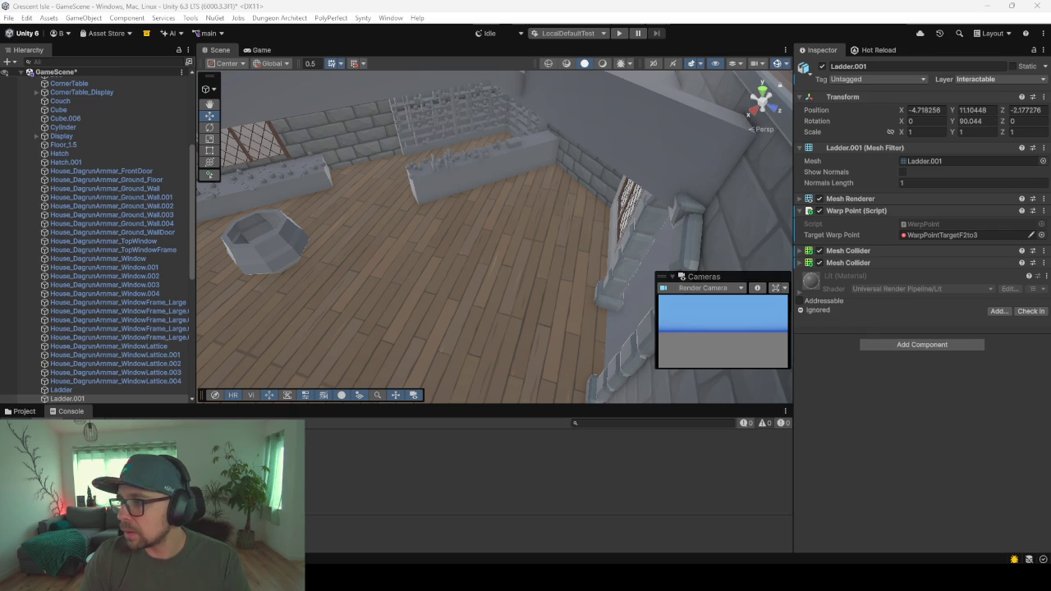
# - Switch to Blender and frame the view on the Cylinder pot inside the room
pyautogui.hotkey('alt', 'Tab')
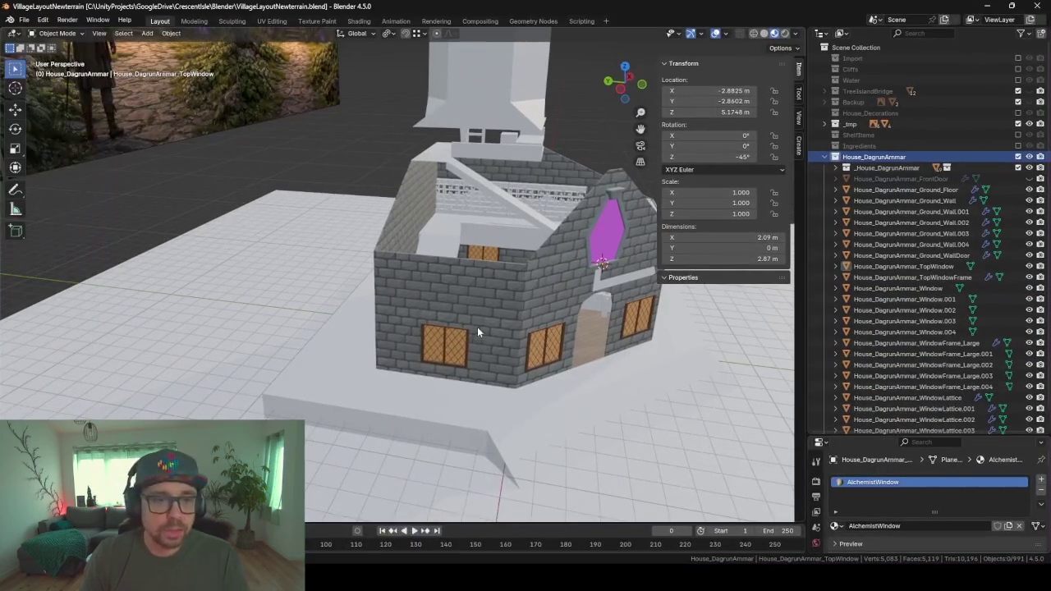
pyautogui.rightClick(477, 327)
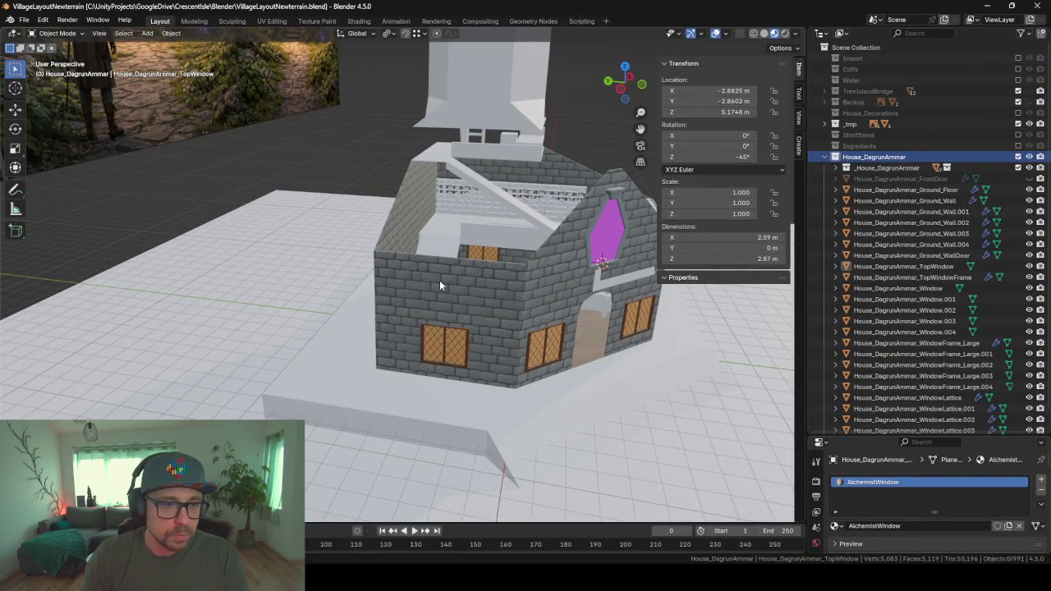
pyautogui.moveTo(439, 280)
pyautogui.mouseDown(button='middle')
pyautogui.moveTo(556, 269)
pyautogui.moveTo(519, 269)
pyautogui.moveTo(503, 286)
pyautogui.mouseUp(button='middle')
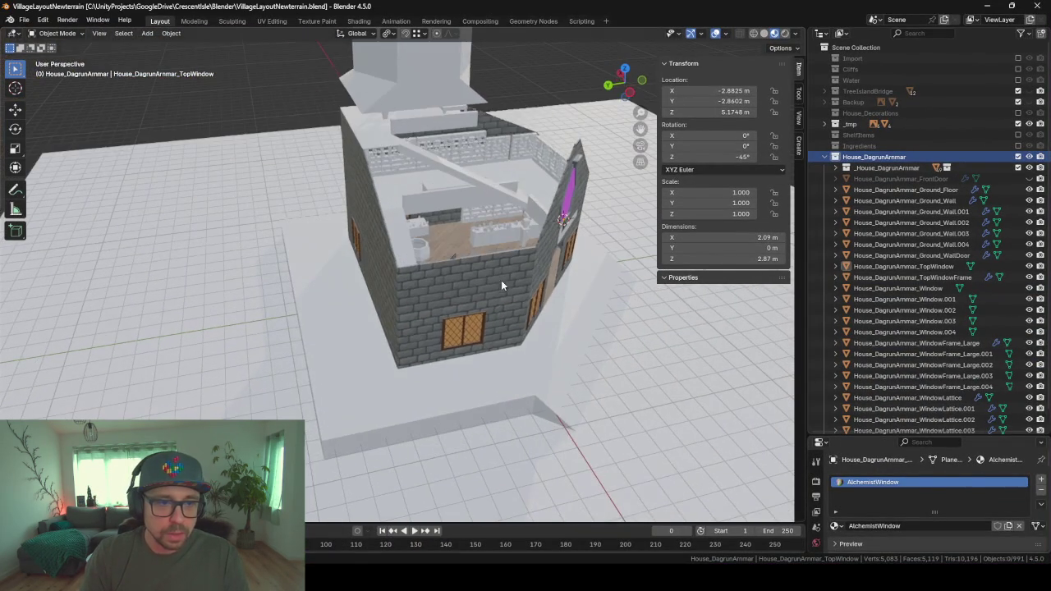
pyautogui.scroll(3, 428, 275)
pyautogui.rightClick(473, 249)
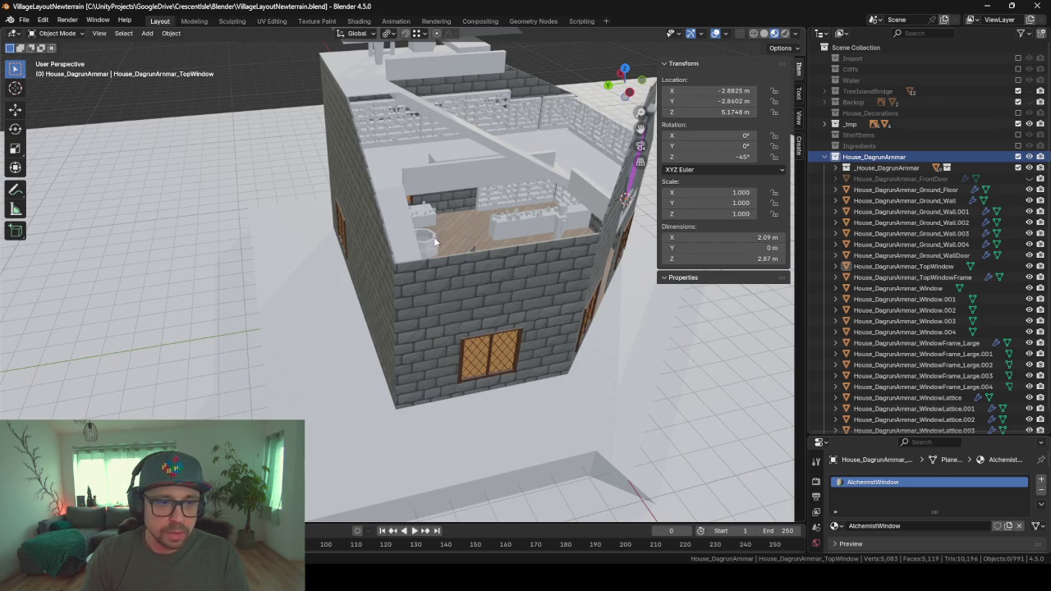
pyautogui.click(434, 236)
pyautogui.press('KP_Decimal')
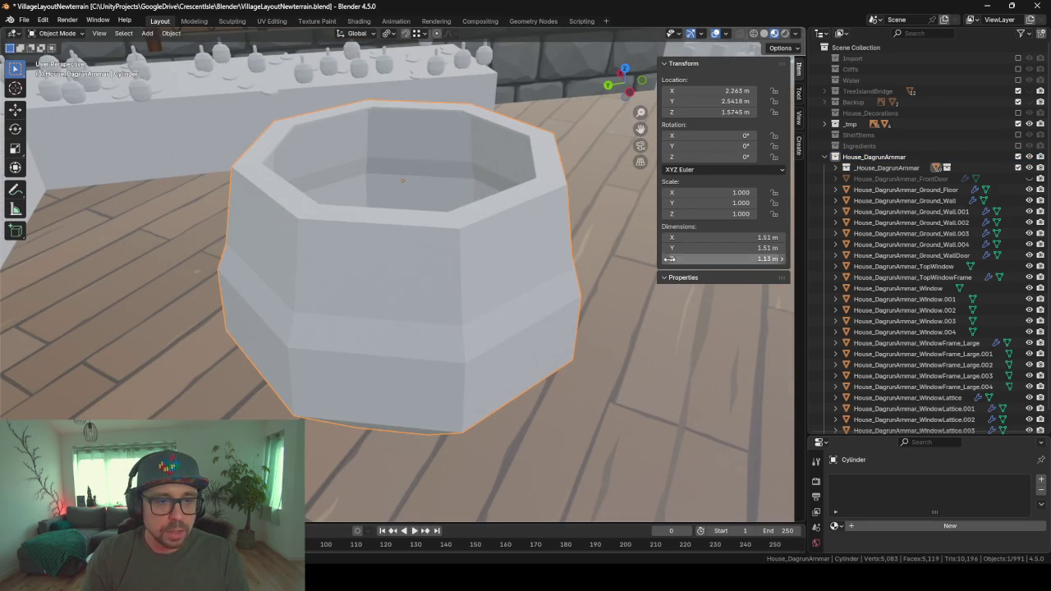
pyautogui.moveTo(669, 259)
pyautogui.mouseDown(button='middle')
pyautogui.moveTo(480, 263)
pyautogui.moveTo(406, 234)
pyautogui.moveTo(451, 239)
pyautogui.moveTo(441, 266)
pyautogui.moveTo(455, 268)
pyautogui.moveTo(465, 262)
pyautogui.moveTo(436, 248)
pyautogui.moveTo(453, 256)
pyautogui.mouseUp(button='middle')
pyautogui.scroll(-5, 459, 258)
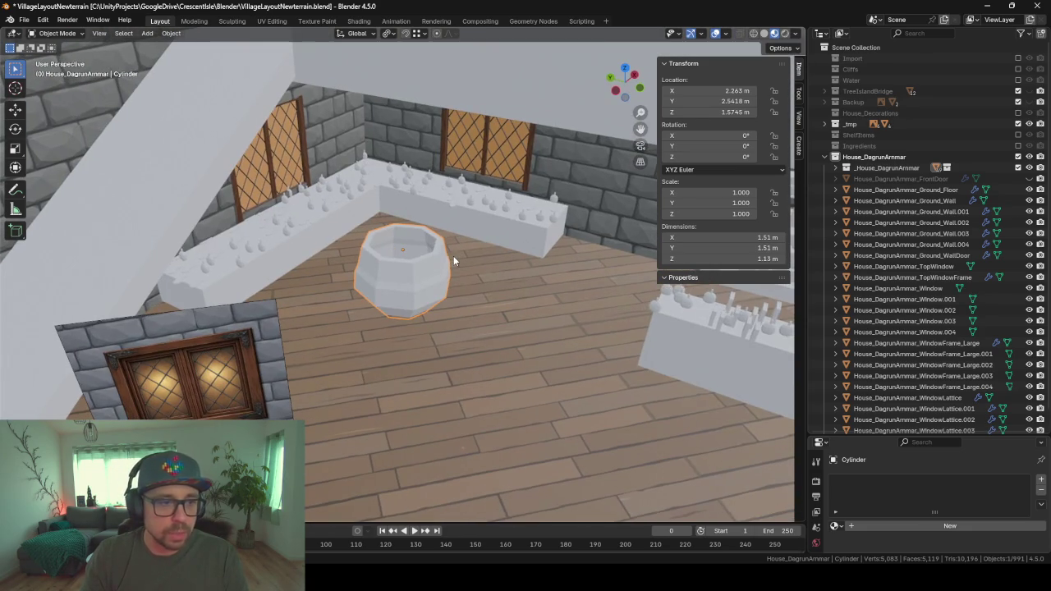
# - Hide the Empty.006 window object
pyautogui.click(250, 370)
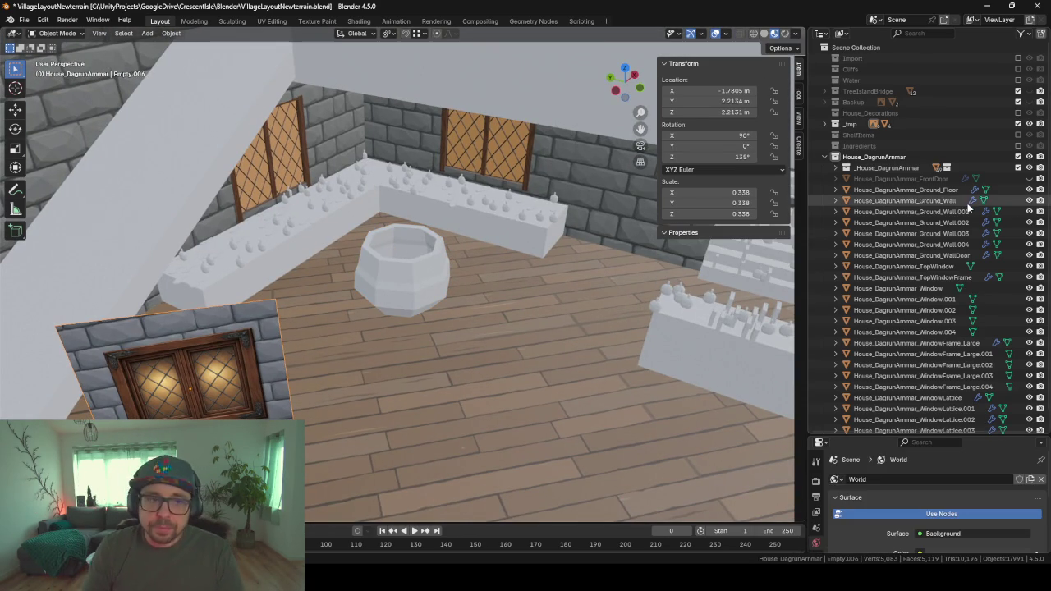
pyautogui.scroll(-1, 954, 207)
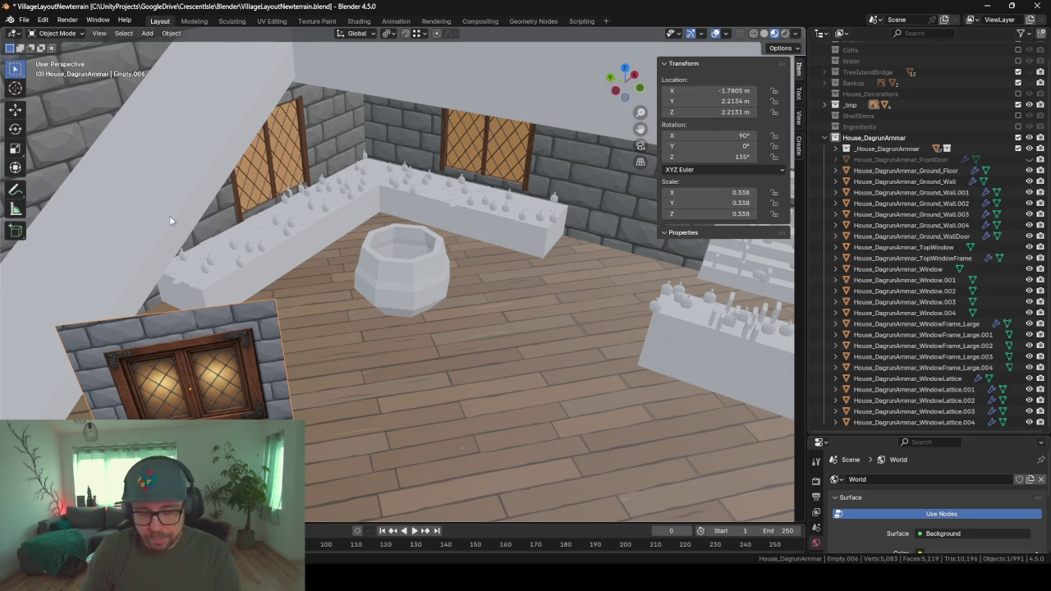
pyautogui.press('h')
# - Swing to a low side view of the room and select the ground-floor WallDoor wall
pyautogui.moveTo(317, 251); pyautogui.dragTo(367, 276, button='middle')
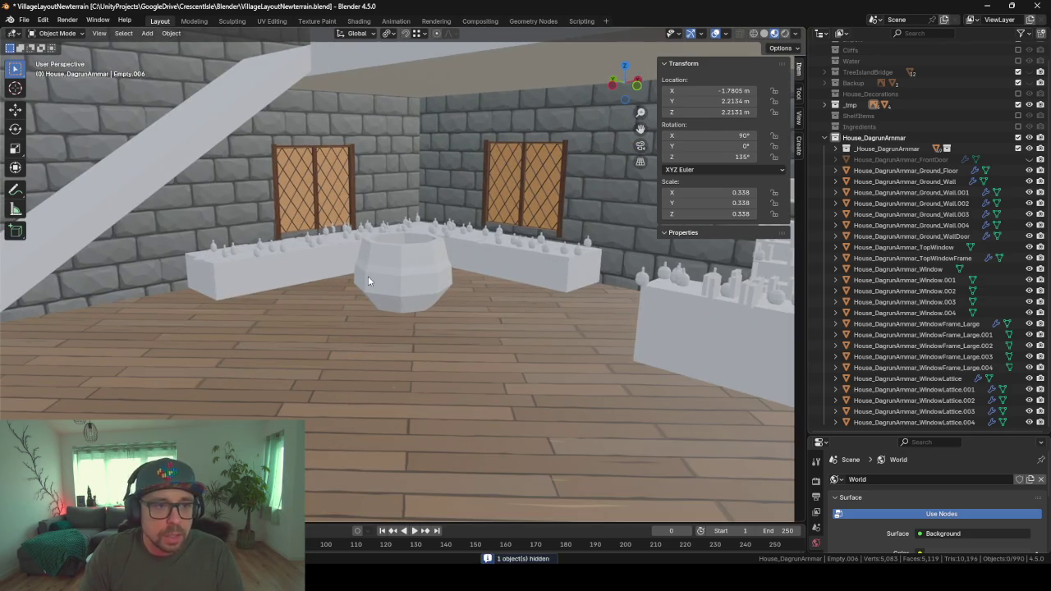
pyautogui.scroll(2, 368, 276)
pyautogui.scroll(2, 369, 280)
pyautogui.scroll(2, 370, 285)
pyautogui.scroll(4, 372, 289)
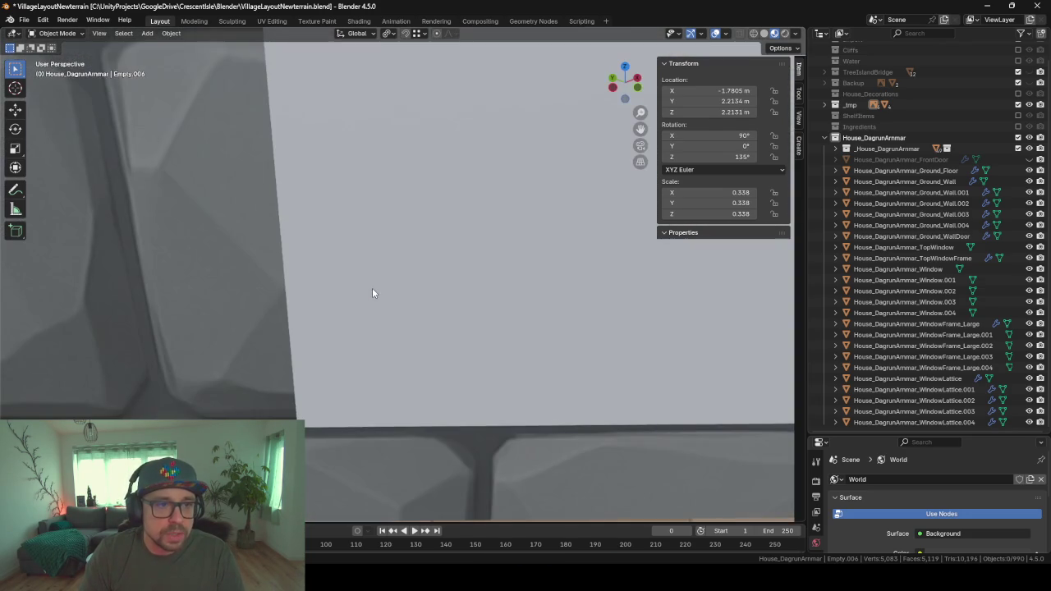
pyautogui.scroll(-6, 372, 293)
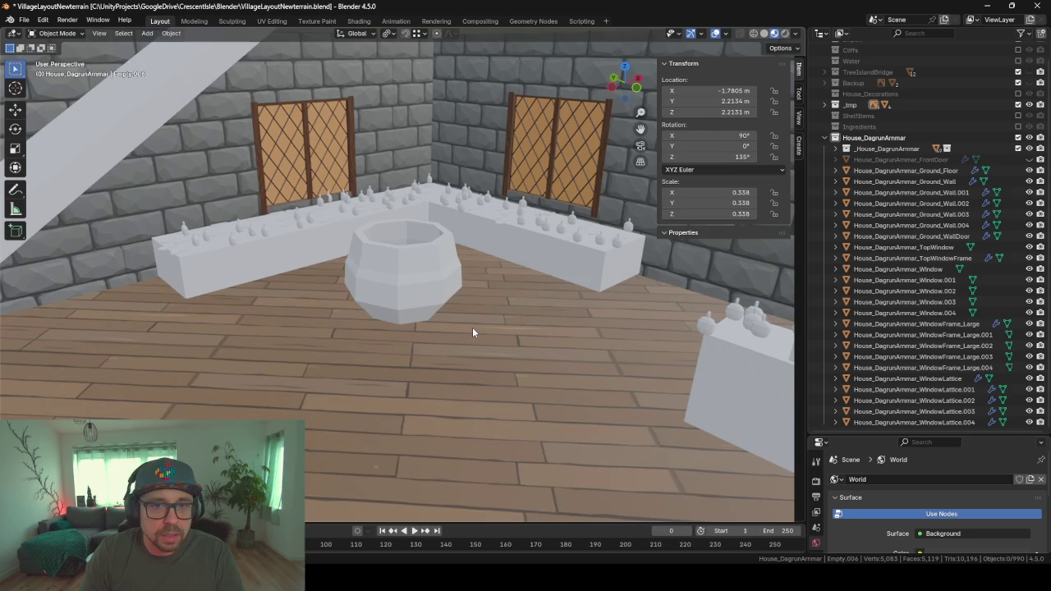
pyautogui.scroll(5, 555, 134)
pyautogui.scroll(2, 555, 134)
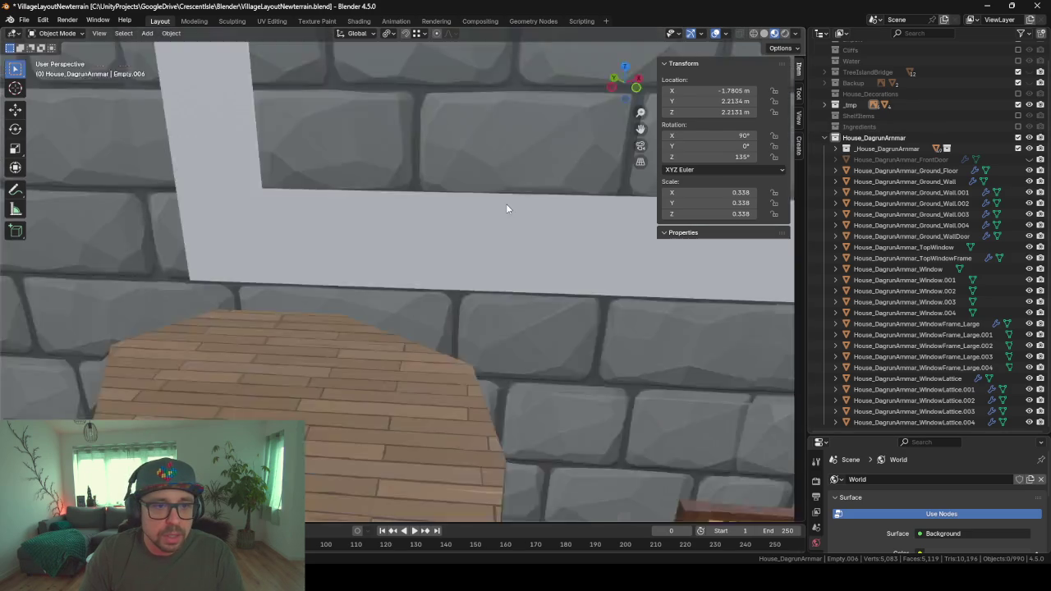
pyautogui.scroll(-5, 506, 203)
pyautogui.click(483, 232)
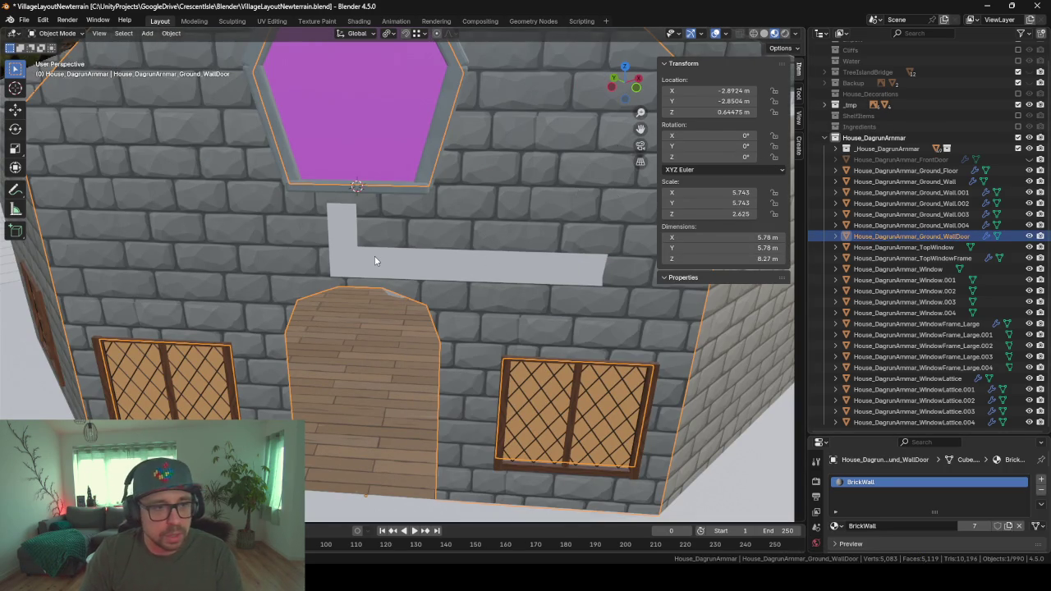
# - Hide the WallDoor wall and frame the room around the cauldron in a wider viewport
pyautogui.press('h')
pyautogui.scroll(2, 374, 255)
pyautogui.scroll(3, 374, 255)
pyautogui.moveTo(456, 259); pyautogui.dragTo(466, 254, button='middle')
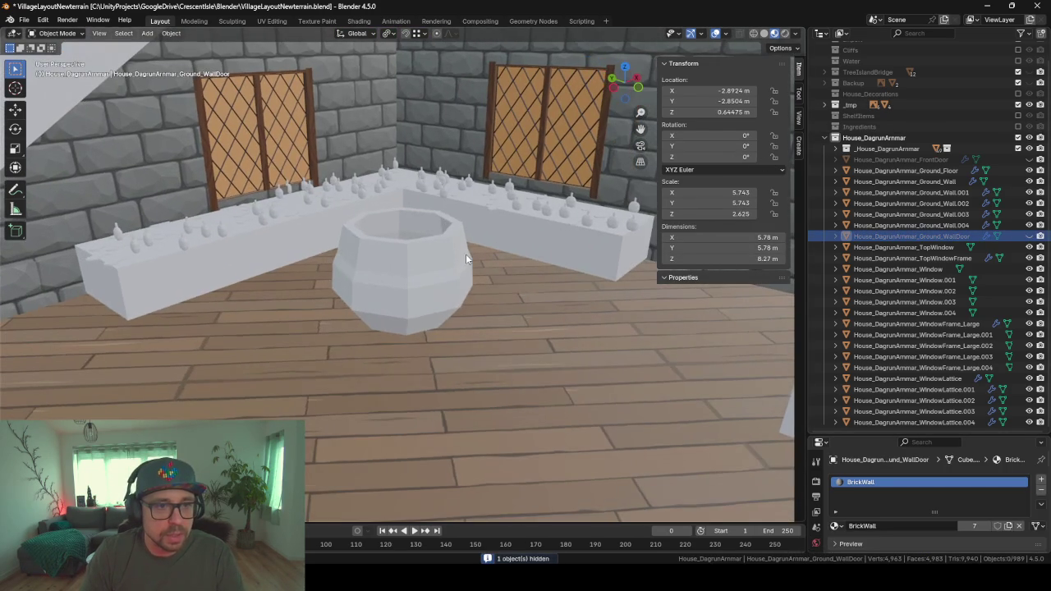
pyautogui.rightClick(441, 231)
pyautogui.moveTo(415, 153)
pyautogui.mouseDown(button='middle')
pyautogui.moveTo(395, 233)
pyautogui.moveTo(403, 230)
pyautogui.mouseUp(button='middle')
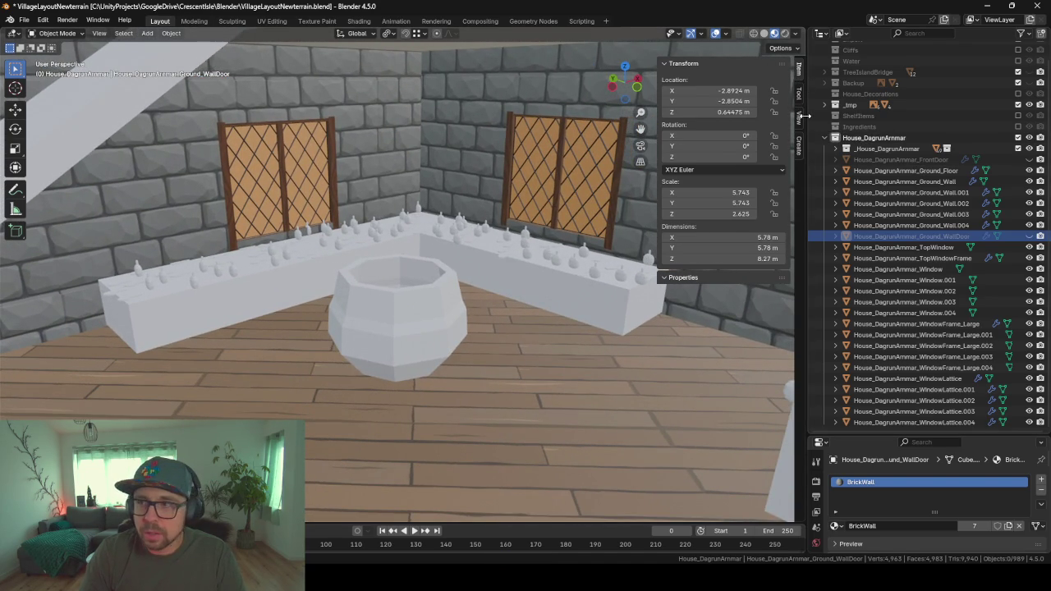
pyautogui.moveTo(806, 115); pyautogui.dragTo(998, 116)
pyautogui.scroll(5, 596, 216)
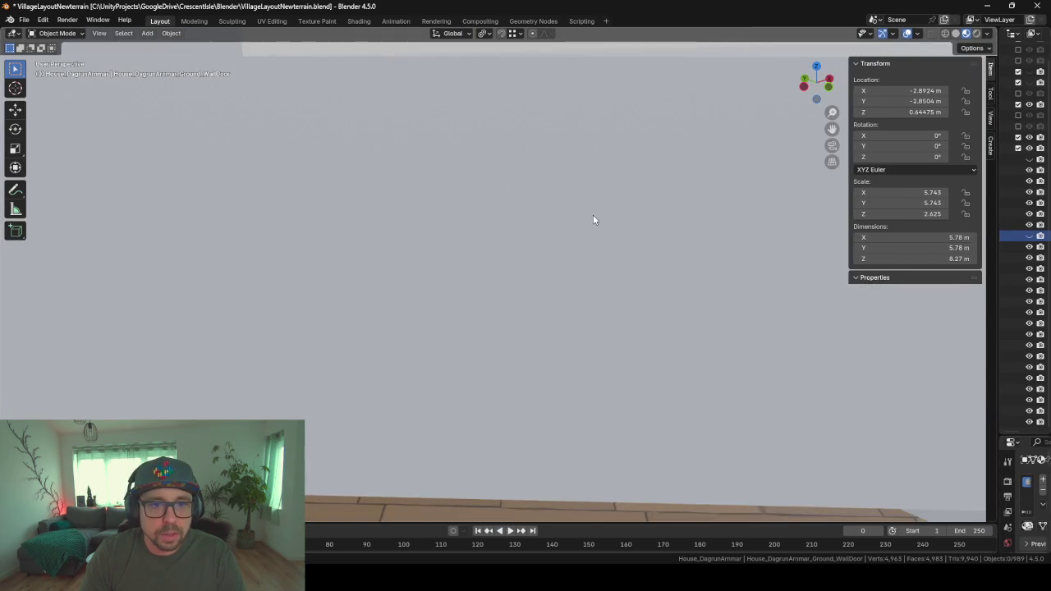
pyautogui.scroll(-5, 593, 219)
pyautogui.moveTo(592, 219); pyautogui.dragTo(608, 217, button='middle')
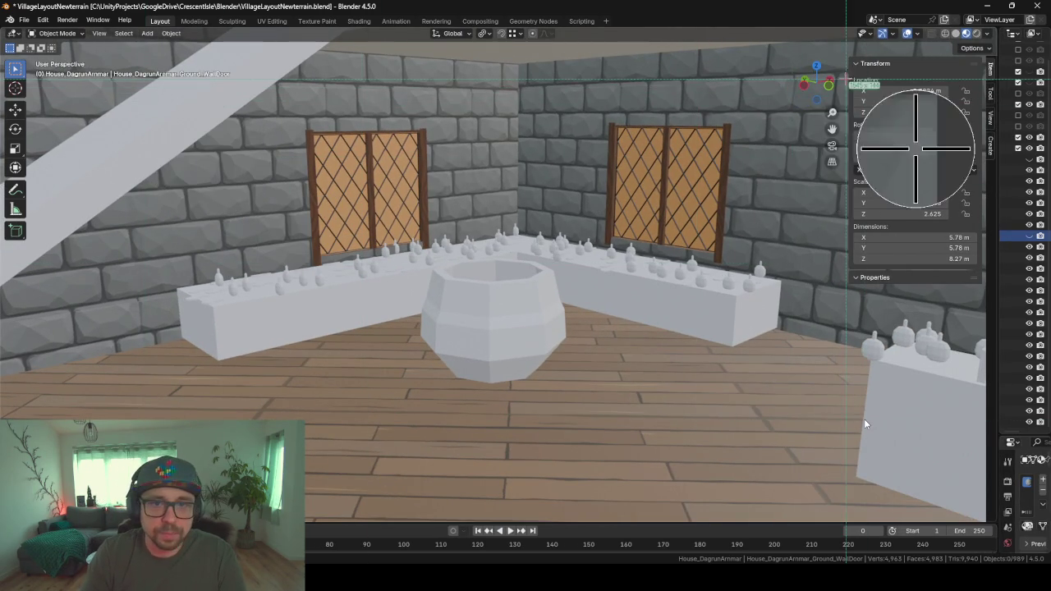
# - Capture a screenshot of the room and cauldron, then bring up the ChatGPT window
pyautogui.moveTo(788, 51); pyautogui.dragTo(163, 481)
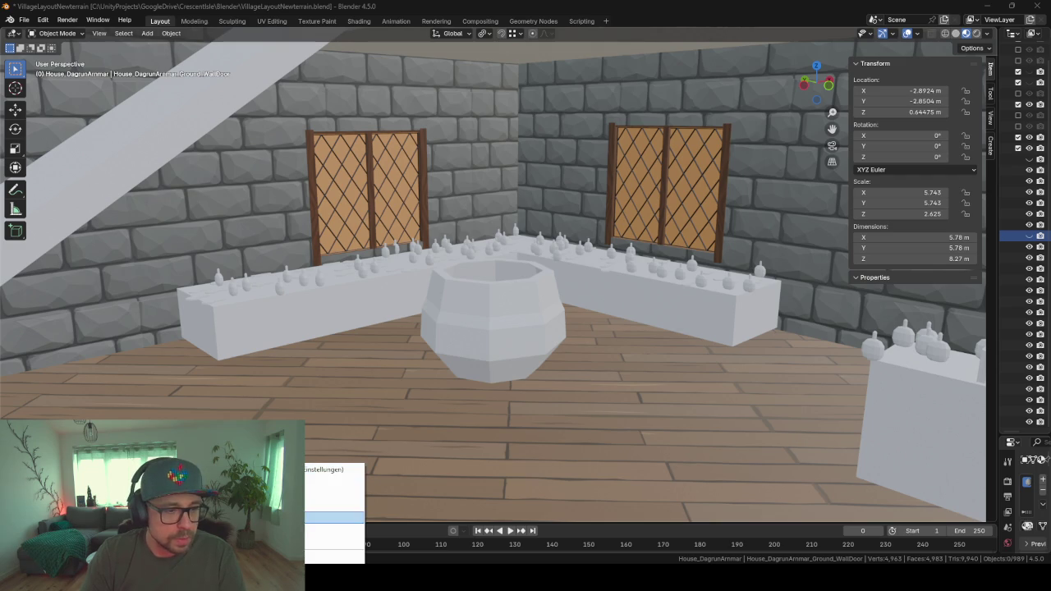
pyautogui.click(333, 518)
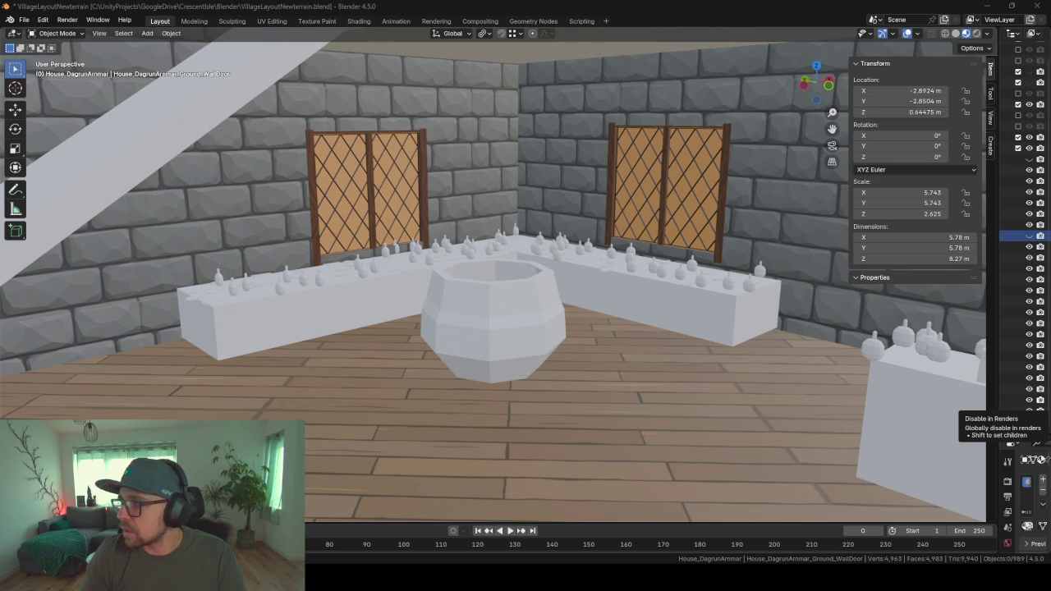
pyautogui.hotkey('alt', 'Tab')
pyautogui.moveTo(807, 211)
pyautogui.mouseDown()
pyautogui.moveTo(754, 68)
pyautogui.moveTo(679, 36)
pyautogui.mouseUp()
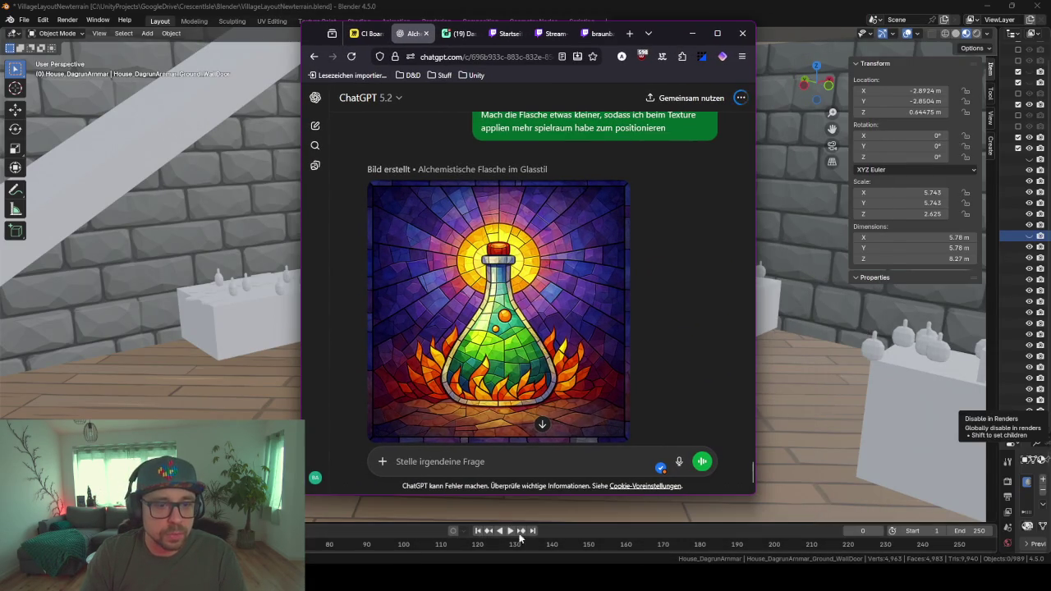
# - Paste the room screenshot and send a German prompt for medieval alchemist Kochecke concept art
pyautogui.click(466, 462)
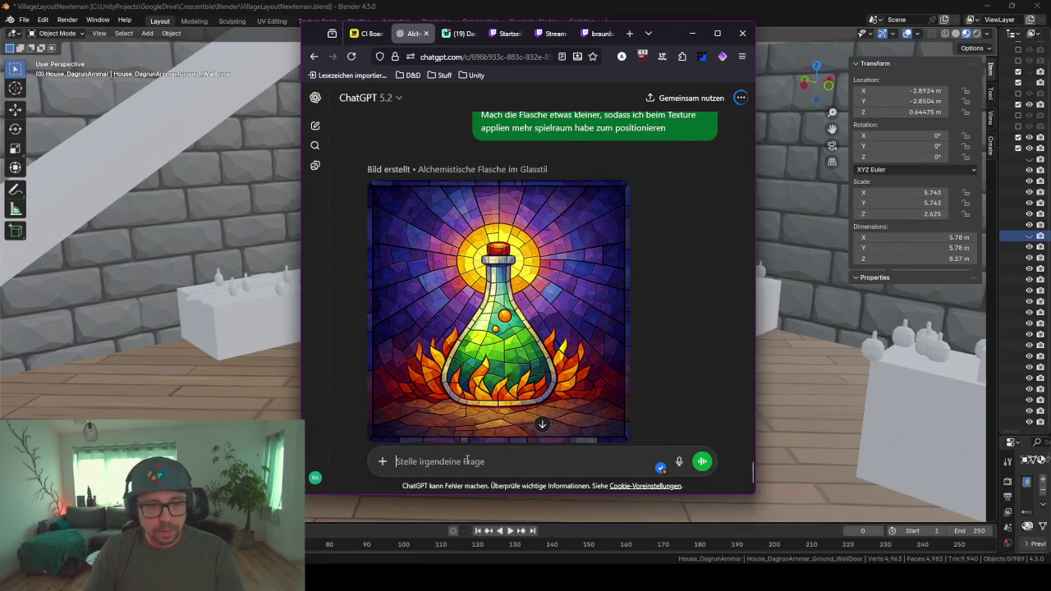
pyautogui.hotkey('ctrl', 'v')
pyautogui.write('Erstye')
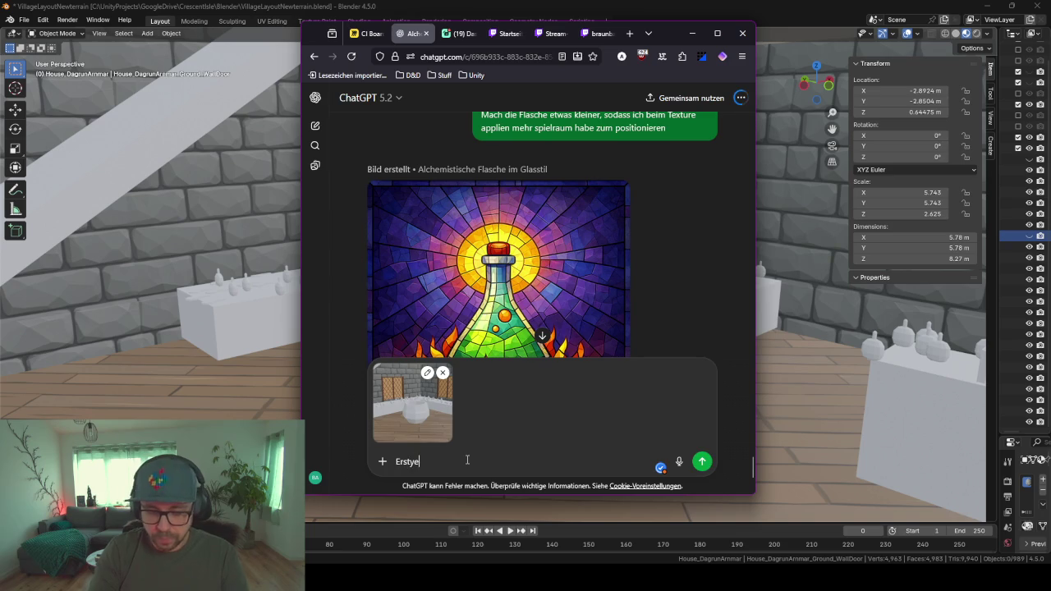
pyautogui.press('BackSpace')
pyautogui.press('BackSpace')
pyautogui.write('lle')
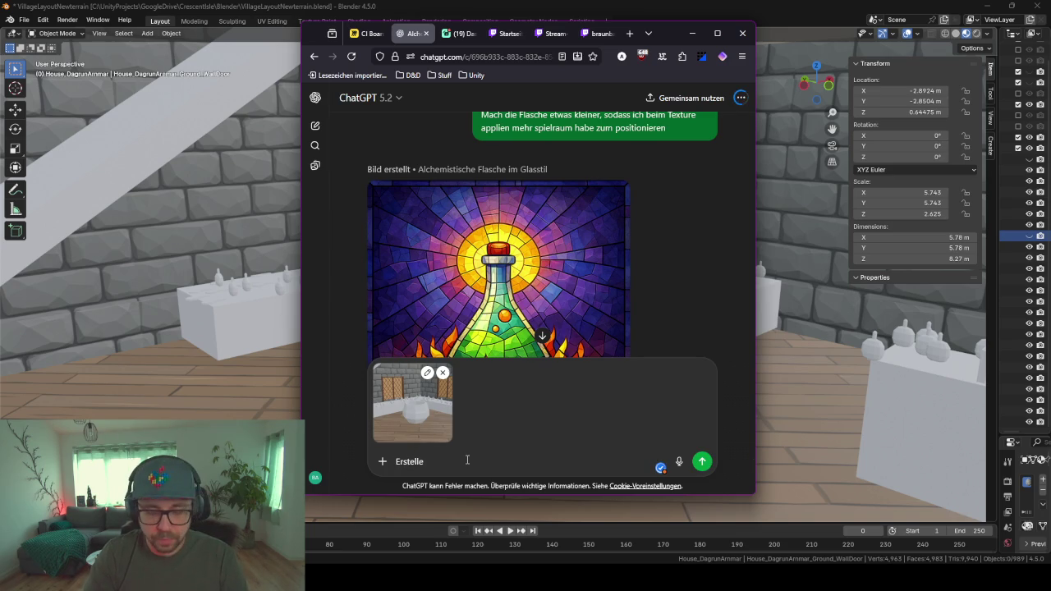
pyautogui.write('auf d')
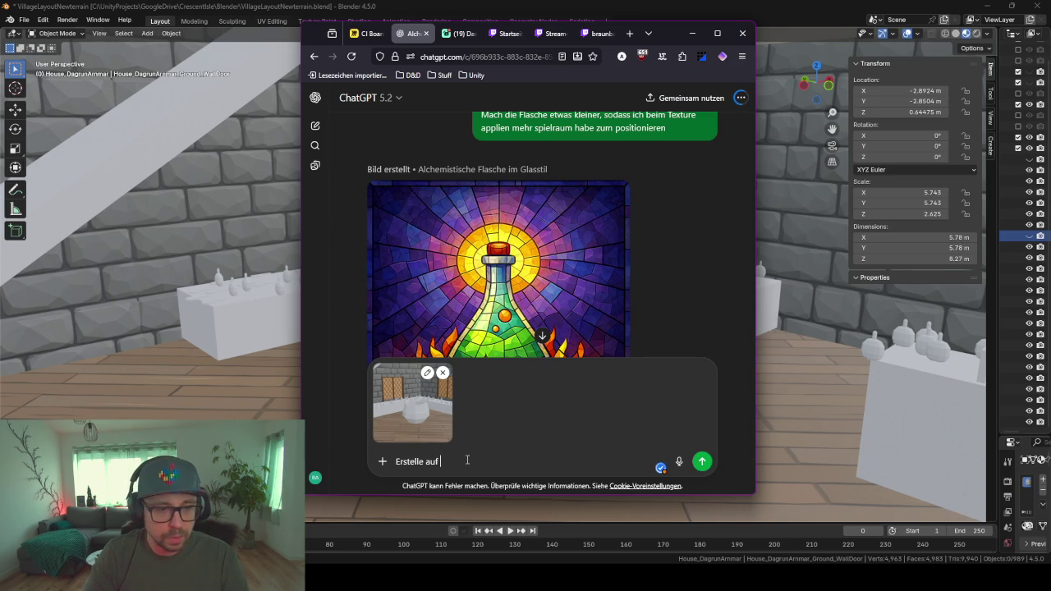
pyautogui.write('ieser ')
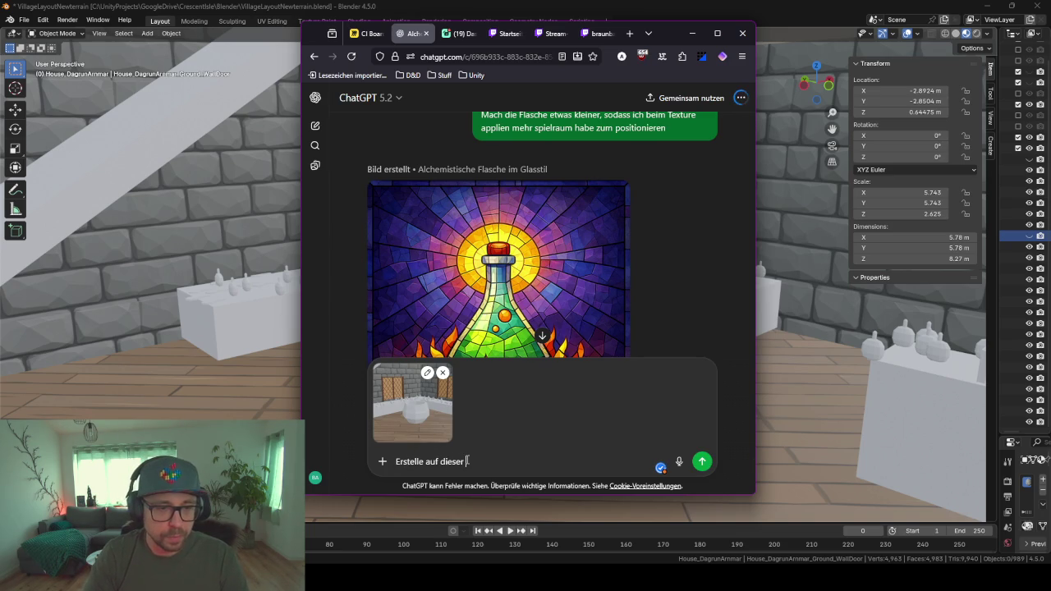
pyautogui.write('basis ein ')
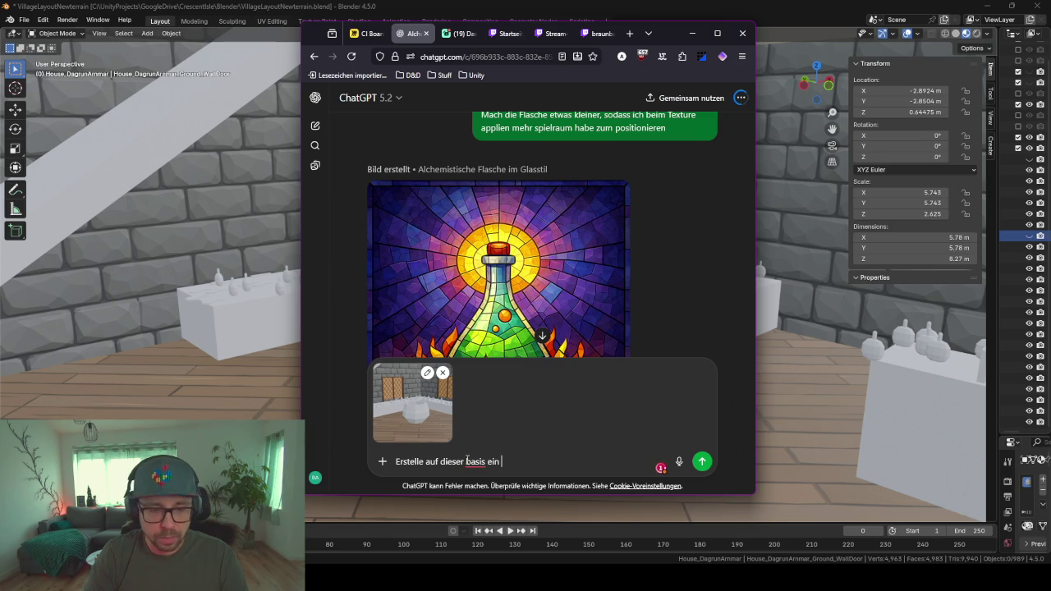
pyautogui.write('Concept Art fuer "Koche')
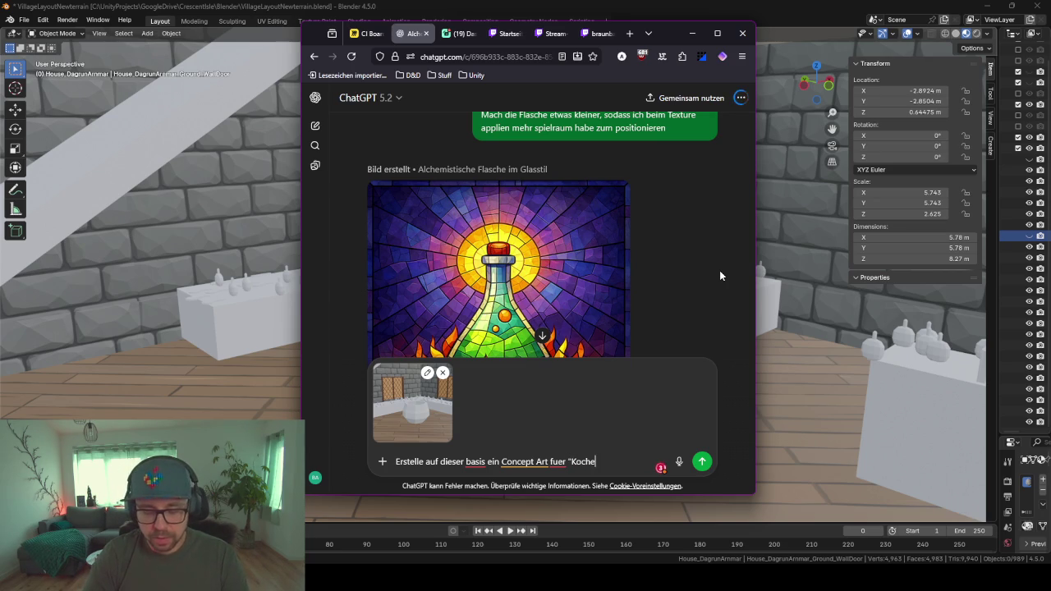
pyautogui.write('cke" des ')
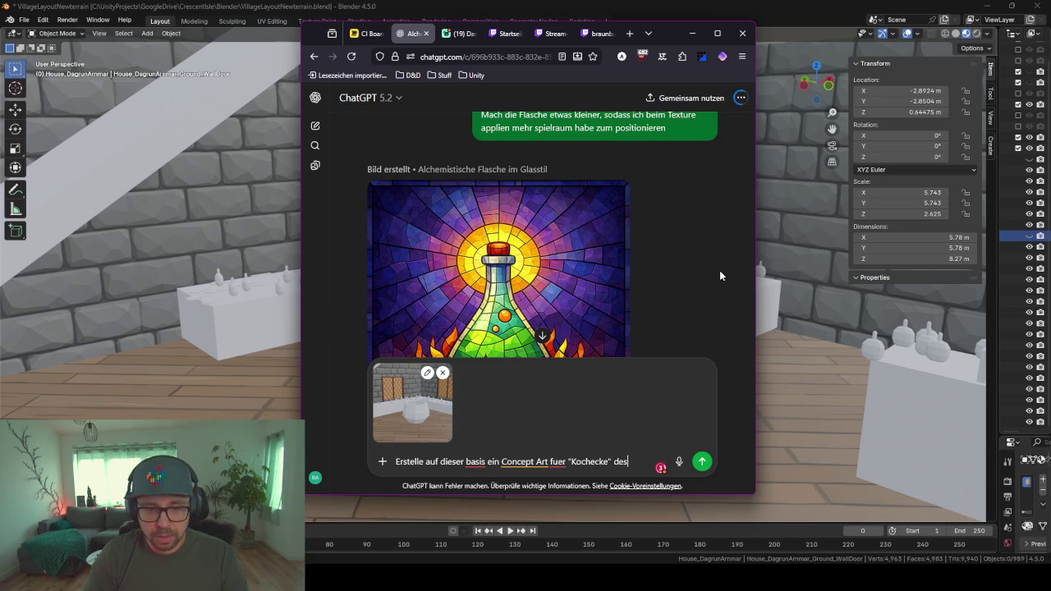
pyautogui.write('Alche')
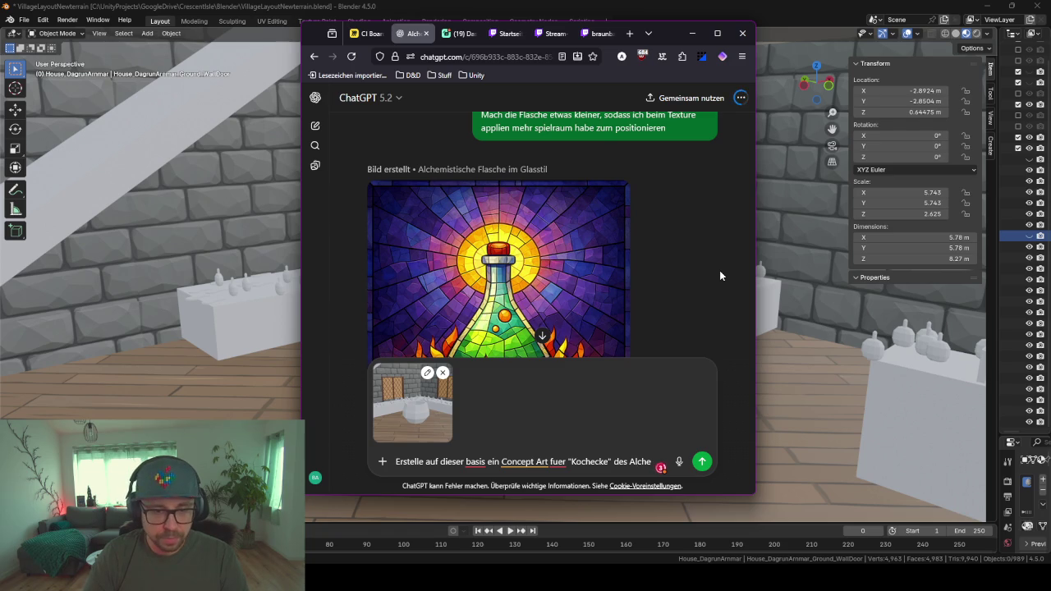
pyautogui.write('misten im')
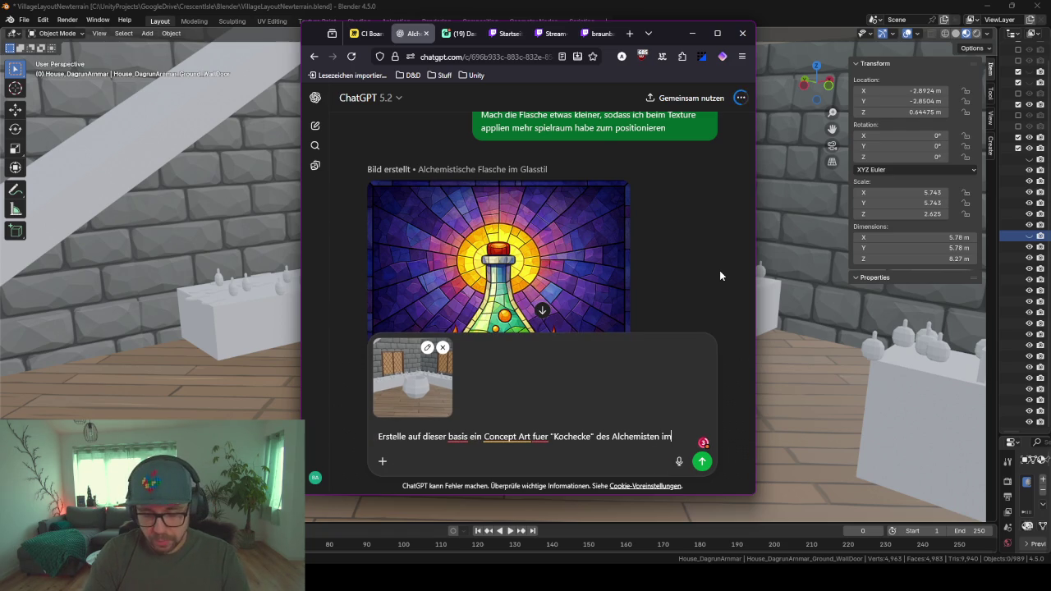
pyautogui.write(' medieval ')
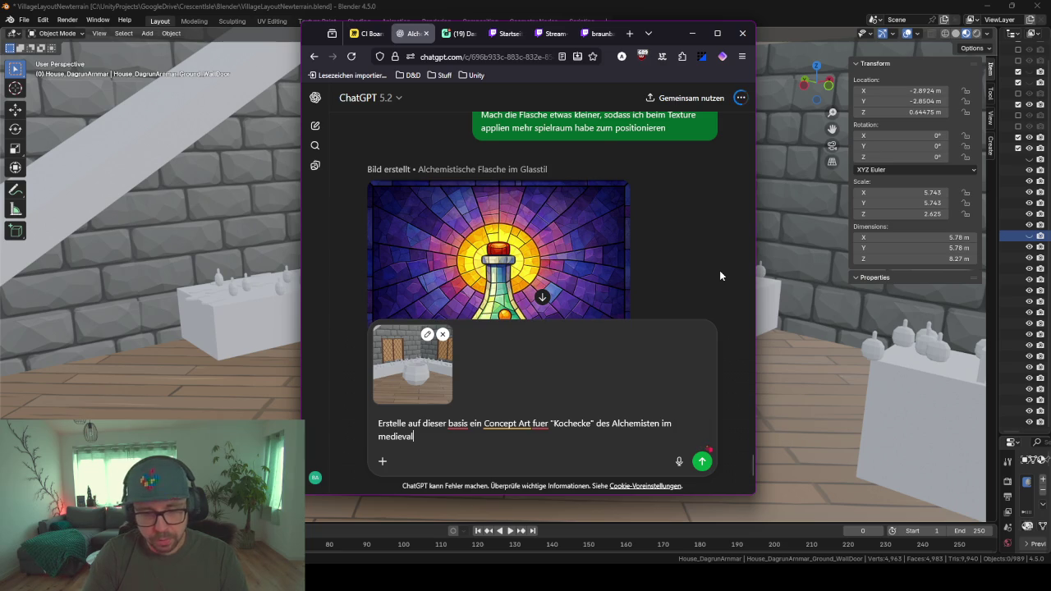
pyautogui.write('stil. Der Cauldraun')
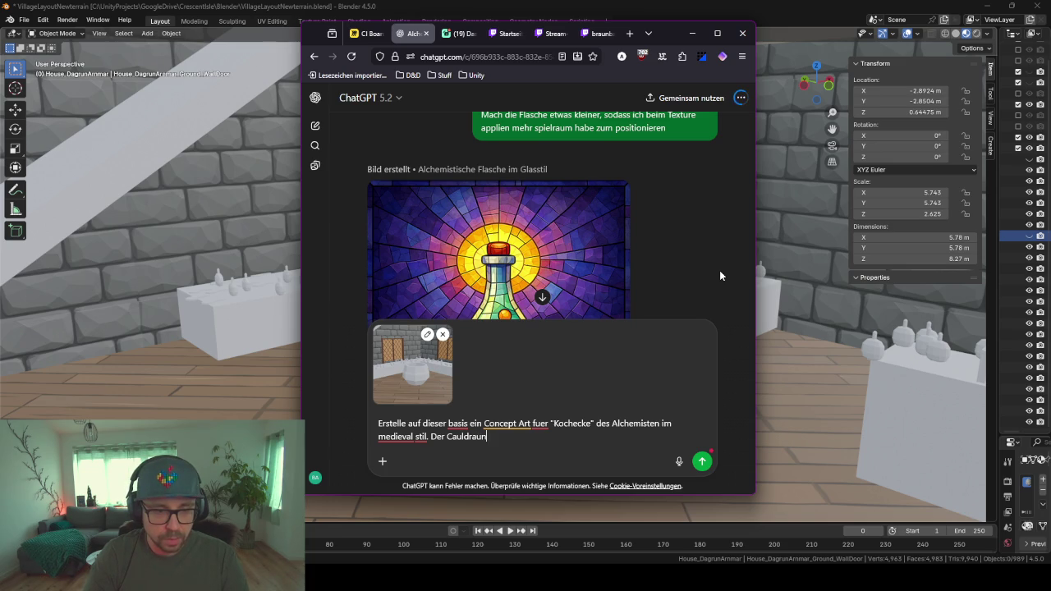
pyautogui.write('einer Steinplatte')
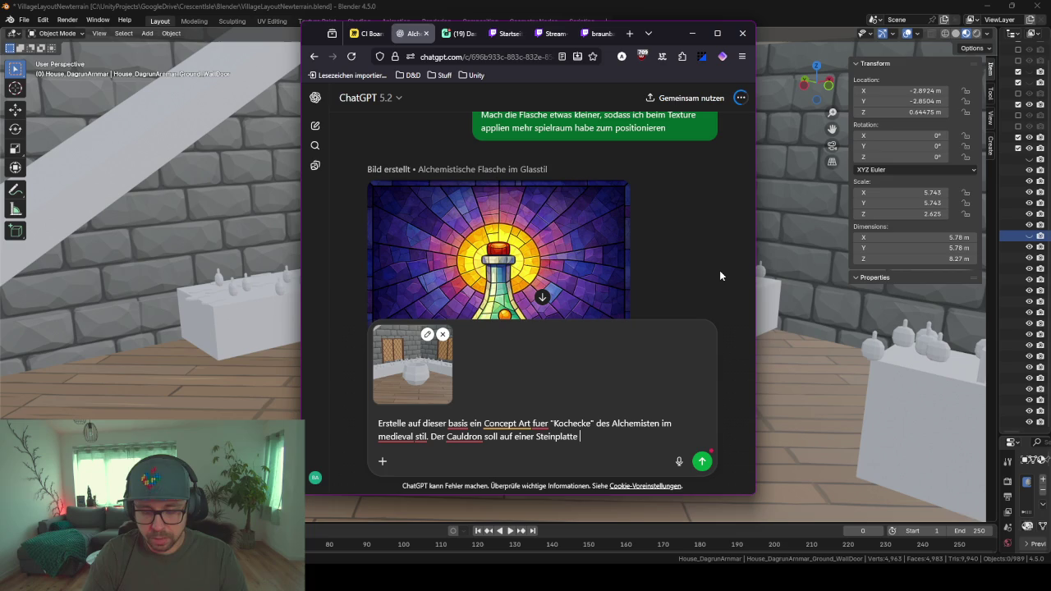
pyautogui.write('s')
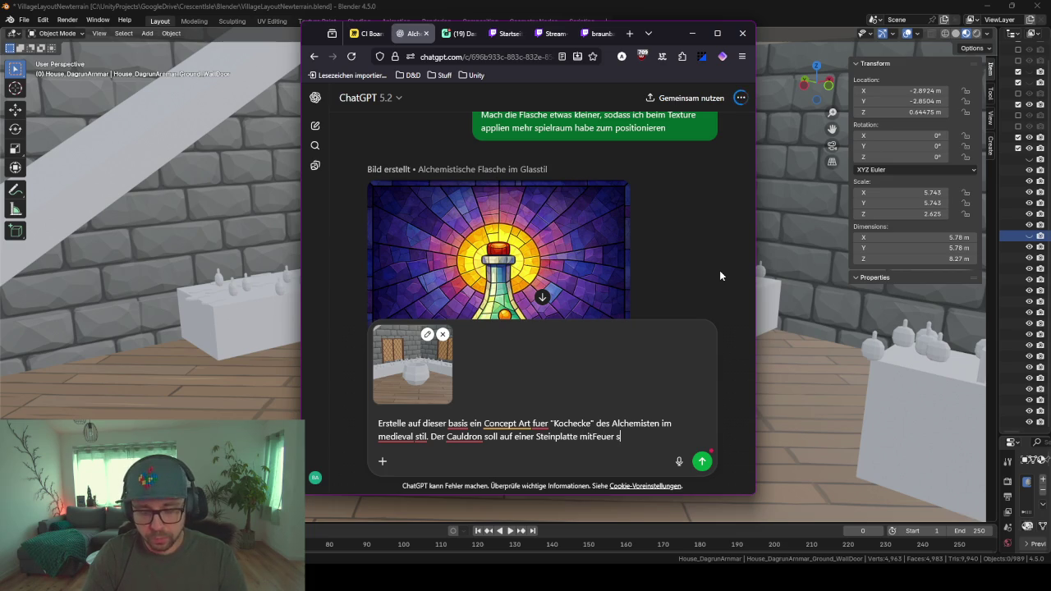
pyautogui.write('tehen')
pyautogui.press('Return')
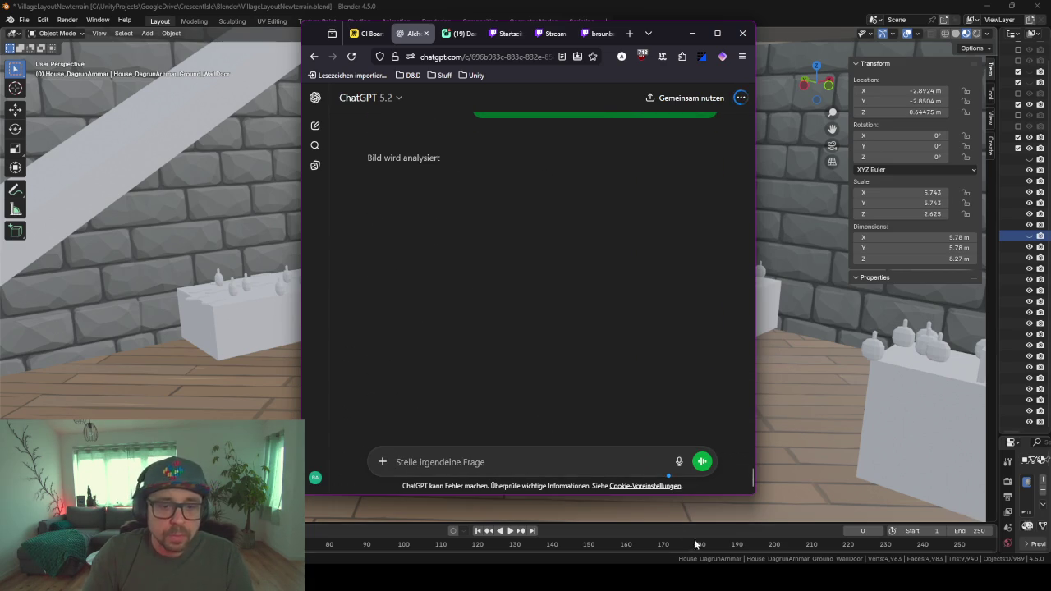
# - Back in Blender, add a cylinder with 9 vertices
pyautogui.click(692, 33)
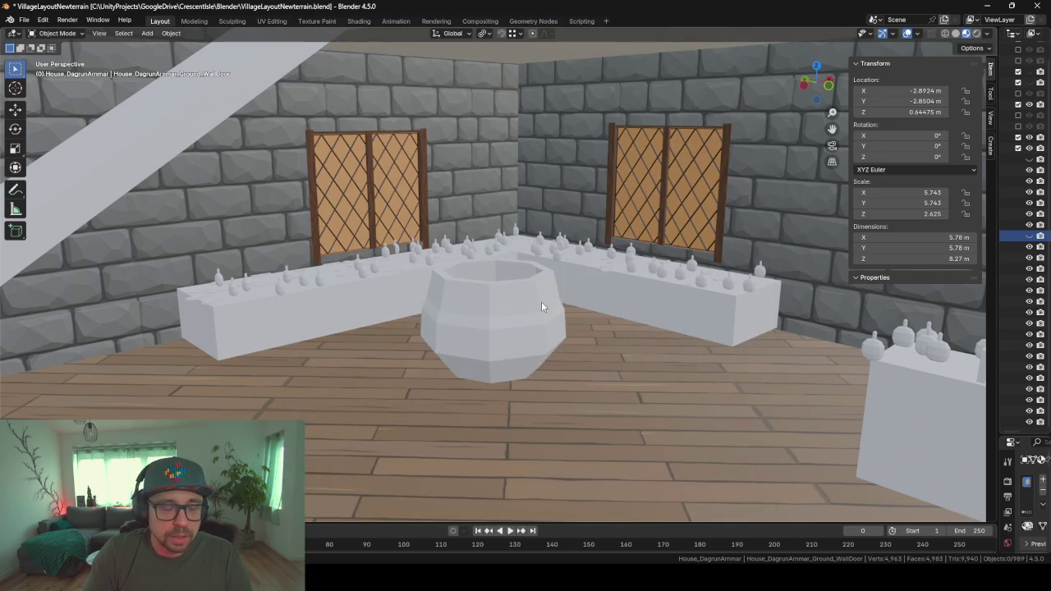
pyautogui.moveTo(541, 301)
pyautogui.mouseDown(button='middle')
pyautogui.moveTo(526, 349)
pyautogui.moveTo(562, 354)
pyautogui.moveTo(547, 356)
pyautogui.mouseUp(button='middle')
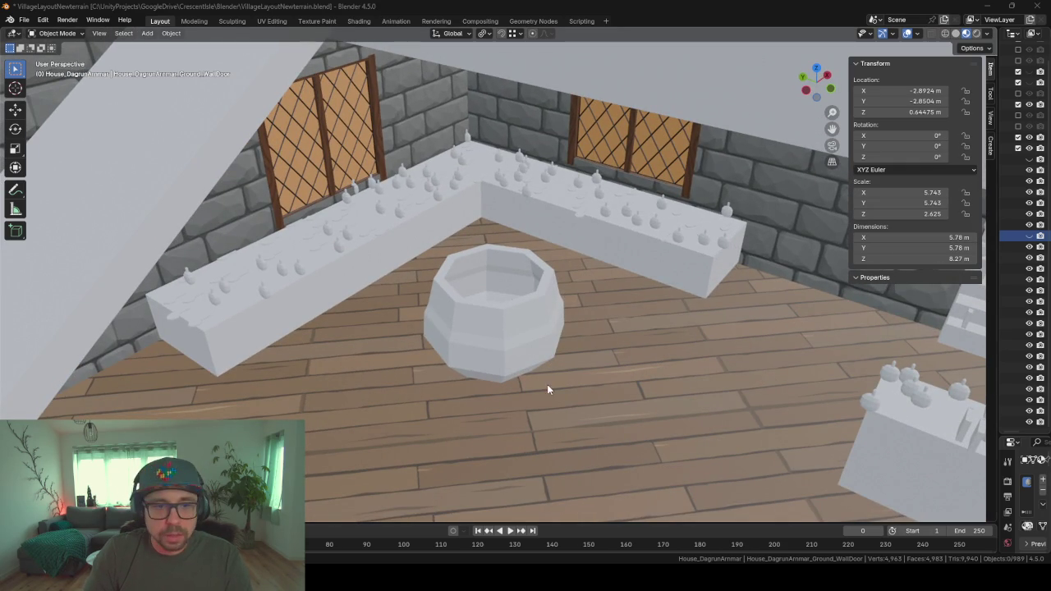
pyautogui.hotkey('shift', 'a')
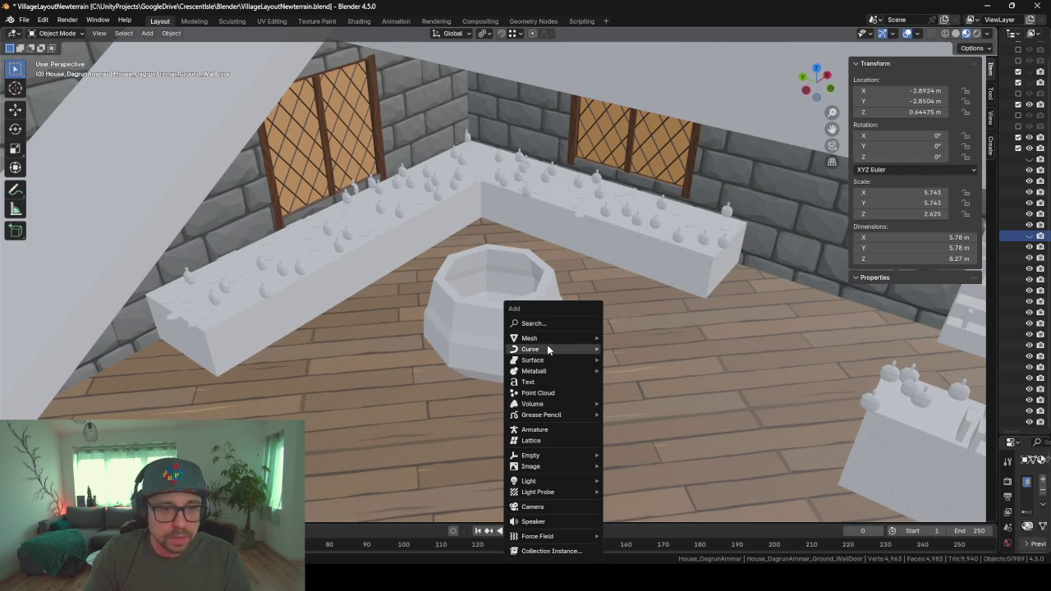
pyautogui.moveTo(530, 338)
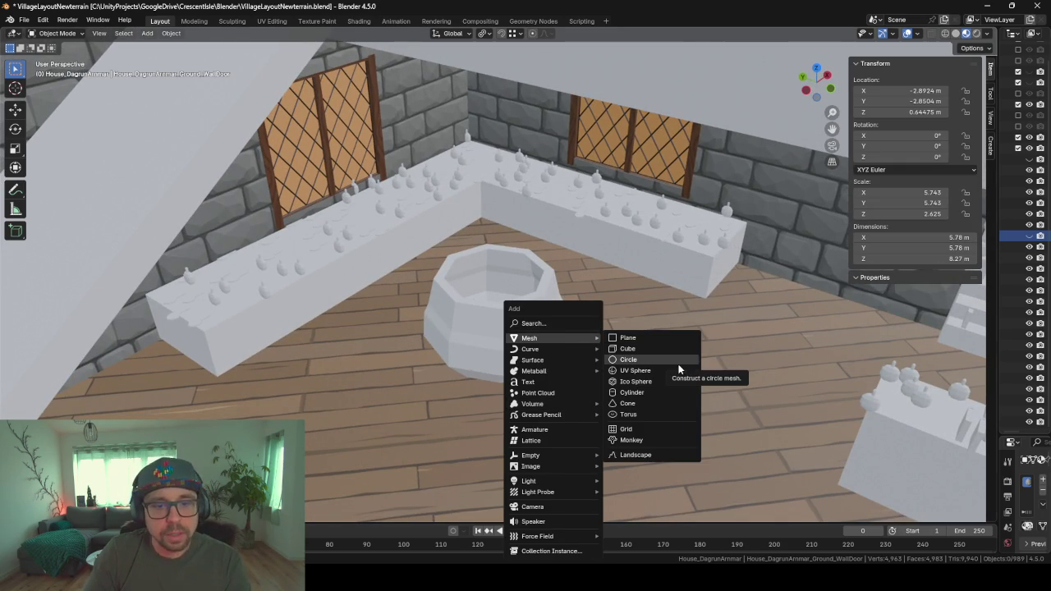
pyautogui.click(662, 394)
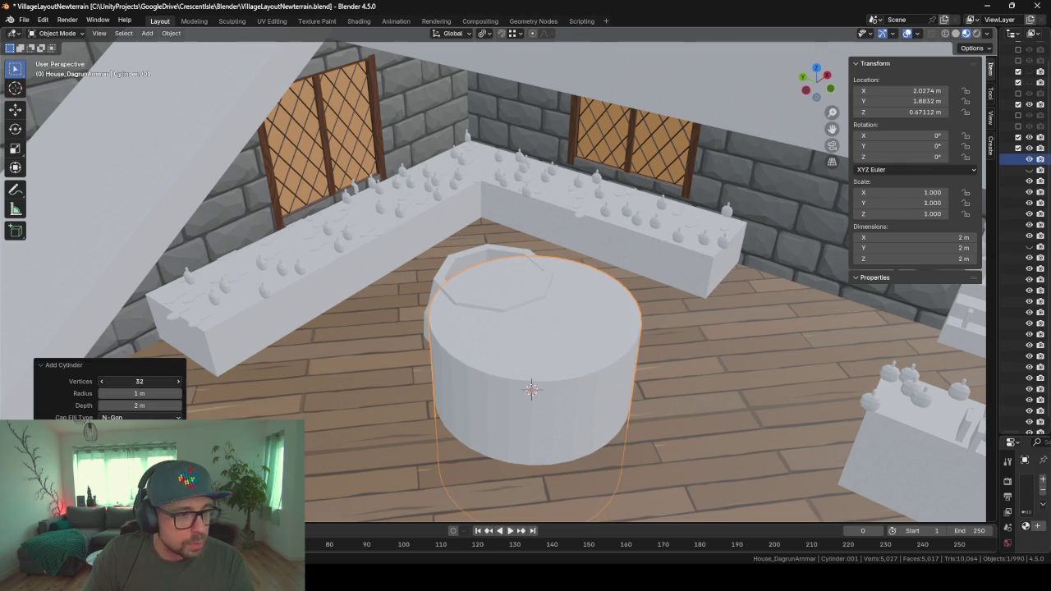
pyautogui.click(147, 381)
pyautogui.write('9')
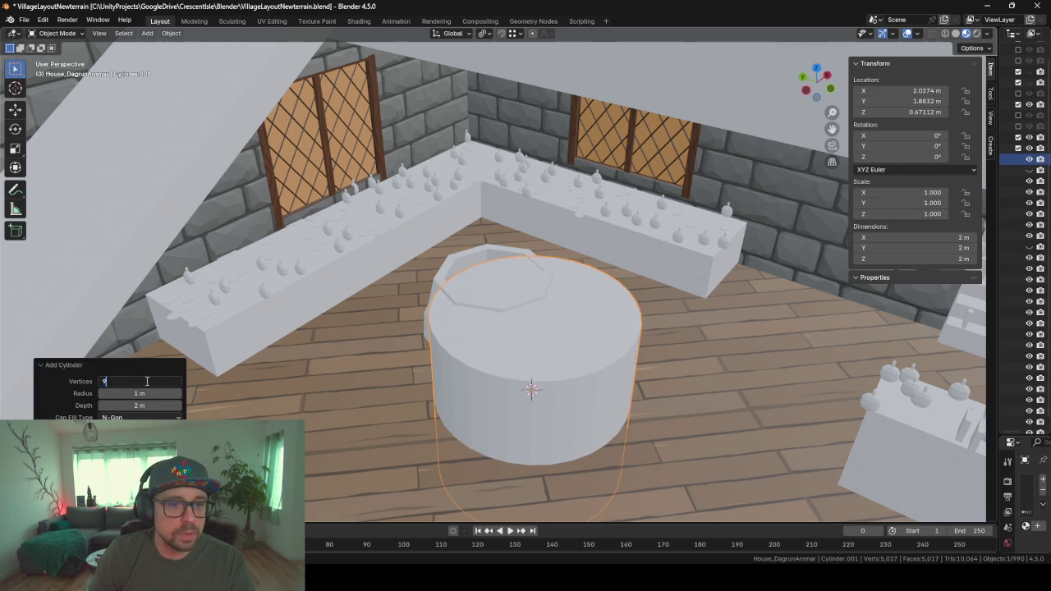
pyautogui.press('Return')
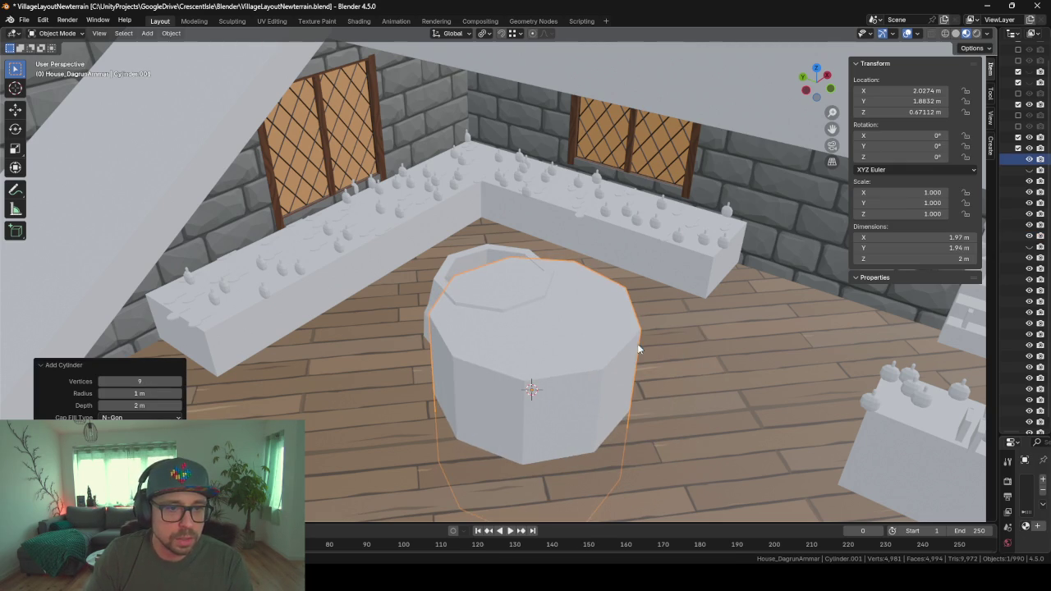
# - Move the cylinder under the cauldron and flatten it vertically into a slab
pyautogui.moveTo(617, 356)
pyautogui.mouseDown(button='middle')
pyautogui.moveTo(582, 341)
pyautogui.moveTo(591, 364)
pyautogui.mouseUp(button='middle')
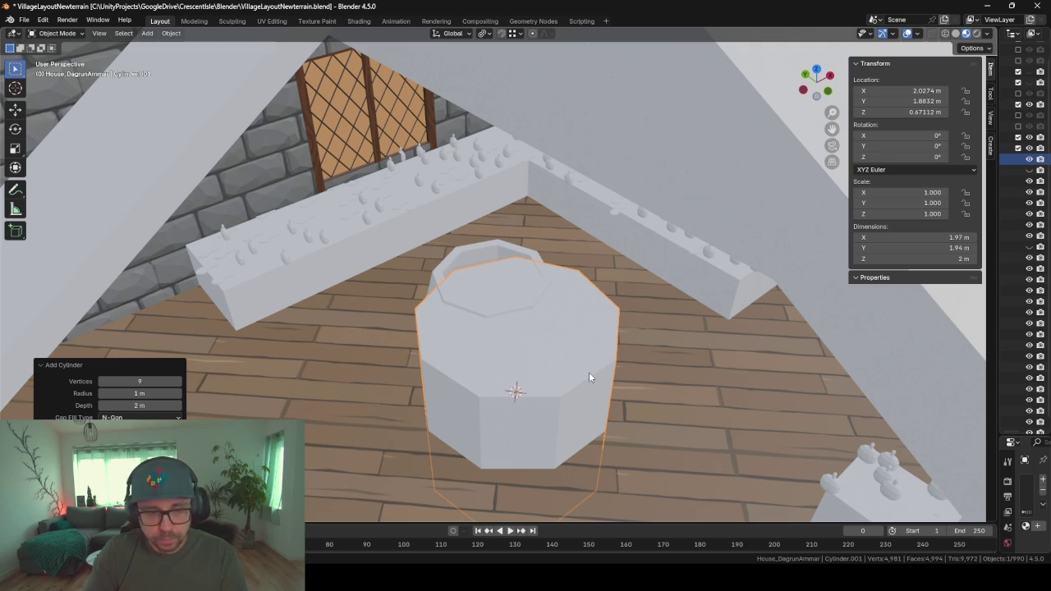
pyautogui.press('g')
pyautogui.hotkey('shift', 'z')
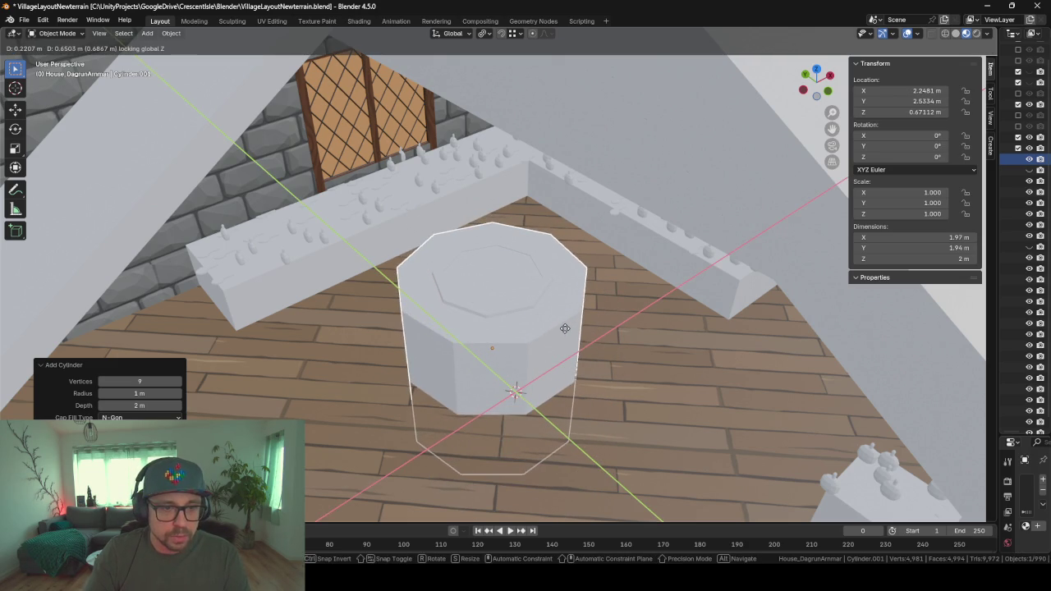
pyautogui.click(597, 355)
pyautogui.press('Tab')
pyautogui.press('s')
pyautogui.press('z')
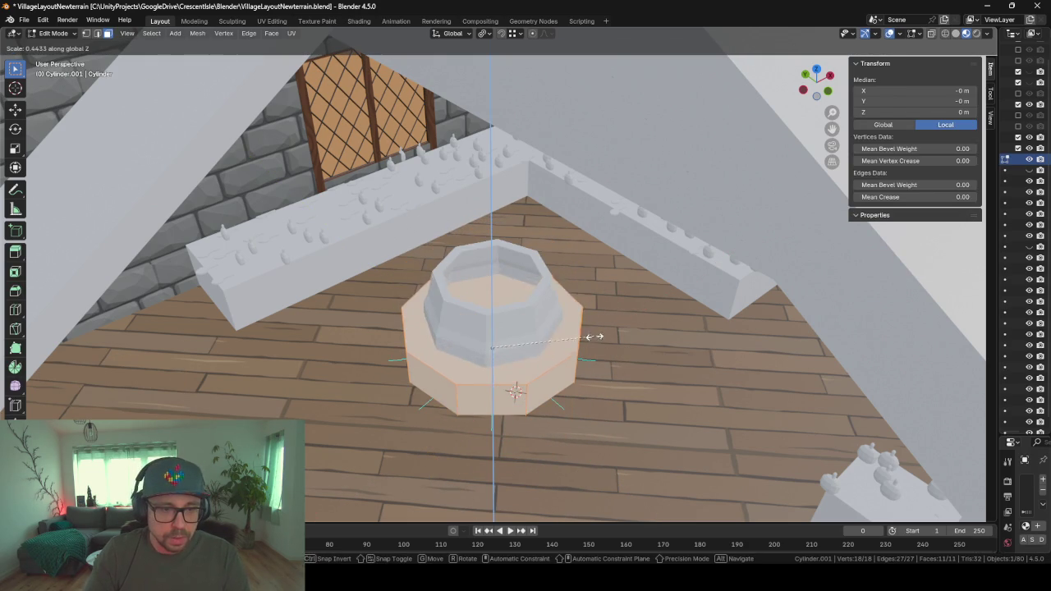
pyautogui.click(534, 348)
pyautogui.press('KP_Decimal')
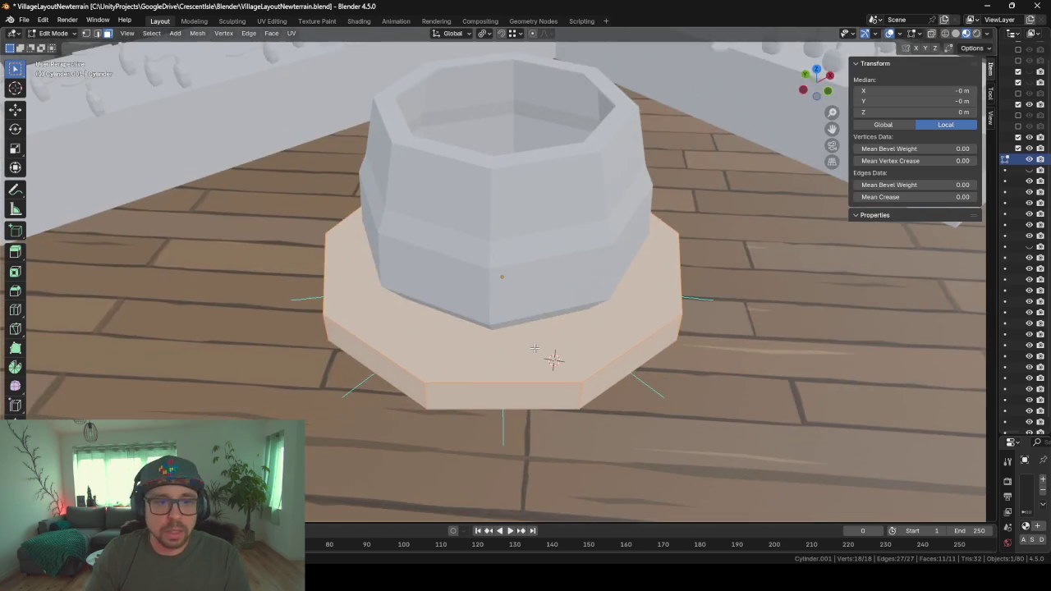
pyautogui.moveTo(533, 348); pyautogui.dragTo(583, 342, button='middle')
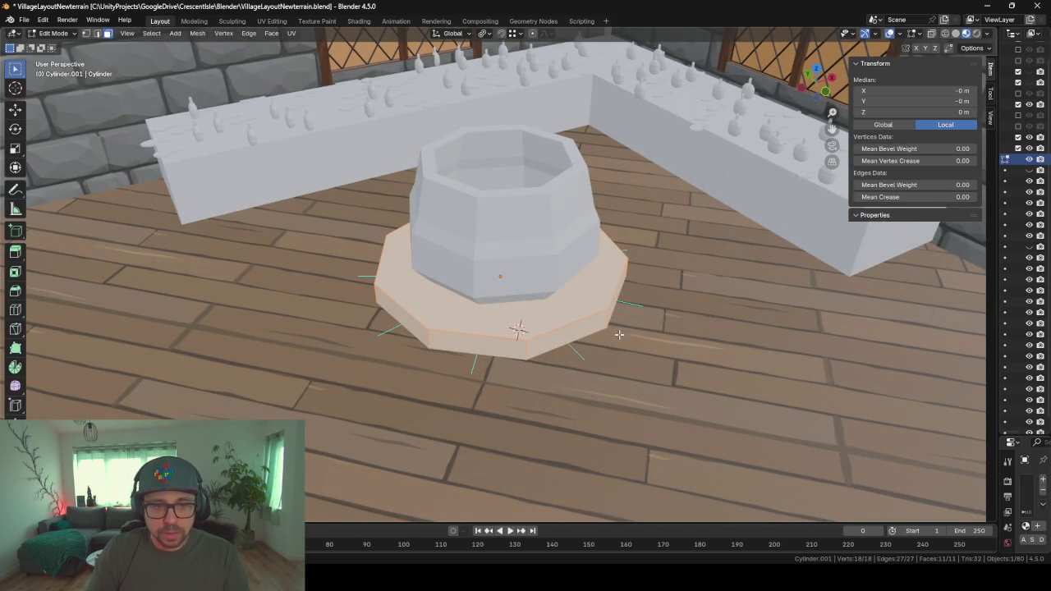
# - Scale the base wider while keeping its height, then select its top face
pyautogui.press('s')
pyautogui.hotkey('shift', 'z')
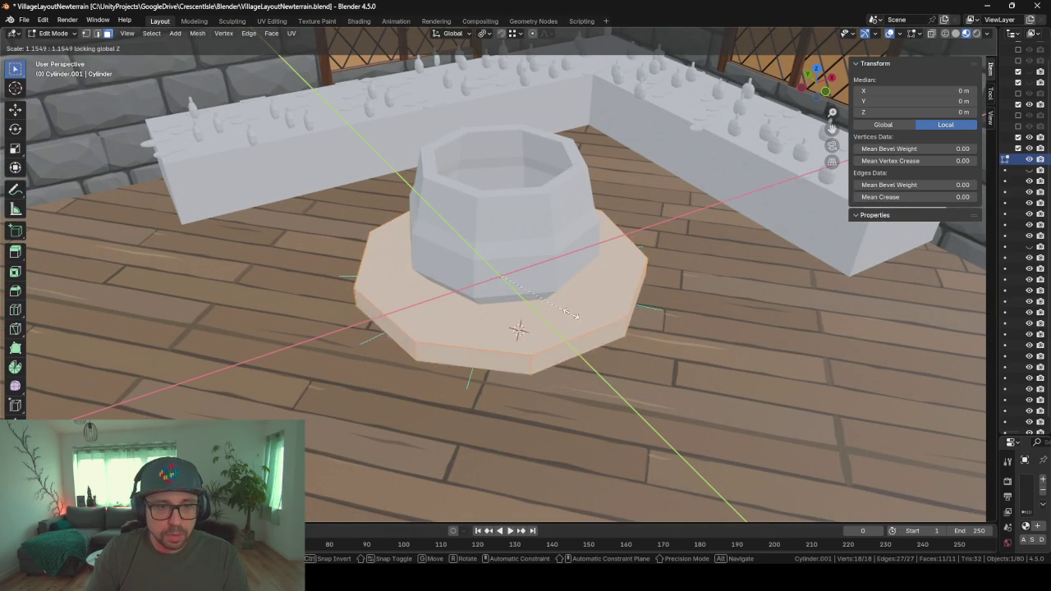
pyautogui.click(583, 307)
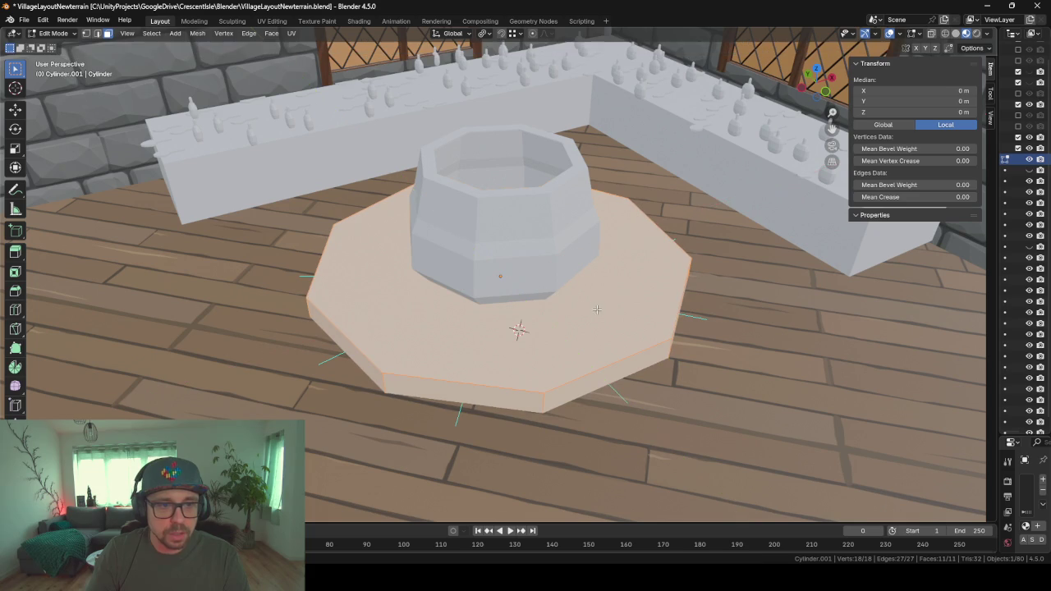
pyautogui.click(582, 306)
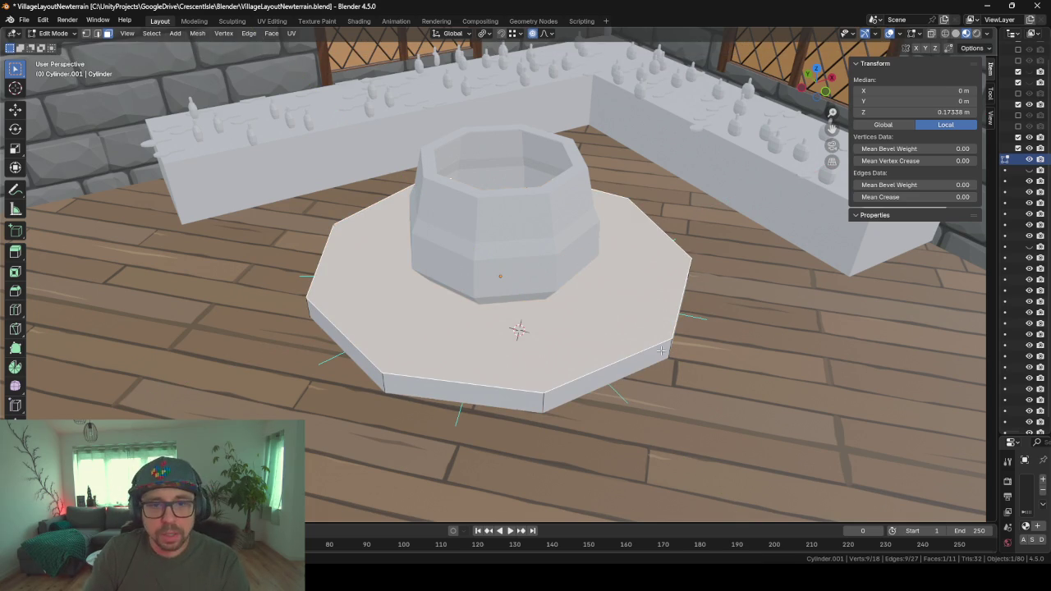
pyautogui.hotkey('shift', 'Tab')
# - Inset the base's top face and lower the inner octagon into a recessed ring
pyautogui.press('i')
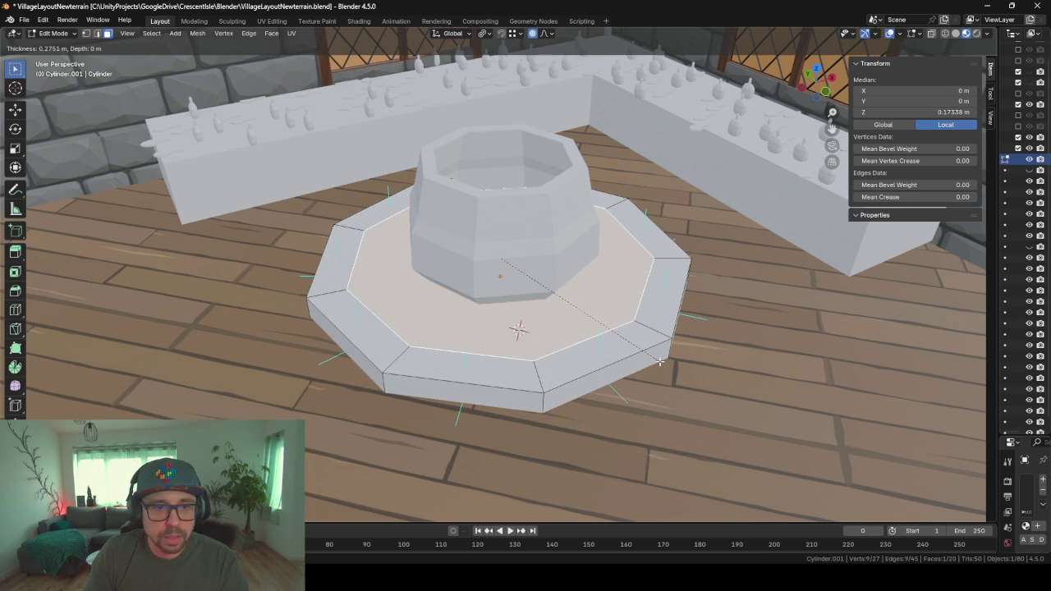
pyautogui.click(658, 359)
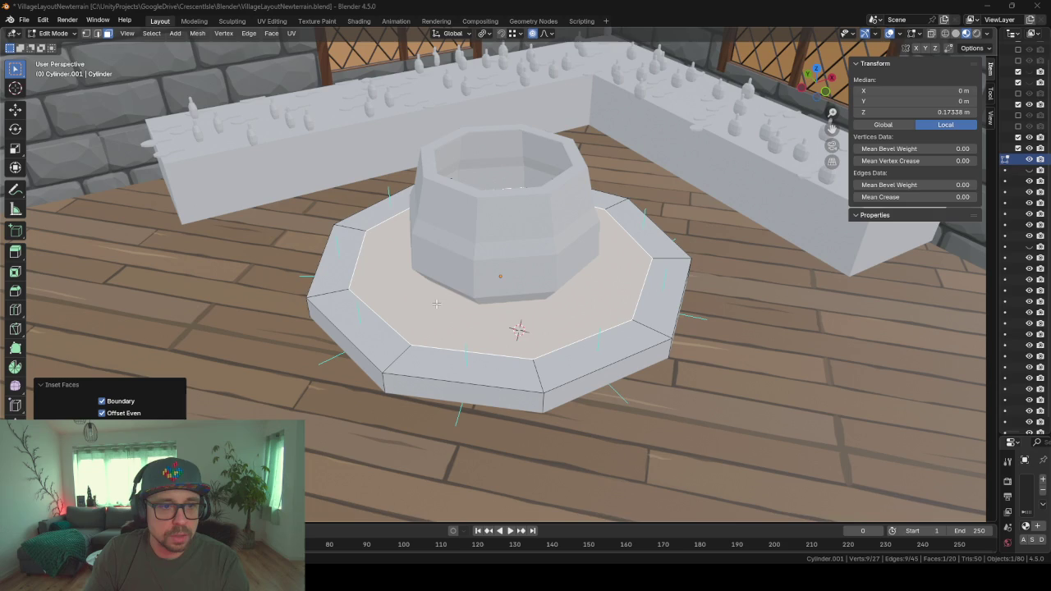
pyautogui.moveTo(477, 326); pyautogui.dragTo(494, 297, button='middle')
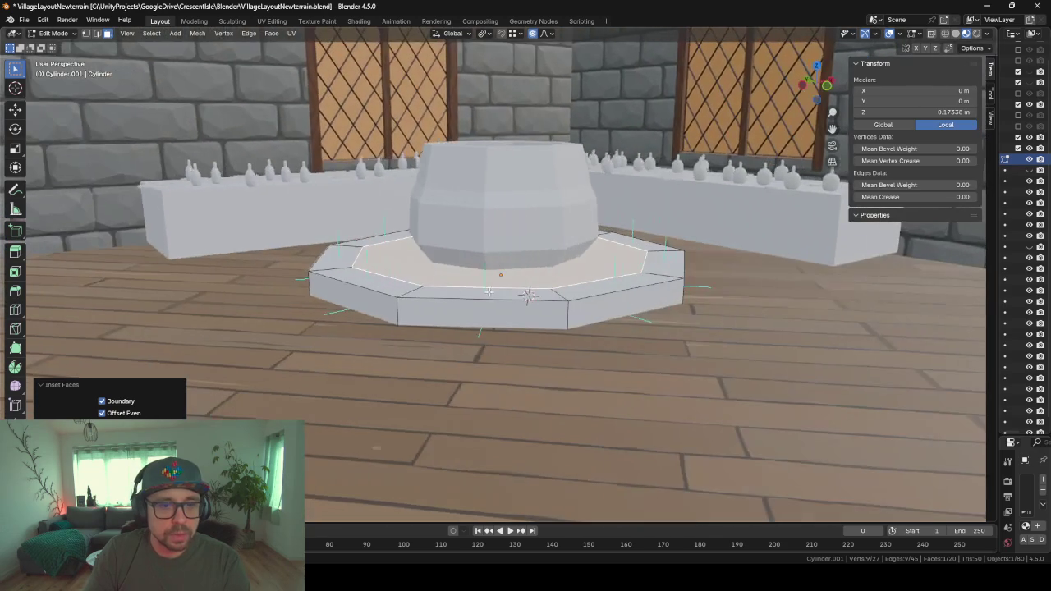
pyautogui.press('e')
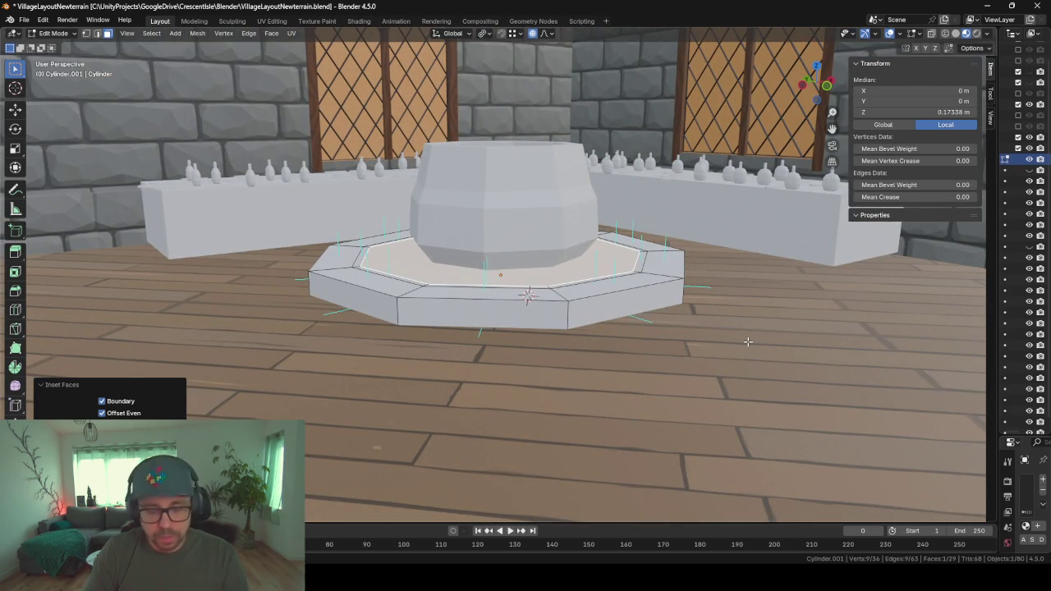
pyautogui.press('o')
pyautogui.press('z')
pyautogui.press('Escape')
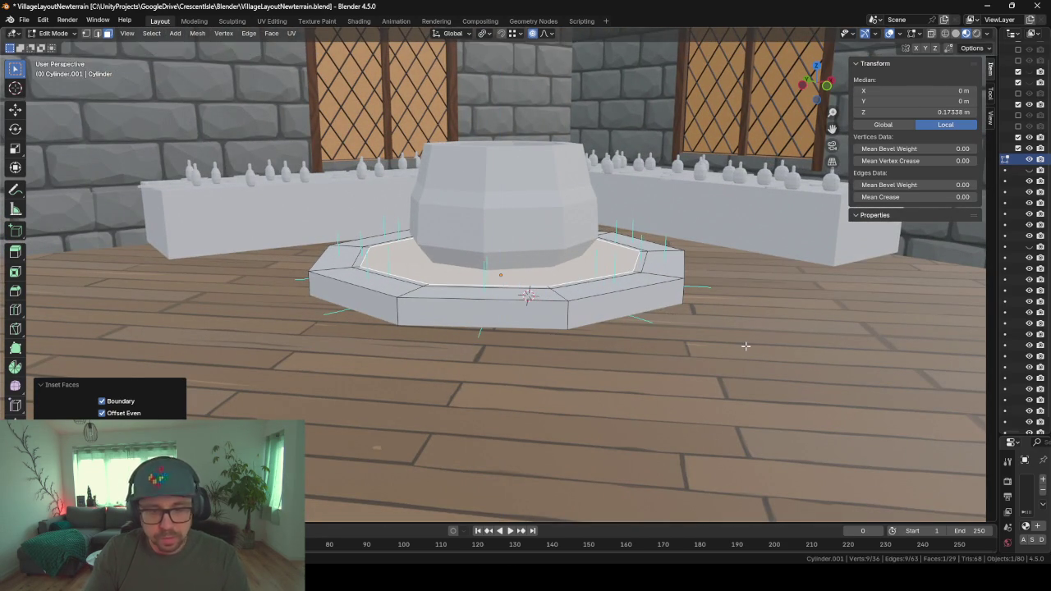
pyautogui.press('g')
pyautogui.press('z')
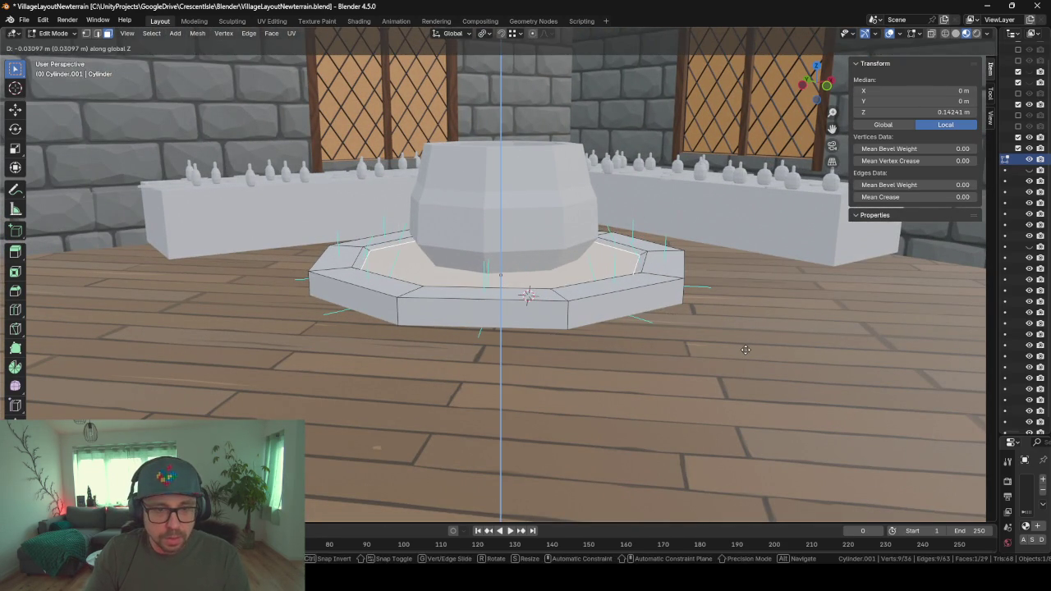
pyautogui.click(750, 353)
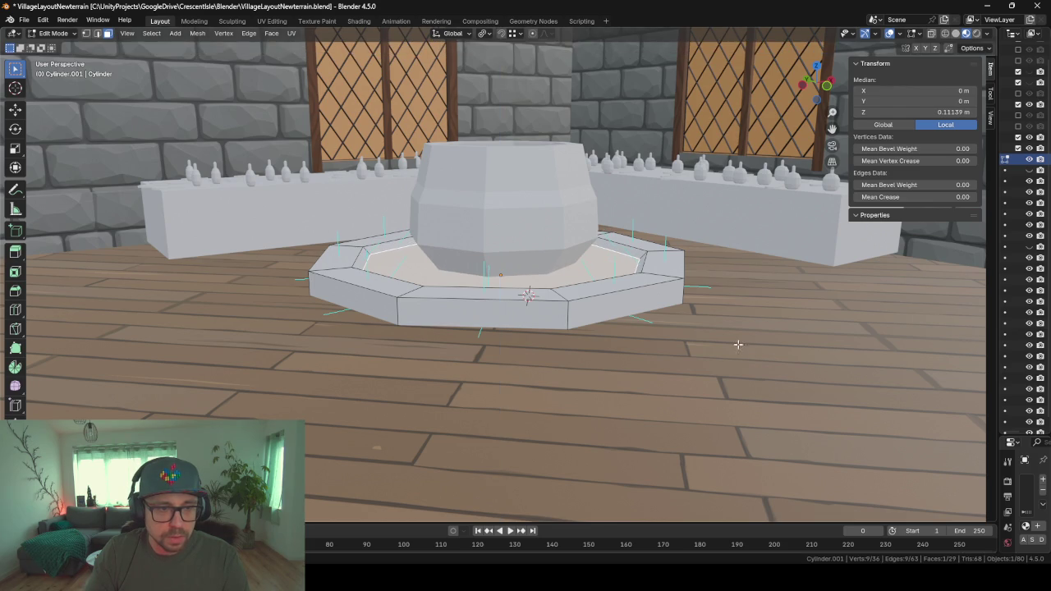
pyautogui.moveTo(699, 330)
pyautogui.mouseDown(button='middle')
pyautogui.moveTo(717, 354)
pyautogui.moveTo(695, 358)
pyautogui.mouseUp(button='middle')
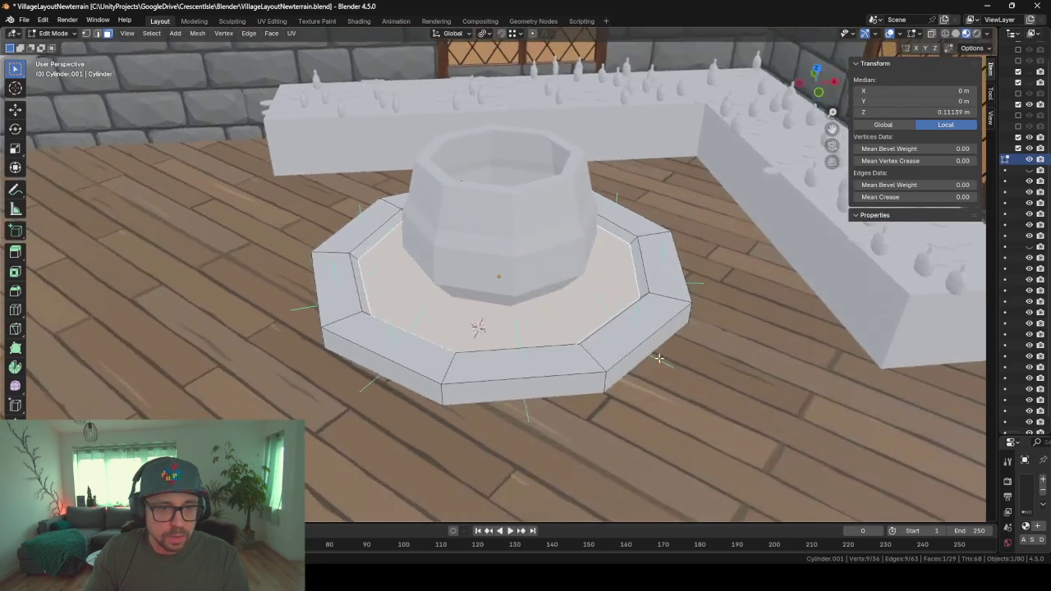
# - Inset the recessed face, extrude a raised inner tier, then inset and lower its innermost face
pyautogui.press('i')
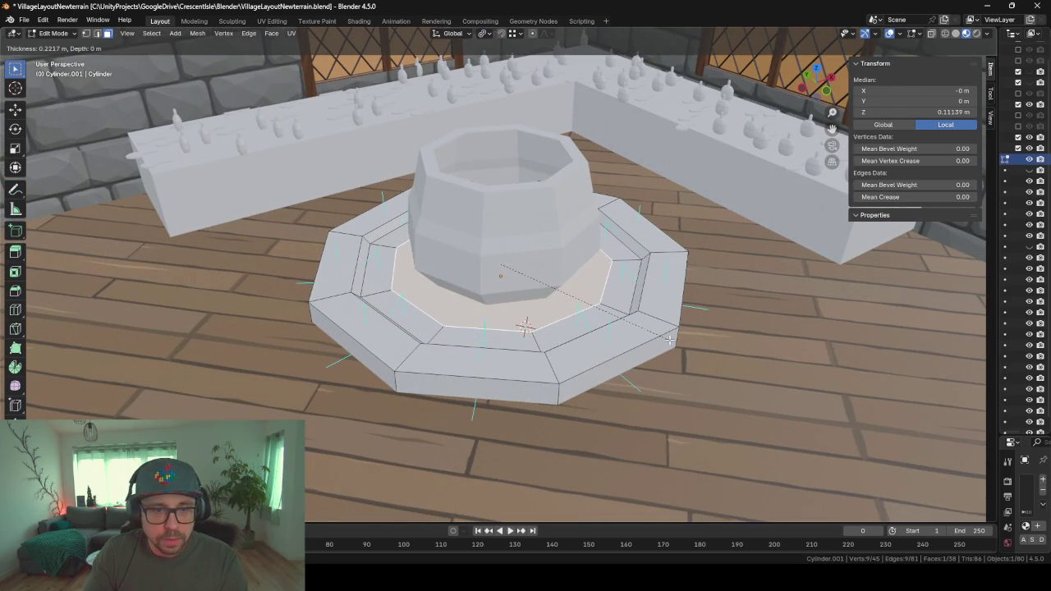
pyautogui.click(681, 340)
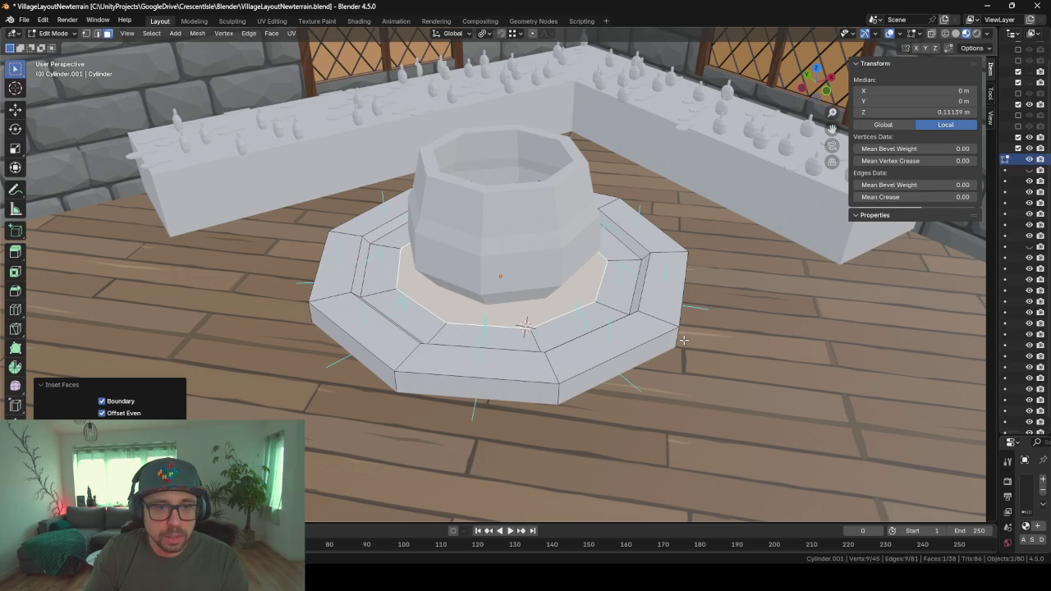
pyautogui.press('e')
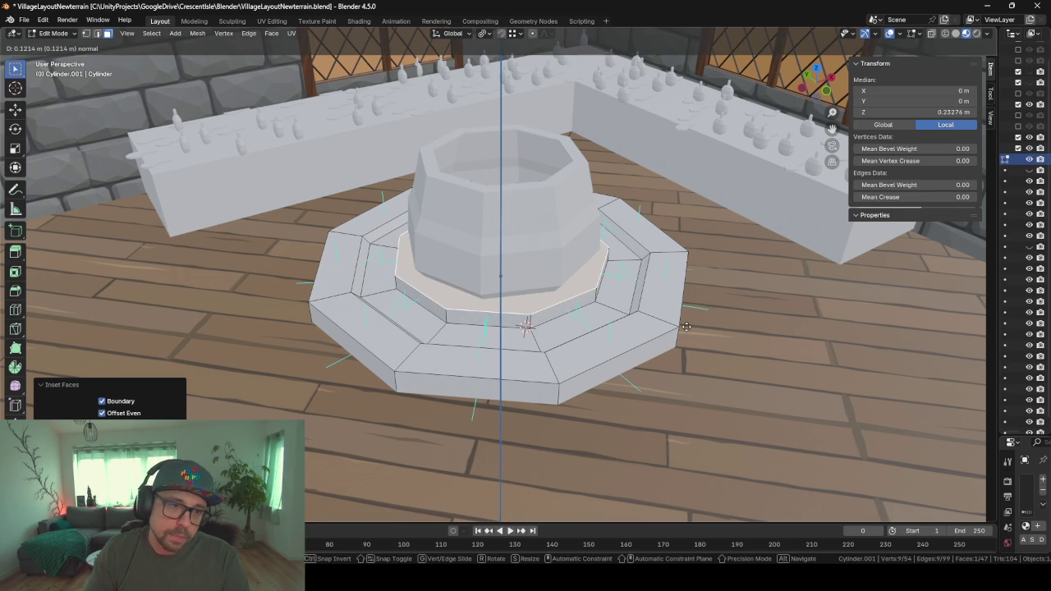
pyautogui.click(685, 326)
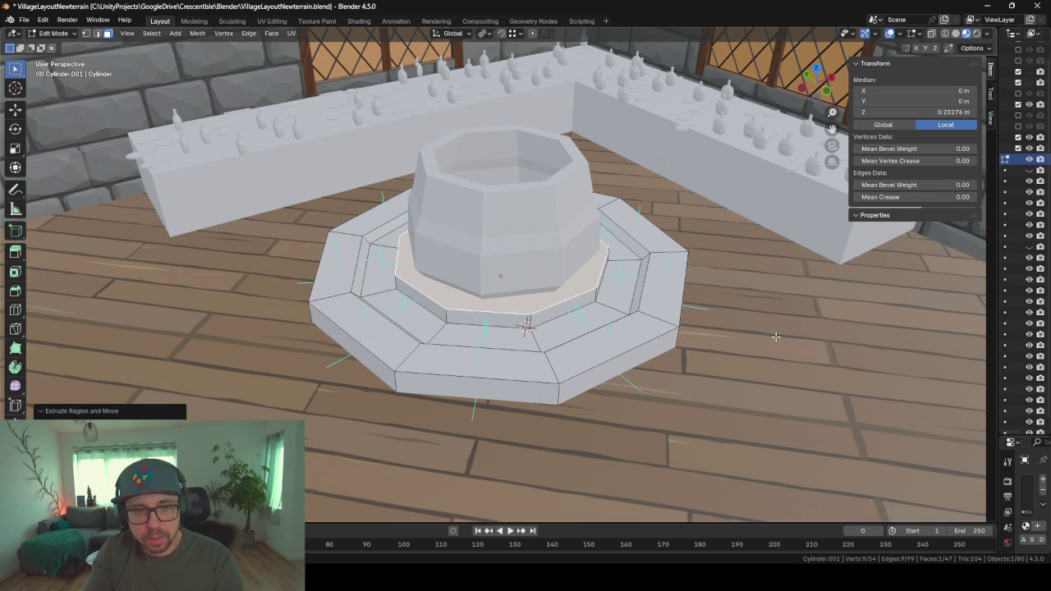
pyautogui.press('i')
pyautogui.click(761, 334)
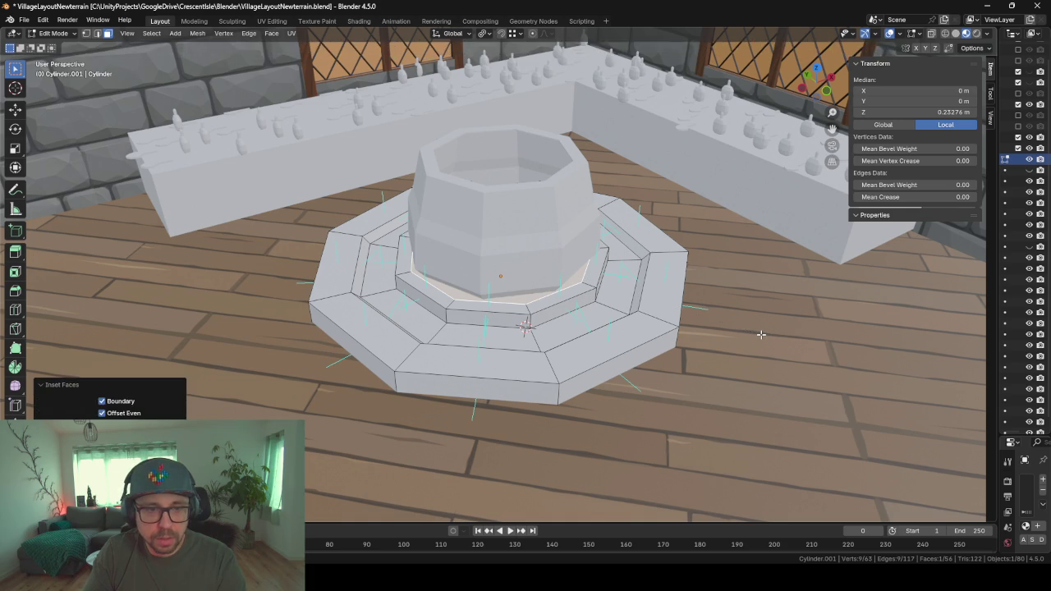
pyautogui.press('g')
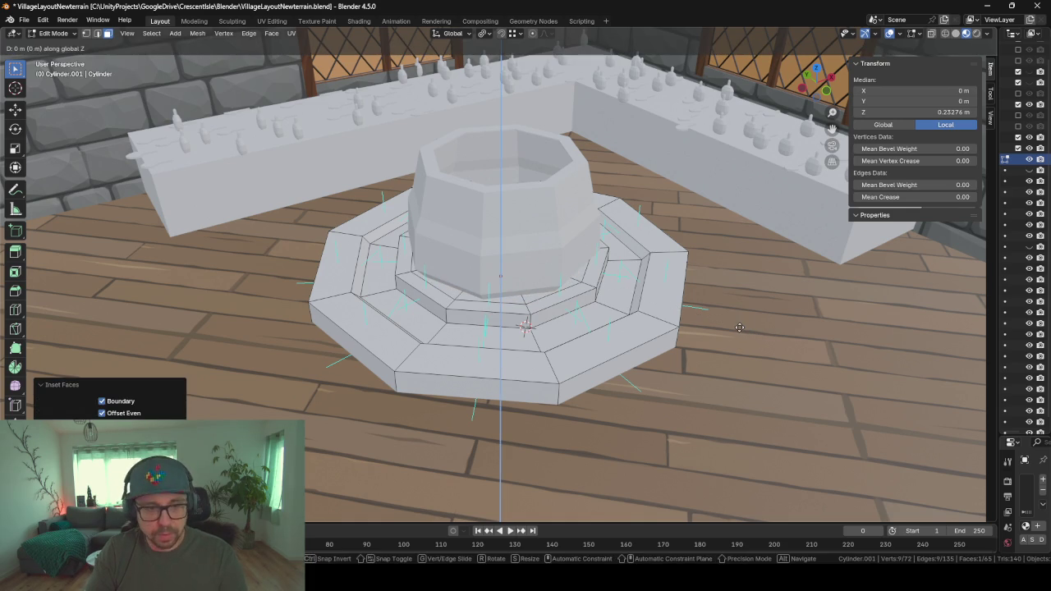
pyautogui.press('z')
pyautogui.click(738, 335)
pyautogui.moveTo(738, 335)
pyautogui.mouseDown(button='middle')
pyautogui.moveTo(788, 356)
pyautogui.moveTo(652, 351)
pyautogui.moveTo(774, 352)
pyautogui.moveTo(720, 328)
pyautogui.moveTo(759, 346)
pyautogui.mouseUp(button='middle')
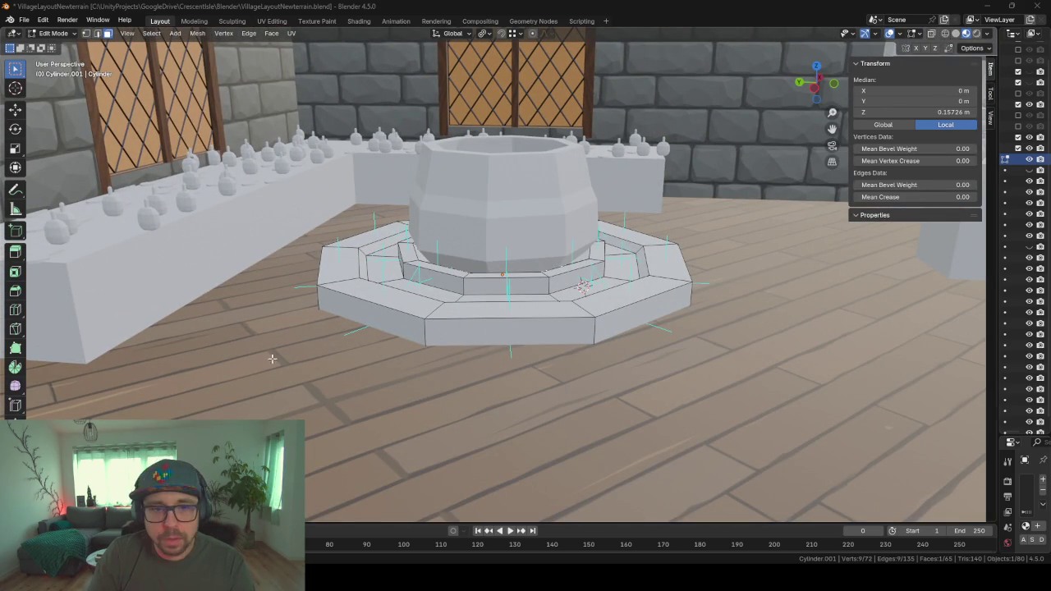
# - Inspect the stepped stand from several angles and compare it with the ChatGPT cauldron reference
pyautogui.moveTo(526, 329); pyautogui.dragTo(536, 382, button='middle')
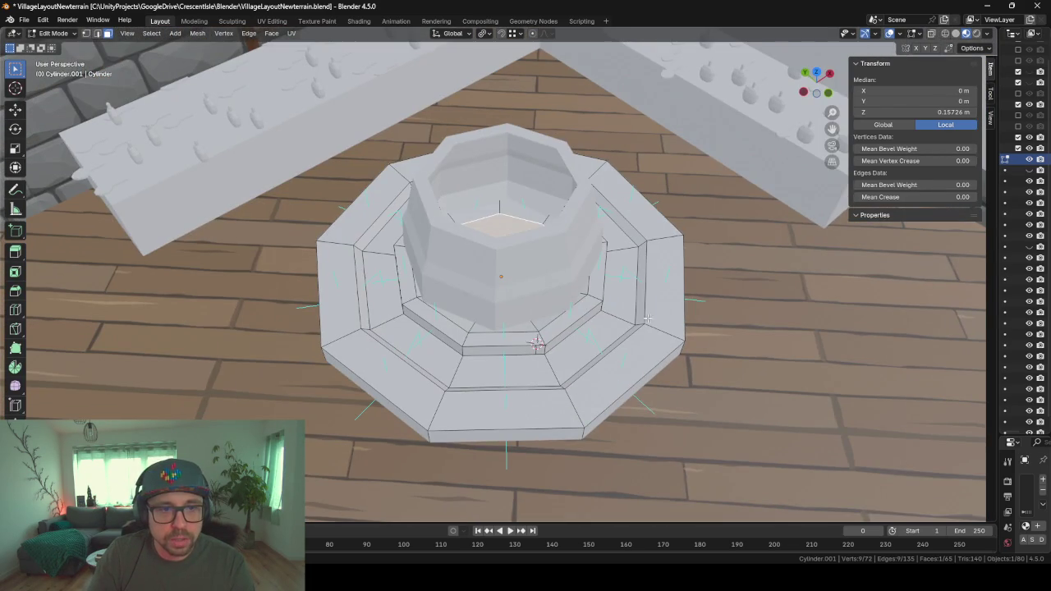
pyautogui.moveTo(647, 319); pyautogui.dragTo(436, 348, button='middle')
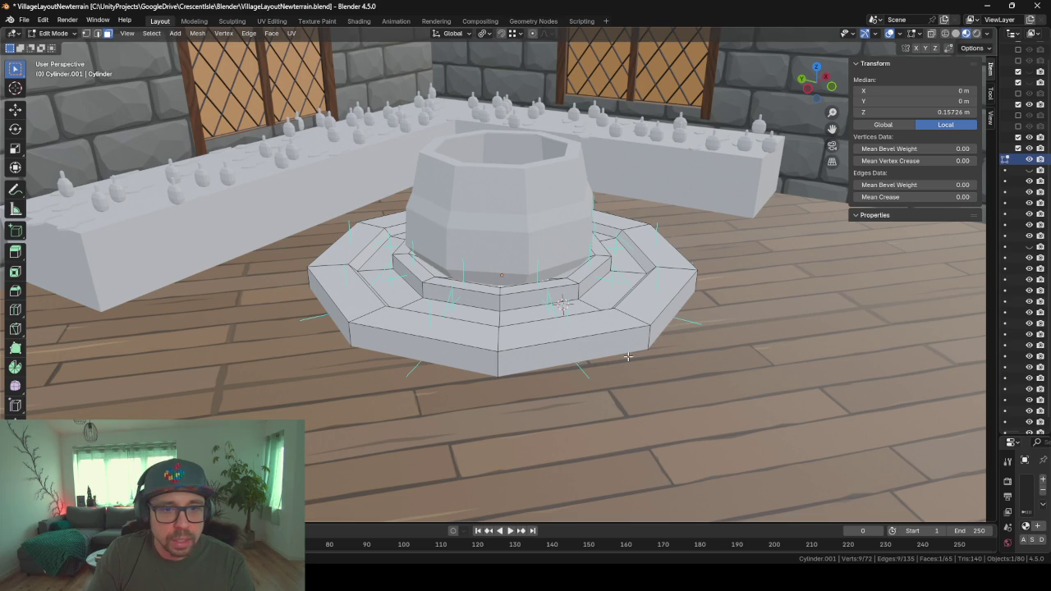
pyautogui.moveTo(381, 289); pyautogui.dragTo(457, 279, button='middle')
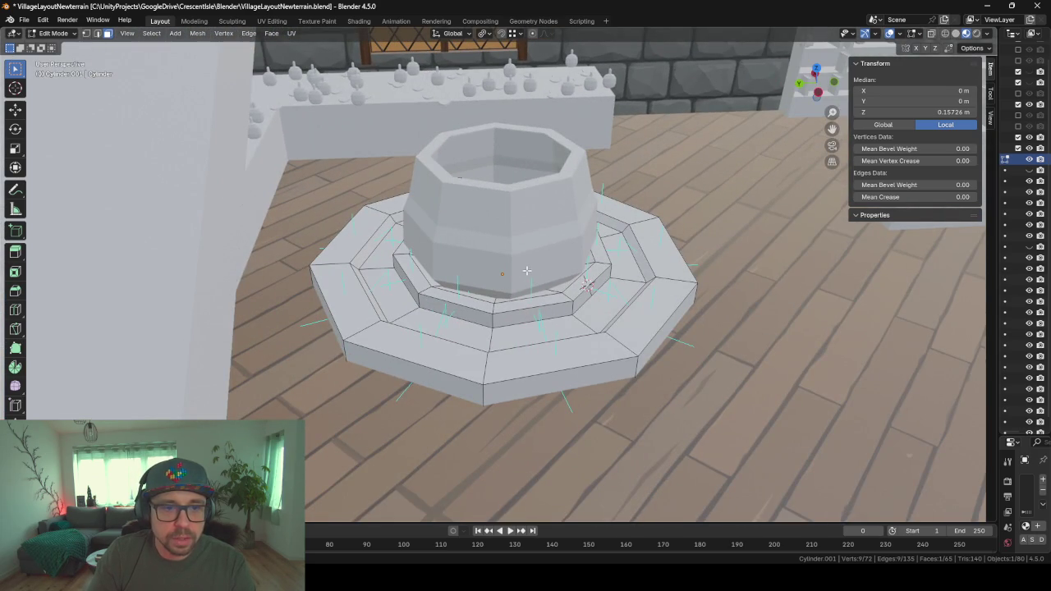
pyautogui.moveTo(526, 270); pyautogui.dragTo(436, 234, button='middle')
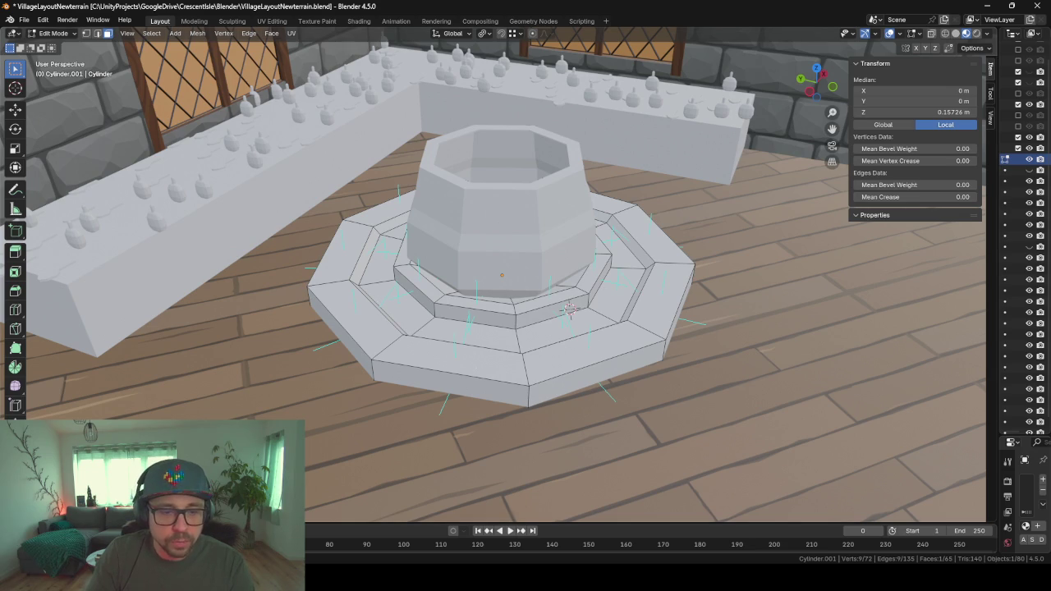
pyautogui.hotkey('alt', 'Tab')
pyautogui.scroll(-3, 450, 369)
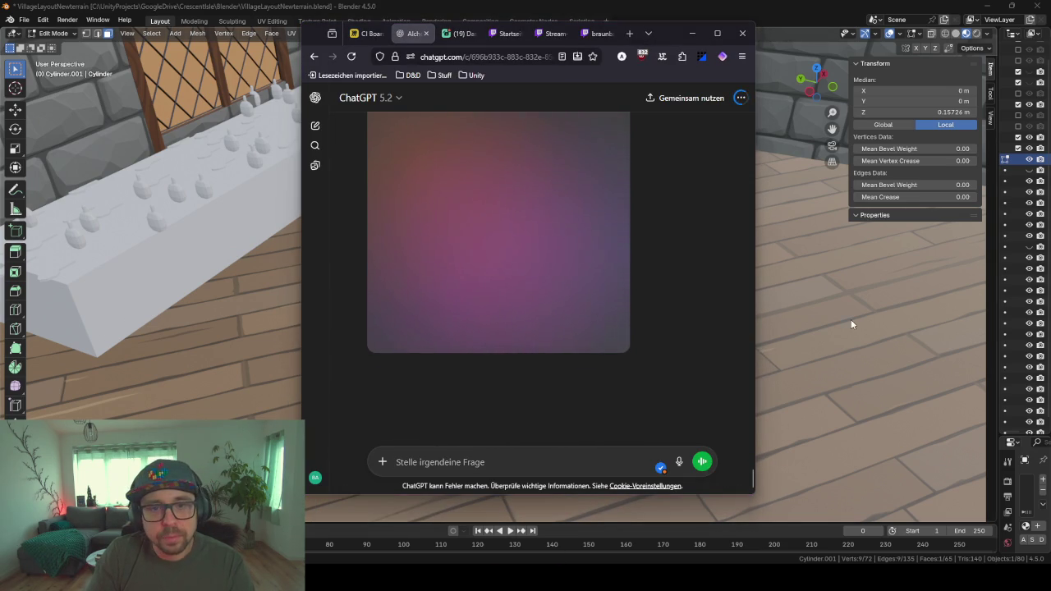
pyautogui.click(692, 33)
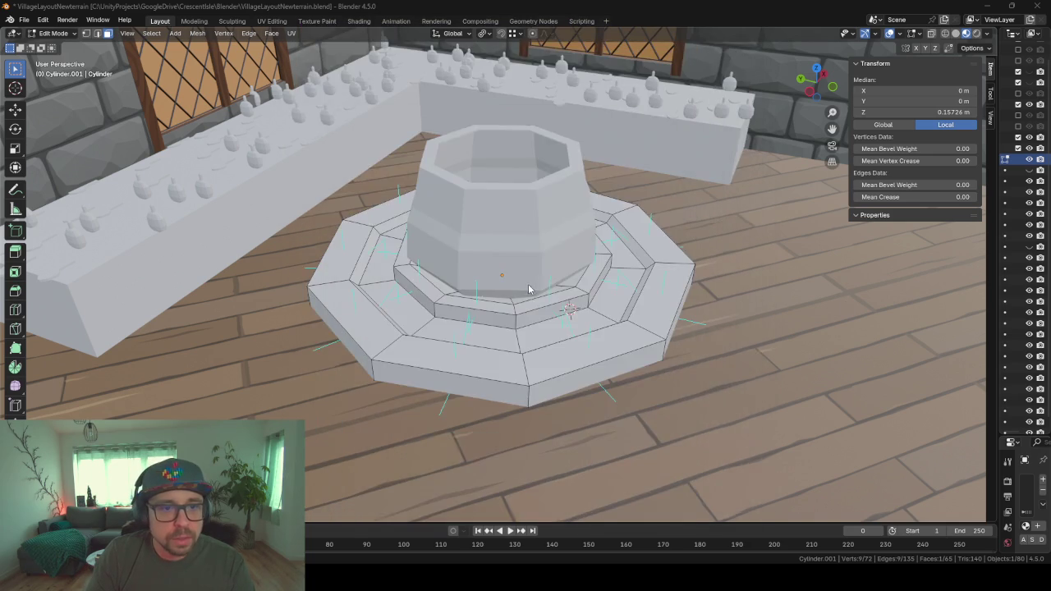
pyautogui.moveTo(575, 271)
pyautogui.mouseDown(button='middle')
pyautogui.moveTo(487, 282)
pyautogui.moveTo(557, 294)
pyautogui.moveTo(485, 290)
pyautogui.mouseUp(button='middle')
# - Return to Object Mode and apply an option from the stand's context menu
pyautogui.press('Tab')
pyautogui.rightClick(517, 326)
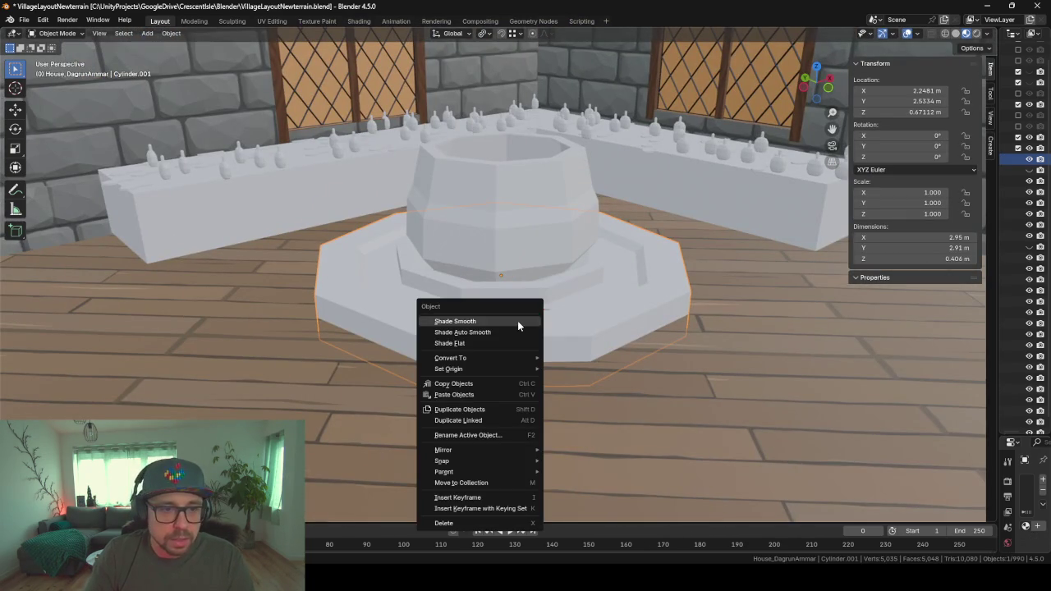
pyautogui.click(472, 345)
pyautogui.moveTo(471, 345)
pyautogui.mouseDown(button='middle')
pyautogui.moveTo(546, 352)
pyautogui.moveTo(413, 347)
pyautogui.moveTo(541, 347)
pyautogui.moveTo(418, 369)
pyautogui.moveTo(450, 352)
pyautogui.moveTo(410, 313)
pyautogui.moveTo(465, 319)
pyautogui.moveTo(450, 317)
pyautogui.mouseUp(button='middle')
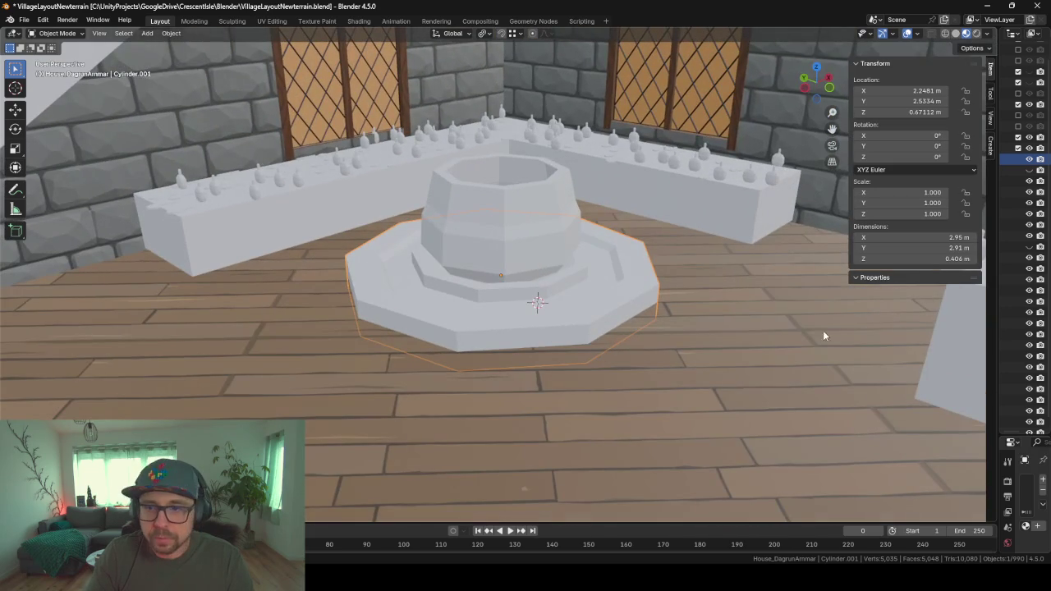
# - Assign the Stone material to the stand from the material browse list, then re-enter Edit Mode
pyautogui.moveTo(947, 96); pyautogui.dragTo(875, 121)
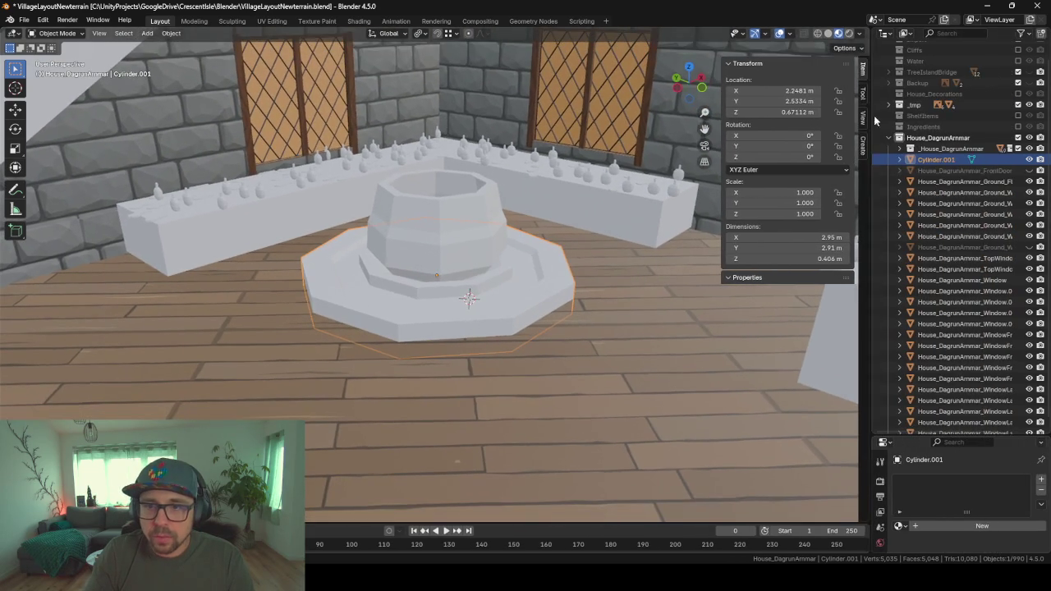
pyautogui.moveTo(898, 435); pyautogui.dragTo(897, 259)
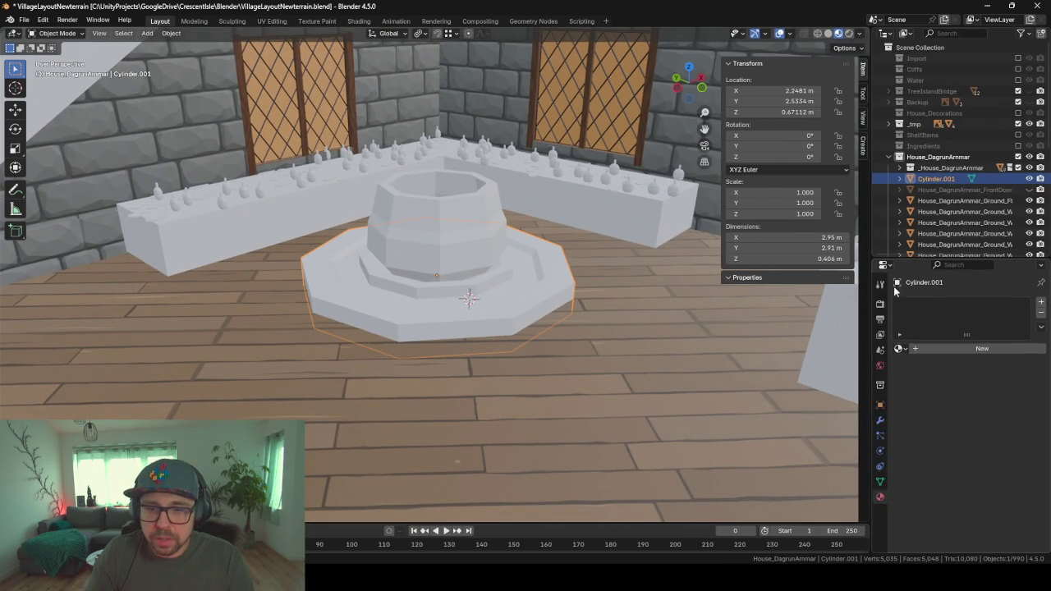
pyautogui.click(897, 348)
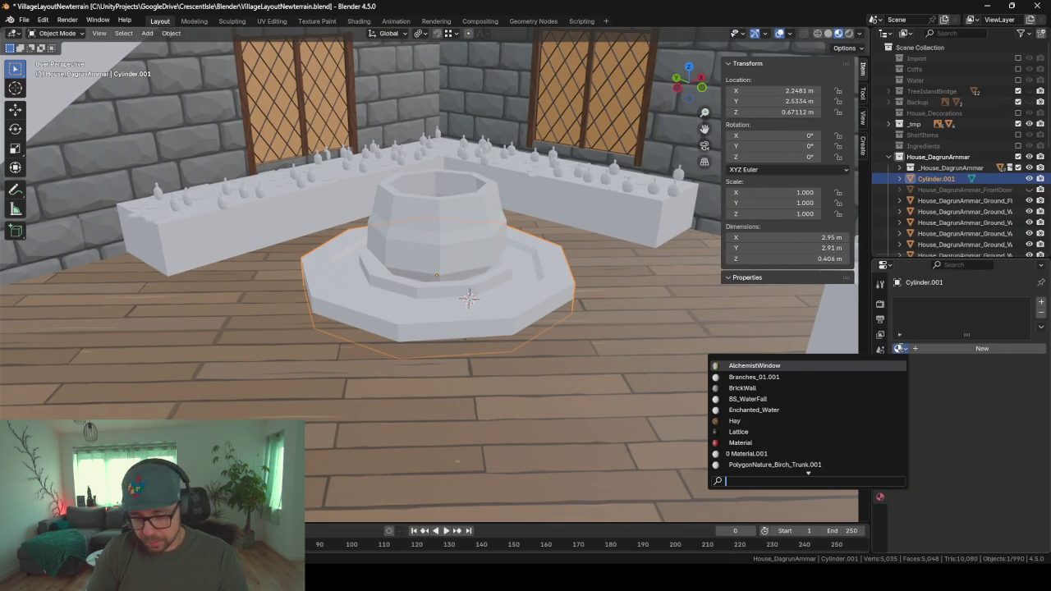
pyautogui.write('stone')
pyautogui.press('Return')
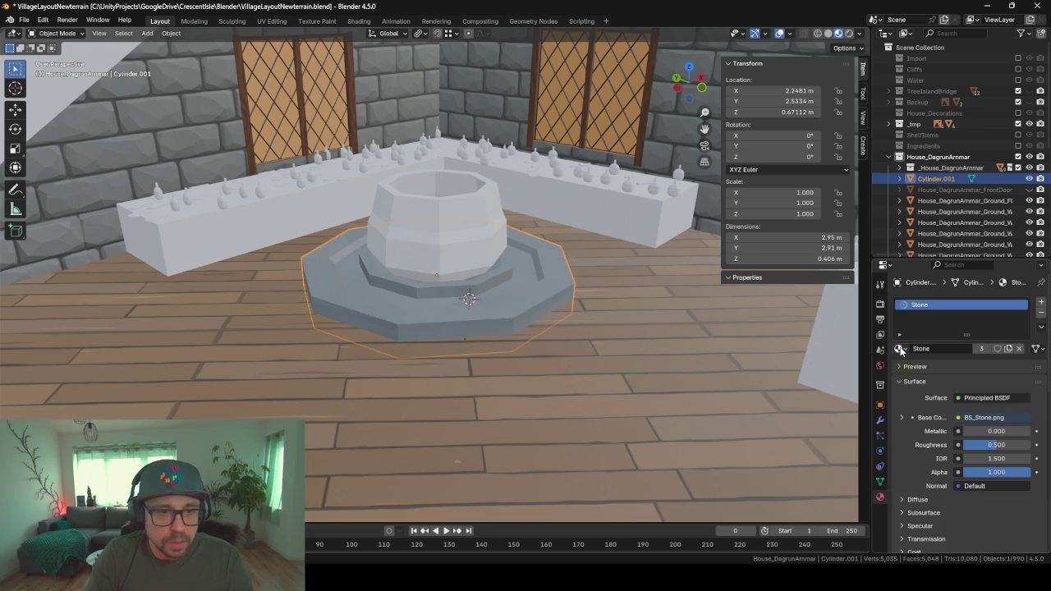
pyautogui.moveTo(225, 343)
pyautogui.mouseDown(button='middle')
pyautogui.moveTo(319, 335)
pyautogui.moveTo(298, 345)
pyautogui.mouseUp(button='middle')
pyautogui.scroll(5, 299, 344)
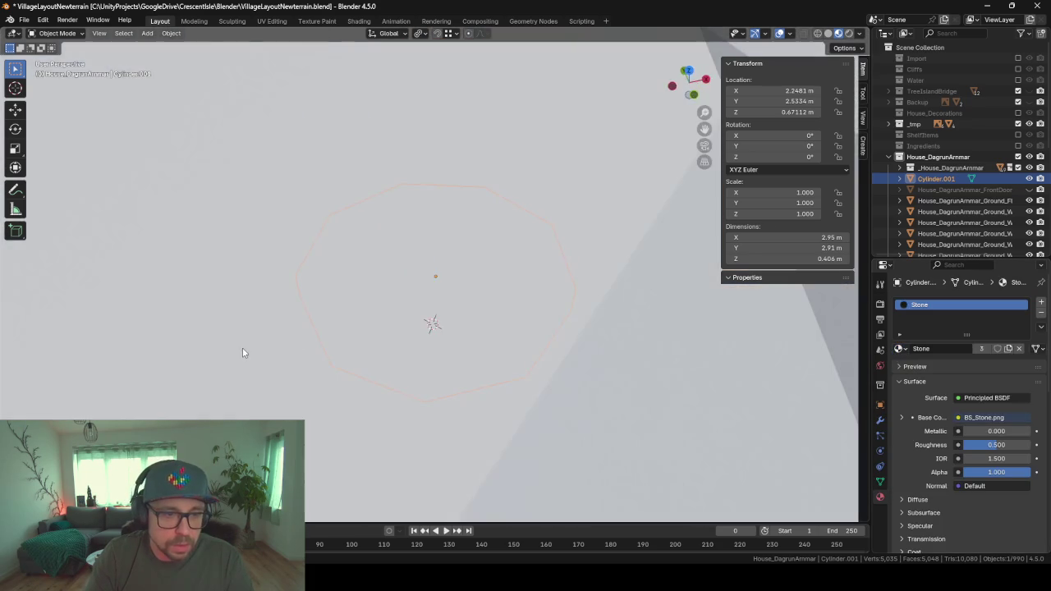
pyautogui.scroll(-3, 363, 335)
pyautogui.moveTo(363, 341)
pyautogui.mouseDown(button='middle')
pyautogui.moveTo(469, 359)
pyautogui.moveTo(498, 340)
pyautogui.moveTo(477, 326)
pyautogui.moveTo(488, 331)
pyautogui.mouseUp(button='middle')
pyautogui.press('Tab')
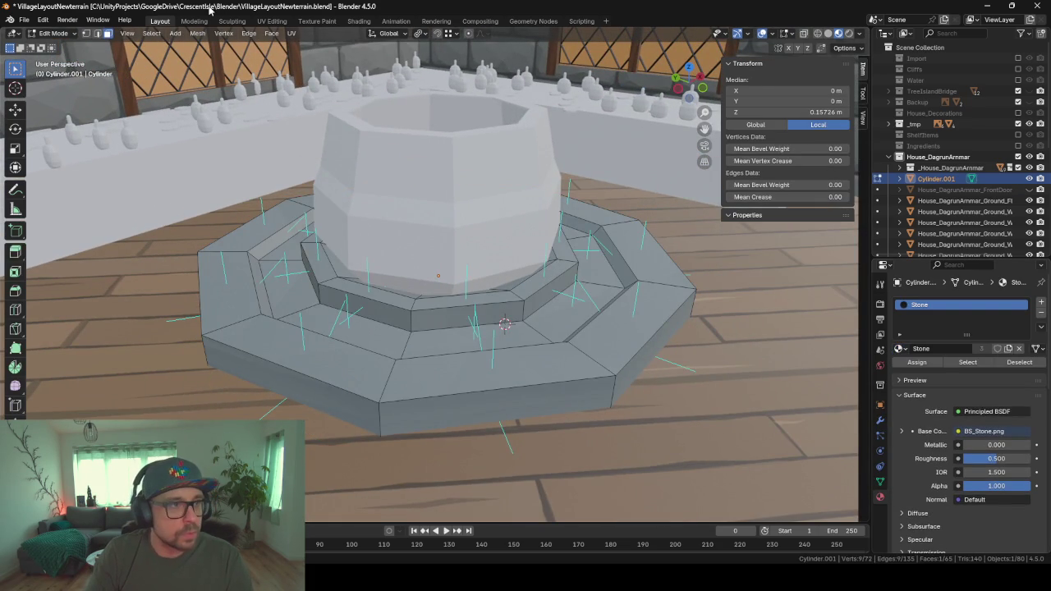
# - Switch to the UV Editing workspace and view the stand's whole mesh and its UVs
pyautogui.click(271, 21)
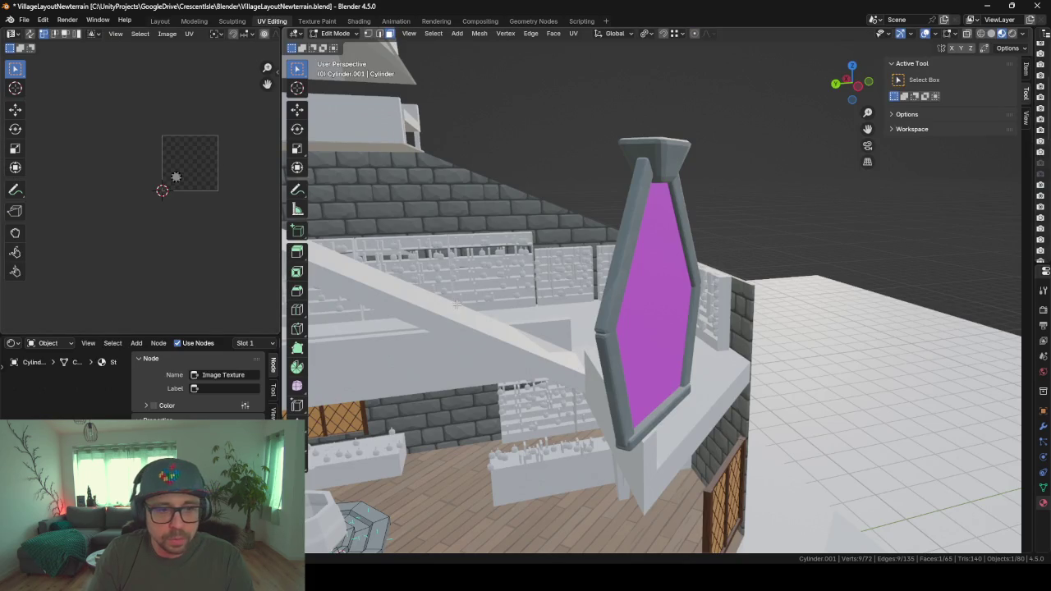
pyautogui.press('a')
pyautogui.press('KP_Decimal')
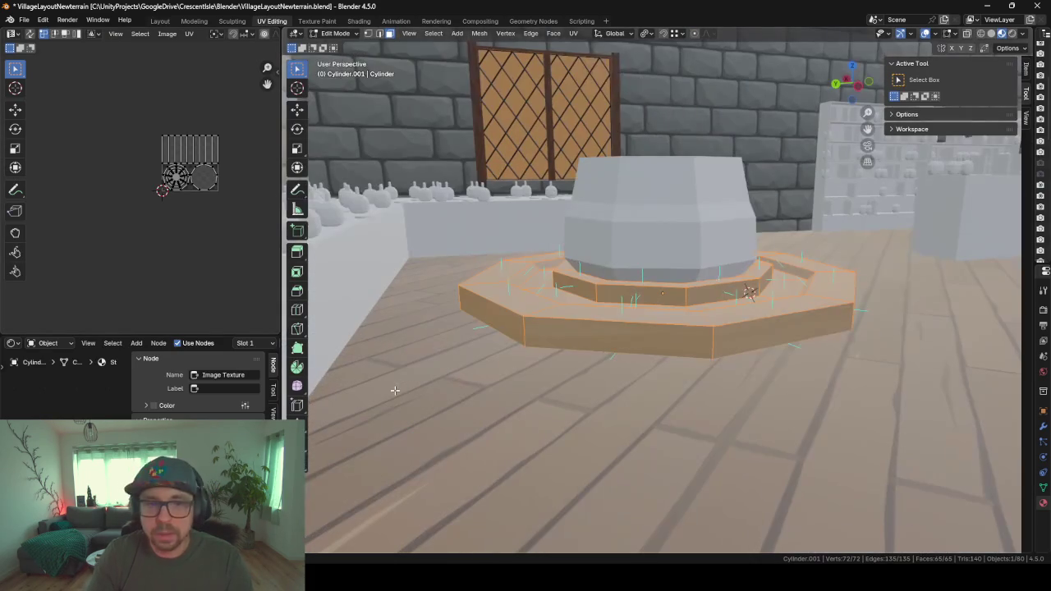
pyautogui.moveTo(513, 335); pyautogui.dragTo(517, 394, button='middle')
pyautogui.scroll(3, 196, 184)
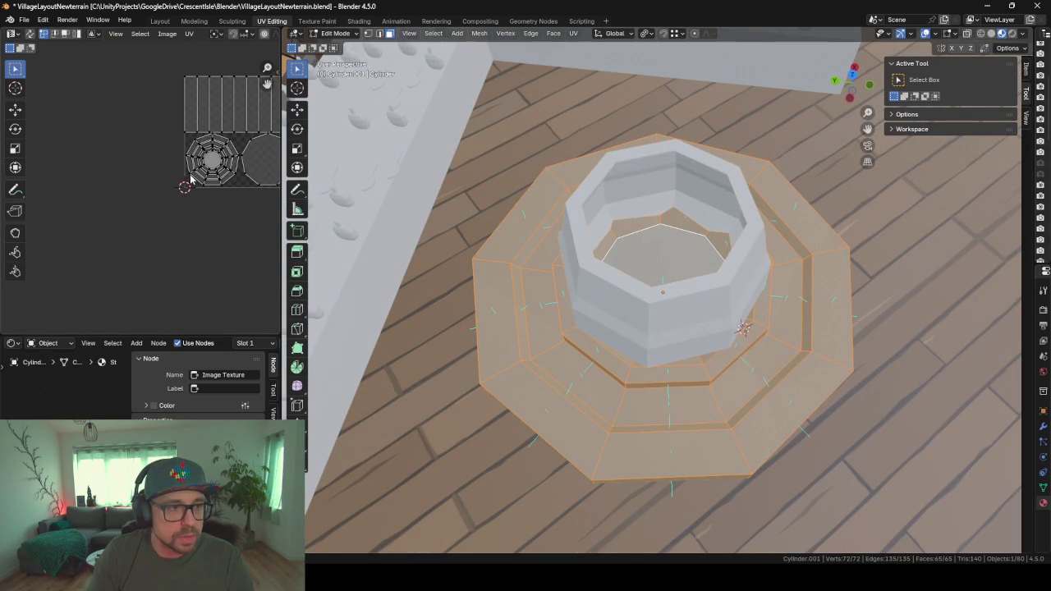
pyautogui.scroll(1, 192, 186)
pyautogui.scroll(1, 181, 176)
pyautogui.scroll(2, 164, 163)
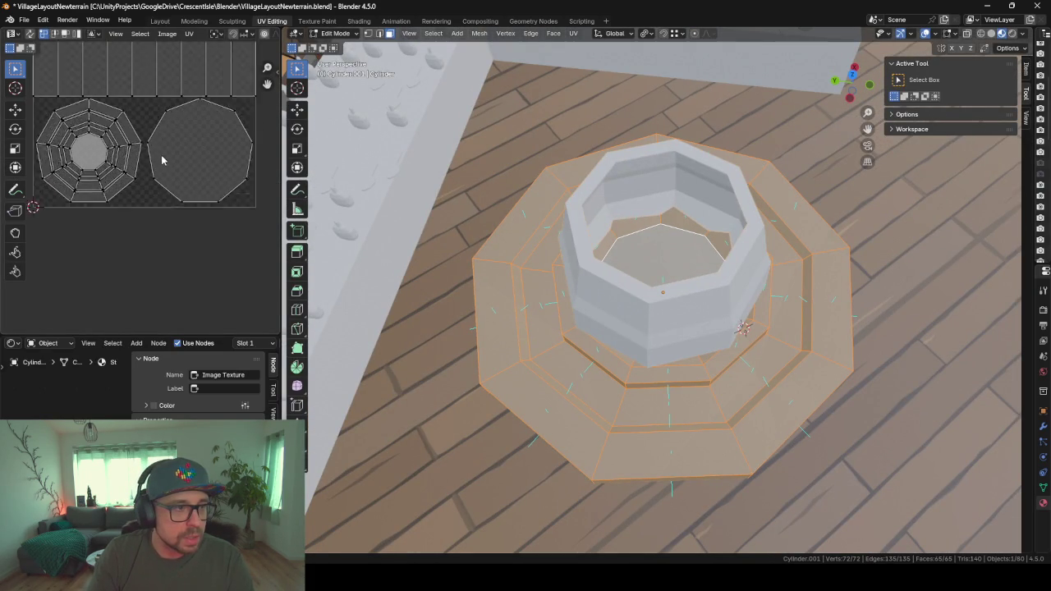
pyautogui.scroll(1, 162, 162)
pyautogui.press('Home')
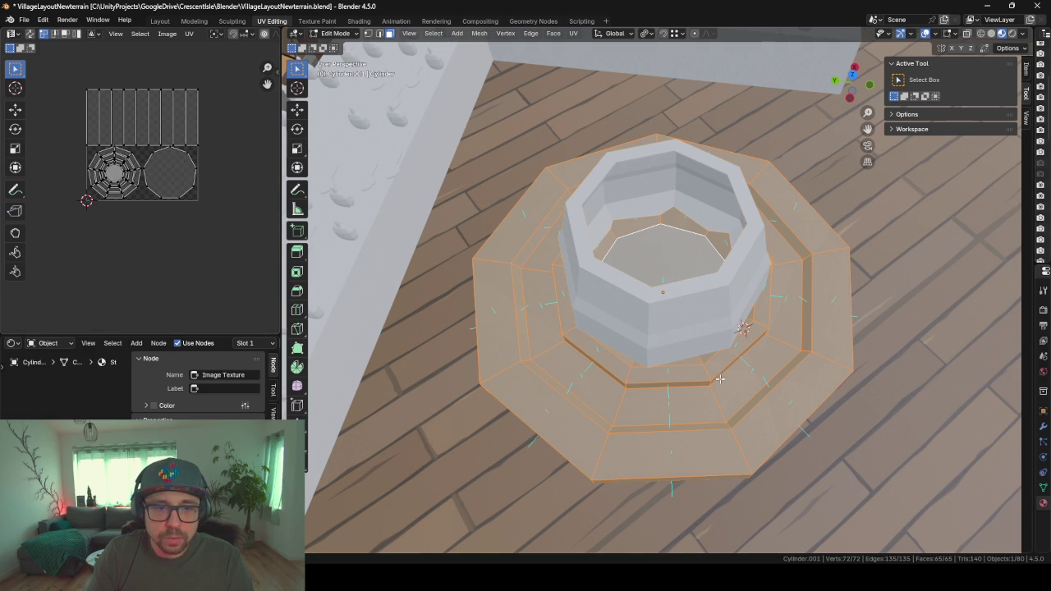
pyautogui.moveTo(721, 380)
pyautogui.mouseDown(button='middle')
pyautogui.moveTo(665, 353)
pyautogui.moveTo(553, 353)
pyautogui.moveTo(589, 369)
pyautogui.moveTo(732, 352)
pyautogui.moveTo(774, 381)
pyautogui.moveTo(745, 361)
pyautogui.moveTo(692, 358)
pyautogui.moveTo(615, 357)
pyautogui.moveTo(618, 374)
pyautogui.moveTo(682, 364)
pyautogui.moveTo(661, 345)
pyautogui.mouseUp(button='middle')
# - Reselect the stand in Edit Mode and select the ring of inner-step side faces
pyautogui.press('Tab')
pyautogui.click(661, 345)
pyautogui.press('Tab')
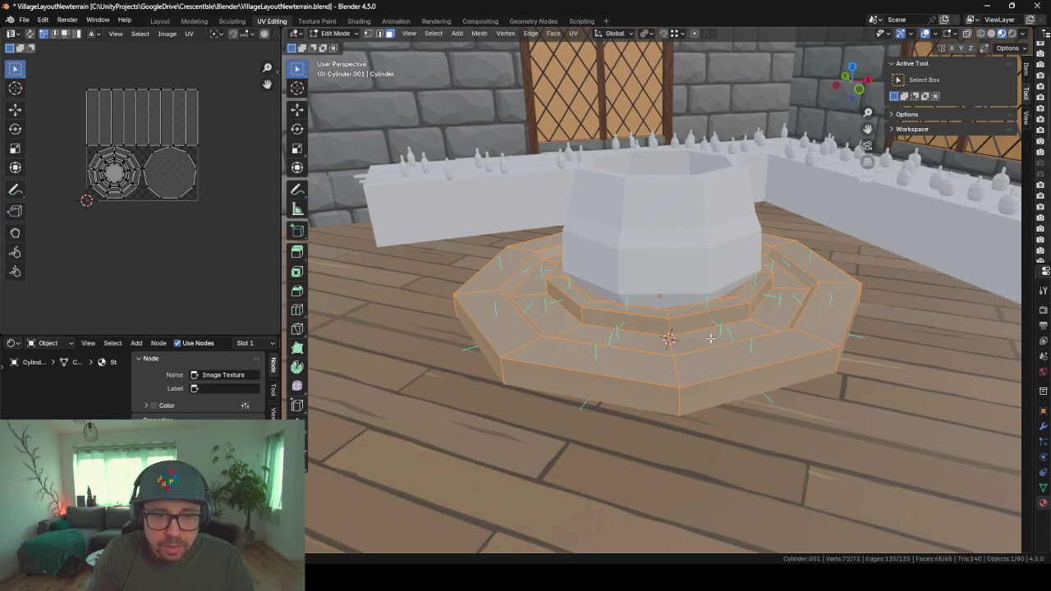
pyautogui.scroll(1, 675, 324)
pyautogui.click(677, 325)
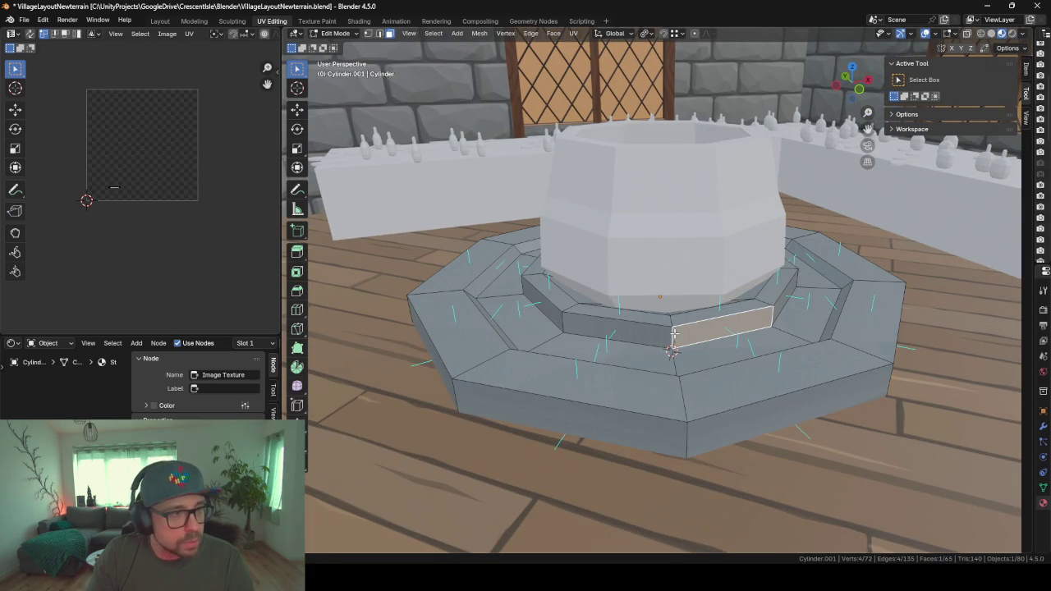
pyautogui.click(631, 334)
pyautogui.scroll(3, 94, 187)
pyautogui.moveTo(94, 187); pyautogui.dragTo(178, 199, button='middle')
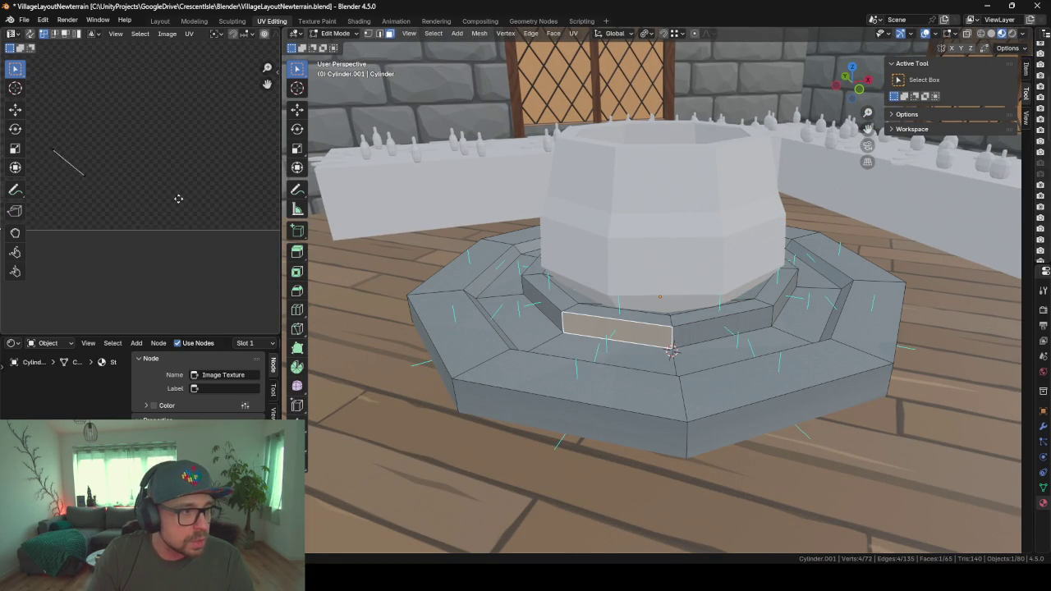
pyautogui.scroll(2, 90, 160)
pyautogui.scroll(2, 120, 141)
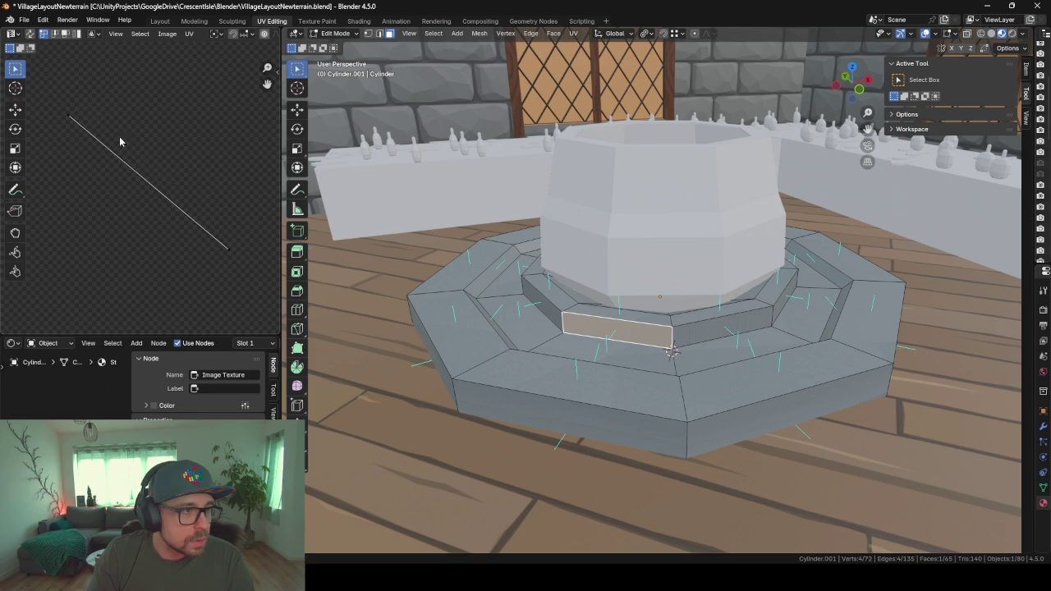
pyautogui.keyDown('alt'); pyautogui.click(672, 332); pyautogui.keyUp('alt')
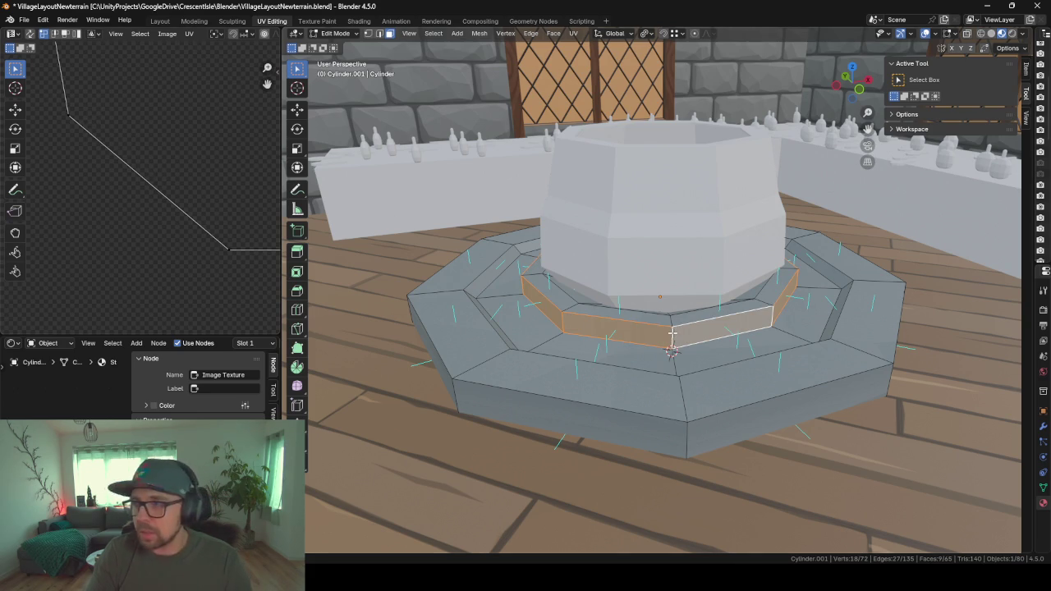
# - Smart UV Project the selected faces and check the stone texture in Object Mode
pyautogui.press('u')
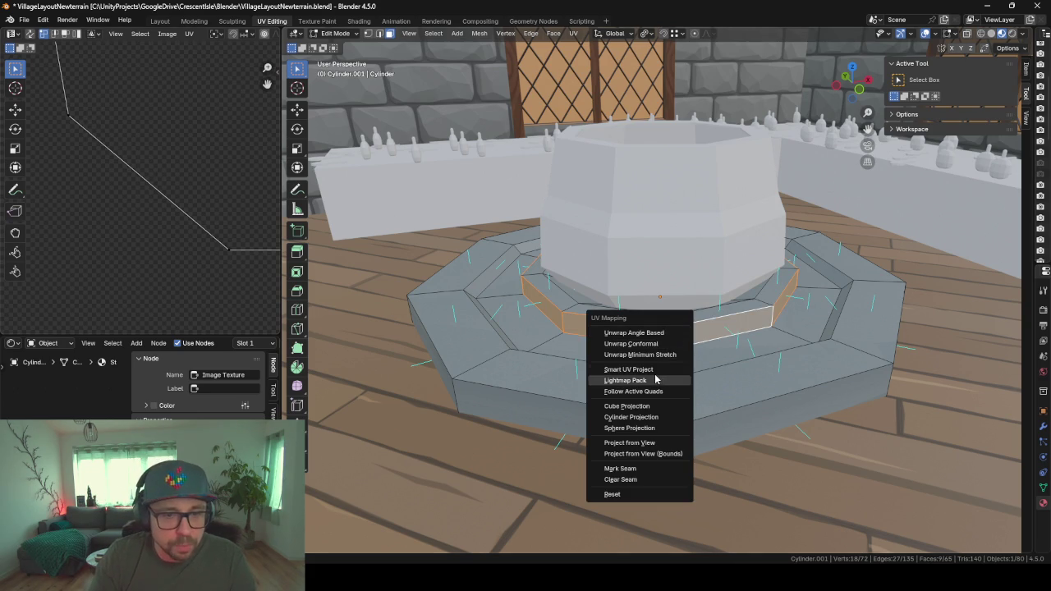
pyautogui.click(648, 369)
pyautogui.click(624, 479)
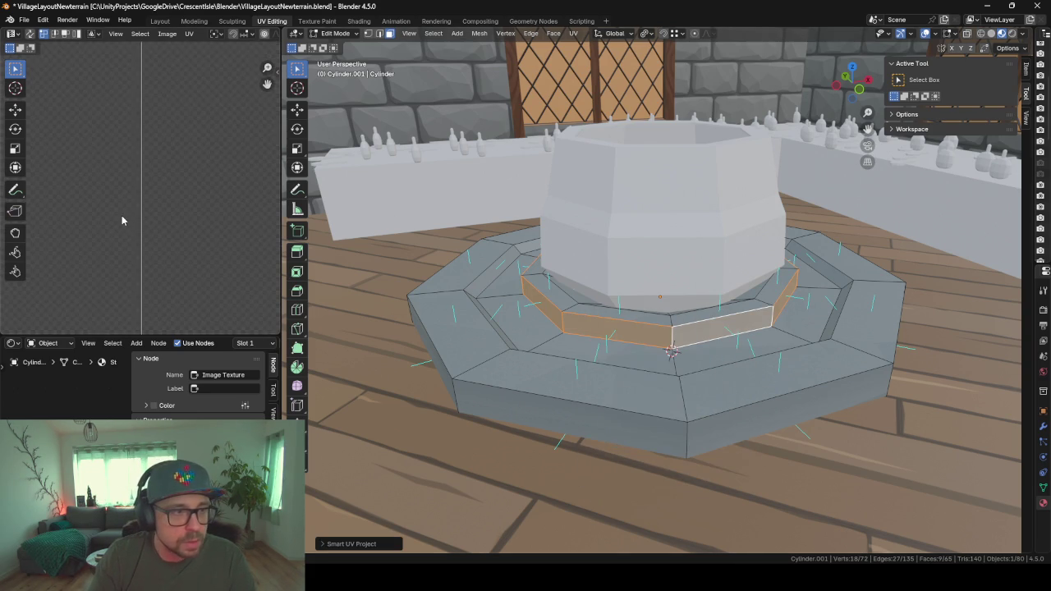
pyautogui.scroll(-2, 123, 217)
pyautogui.scroll(-2, 123, 217)
pyautogui.scroll(-2, 123, 218)
pyautogui.press('Tab')
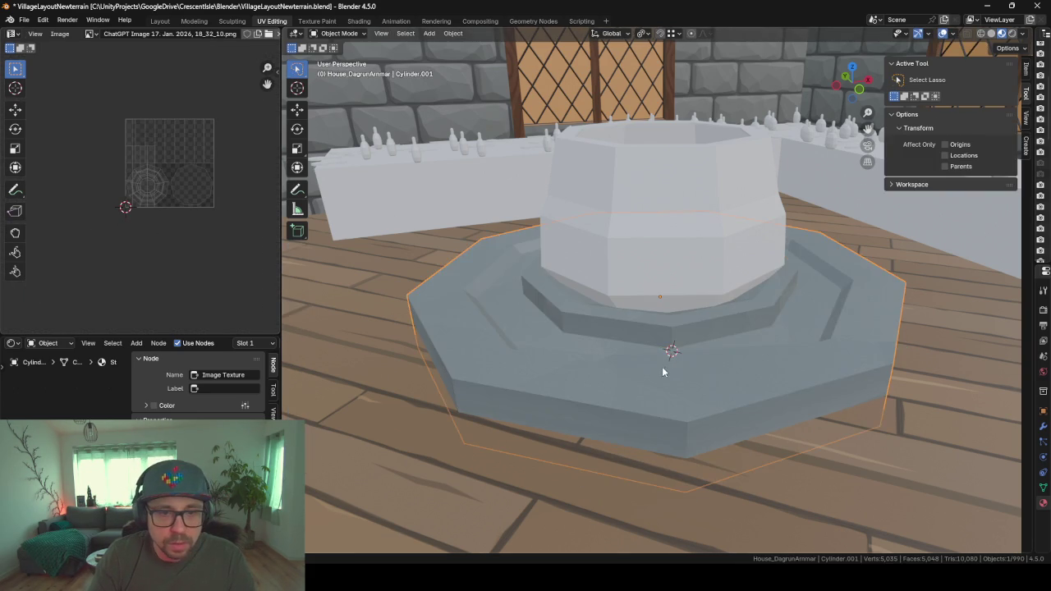
pyautogui.moveTo(662, 366)
pyautogui.mouseDown(button='middle')
pyautogui.moveTo(834, 363)
pyautogui.moveTo(765, 347)
pyautogui.moveTo(580, 347)
pyautogui.moveTo(544, 370)
pyautogui.moveTo(443, 359)
pyautogui.moveTo(431, 369)
pyautogui.moveTo(574, 373)
pyautogui.moveTo(741, 359)
pyautogui.moveTo(706, 394)
pyautogui.mouseUp(button='middle')
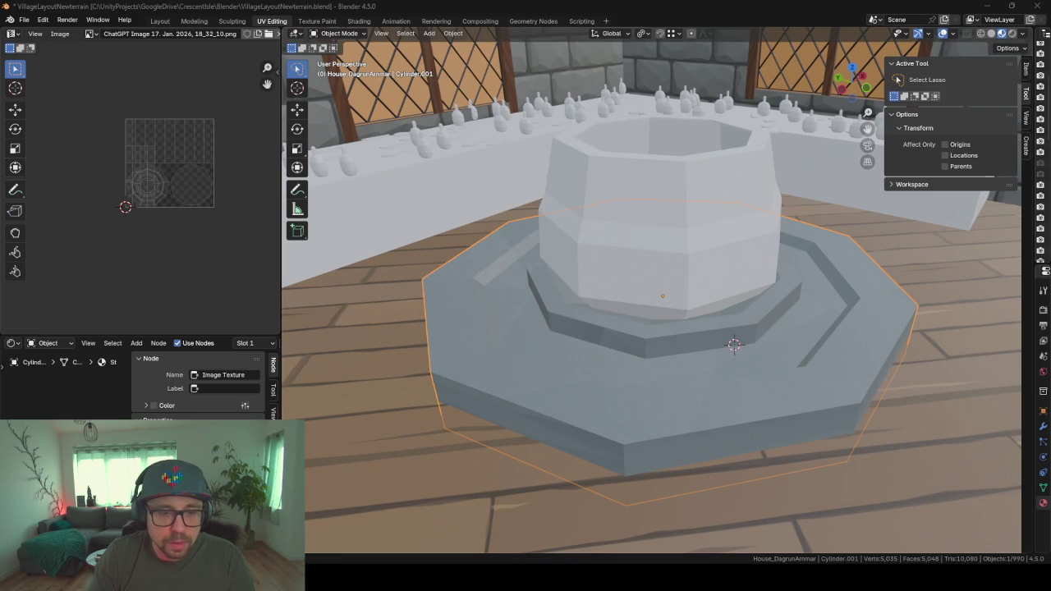
pyautogui.press('super+e')
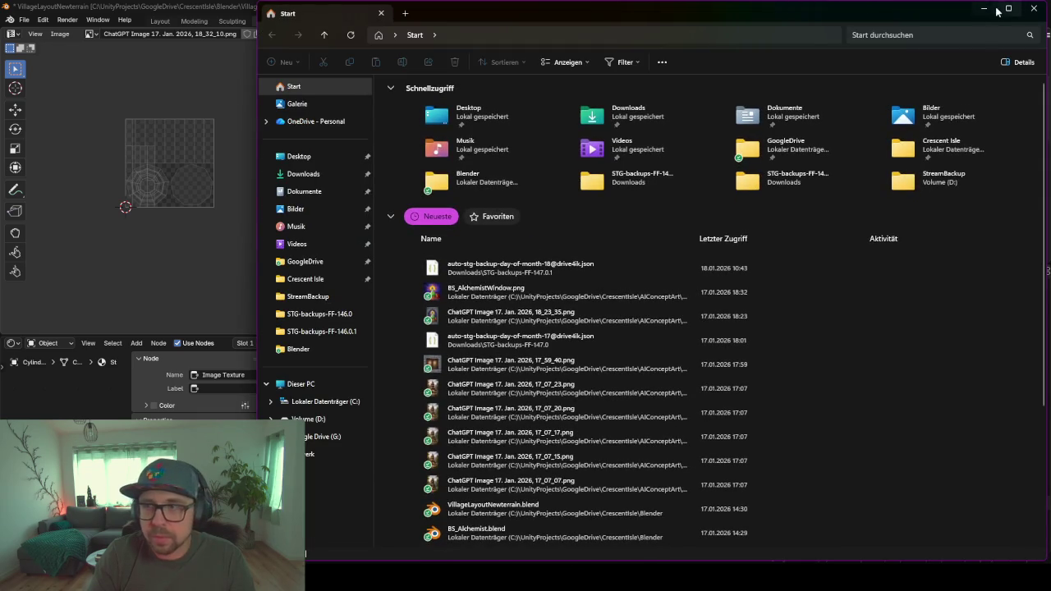
# - Reload the ChatGPT chat, open the generated workshop image and save it with Speichern
pyautogui.click(995, 10)
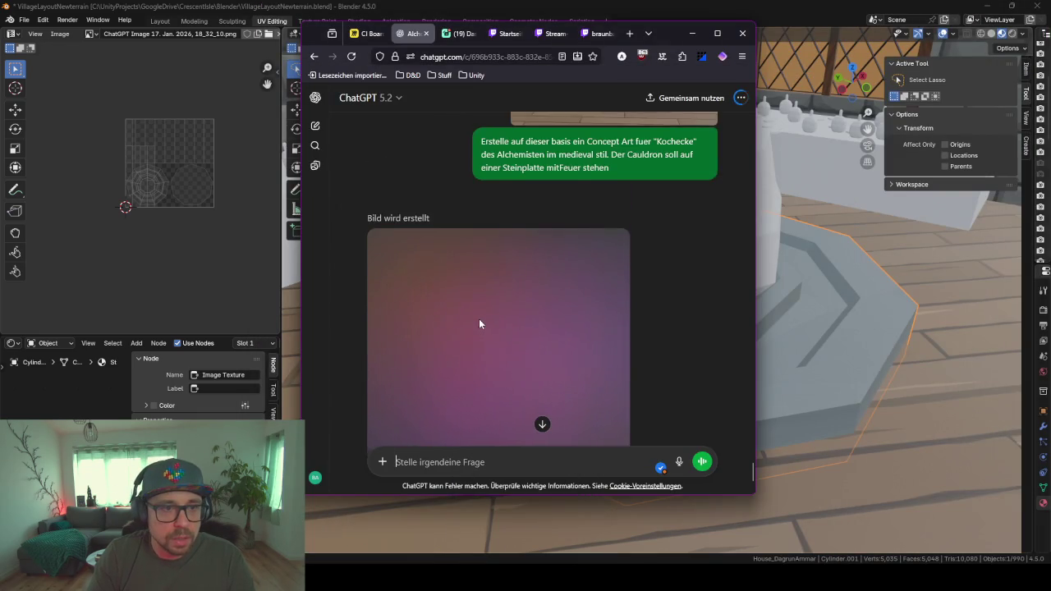
pyautogui.scroll(-1, 480, 323)
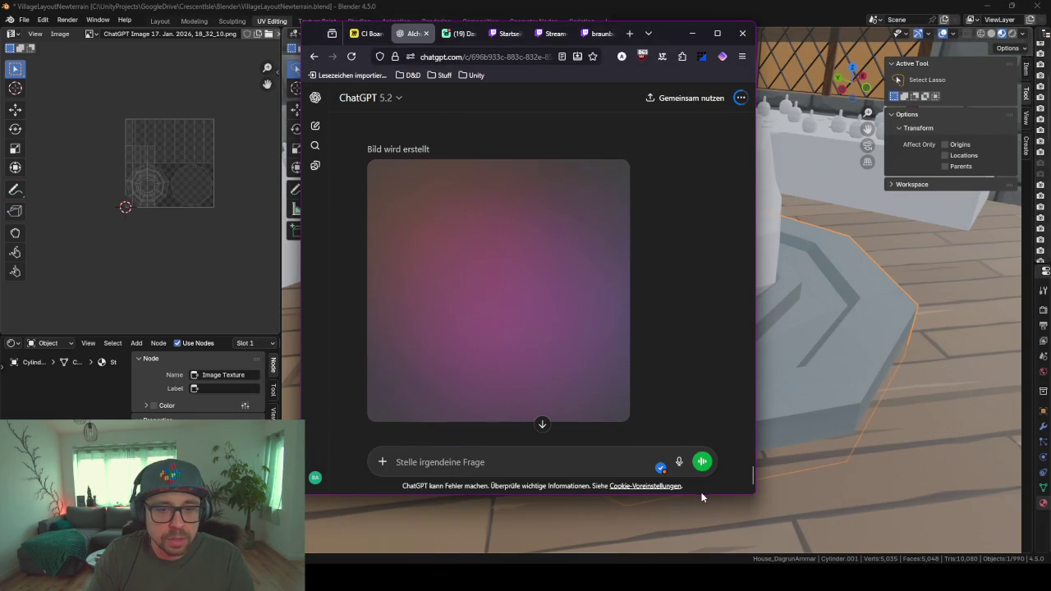
pyautogui.moveTo(702, 494); pyautogui.dragTo(702, 552)
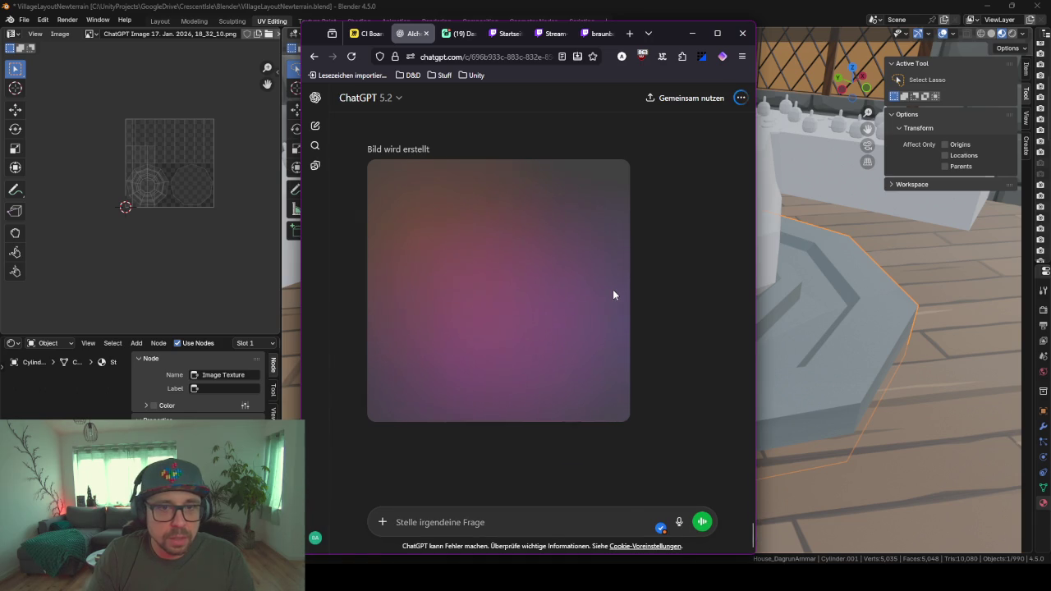
pyautogui.scroll(2, 612, 294)
pyautogui.scroll(1, 613, 295)
pyautogui.scroll(-3, 589, 326)
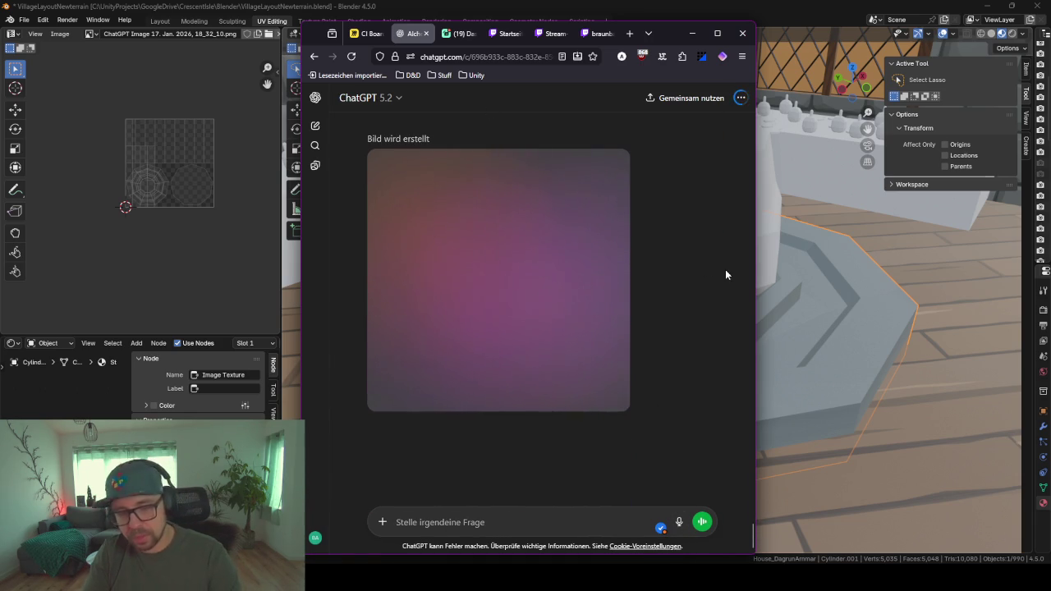
pyautogui.press('F5')
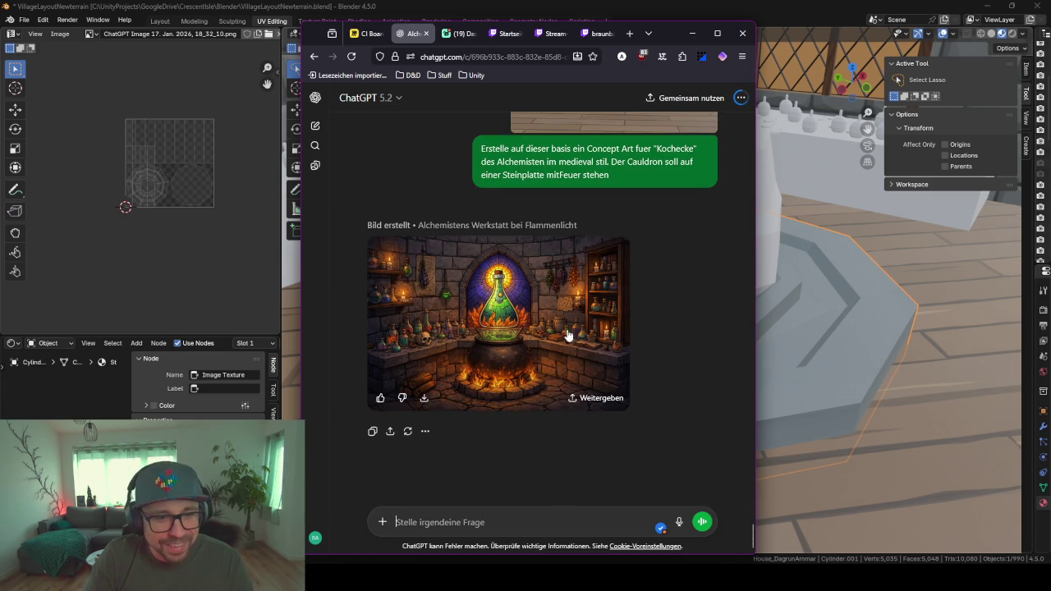
pyautogui.click(607, 332)
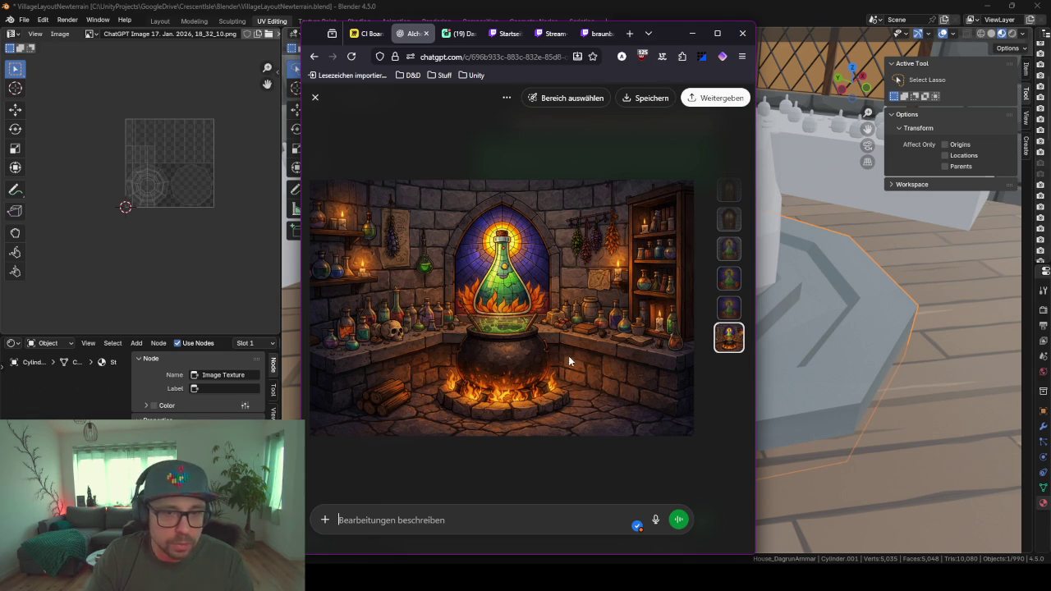
pyautogui.click(645, 97)
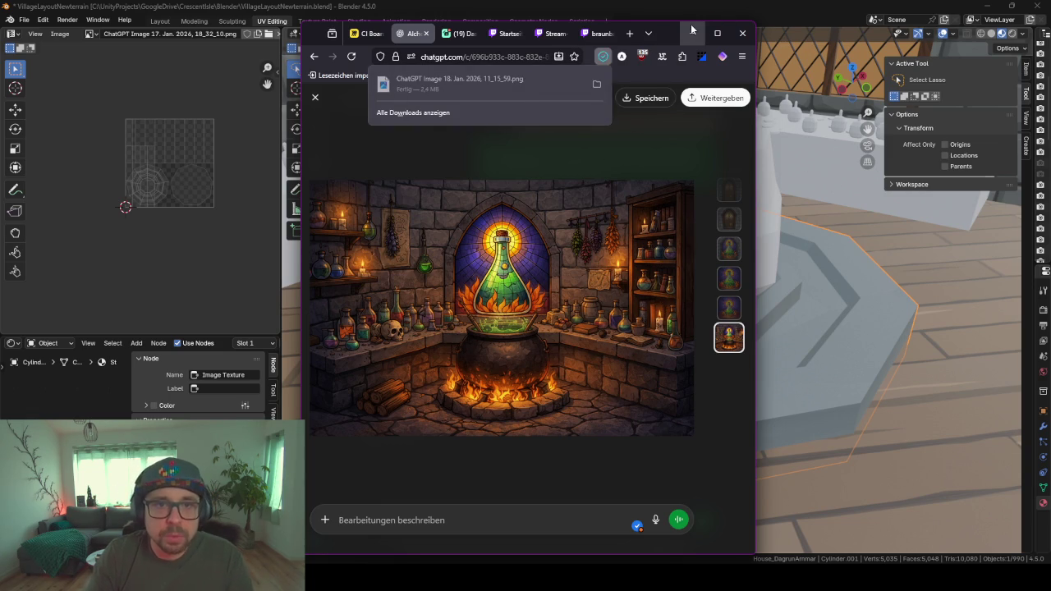
pyautogui.click(692, 33)
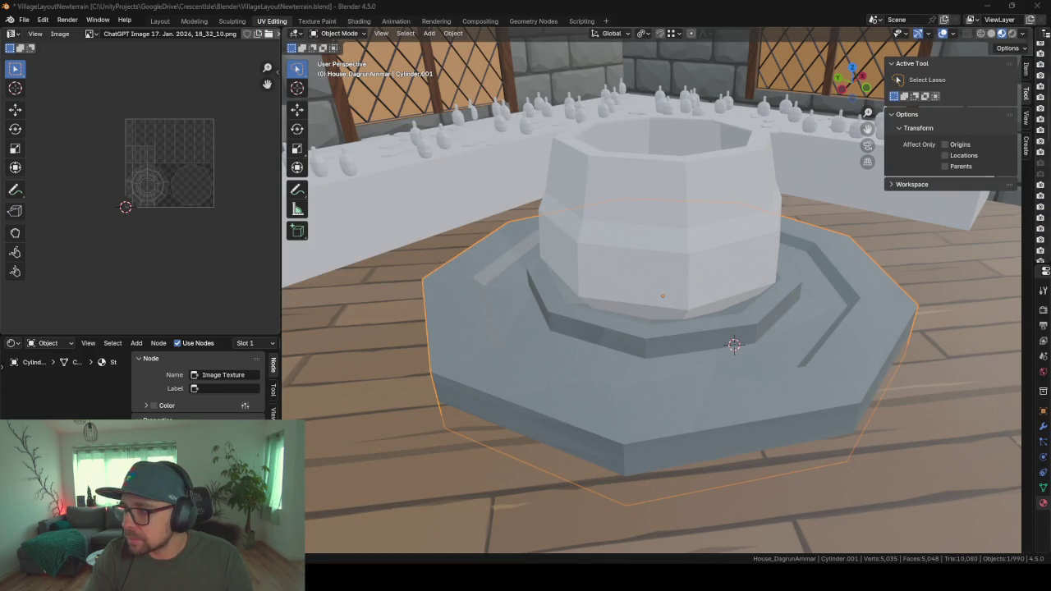
# - Open AIConceptArt\AlchemistTower and drag the downloaded ChatGPT PNG from downloads into it
pyautogui.moveTo(1047, 105); pyautogui.dragTo(793, 69)
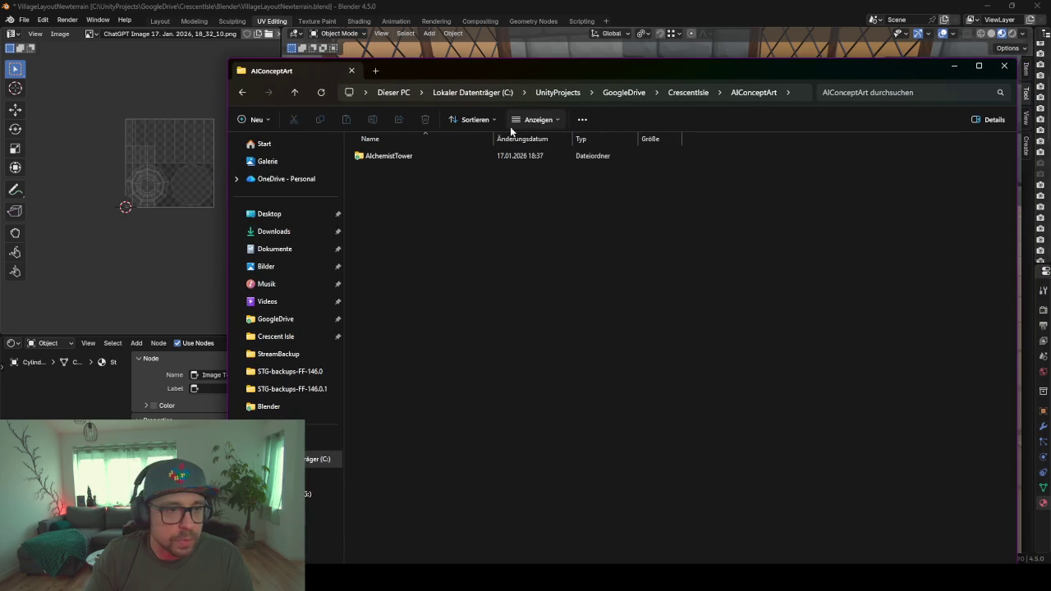
pyautogui.doubleClick(379, 157)
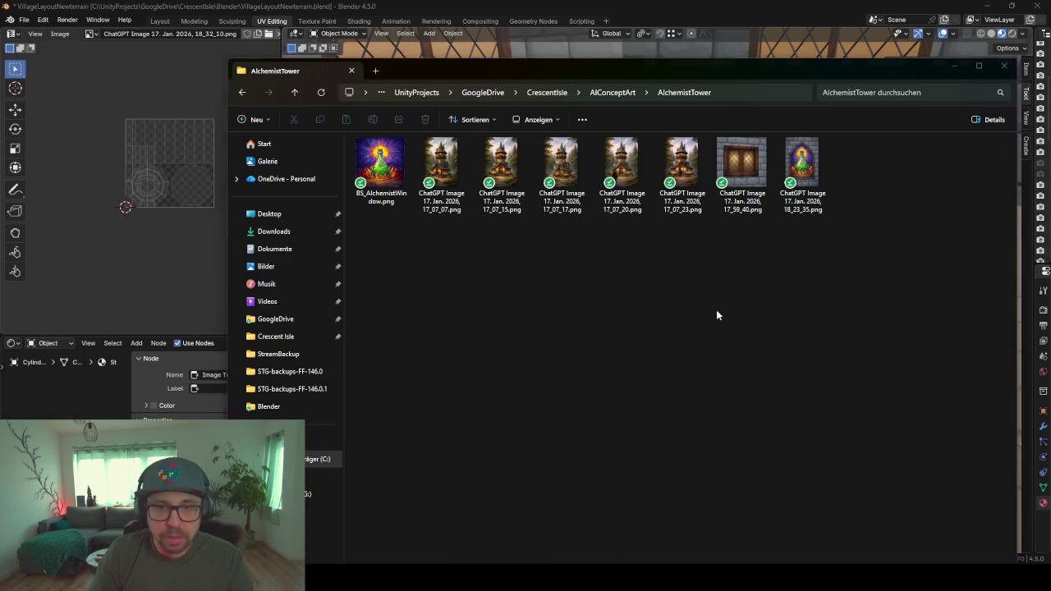
pyautogui.press('super+e')
pyautogui.hotkey('alt', 'F4')
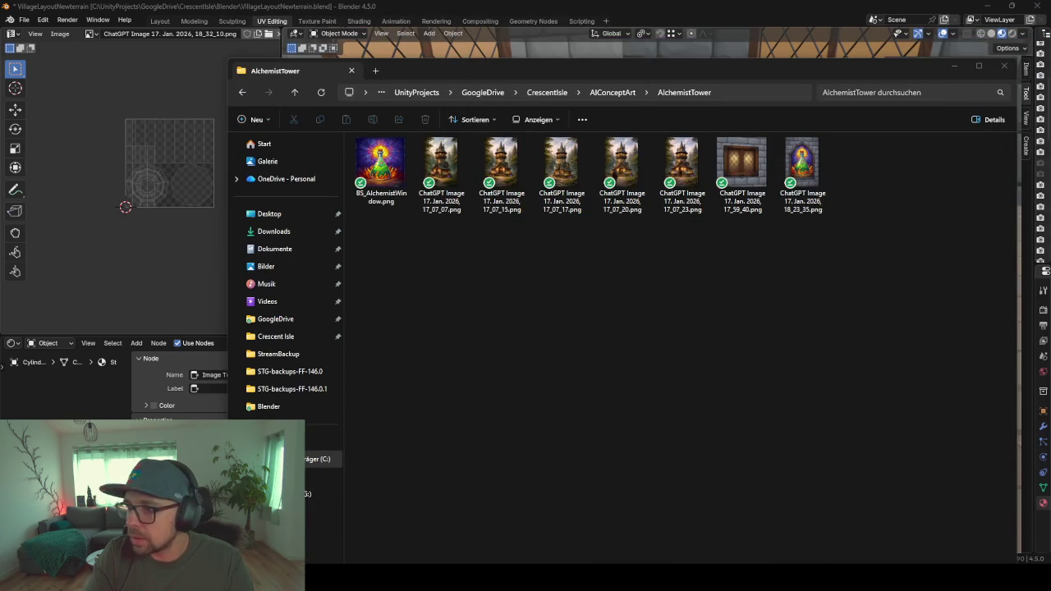
pyautogui.moveTo(957, 300); pyautogui.dragTo(731, 293)
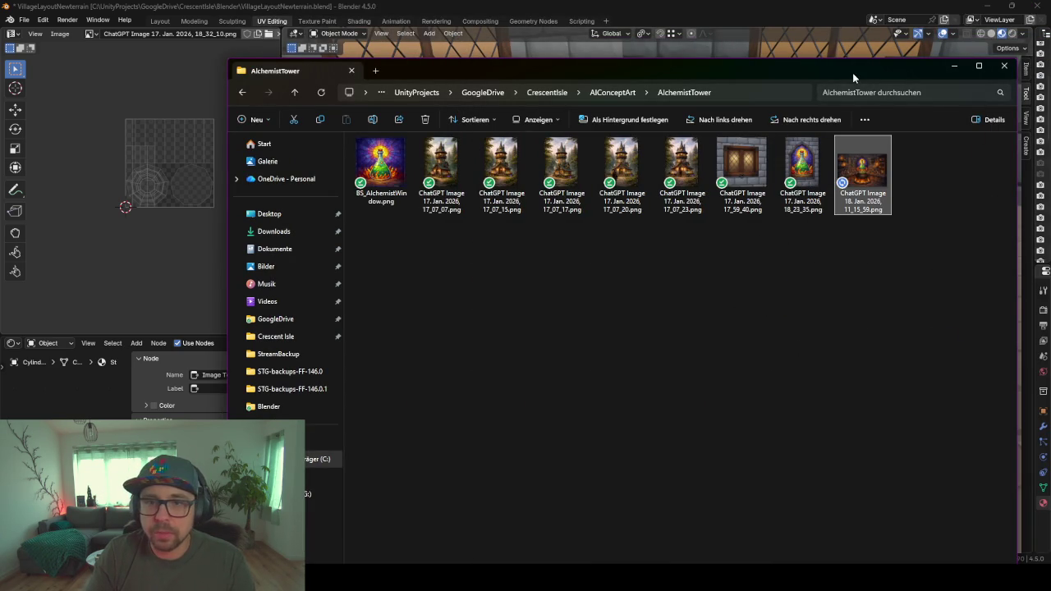
pyautogui.moveTo(852, 72); pyautogui.dragTo(1050, 73)
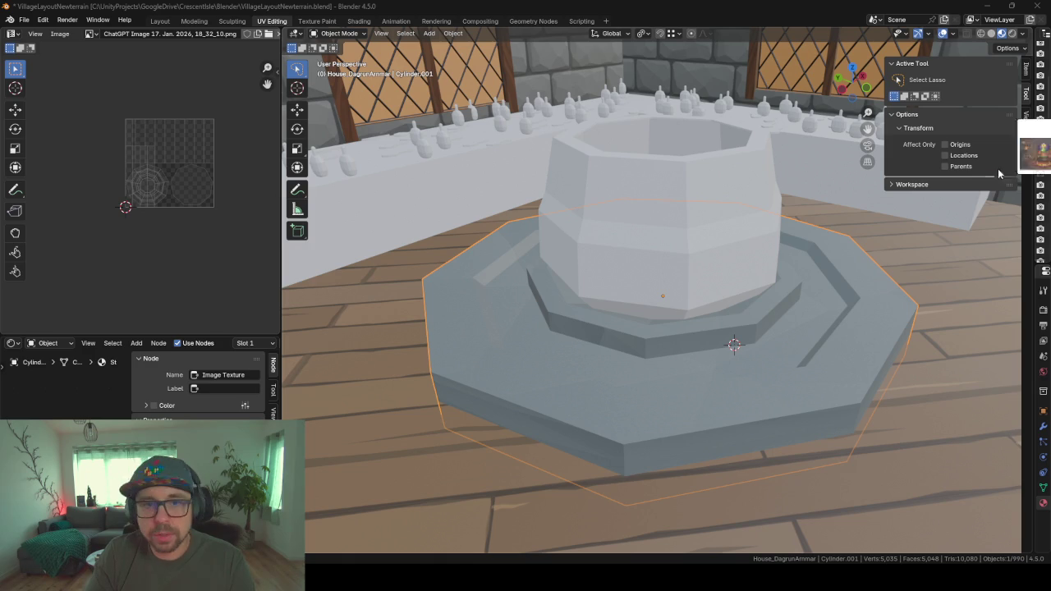
# - Add the concept PNG to the viewport as a reference image and move it to the _tmp collection
pyautogui.moveTo(590, 132); pyautogui.dragTo(591, 131)
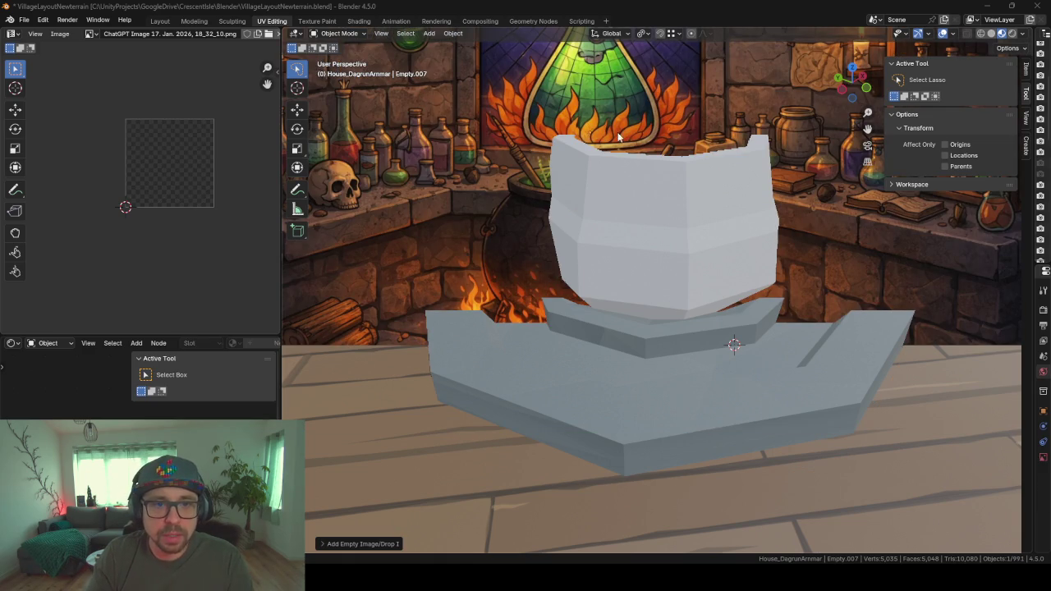
pyautogui.scroll(-3, 670, 289)
pyautogui.scroll(-5, 670, 289)
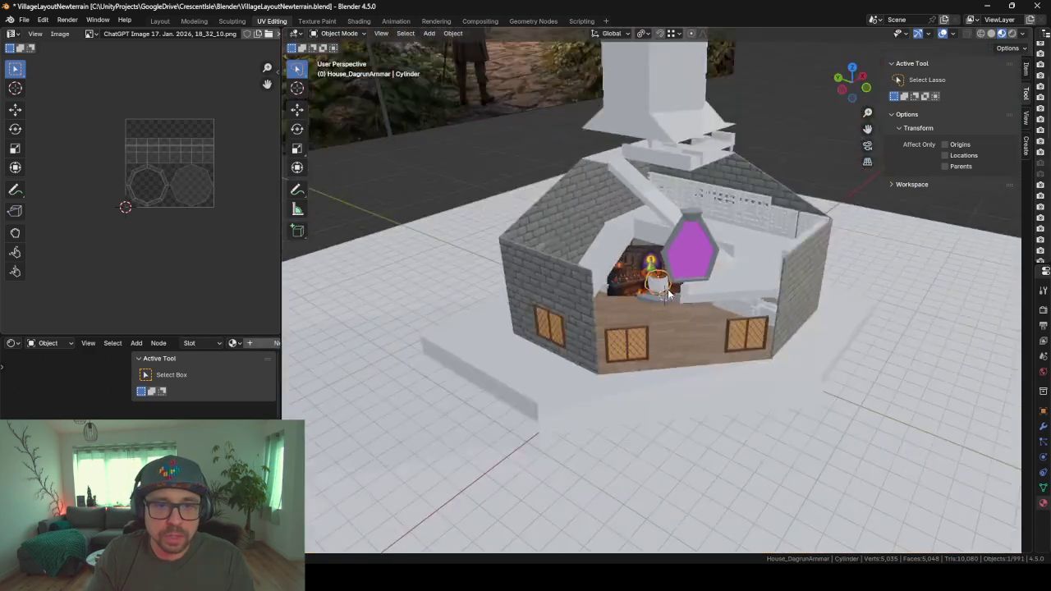
pyautogui.scroll(5, 668, 289)
pyautogui.scroll(2, 667, 289)
pyautogui.click(668, 289)
pyautogui.click(651, 175)
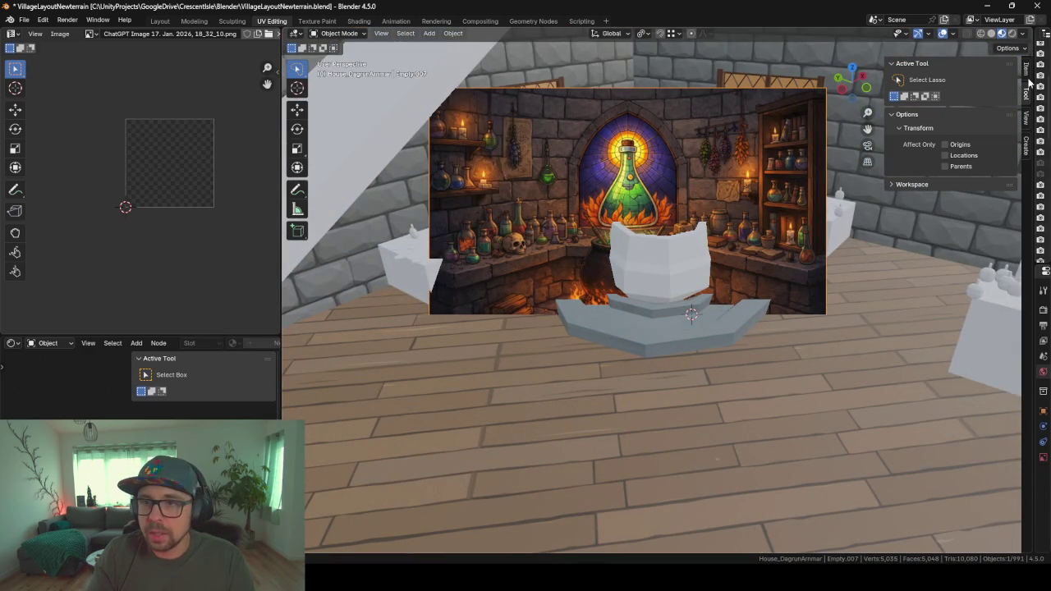
pyautogui.moveTo(1024, 83); pyautogui.dragTo(815, 124)
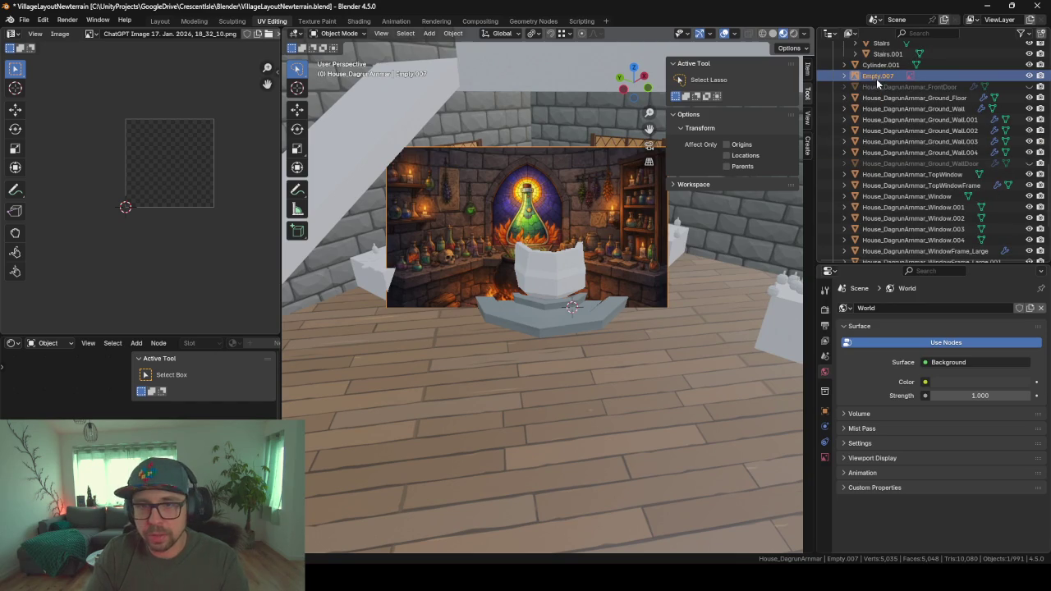
pyautogui.press('m')
pyautogui.click(832, 177)
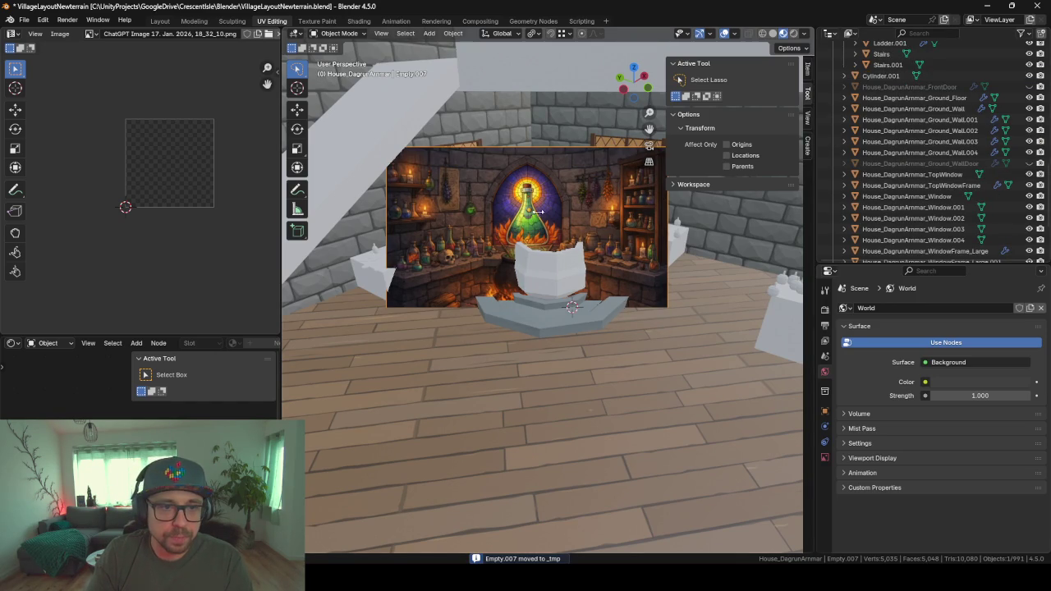
pyautogui.keyDown('ctrl'); pyautogui.moveTo(538, 212); pyautogui.dragTo(533, 153, button='middle'); pyautogui.keyUp('ctrl')
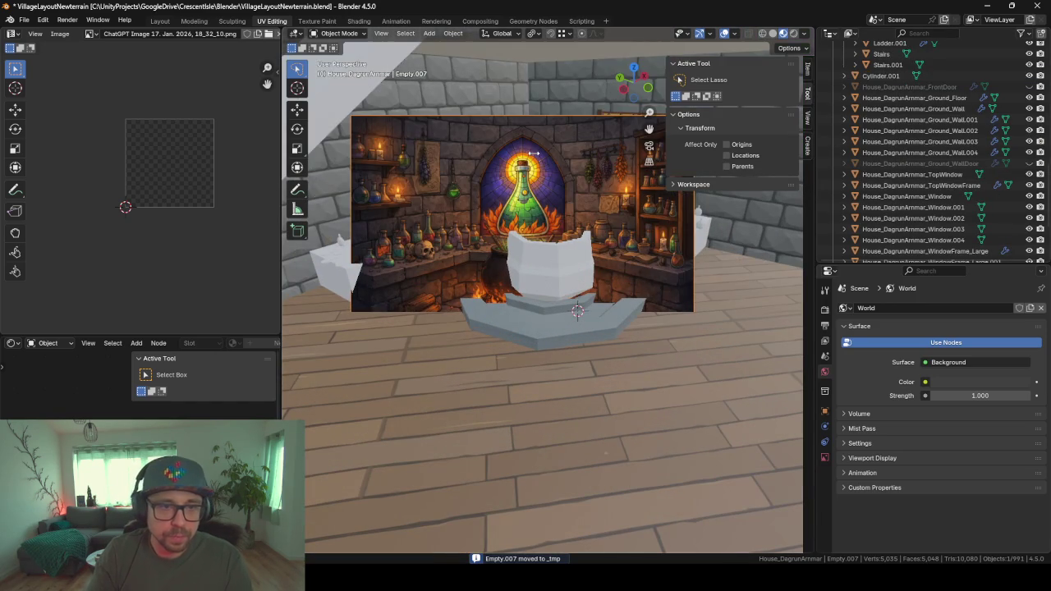
pyautogui.click(550, 195)
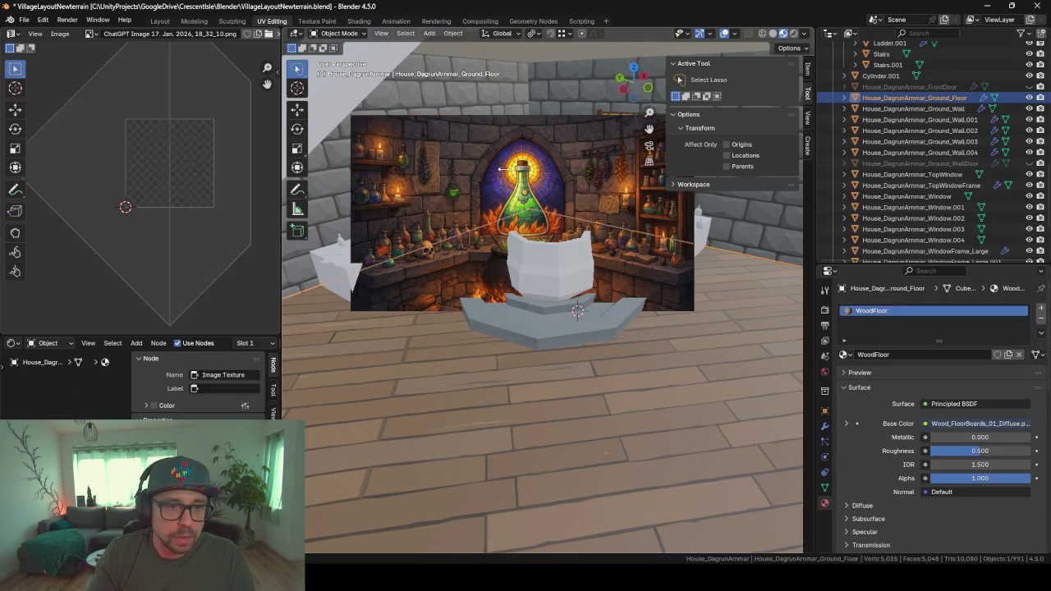
pyautogui.hotkey('ctrl', 'z')
# - Clear the image's rotation, then rotate it 90° on X and -45° on Z
pyautogui.hotkey('alt', 'r')
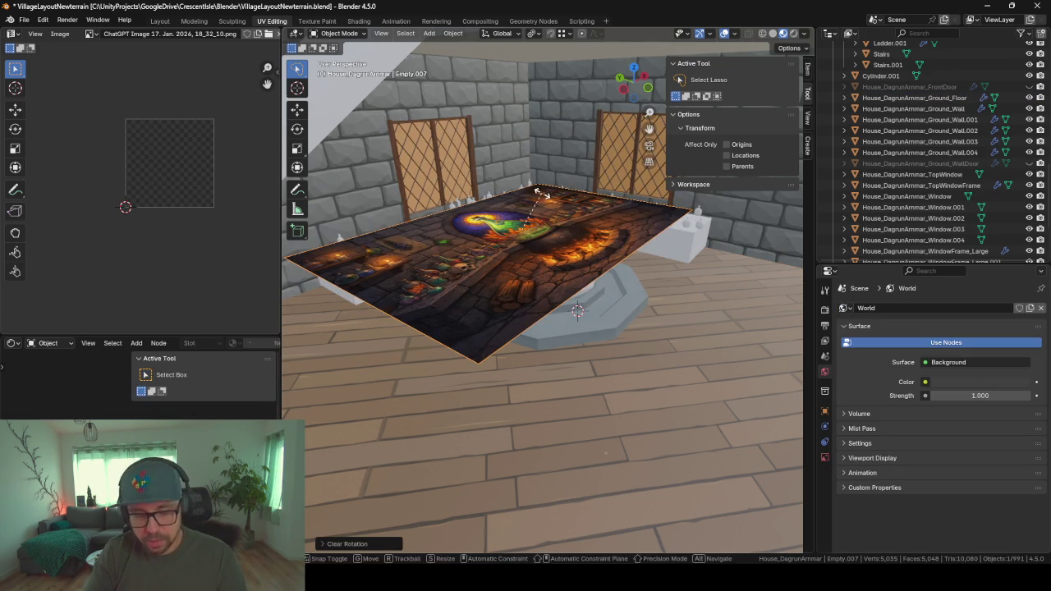
pyautogui.press('r')
pyautogui.press('x')
pyautogui.press('9')
pyautogui.press('0')
pyautogui.press('Return')
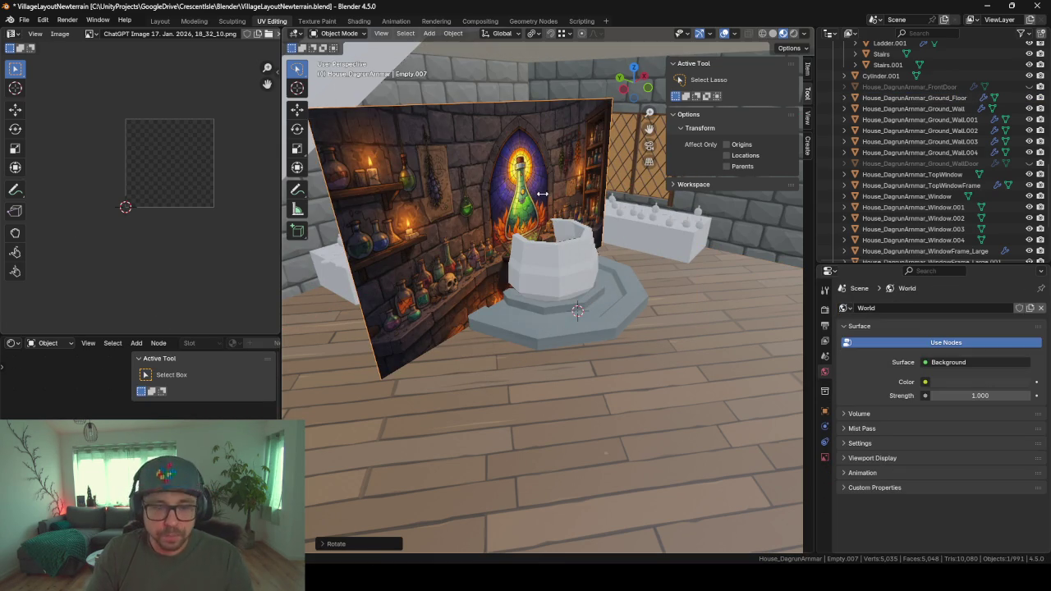
pyautogui.press('r')
pyautogui.press('z')
pyautogui.press('4')
pyautogui.press('5')
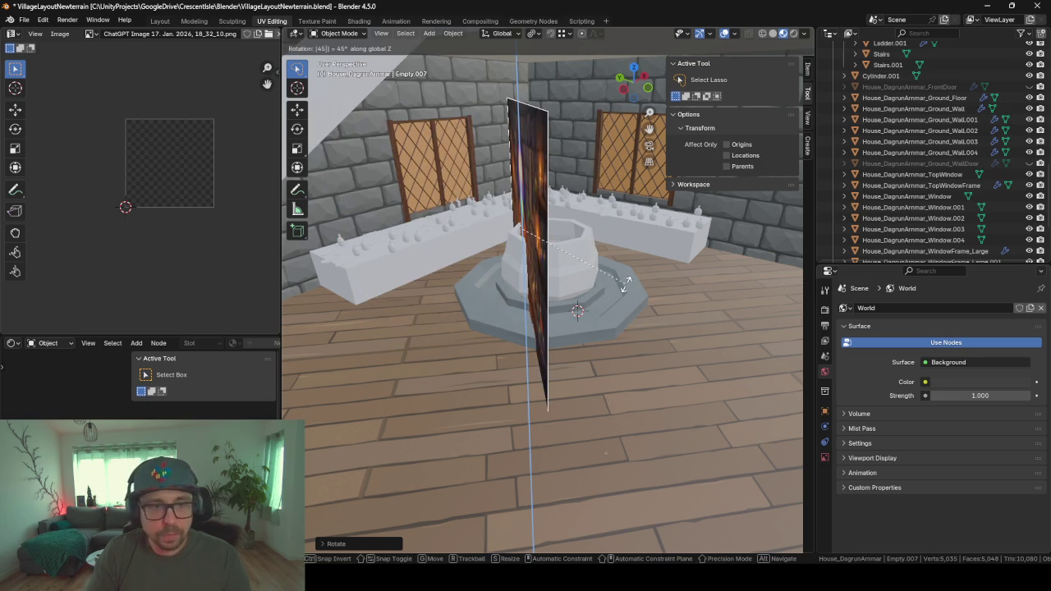
pyautogui.press('-')
pyautogui.press('Return')
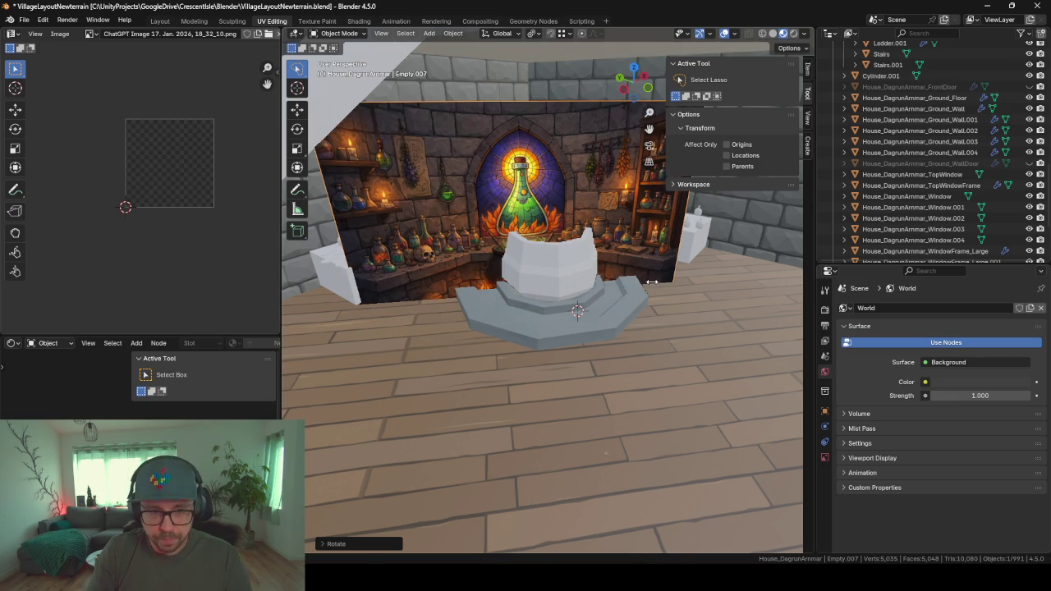
# - Shrink the reference image and place it on the back wall behind the cauldron stand
pyautogui.press('s')
pyautogui.click(631, 299)
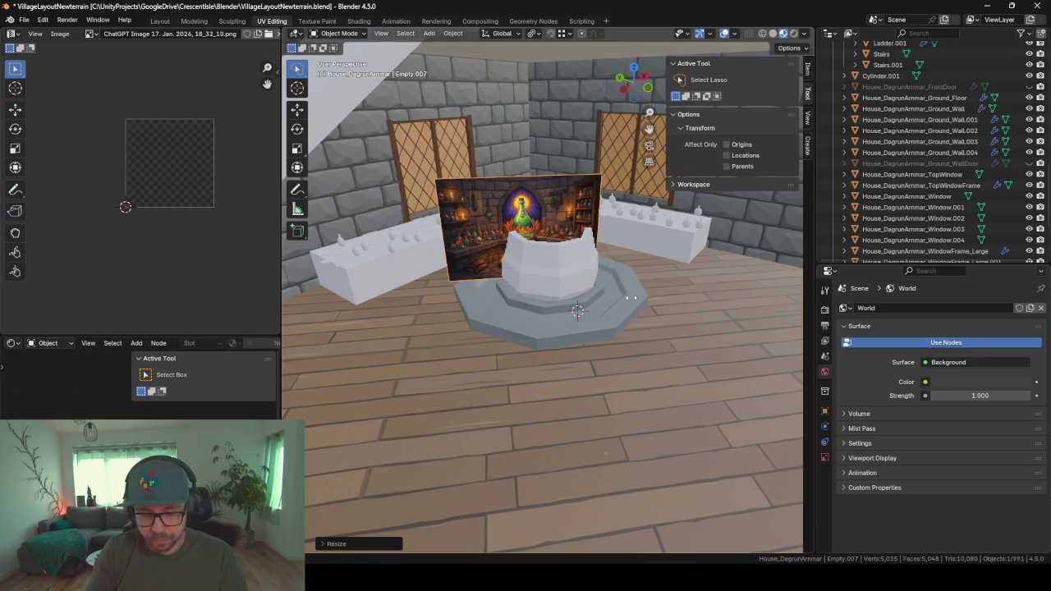
pyautogui.press('g')
pyautogui.click(646, 207)
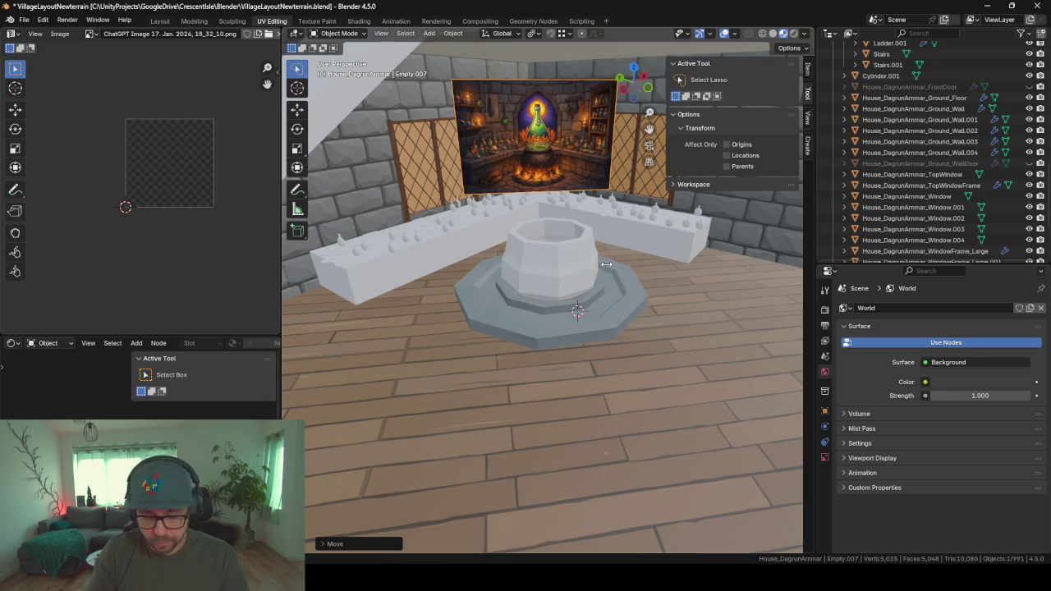
pyautogui.press('g')
pyautogui.hotkey('shift', 'z')
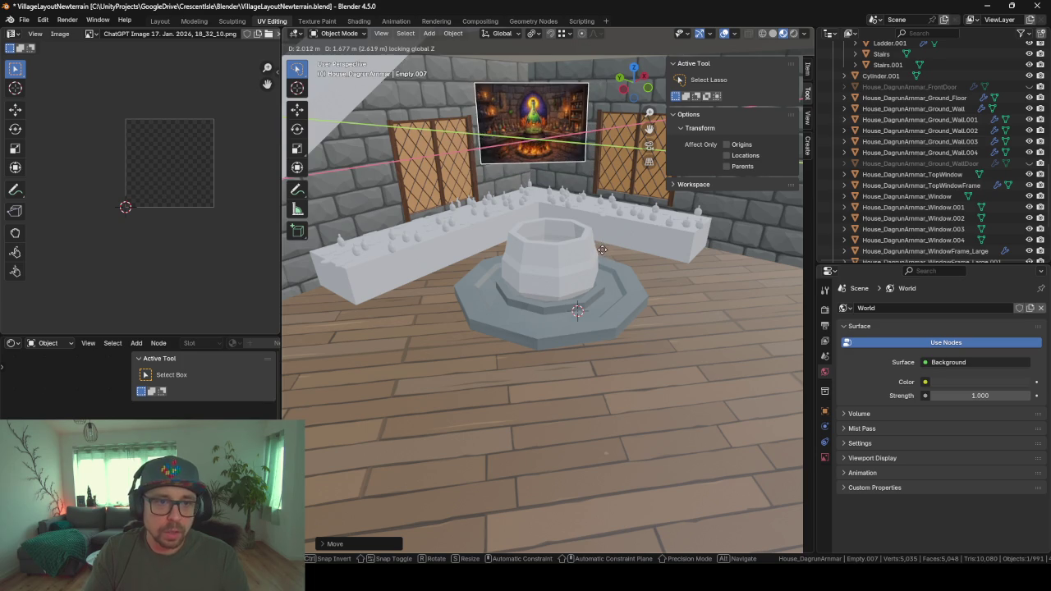
pyautogui.click(602, 250)
pyautogui.moveTo(605, 246)
pyautogui.mouseDown(button='middle')
pyautogui.moveTo(562, 256)
pyautogui.moveTo(574, 257)
pyautogui.mouseUp(button='middle')
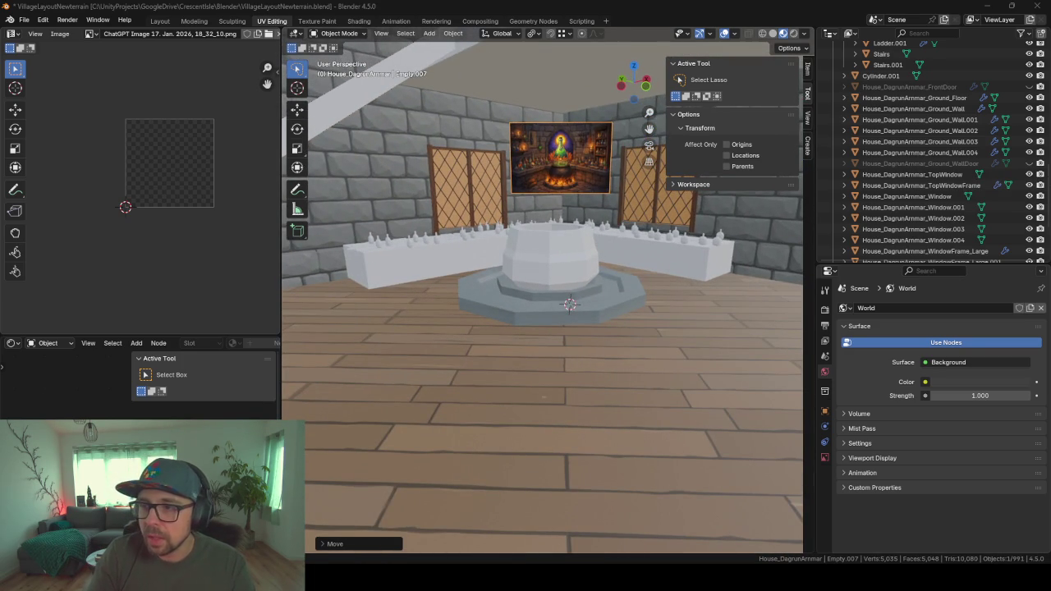
pyautogui.moveTo(599, 201); pyautogui.dragTo(633, 202, button='middle')
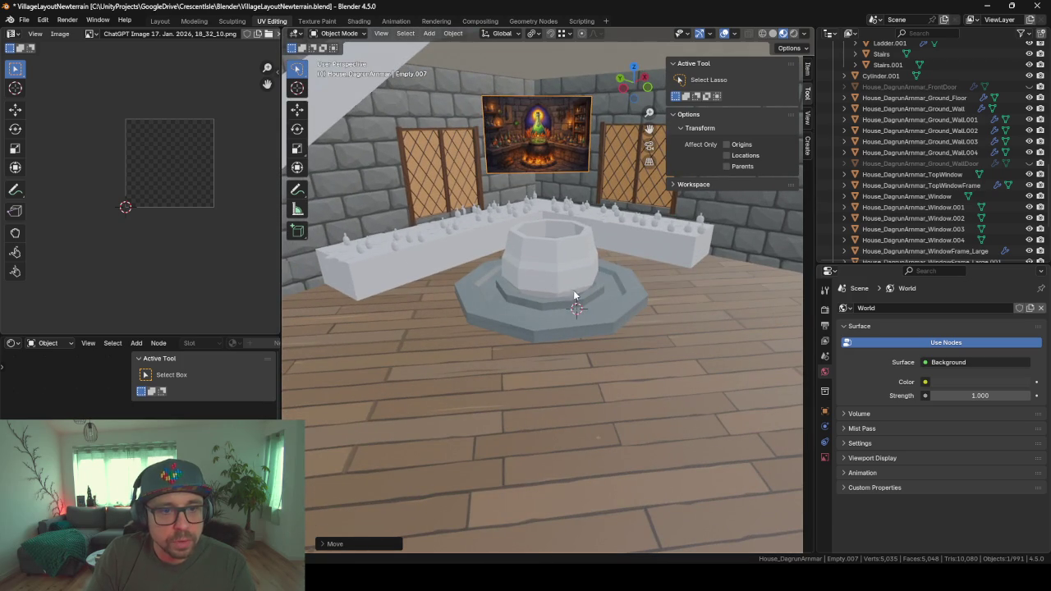
pyautogui.scroll(2, 595, 245)
pyautogui.scroll(3, 595, 246)
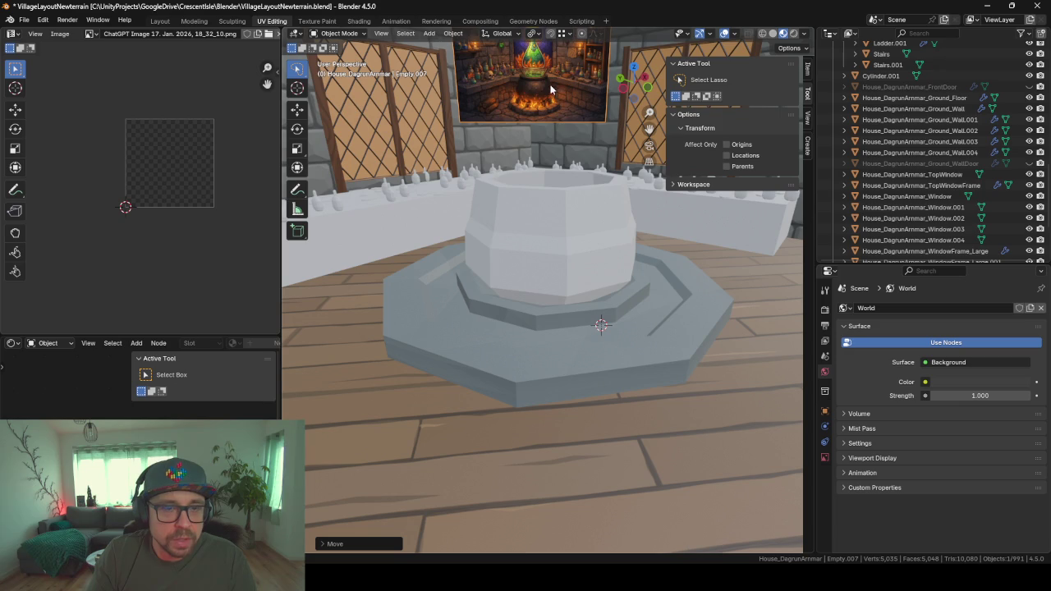
pyautogui.hotkey('alt', 'Tab')
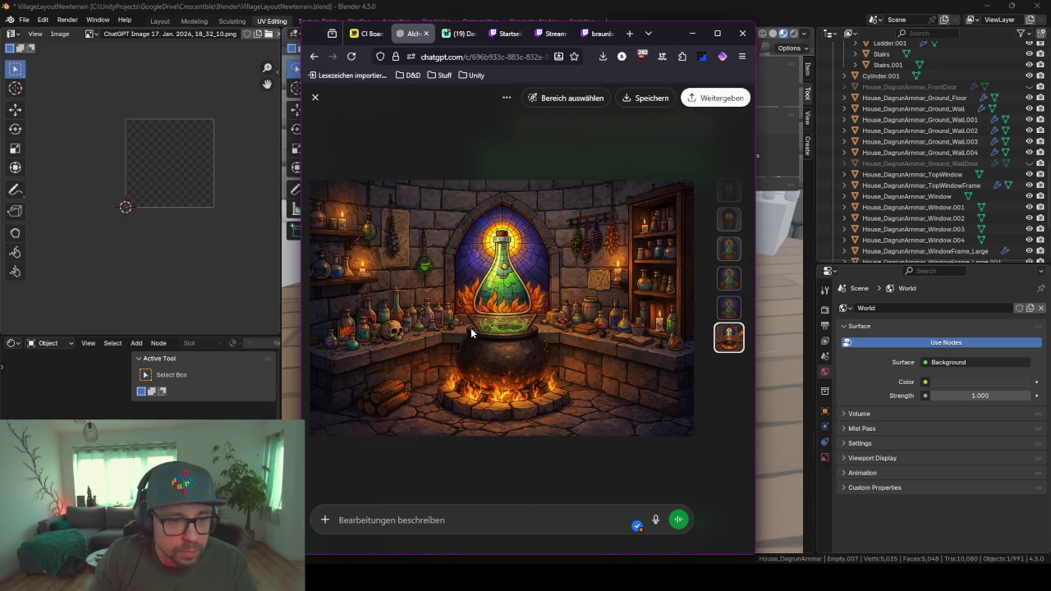
# - Close the image view and draft the low-poly cauldron request ending 'Erstelle es modelling sheet'
pyautogui.press('Escape')
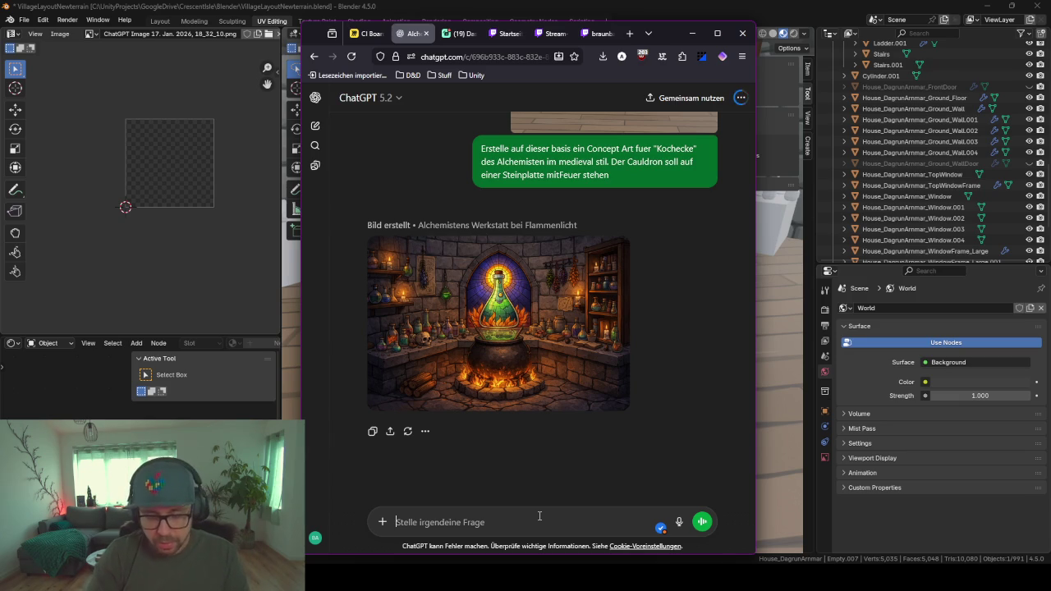
pyautogui.write('Erstelle ein Concept Art fuer den cauldron im Low Poly ')
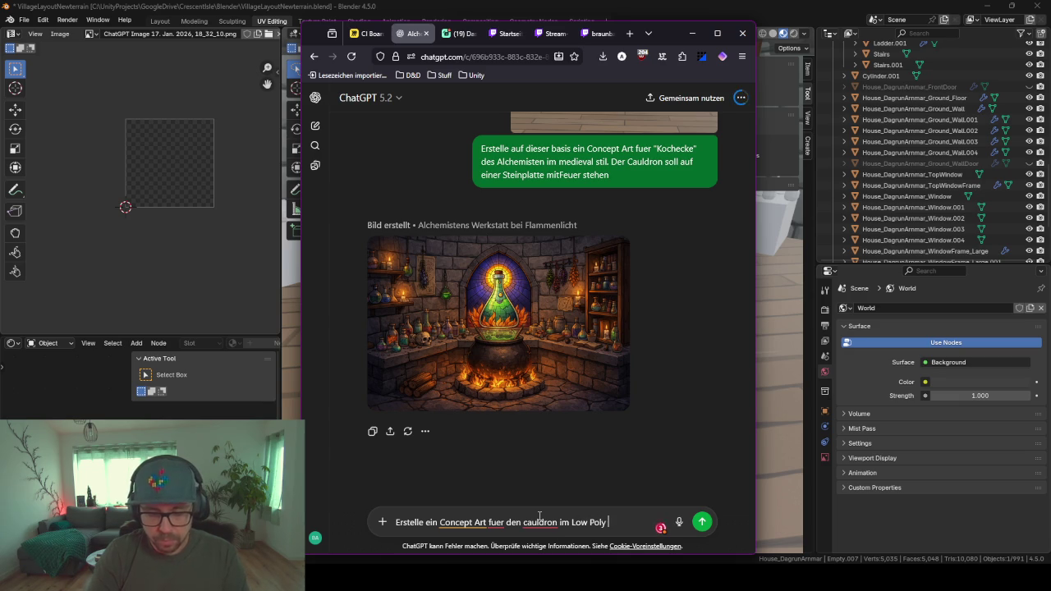
pyautogui.write('Stil.')
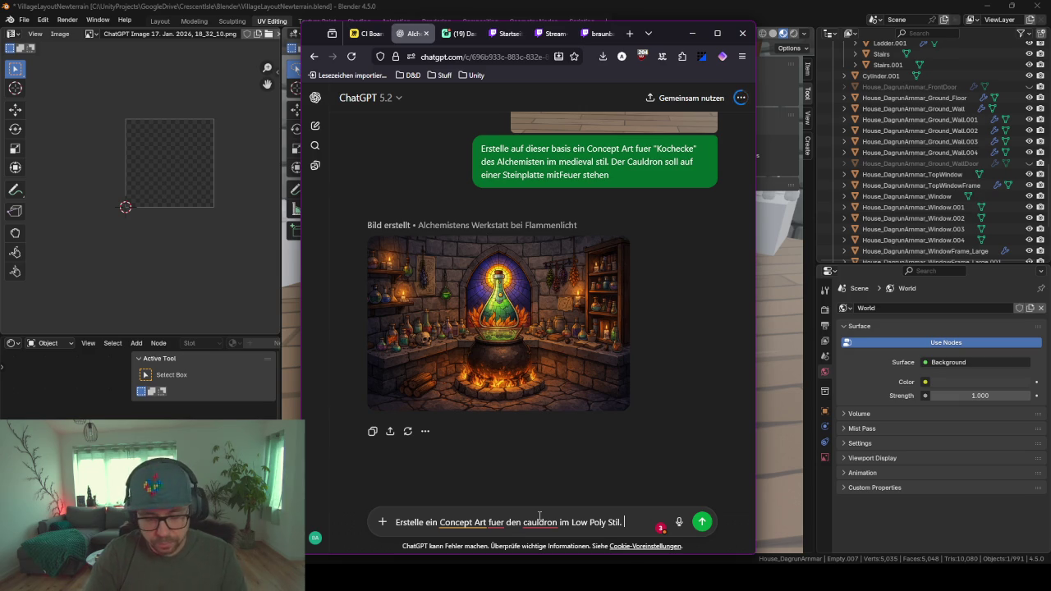
pyautogui.write('Ers')
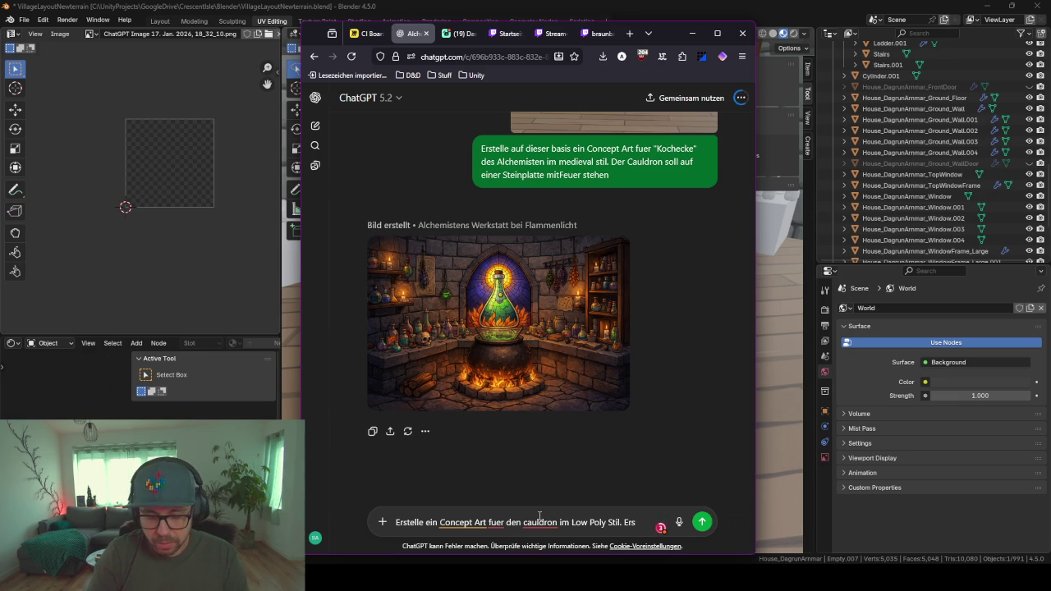
pyautogui.write('telle')
pyautogui.write(' es mode')
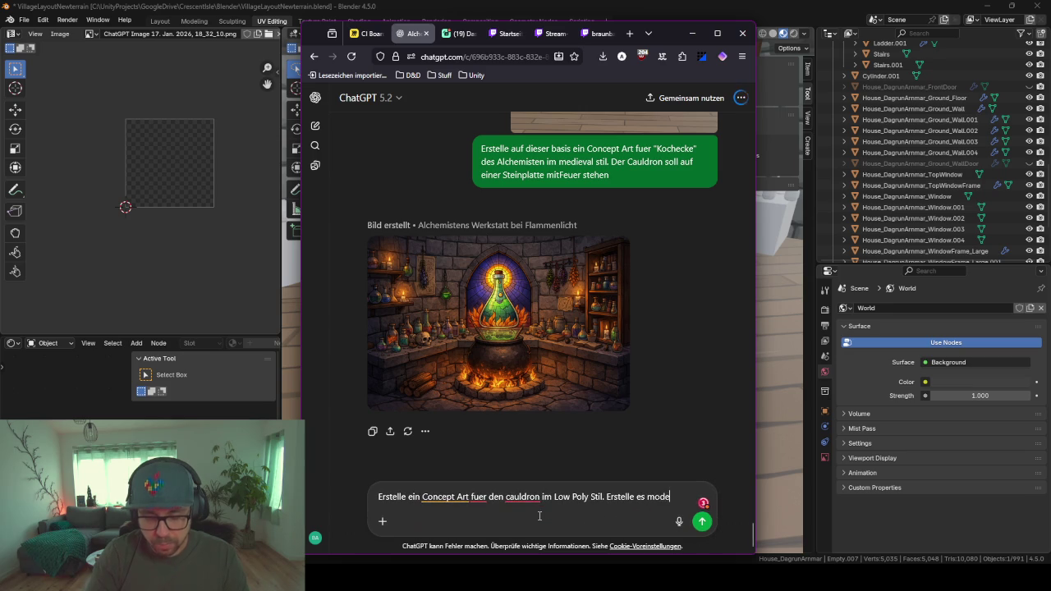
pyautogui.write('llin')
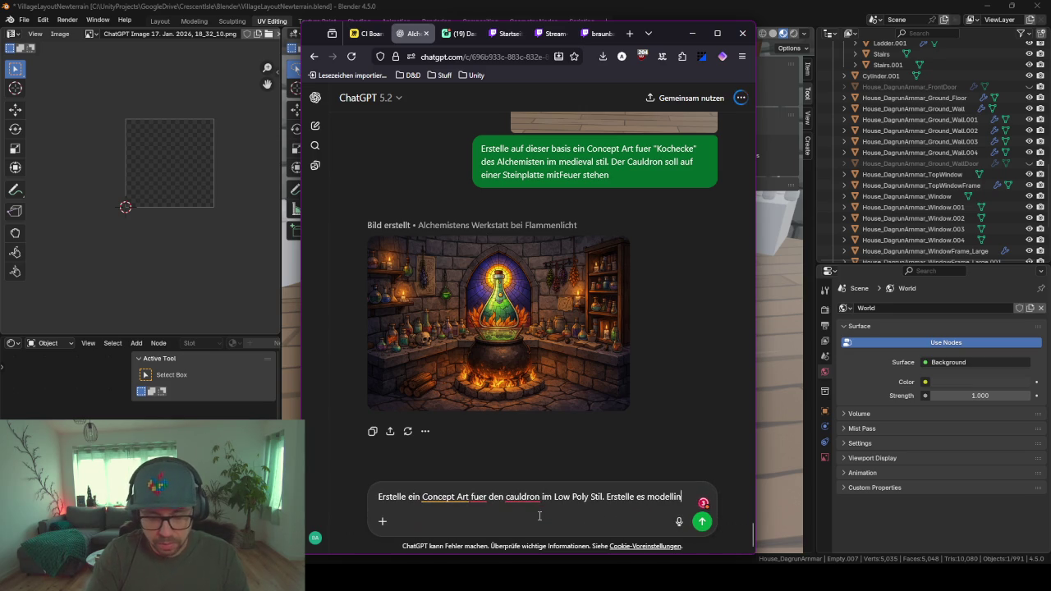
pyautogui.write('g shee')
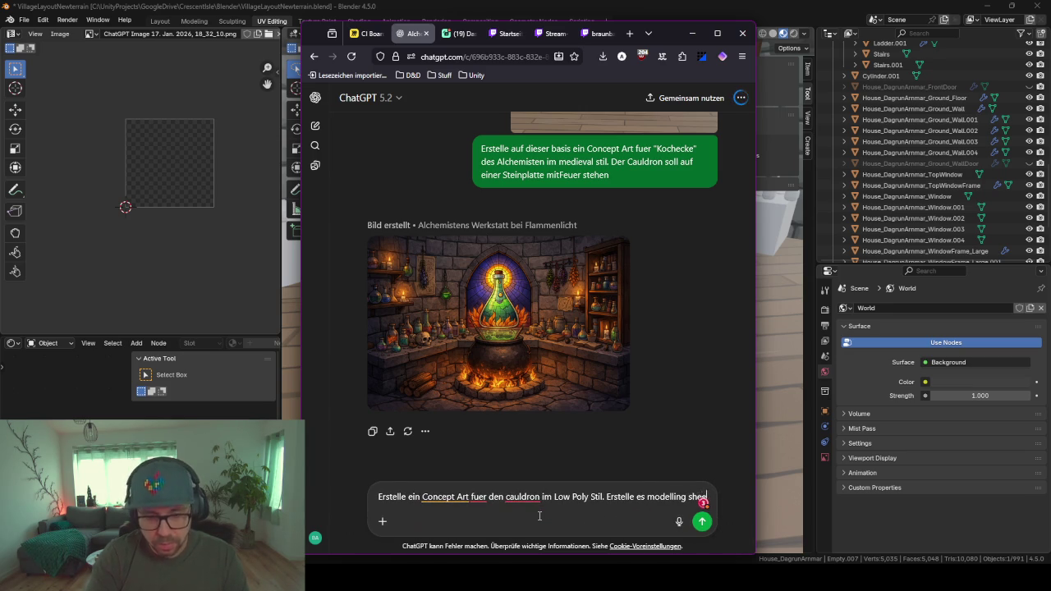
pyautogui.write('t')
# - Send the cauldron sheet request, then ask what a front/side/top view modelling sheet is called
pyautogui.press('Return')
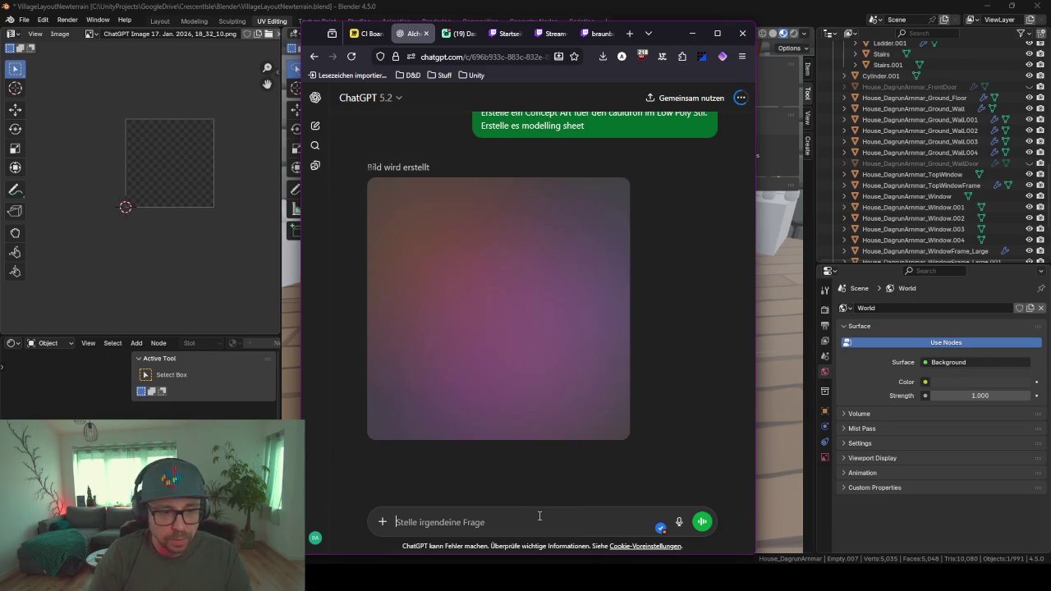
pyautogui.write('Wie')
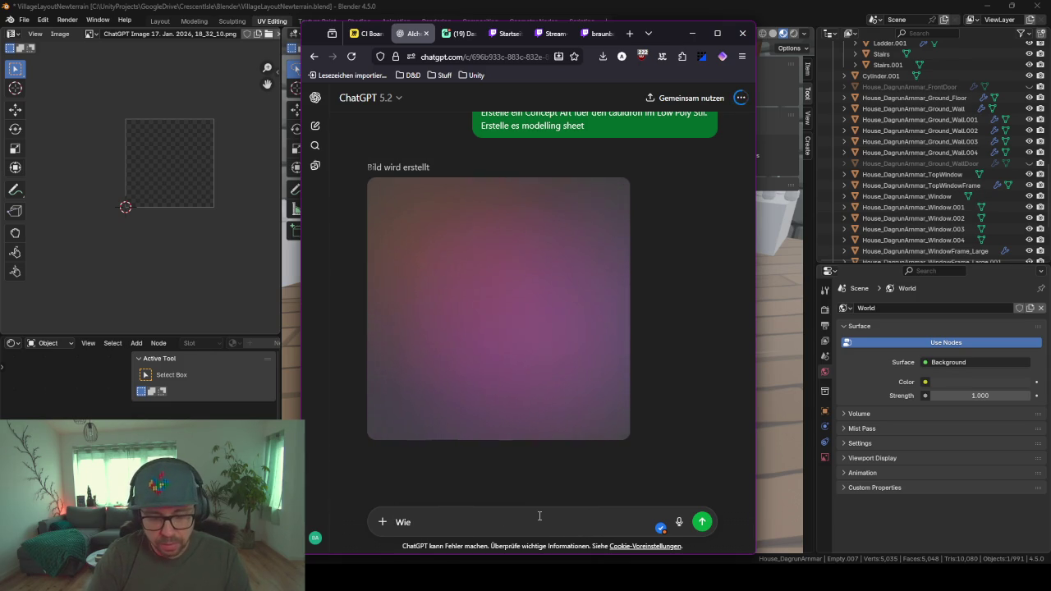
pyautogui.write(' heisst')
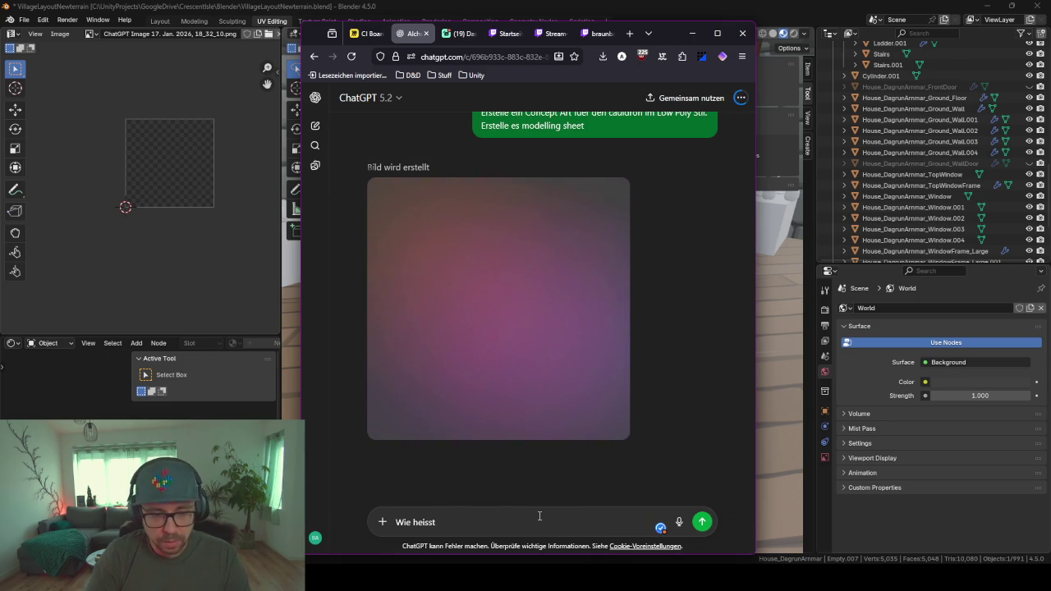
pyautogui.write(' die Art')
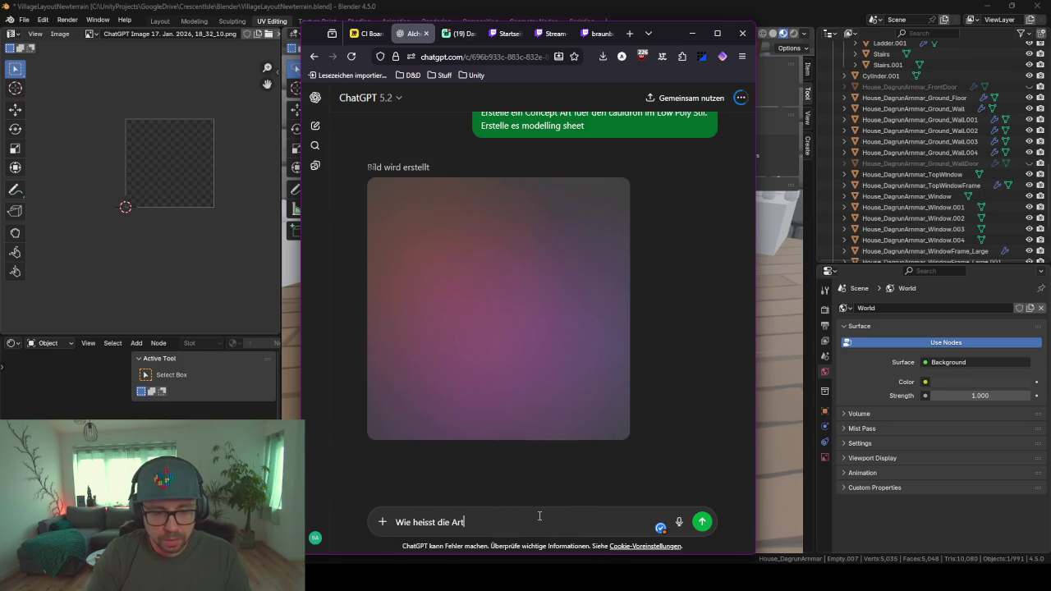
pyautogui.press('BackSpace')
pyautogui.press('BackSpace')
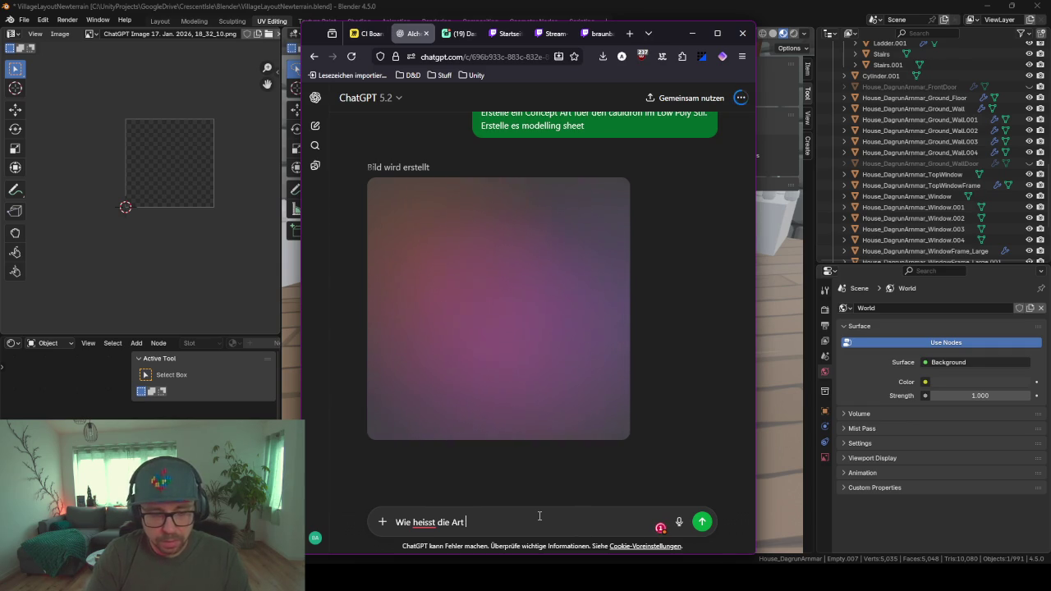
pyautogui.write(', welche ma')
pyautogui.write('n zu')
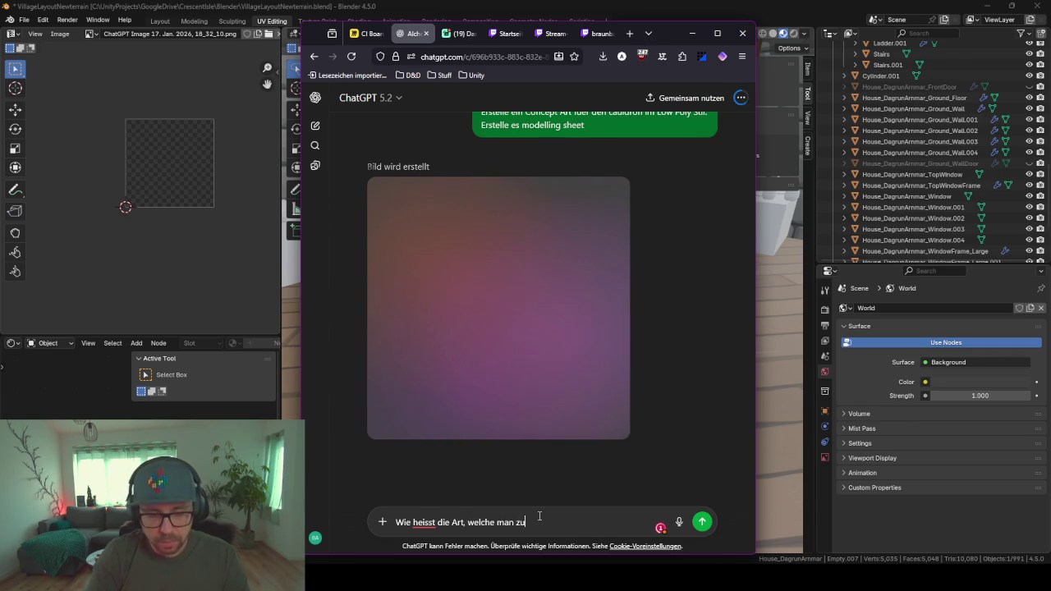
pyautogui.write('m modellie')
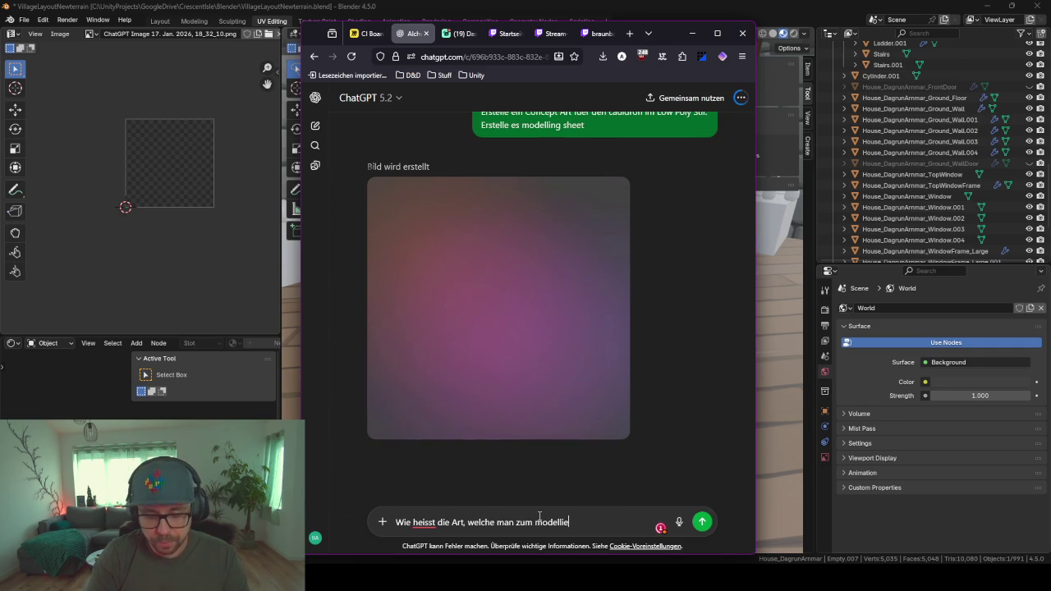
pyautogui.write('ren nutzt in ')
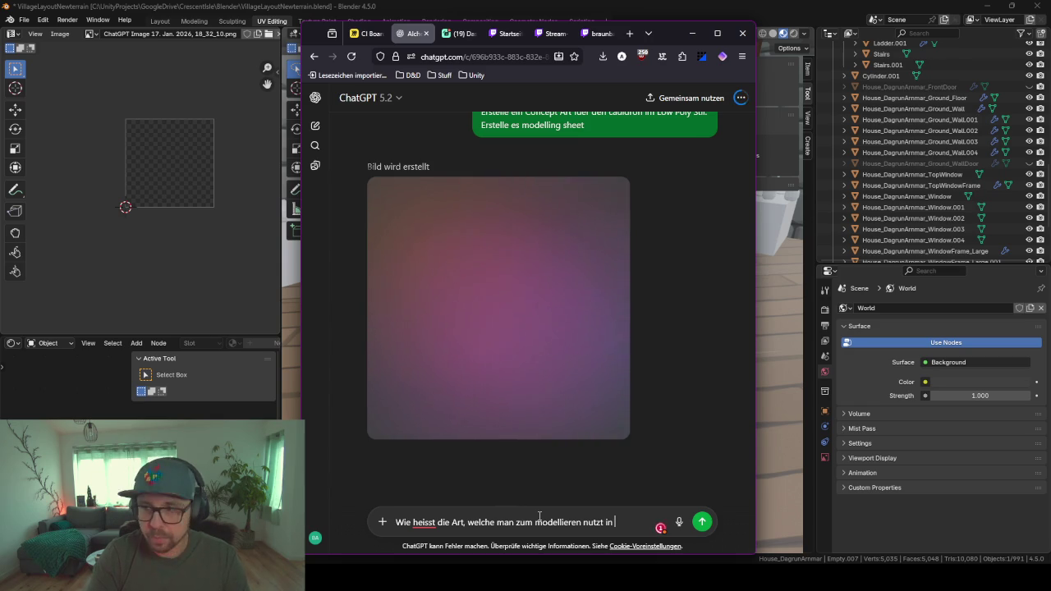
pyautogui.write('der man f')
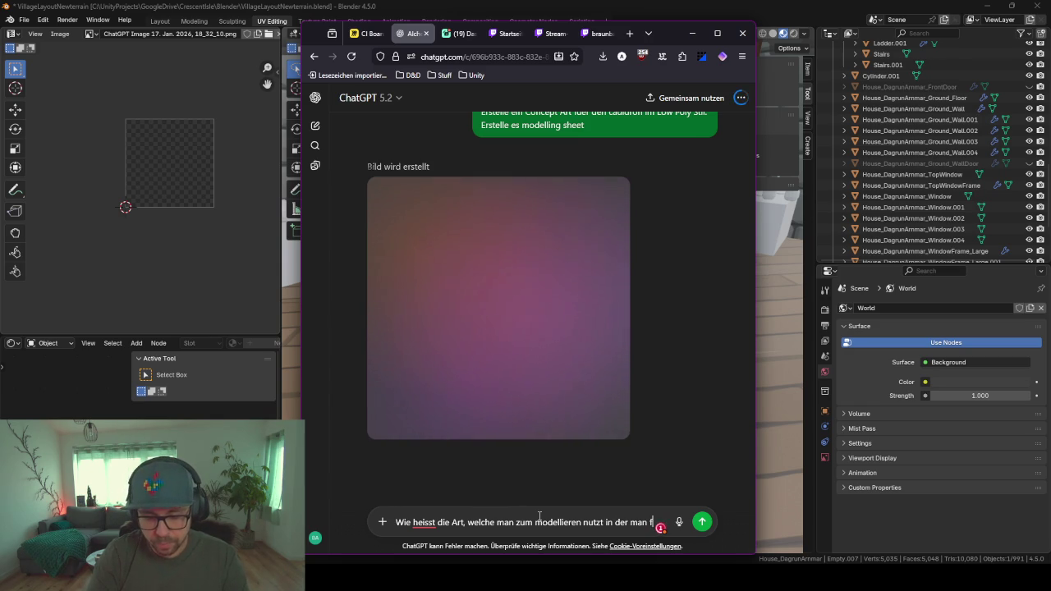
pyautogui.write('ront, ')
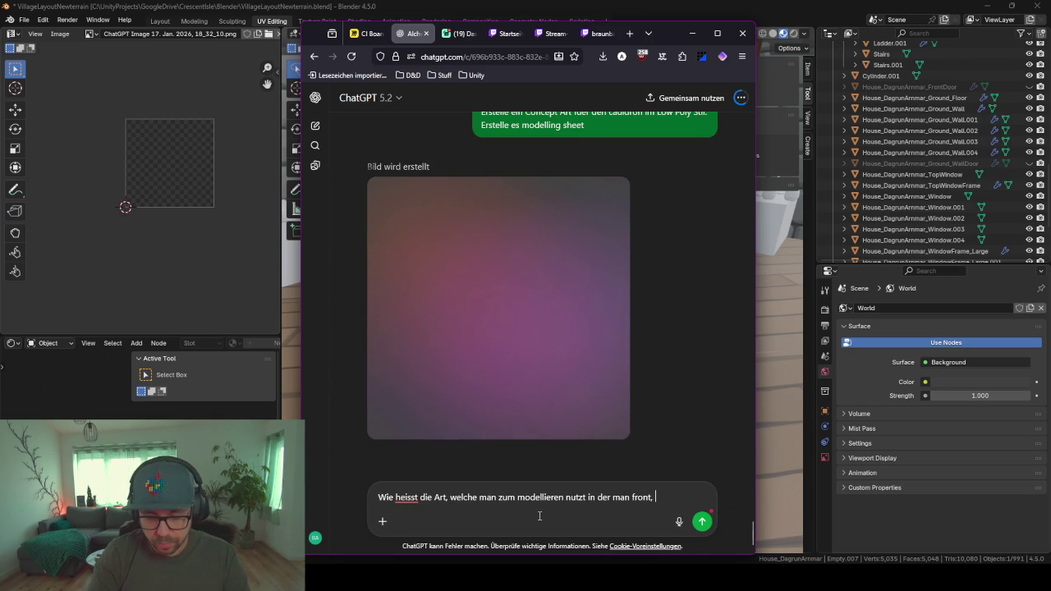
pyautogui.write('side und top')
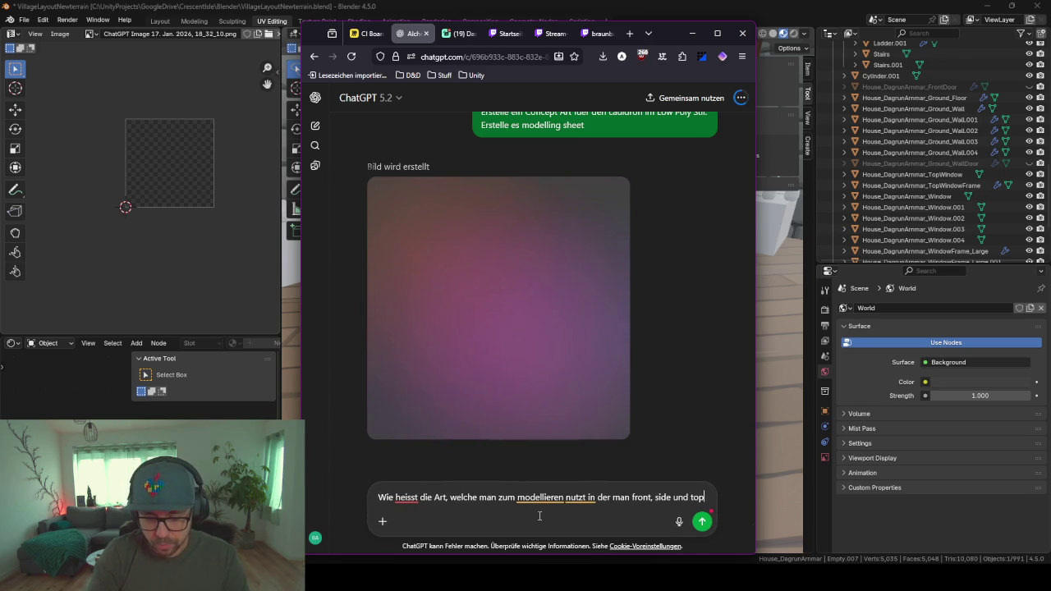
pyautogui.write('view hat')
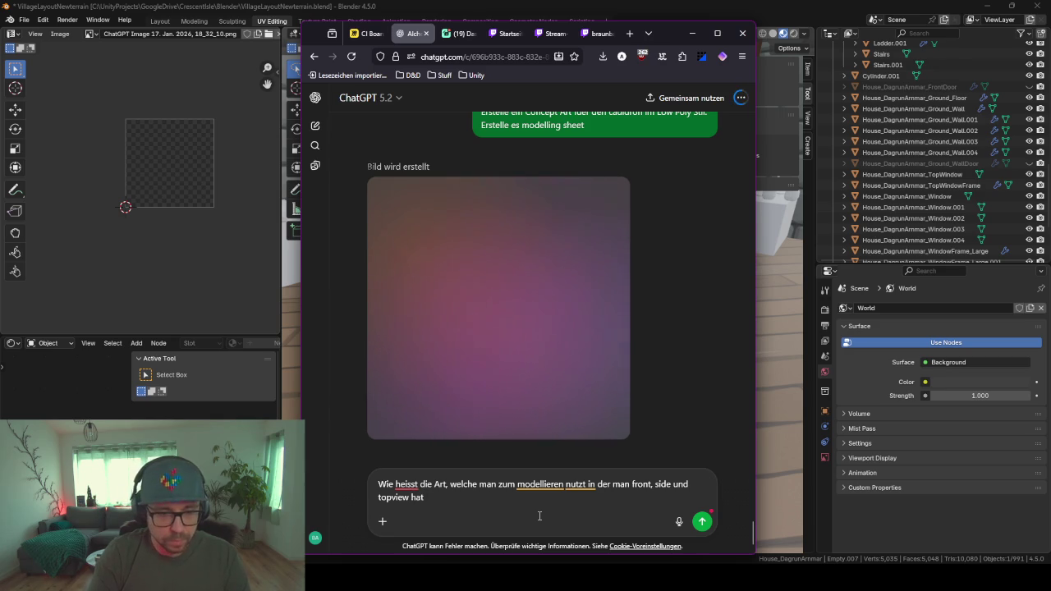
pyautogui.write('?')
pyautogui.press('Return')
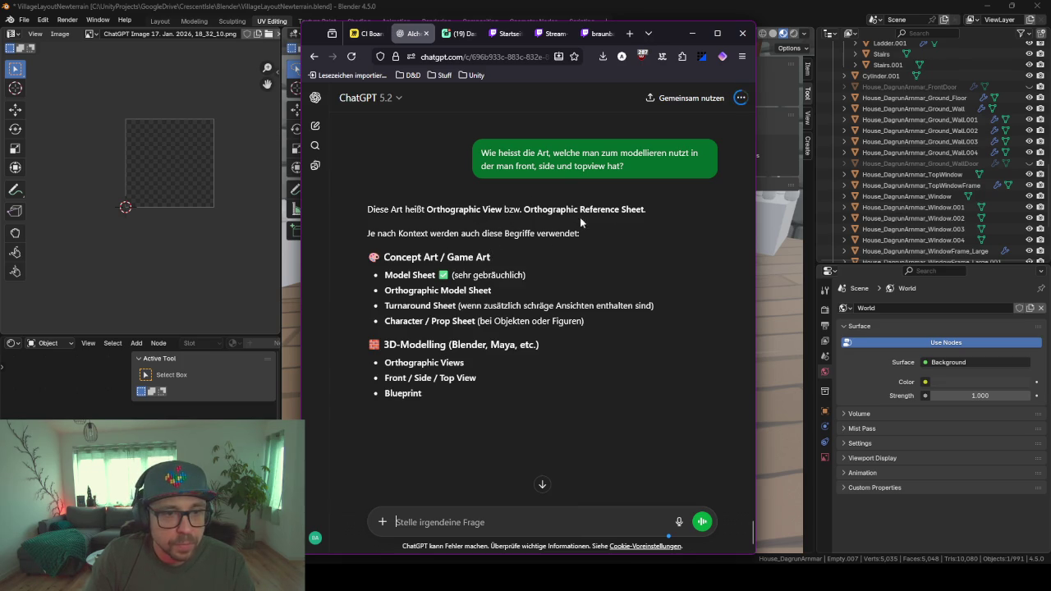
# - Read the answer and highlight the term 'Orthographic' from Orthographic Reference Sheet
pyautogui.moveTo(579, 212); pyautogui.dragTo(647, 210)
pyautogui.scroll(-1, 527, 290)
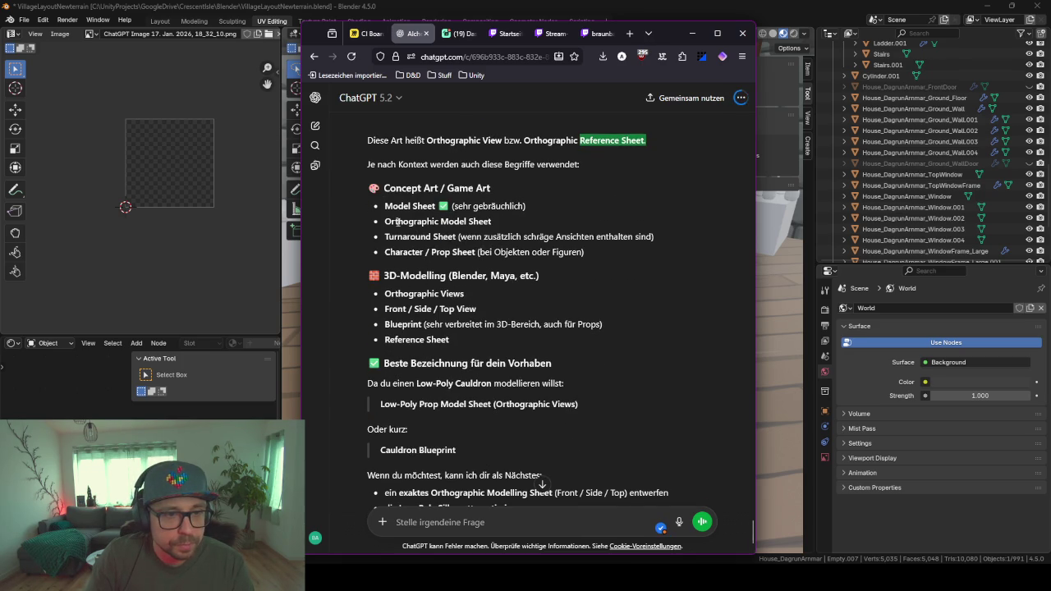
pyautogui.scroll(-2, 411, 217)
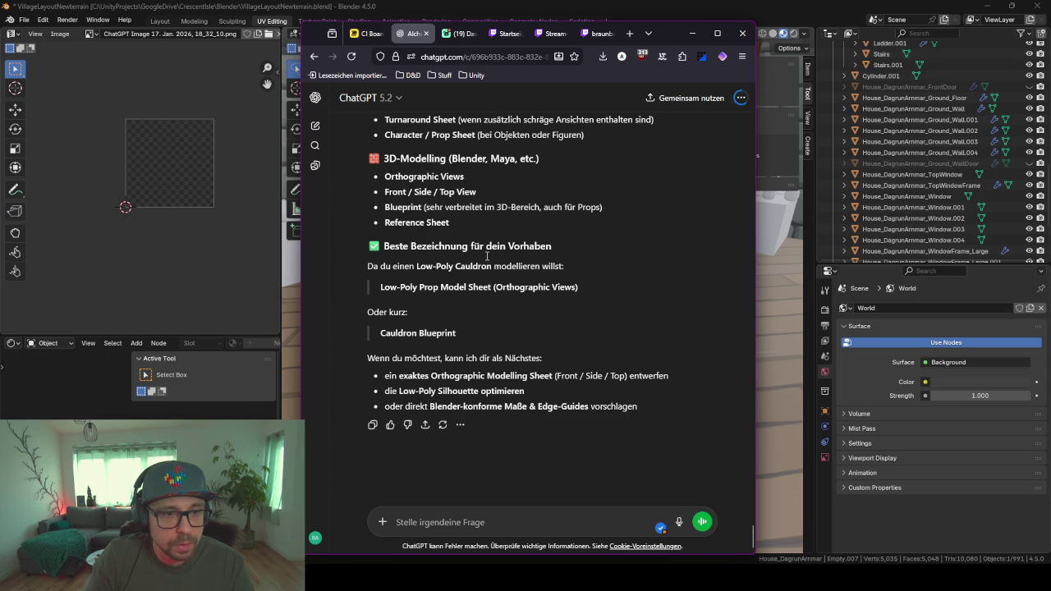
pyautogui.doubleClick(524, 287)
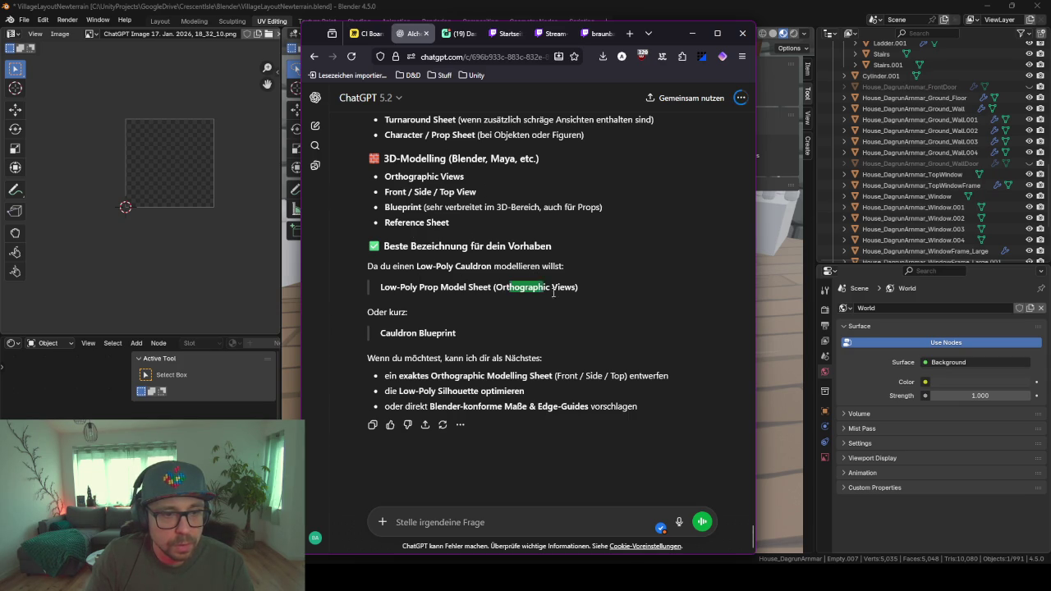
pyautogui.scroll(3, 619, 347)
pyautogui.scroll(2, 620, 341)
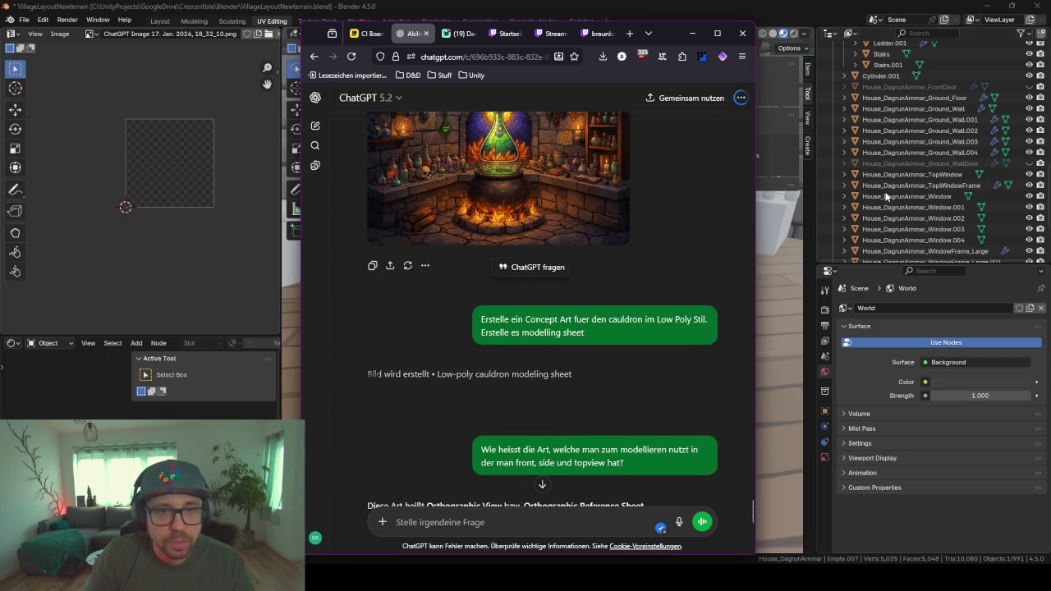
# - Bring Blender forward and select the stepped stone stand Cylinder.001
pyautogui.click(694, 33)
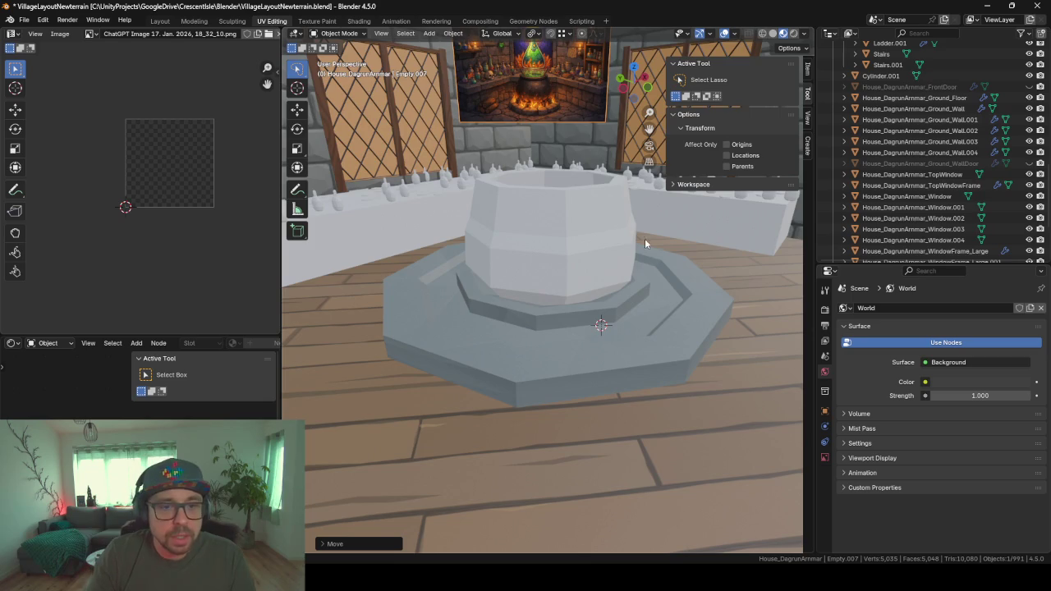
pyautogui.moveTo(645, 238)
pyautogui.mouseDown(button='middle')
pyautogui.moveTo(541, 349)
pyautogui.moveTo(554, 347)
pyautogui.mouseUp(button='middle')
pyautogui.click(553, 348)
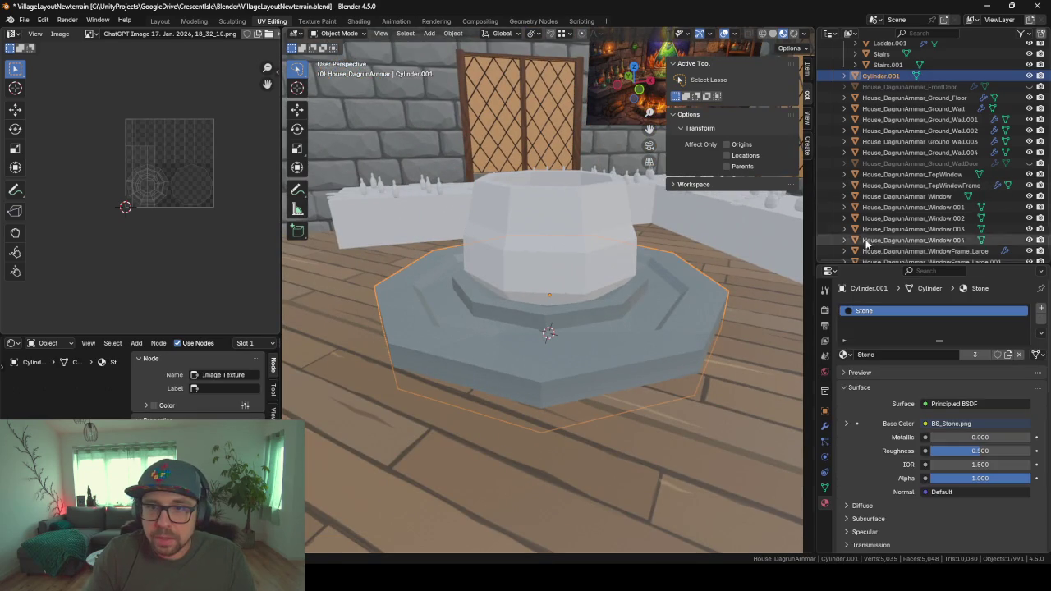
pyautogui.moveTo(911, 261); pyautogui.dragTo(911, 369)
pyautogui.scroll(2, 895, 205)
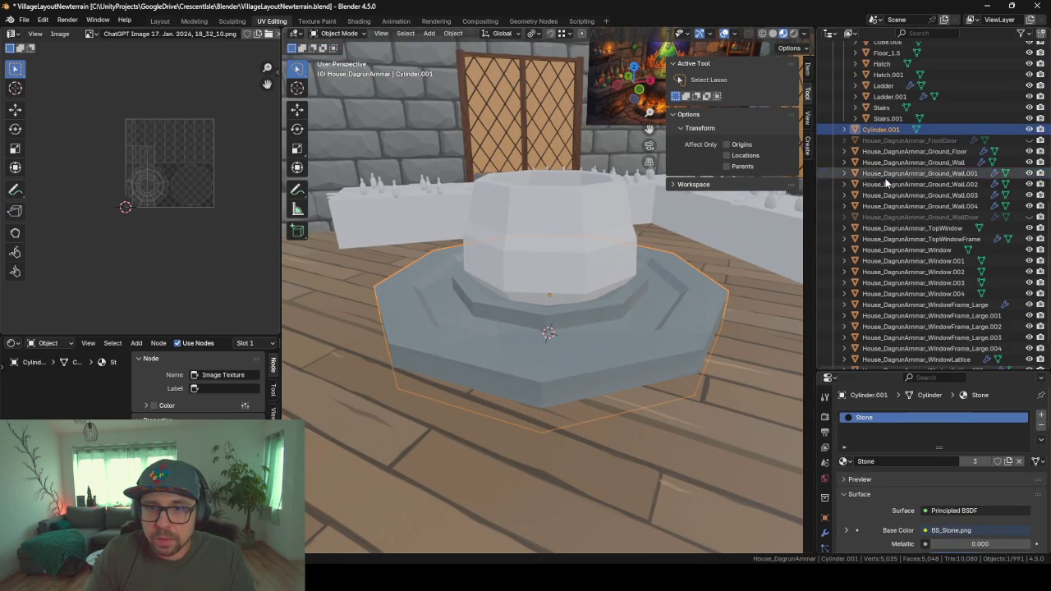
pyautogui.scroll(3, 887, 185)
pyautogui.scroll(3, 885, 182)
pyautogui.click(844, 123)
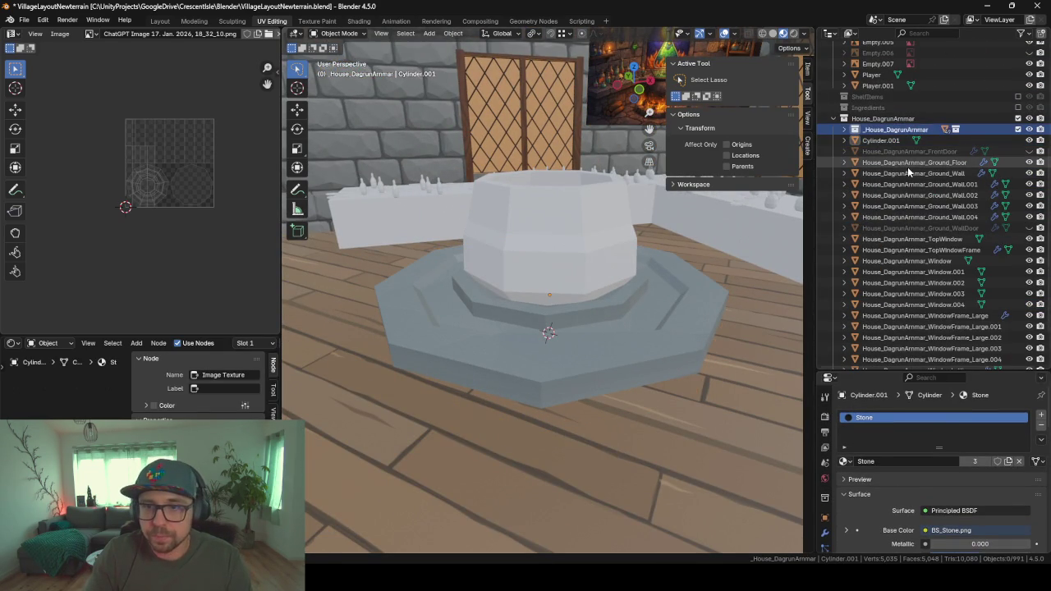
# - Rename Cylinder.001 to House_DagrunArmmar_CauldronStand using the floor object's name prefix
pyautogui.doubleClick(906, 165)
pyautogui.scroll(3, 906, 166)
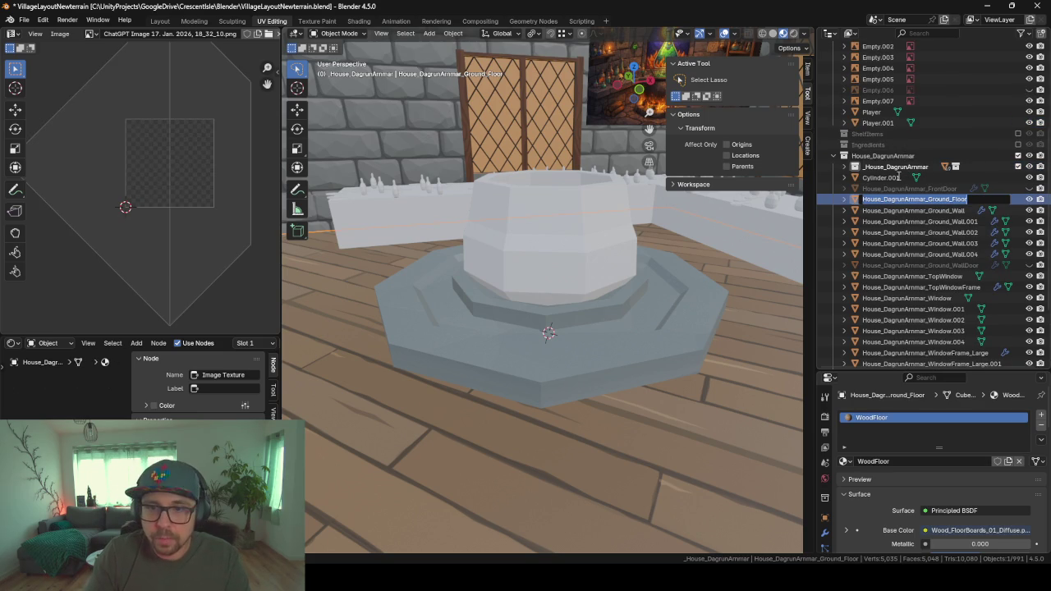
pyautogui.click(884, 179)
pyautogui.doubleClick(884, 178)
pyautogui.scroll(2, 895, 185)
pyautogui.write('House_DagrunArmmar_Ground_Floor')
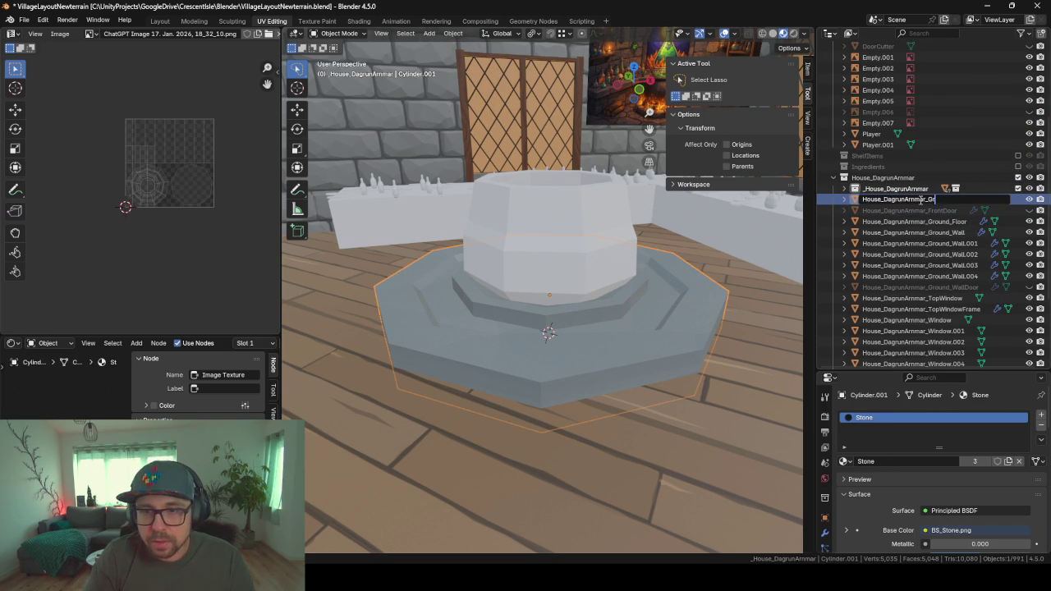
pyautogui.press('BackSpace')
pyautogui.press('BackSpace')
pyautogui.write('Ca')
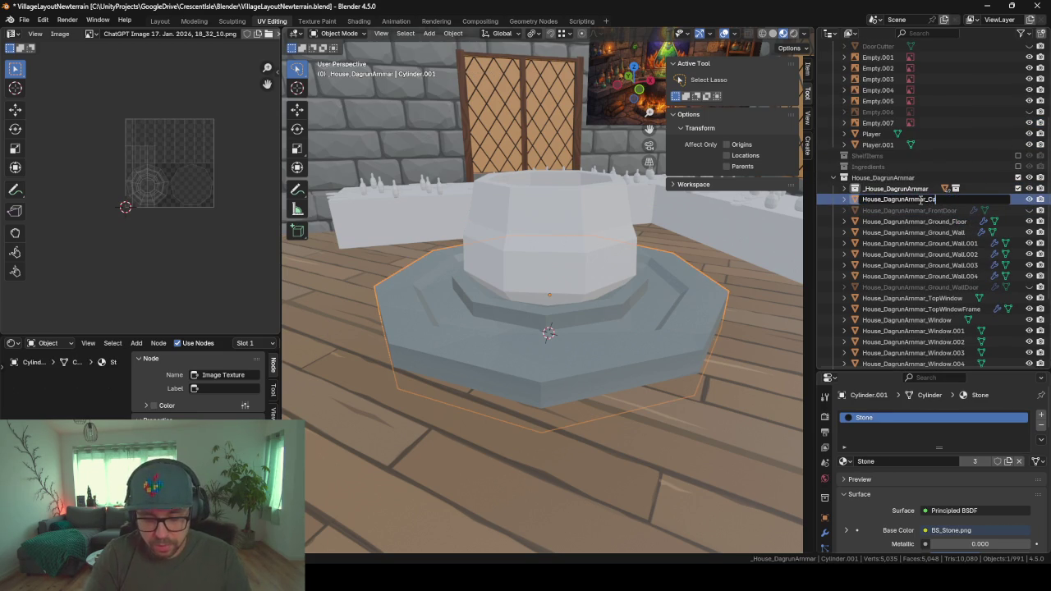
pyautogui.write('uldronS')
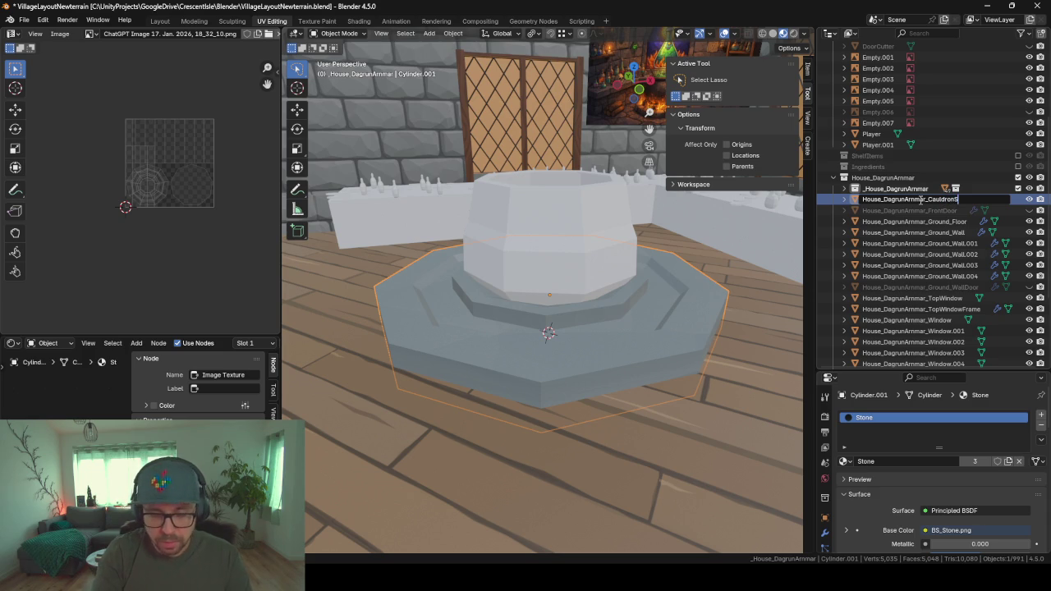
pyautogui.write('tand')
pyautogui.press('Return')
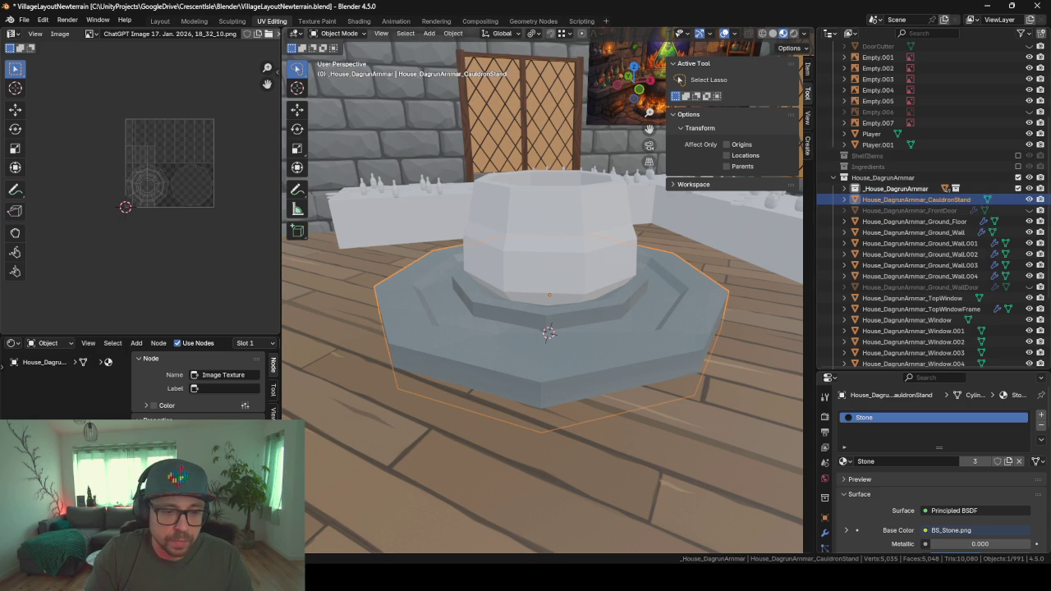
pyautogui.hotkey('alt', 'Tab')
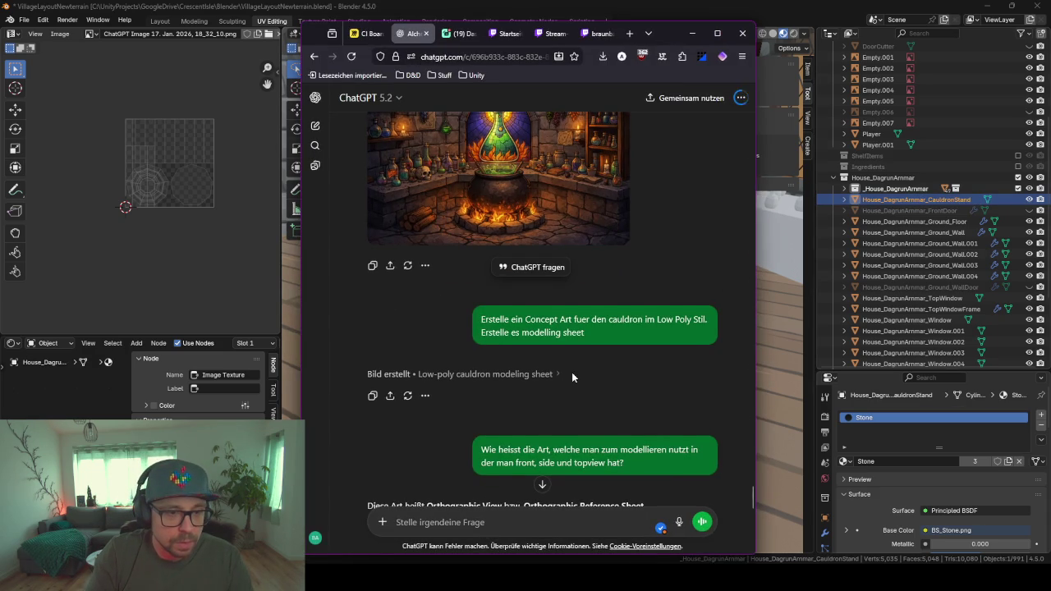
# - Open the low-poly cauldron modeling sheet at full size and copy the image
pyautogui.scroll(-3, 573, 376)
pyautogui.scroll(-3, 573, 357)
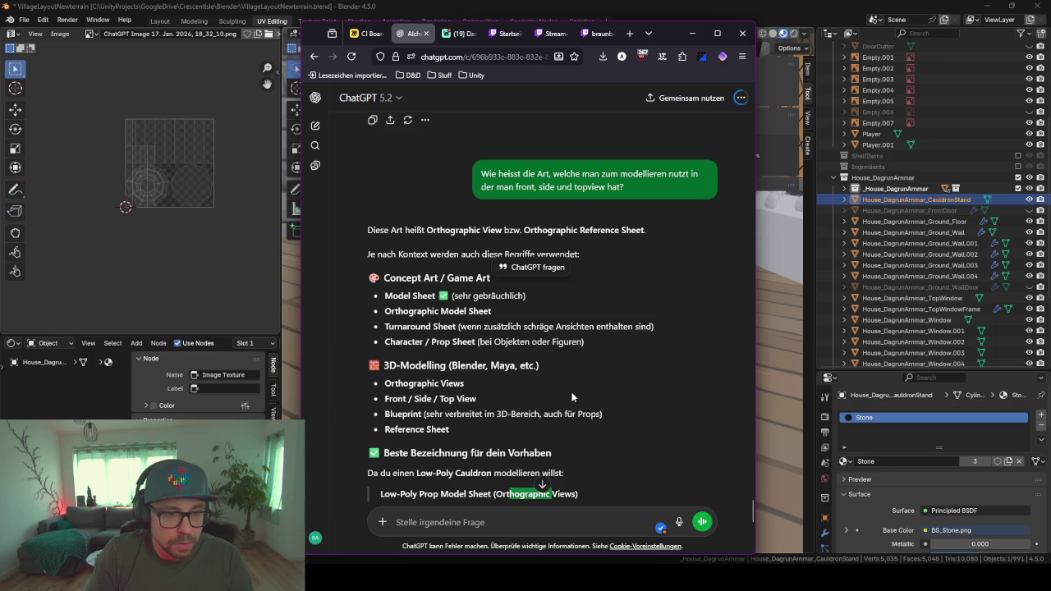
pyautogui.scroll(-5, 572, 396)
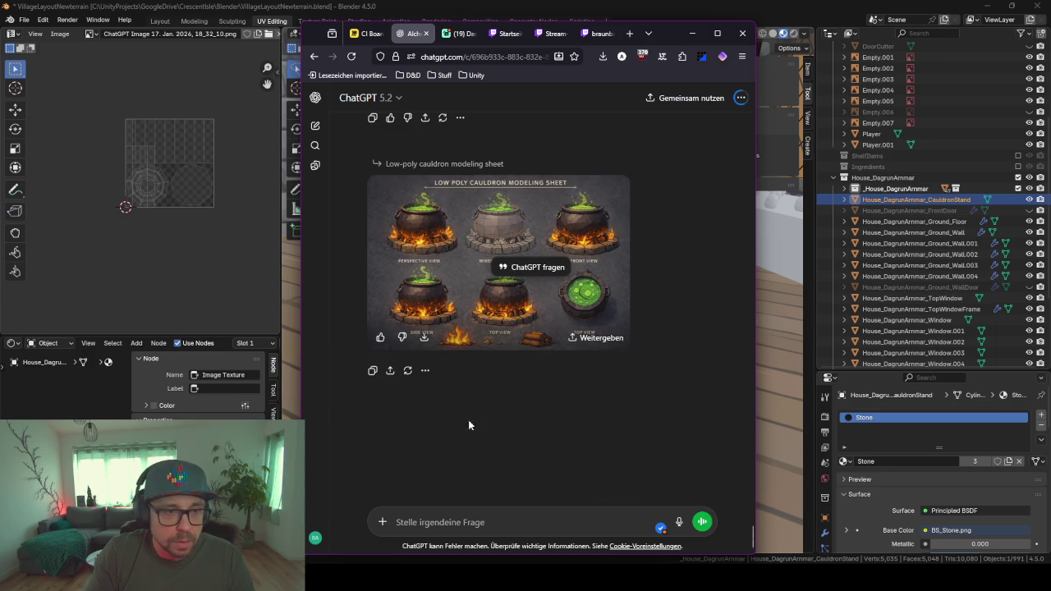
pyautogui.click(415, 276)
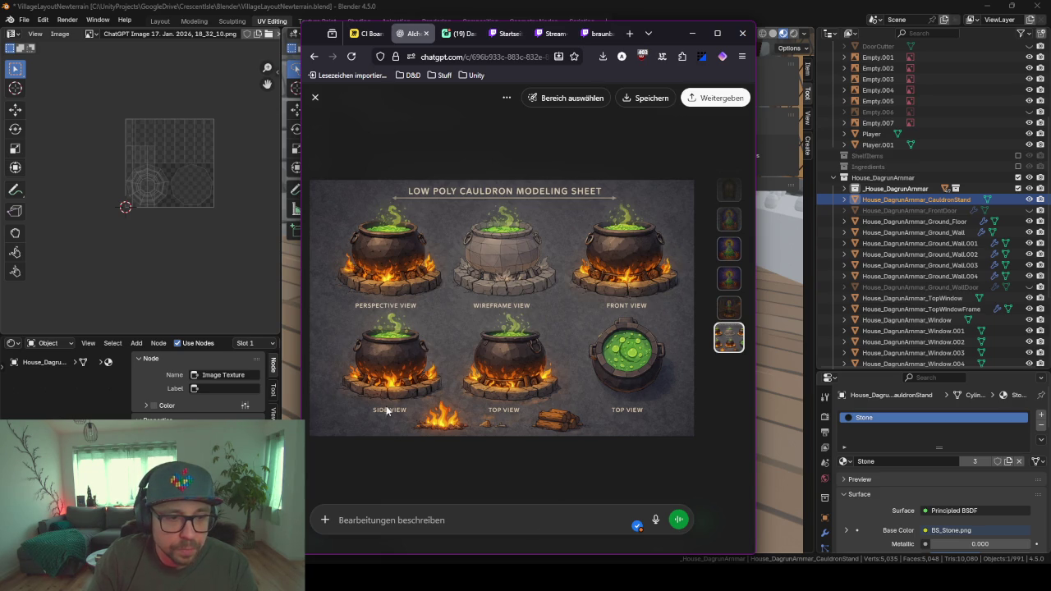
pyautogui.rightClick(522, 308)
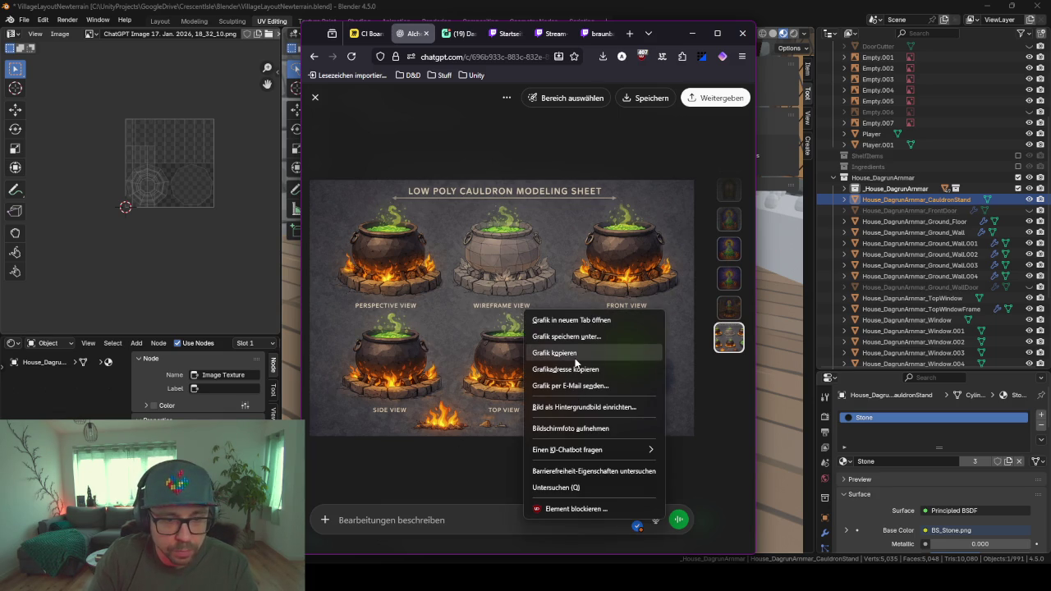
pyautogui.click(599, 246)
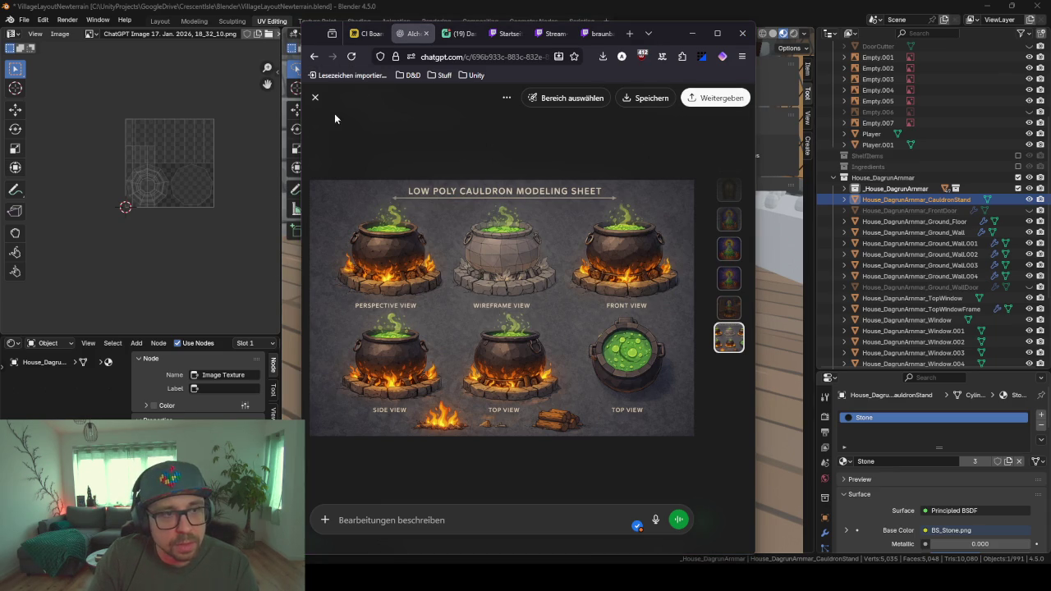
pyautogui.click(314, 98)
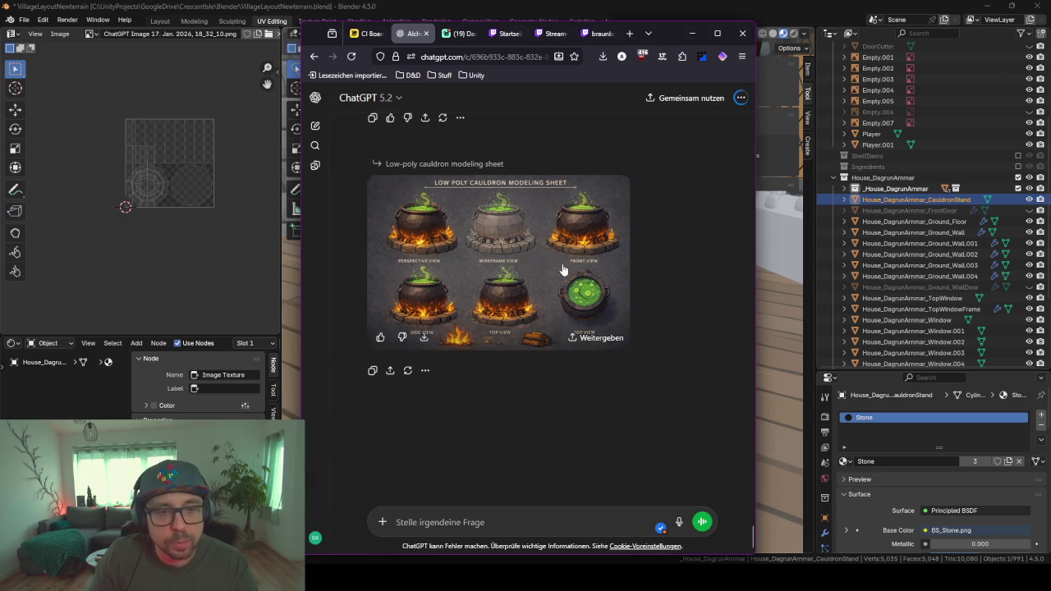
# - Download the sheet as 'ChatGPT Image 18. Jan. 2026, 11_20_13.png'
pyautogui.click(575, 324)
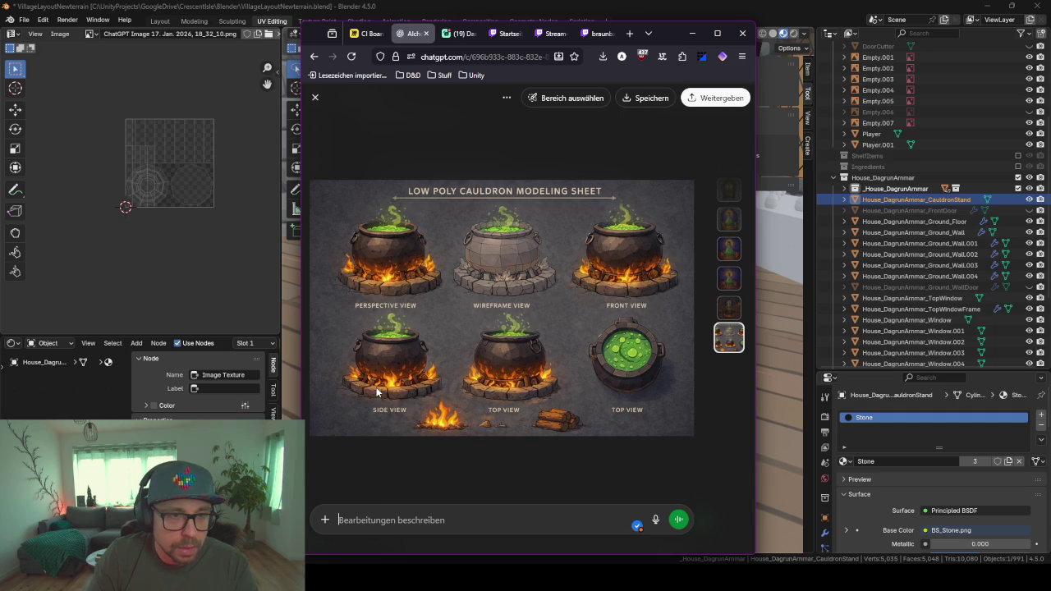
pyautogui.click(661, 98)
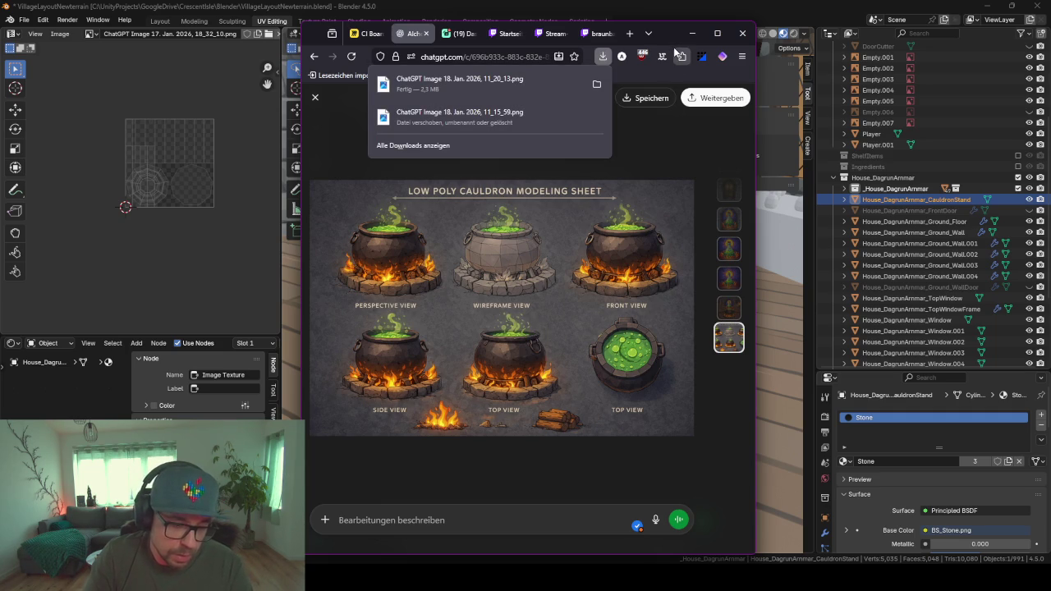
pyautogui.click(693, 33)
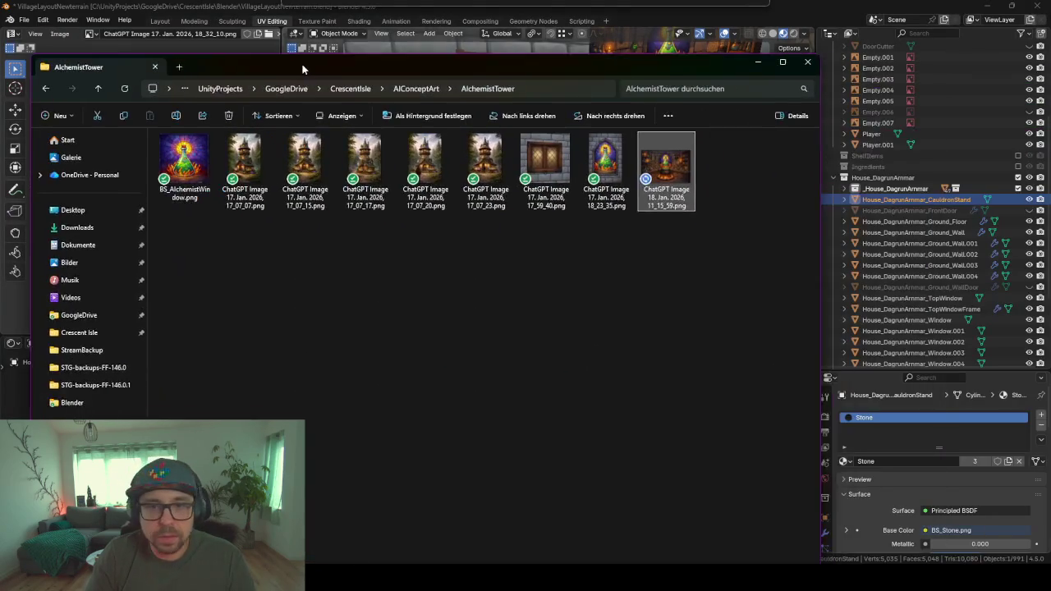
# - Move File Explorer aside and select the Cylinder cauldron body above the CauldronStand
pyautogui.moveTo(326, 26); pyautogui.dragTo(382, 31)
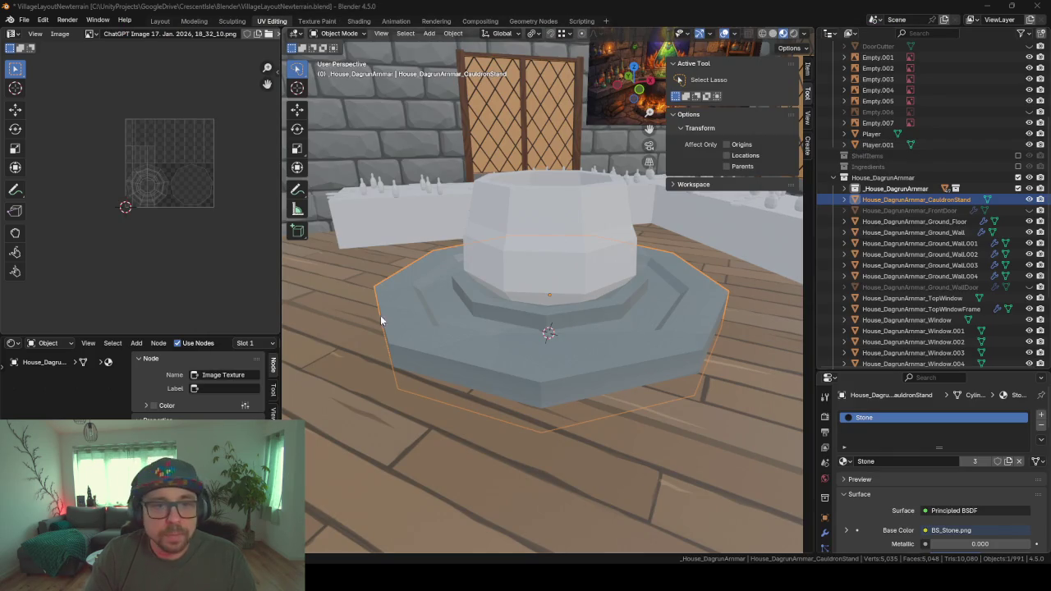
pyautogui.moveTo(468, 311); pyautogui.dragTo(521, 312, button='middle')
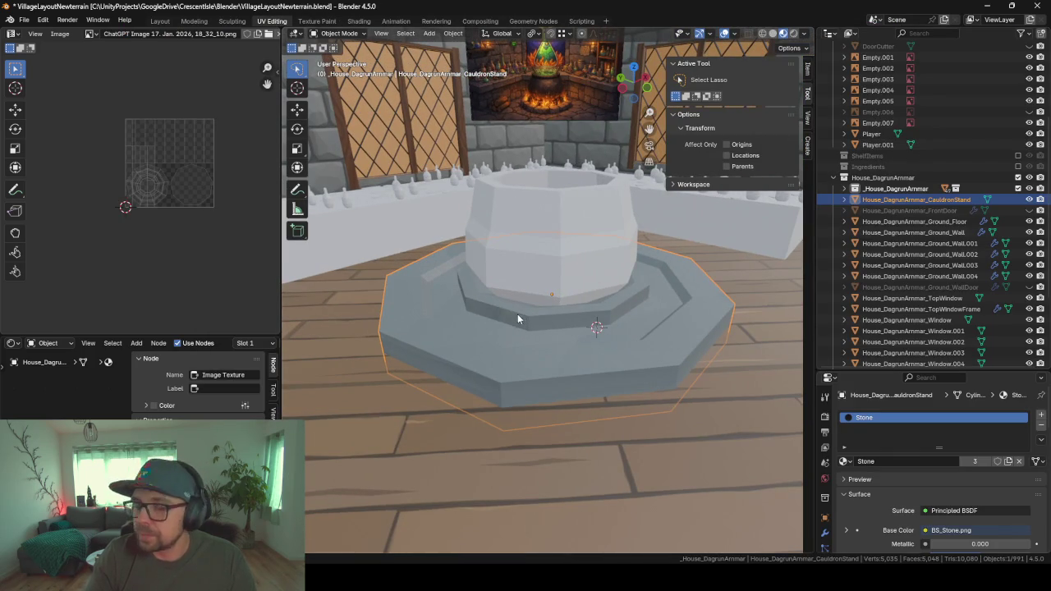
pyautogui.click(524, 272)
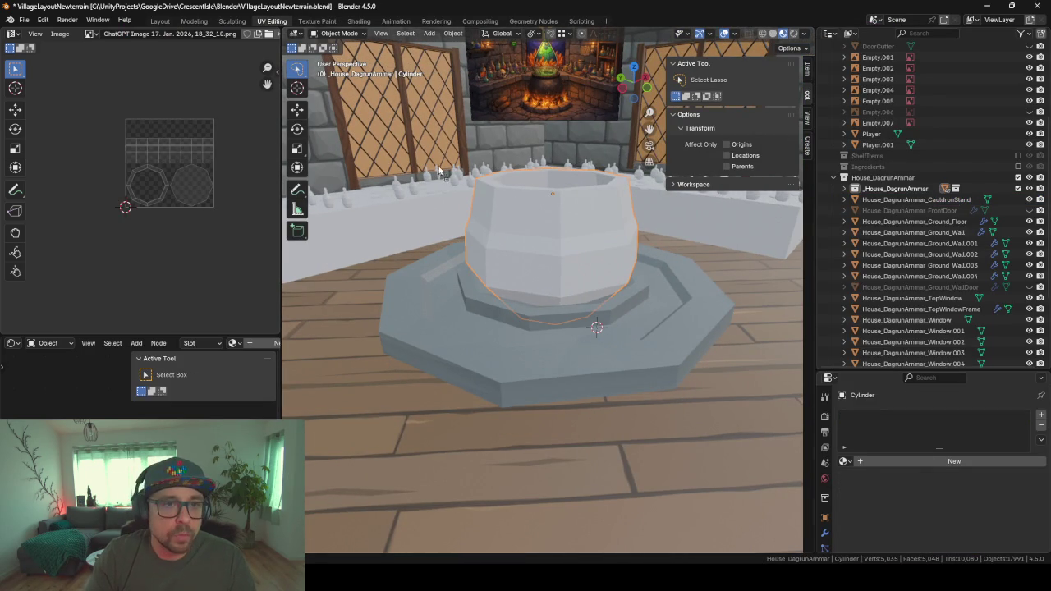
# - Drop the cauldron sheet PNG into the viewport and move it to the _tmp collection
pyautogui.moveTo(443, 174); pyautogui.dragTo(494, 167)
pyautogui.scroll(-5, 520, 200)
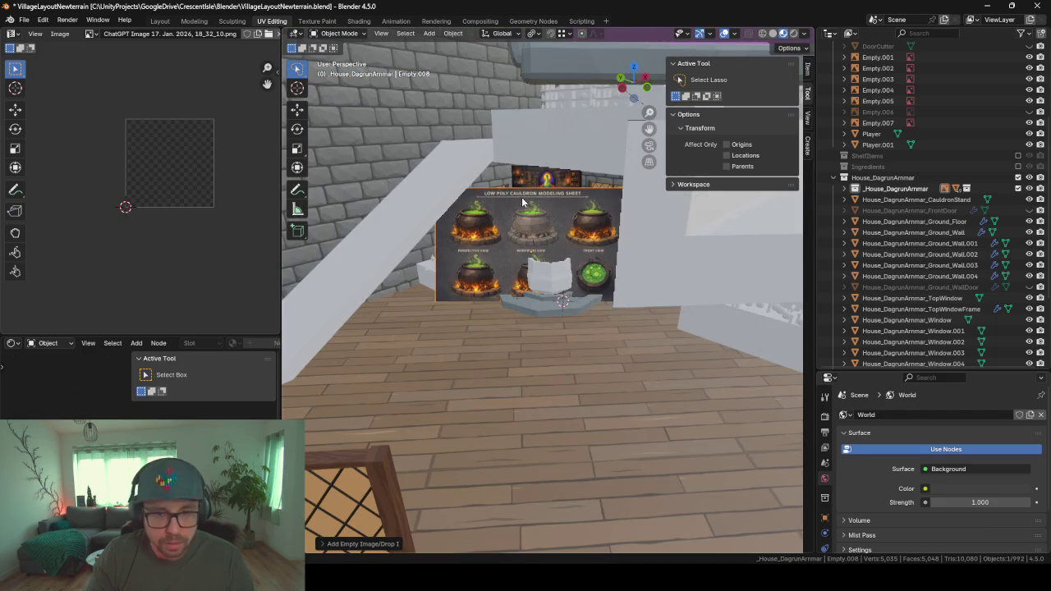
pyautogui.scroll(1, 522, 202)
pyautogui.press('m')
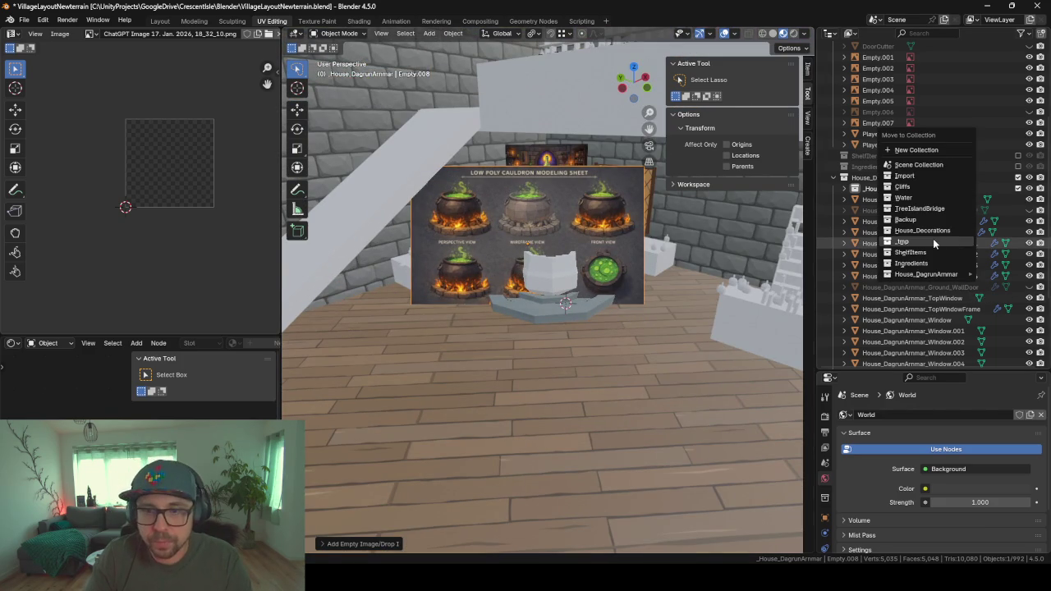
pyautogui.click(932, 241)
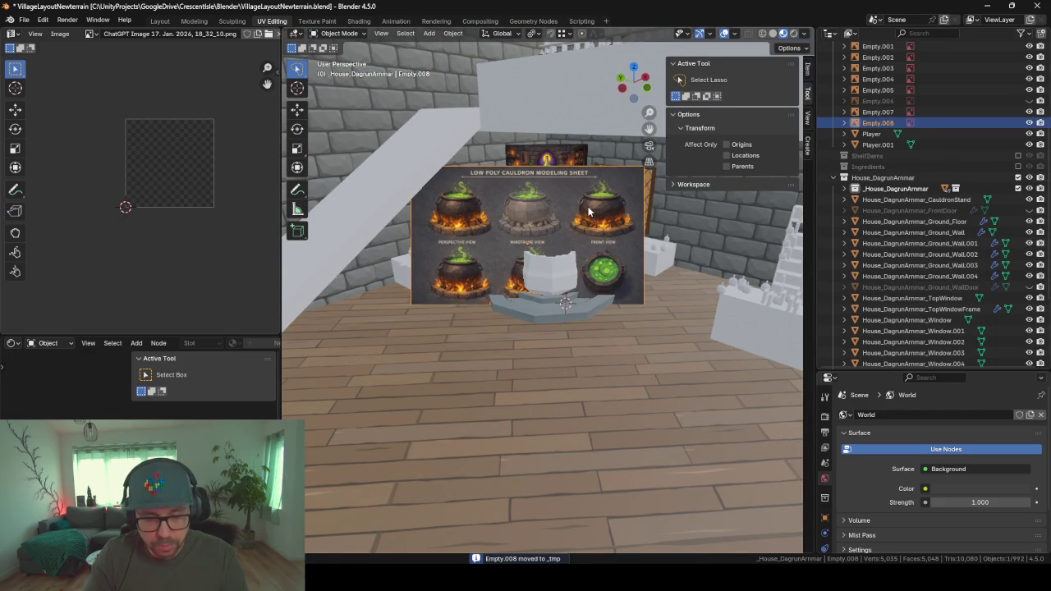
# - Reset the image's rotation, stand it upright with 90° on X, and shrink it
pyautogui.hotkey('alt', 'r')
pyautogui.write('rx')
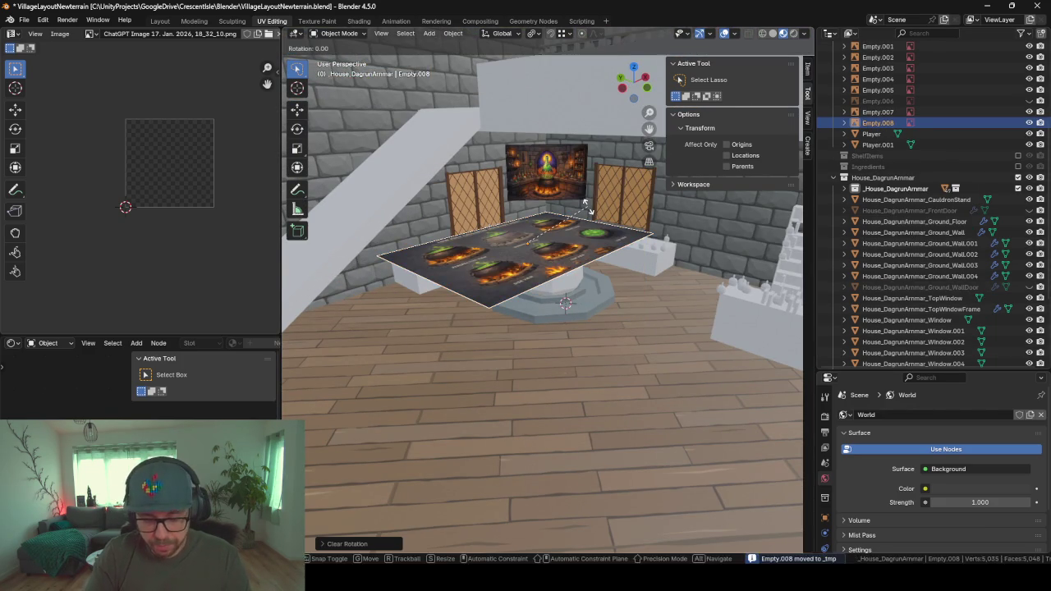
pyautogui.write('90')
pyautogui.press('Return')
pyautogui.write('r')
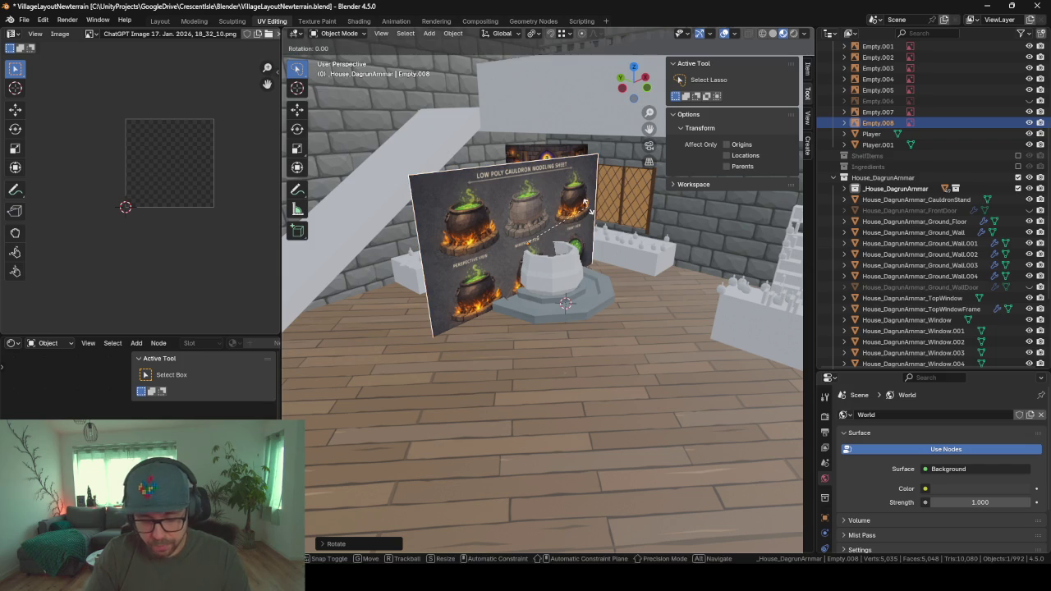
pyautogui.write('z45')
pyautogui.press('Escape')
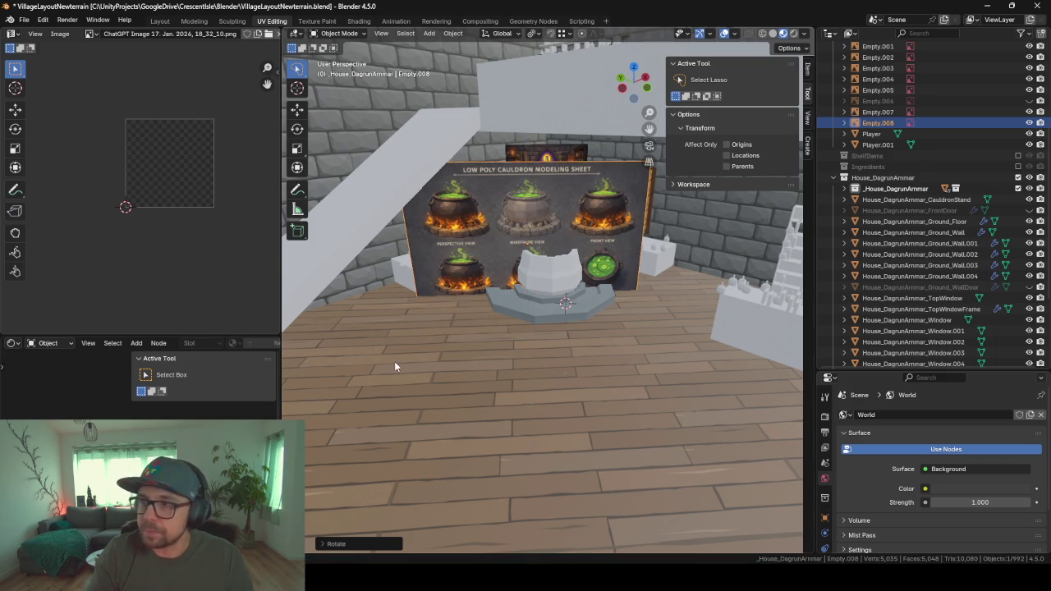
pyautogui.press('s')
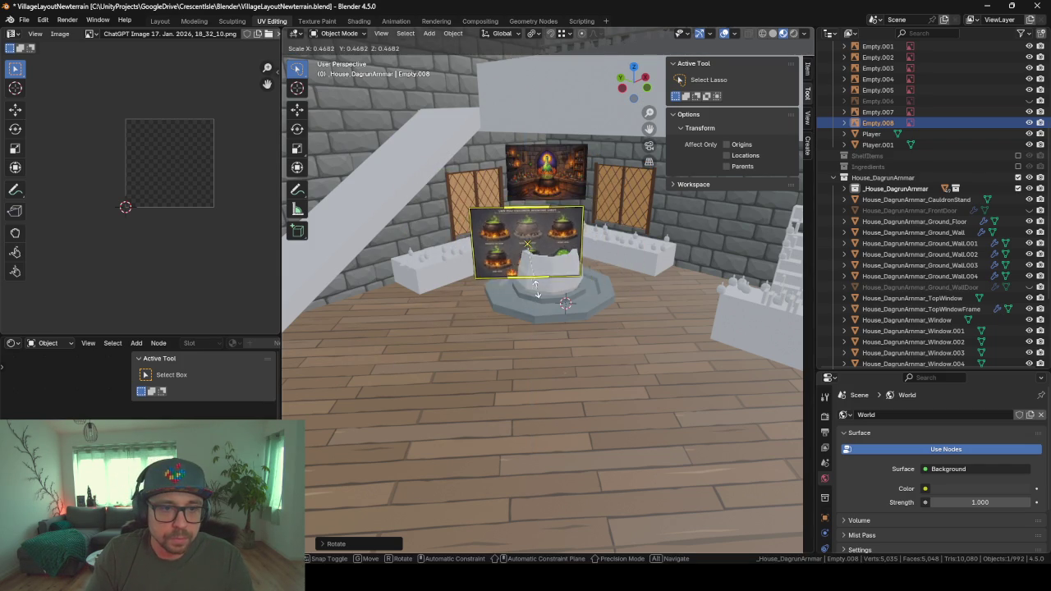
pyautogui.click(532, 280)
pyautogui.scroll(4, 532, 274)
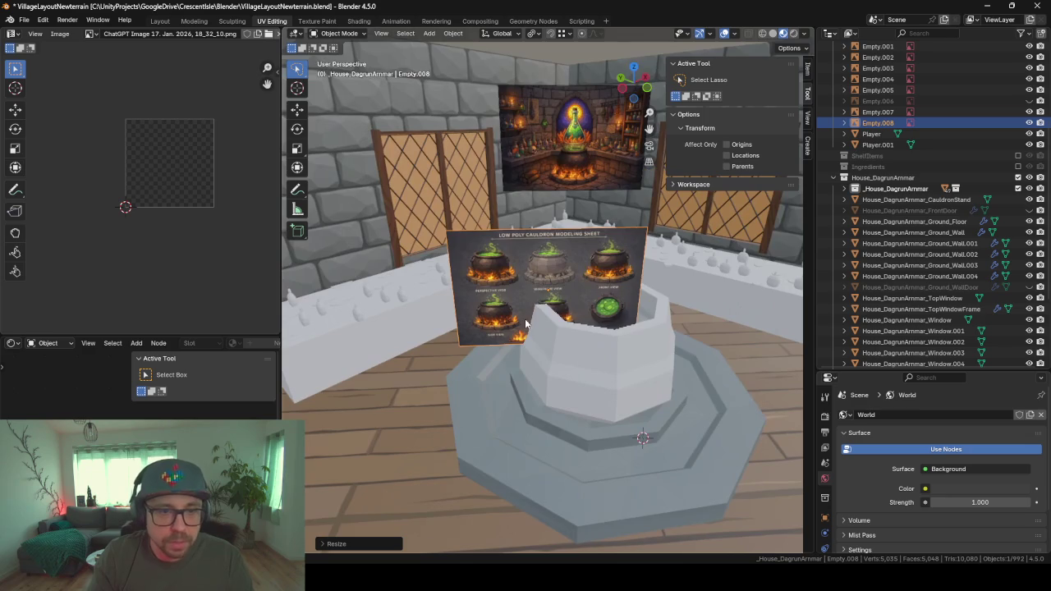
# - Place the board behind the cauldron at the same height, then isolate it with the cauldron body
pyautogui.press('g')
pyautogui.hotkey('shift', 'z')
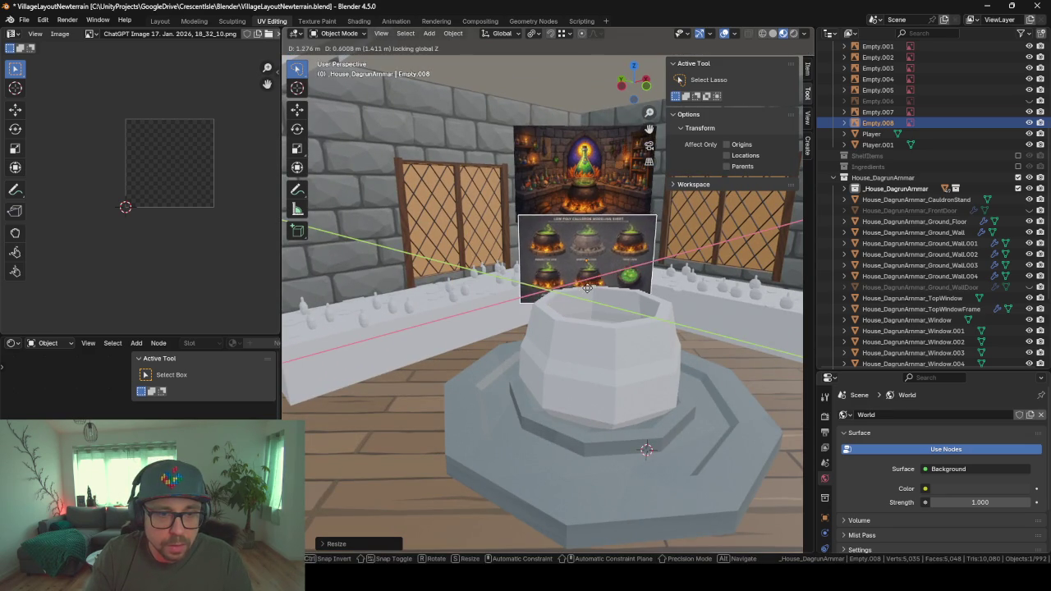
pyautogui.click(563, 313)
pyautogui.moveTo(563, 313); pyautogui.dragTo(616, 324, button='middle')
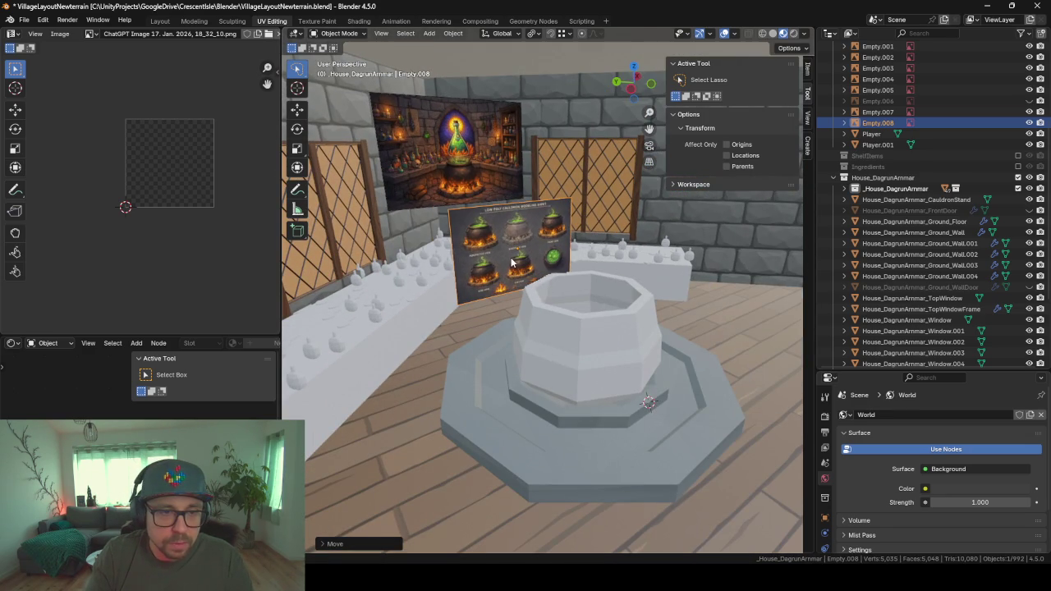
pyautogui.click(596, 343)
pyautogui.press('KP_Divide')
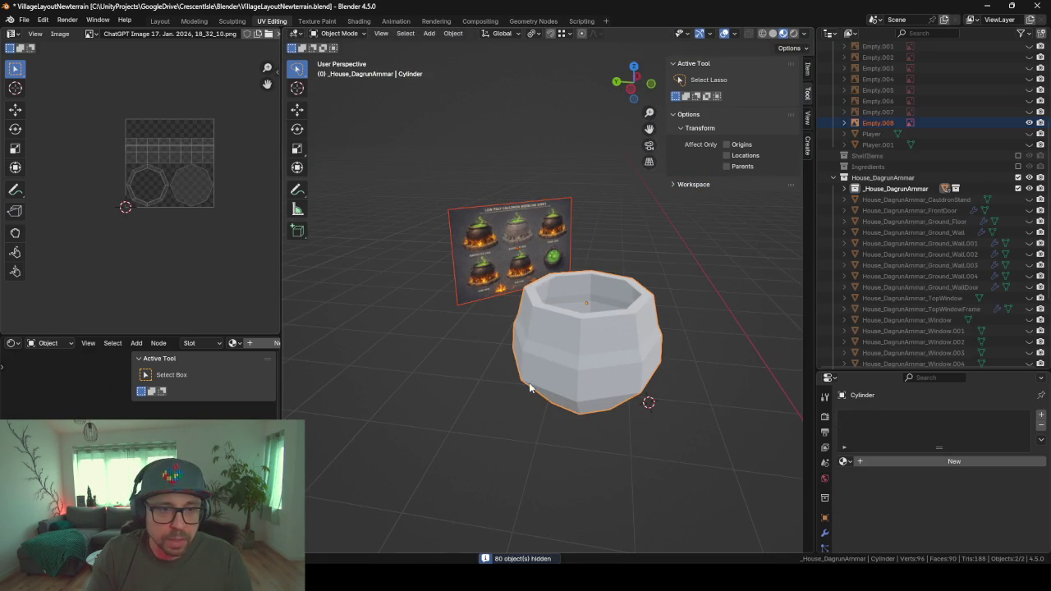
# - Turn the reference sheet 45° on Z to face front and slide it along X
pyautogui.moveTo(532, 385); pyautogui.dragTo(541, 258, button='middle')
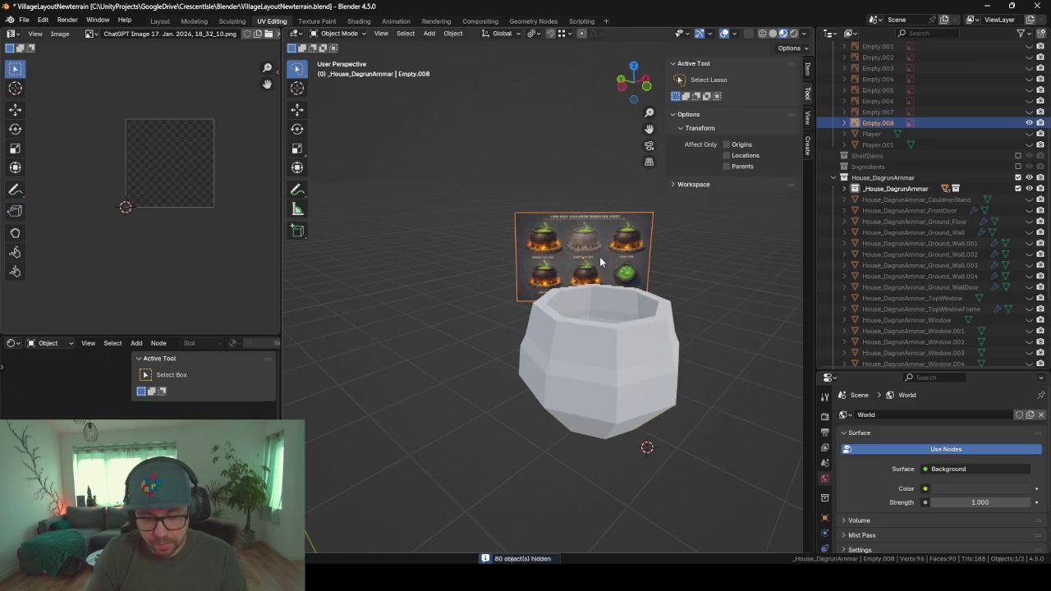
pyautogui.write('rz45')
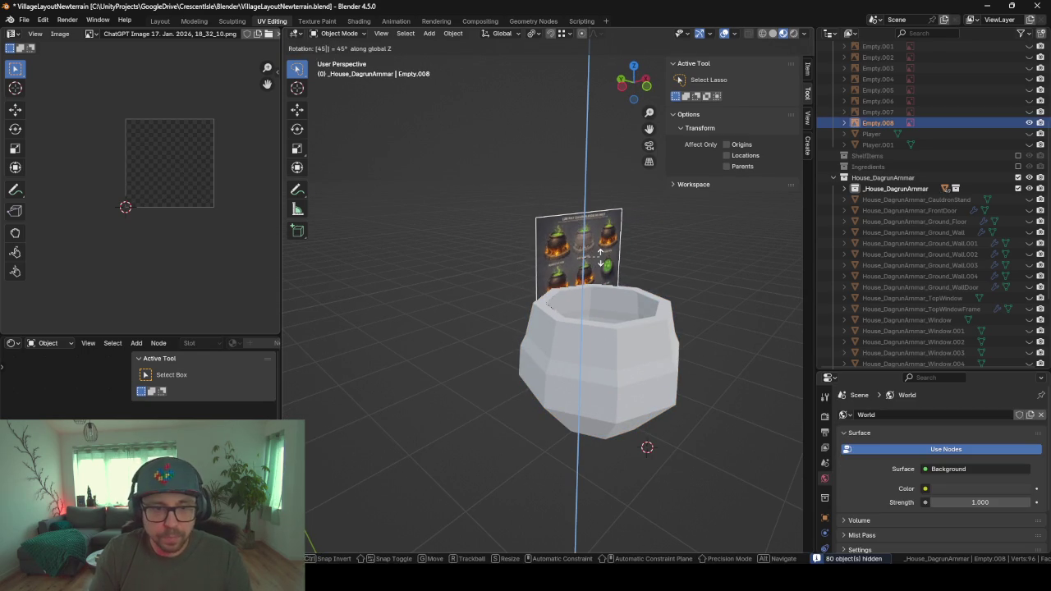
pyautogui.press('Return')
pyautogui.press('KP_1')
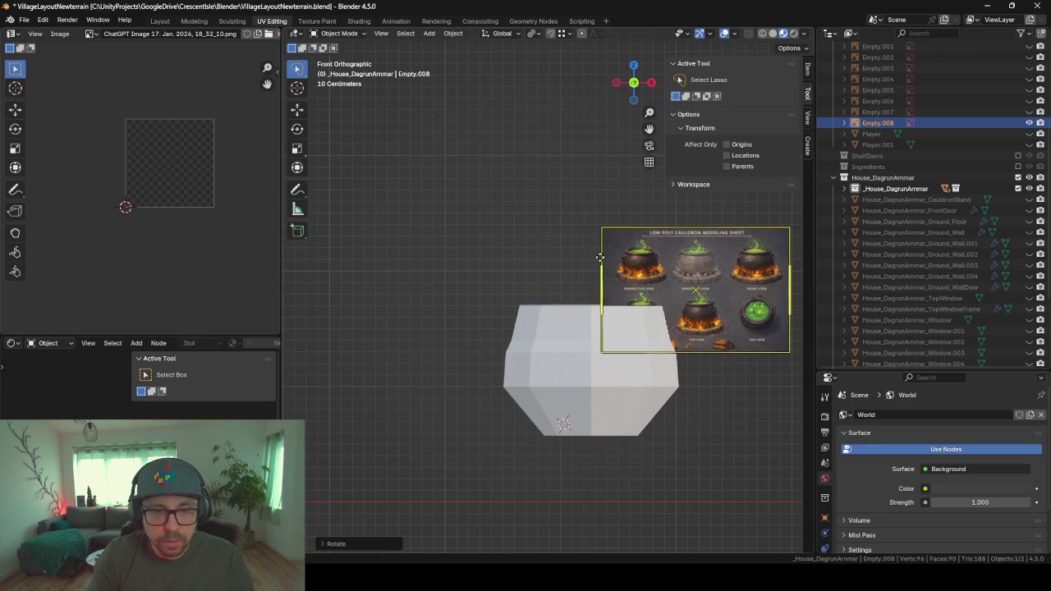
pyautogui.press('x')
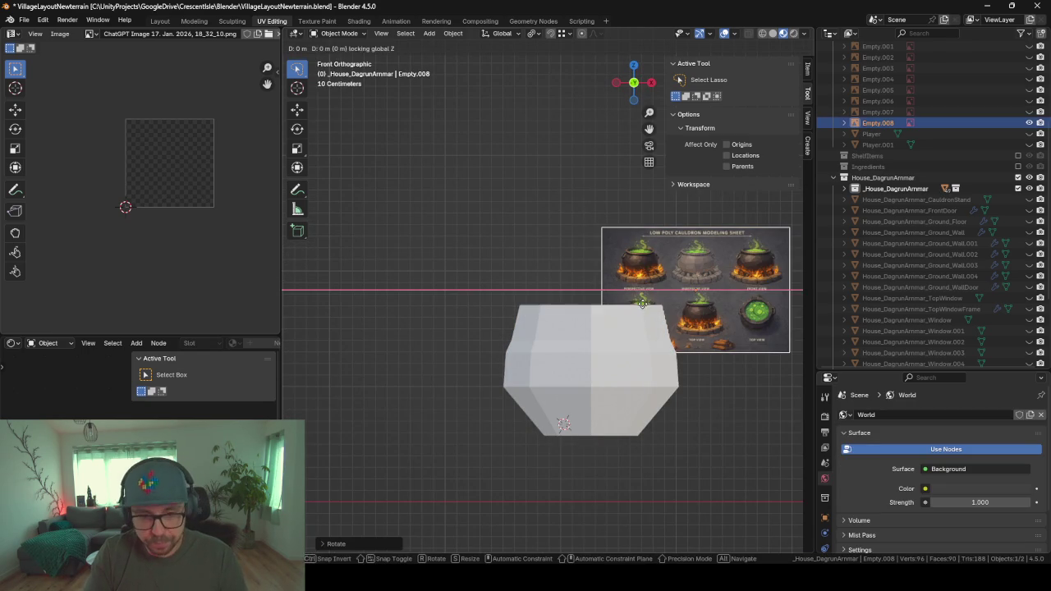
pyautogui.press('Return')
# - Select the cauldron body, view it from the front, and enter Edit Mode
pyautogui.moveTo(618, 248)
pyautogui.mouseDown(button='middle')
pyautogui.moveTo(577, 378)
pyautogui.moveTo(591, 368)
pyautogui.mouseUp(button='middle')
pyautogui.click(578, 379)
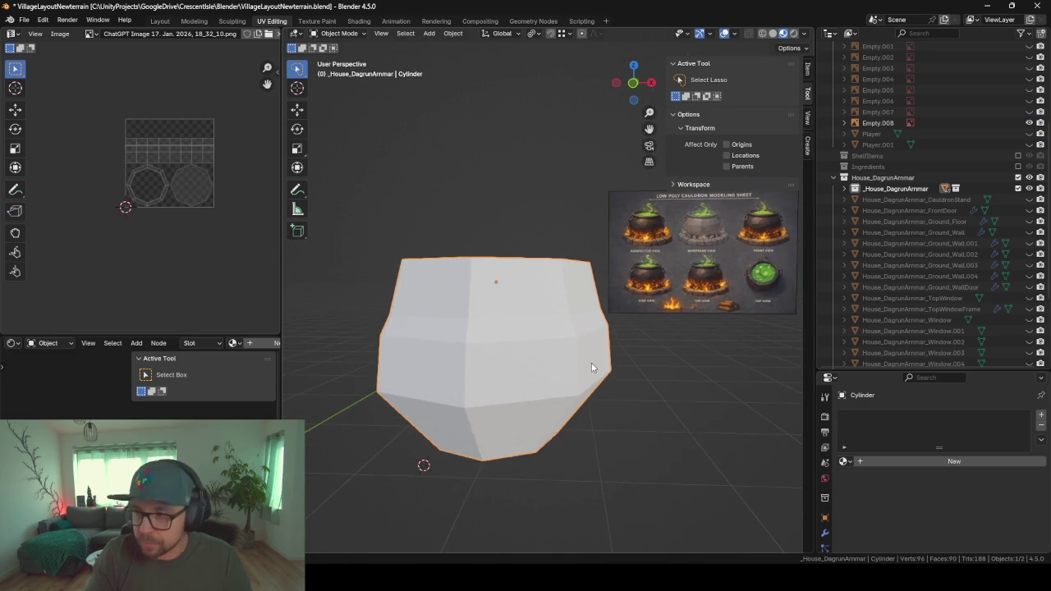
pyautogui.press('KP_1')
pyautogui.press('Tab')
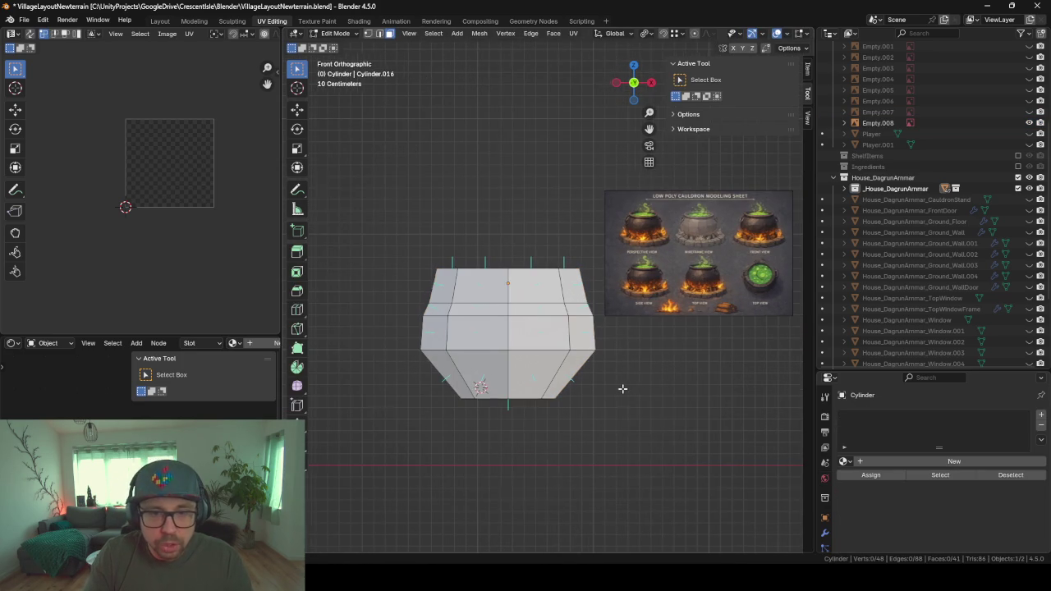
pyautogui.keyDown('shift'); pyautogui.moveTo(628, 388); pyautogui.dragTo(613, 387, button='middle'); pyautogui.keyUp('shift')
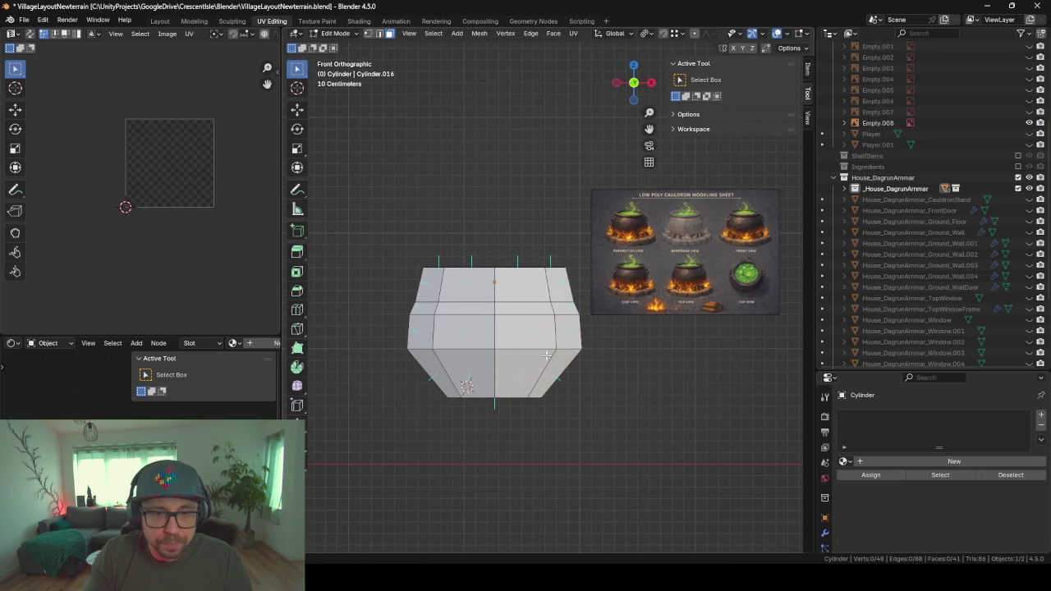
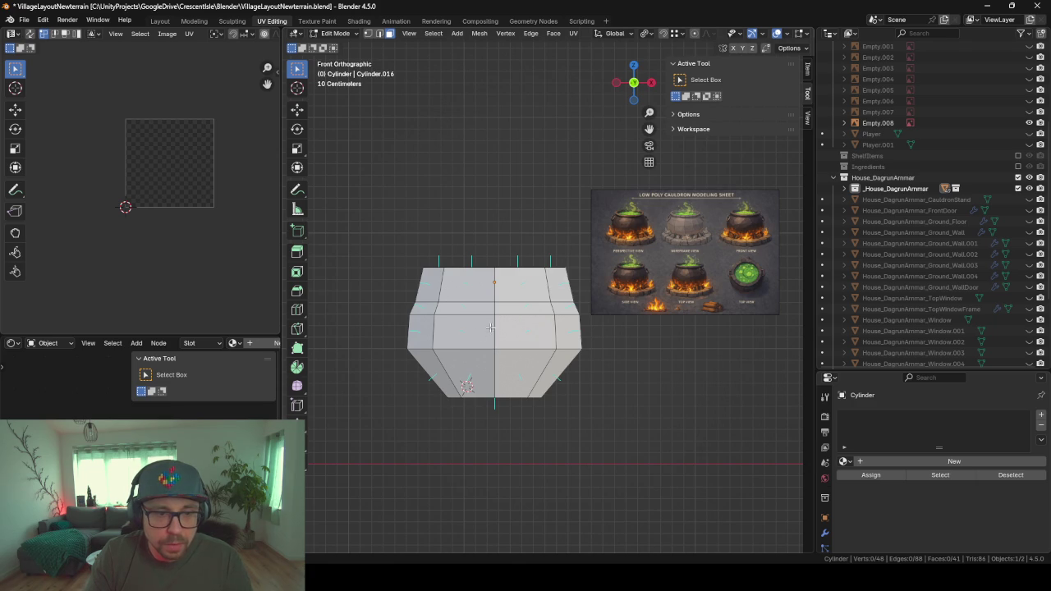
# - Loop-cut the cauldron's lower body and scale the new loop out by 1.1391 to widen the belly
pyautogui.hotkey('ctrl', 'r')
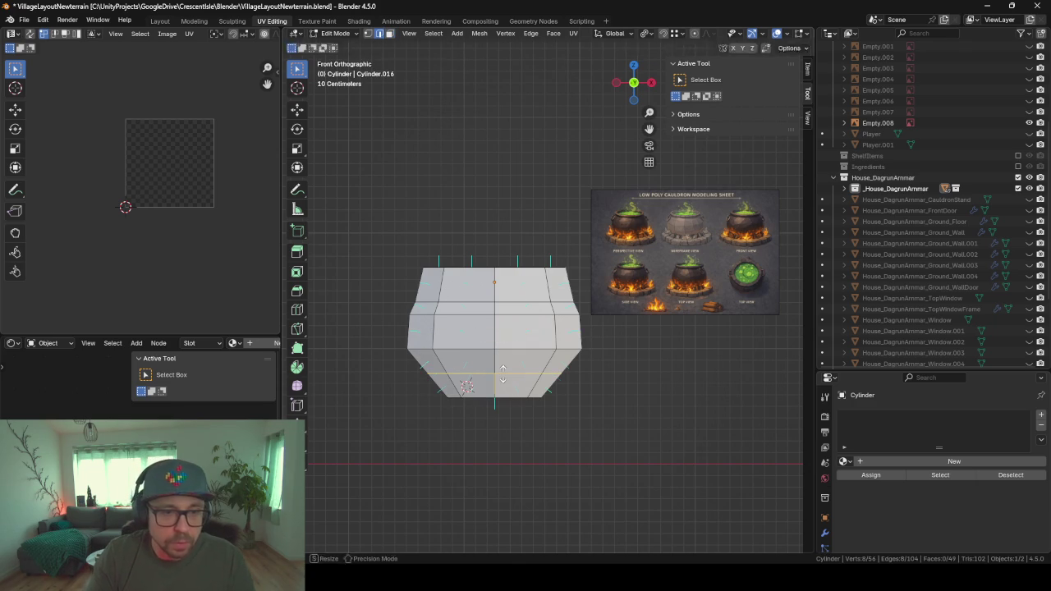
pyautogui.click(502, 371)
pyautogui.click(510, 376)
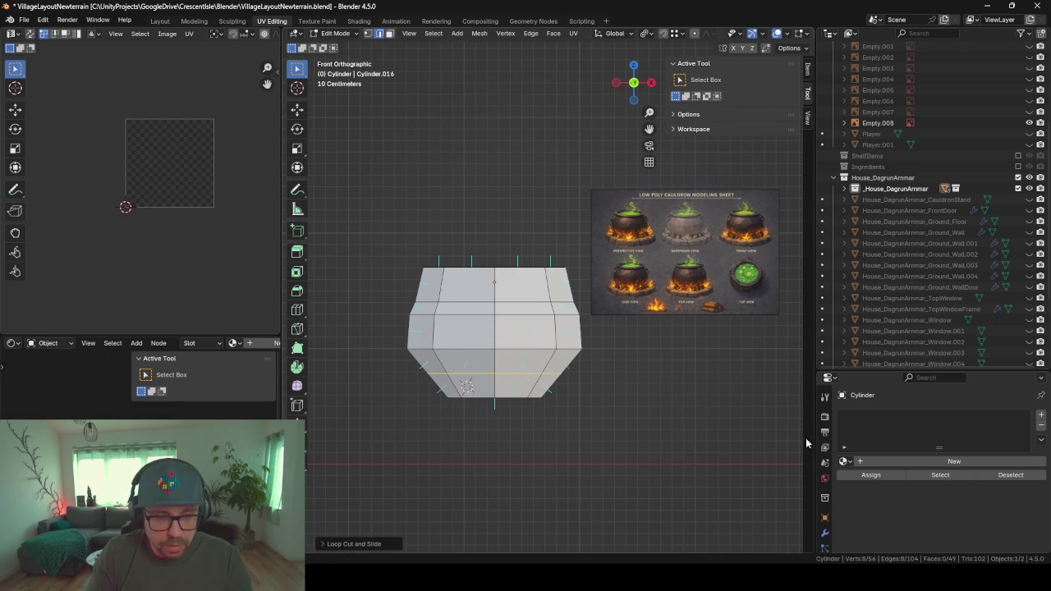
pyautogui.press('s')
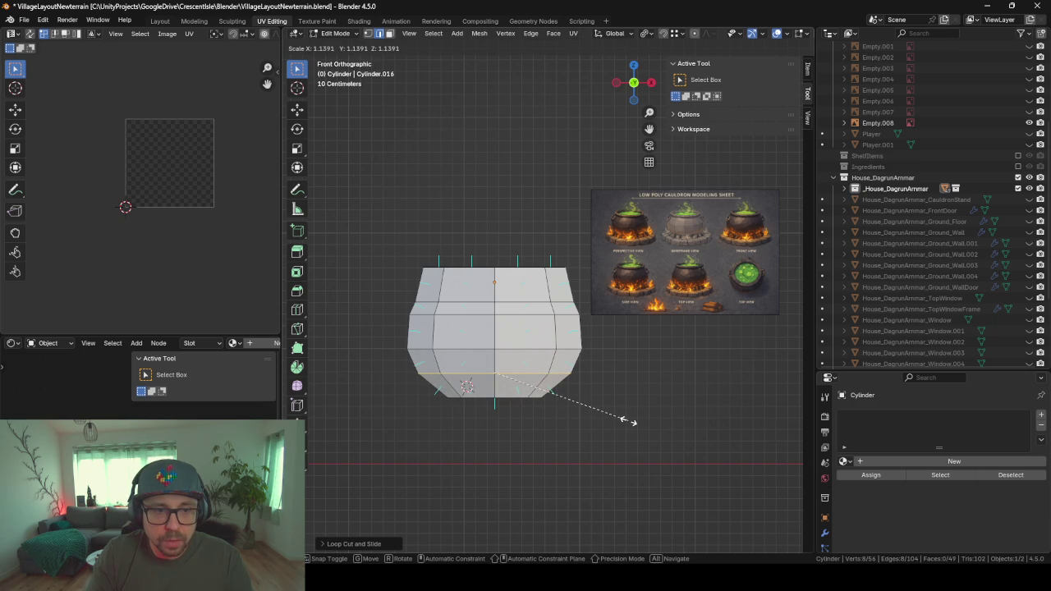
pyautogui.click(628, 421)
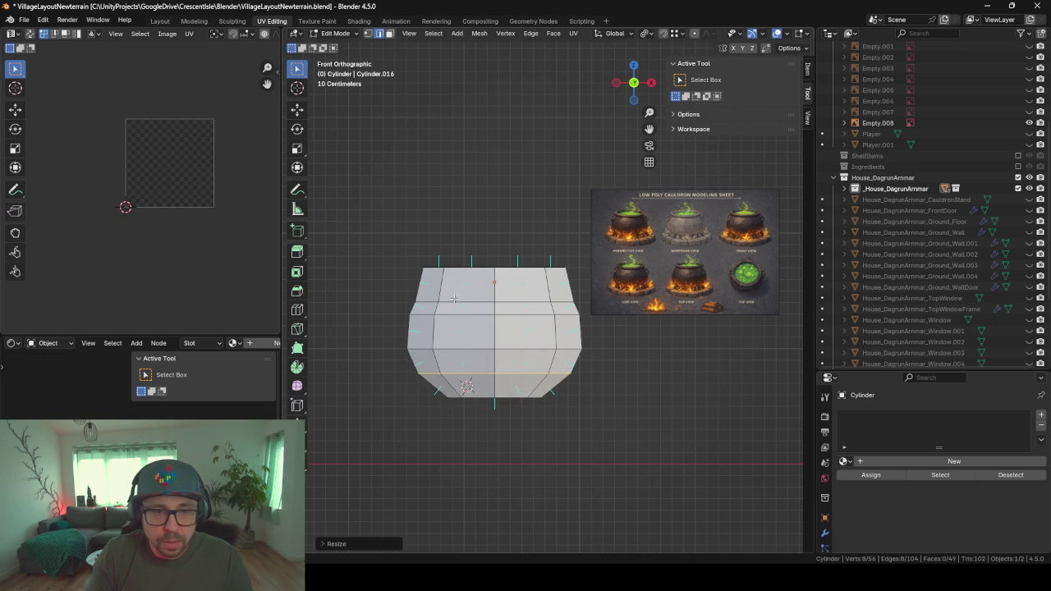
pyautogui.keyDown('alt'); pyautogui.click(461, 267); pyautogui.keyUp('alt')
pyautogui.moveTo(461, 267); pyautogui.dragTo(489, 268, button='middle')
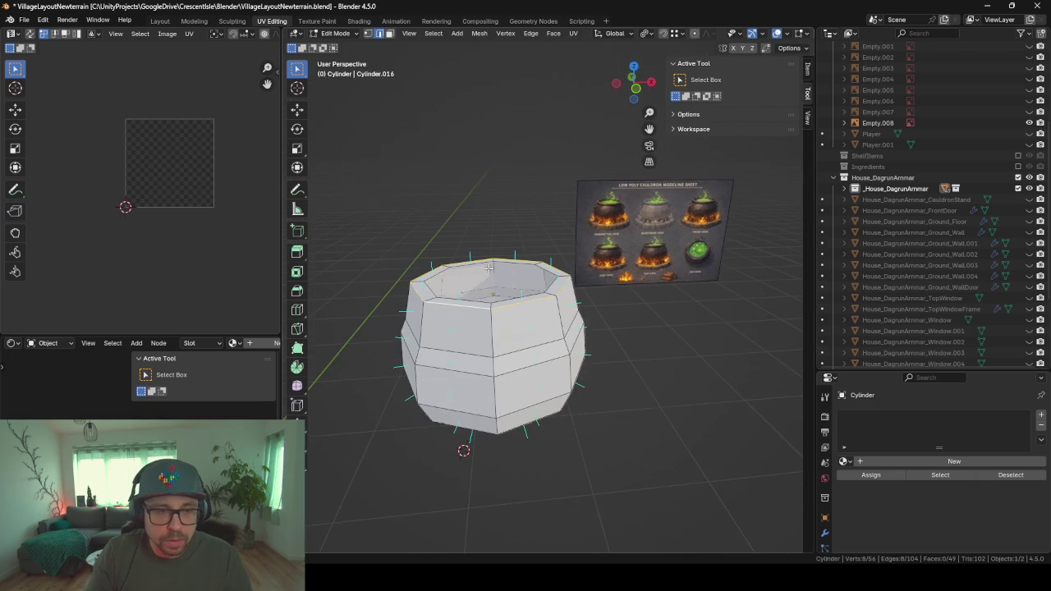
# - Select the ring of top rim faces and lower them along Z
pyautogui.click(390, 34)
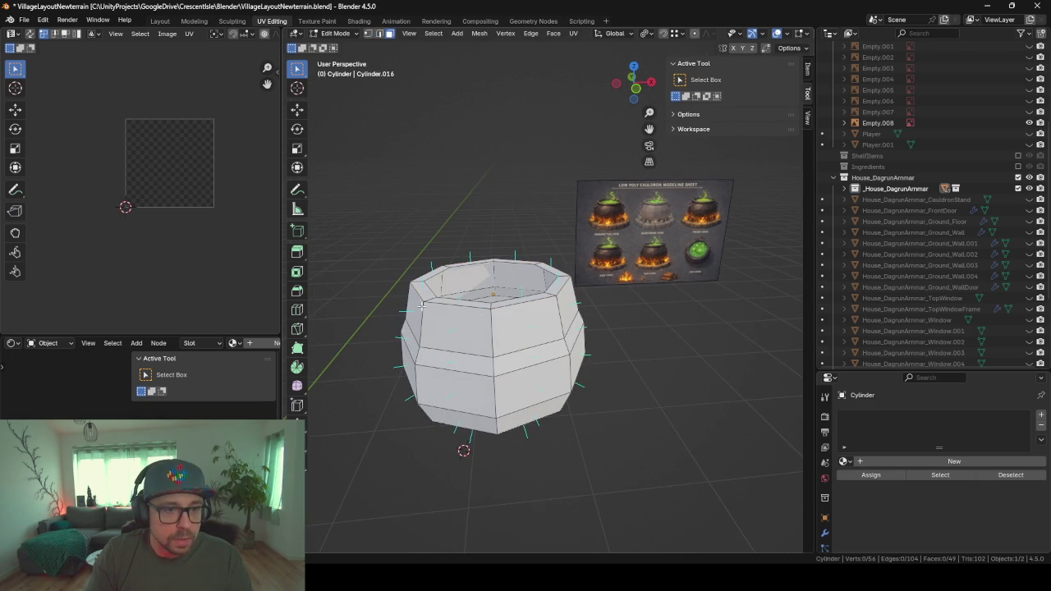
pyautogui.keyDown('alt'); pyautogui.click(431, 294); pyautogui.keyUp('alt')
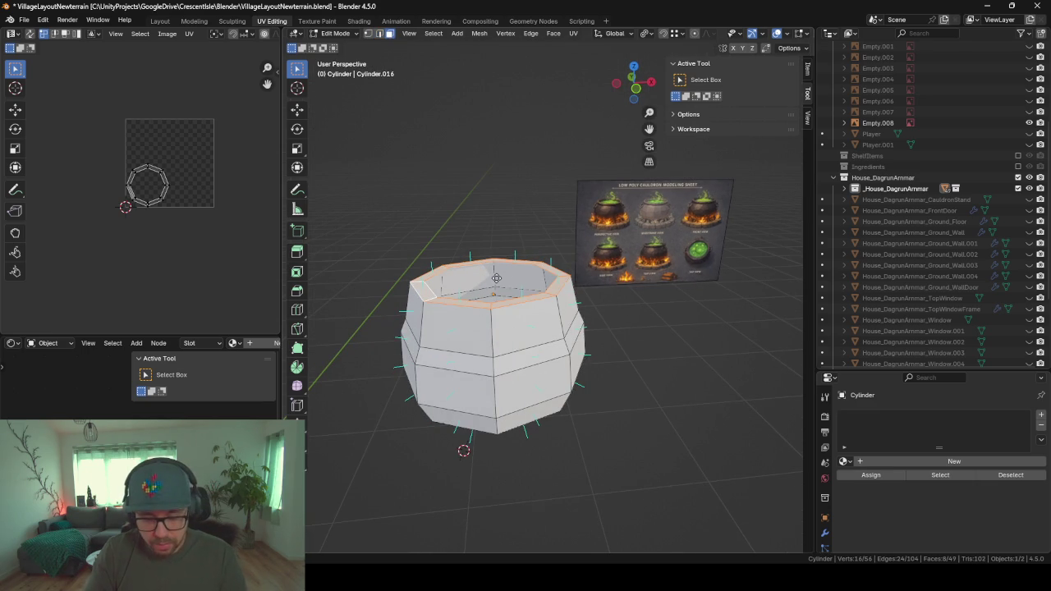
pyautogui.press('g')
pyautogui.press('z')
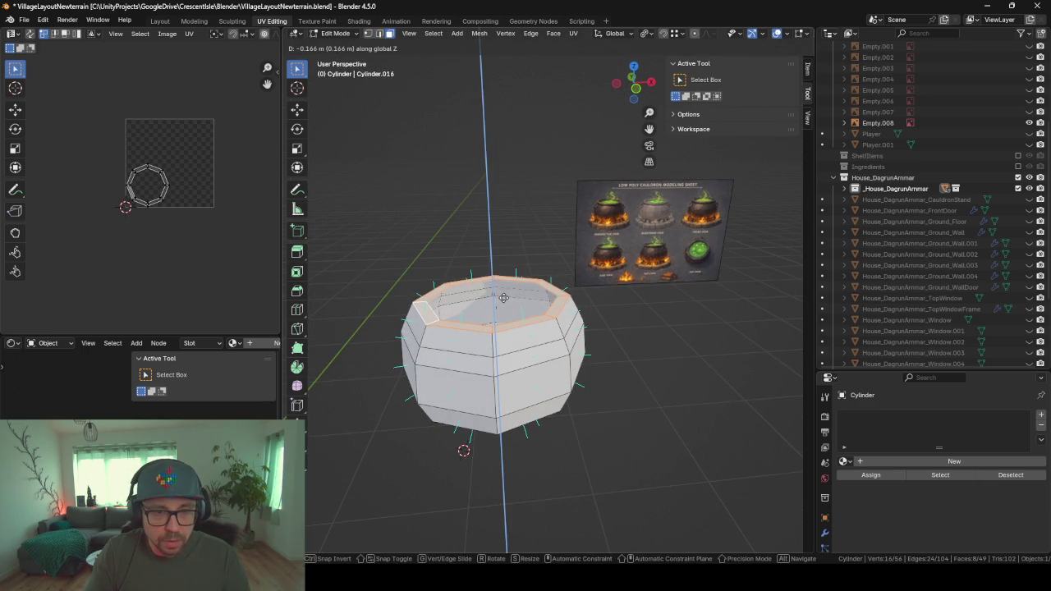
pyautogui.click(504, 297)
pyautogui.scroll(3, 503, 297)
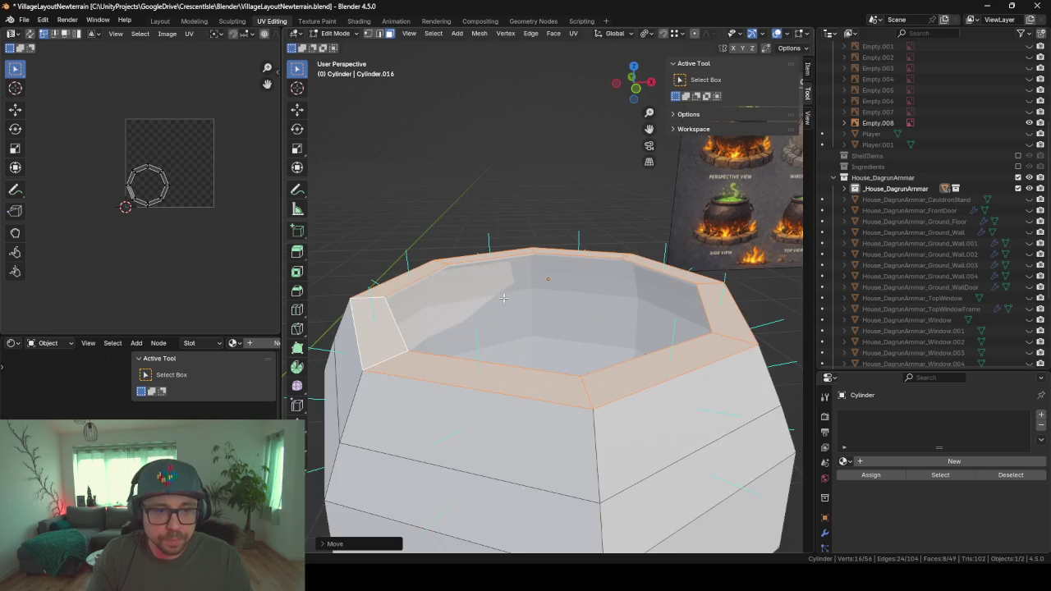
pyautogui.scroll(-3, 503, 297)
pyautogui.press('KP_1')
pyautogui.scroll(-1, 504, 297)
pyautogui.scroll(-1, 503, 298)
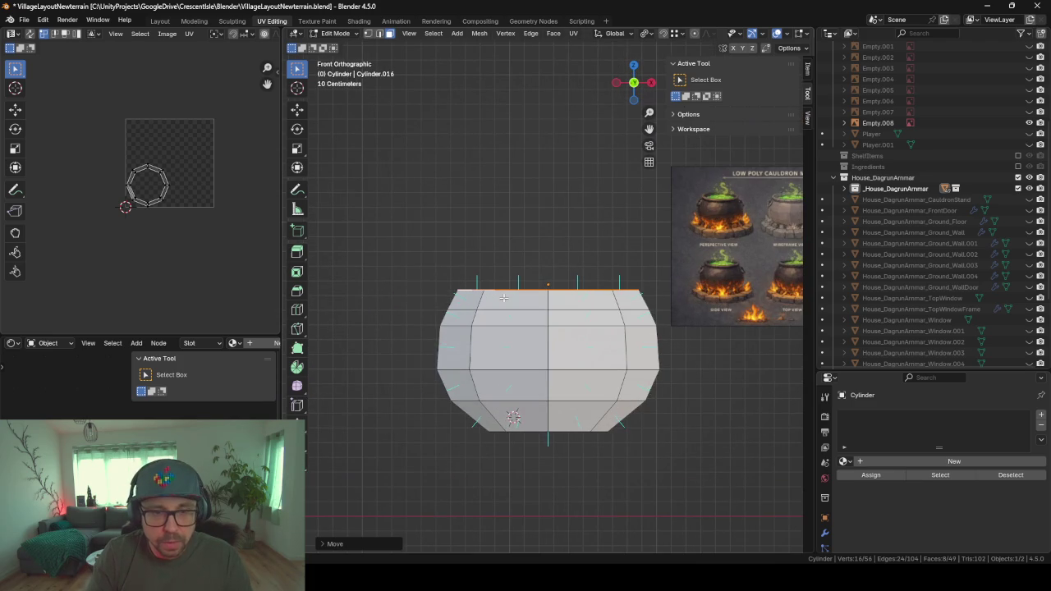
pyautogui.scroll(-3, 633, 274)
pyautogui.scroll(2, 599, 283)
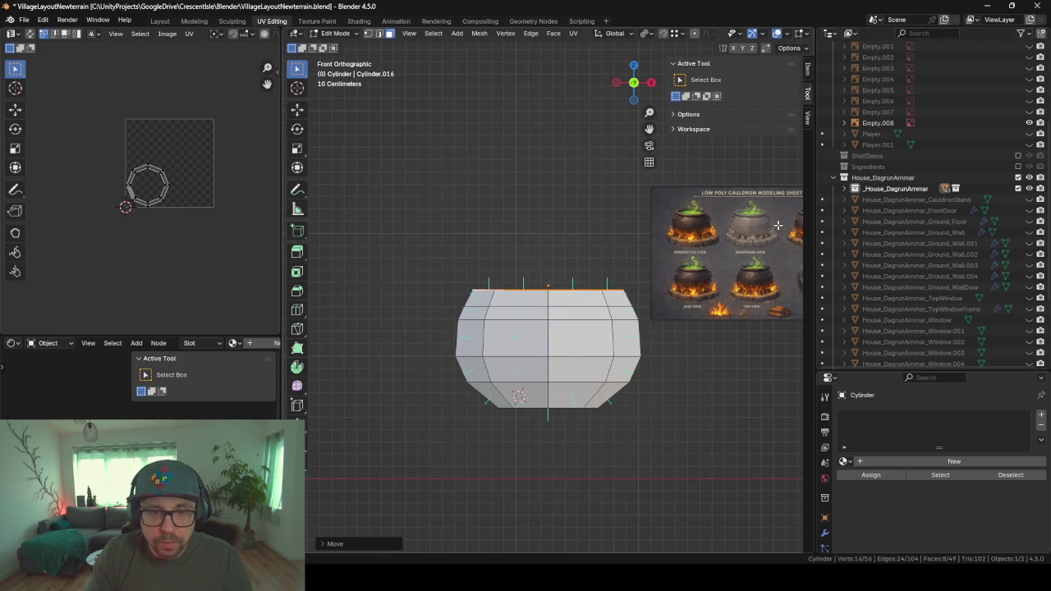
pyautogui.scroll(1, 777, 225)
pyautogui.scroll(1, 739, 214)
pyautogui.scroll(1, 695, 194)
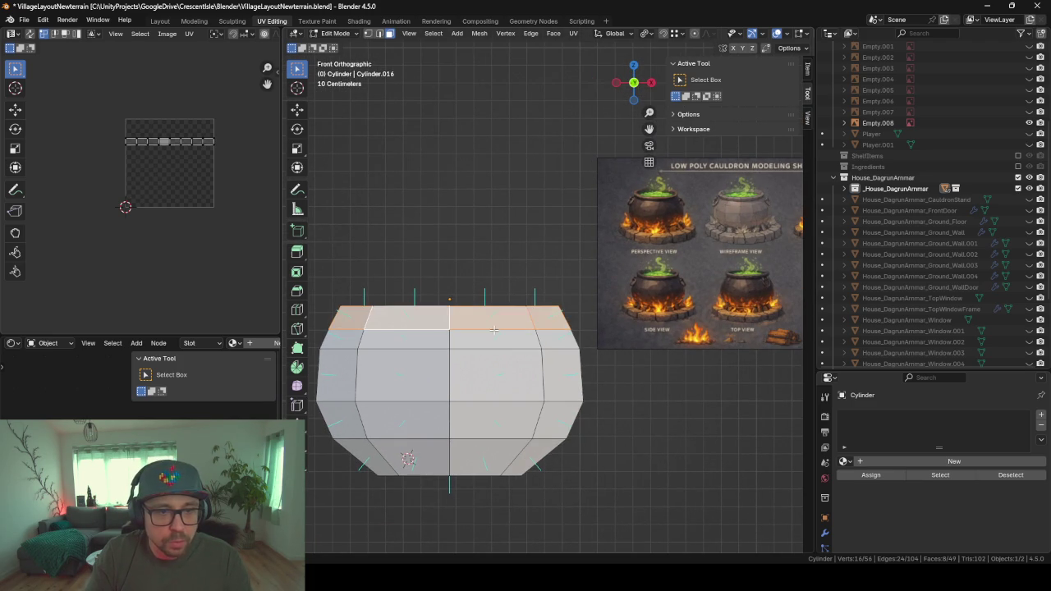
pyautogui.moveTo(449, 310); pyautogui.dragTo(575, 394, button='middle')
# - Extrude the rim faces along their normals to form a thicker lip
pyautogui.press('e')
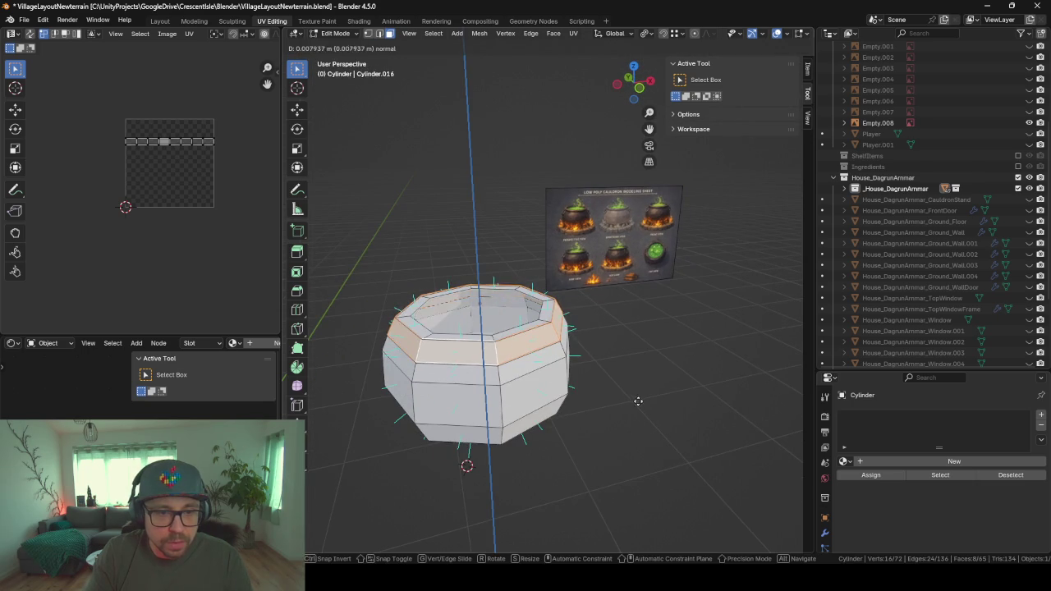
pyautogui.rightClick(648, 375)
pyautogui.hotkey('ctrl', 'z')
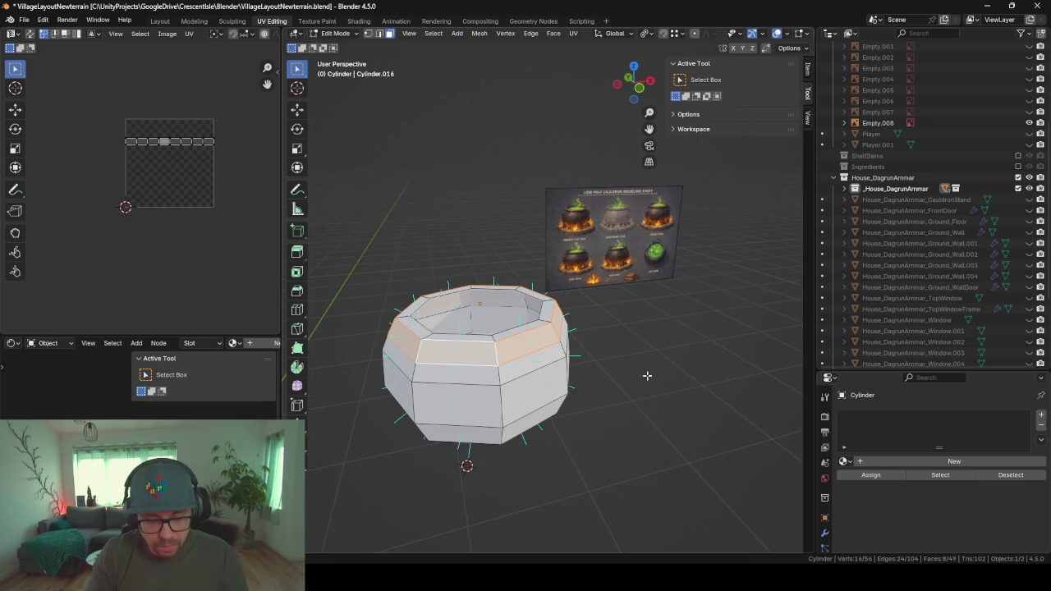
pyautogui.hotkey('alt', 'e')
pyautogui.click(611, 388)
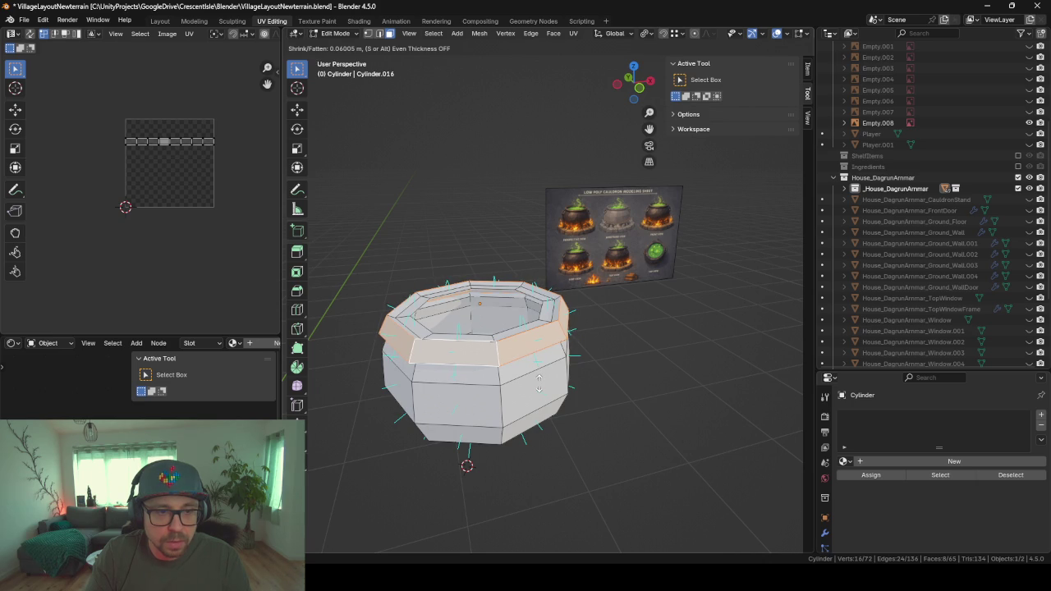
pyautogui.click(538, 382)
# - Flatten the extruded rim by scaling it along Z
pyautogui.press('s')
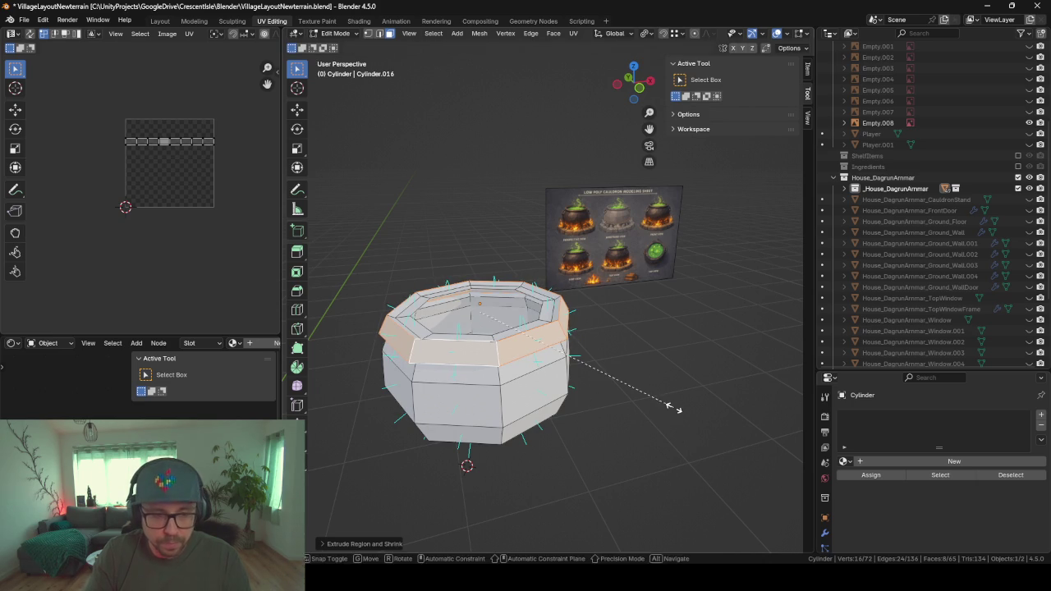
pyautogui.press('z')
pyautogui.press('Escape')
pyautogui.press('s')
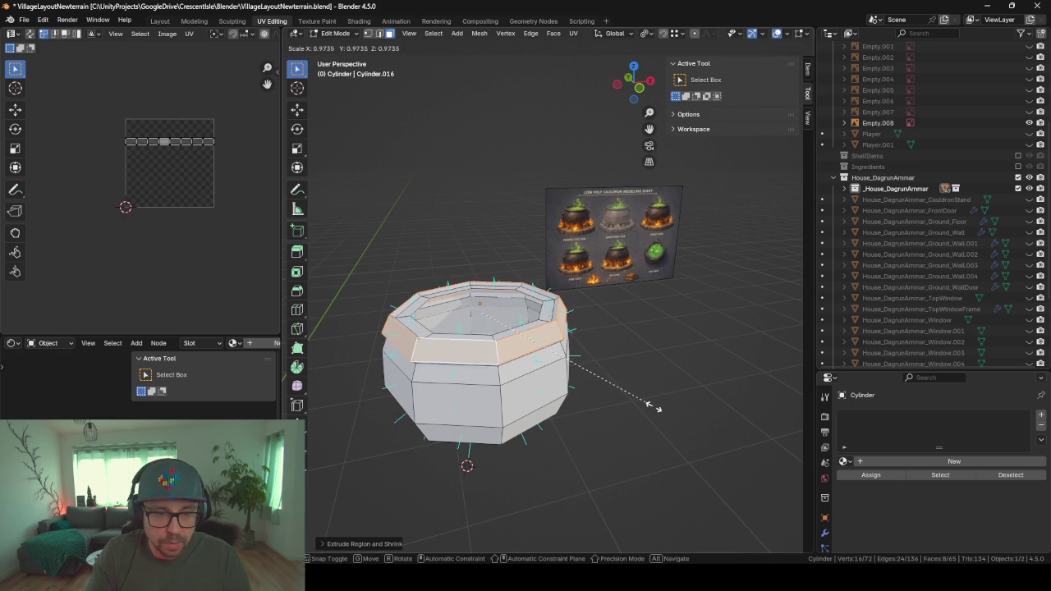
pyautogui.press('z')
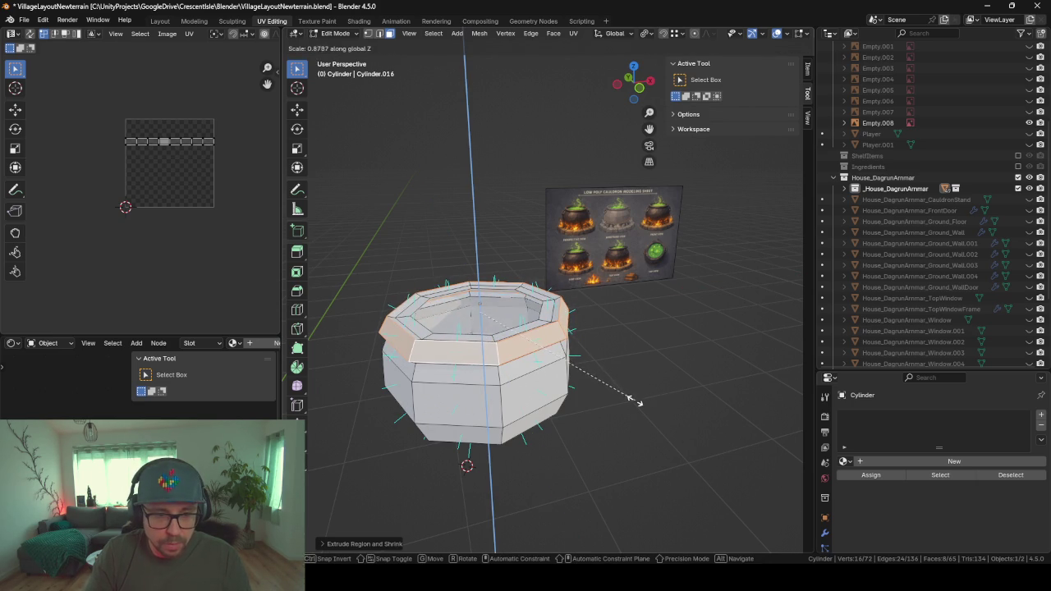
pyautogui.press('Escape')
# - Reposition the top ring faces, then return to Object Mode
pyautogui.moveTo(614, 391)
pyautogui.mouseDown(button='middle')
pyautogui.moveTo(587, 362)
pyautogui.moveTo(605, 394)
pyautogui.moveTo(461, 293)
pyautogui.mouseUp(button='middle')
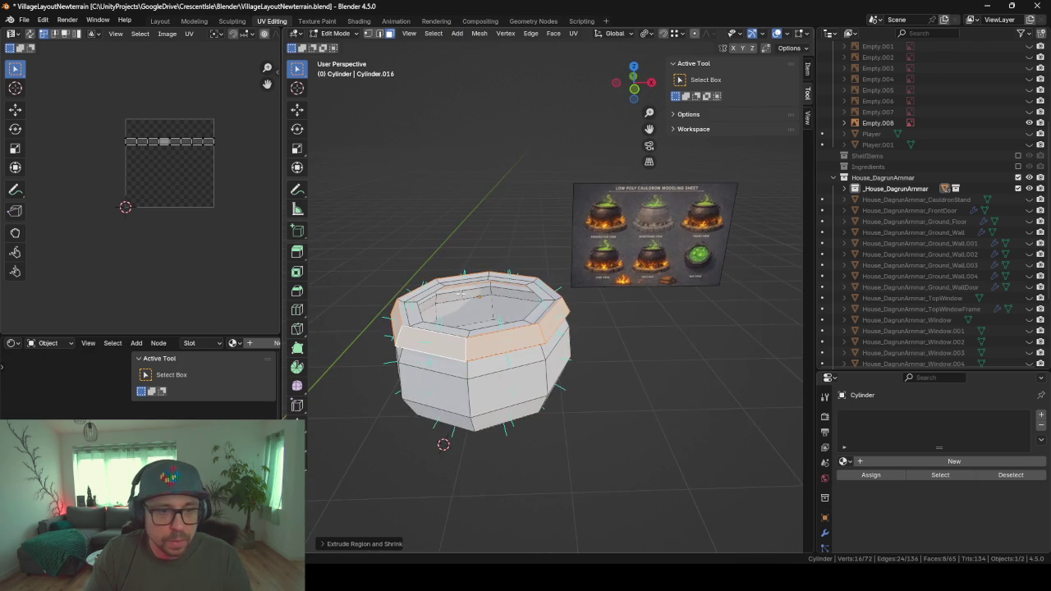
pyautogui.keyDown('alt'); pyautogui.click(531, 283); pyautogui.keyUp('alt')
pyautogui.moveTo(532, 283)
pyautogui.mouseDown(button='middle')
pyautogui.moveTo(460, 316)
pyautogui.moveTo(575, 370)
pyautogui.moveTo(786, 327)
pyautogui.moveTo(519, 362)
pyautogui.moveTo(610, 256)
pyautogui.moveTo(697, 295)
pyautogui.moveTo(642, 294)
pyautogui.mouseUp(button='middle')
pyautogui.scroll(2, 454, 318)
pyautogui.scroll(2, 454, 319)
pyautogui.press('g')
pyautogui.click(775, 330)
pyautogui.scroll(-2, 519, 361)
pyautogui.press('Tab')
pyautogui.scroll(3, 599, 316)
# - Delete the Solidify modifier in Modifier Properties and re-enter Edit Mode on the cauldron
pyautogui.scroll(2, 475, 286)
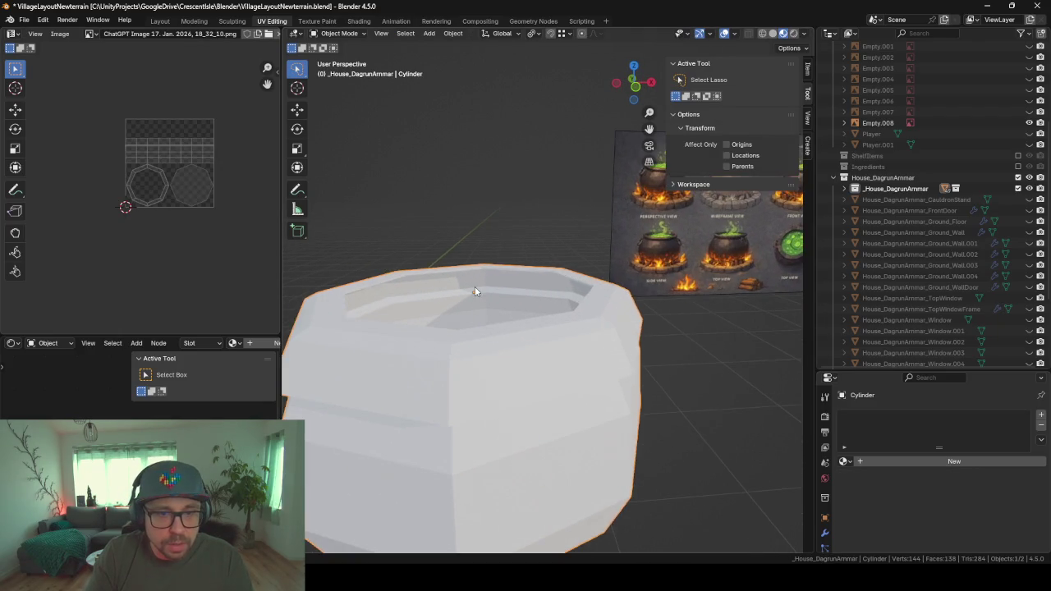
pyautogui.moveTo(474, 286)
pyautogui.mouseDown(button='middle')
pyautogui.moveTo(608, 300)
pyautogui.moveTo(586, 270)
pyautogui.moveTo(748, 363)
pyautogui.mouseUp(button='middle')
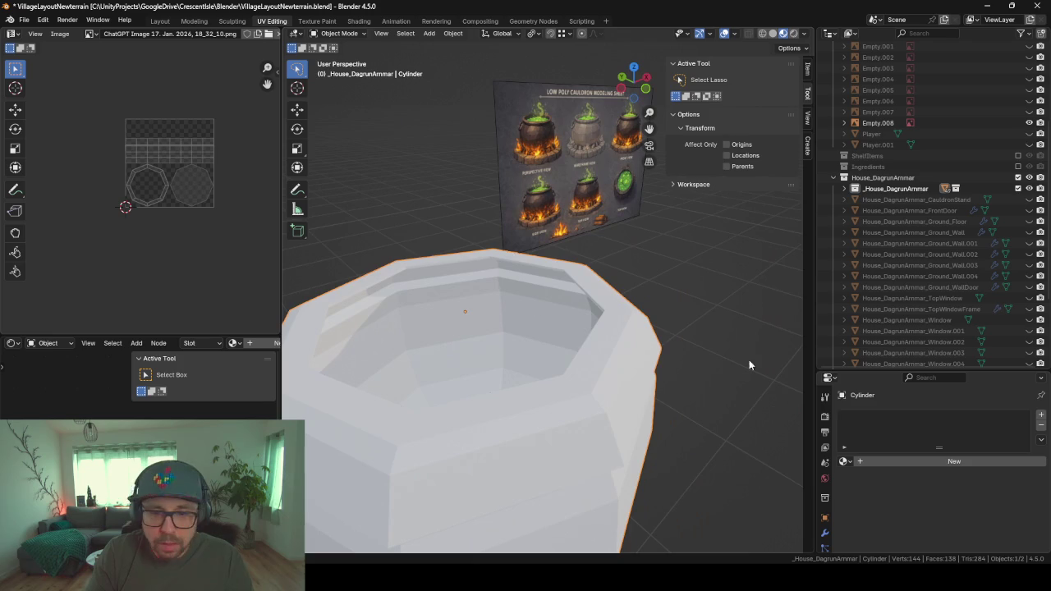
pyautogui.click(825, 533)
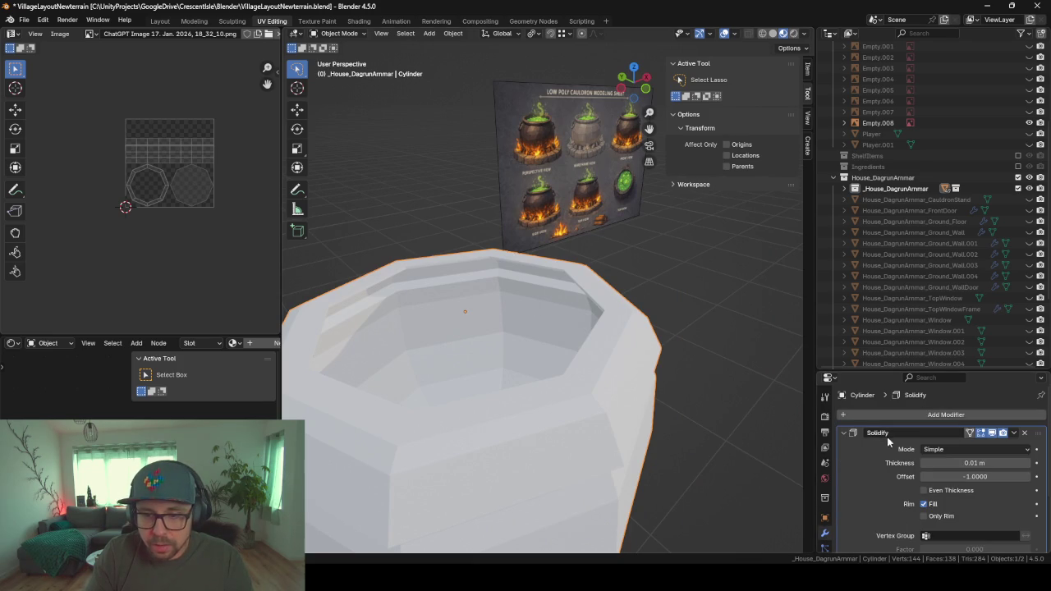
pyautogui.click(1024, 434)
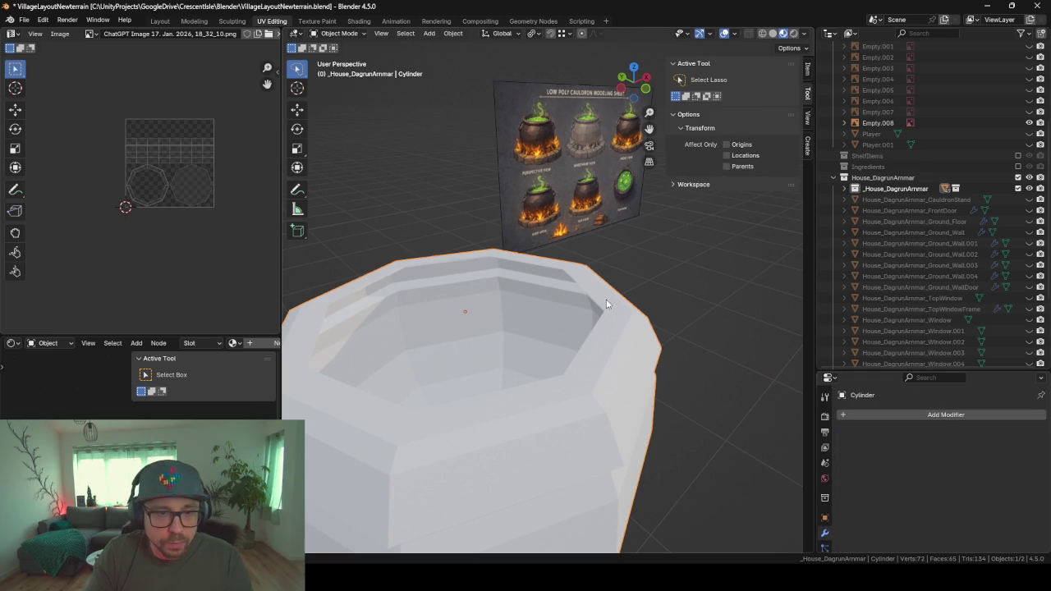
pyautogui.press('Tab')
pyautogui.moveTo(513, 264); pyautogui.dragTo(518, 296, button='middle')
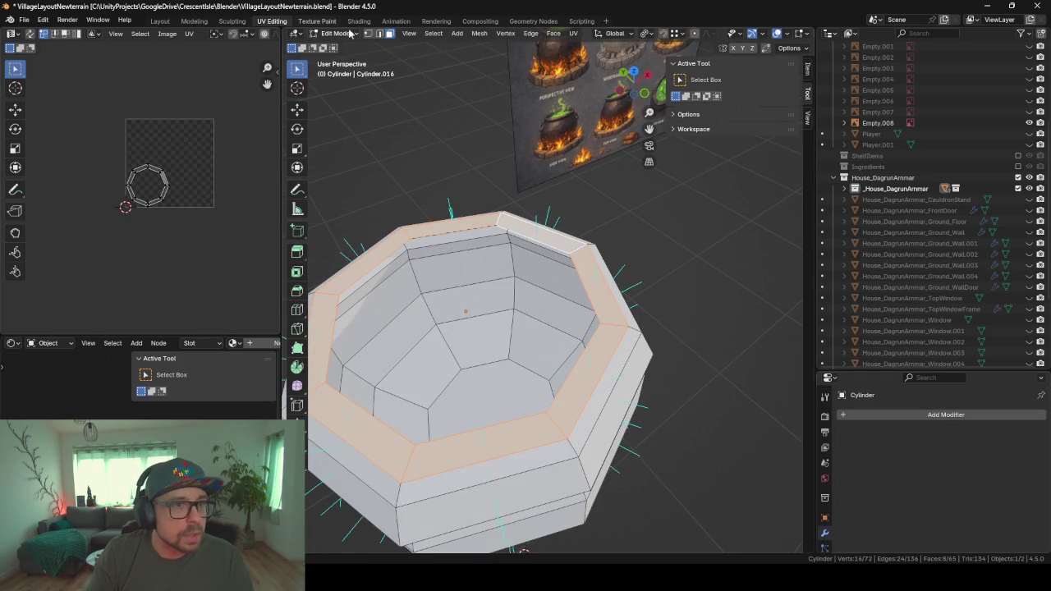
# - Extrude the inner rim edge loop downward along Z to start the inner wall
pyautogui.keyDown('shift'); pyautogui.click(377, 36); pyautogui.keyUp('shift')
pyautogui.keyDown('alt'); pyautogui.click(465, 231); pyautogui.keyUp('alt')
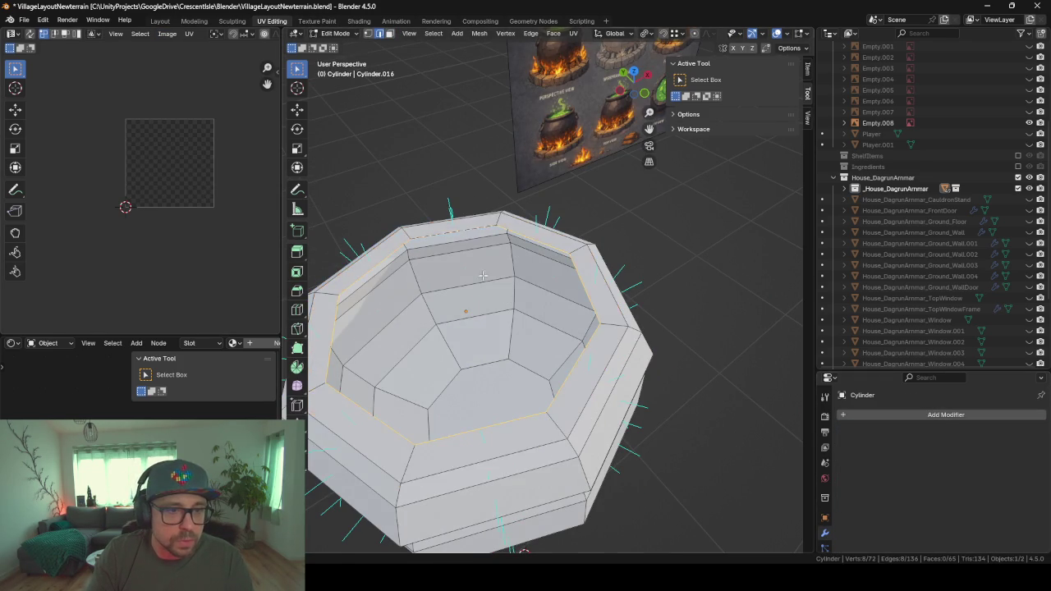
pyautogui.moveTo(520, 269)
pyautogui.mouseDown(button='middle')
pyautogui.moveTo(508, 276)
pyautogui.moveTo(553, 246)
pyautogui.mouseUp(button='middle')
pyautogui.press('e')
pyautogui.press('z')
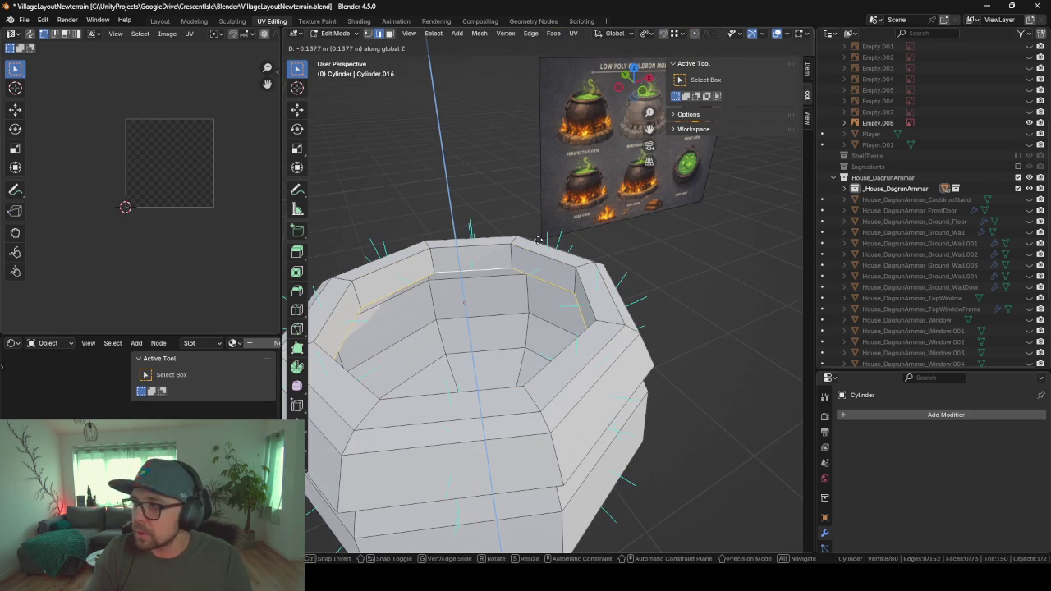
pyautogui.click(537, 239)
# - Extrude the inner loop deeper into the pot and shrink it toward the floor
pyautogui.moveTo(502, 265)
pyautogui.mouseDown(button='middle')
pyautogui.moveTo(542, 255)
pyautogui.moveTo(473, 314)
pyautogui.mouseUp(button='middle')
pyautogui.press('e')
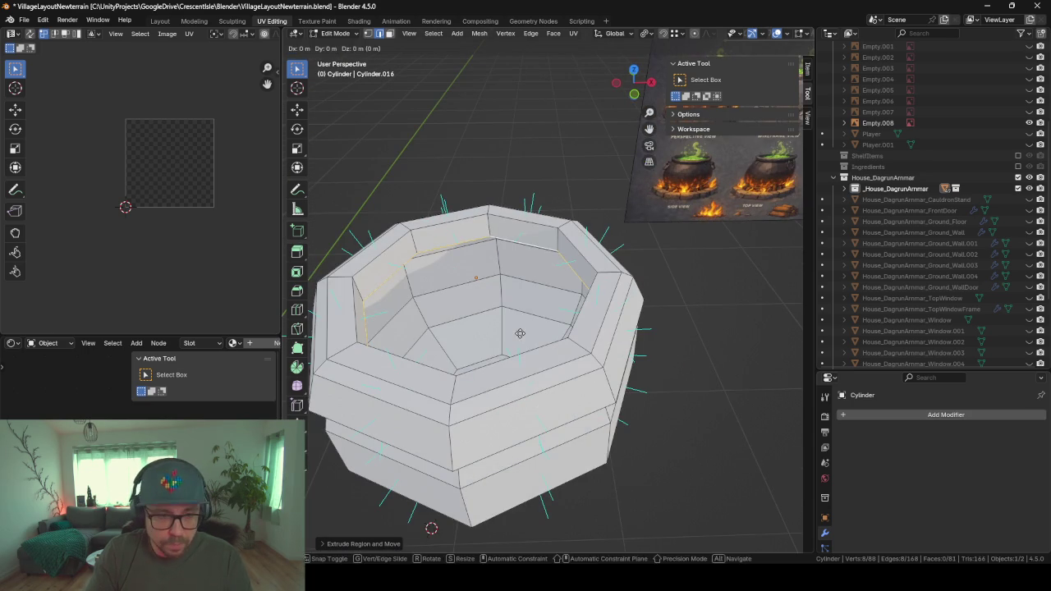
pyautogui.press('z')
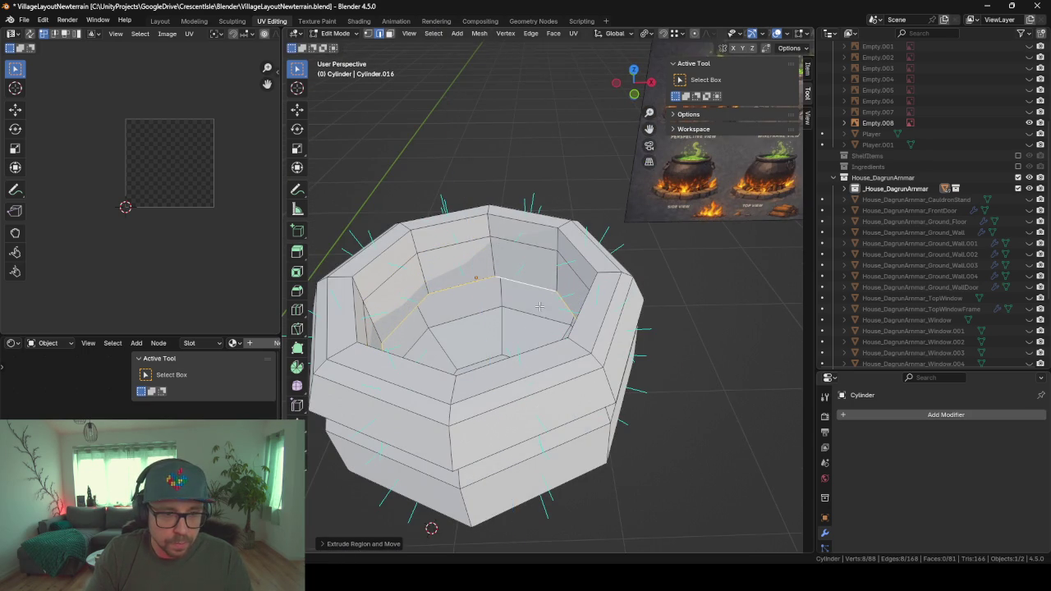
pyautogui.keyDown('alt'); pyautogui.moveTo(527, 376); pyautogui.dragTo(567, 366, button='middle'); pyautogui.keyUp('alt')
pyautogui.press('x')
pyautogui.click(571, 364)
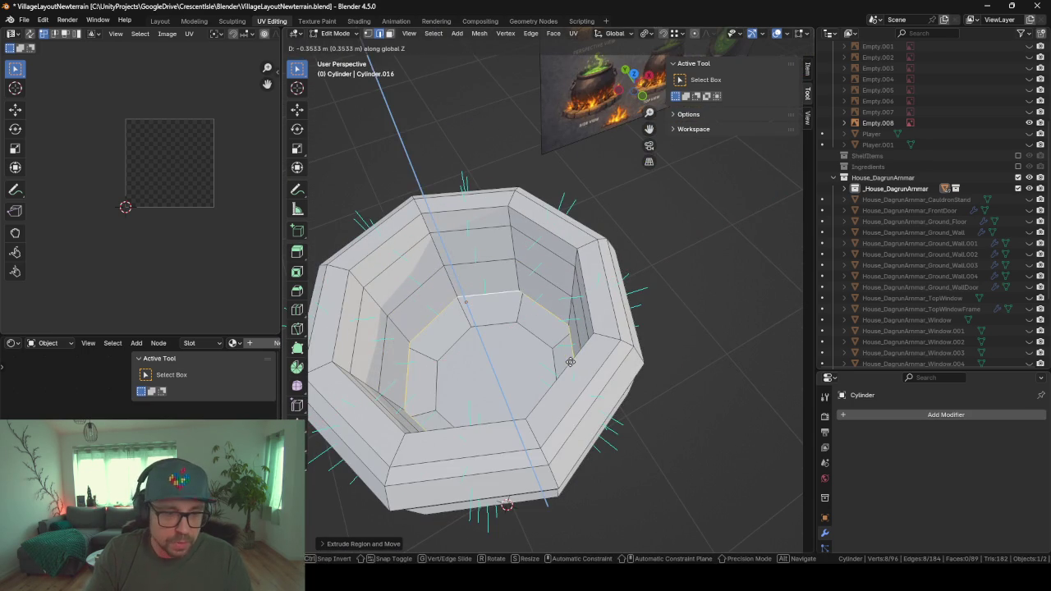
pyautogui.press('s')
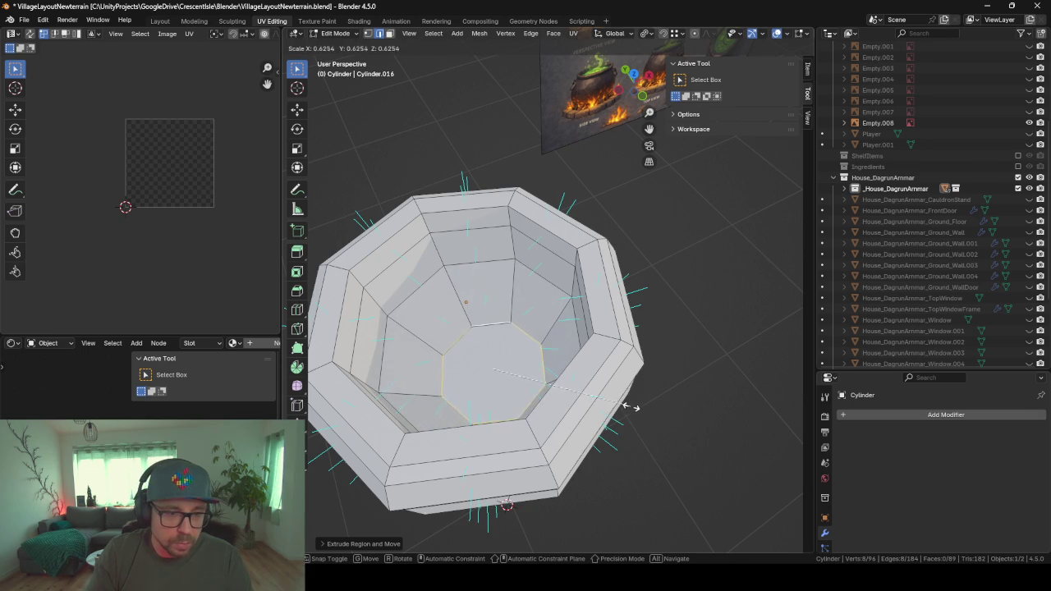
pyautogui.click(629, 403)
pyautogui.moveTo(629, 403)
pyautogui.mouseDown(button='middle')
pyautogui.moveTo(618, 336)
pyautogui.moveTo(656, 411)
pyautogui.mouseUp(button='middle')
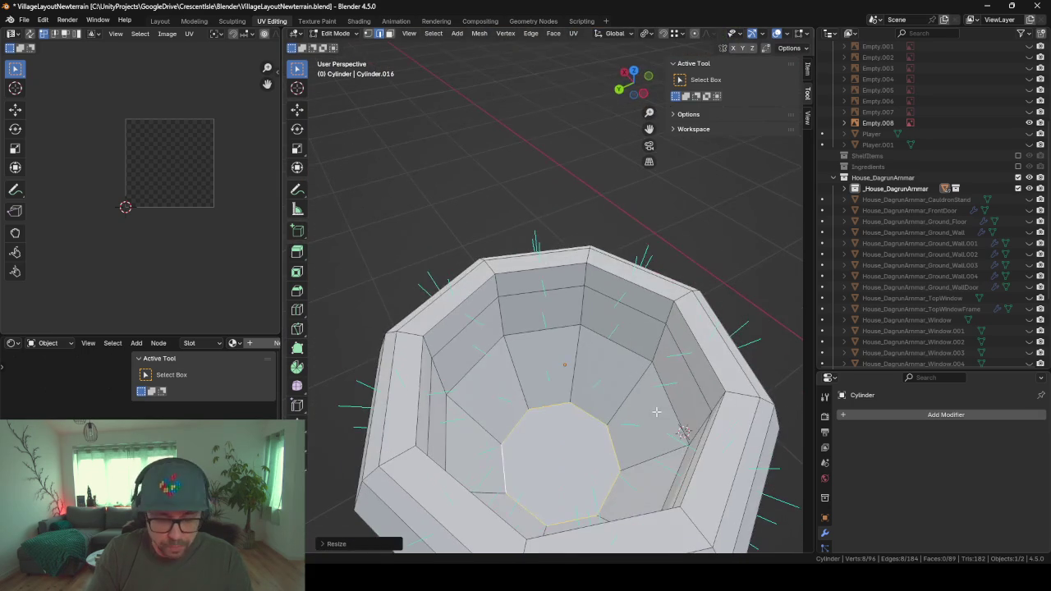
# - Extrude and scale the bottom loop inward, then fill the centre hole with a face
pyautogui.press('e')
pyautogui.press('s')
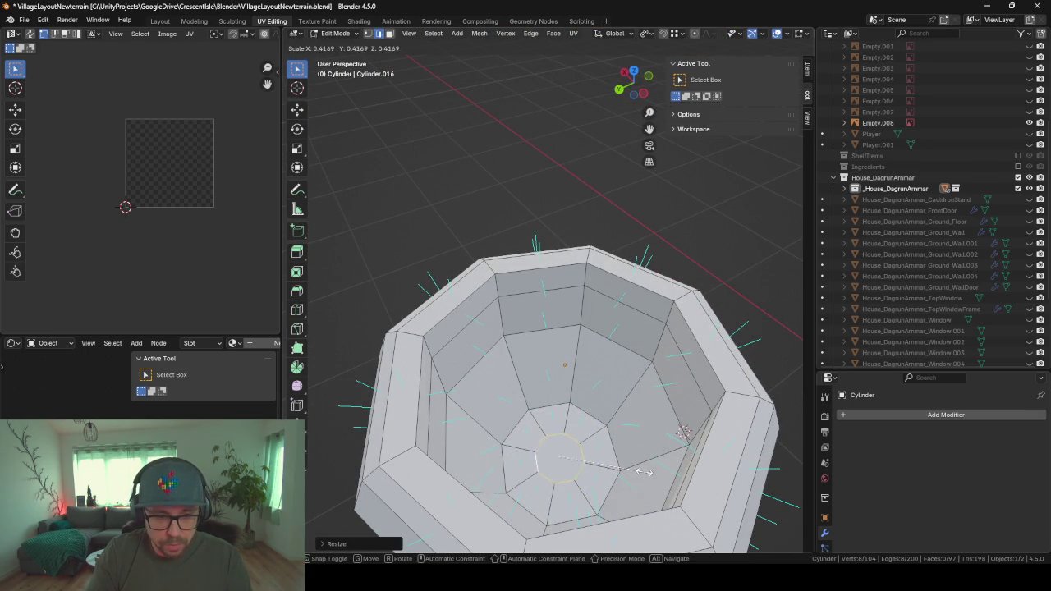
pyautogui.click(618, 466)
pyautogui.press('f')
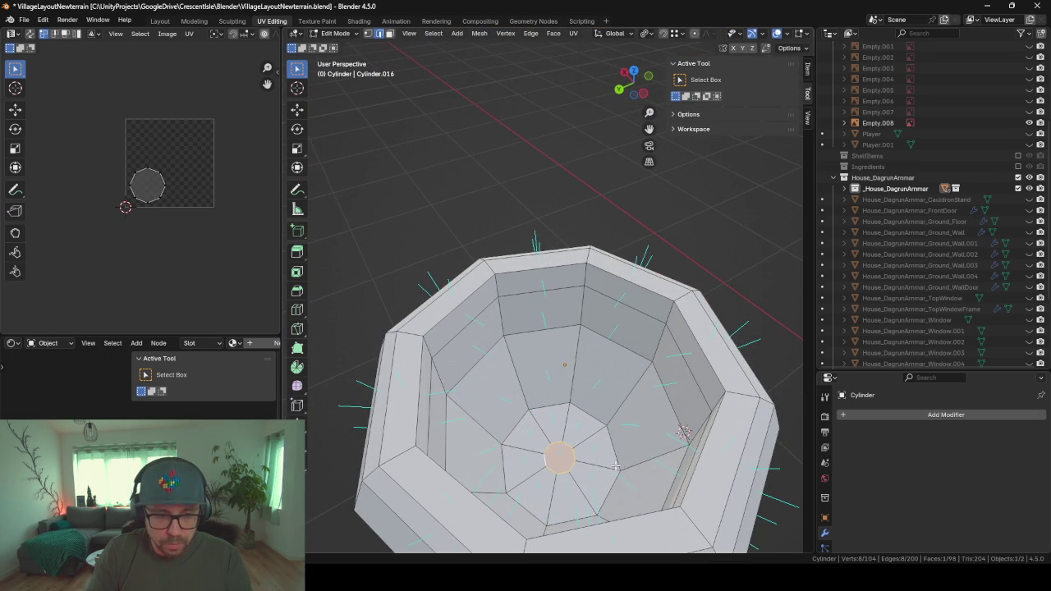
pyautogui.moveTo(618, 464); pyautogui.dragTo(602, 454, button='middle')
# - Add a horizontal loop cut around the inner wall just below the rim
pyautogui.click(602, 455)
pyautogui.moveTo(677, 439)
pyautogui.mouseDown(button='middle')
pyautogui.moveTo(443, 372)
pyautogui.moveTo(599, 413)
pyautogui.moveTo(528, 285)
pyautogui.mouseUp(button='middle')
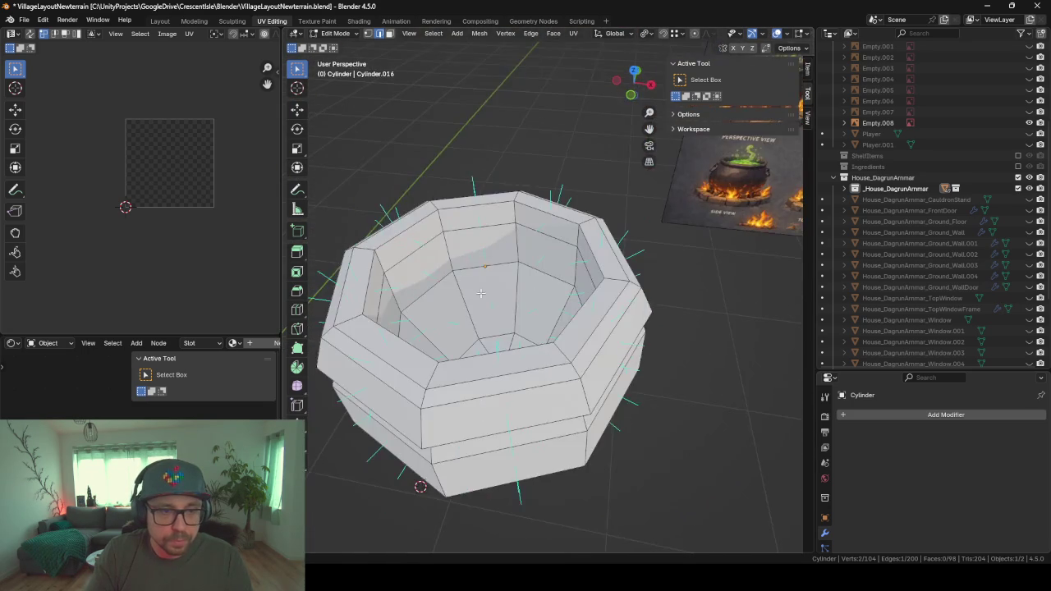
pyautogui.hotkey('ctrl', 'r')
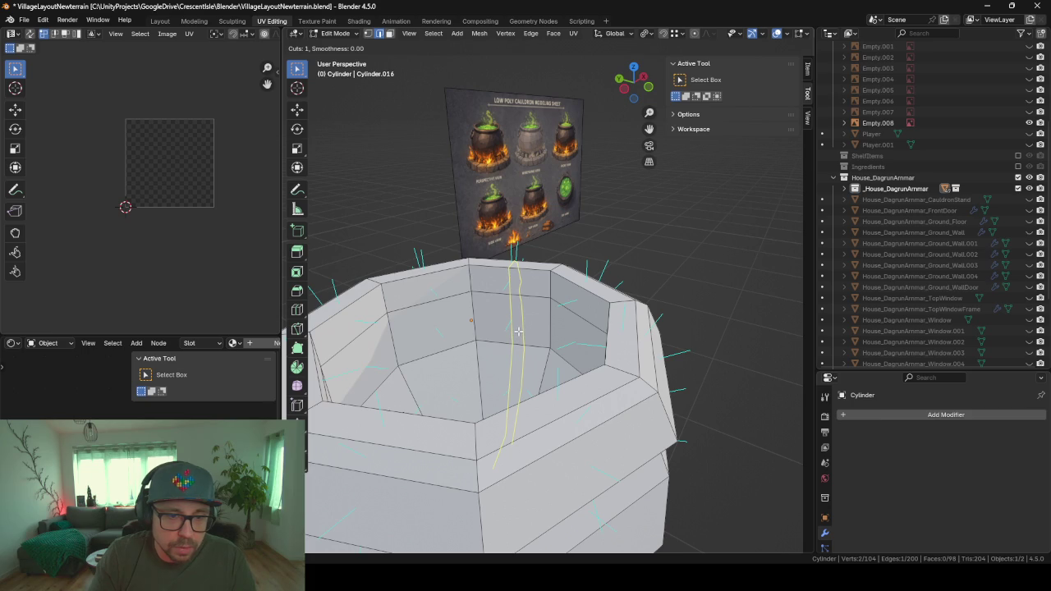
pyautogui.click(563, 324)
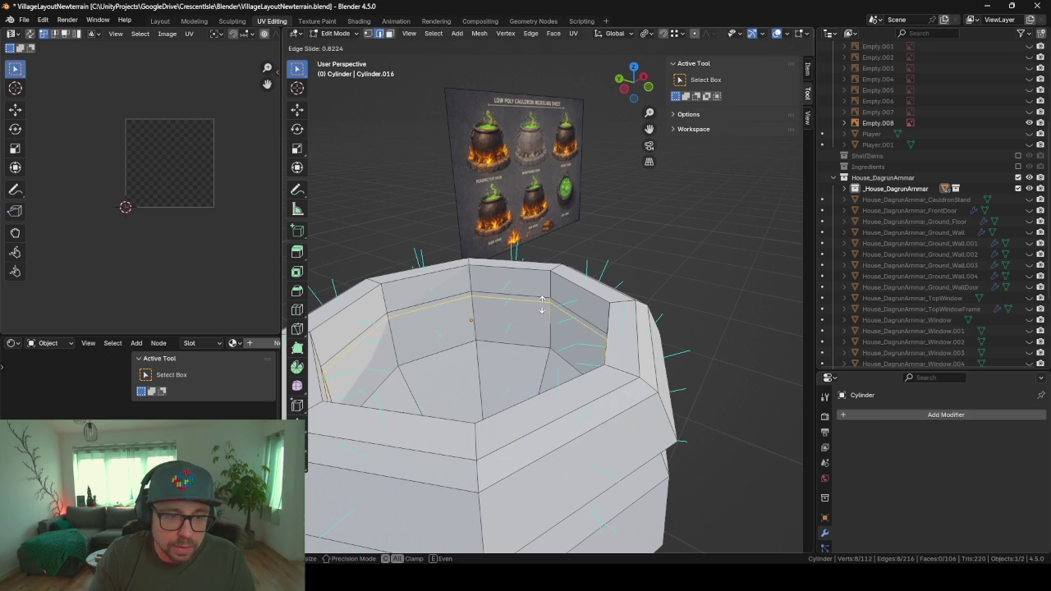
pyautogui.click(516, 291)
# - Widen the inner wall's new face ring slightly with height locked, then return to Object Mode
pyautogui.click(389, 33)
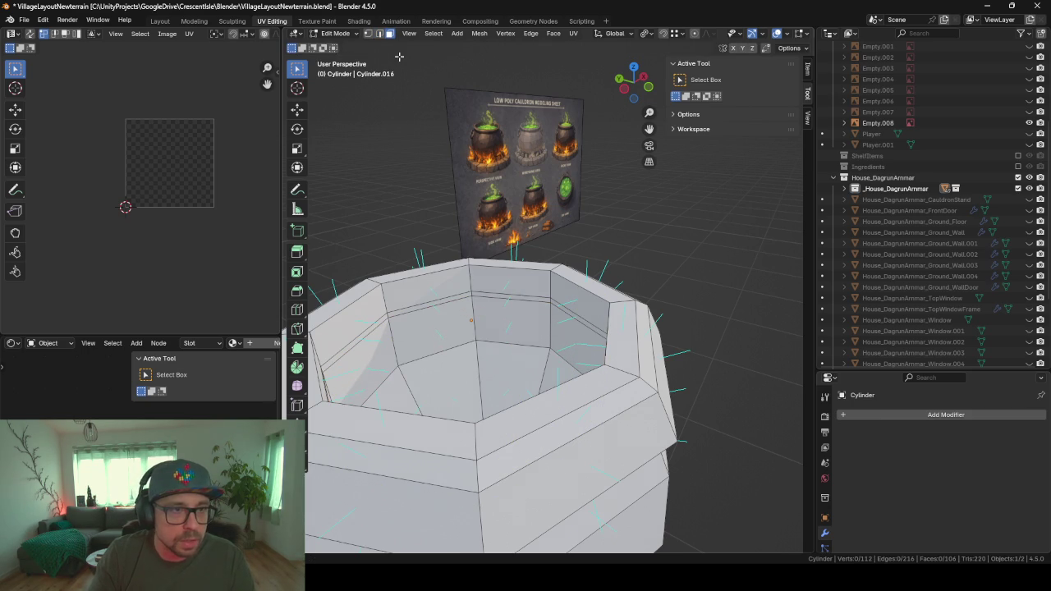
pyautogui.keyDown('alt'); pyautogui.click(473, 320); pyautogui.keyUp('alt')
pyautogui.press('s')
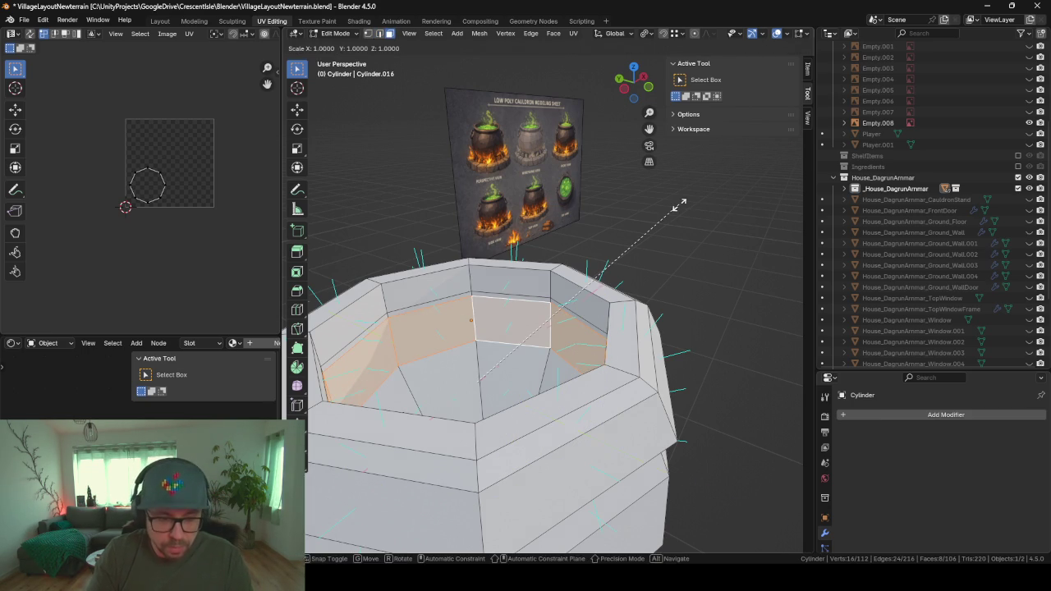
pyautogui.hotkey('shift', 'z')
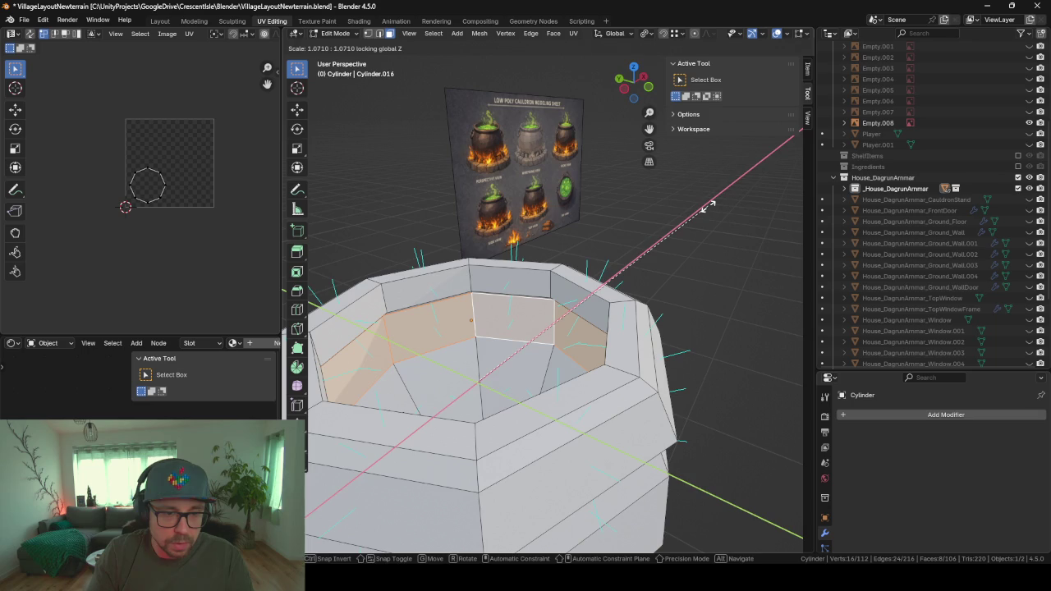
pyautogui.click(708, 205)
pyautogui.scroll(3, 658, 255)
pyautogui.press('Tab')
# - Set the cauldron's origin to its geometry from the right-click object menu
pyautogui.scroll(3, 657, 246)
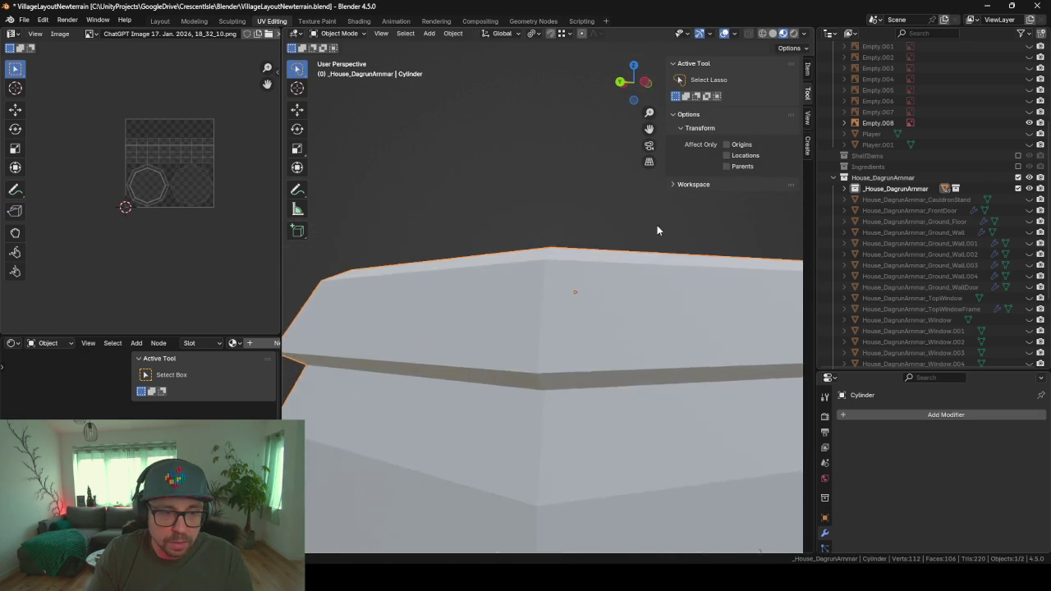
pyautogui.scroll(-5, 648, 228)
pyautogui.moveTo(638, 226)
pyautogui.mouseDown(button='middle')
pyautogui.moveTo(577, 258)
pyautogui.moveTo(459, 249)
pyautogui.moveTo(521, 292)
pyautogui.moveTo(496, 294)
pyautogui.moveTo(549, 305)
pyautogui.moveTo(624, 294)
pyautogui.moveTo(635, 271)
pyautogui.moveTo(582, 283)
pyautogui.moveTo(570, 391)
pyautogui.moveTo(659, 401)
pyautogui.moveTo(575, 345)
pyautogui.moveTo(496, 346)
pyautogui.mouseUp(button='middle')
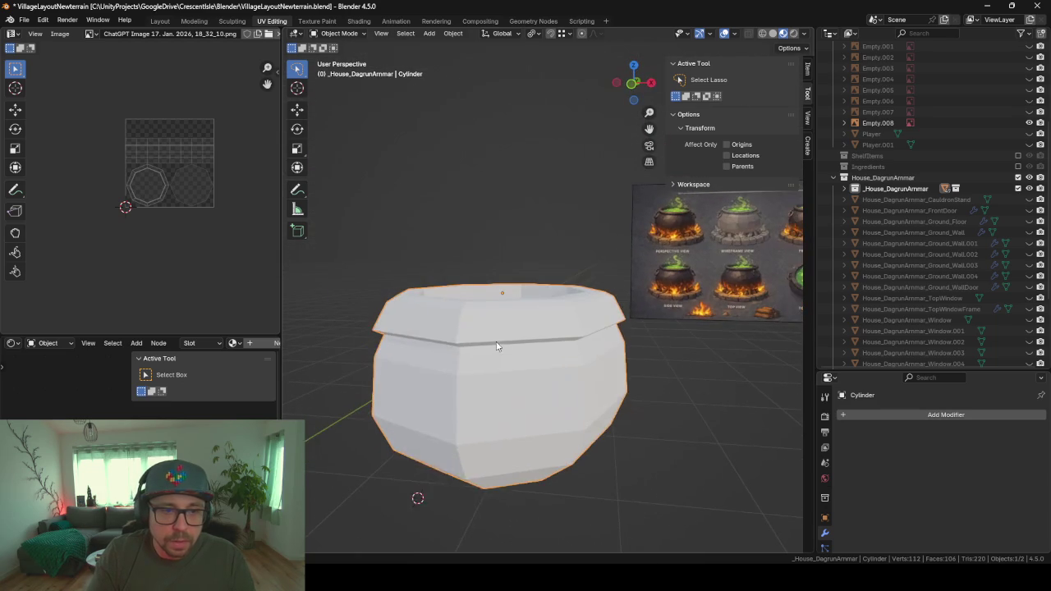
pyautogui.rightClick(487, 392)
pyautogui.moveTo(418, 397)
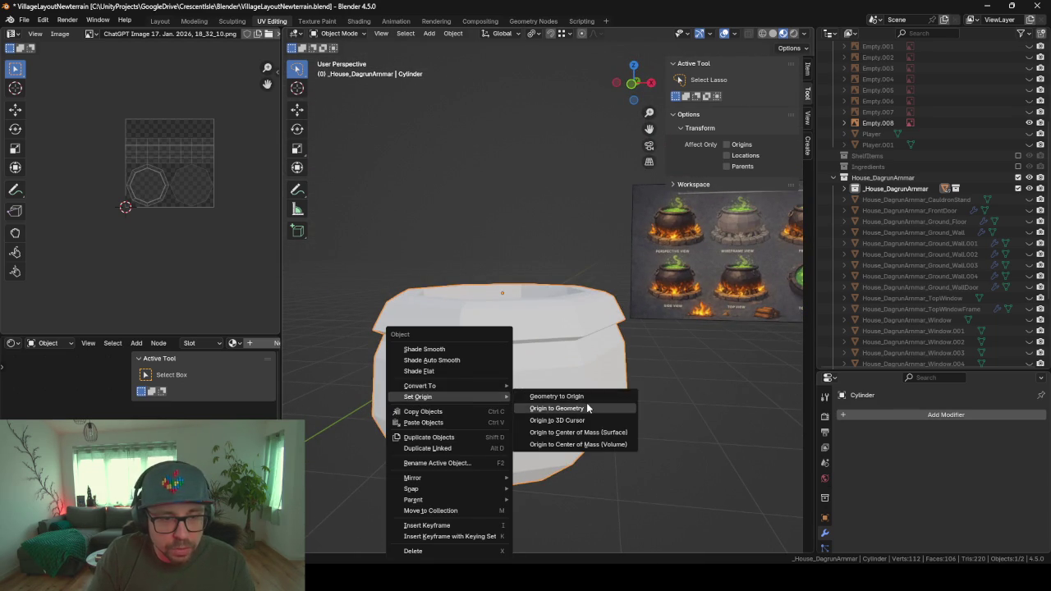
pyautogui.click(586, 404)
pyautogui.moveTo(587, 405)
pyautogui.mouseDown(button='middle')
pyautogui.moveTo(538, 335)
pyautogui.moveTo(597, 392)
pyautogui.moveTo(518, 325)
pyautogui.moveTo(704, 364)
pyautogui.moveTo(746, 321)
pyautogui.moveTo(741, 300)
pyautogui.moveTo(523, 309)
pyautogui.mouseUp(button='middle')
# - Compare the cauldron against the reference image, frame it, and enter Edit Mode
pyautogui.scroll(-3, 741, 299)
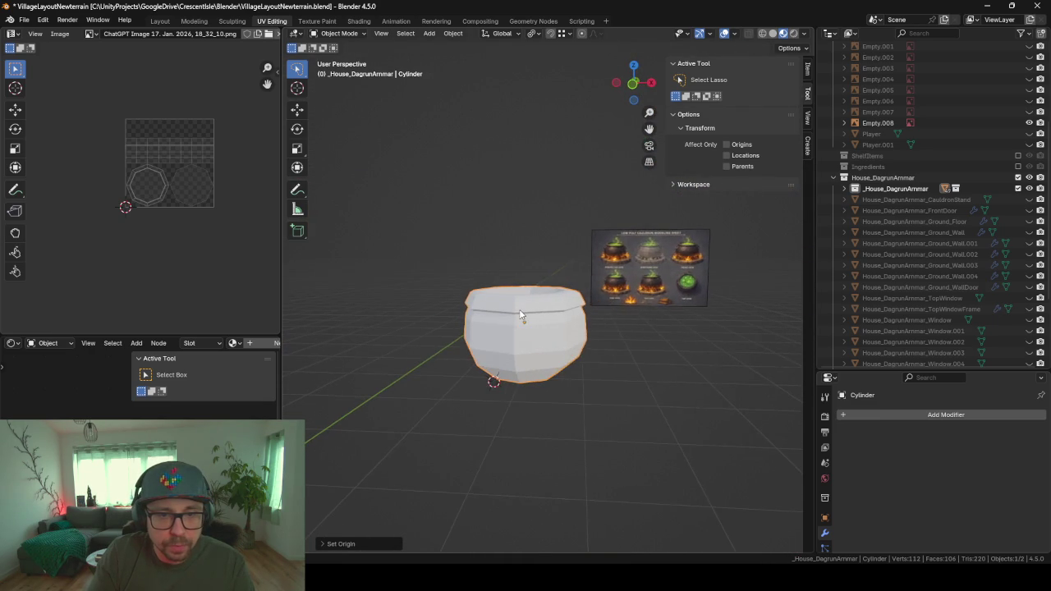
pyautogui.scroll(5, 659, 219)
pyautogui.scroll(2, 662, 230)
pyautogui.scroll(1, 663, 232)
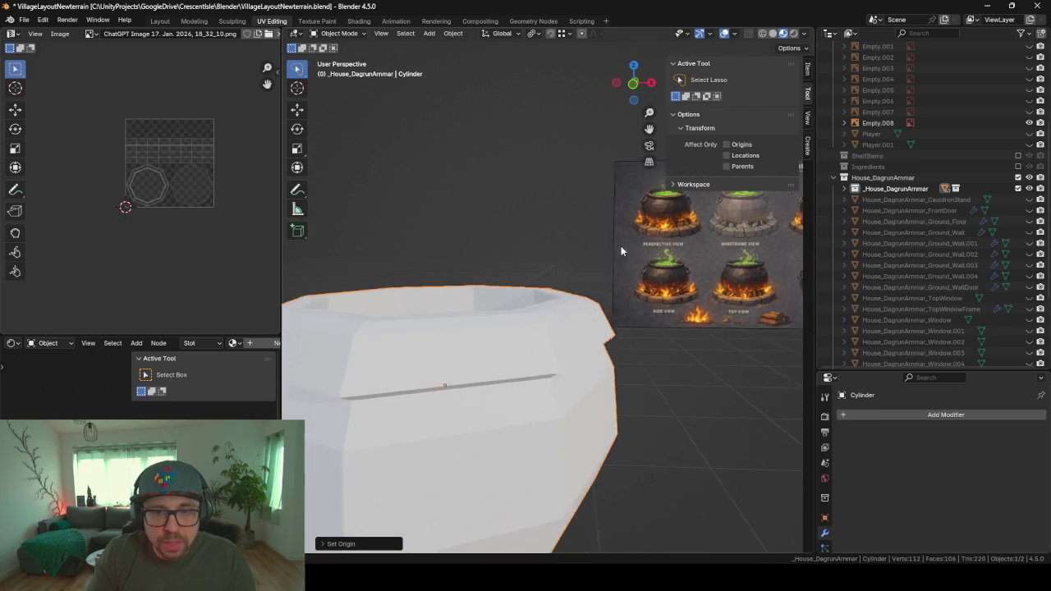
pyautogui.scroll(2, 662, 238)
pyautogui.scroll(1, 662, 242)
pyautogui.scroll(2, 652, 214)
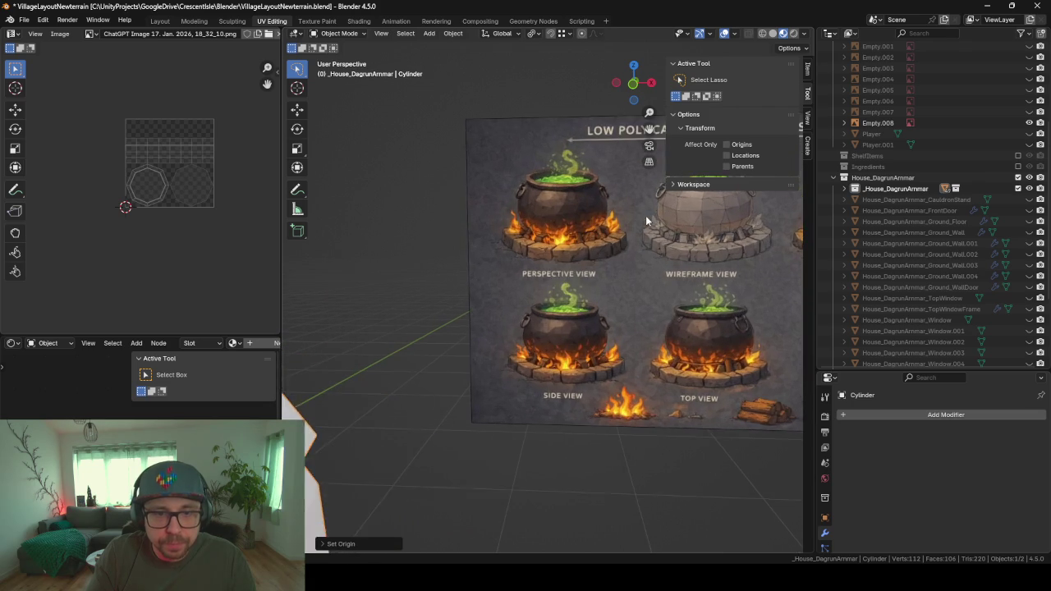
pyautogui.keyDown('shift'); pyautogui.moveTo(651, 214); pyautogui.dragTo(570, 217, button='middle'); pyautogui.keyUp('shift')
pyautogui.scroll(3, 909, 227)
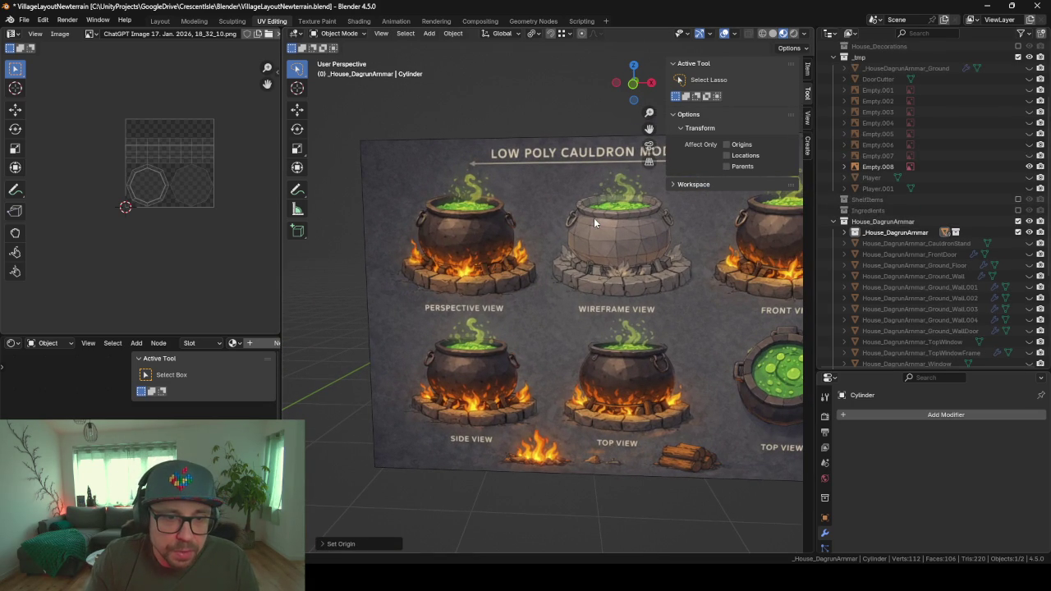
pyautogui.moveTo(545, 218); pyautogui.dragTo(501, 222, button='middle')
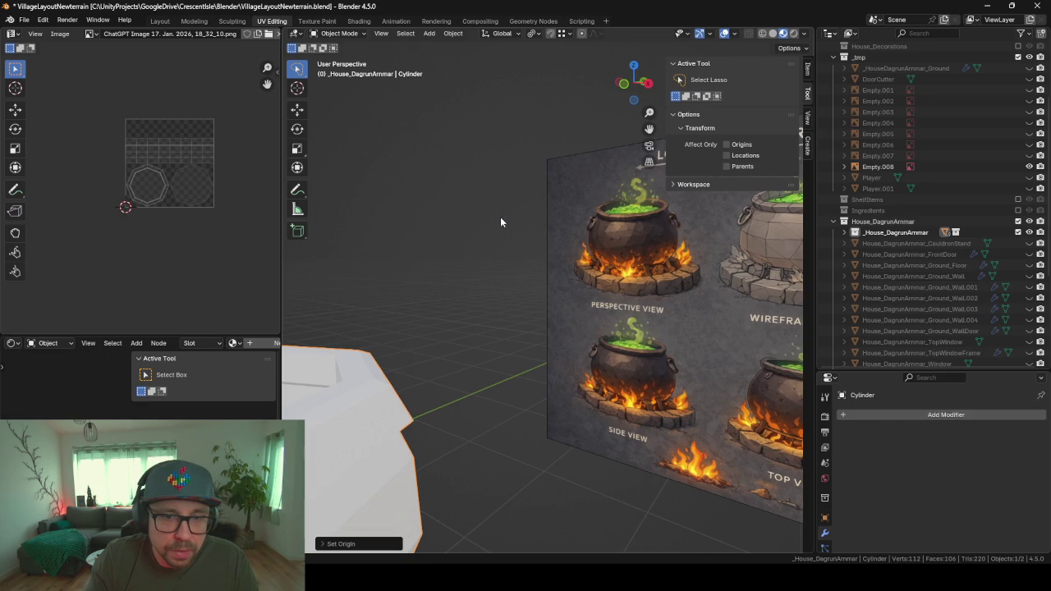
pyautogui.scroll(-2, 500, 216)
pyautogui.scroll(-3, 500, 218)
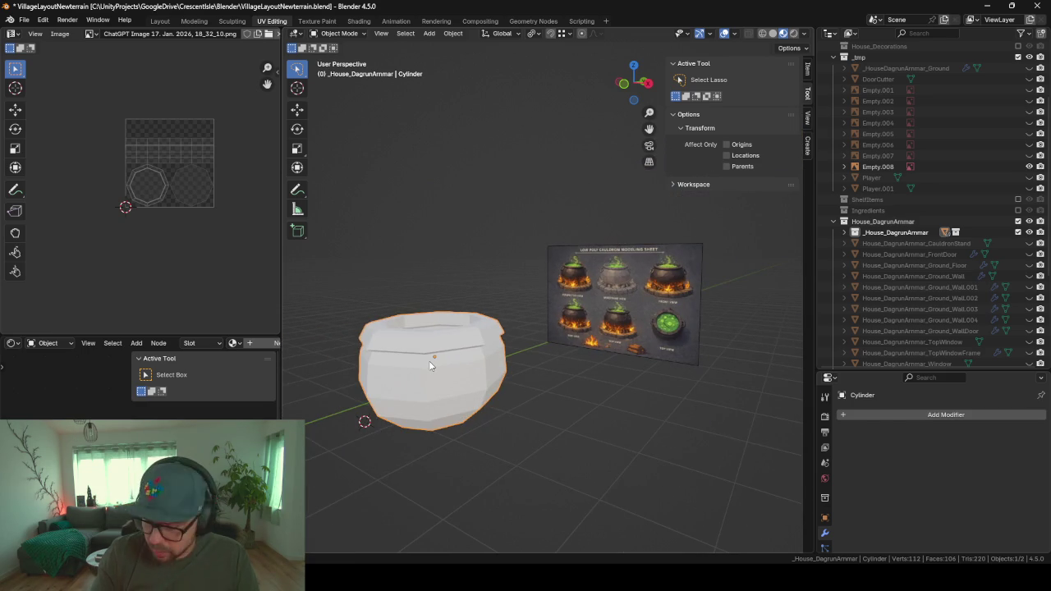
pyautogui.press('KP_Decimal')
pyautogui.moveTo(428, 360)
pyautogui.mouseDown(button='middle')
pyautogui.moveTo(387, 366)
pyautogui.moveTo(465, 359)
pyautogui.moveTo(523, 320)
pyautogui.moveTo(517, 350)
pyautogui.moveTo(507, 297)
pyautogui.moveTo(542, 218)
pyautogui.mouseUp(button='middle')
pyautogui.scroll(-2, 523, 321)
pyautogui.press('Tab')
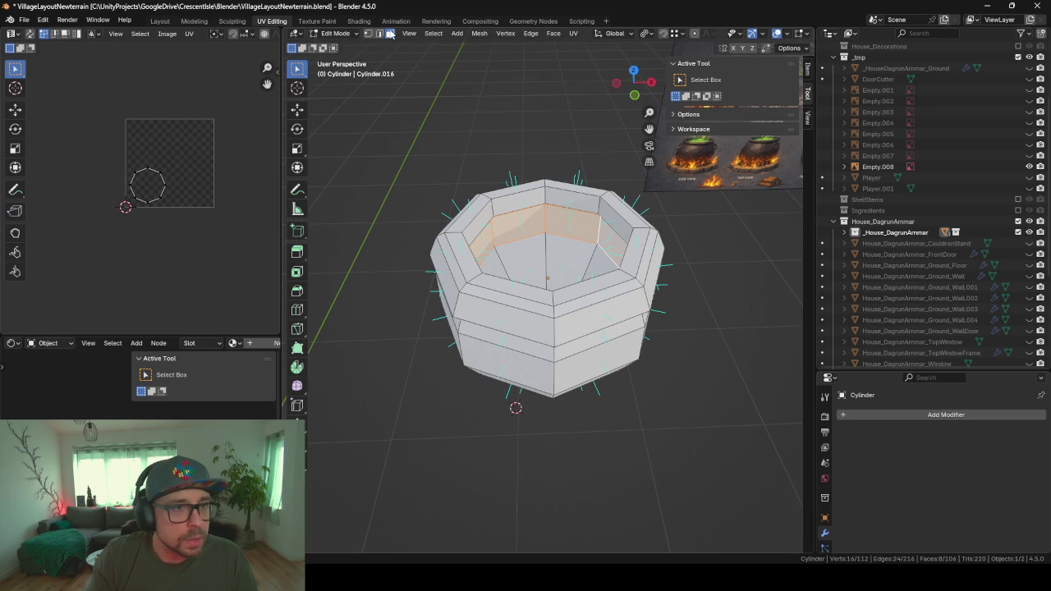
# - Select the face loops on one half of the cauldron and delete those faces
pyautogui.keyDown('alt'); pyautogui.click(572, 192); pyautogui.keyUp('alt')
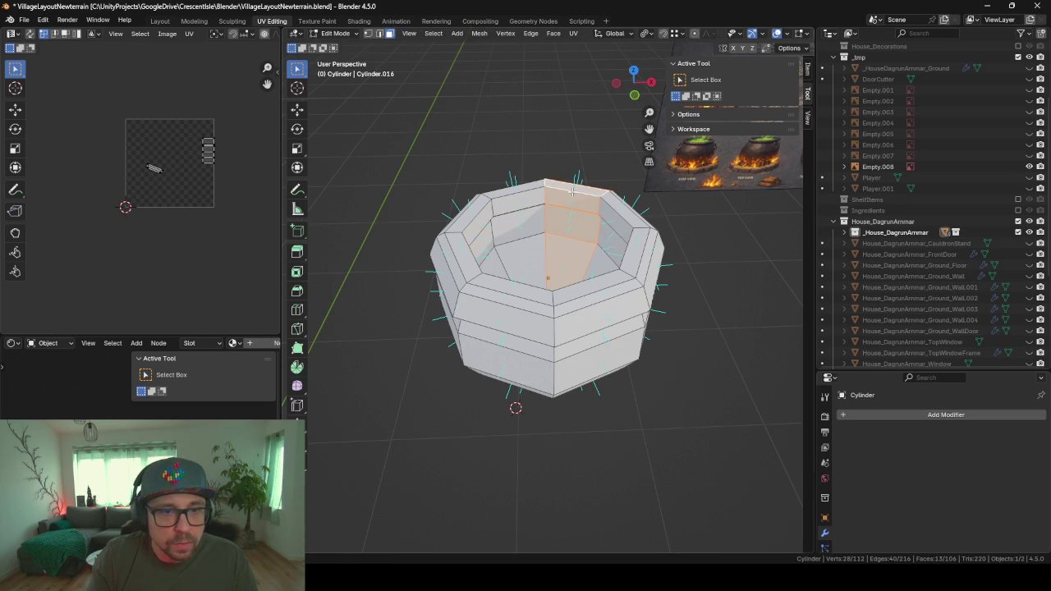
pyautogui.keyDown('alt'); pyautogui.keyDown('shift'); pyautogui.click(622, 219); pyautogui.keyUp('shift'); pyautogui.keyUp('alt')
pyautogui.keyDown('alt'); pyautogui.keyDown('shift'); pyautogui.click(628, 247); pyautogui.keyUp('shift'); pyautogui.keyUp('alt')
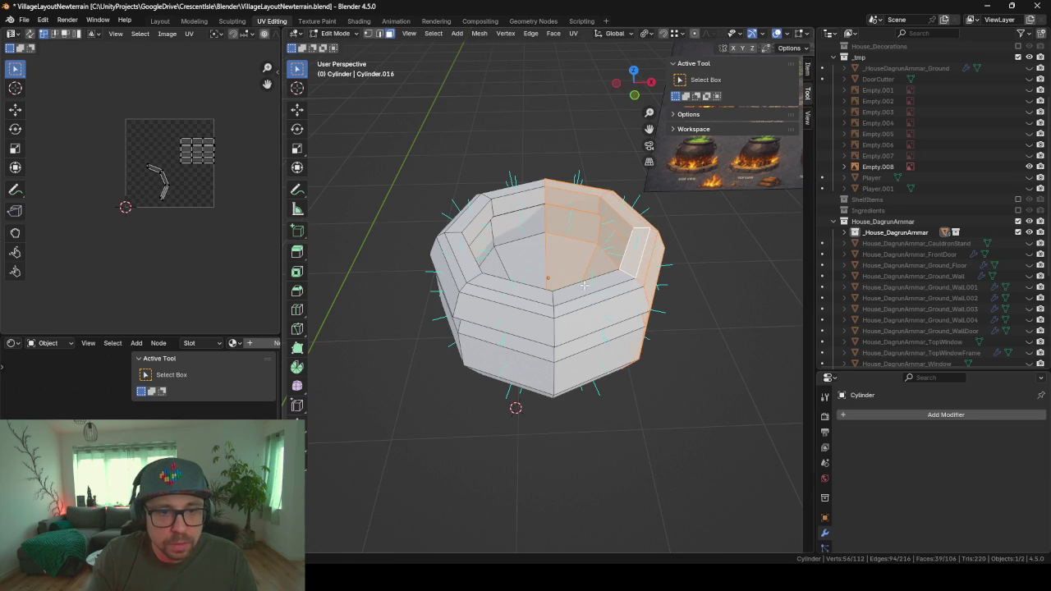
pyautogui.keyDown('alt'); pyautogui.keyDown('shift'); pyautogui.click(584, 285); pyautogui.keyUp('shift'); pyautogui.keyUp('alt')
pyautogui.moveTo(584, 284); pyautogui.dragTo(541, 375, button='middle')
pyautogui.press('x')
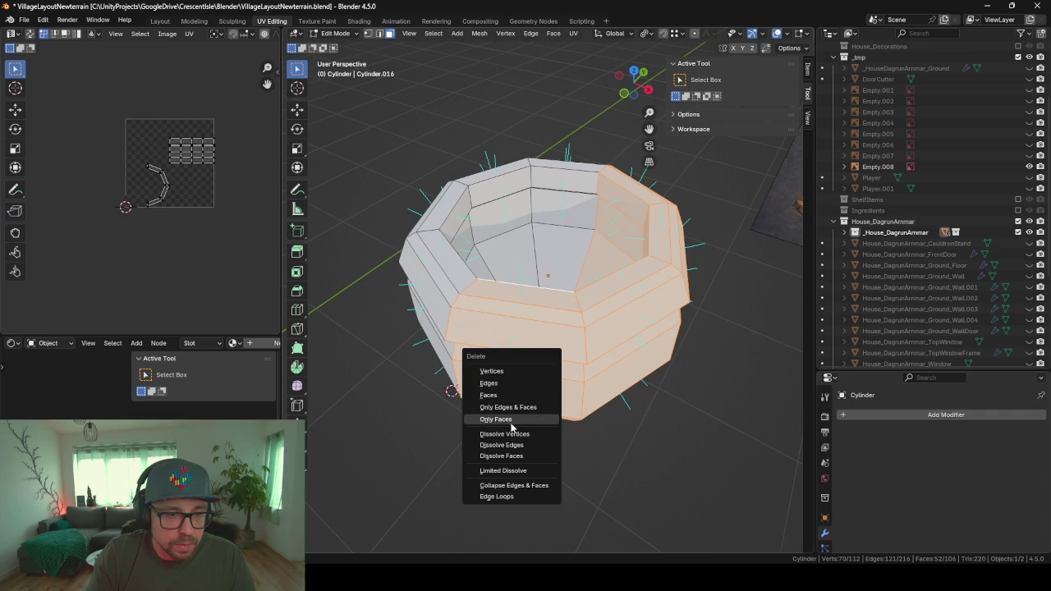
pyautogui.click(496, 394)
# - Delete the leftover stray faces at the bottom of the halved mesh
pyautogui.moveTo(496, 395)
pyautogui.mouseDown(button='middle')
pyautogui.moveTo(600, 375)
pyautogui.moveTo(568, 327)
pyautogui.mouseUp(button='middle')
pyautogui.click(599, 374)
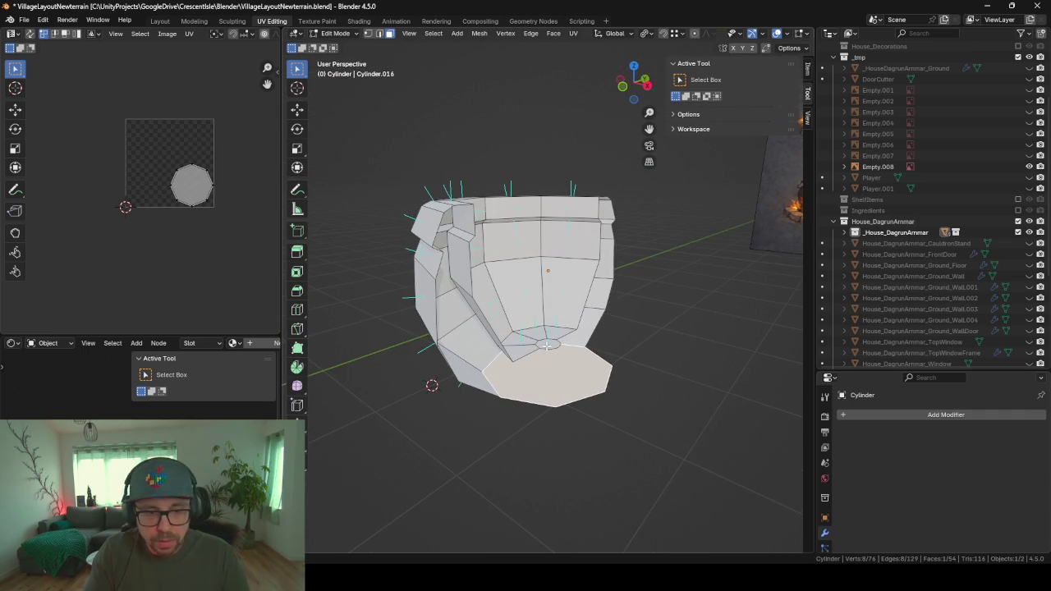
pyautogui.click(547, 344)
pyautogui.press('x')
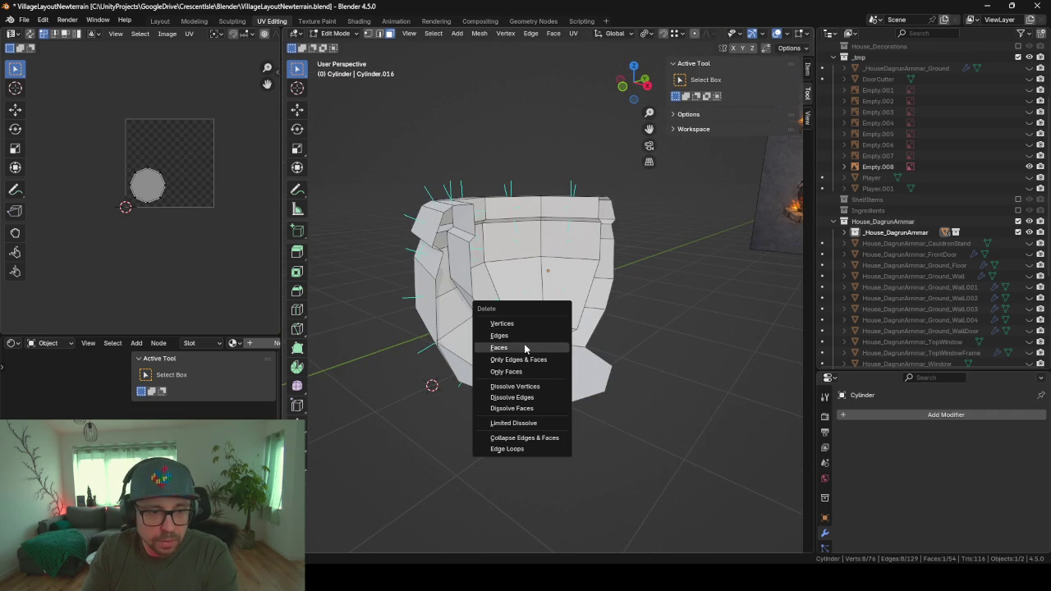
pyautogui.click(524, 346)
pyautogui.click(523, 375)
pyautogui.press('x')
pyautogui.click(556, 384)
# - Fill the open gaps at the bottom of the half mesh with new faces
pyautogui.moveTo(555, 383); pyautogui.dragTo(592, 338, button='middle')
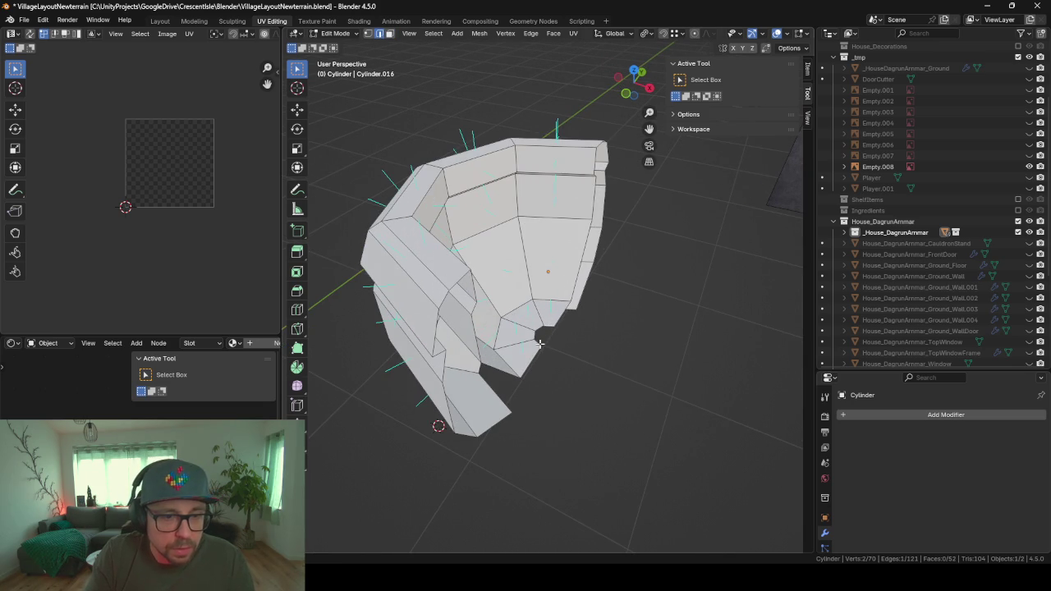
pyautogui.press('f')
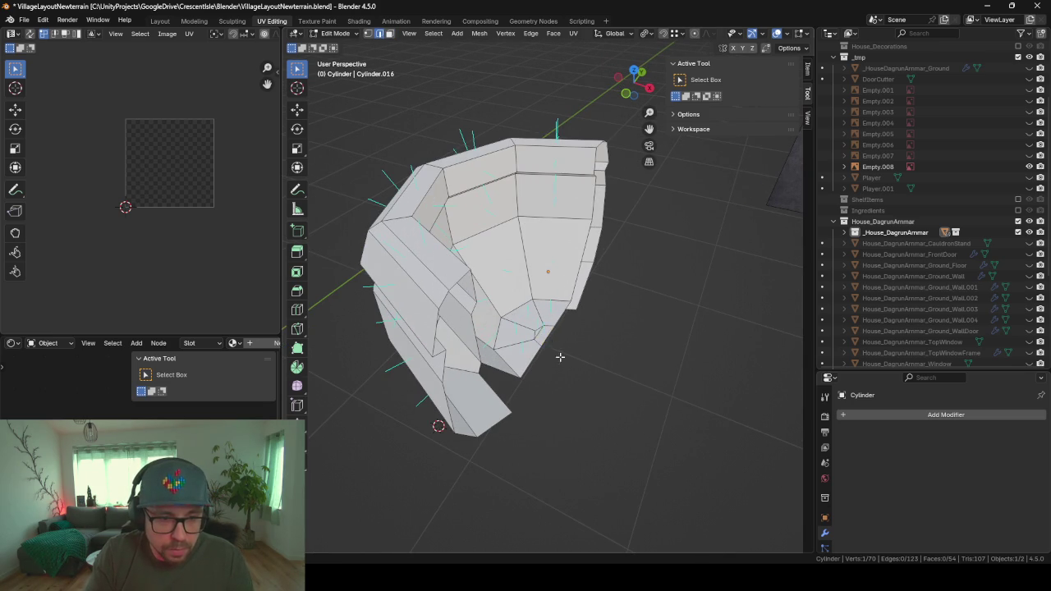
pyautogui.moveTo(560, 357); pyautogui.dragTo(566, 359, button='middle')
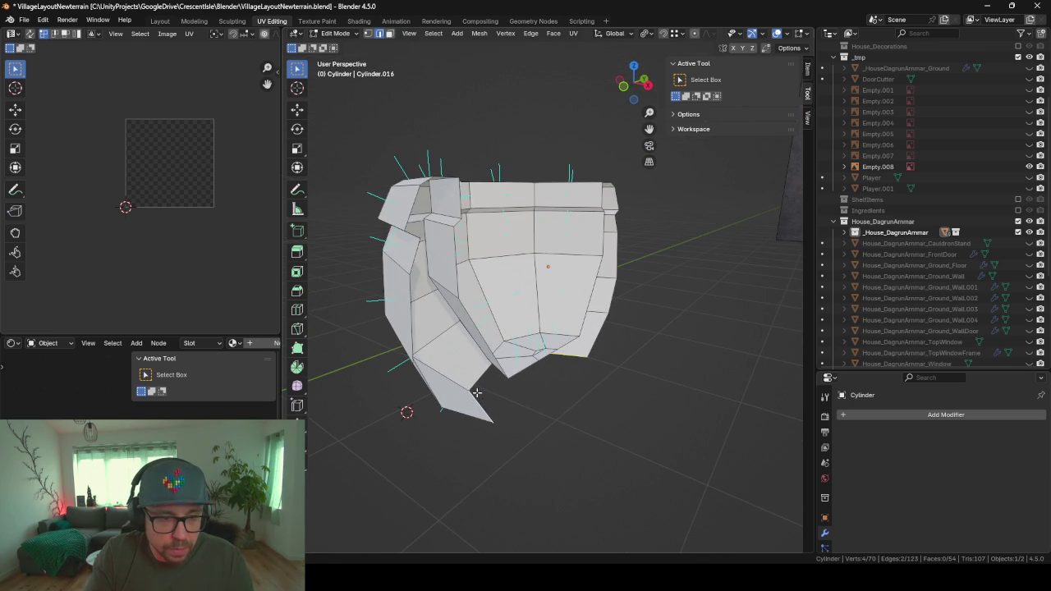
pyautogui.press('f')
pyautogui.moveTo(460, 379)
pyautogui.mouseDown(button='middle')
pyautogui.moveTo(455, 417)
pyautogui.moveTo(531, 436)
pyautogui.mouseUp(button='middle')
# - Add a Mirror modifier so the half cauldron becomes a full pot
pyautogui.click(913, 415)
pyautogui.write('m')
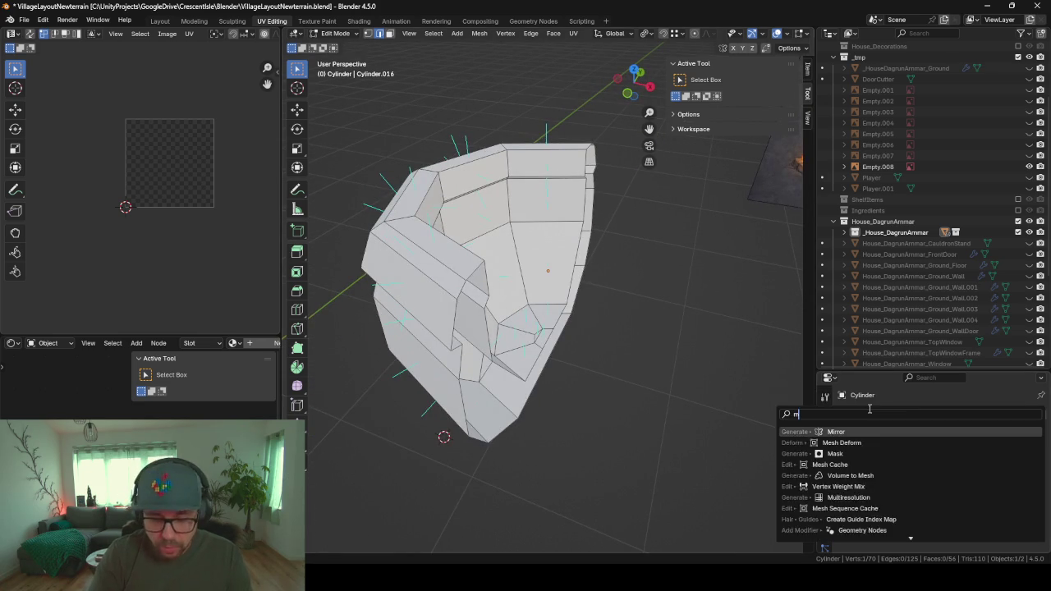
pyautogui.write('irror')
pyautogui.press('Return')
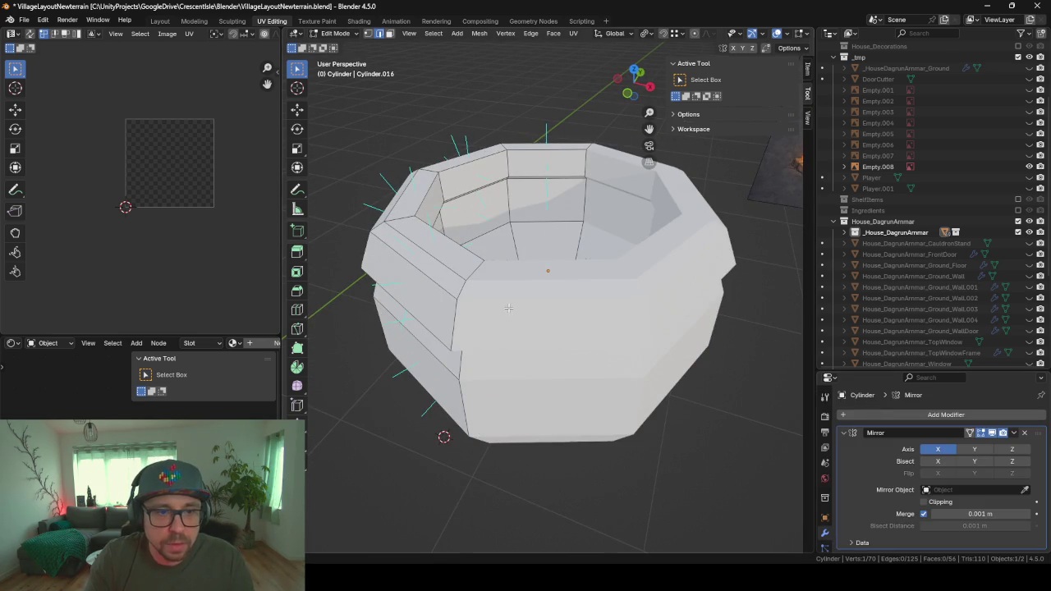
pyautogui.scroll(-3, 508, 308)
pyautogui.moveTo(508, 308)
pyautogui.mouseDown(button='middle')
pyautogui.moveTo(626, 296)
pyautogui.moveTo(569, 293)
pyautogui.mouseUp(button='middle')
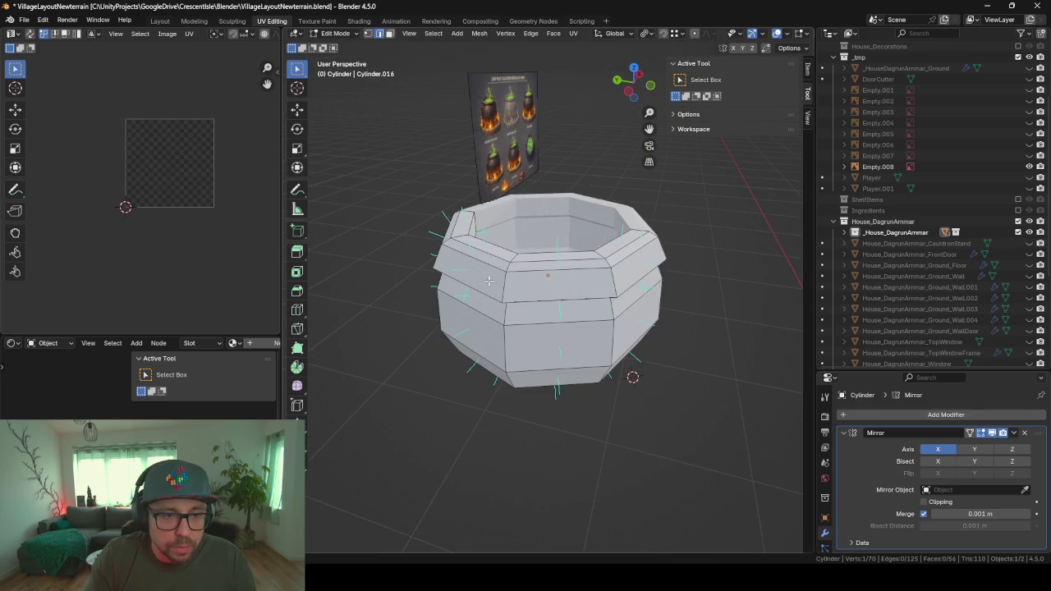
# - Orbit and zoom to view the mirrored cauldron against the reference poster
pyautogui.moveTo(542, 154); pyautogui.dragTo(723, 244, button='middle')
pyautogui.scroll(5, 722, 244)
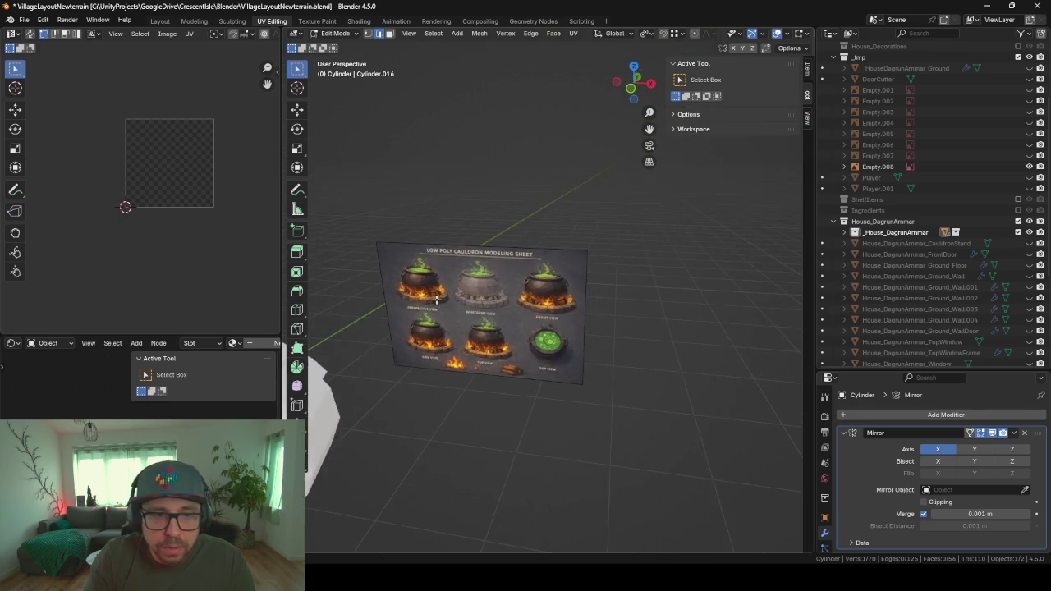
pyautogui.scroll(4, 483, 284)
pyautogui.moveTo(484, 284); pyautogui.dragTo(123, 248, button='middle')
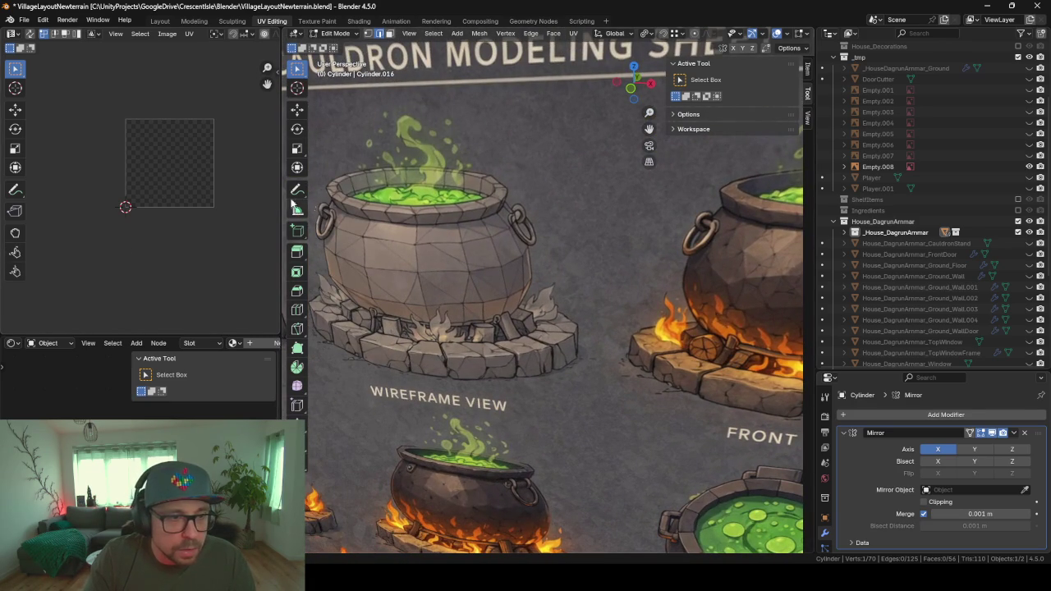
pyautogui.scroll(-5, 338, 251)
pyautogui.scroll(-3, 338, 251)
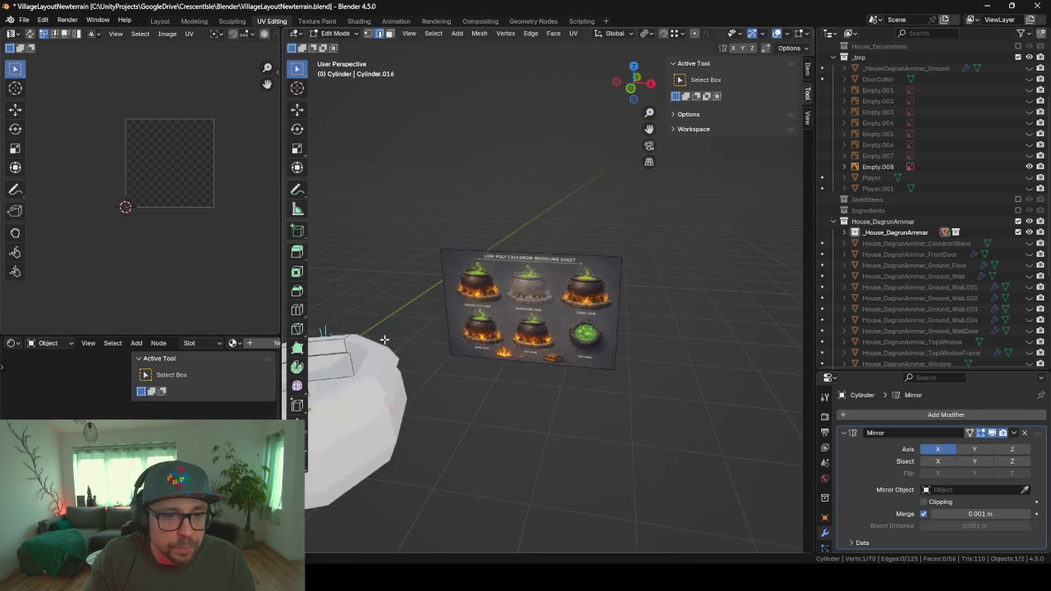
pyautogui.moveTo(338, 252)
pyautogui.mouseDown(button='middle')
pyautogui.moveTo(623, 305)
pyautogui.moveTo(545, 291)
pyautogui.mouseUp(button='middle')
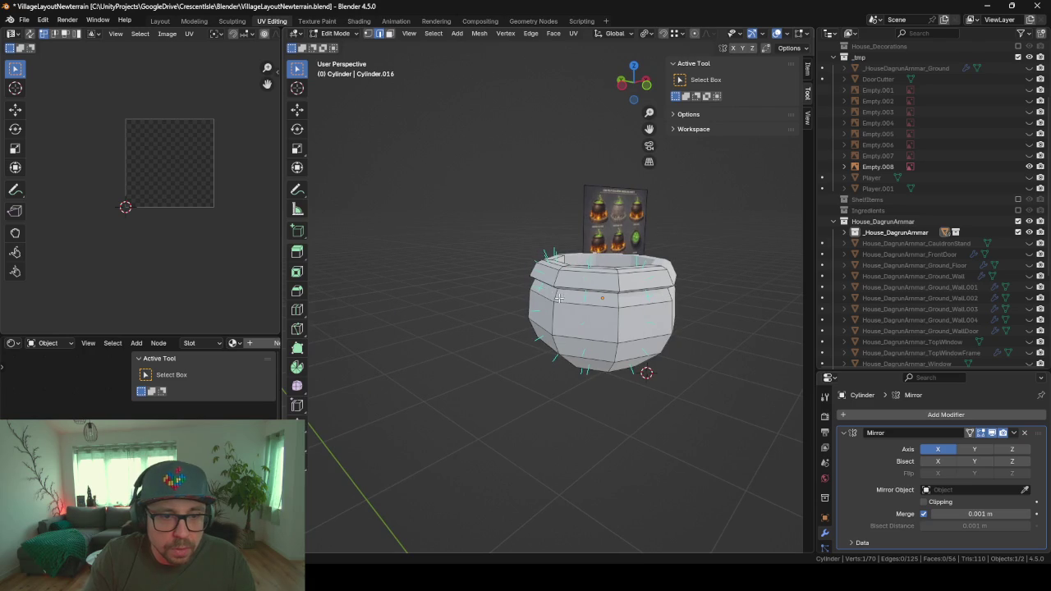
# - Snap the 3D cursor to the selected side-wall vertex and add a torus there
pyautogui.hotkey('shift', 's')
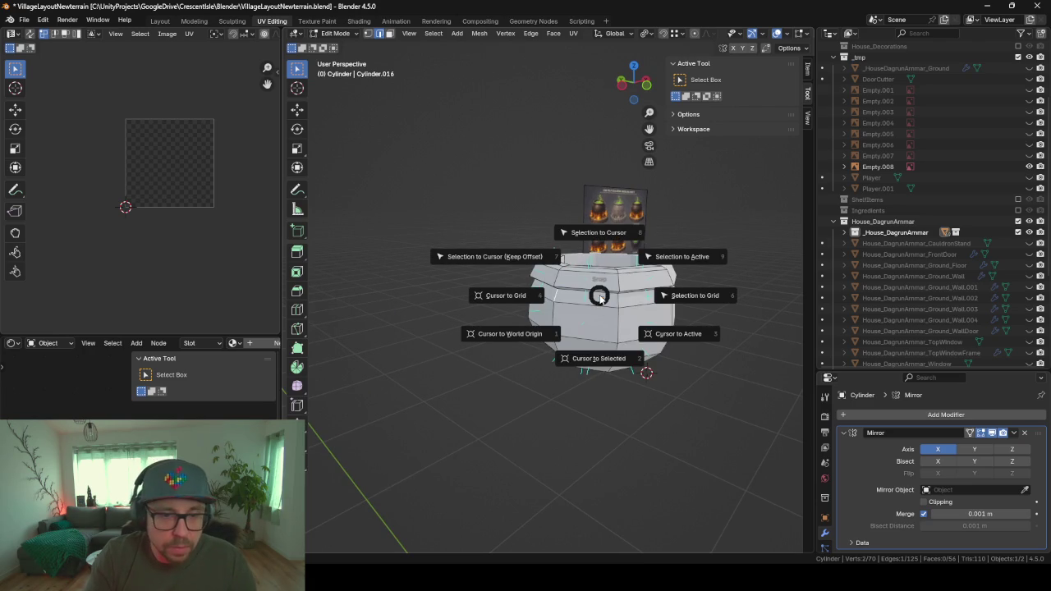
pyautogui.click(606, 357)
pyautogui.scroll(3, 606, 356)
pyautogui.scroll(3, 606, 356)
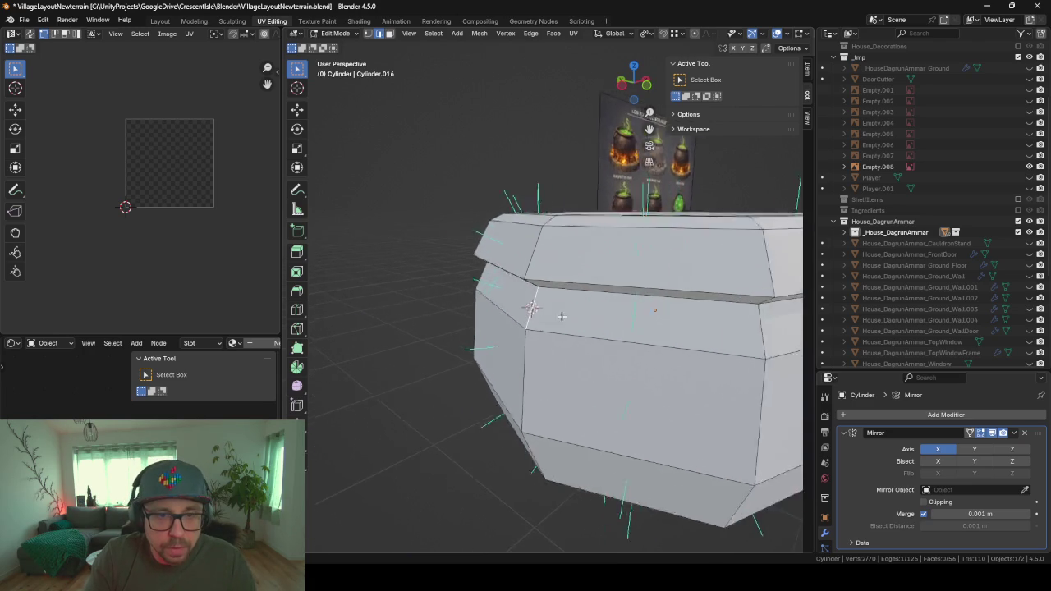
pyautogui.moveTo(606, 356)
pyautogui.mouseDown(button='middle')
pyautogui.moveTo(757, 167)
pyautogui.moveTo(541, 347)
pyautogui.mouseUp(button='middle')
pyautogui.scroll(-5, 558, 337)
pyautogui.hotkey('shift', 'a')
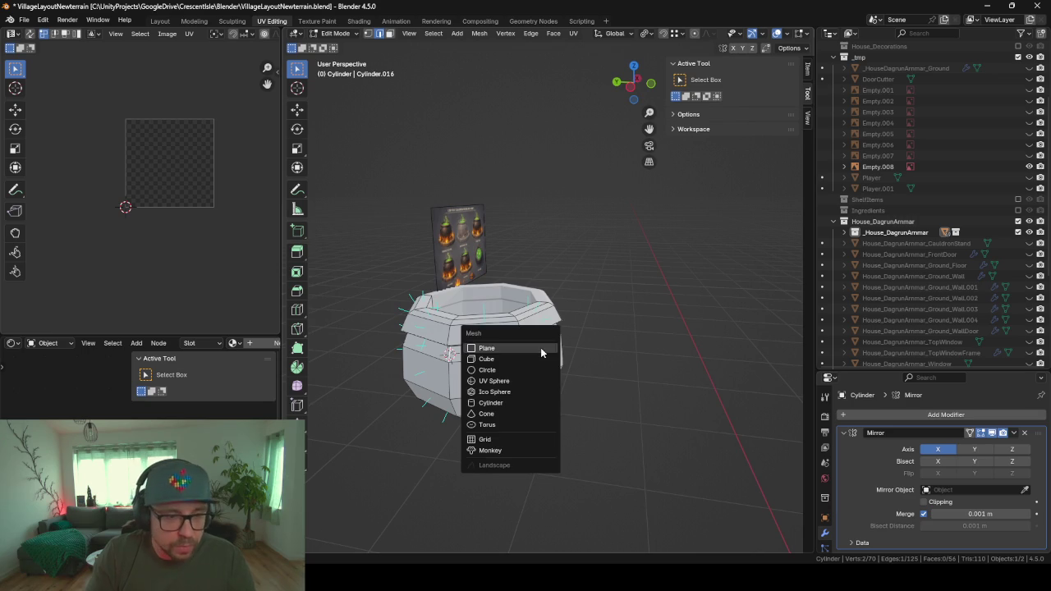
pyautogui.click(513, 422)
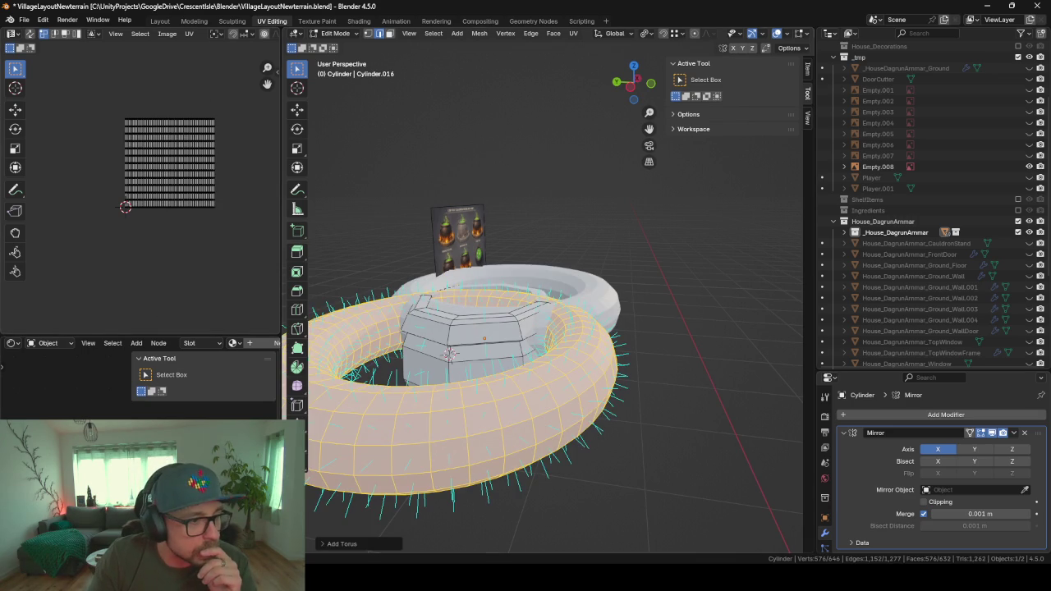
# - Reduce the torus to 5 major and 3 minor segments for a pentagonal low-poly ring
pyautogui.click(338, 543)
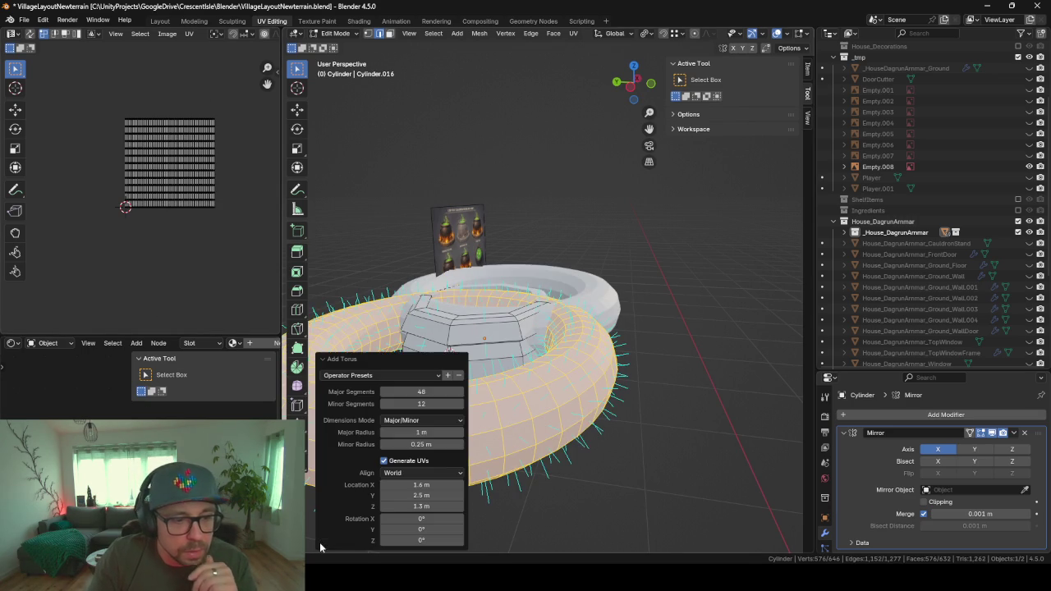
pyautogui.click(425, 391)
pyautogui.write('8')
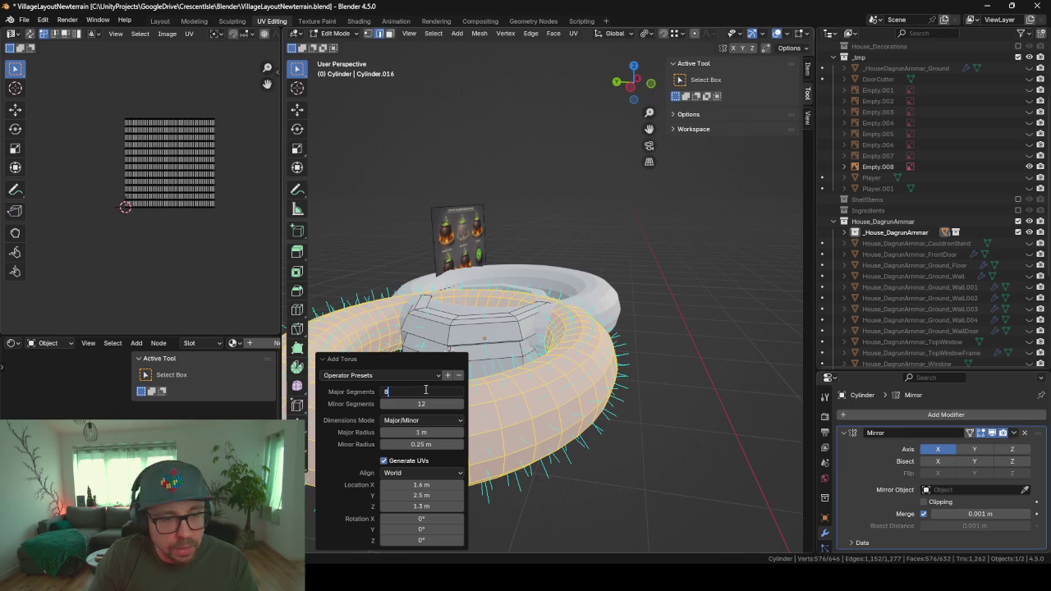
pyautogui.press('Return')
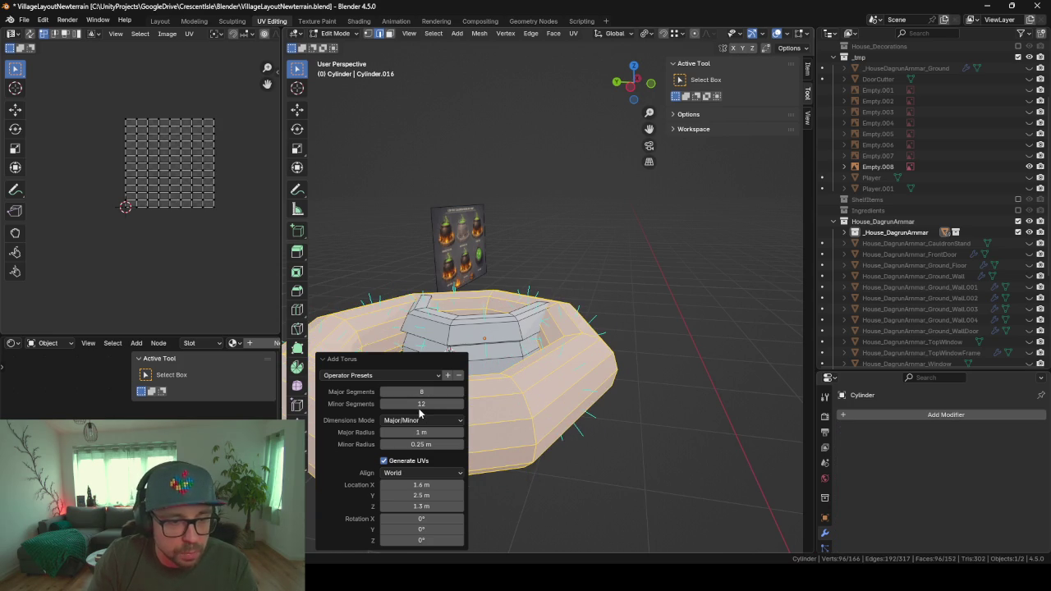
pyautogui.click(419, 404)
pyautogui.write('5')
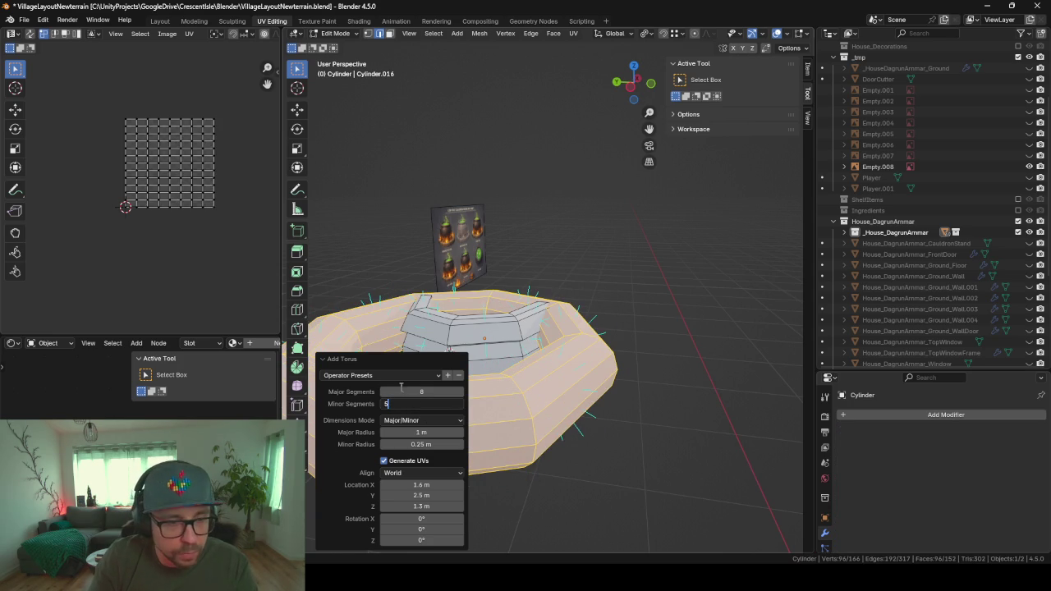
pyautogui.press('Return')
pyautogui.moveTo(630, 415); pyautogui.dragTo(368, 443, button='middle')
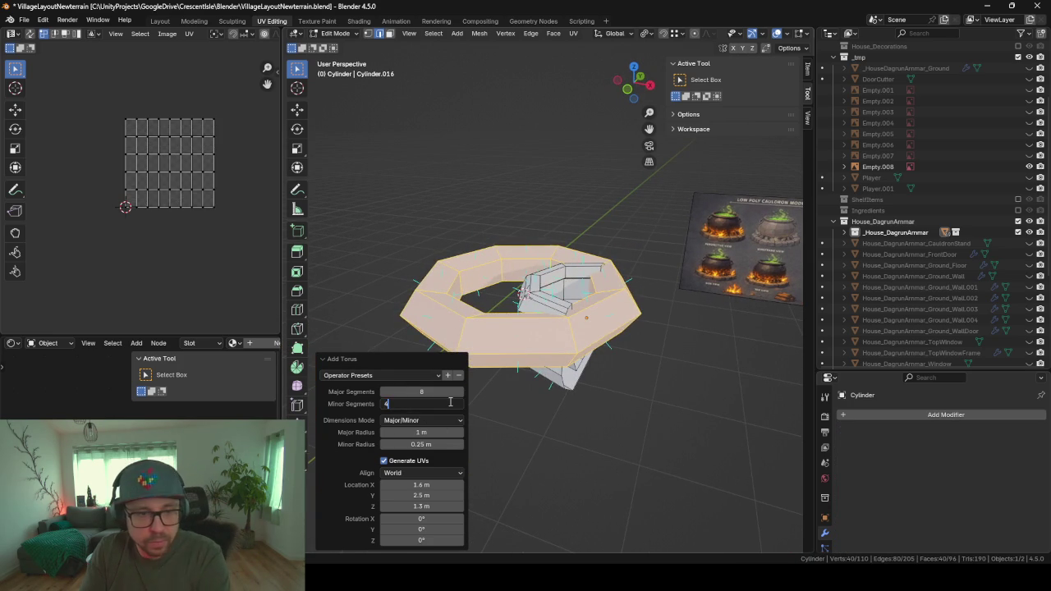
pyautogui.keyDown('ctrl'); pyautogui.scroll(-1, 449, 404); pyautogui.keyUp('ctrl')
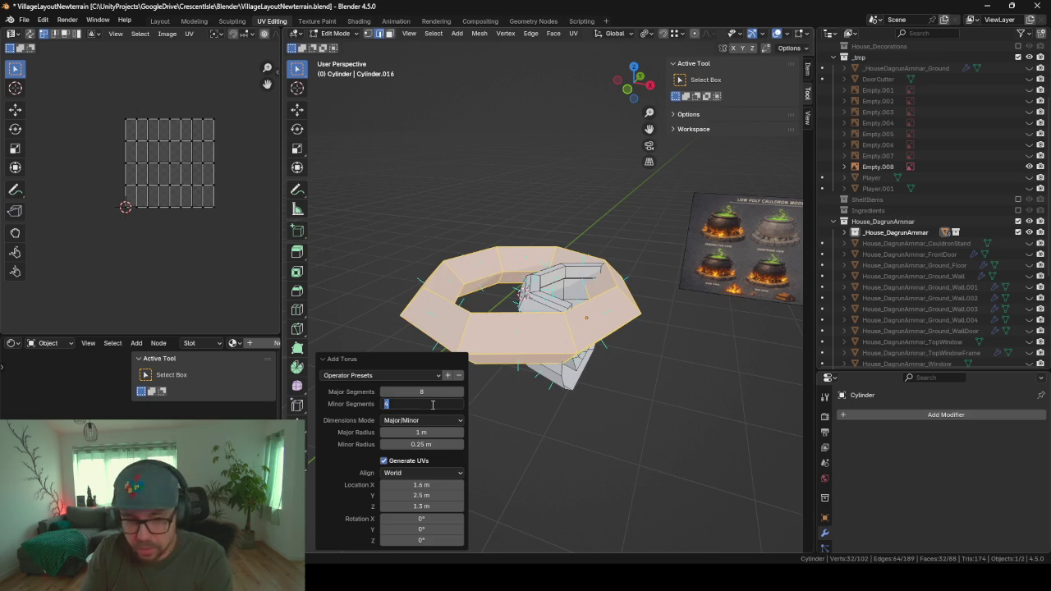
pyautogui.keyDown('ctrl'); pyautogui.scroll(-1, 426, 404); pyautogui.keyUp('ctrl')
pyautogui.moveTo(642, 399)
pyautogui.mouseDown(button='middle')
pyautogui.moveTo(687, 403)
pyautogui.moveTo(668, 353)
pyautogui.moveTo(622, 410)
pyautogui.mouseUp(button='middle')
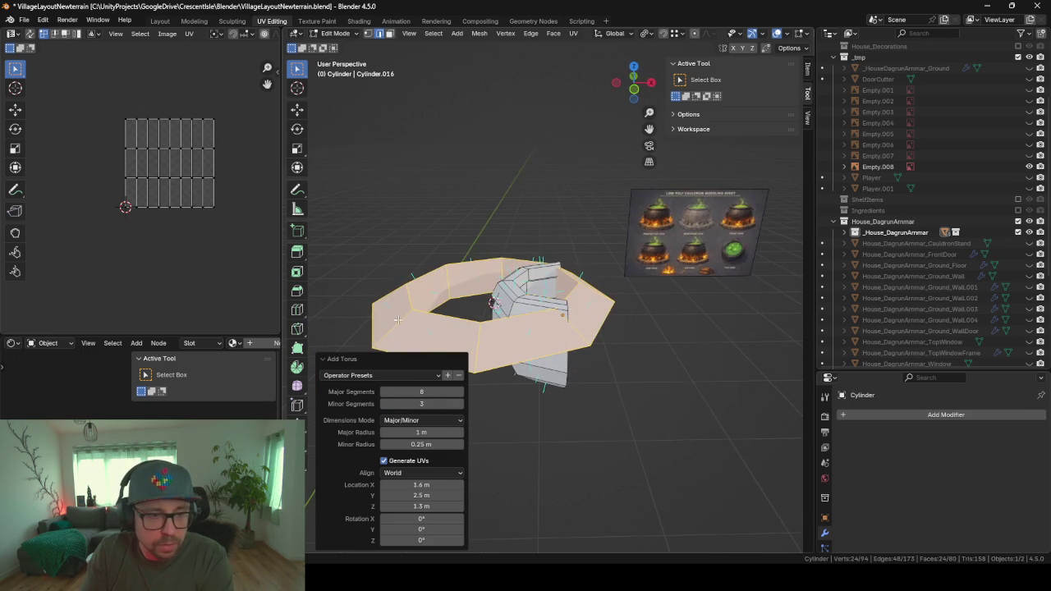
pyautogui.click(421, 392)
pyautogui.write('5')
pyautogui.press('Return')
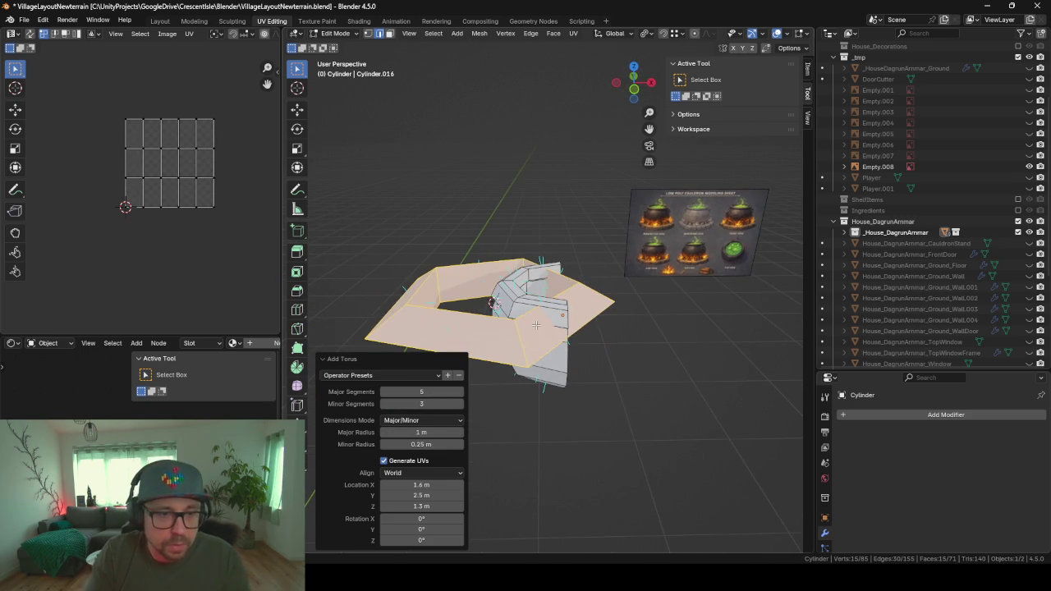
pyautogui.moveTo(574, 361)
pyautogui.mouseDown(button='middle')
pyautogui.moveTo(594, 366)
pyautogui.moveTo(597, 380)
pyautogui.moveTo(583, 295)
pyautogui.mouseUp(button='middle')
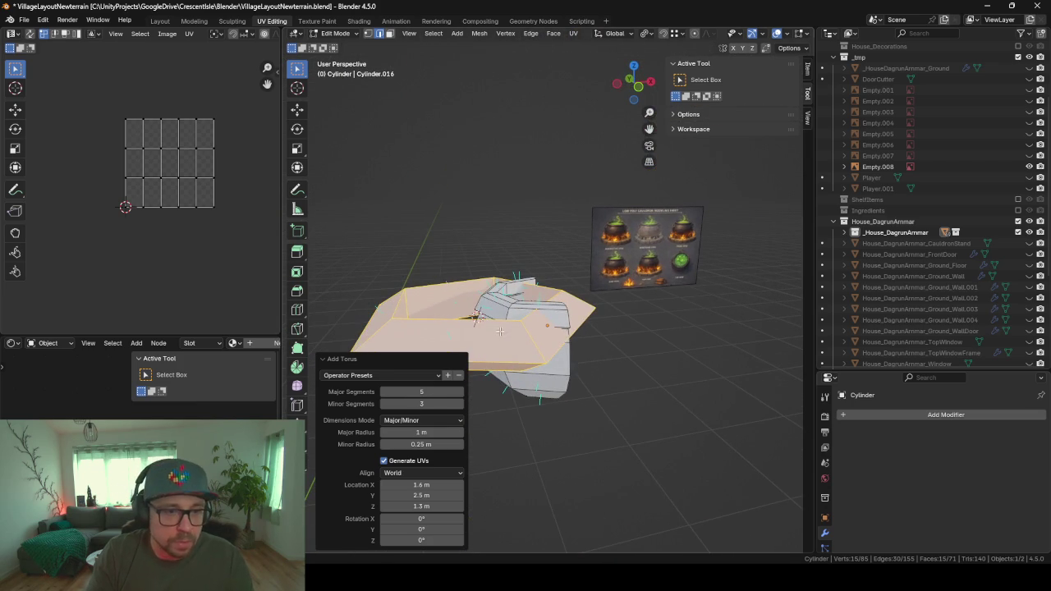
# - Shrink the ring down to about 0.171 scale
pyautogui.press('s')
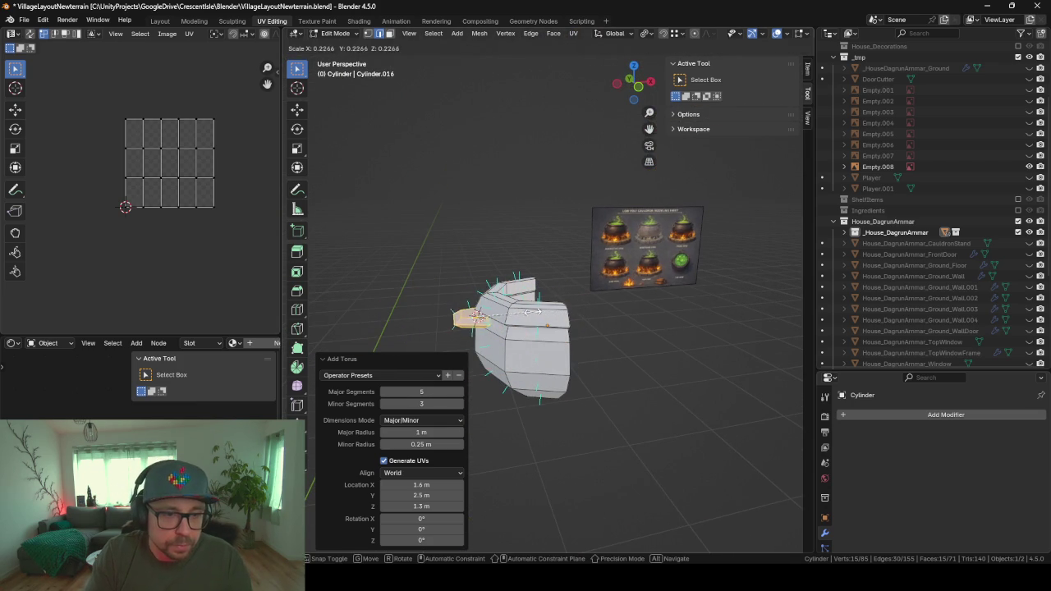
pyautogui.click(519, 313)
pyautogui.press('KP_Decimal')
pyautogui.scroll(-4, 519, 313)
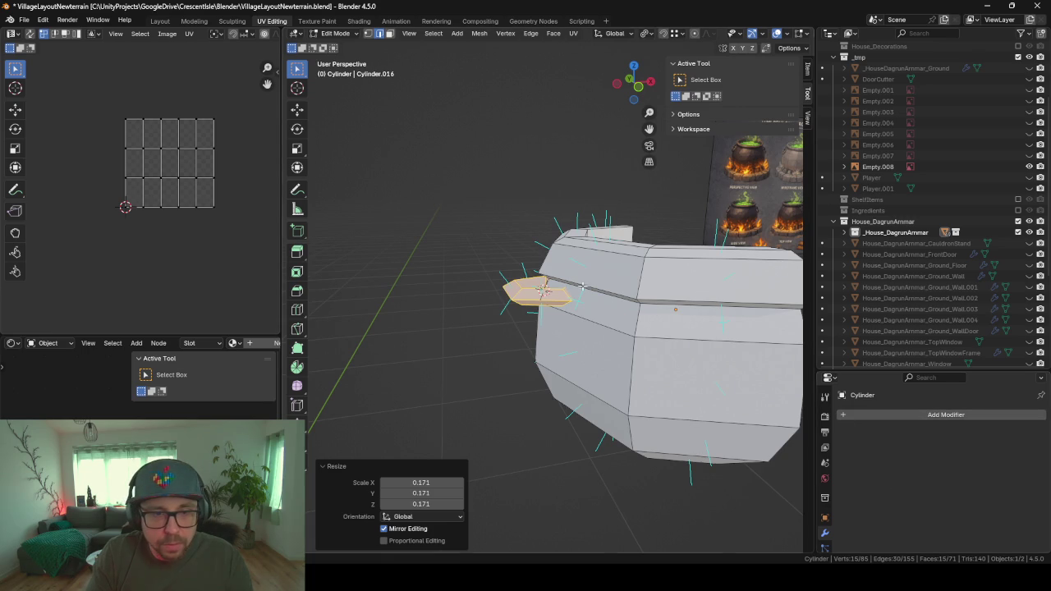
# - In Object Mode, add an X-axis Mirror modifier so handles appear on both sides
pyautogui.press('Tab')
pyautogui.scroll(-3, 619, 348)
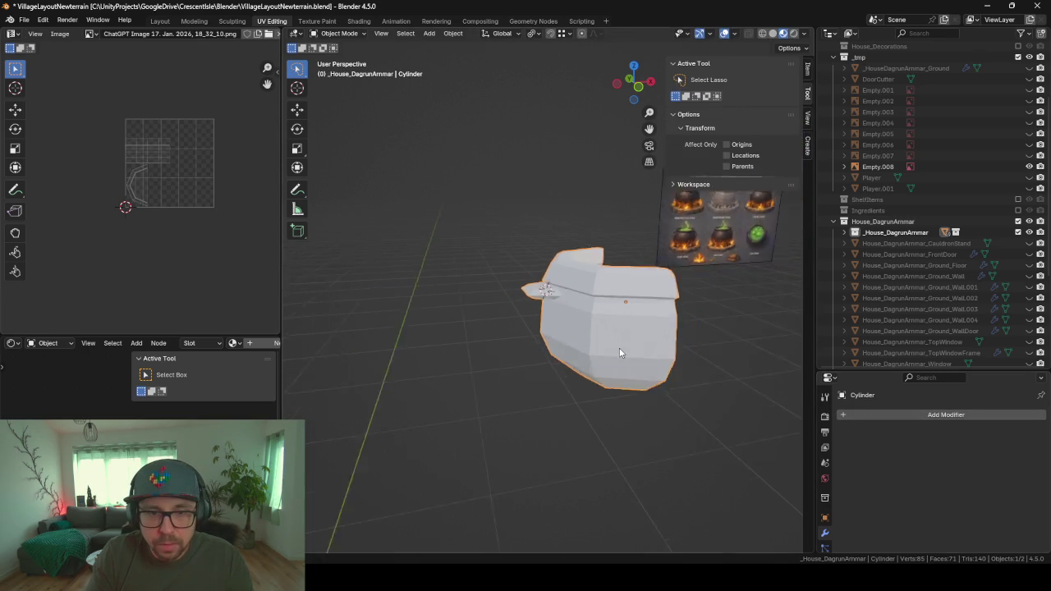
pyautogui.moveTo(619, 347); pyautogui.dragTo(779, 394, button='middle')
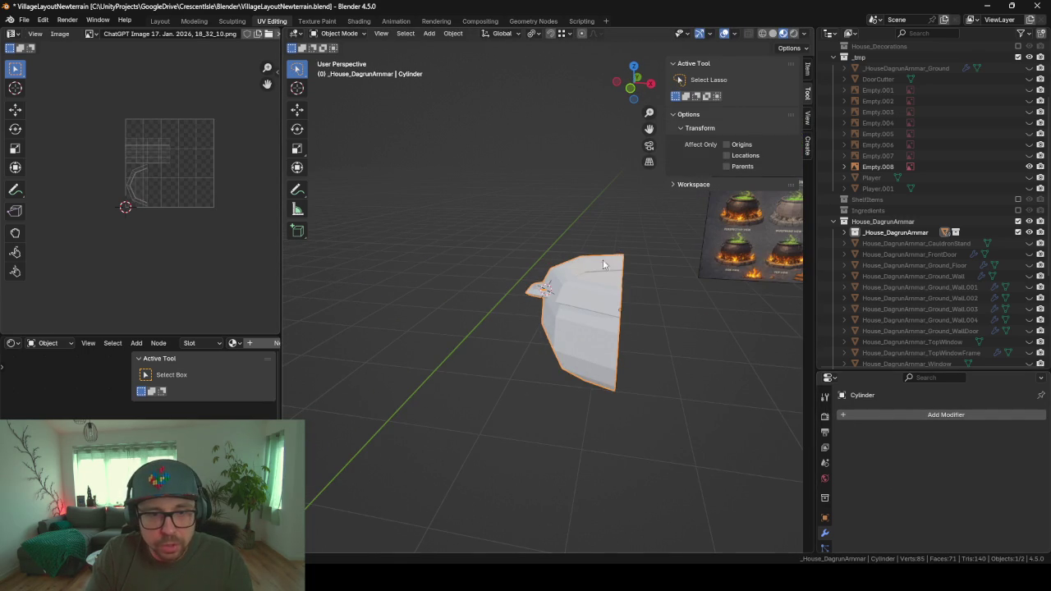
pyautogui.click(874, 417)
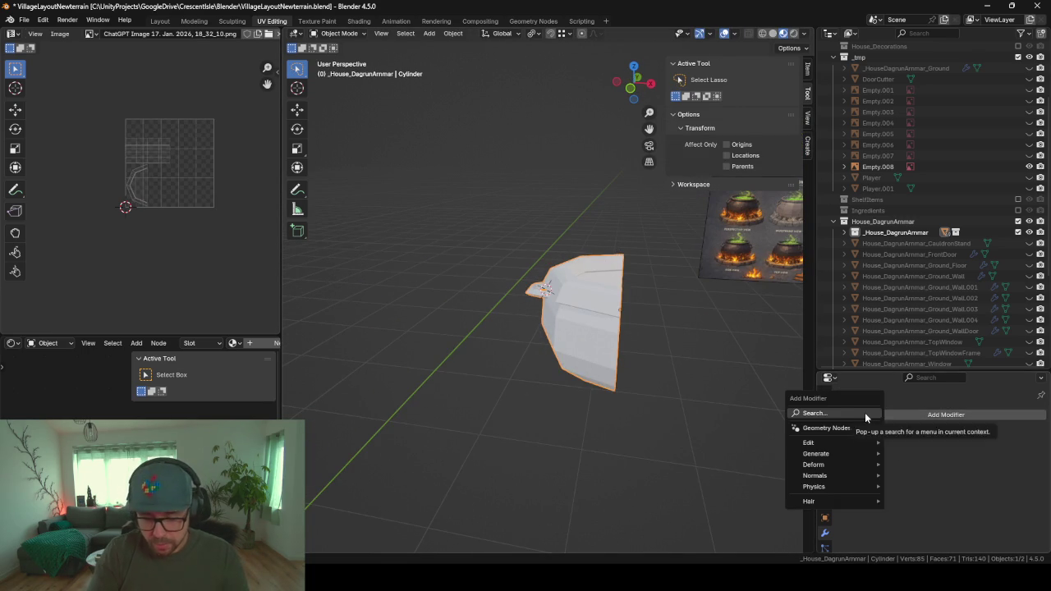
pyautogui.write('mirr')
pyautogui.press('Return')
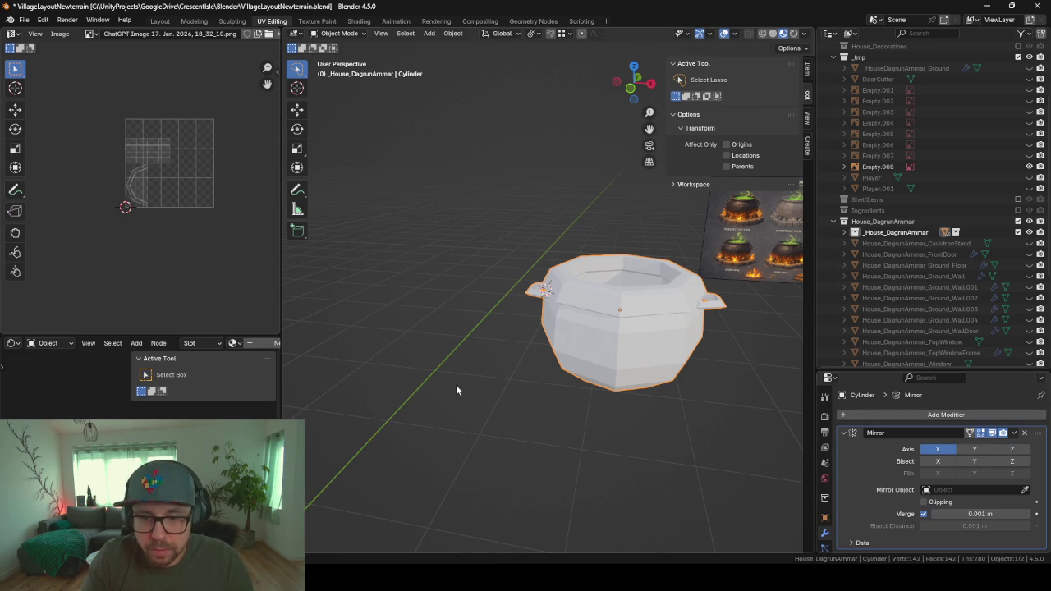
pyautogui.moveTo(575, 303); pyautogui.dragTo(524, 301, button='middle')
# - Back in Edit Mode, tilt the handle -67° about the Y axis
pyautogui.press('Tab')
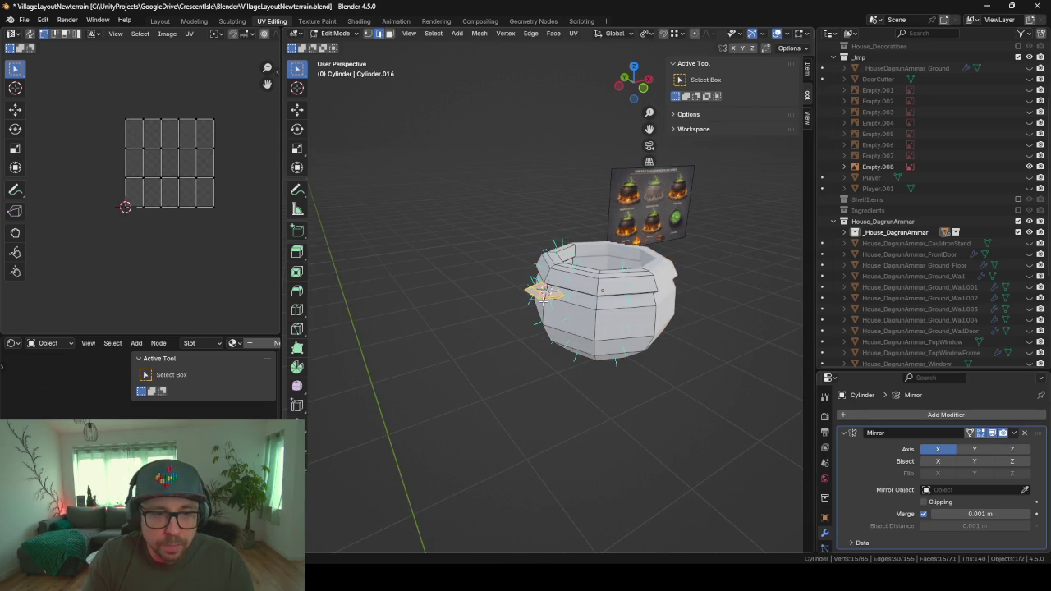
pyautogui.press('KP_Decimal')
pyautogui.scroll(-3, 542, 300)
pyautogui.moveTo(612, 287); pyautogui.dragTo(602, 378, button='middle')
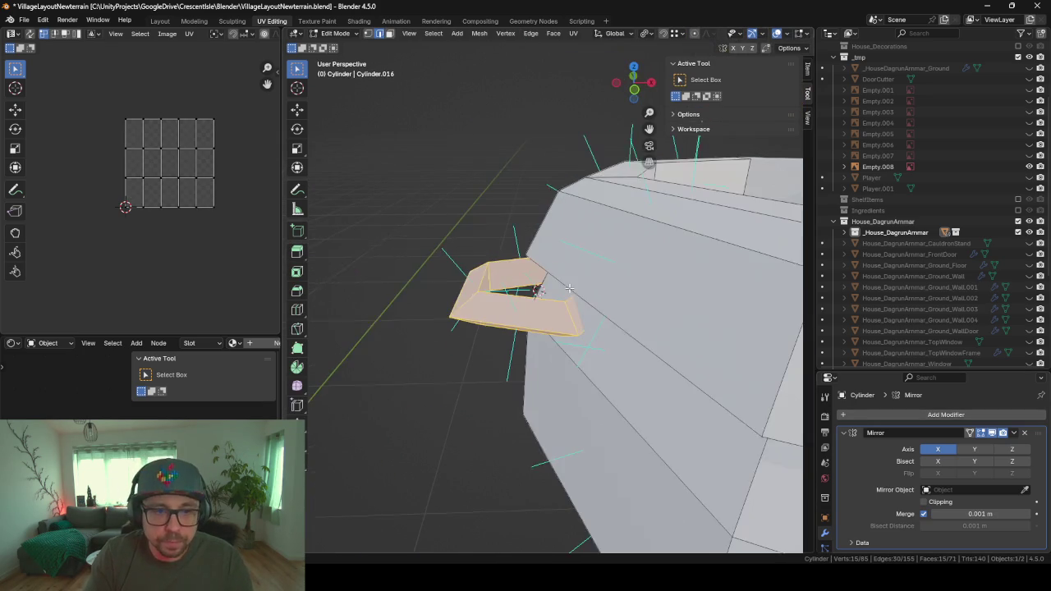
pyautogui.press('r')
pyautogui.press('x')
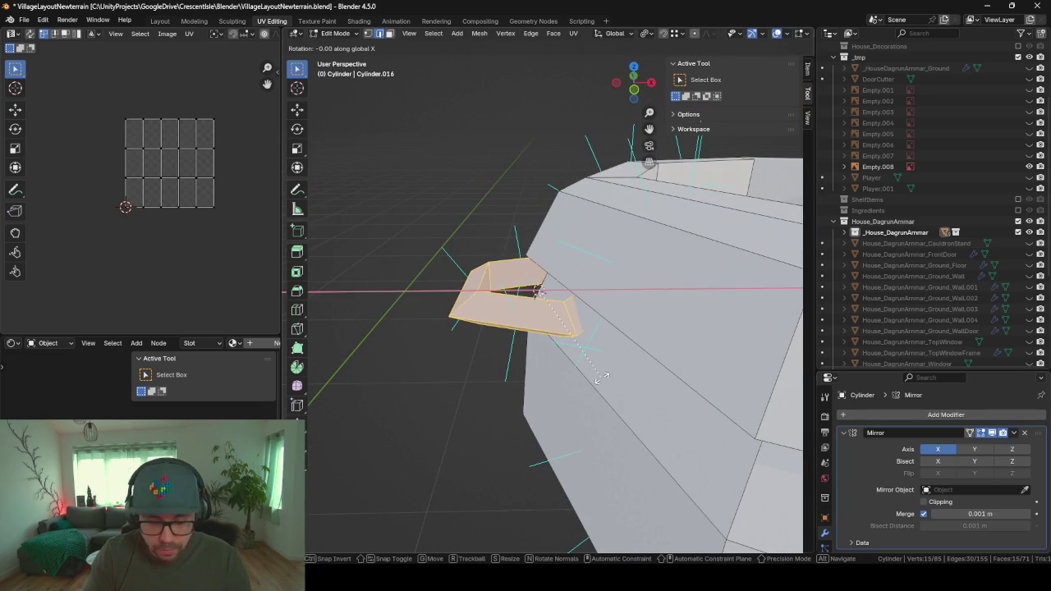
pyautogui.press('y')
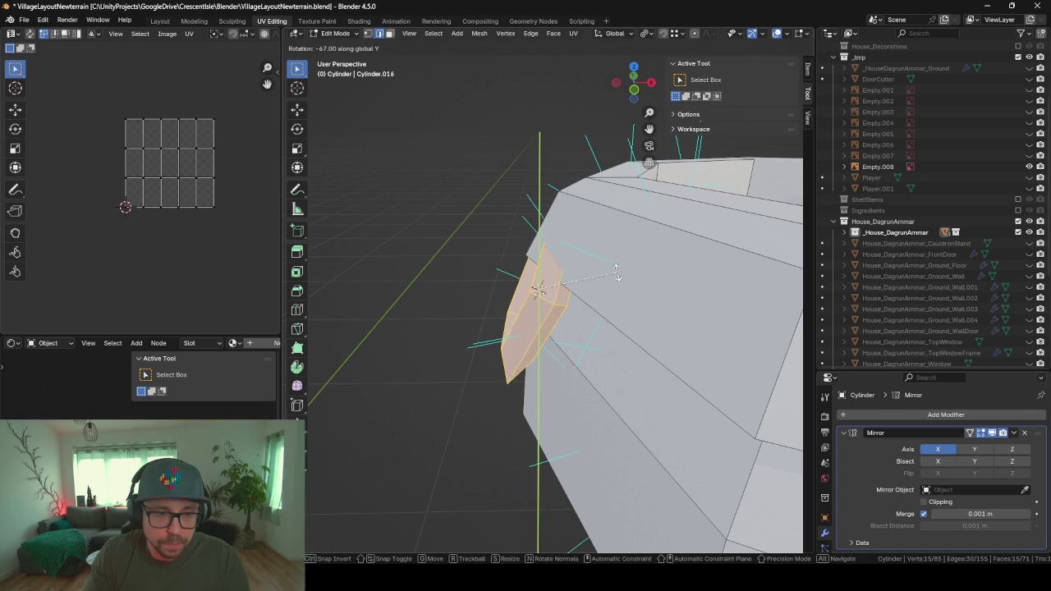
pyautogui.click(616, 273)
pyautogui.moveTo(616, 273); pyautogui.dragTo(625, 305, button='middle')
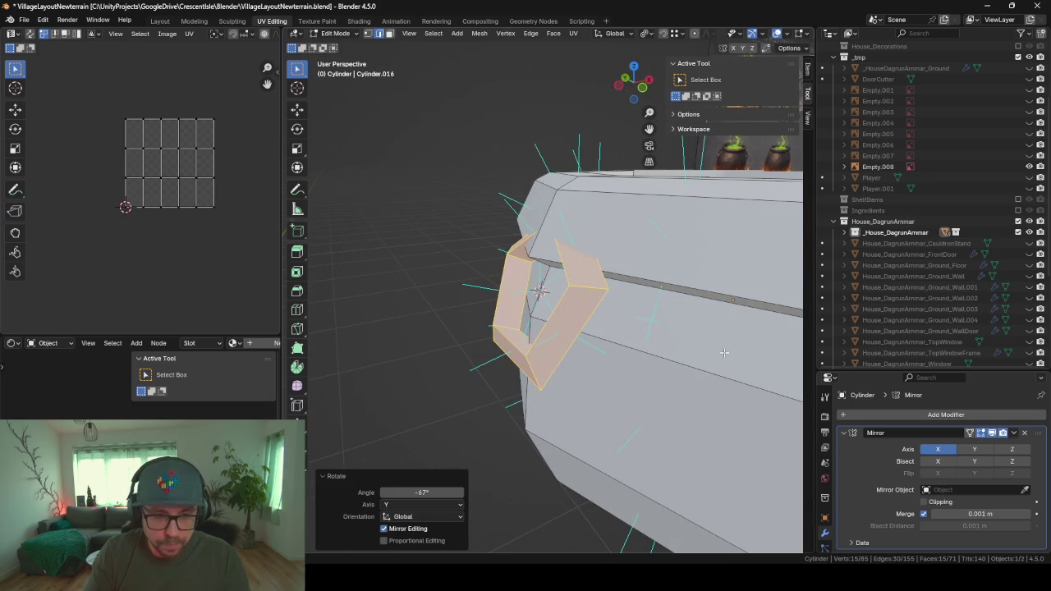
# - Move the handle toward the wall along X, lower it on Z, then nudge it −0.026 m on X
pyautogui.press('g')
pyautogui.press('x')
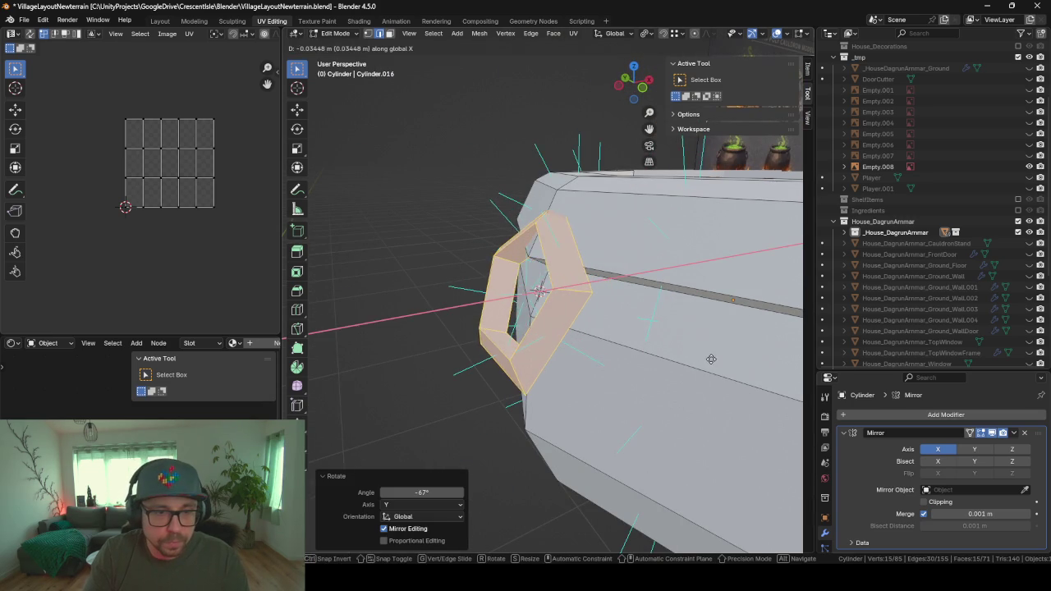
pyautogui.click(705, 360)
pyautogui.moveTo(705, 359); pyautogui.dragTo(644, 345, button='middle')
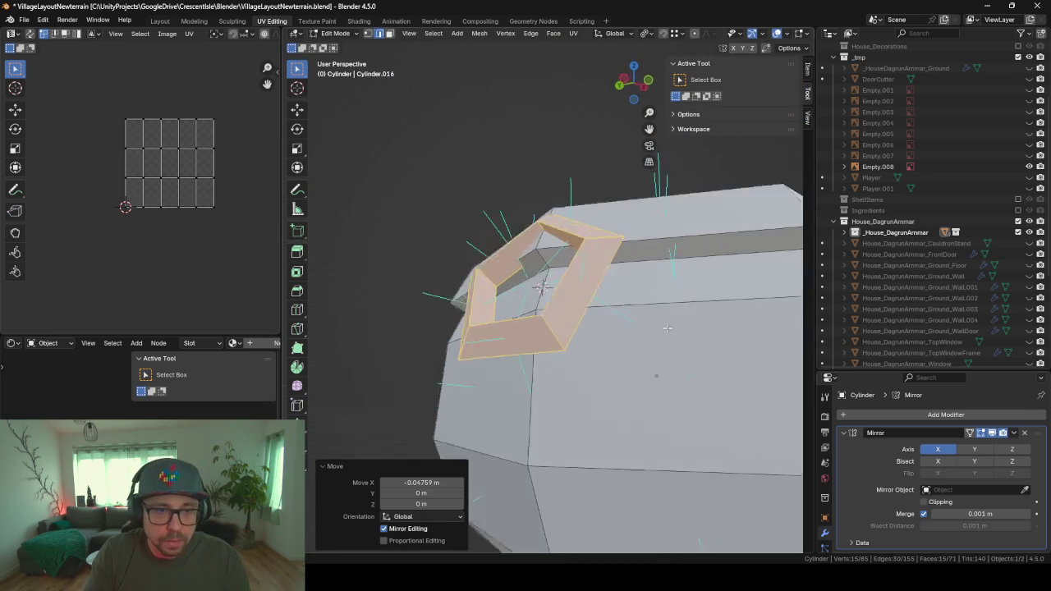
pyautogui.press('g')
pyautogui.press('z')
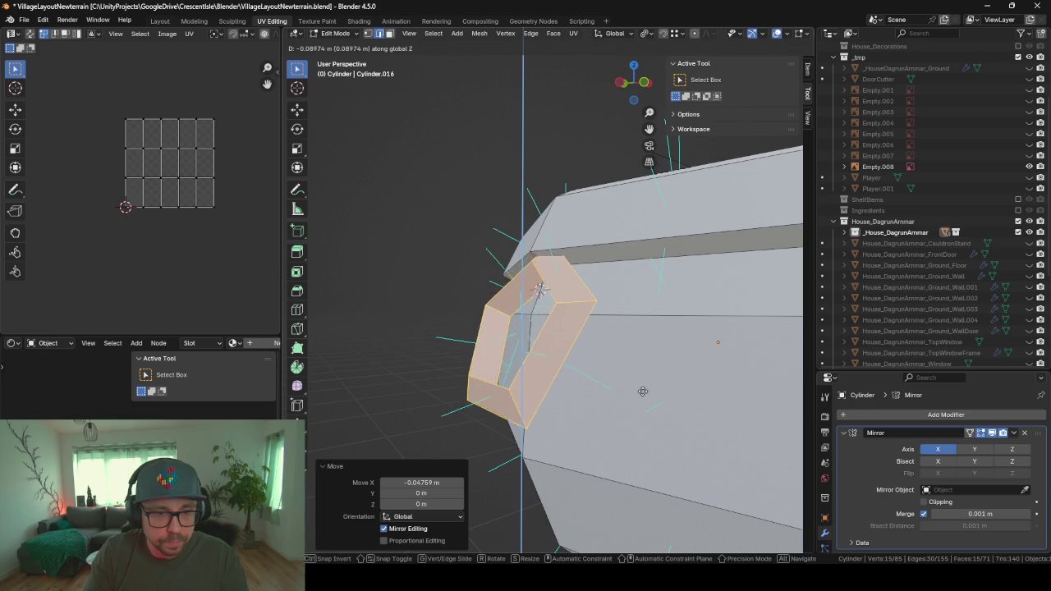
pyautogui.click(645, 406)
pyautogui.moveTo(645, 405); pyautogui.dragTo(651, 400, button='middle')
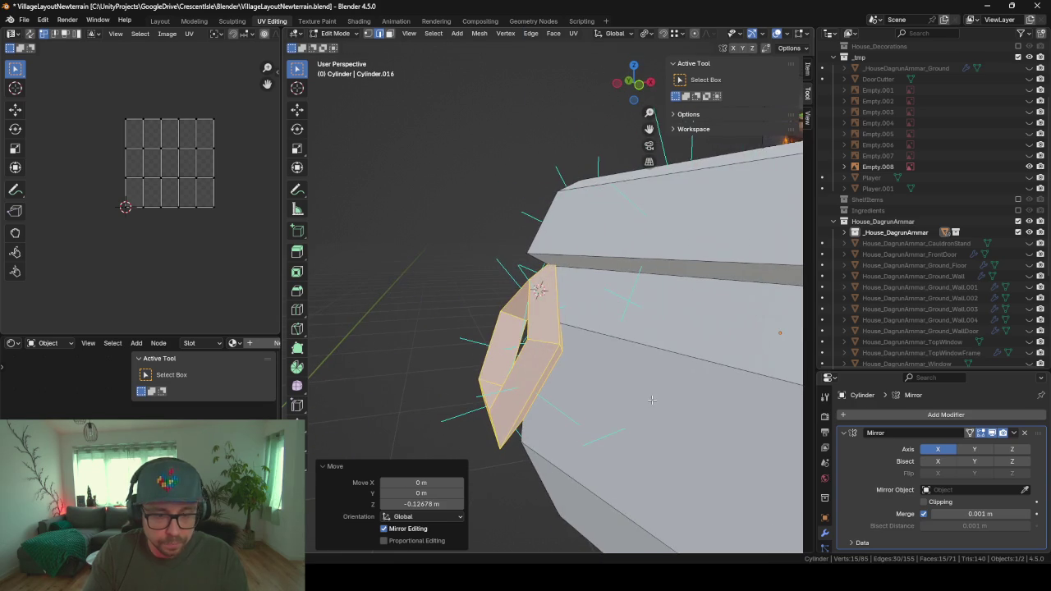
pyautogui.press('g')
pyautogui.press('x')
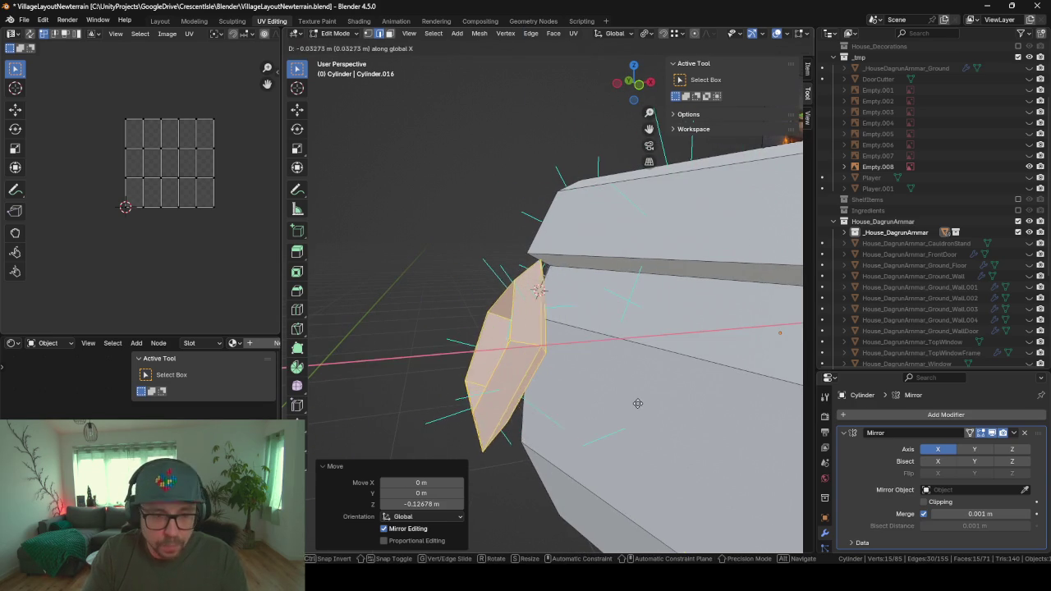
pyautogui.click(639, 403)
pyautogui.moveTo(639, 403)
pyautogui.mouseDown(button='middle')
pyautogui.moveTo(651, 362)
pyautogui.moveTo(617, 371)
pyautogui.moveTo(668, 380)
pyautogui.moveTo(571, 387)
pyautogui.moveTo(648, 387)
pyautogui.mouseUp(button='middle')
# - Shrink the handle to 0.669 scale against the cauldron's side wall
pyautogui.scroll(-3, 616, 371)
pyautogui.scroll(-4, 669, 380)
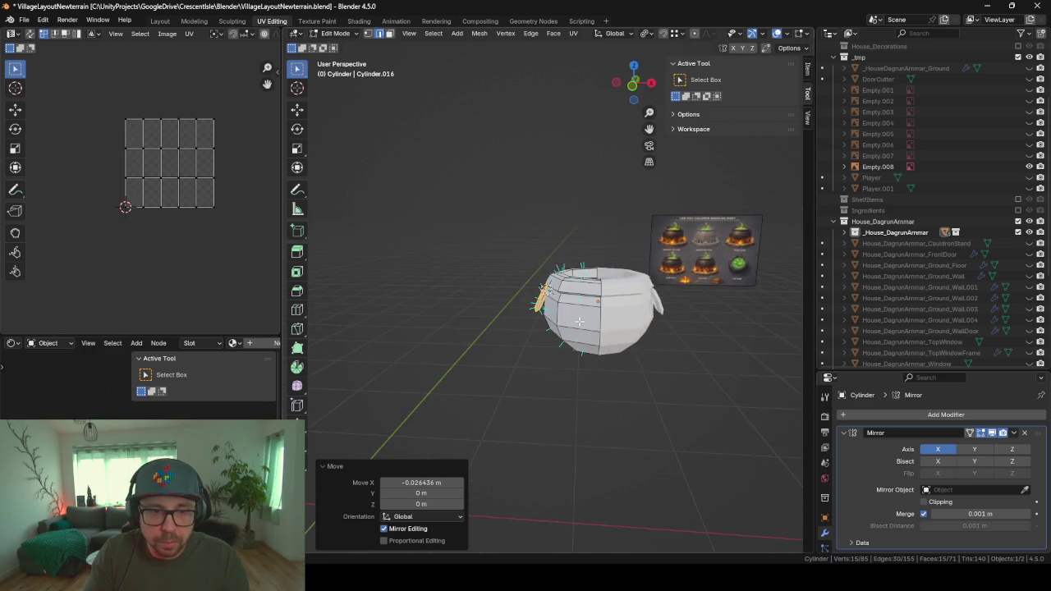
pyautogui.scroll(3, 649, 324)
pyautogui.moveTo(649, 324); pyautogui.dragTo(727, 368, button='middle')
pyautogui.press('s')
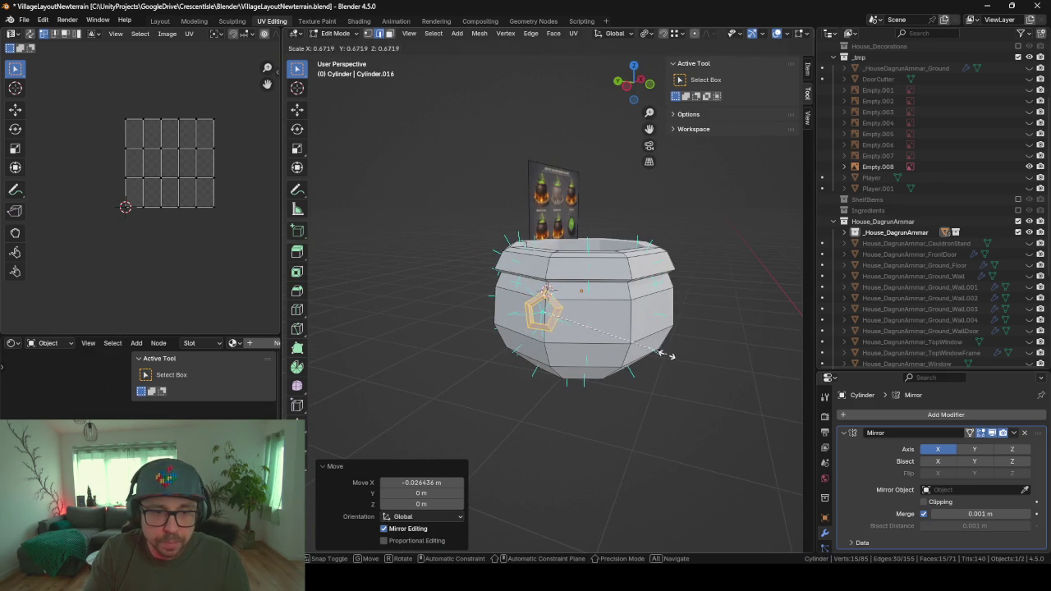
pyautogui.click(665, 354)
pyautogui.moveTo(665, 354); pyautogui.dragTo(591, 189, button='middle')
pyautogui.scroll(5, 582, 161)
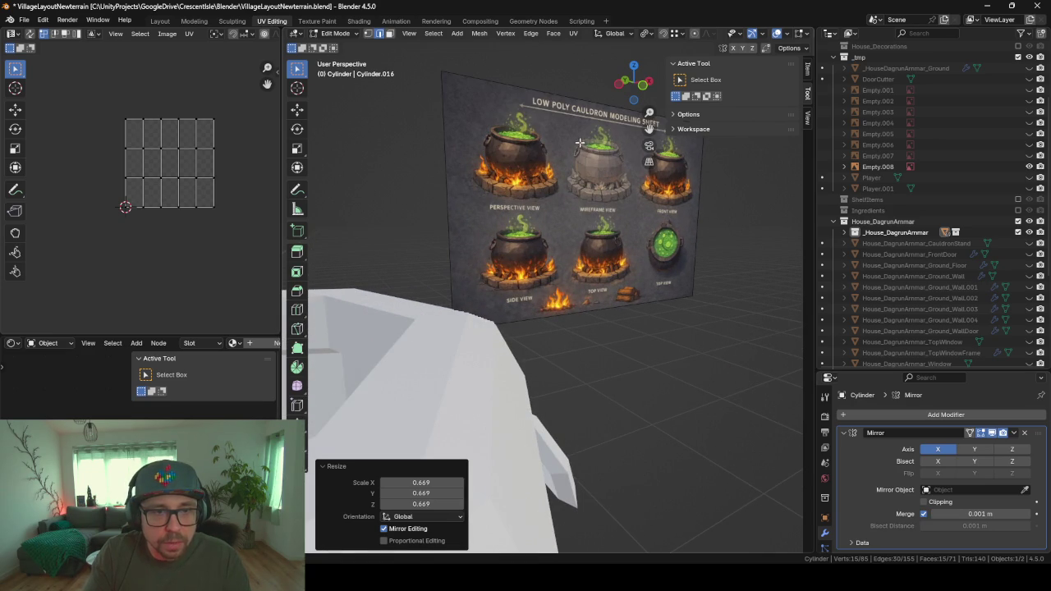
pyautogui.scroll(-3, 476, 284)
pyautogui.scroll(-4, 485, 288)
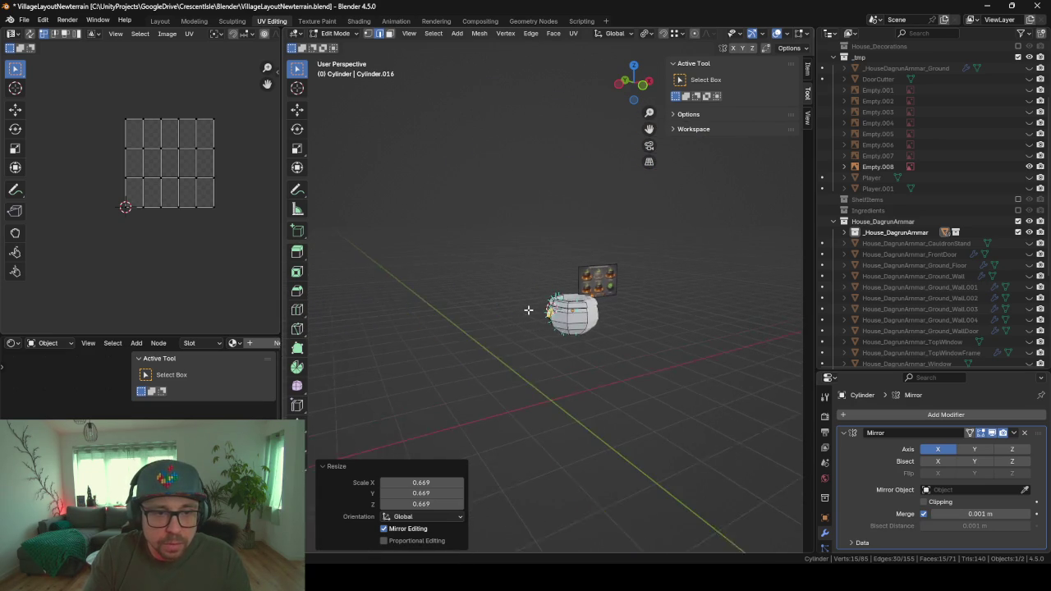
pyautogui.scroll(3, 538, 320)
pyautogui.scroll(2, 540, 321)
pyautogui.moveTo(539, 321); pyautogui.dragTo(546, 304, button='middle')
pyautogui.scroll(-1, 547, 293)
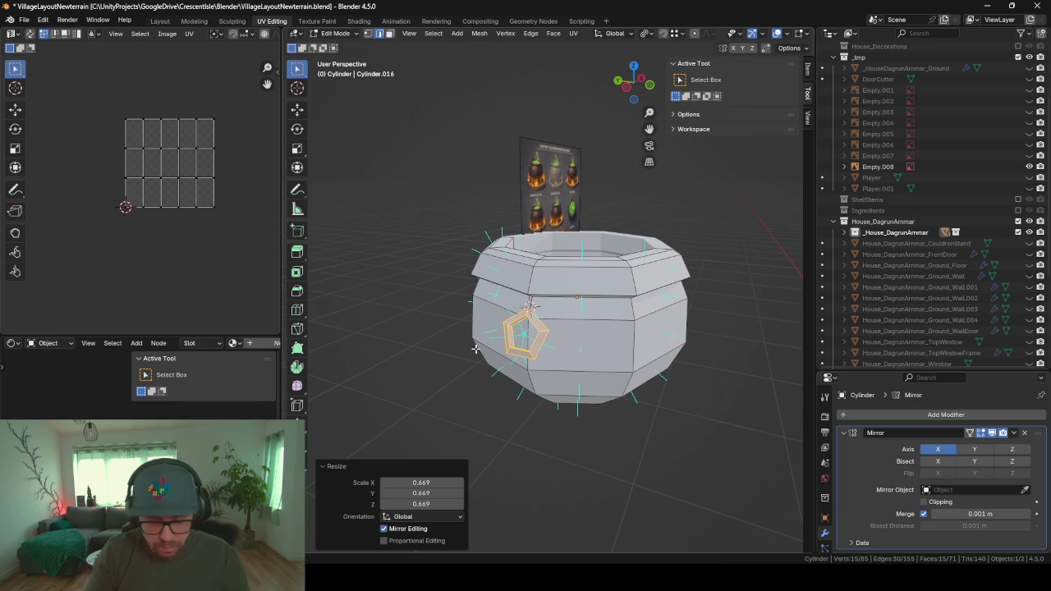
# - Add a second torus, trying other counts before settling on 6 major and 3 minor segments
pyautogui.hotkey('shift', 'a')
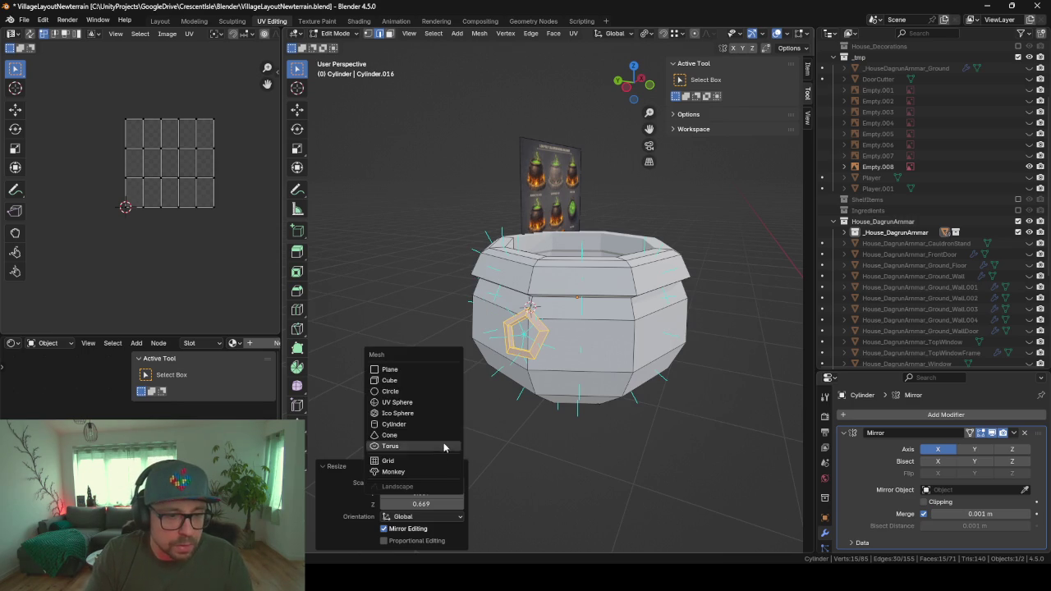
pyautogui.click(402, 456)
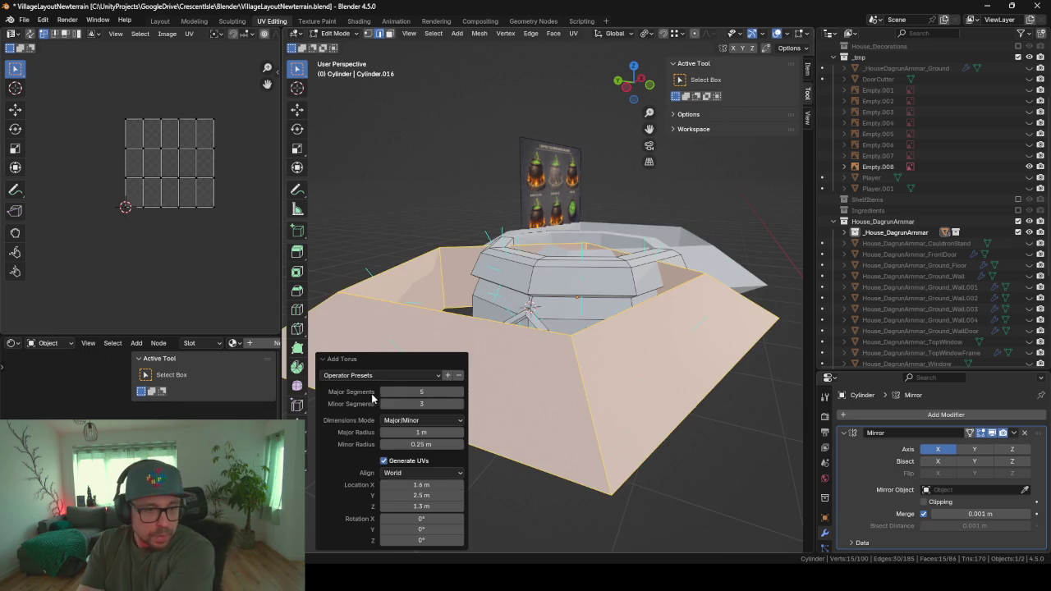
pyautogui.click(459, 404)
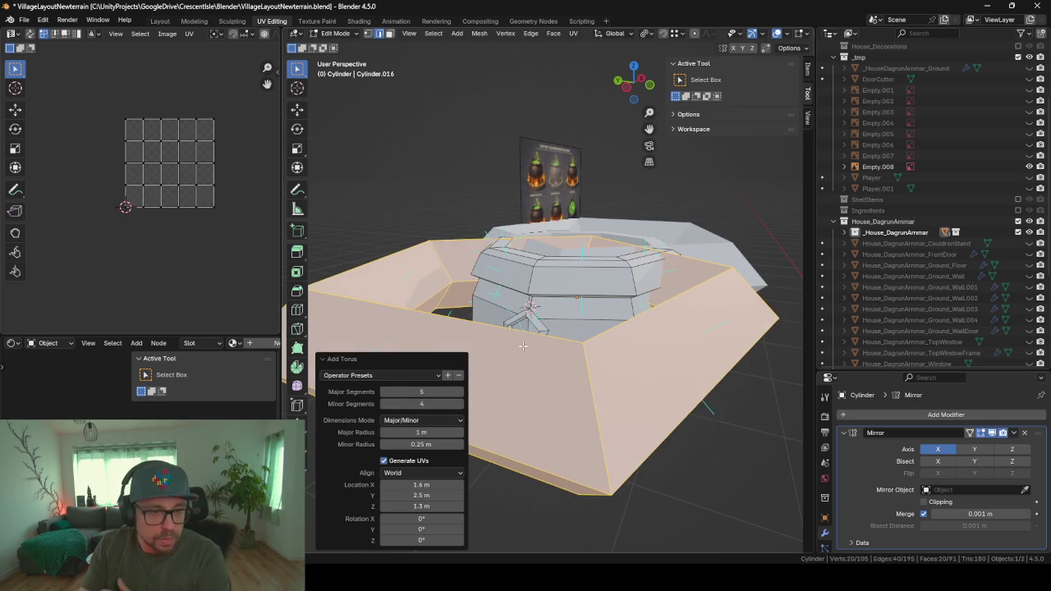
pyautogui.click(383, 404)
pyautogui.click(460, 391)
pyautogui.moveTo(525, 377)
pyautogui.mouseDown(button='middle')
pyautogui.moveTo(592, 327)
pyautogui.moveTo(525, 144)
pyautogui.mouseUp(button='middle')
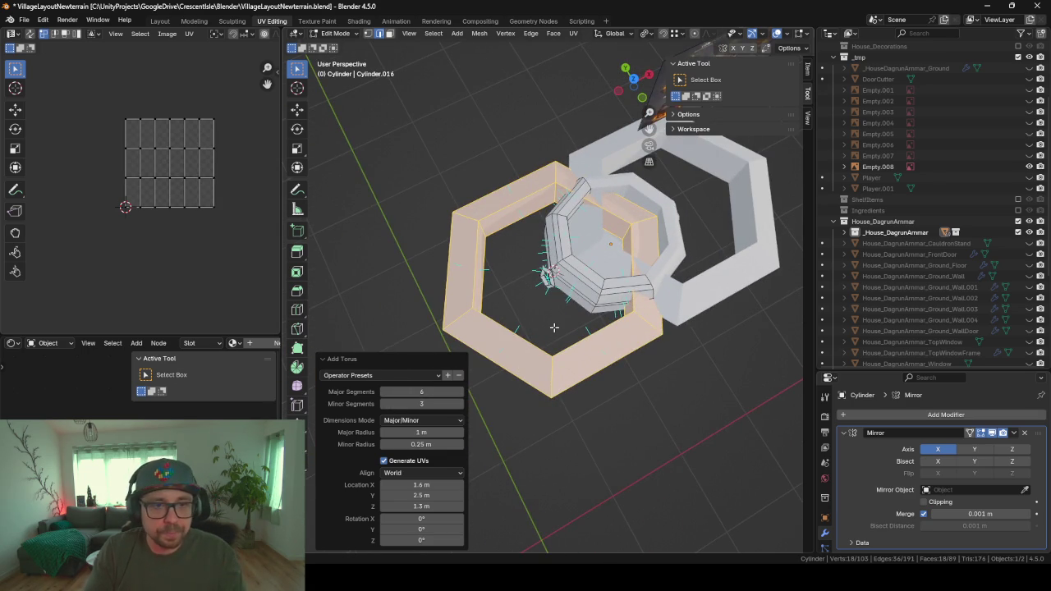
pyautogui.moveTo(576, 334)
pyautogui.mouseDown(button='middle')
pyautogui.moveTo(612, 335)
pyautogui.moveTo(567, 336)
pyautogui.mouseUp(button='middle')
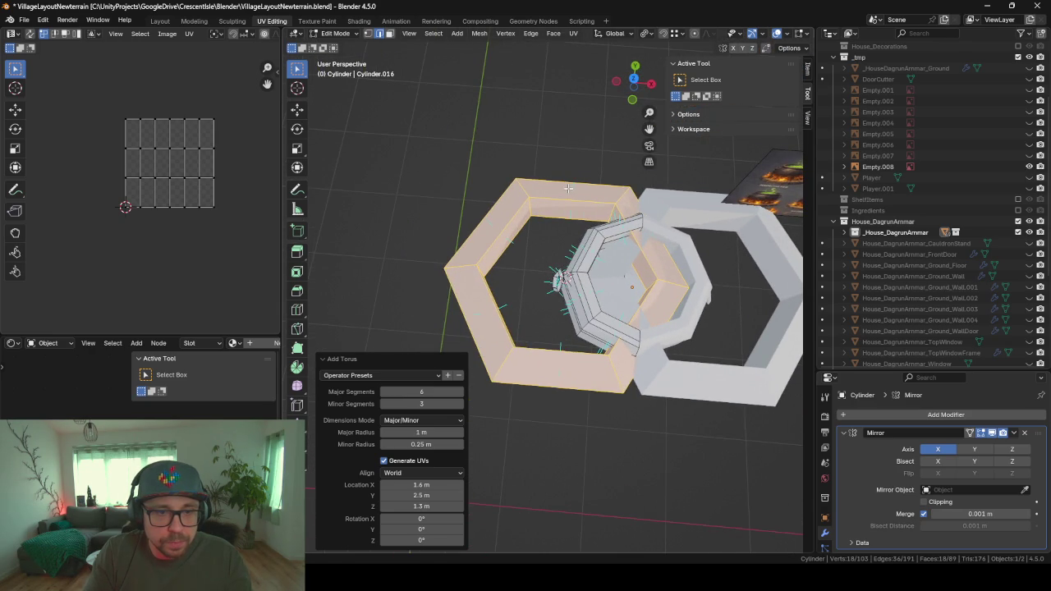
pyautogui.click(383, 390)
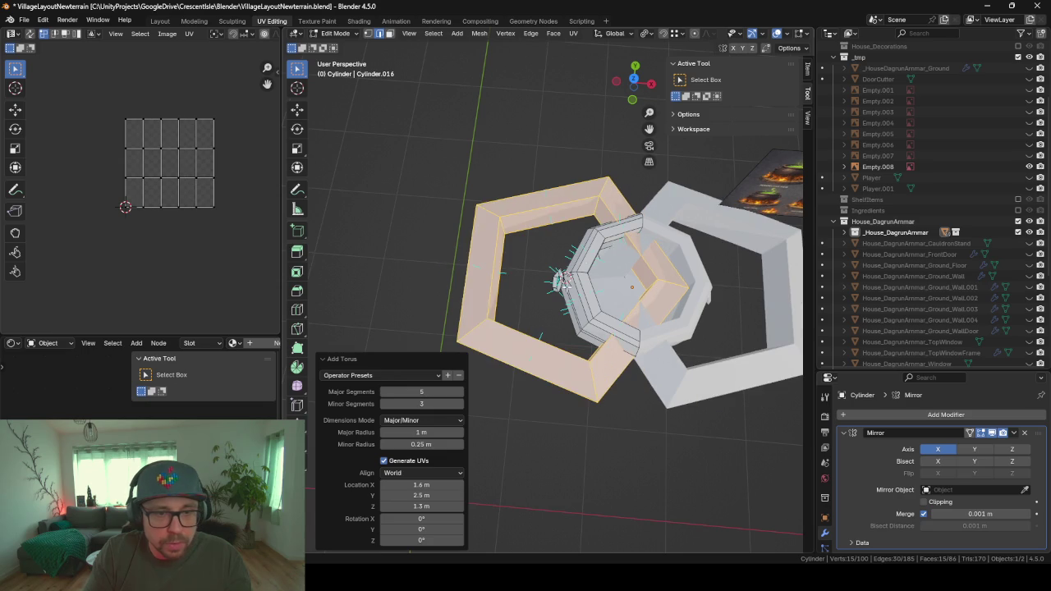
pyautogui.click(458, 391)
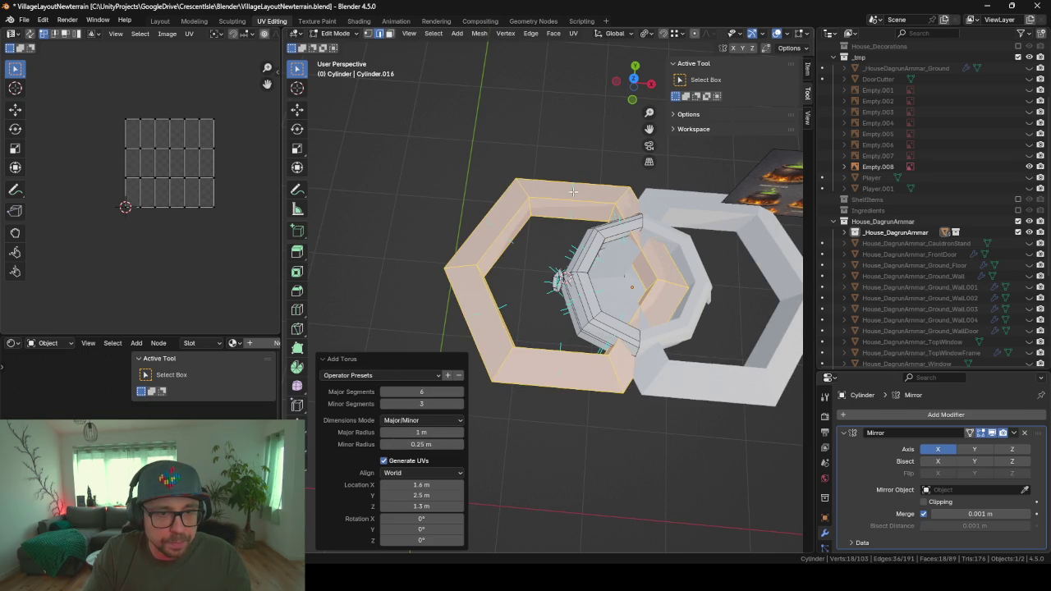
# - Loop-cut the torus and delete the faces crossing the cauldron, splitting it into two halves
pyautogui.hotkey('ctrl', 'r')
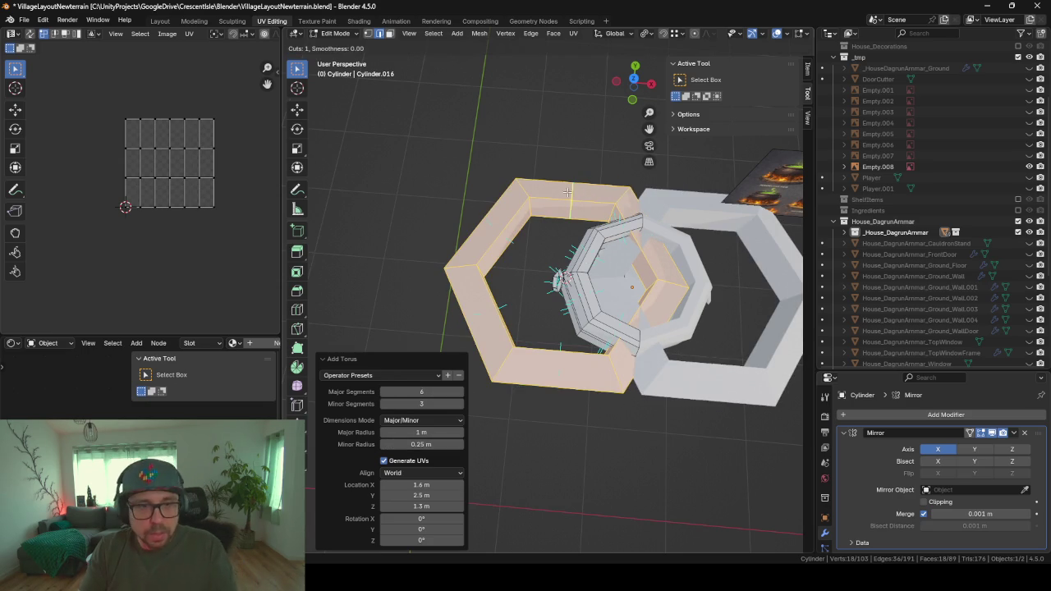
pyautogui.click(568, 348)
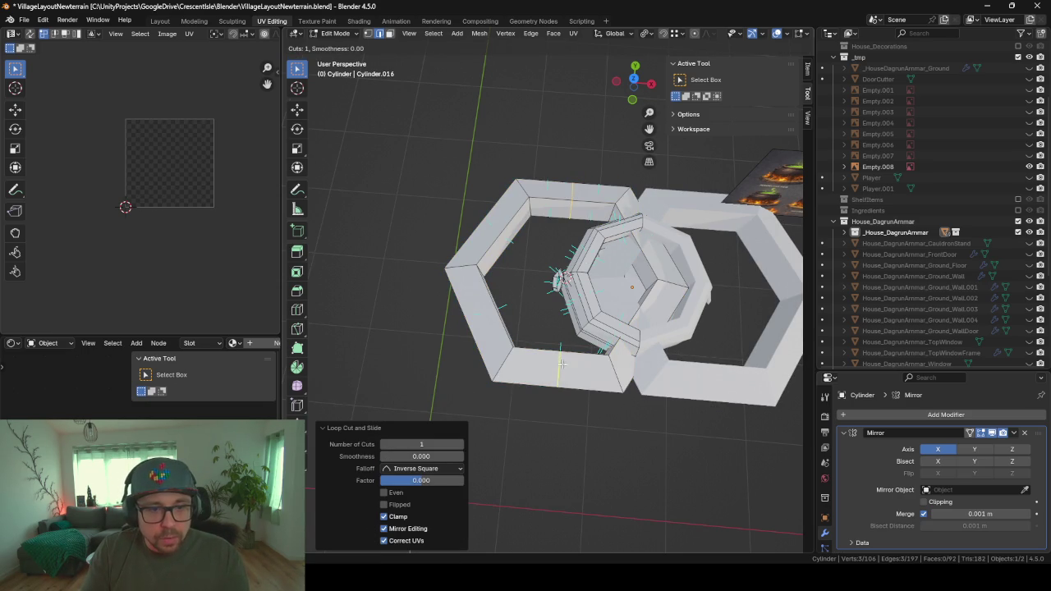
pyautogui.rightClick(534, 223)
pyautogui.click(390, 36)
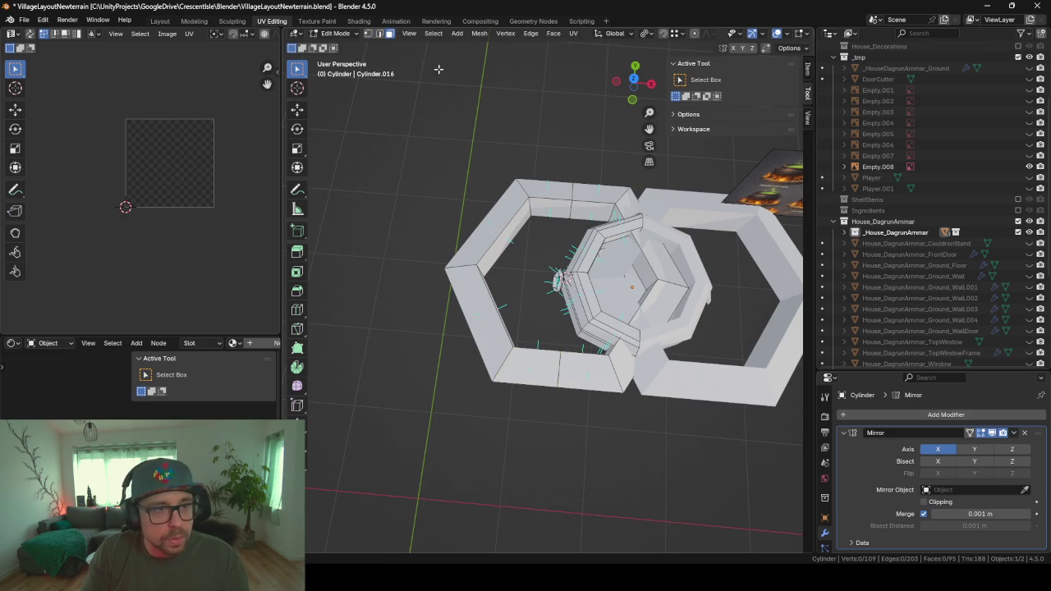
pyautogui.click(667, 285)
pyautogui.press('ctrl+KP_Add')
pyautogui.press('ctrl+KP_Add')
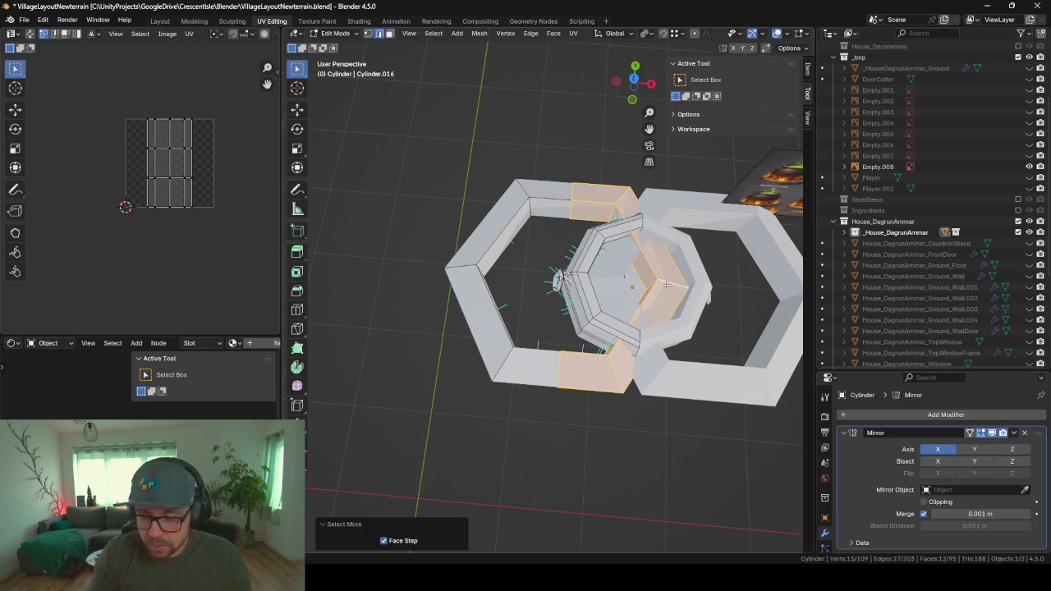
pyautogui.press('x')
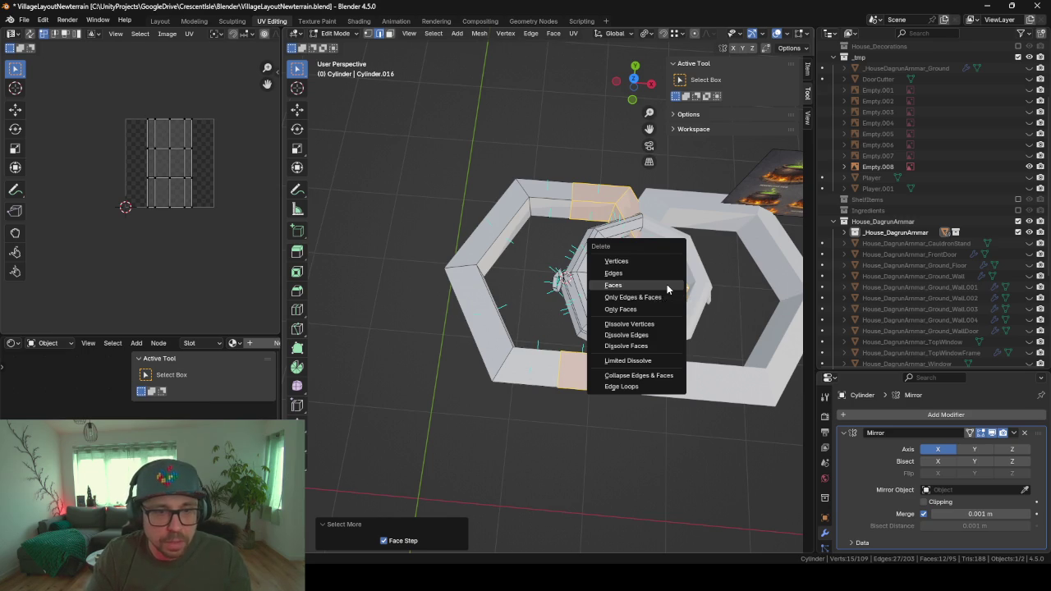
pyautogui.click(667, 287)
# - Select one C-shaped half, rotate it 90° on X and scale it to 0.129
pyautogui.press('l')
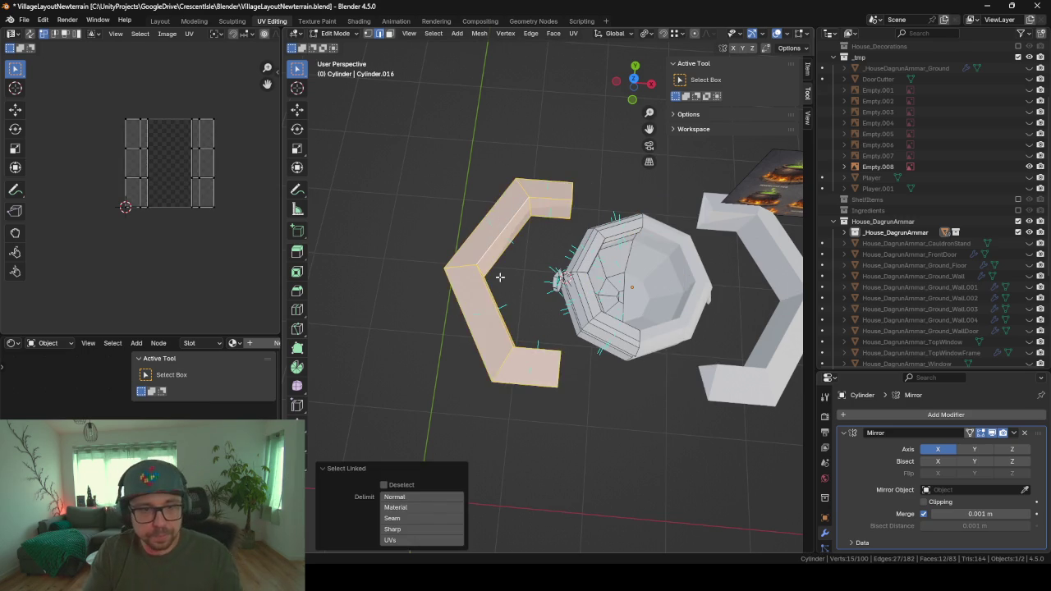
pyautogui.moveTo(503, 218); pyautogui.dragTo(578, 217, button='middle')
pyautogui.write('r')
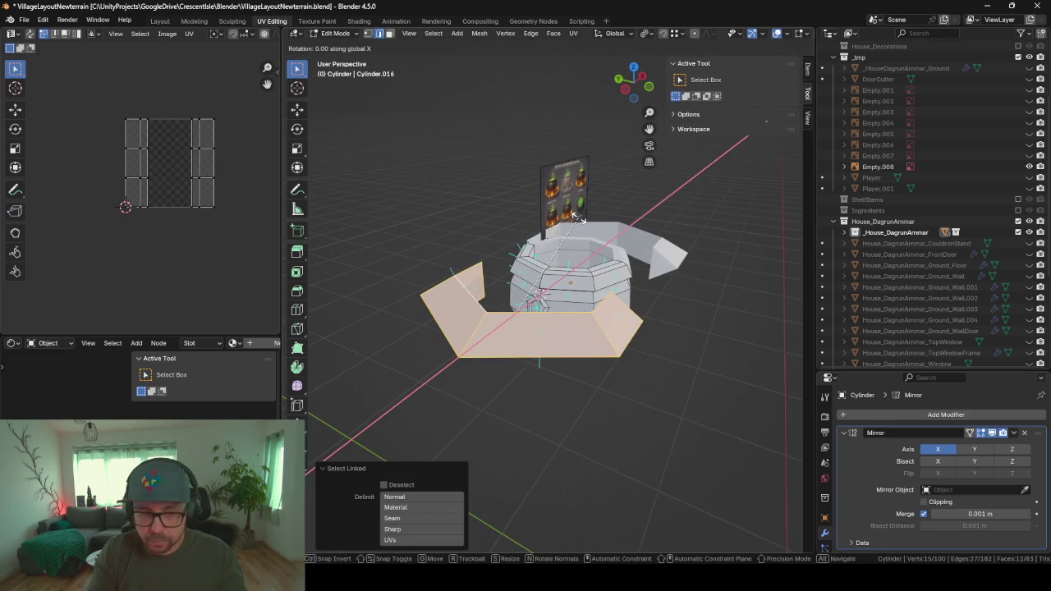
pyautogui.write('x90')
pyautogui.press('Return')
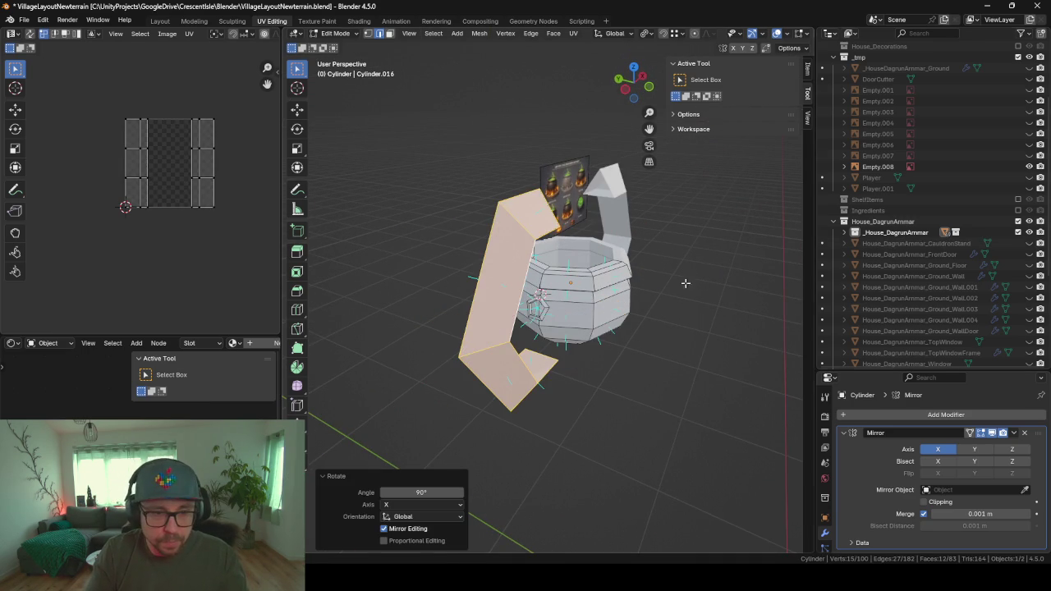
pyautogui.press('s')
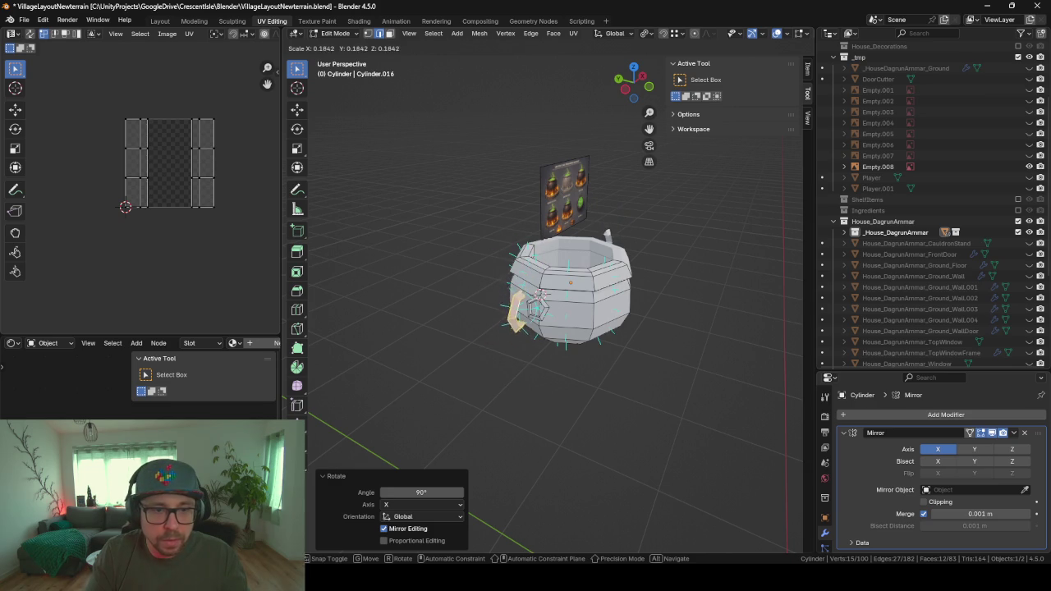
pyautogui.click(512, 355)
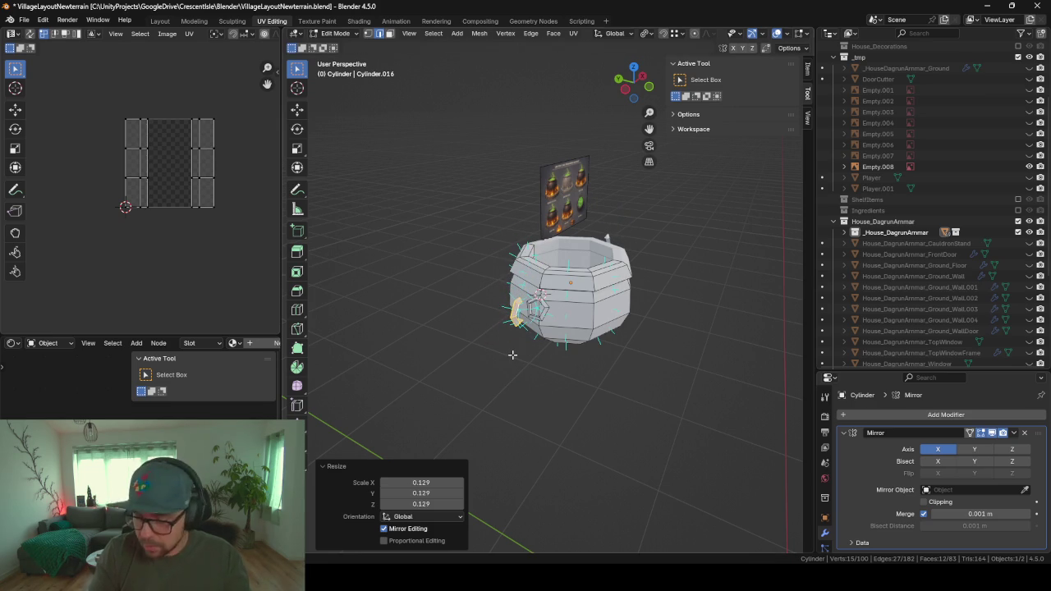
# - Frame the new handle and switch to the Layout workspace
pyautogui.press('KP_Decimal')
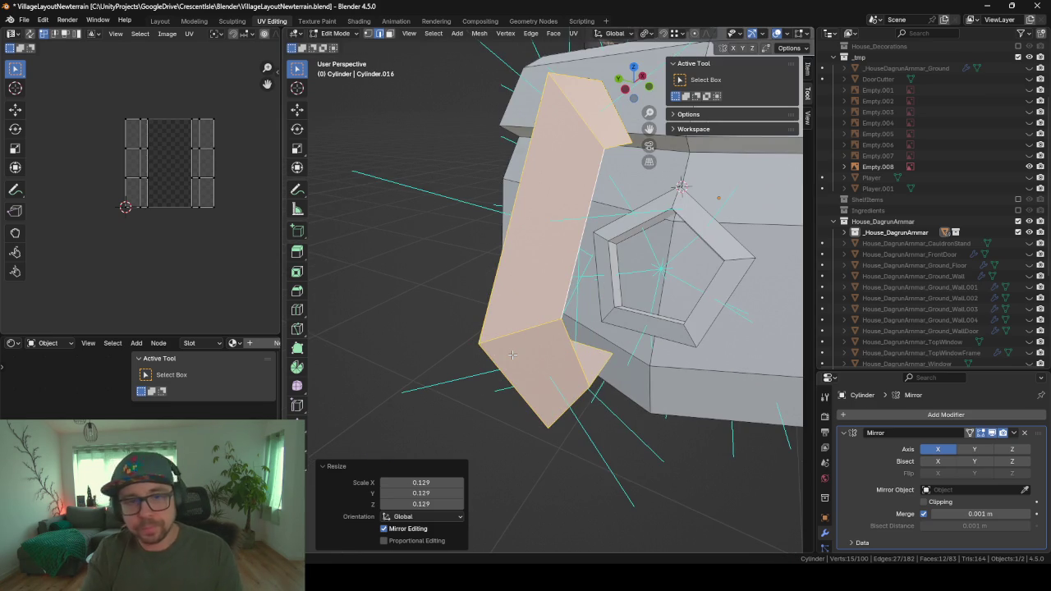
pyautogui.scroll(-2, 575, 292)
pyautogui.scroll(-3, 481, 264)
pyautogui.scroll(-1, 481, 265)
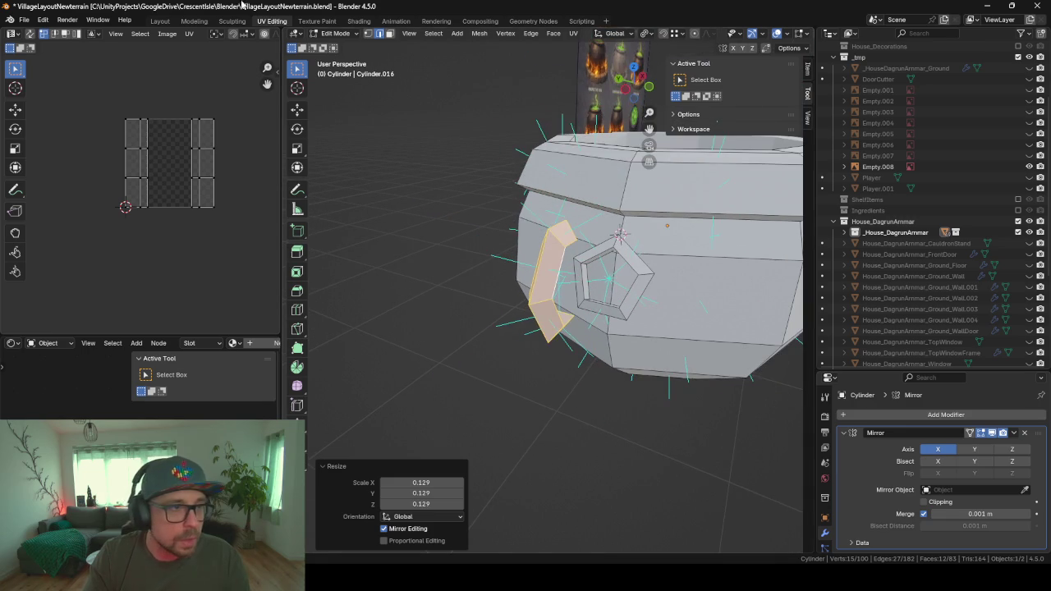
pyautogui.click(160, 21)
pyautogui.scroll(3, 423, 248)
# - In Edit Mode, slide the handle along X toward the cauldron
pyautogui.scroll(1, 373, 253)
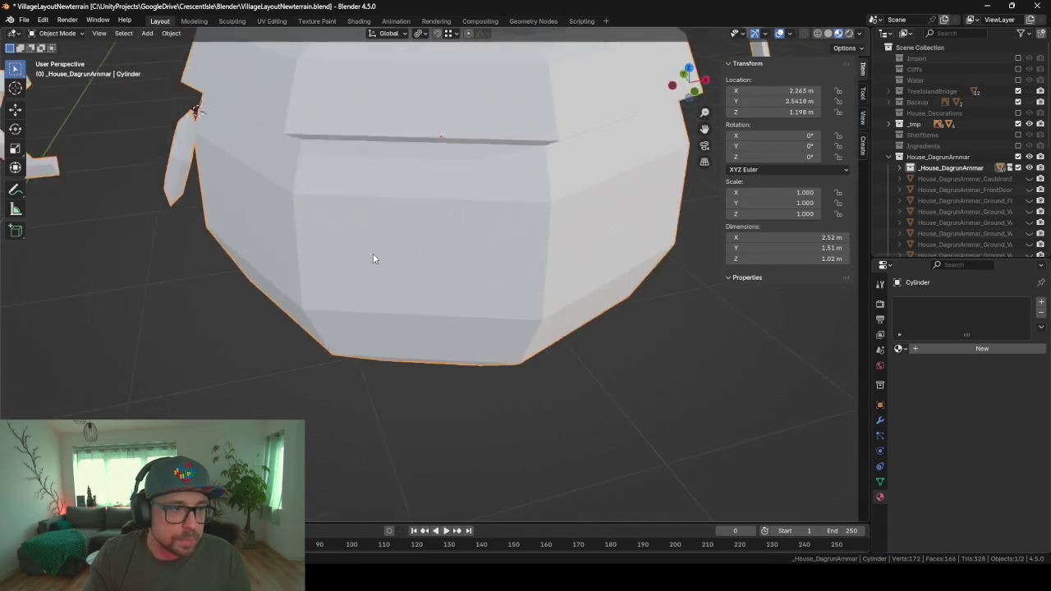
pyautogui.scroll(-4, 396, 253)
pyautogui.press('Tab')
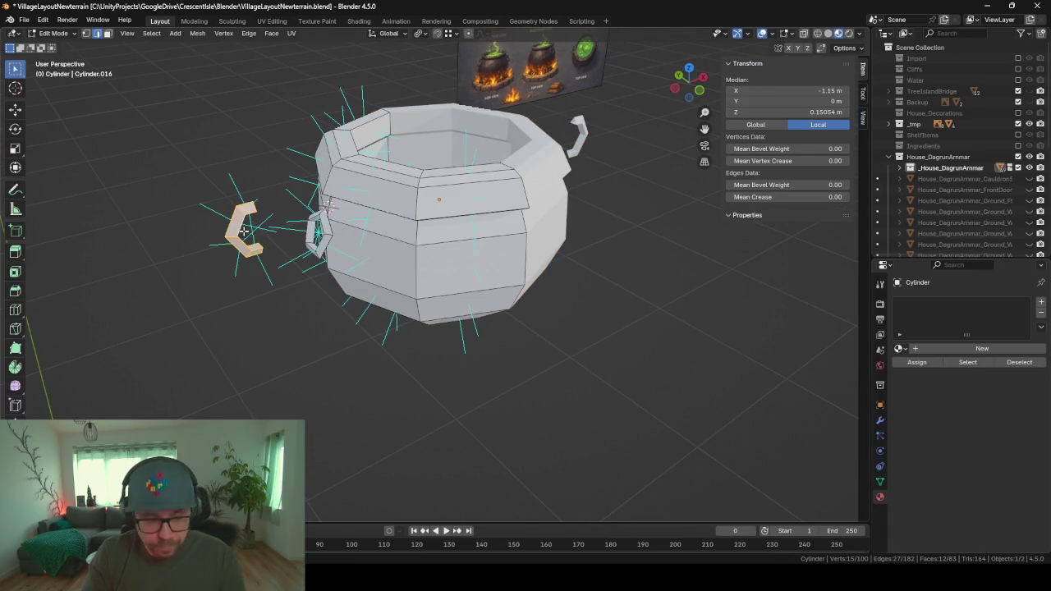
pyautogui.press('g')
pyautogui.press('x')
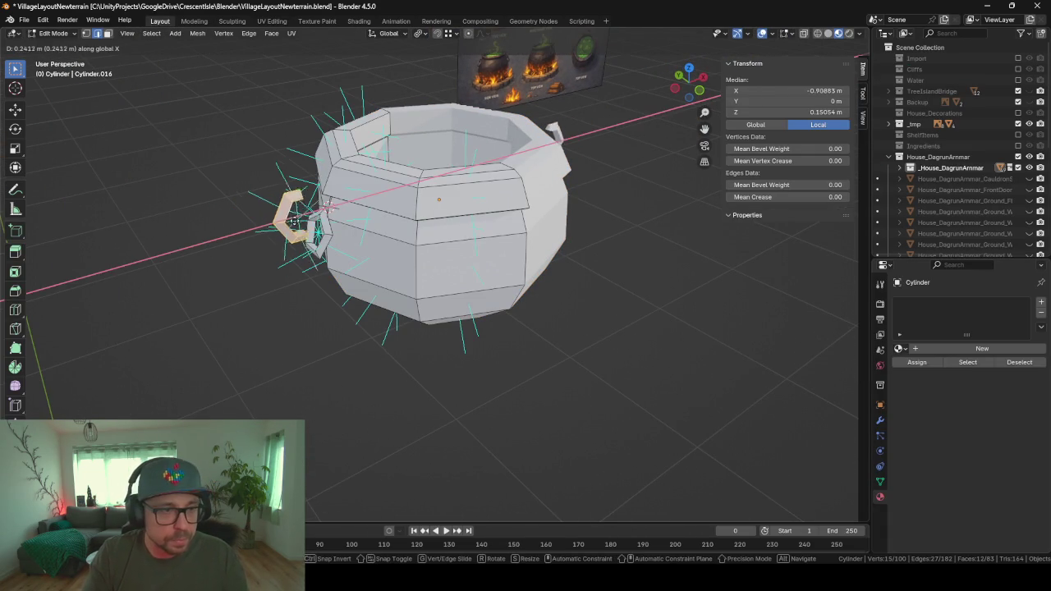
pyautogui.click(312, 220)
pyautogui.scroll(2, 320, 214)
pyautogui.press('KP_Decimal')
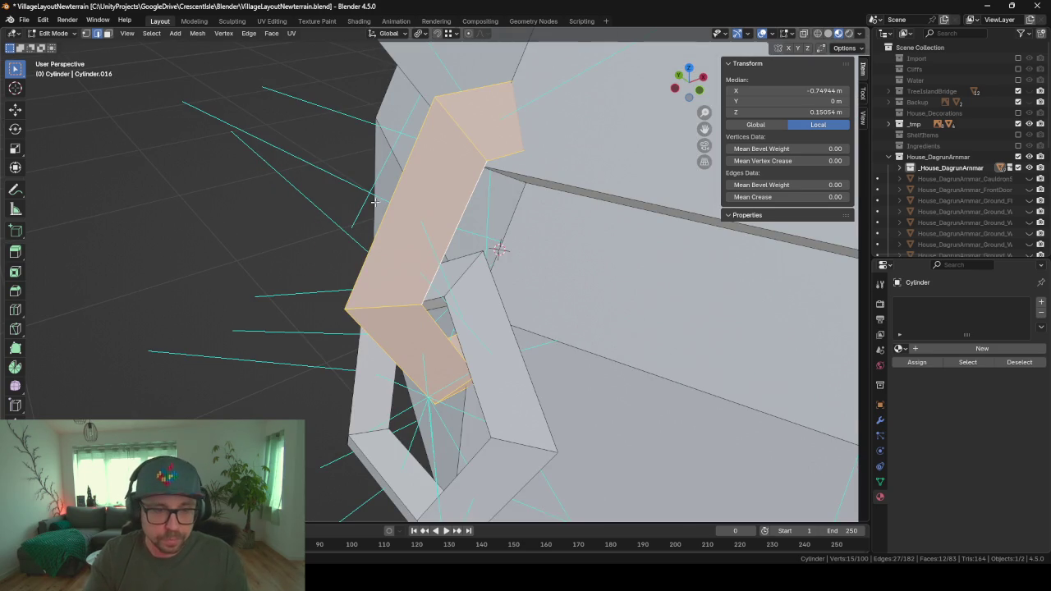
pyautogui.moveTo(374, 201)
pyautogui.mouseDown(button='middle')
pyautogui.moveTo(634, 437)
pyautogui.moveTo(603, 446)
pyautogui.moveTo(540, 371)
pyautogui.mouseUp(button='middle')
# - Shrink the handle, lower it slightly on Z and tilt it about Y
pyautogui.press('s')
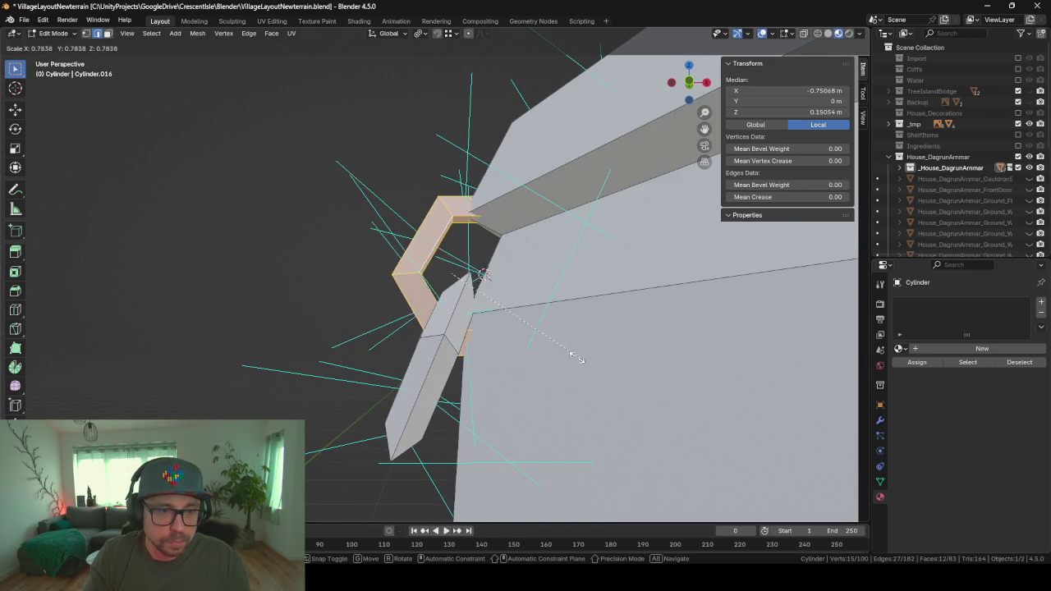
pyautogui.click(520, 321)
pyautogui.moveTo(524, 324)
pyautogui.mouseDown(button='middle')
pyautogui.moveTo(550, 274)
pyautogui.moveTo(513, 302)
pyautogui.mouseUp(button='middle')
pyautogui.press('g')
pyautogui.press('z')
pyautogui.click(549, 297)
pyautogui.press('r')
pyautogui.press('y')
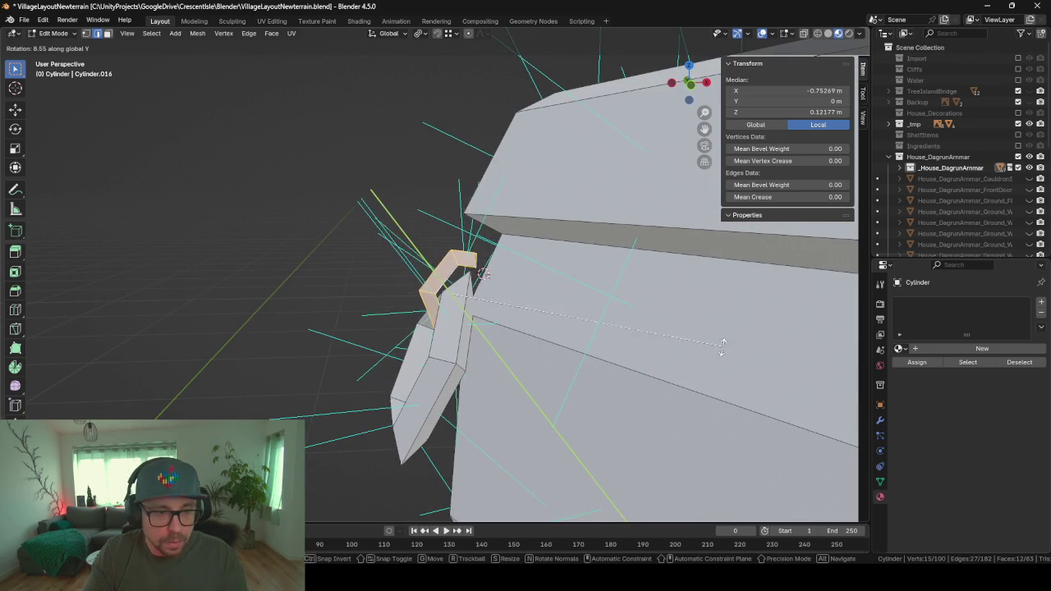
pyautogui.click(741, 404)
pyautogui.moveTo(742, 404); pyautogui.dragTo(674, 361, button='middle')
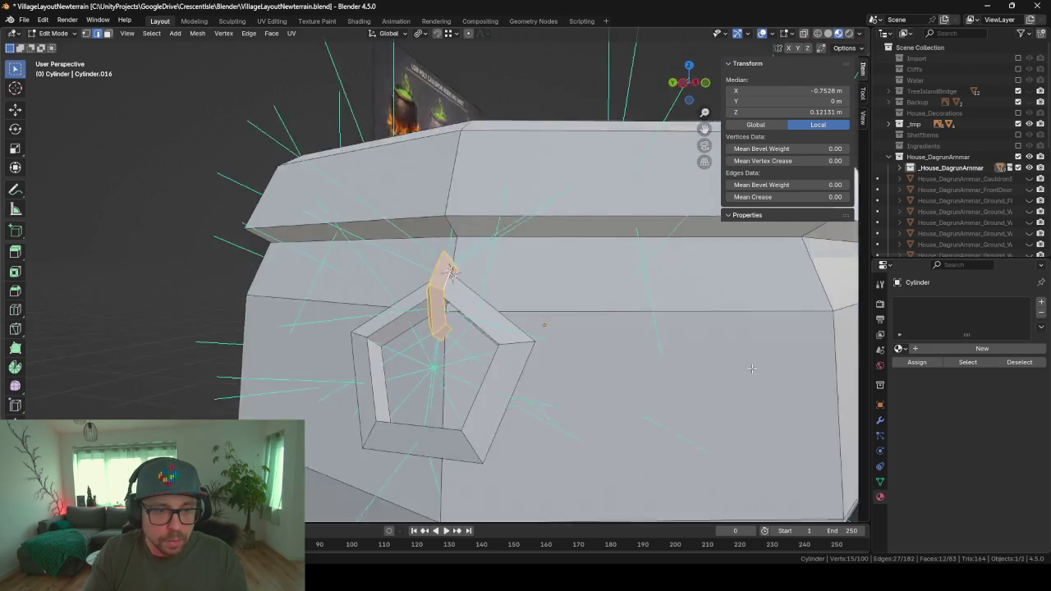
# - Nudge the handle along X, resize it, and shift it on X to sit snugly against the body
pyautogui.press('g')
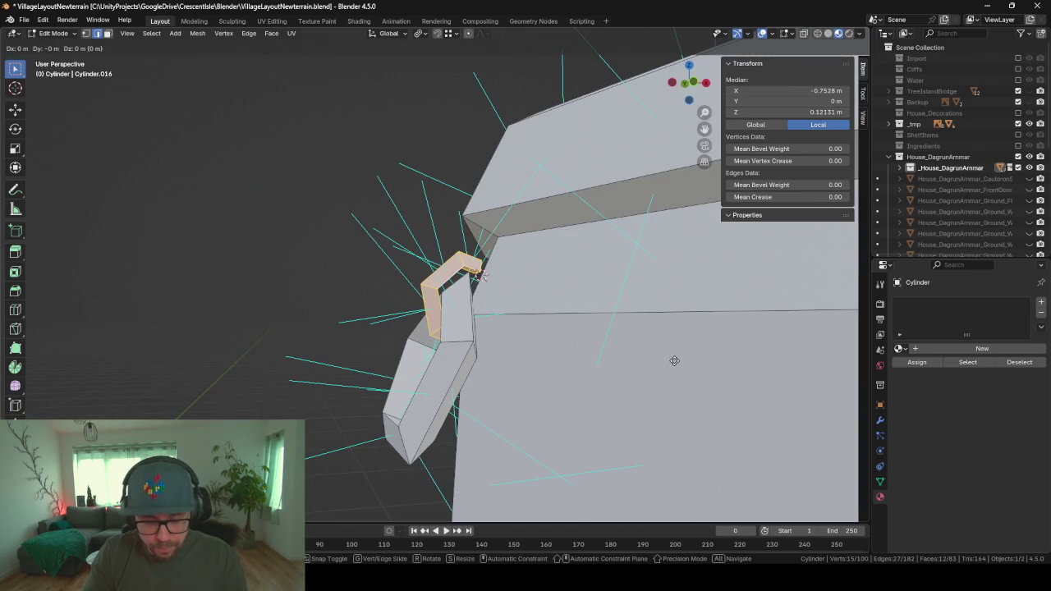
pyautogui.press('x')
pyautogui.click(686, 362)
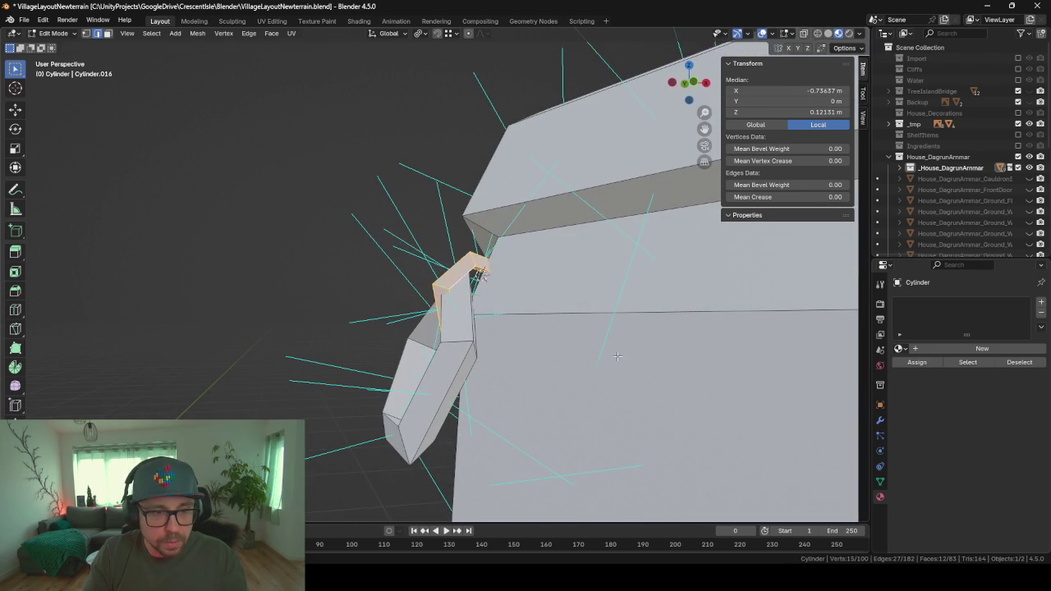
pyautogui.moveTo(685, 361); pyautogui.dragTo(812, 352, button='middle')
pyautogui.moveTo(386, 275); pyautogui.dragTo(653, 381, button='middle')
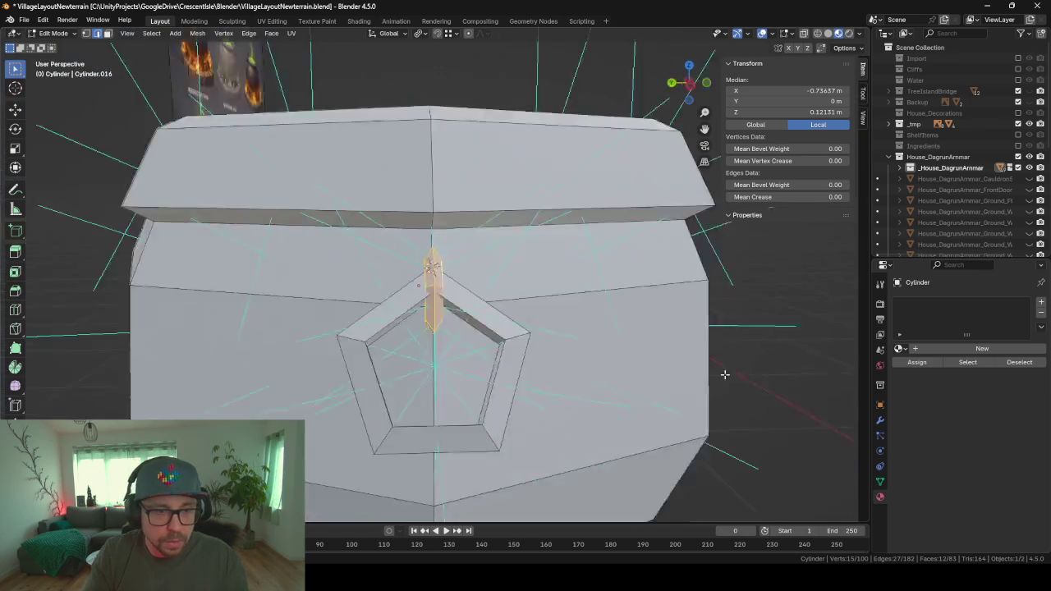
pyautogui.press('s')
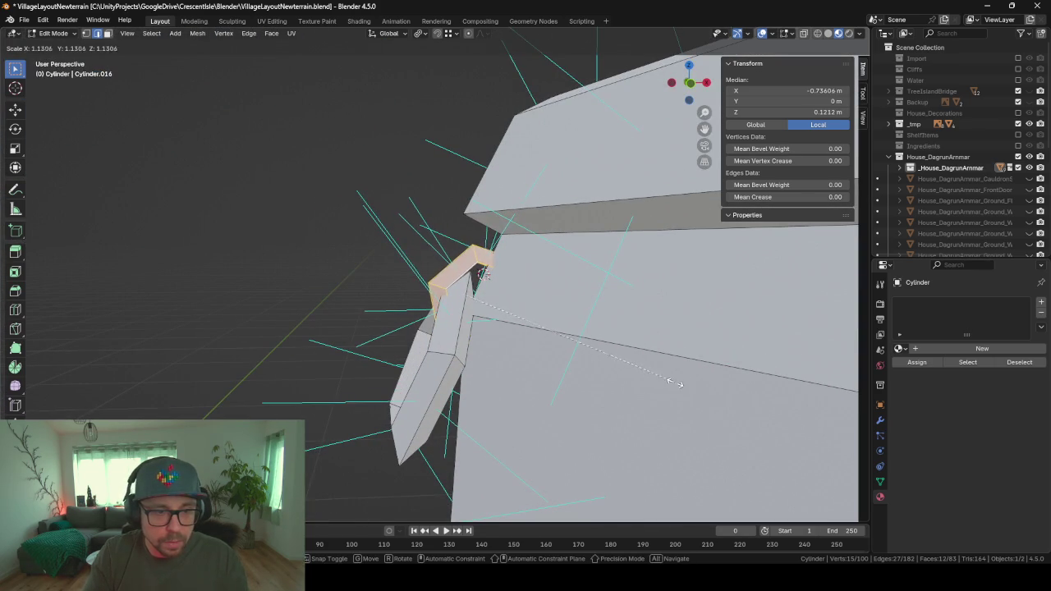
pyautogui.click(654, 380)
pyautogui.press('g')
pyautogui.press('x')
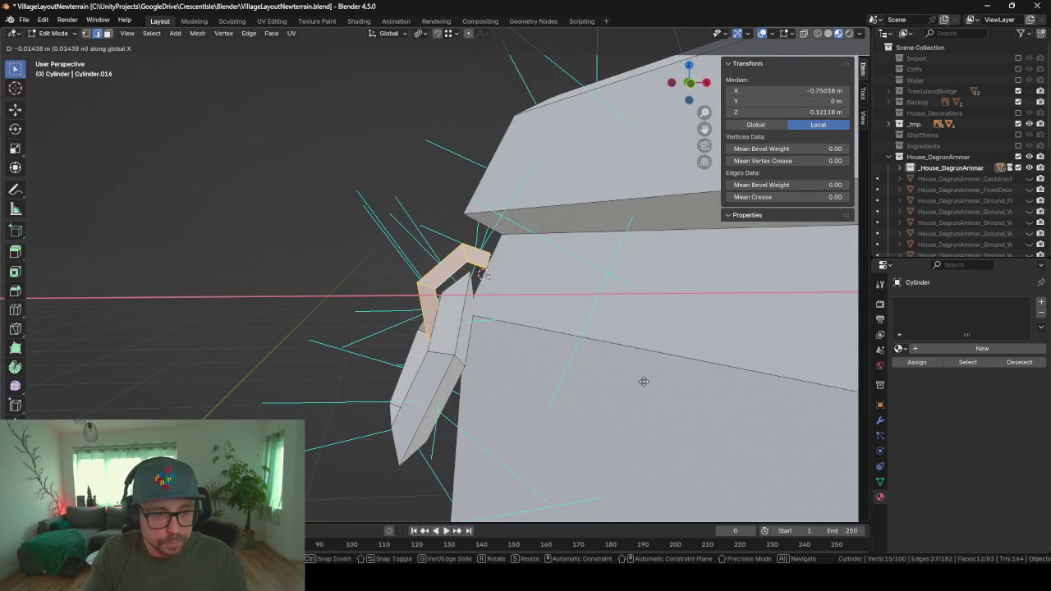
pyautogui.click(650, 381)
pyautogui.moveTo(650, 381)
pyautogui.mouseDown(button='middle')
pyautogui.moveTo(795, 373)
pyautogui.moveTo(761, 378)
pyautogui.mouseUp(button='middle')
pyautogui.moveTo(613, 374)
pyautogui.mouseDown(button='middle')
pyautogui.moveTo(514, 370)
pyautogui.moveTo(530, 358)
pyautogui.moveTo(638, 377)
pyautogui.moveTo(543, 376)
pyautogui.moveTo(687, 370)
pyautogui.moveTo(621, 359)
pyautogui.moveTo(627, 383)
pyautogui.moveTo(704, 367)
pyautogui.moveTo(684, 386)
pyautogui.moveTo(413, 330)
pyautogui.moveTo(488, 364)
pyautogui.mouseUp(button='middle')
pyautogui.scroll(-5, 543, 376)
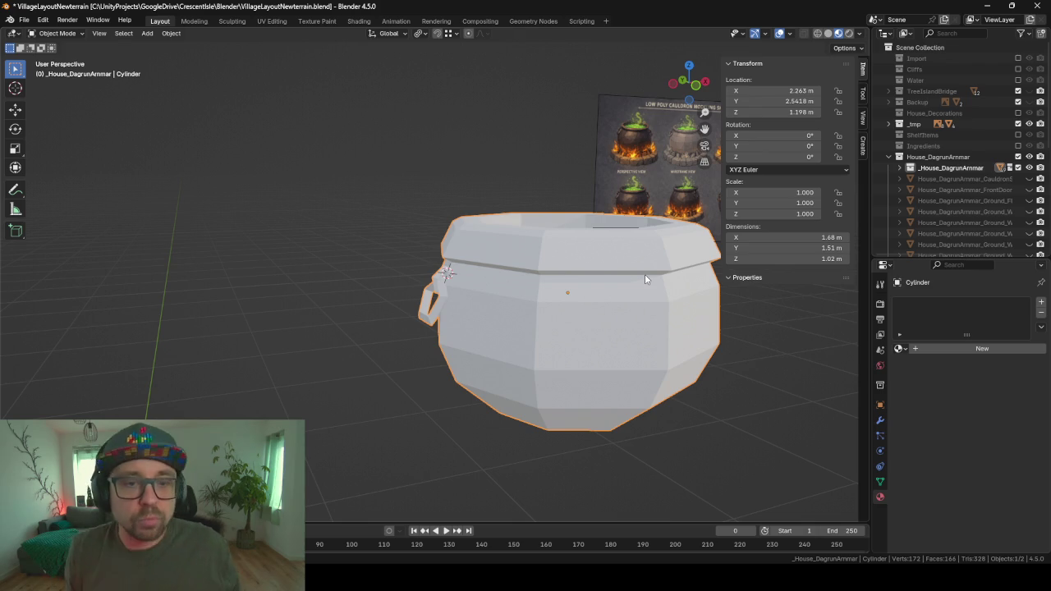
pyautogui.moveTo(645, 275)
pyautogui.mouseDown(button='middle')
pyautogui.moveTo(642, 292)
pyautogui.moveTo(558, 308)
pyautogui.moveTo(583, 312)
pyautogui.moveTo(641, 352)
pyautogui.mouseUp(button='middle')
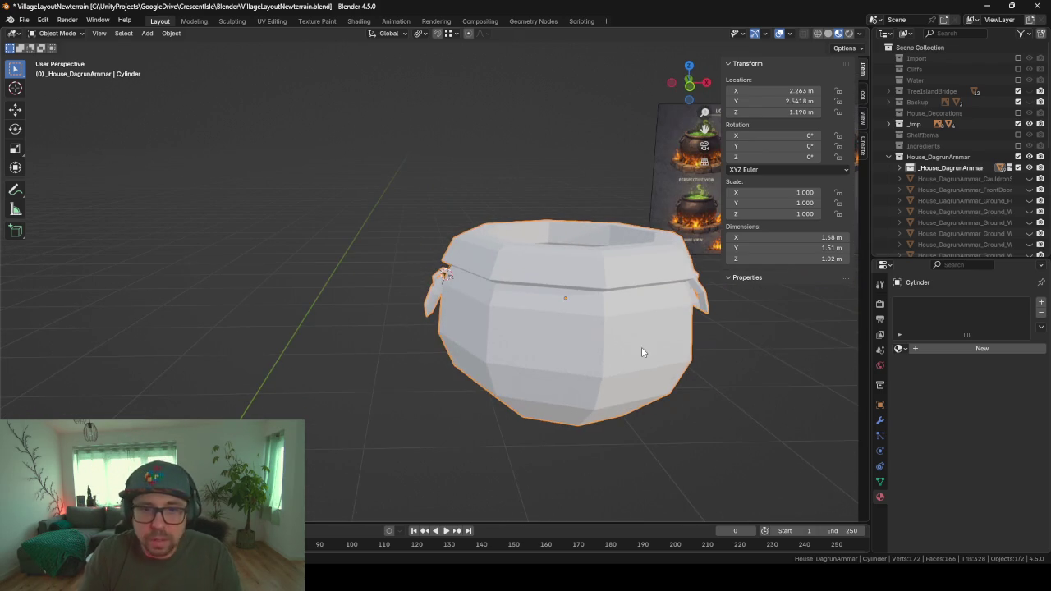
# - Scroll through Blender's existing materials list without assigning any material
pyautogui.click(900, 349)
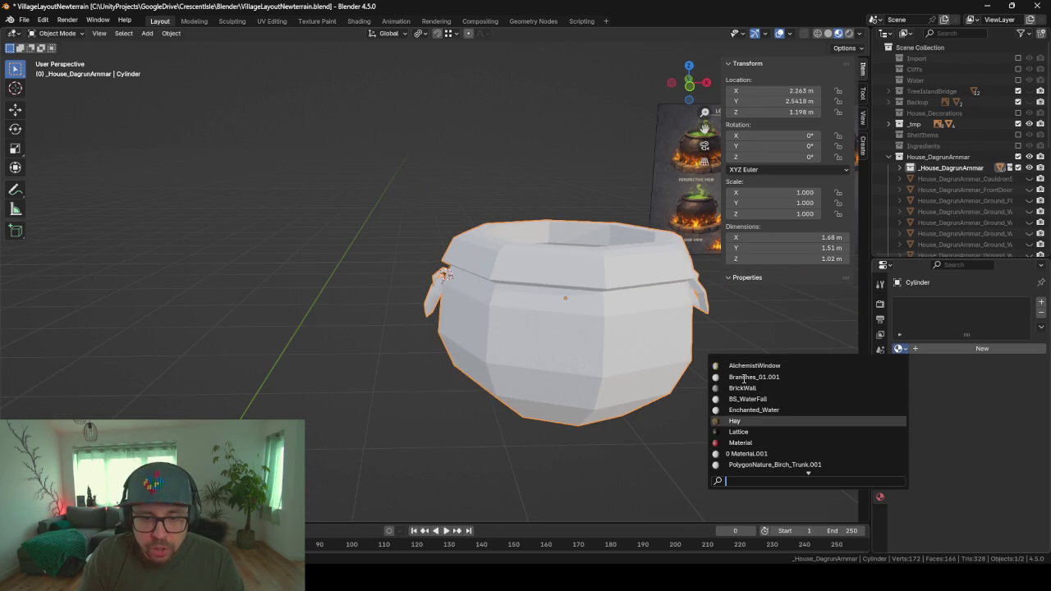
pyautogui.scroll(-15, 744, 384)
pyautogui.scroll(-2, 744, 384)
pyautogui.scroll(-5, 744, 384)
pyautogui.scroll(-3, 745, 383)
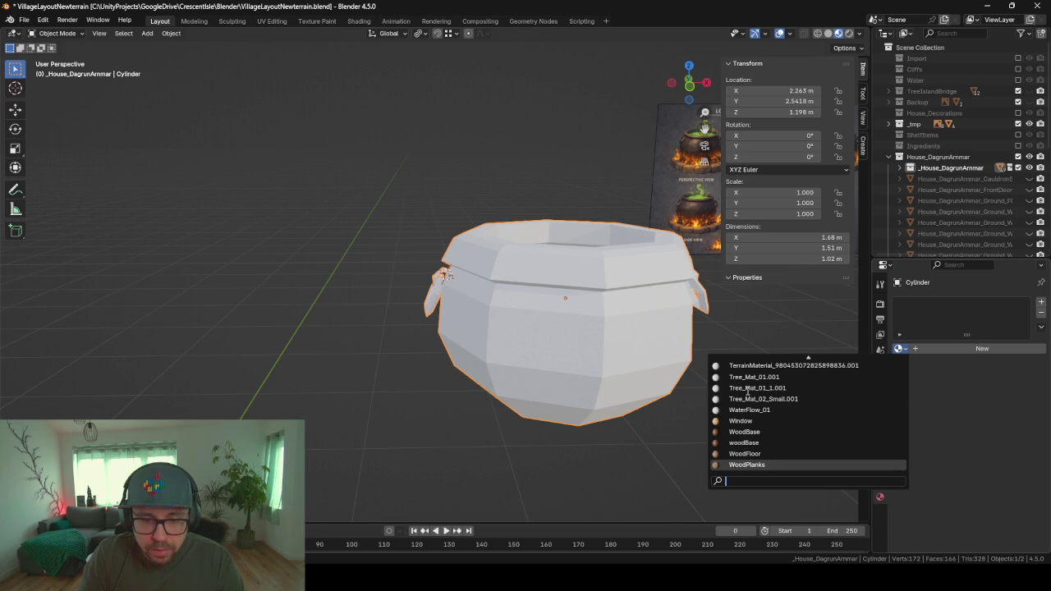
pyautogui.scroll(10, 751, 410)
pyautogui.scroll(3, 752, 410)
pyautogui.scroll(3, 753, 410)
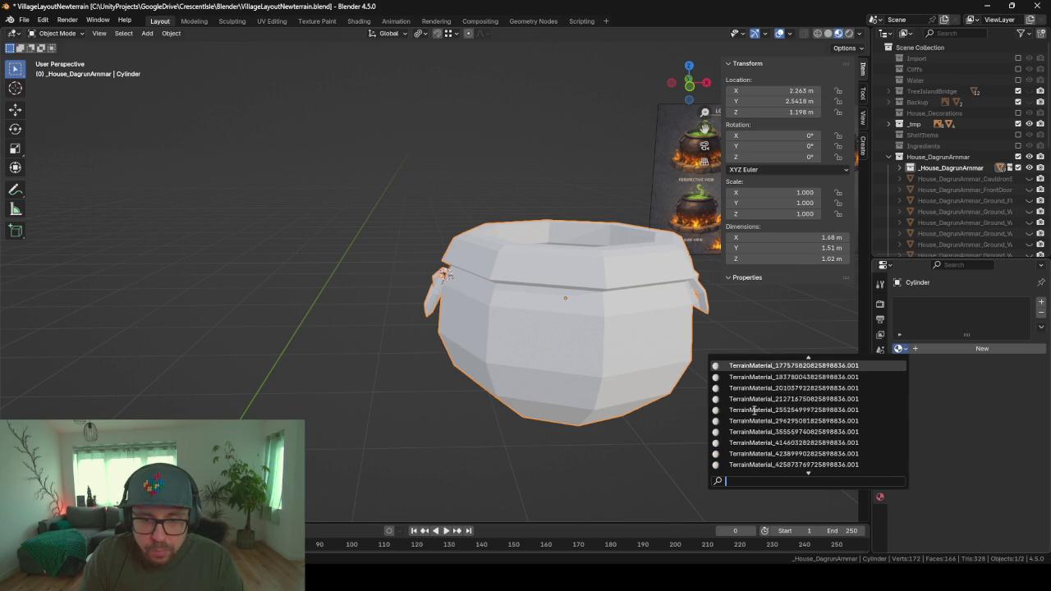
pyautogui.scroll(3, 753, 409)
pyautogui.scroll(9, 754, 409)
pyautogui.scroll(1, 759, 419)
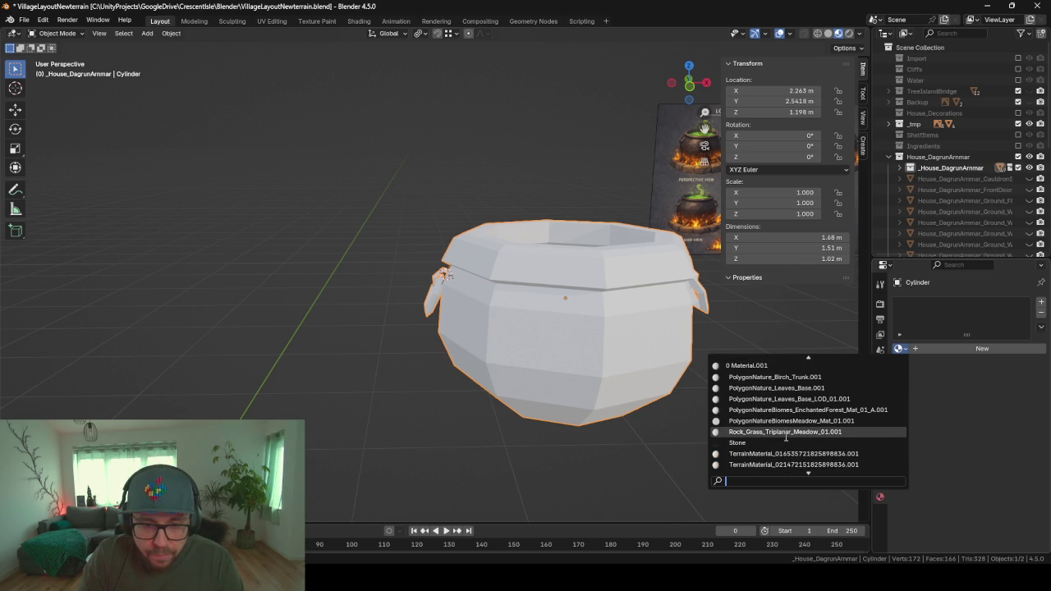
pyautogui.scroll(4, 764, 366)
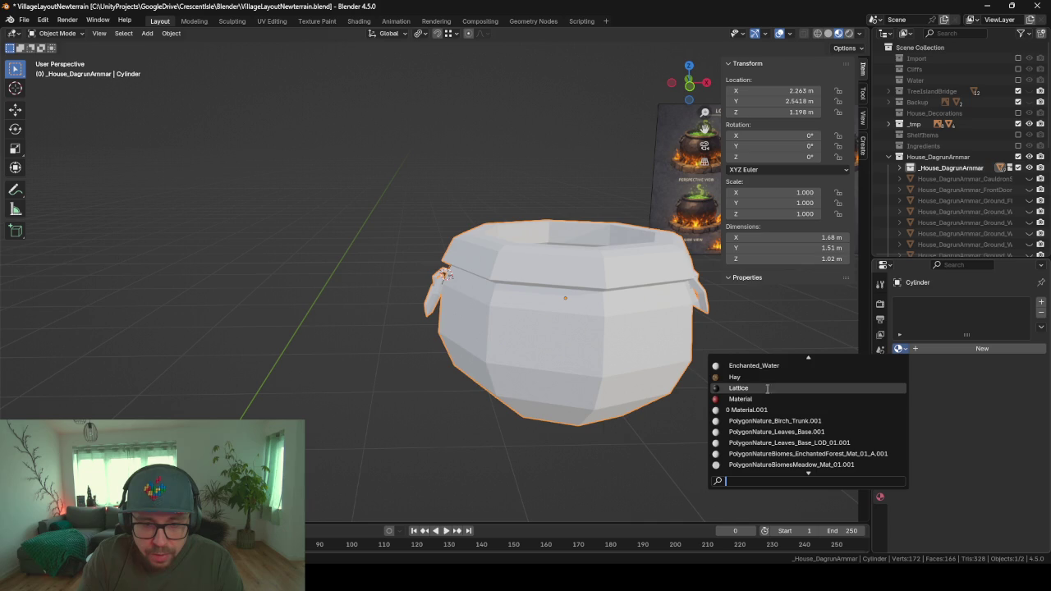
pyautogui.scroll(4, 763, 390)
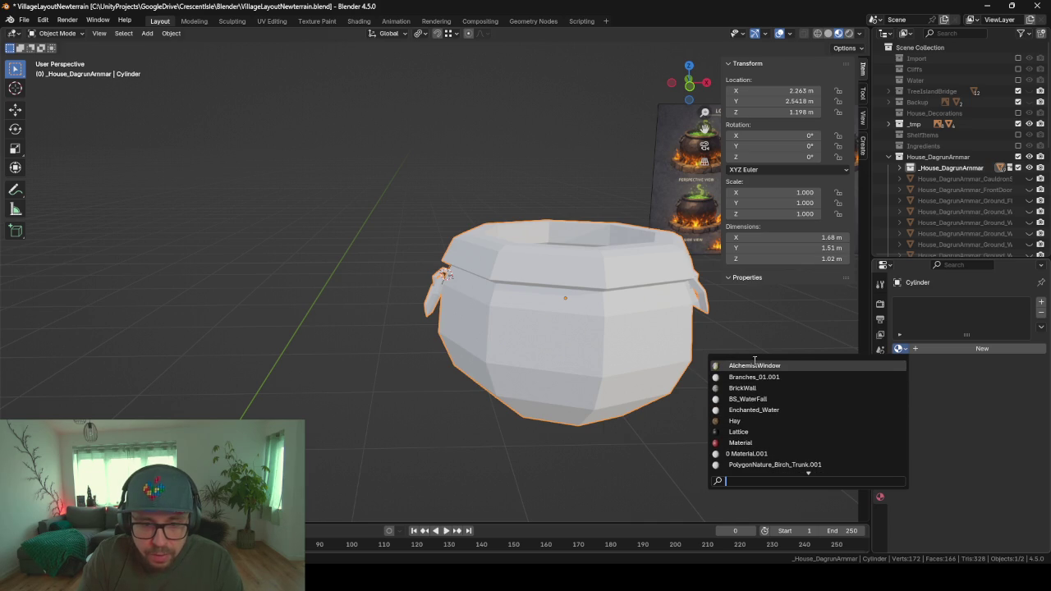
pyautogui.scroll(-3, 788, 410)
pyautogui.scroll(-1, 796, 411)
pyautogui.scroll(-5, 803, 413)
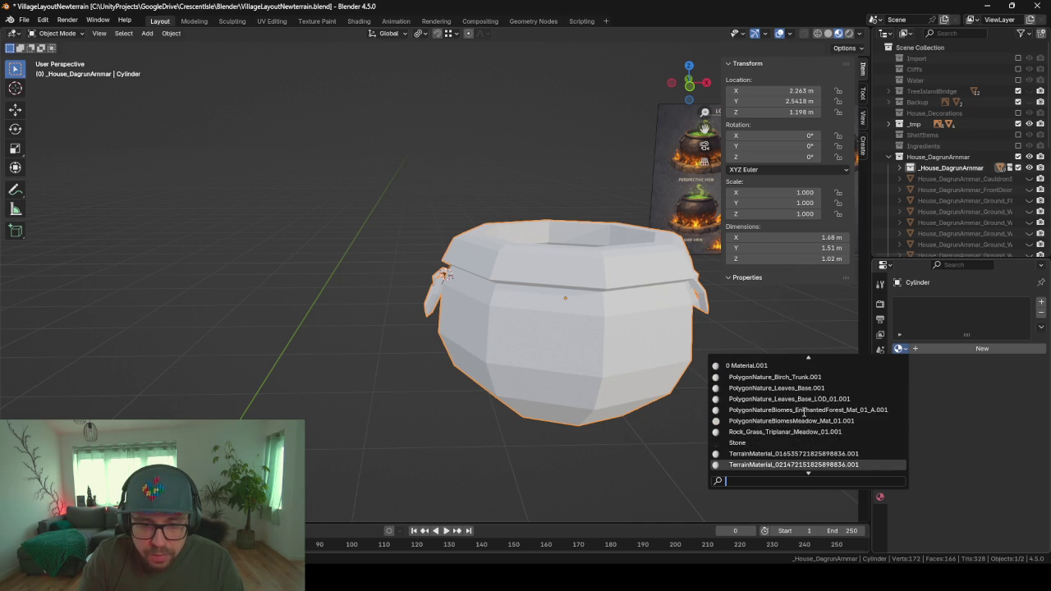
pyautogui.scroll(-1, 804, 412)
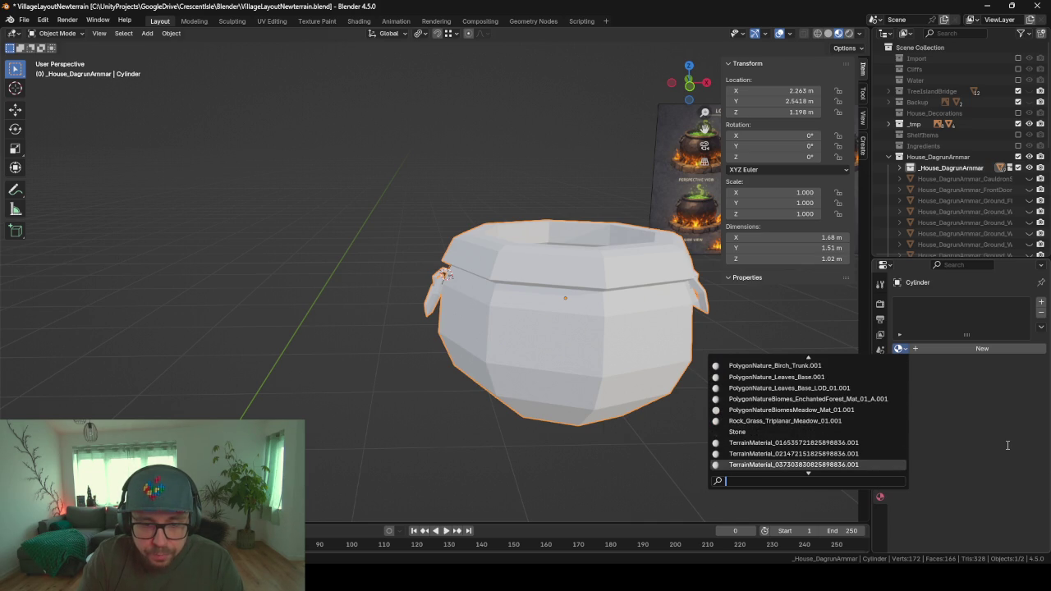
pyautogui.scroll(2, 881, 433)
pyautogui.scroll(2, 878, 436)
pyautogui.scroll(7, 875, 439)
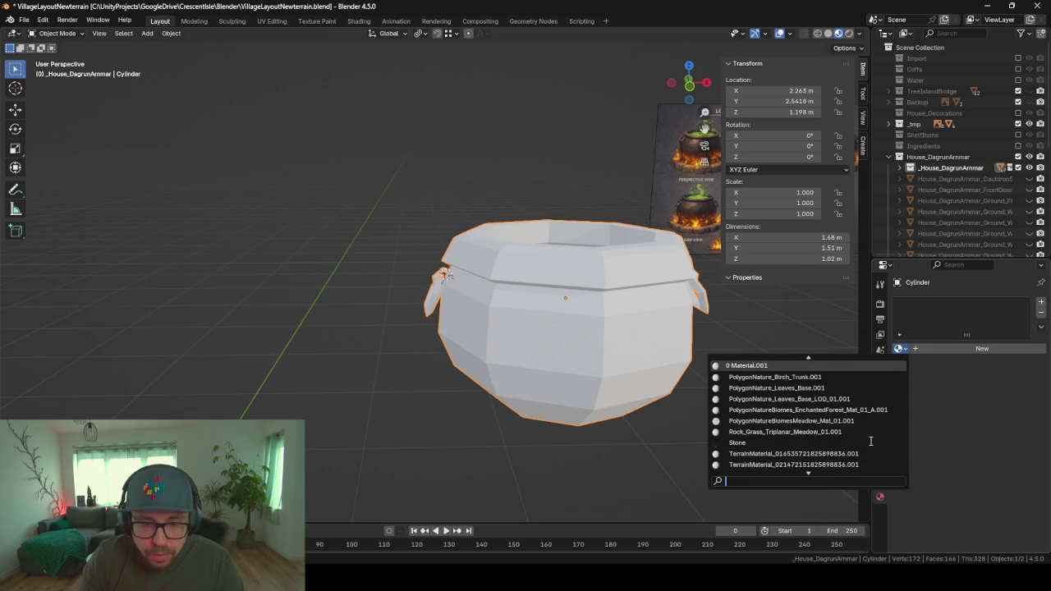
pyautogui.scroll(1, 871, 442)
pyautogui.scroll(4, 871, 441)
# - Bring the cauldron reference sheet forward, then switch over to Unity's GameScene
pyautogui.scroll(-1, 871, 442)
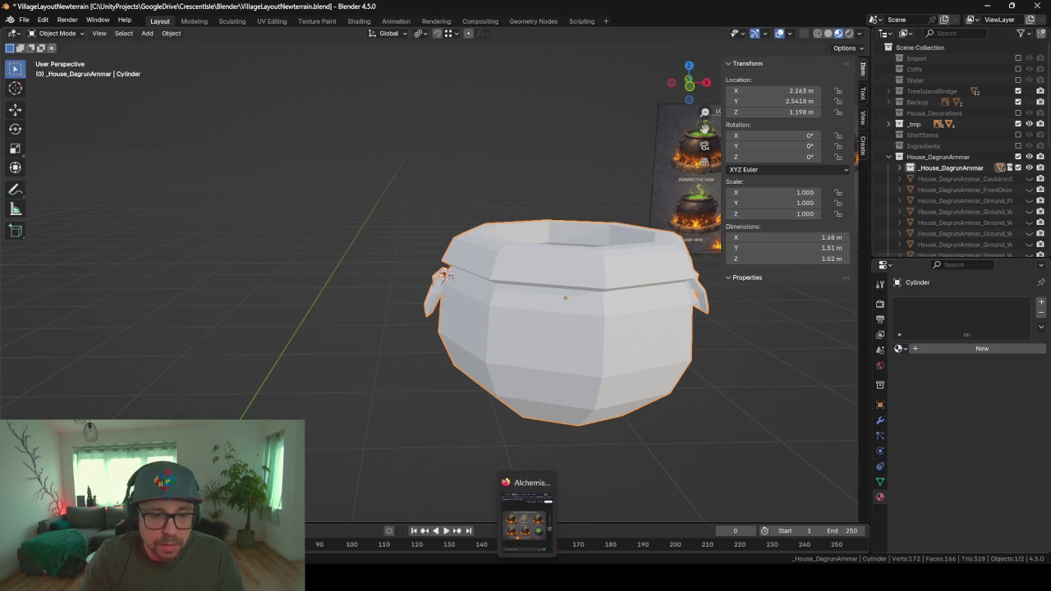
pyautogui.click(527, 536)
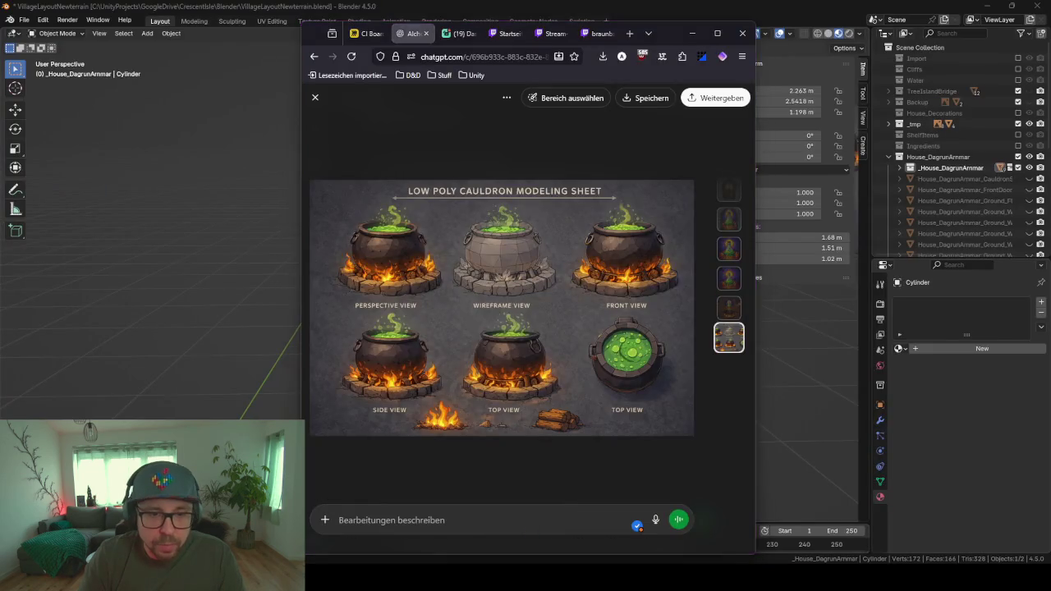
pyautogui.hotkey('alt', 'Tab')
# - In the enlarged Project assets area, inspect the BS_Plaster and BS_PlantsMaterial materials
pyautogui.click(24, 411)
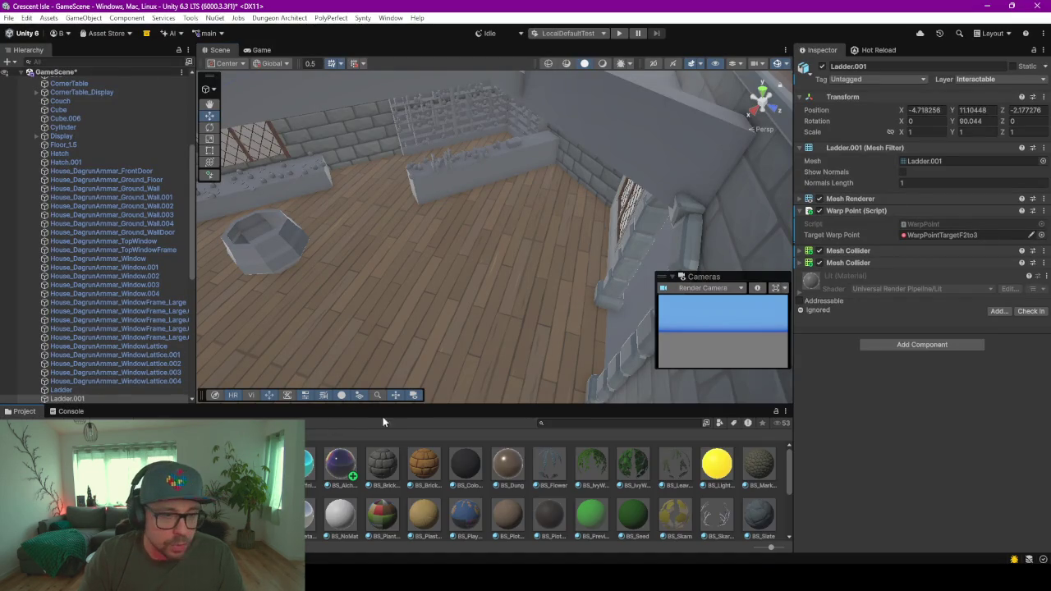
pyautogui.moveTo(423, 407); pyautogui.dragTo(424, 271)
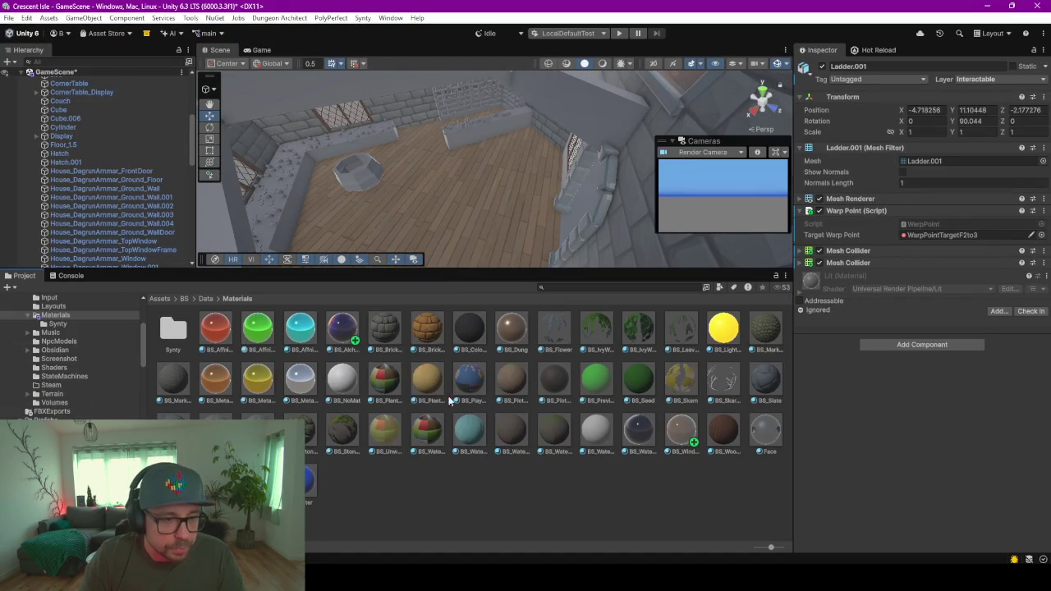
pyautogui.click(427, 380)
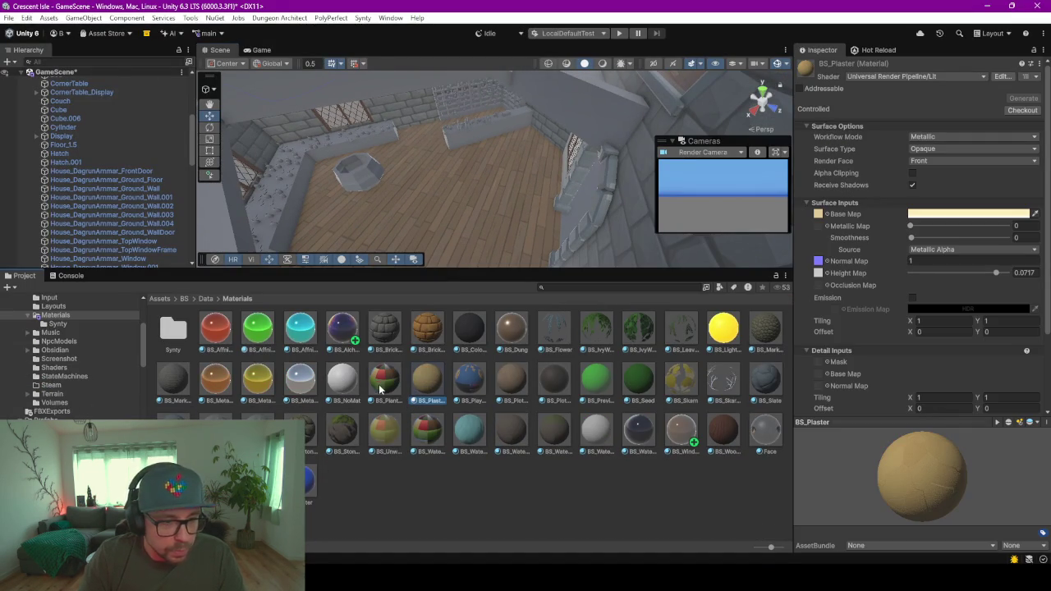
pyautogui.click(379, 384)
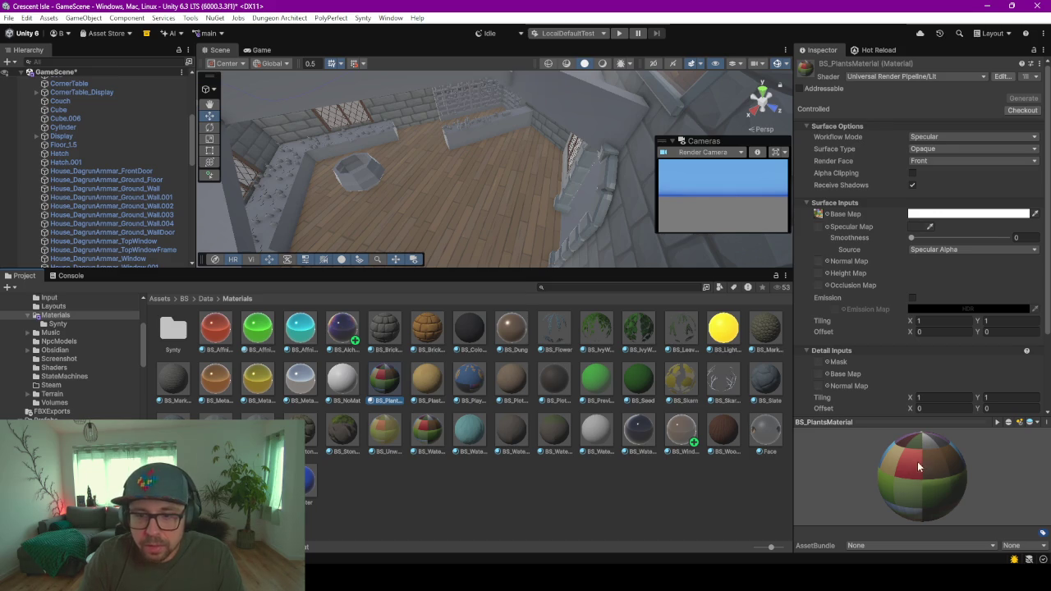
pyautogui.moveTo(919, 466)
pyautogui.mouseDown()
pyautogui.moveTo(922, 453)
pyautogui.moveTo(919, 493)
pyautogui.mouseUp()
# - Follow BS_PlantsMaterial's Base Map to the LowPolyFarm_Texture_01 palette texture and view it
pyautogui.click(605, 515)
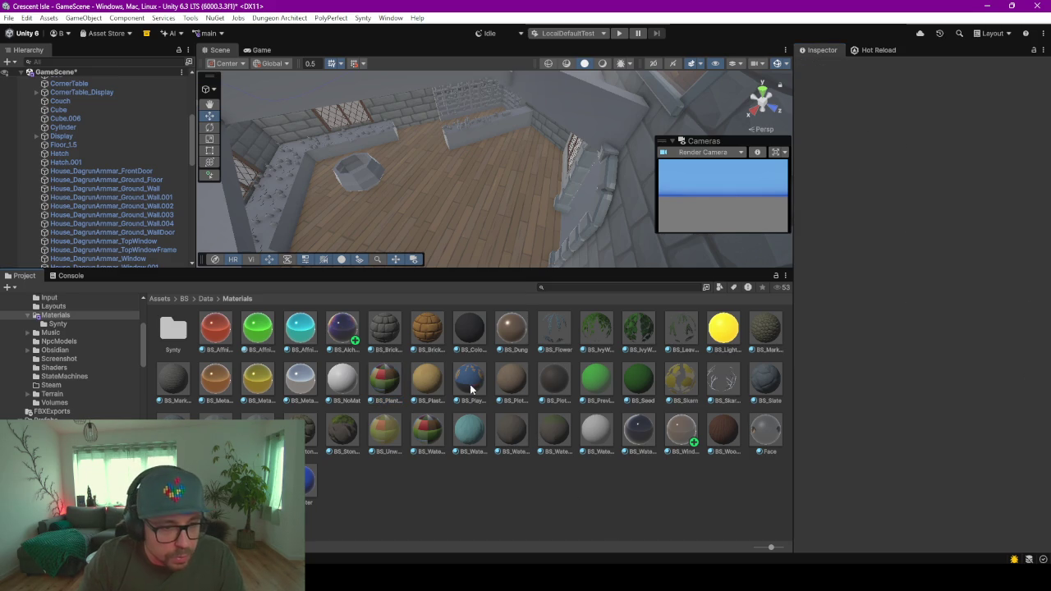
pyautogui.click(394, 392)
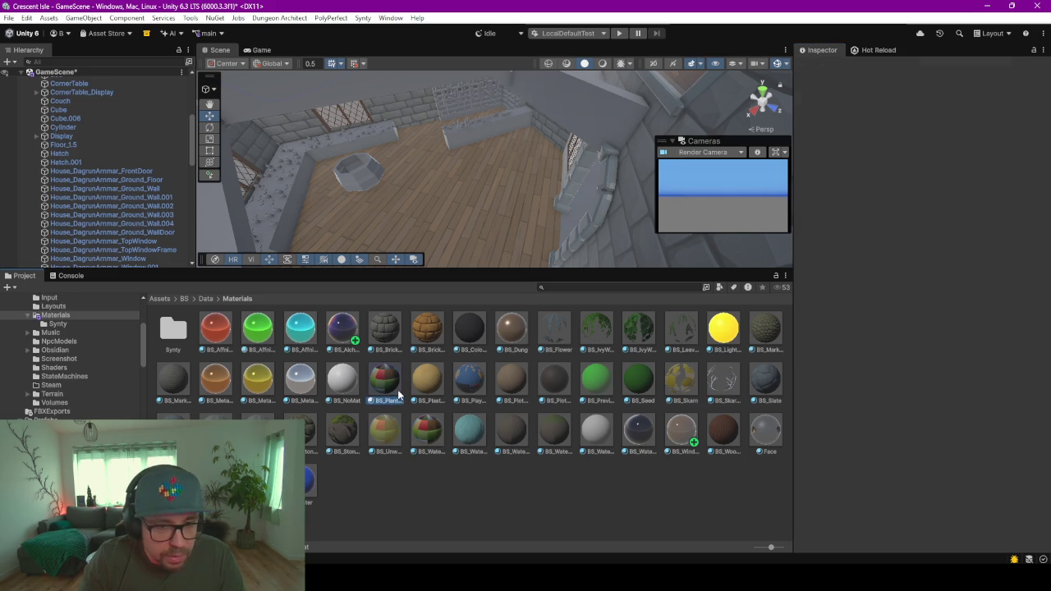
pyautogui.click(415, 470)
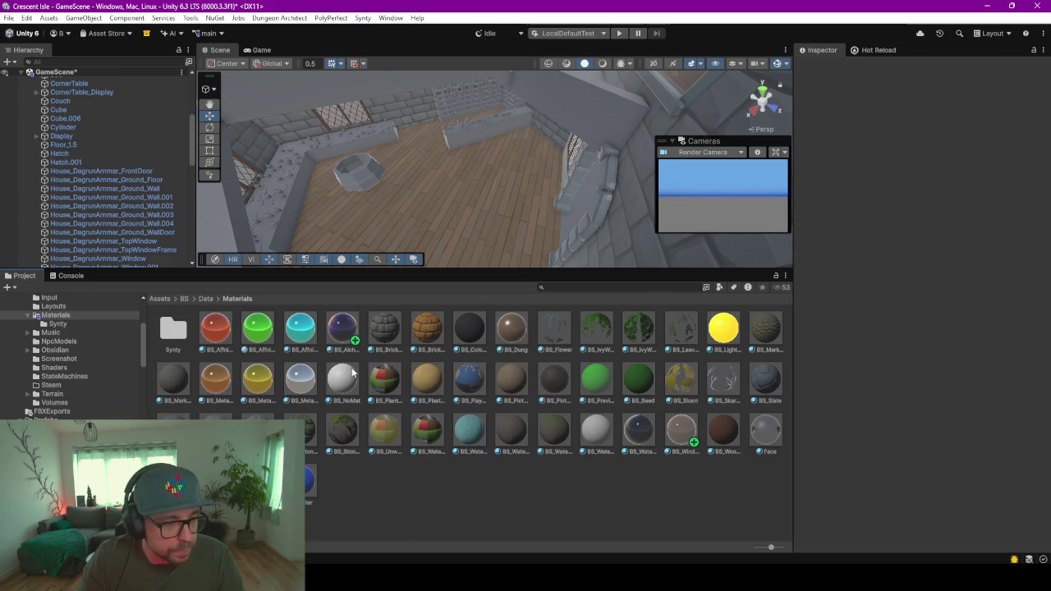
pyautogui.click(398, 383)
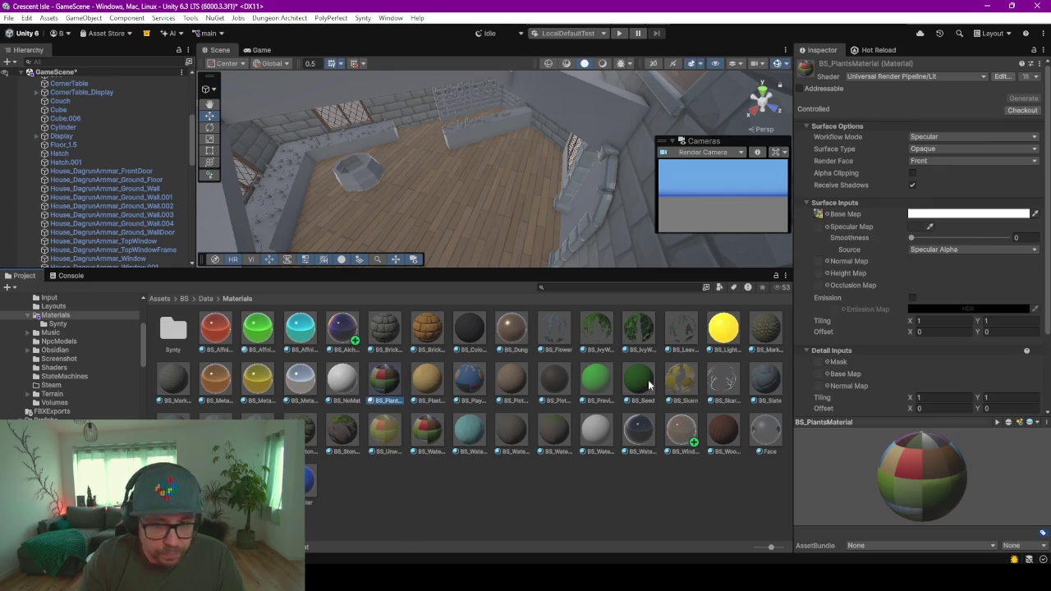
pyautogui.click(819, 214)
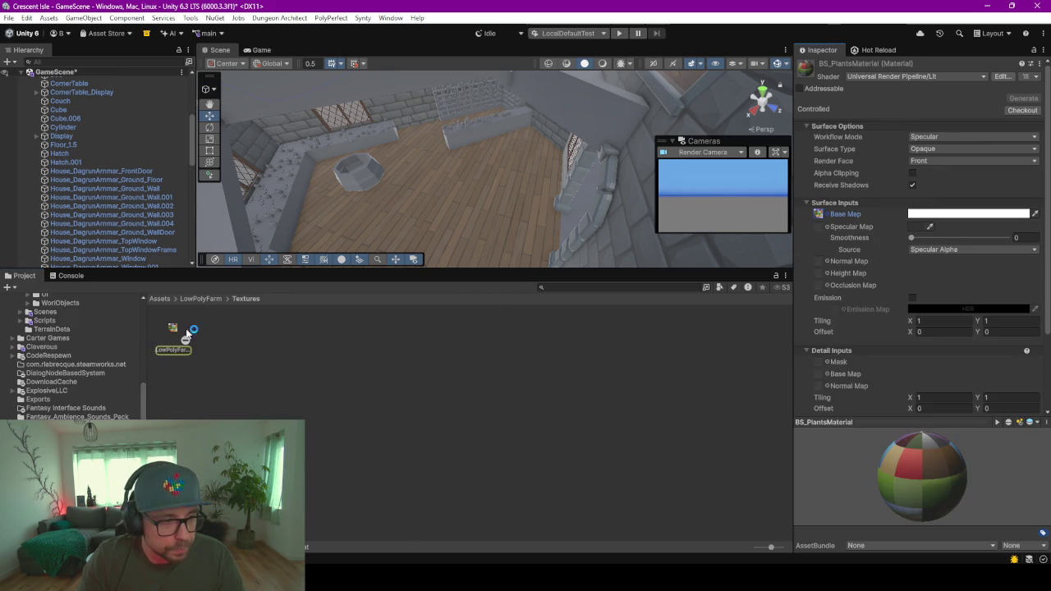
pyautogui.click(176, 328)
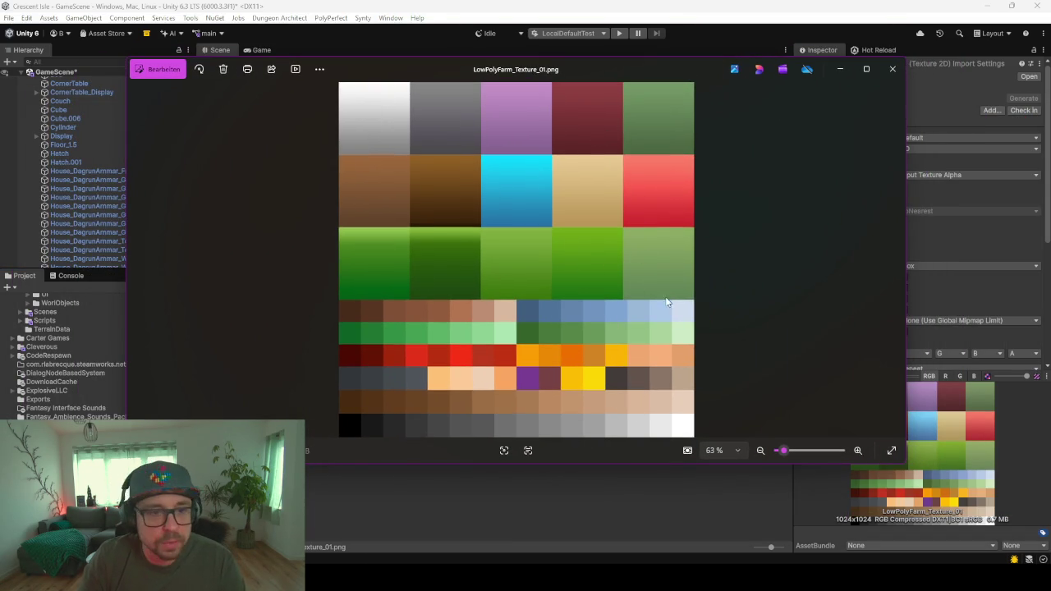
pyautogui.press('Escape')
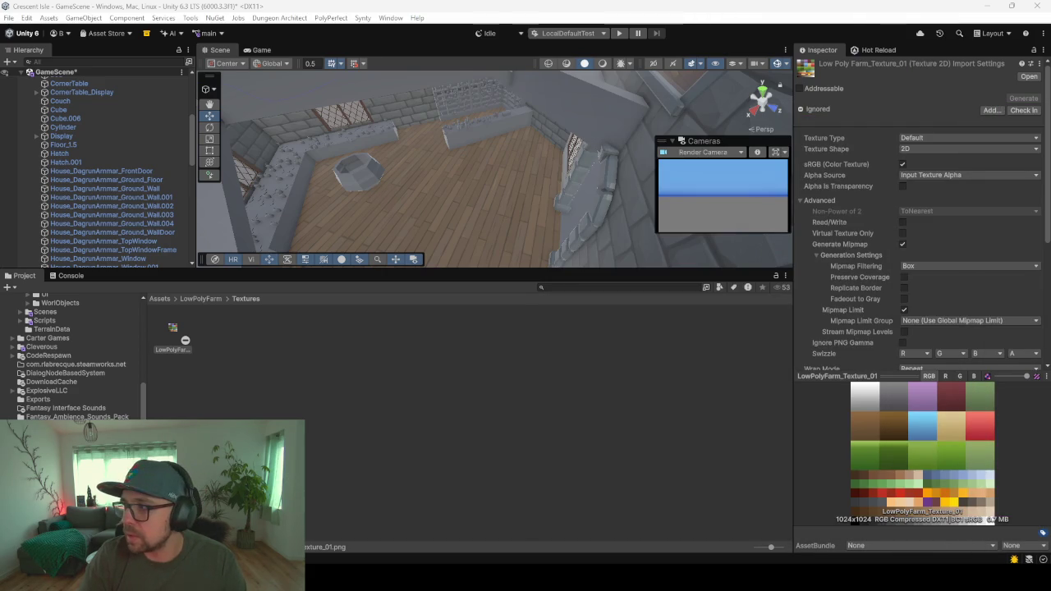
# - Back in Blender, create a new material for the cauldron named BaseMaterial
pyautogui.hotkey('alt', 'Tab')
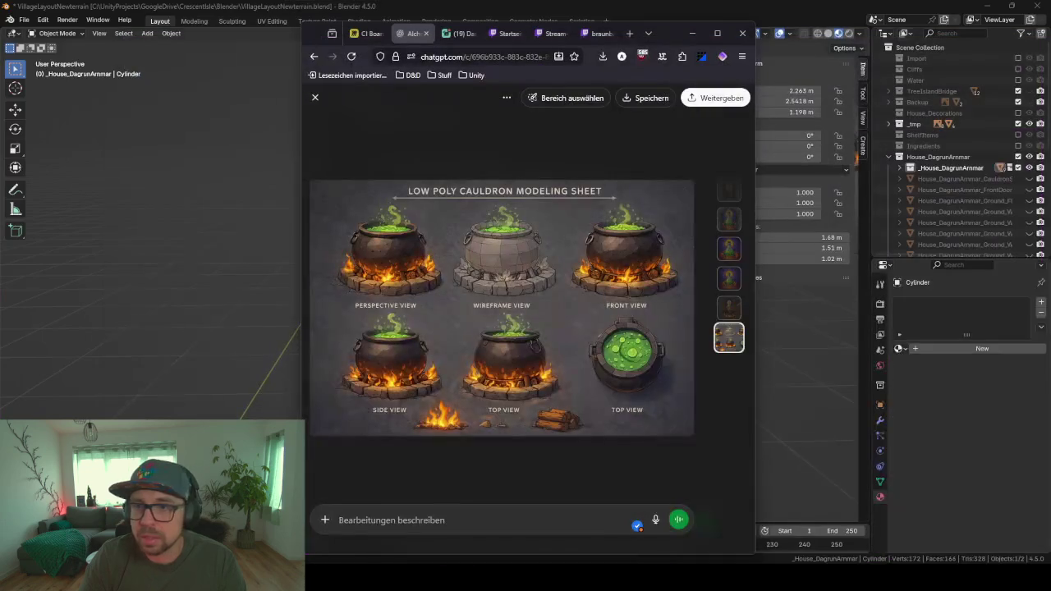
pyautogui.click(692, 33)
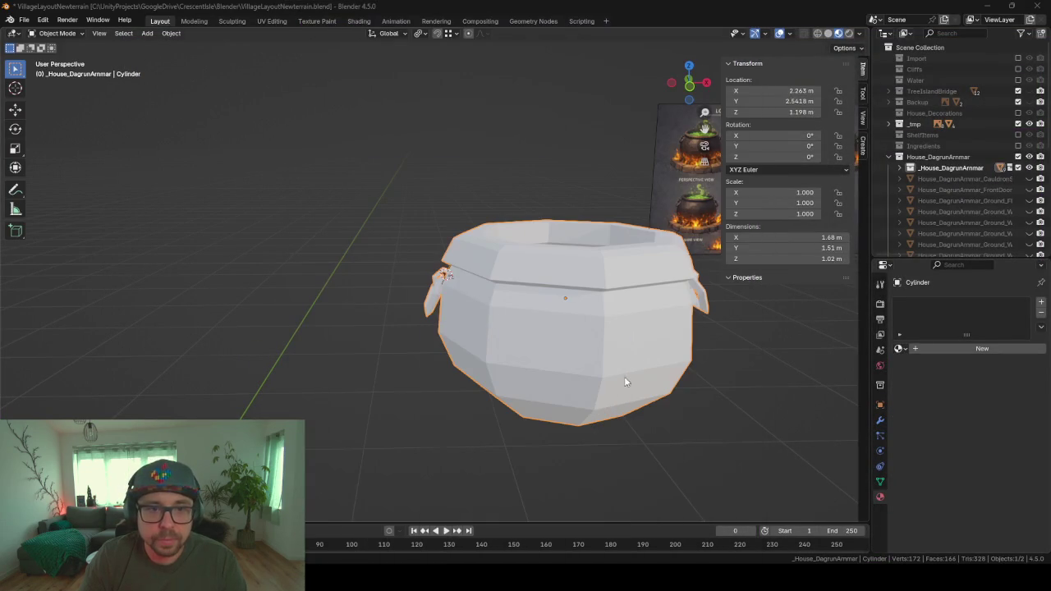
pyautogui.click(900, 348)
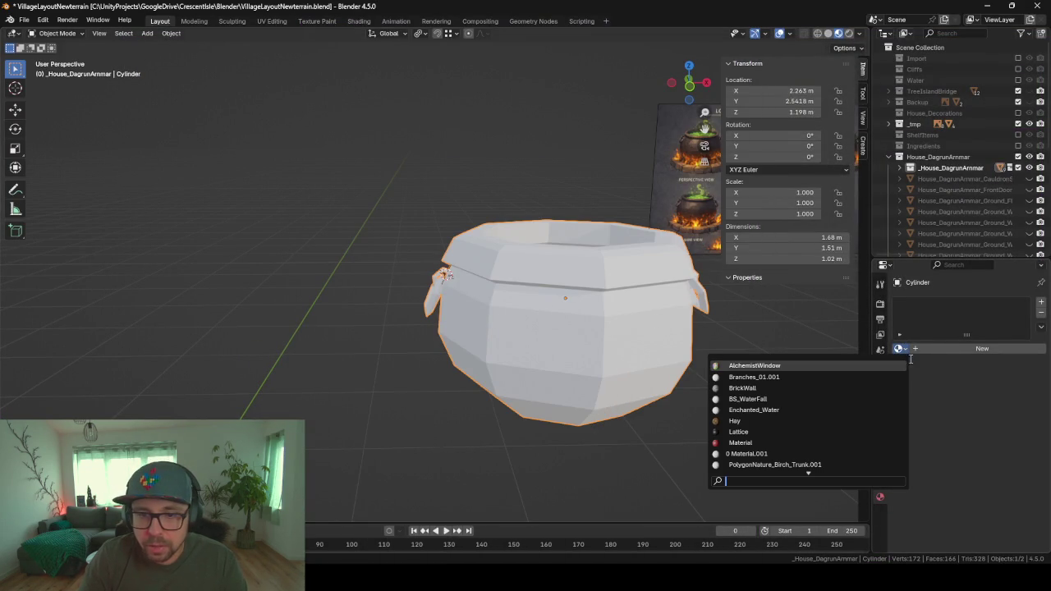
pyautogui.click(951, 347)
pyautogui.click(946, 349)
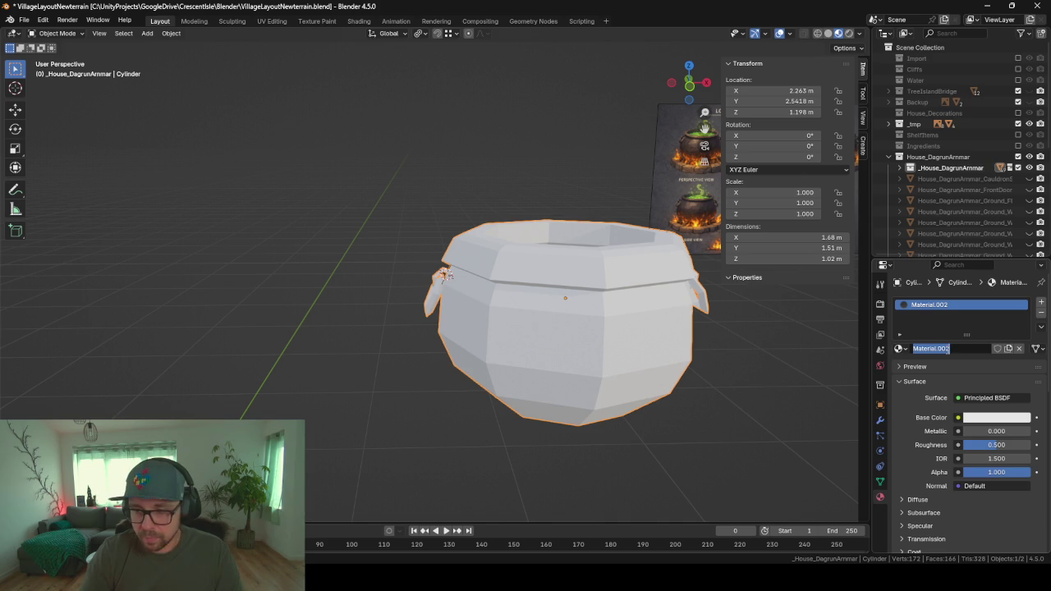
pyautogui.write('Fe')
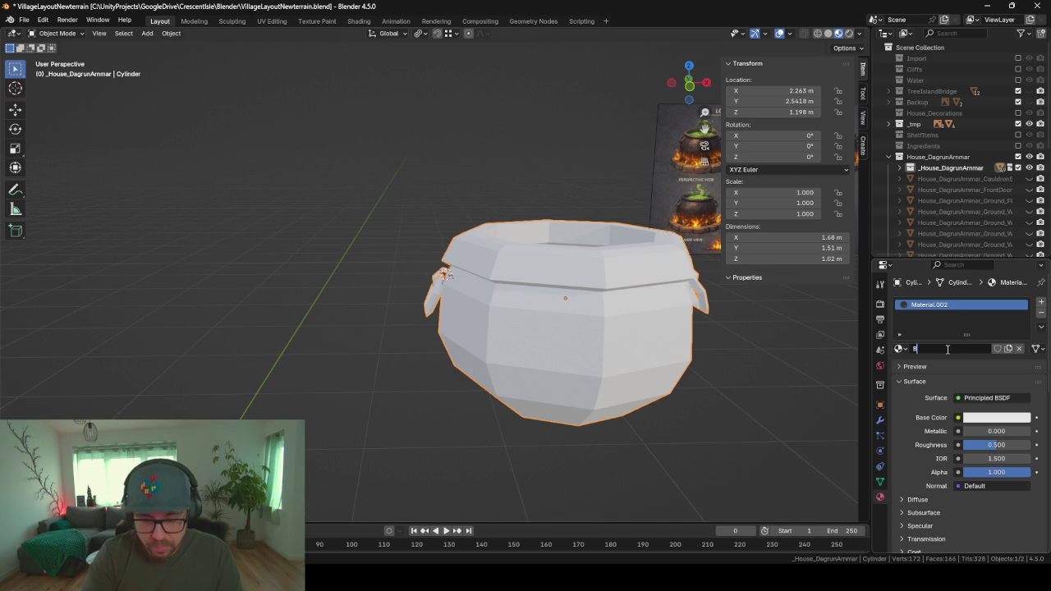
pyautogui.write('Mater')
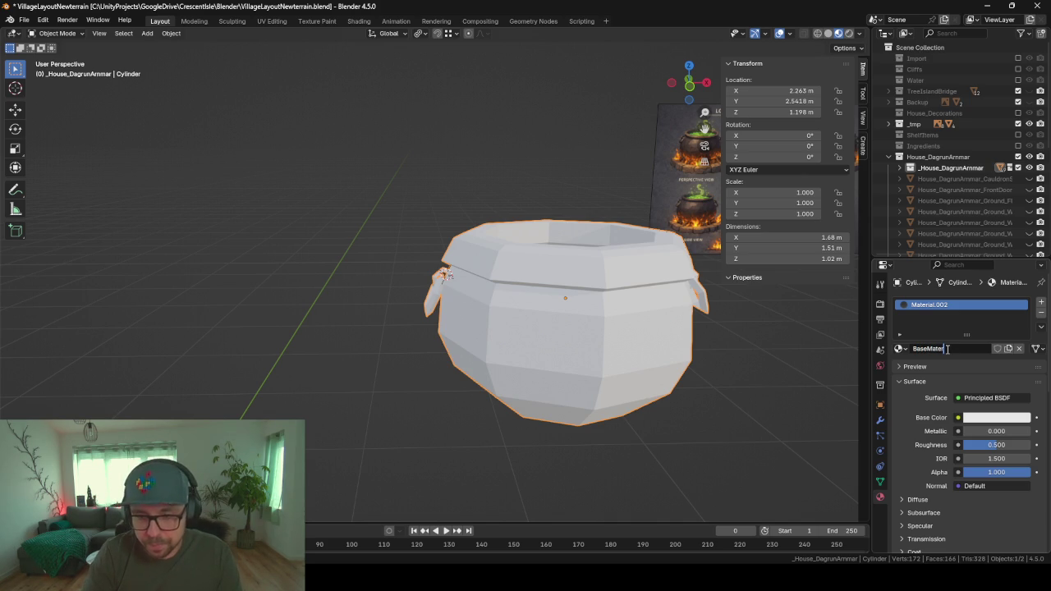
pyautogui.write('l')
pyautogui.press('Return')
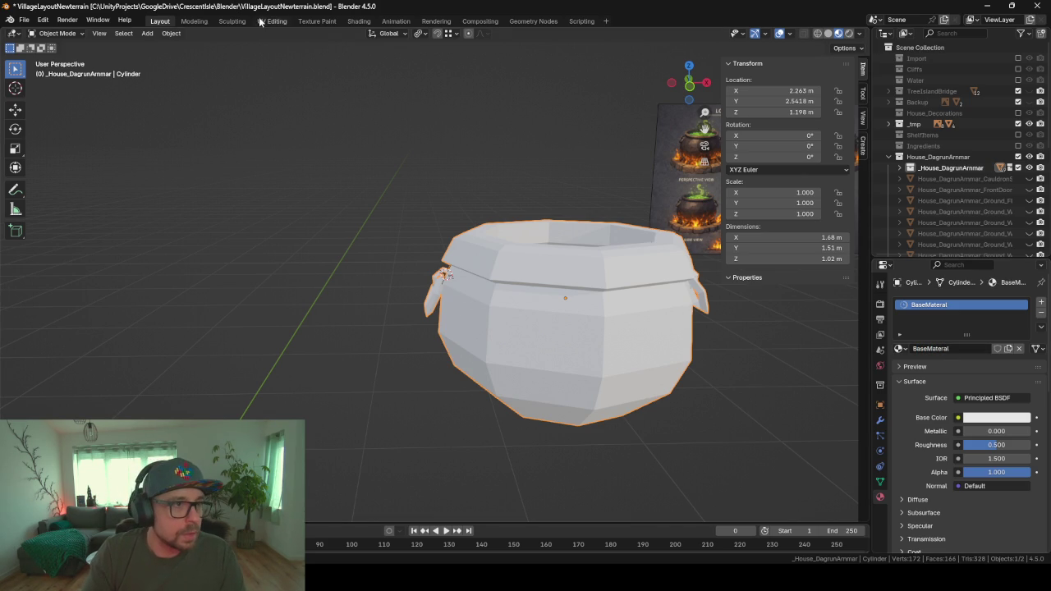
# - In the UV Editing workspace, select the entire cauldron mesh
pyautogui.click(287, 22)
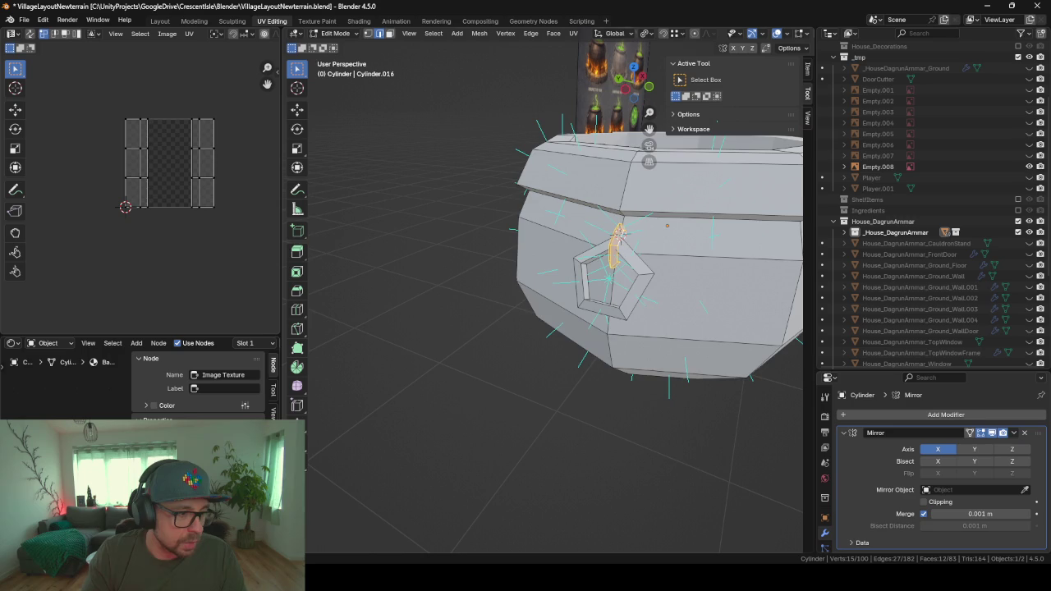
pyautogui.moveTo(394, 402)
pyautogui.mouseDown(button='middle')
pyautogui.moveTo(483, 368)
pyautogui.moveTo(410, 362)
pyautogui.mouseUp(button='middle')
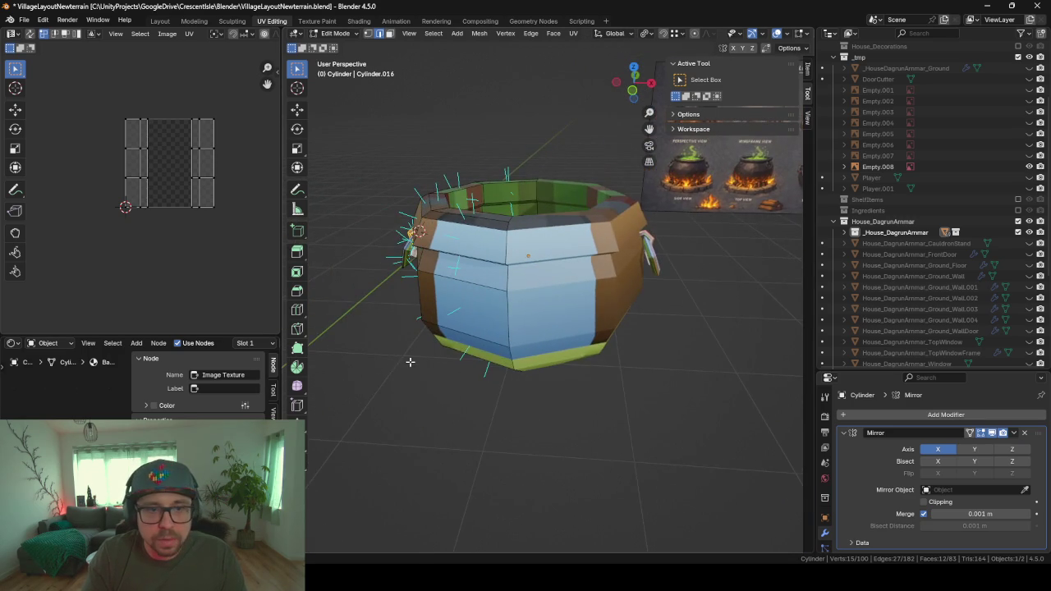
pyautogui.scroll(3, 409, 362)
pyautogui.press('a')
pyautogui.moveTo(499, 355)
pyautogui.mouseDown(button='middle')
pyautogui.moveTo(483, 329)
pyautogui.moveTo(557, 341)
pyautogui.mouseUp(button='middle')
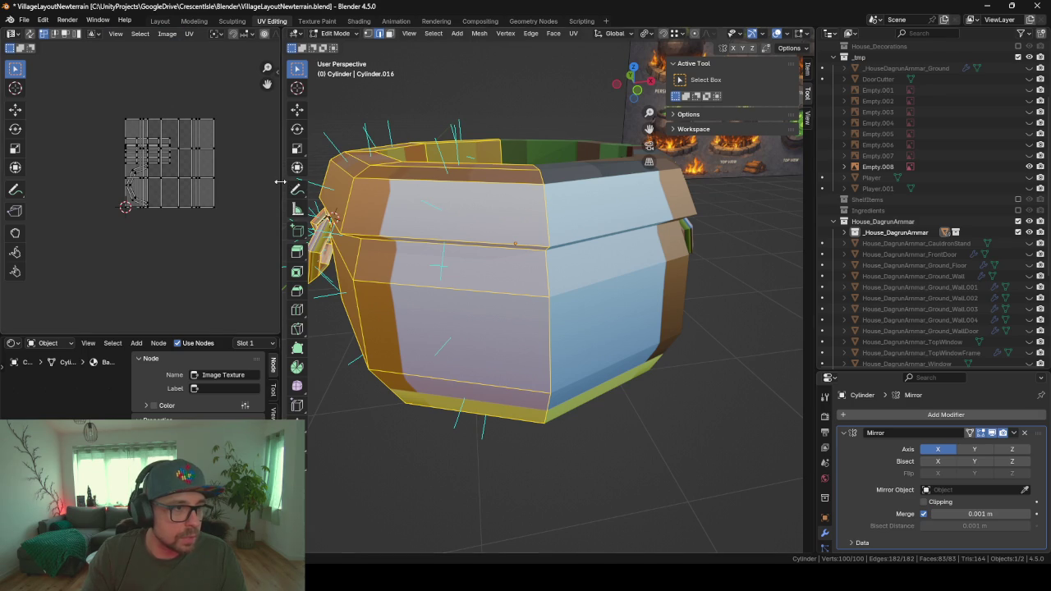
# - Load the LowPolyFarm_Texture_01.png palette image into the widened UV editor
pyautogui.moveTo(280, 181); pyautogui.dragTo(449, 182)
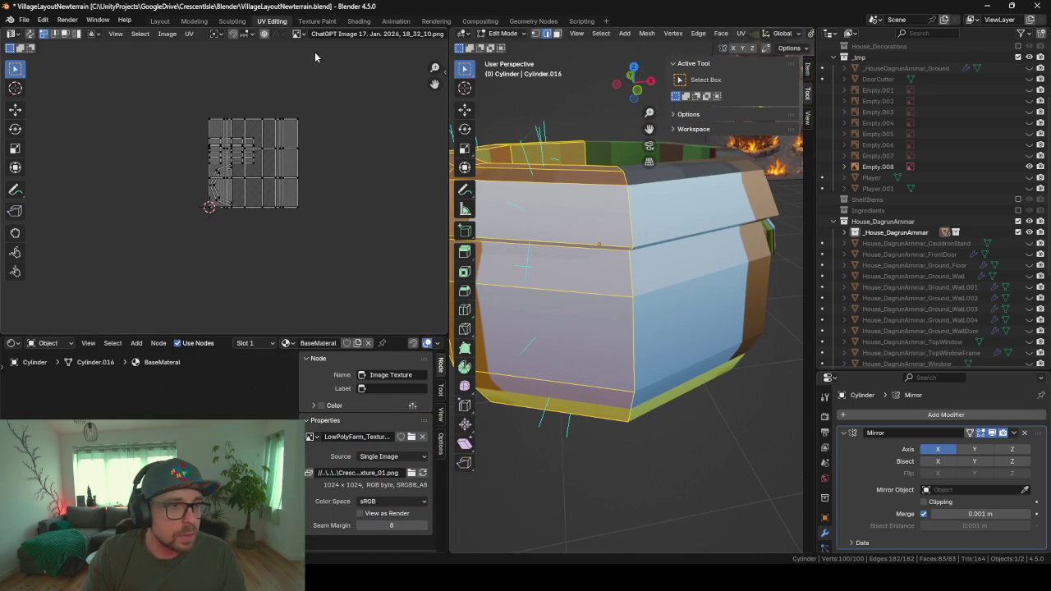
pyautogui.click(373, 34)
pyautogui.click(297, 35)
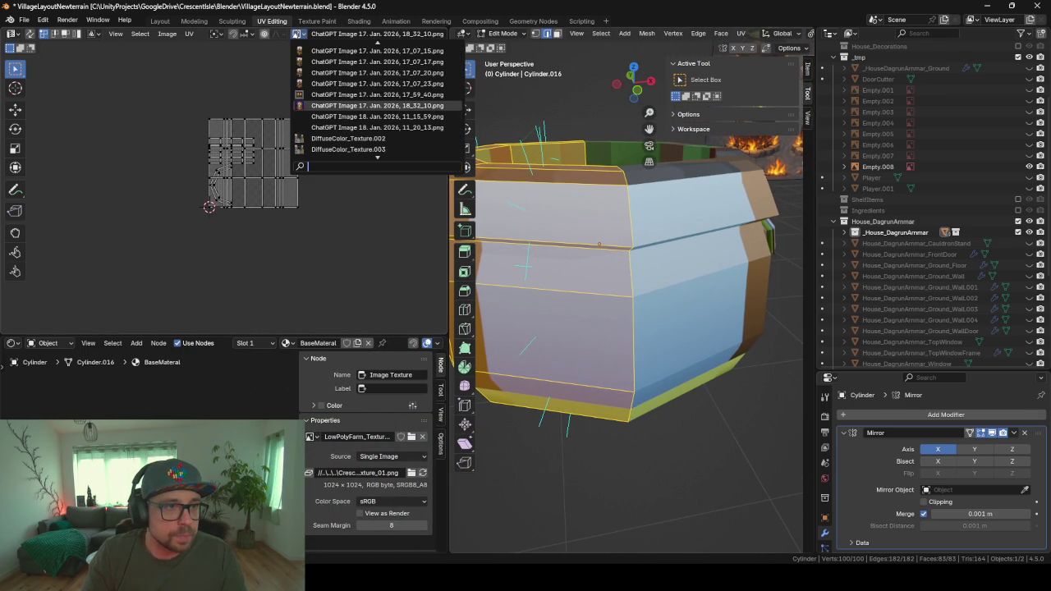
pyautogui.scroll(-2, 343, 111)
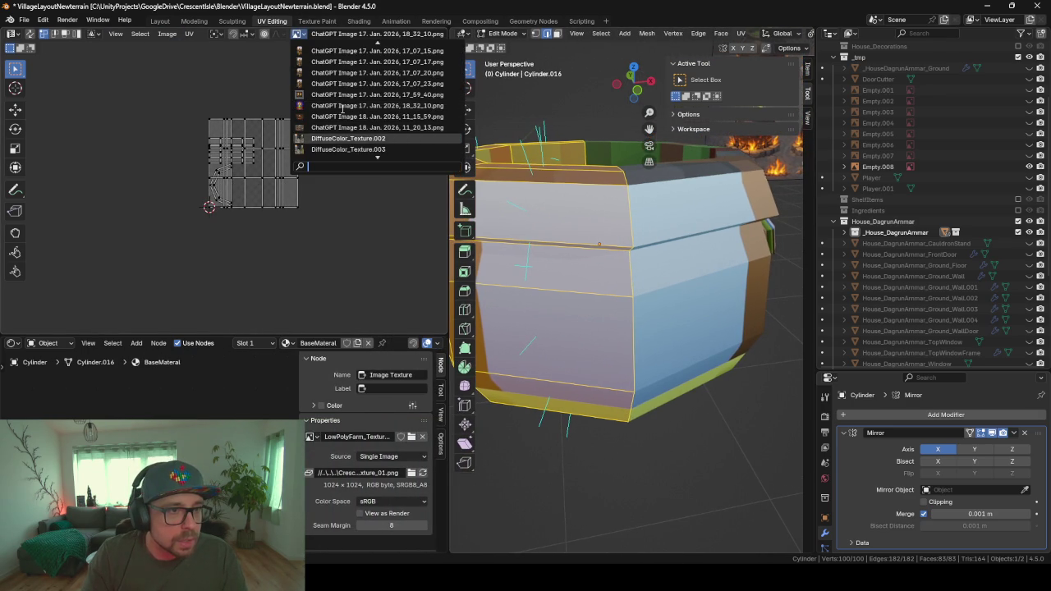
pyautogui.scroll(-2, 344, 113)
pyautogui.scroll(-2, 346, 116)
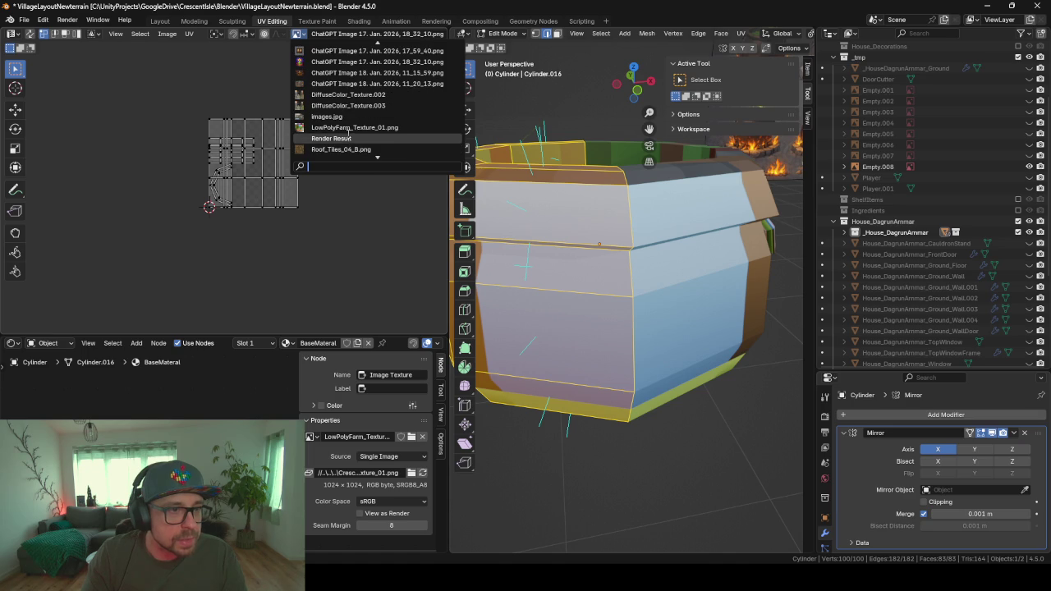
pyautogui.click(349, 129)
# - Shrink the cauldron's UVs to a tiny dot and move them onto the brown cell
pyautogui.scroll(3, 237, 218)
pyautogui.press('s')
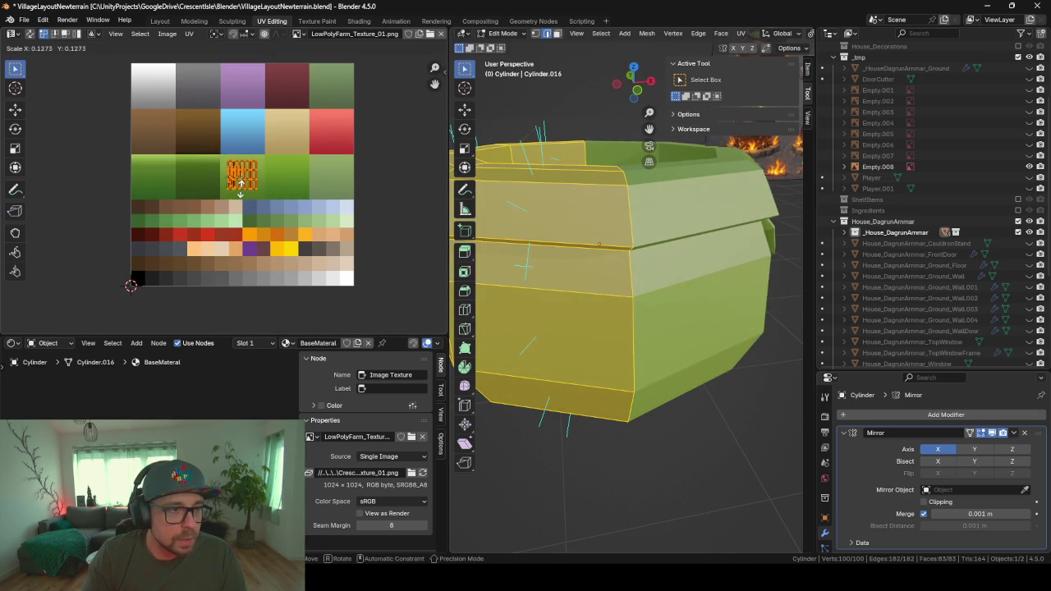
pyautogui.click(240, 188)
pyautogui.press('g')
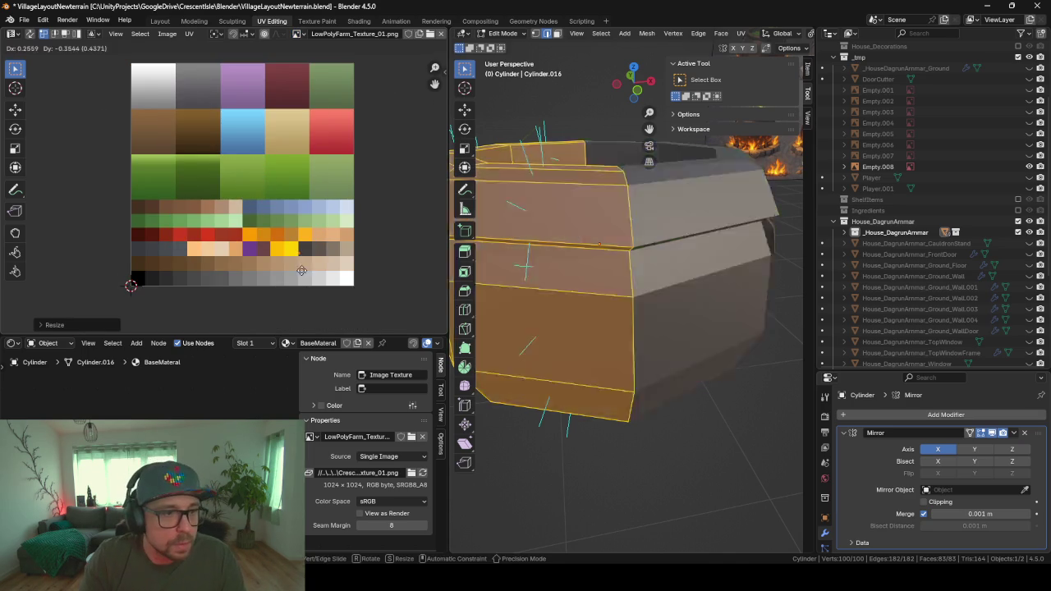
pyautogui.click(322, 271)
# - View the brown-textured cauldron in Object Mode
pyautogui.press('Tab')
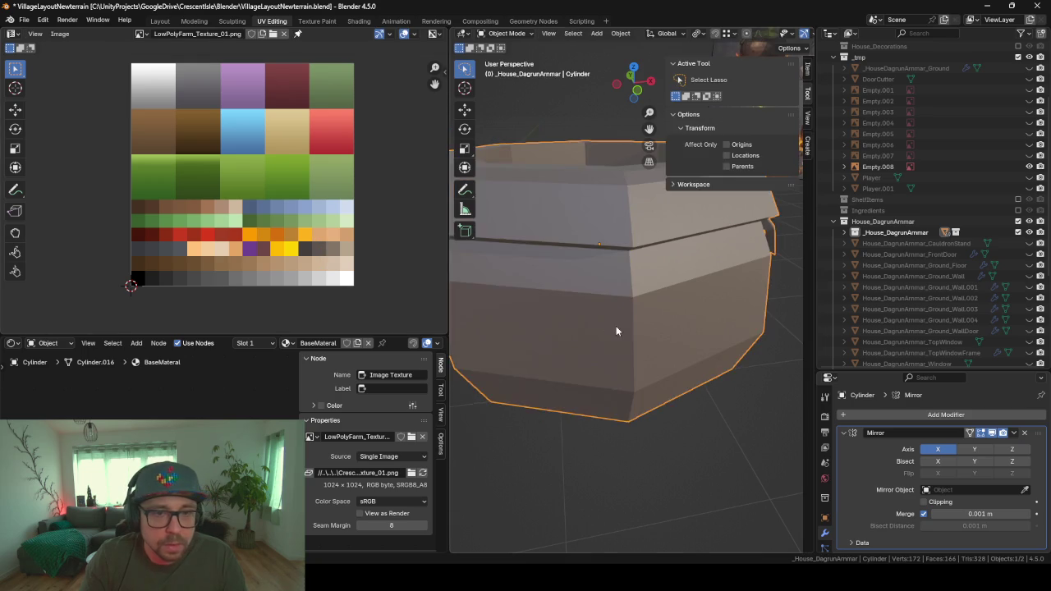
pyautogui.scroll(-4, 615, 325)
pyautogui.moveTo(619, 319)
pyautogui.mouseDown(button='middle')
pyautogui.moveTo(590, 288)
pyautogui.moveTo(624, 259)
pyautogui.moveTo(687, 291)
pyautogui.moveTo(544, 283)
pyautogui.moveTo(539, 237)
pyautogui.moveTo(550, 277)
pyautogui.moveTo(575, 282)
pyautogui.mouseUp(button='middle')
pyautogui.scroll(3, 624, 257)
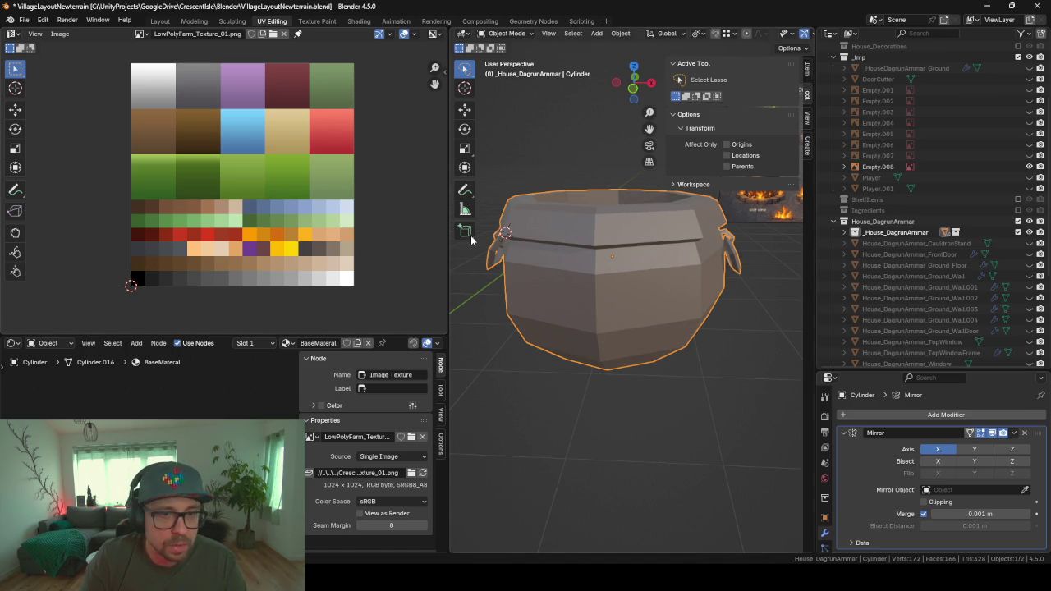
# - In Edit Mode, move the cauldron's UV dot onto the dark grey palette cell
pyautogui.press('Tab')
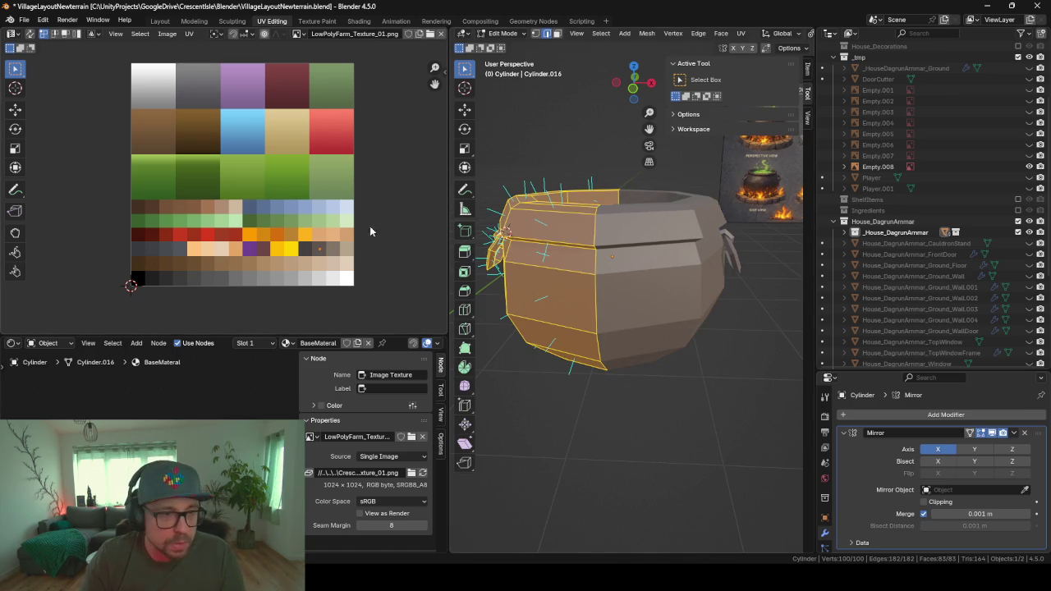
pyautogui.scroll(3, 318, 238)
pyautogui.scroll(1, 319, 239)
pyautogui.scroll(1, 318, 238)
pyautogui.moveTo(318, 238)
pyautogui.mouseDown(button='middle')
pyautogui.moveTo(263, 216)
pyautogui.moveTo(436, 221)
pyautogui.mouseUp(button='middle')
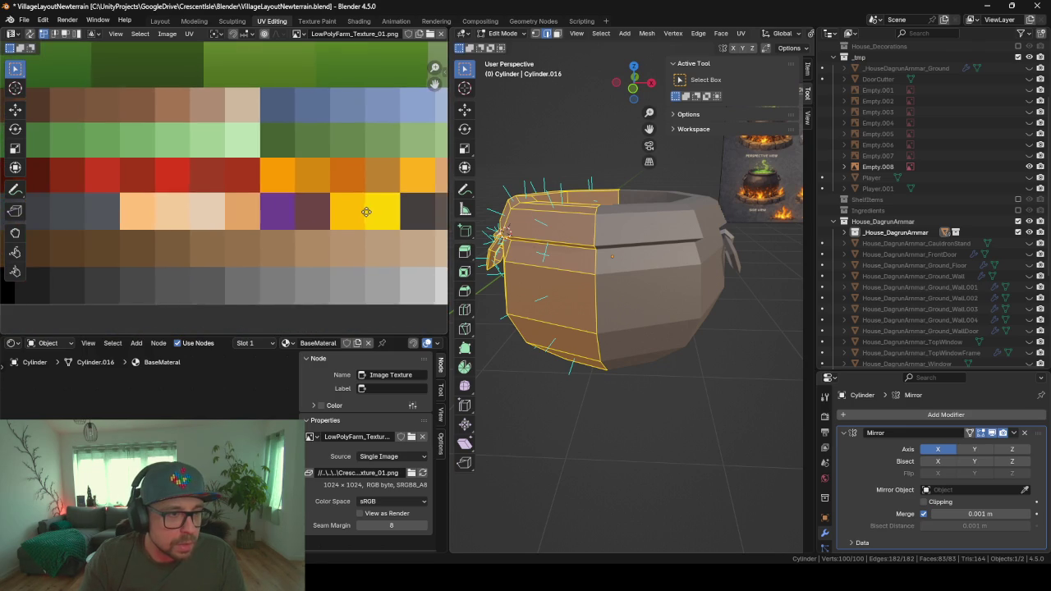
pyautogui.scroll(-3, 213, 220)
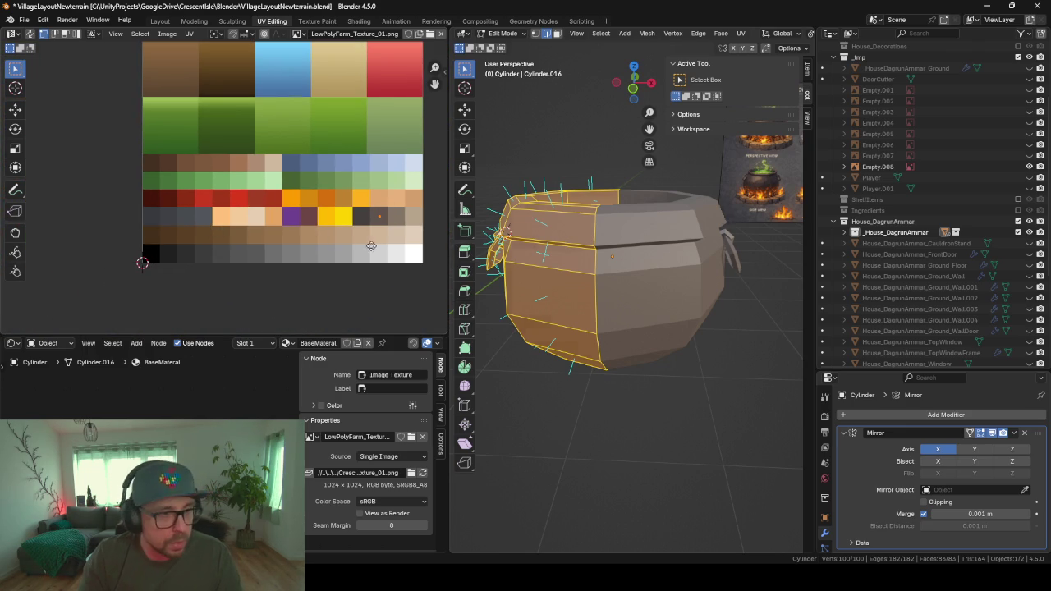
pyautogui.press('g')
pyautogui.click(190, 251)
# - In Object Mode, compare the dark grey cauldron against the reference sheet
pyautogui.press('Tab')
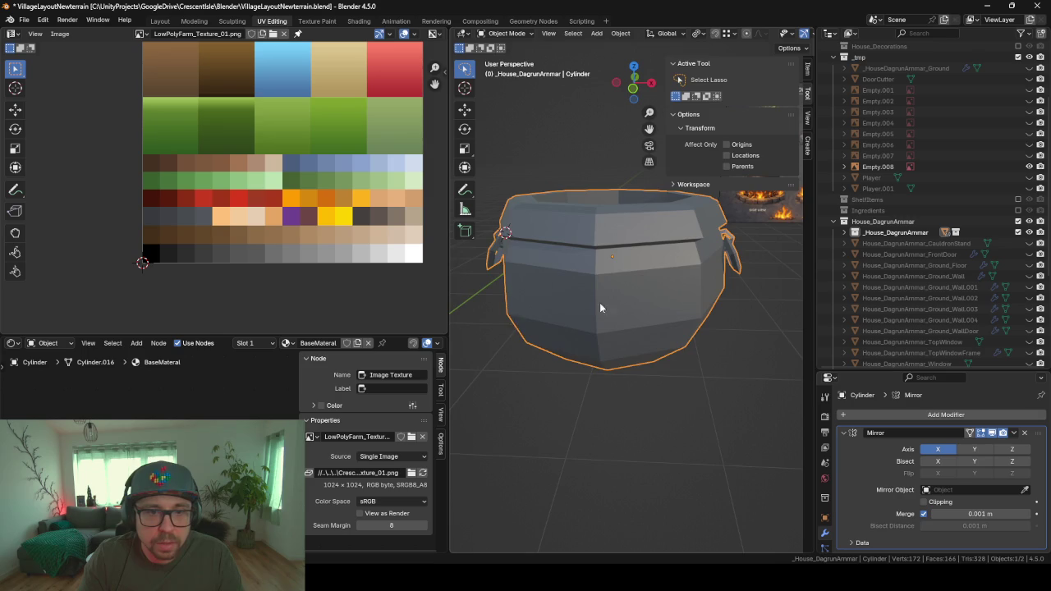
pyautogui.moveTo(599, 302)
pyautogui.mouseDown(button='middle')
pyautogui.moveTo(665, 222)
pyautogui.moveTo(605, 286)
pyautogui.moveTo(632, 271)
pyautogui.mouseUp(button='middle')
pyautogui.scroll(2, 664, 221)
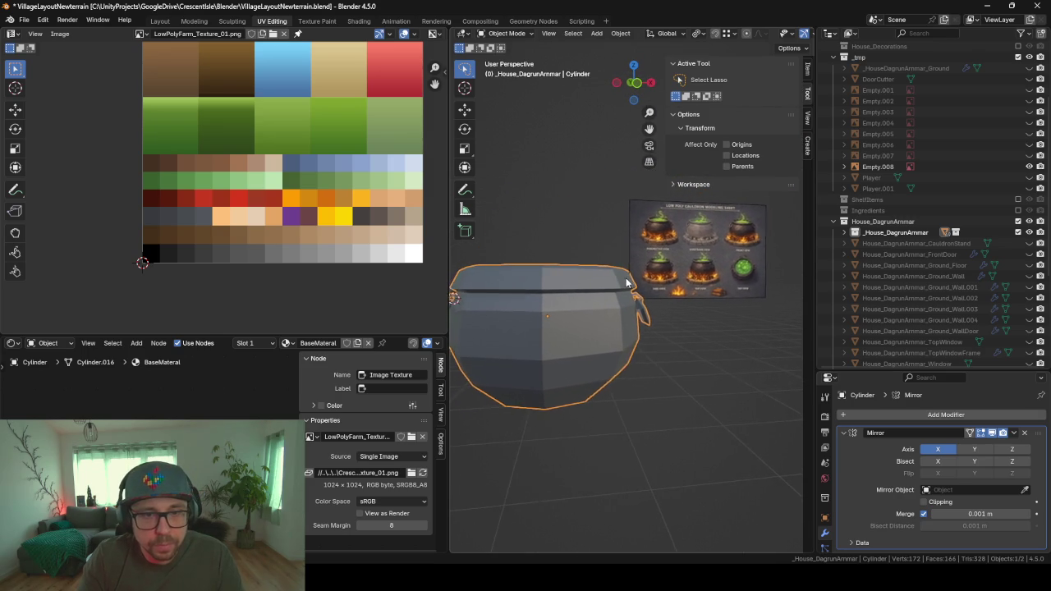
pyautogui.scroll(3, 703, 254)
pyautogui.keyDown('shift'); pyautogui.moveTo(703, 249); pyautogui.dragTo(617, 293, button='middle'); pyautogui.keyUp('shift')
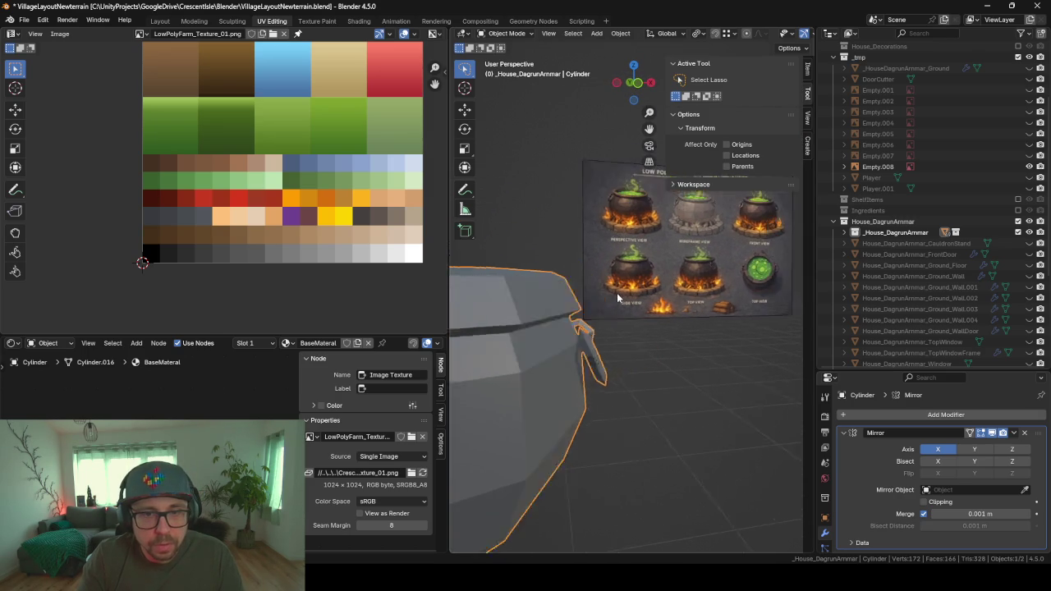
pyautogui.scroll(3, 594, 270)
pyautogui.scroll(2, 612, 263)
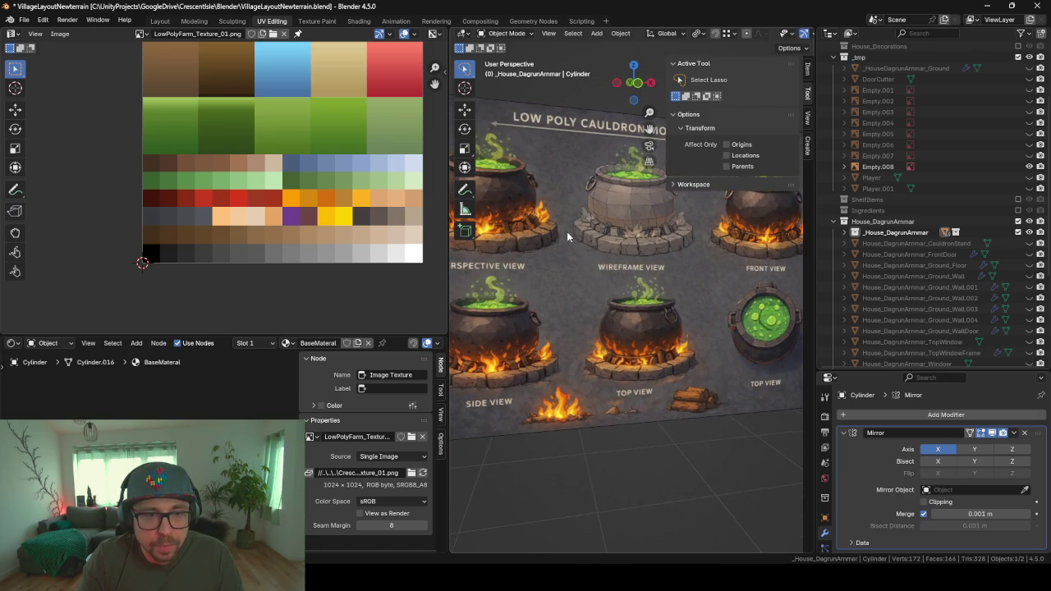
pyautogui.moveTo(566, 231)
pyautogui.mouseDown(button='middle')
pyautogui.moveTo(645, 264)
pyautogui.moveTo(565, 237)
pyautogui.mouseUp(button='middle')
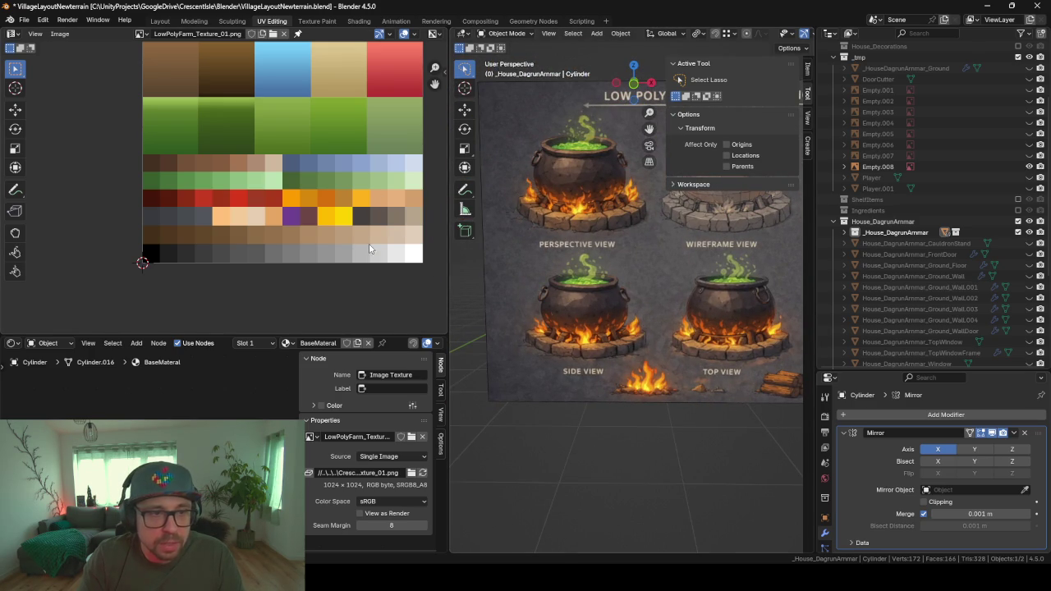
pyautogui.scroll(-3, 589, 358)
pyautogui.scroll(-4, 575, 358)
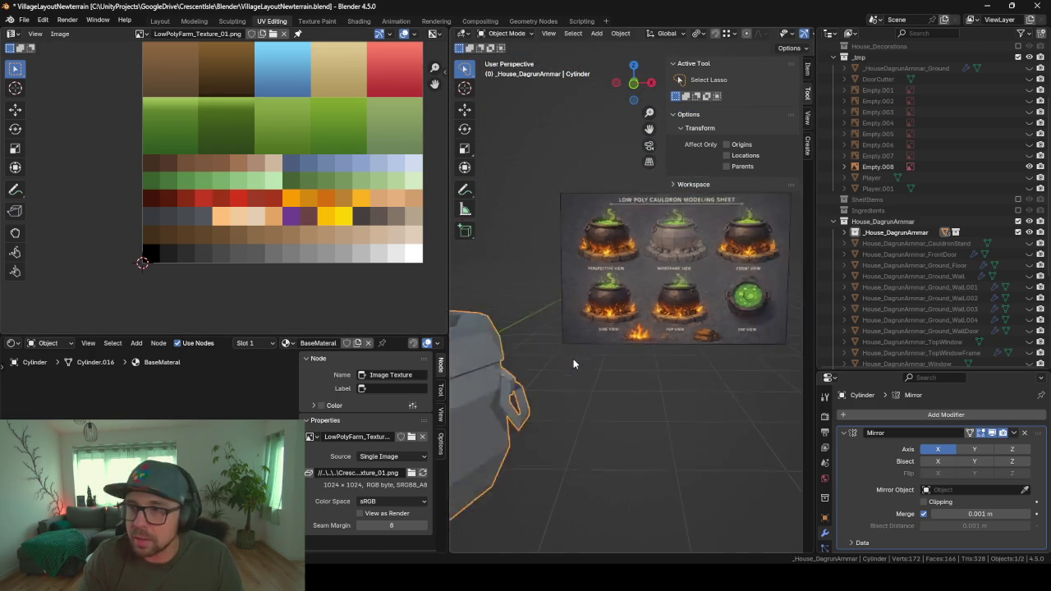
pyautogui.scroll(-3, 564, 359)
pyautogui.scroll(6, 552, 324)
# - Shift the cauldron's UVs to a lighter grey-brown palette cell
pyautogui.moveTo(588, 360); pyautogui.dragTo(624, 355, button='middle')
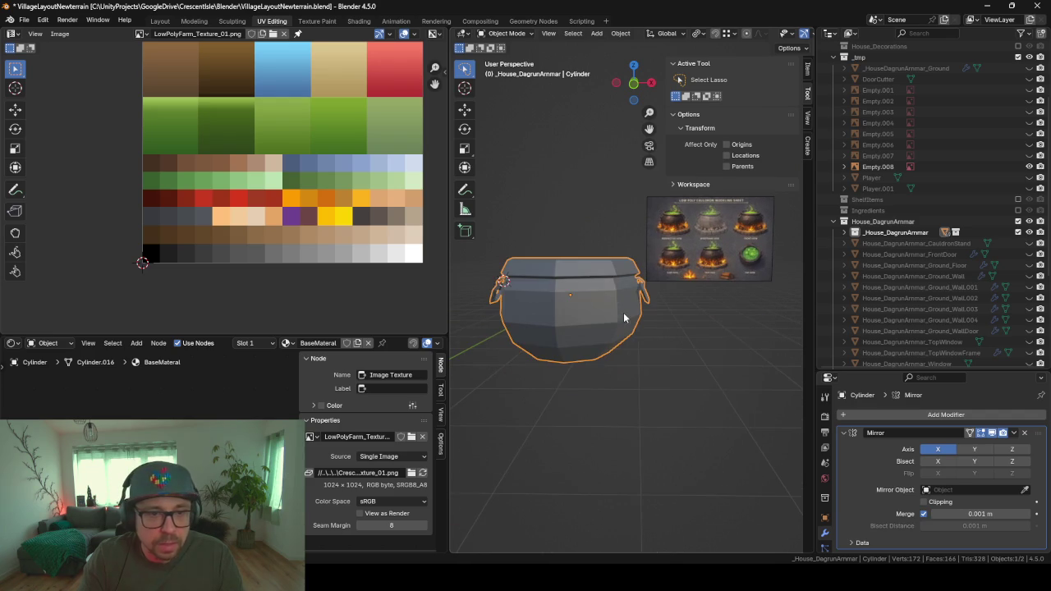
pyautogui.press('Tab')
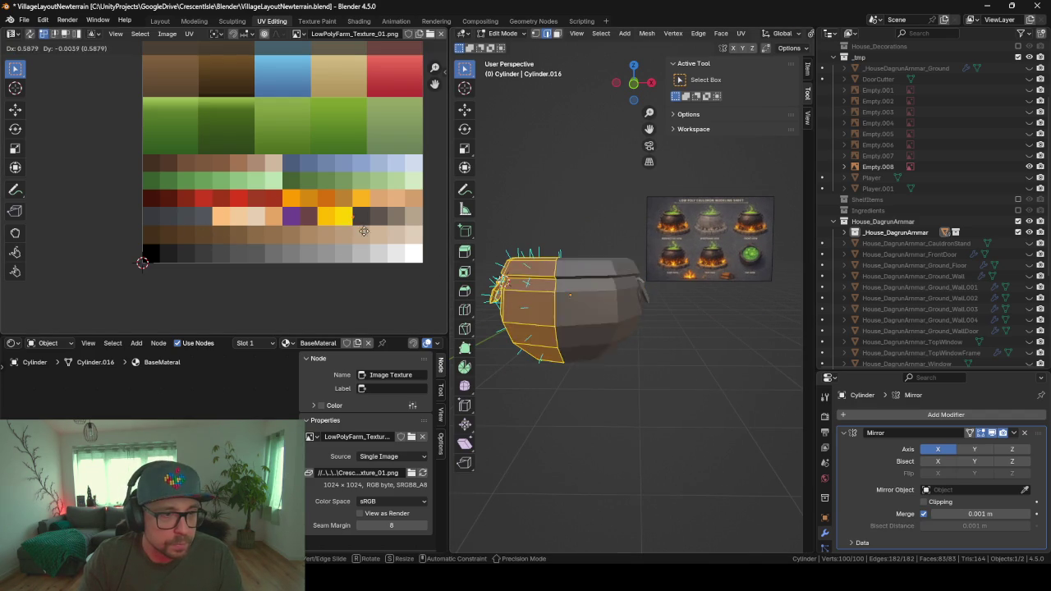
pyautogui.press('Tab')
# - Compare the grey-brown cauldron with the reference sheet, then re-enter Edit Mode
pyautogui.moveTo(571, 364)
pyautogui.mouseDown(button='middle')
pyautogui.moveTo(533, 351)
pyautogui.moveTo(575, 328)
pyautogui.mouseUp(button='middle')
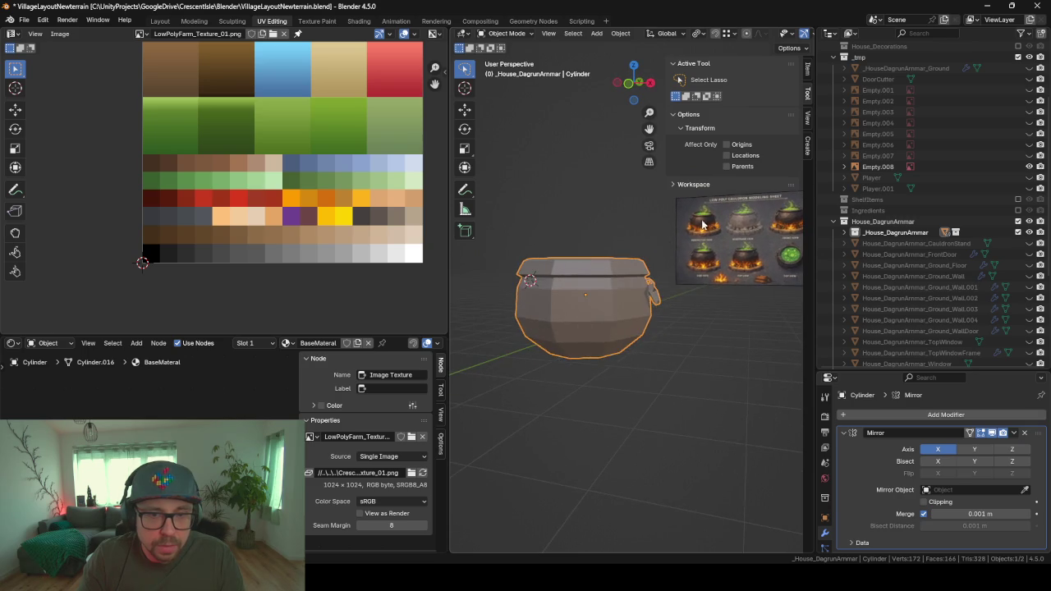
pyautogui.scroll(6, 728, 236)
pyautogui.scroll(2, 542, 323)
pyautogui.scroll(3, 622, 292)
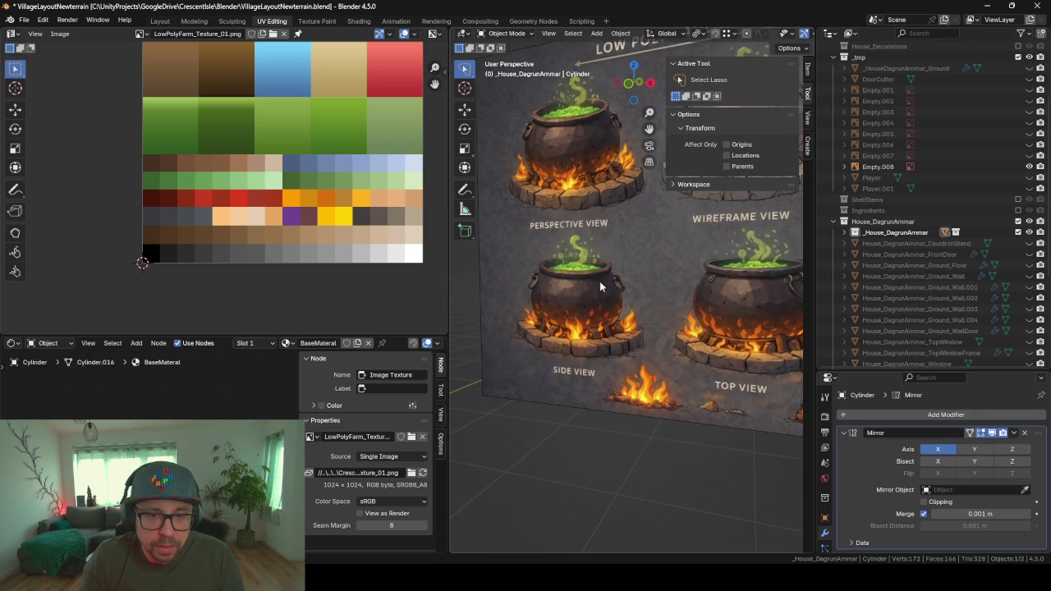
pyautogui.moveTo(747, 315); pyautogui.dragTo(663, 283, button='middle')
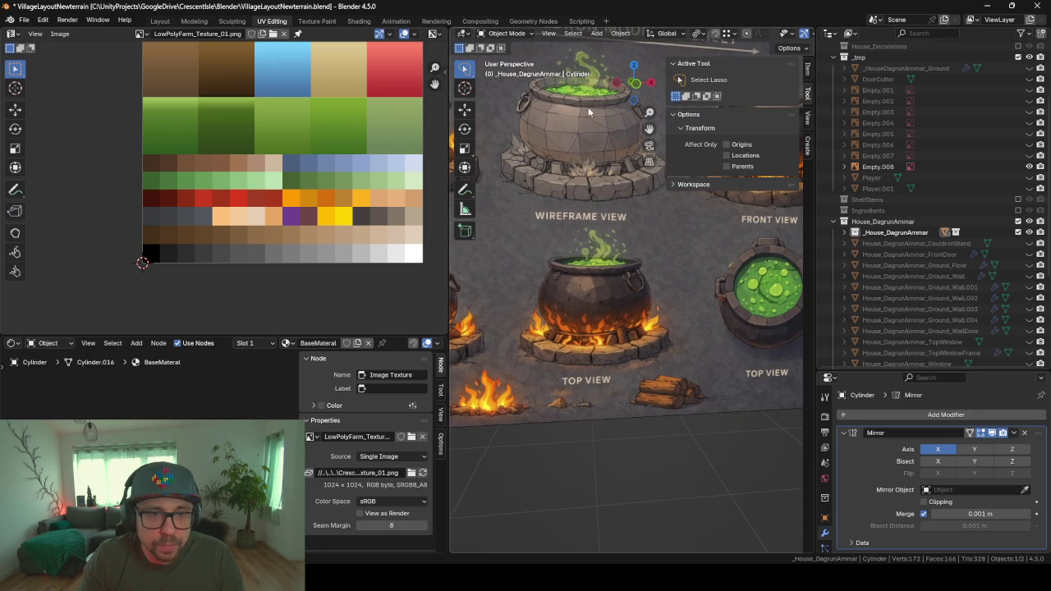
pyautogui.scroll(-6, 548, 236)
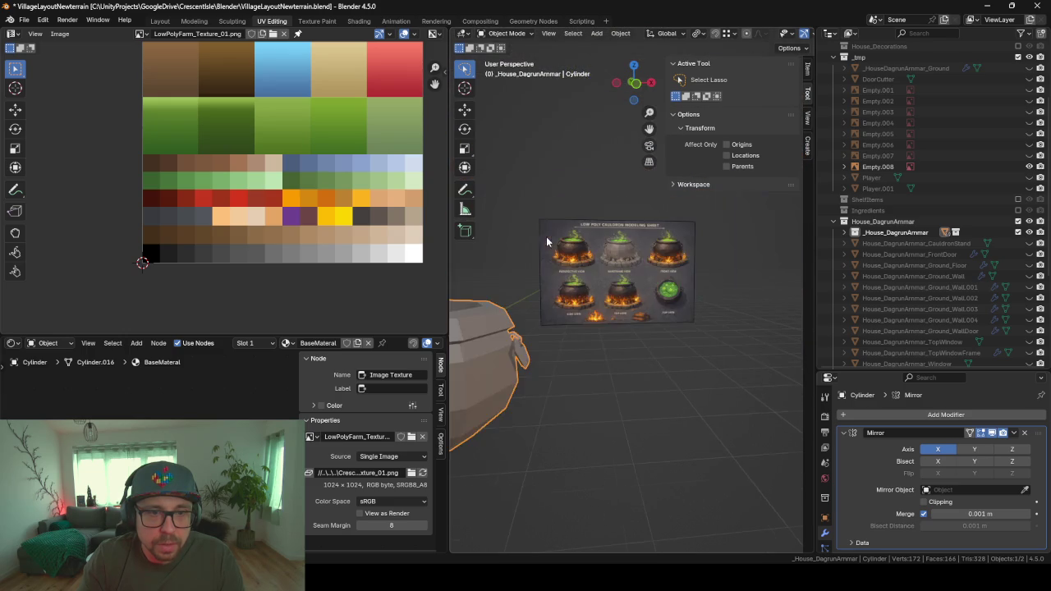
pyautogui.moveTo(546, 237)
pyautogui.mouseDown(button='middle')
pyautogui.moveTo(611, 308)
pyautogui.moveTo(684, 263)
pyautogui.moveTo(603, 286)
pyautogui.moveTo(531, 349)
pyautogui.moveTo(684, 300)
pyautogui.mouseUp(button='middle')
pyautogui.press('Tab')
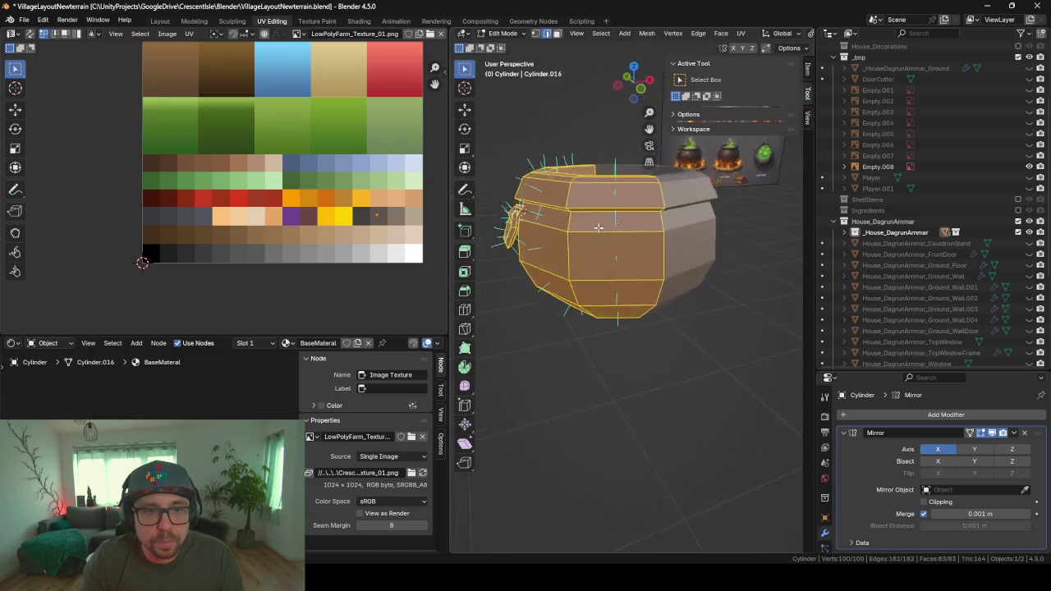
pyautogui.moveTo(564, 290)
pyautogui.mouseDown(button='middle')
pyautogui.moveTo(696, 216)
pyautogui.moveTo(668, 246)
pyautogui.moveTo(587, 253)
pyautogui.mouseUp(button='middle')
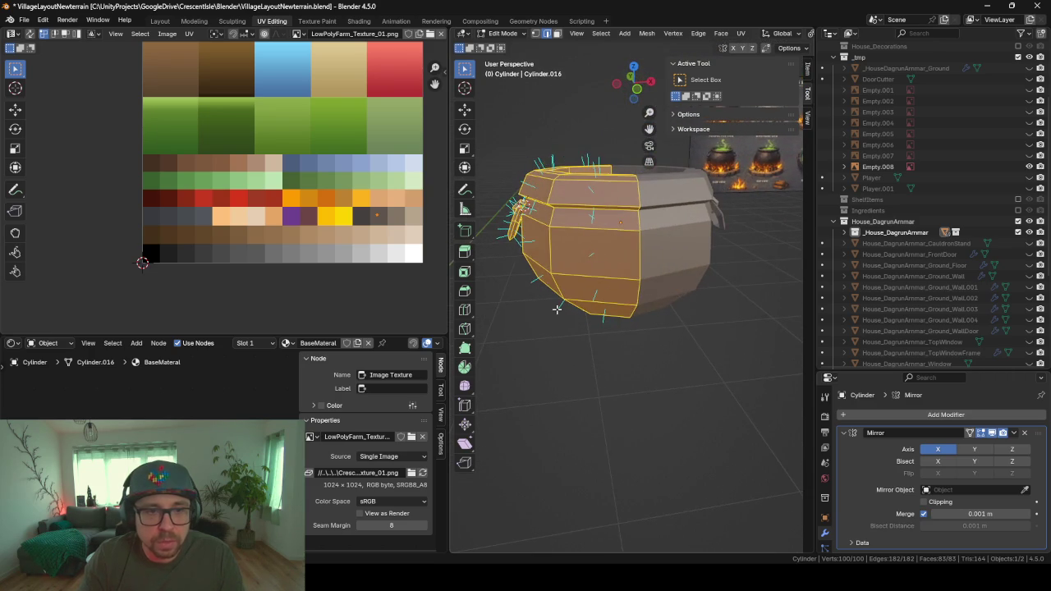
# - Select the linked cauldron mesh and run Triangulate Faces (Beauty), giving 137 faces
pyautogui.moveTo(557, 309); pyautogui.dragTo(660, 244, button='middle')
pyautogui.click(660, 245)
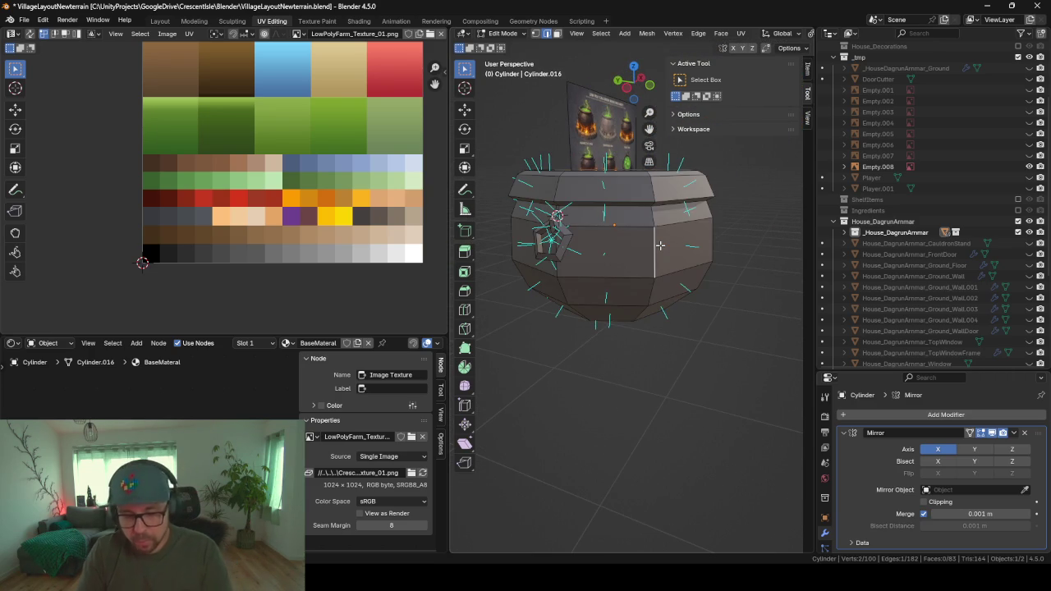
pyautogui.hotkey('ctrl', 'l')
pyautogui.press('F3')
pyautogui.write('tr')
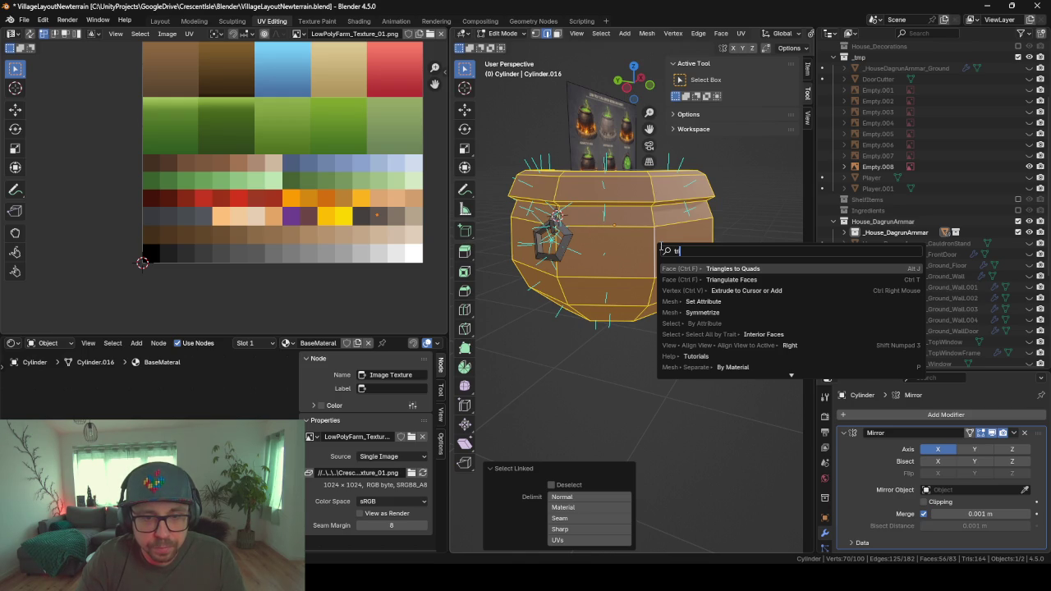
pyautogui.press('Down')
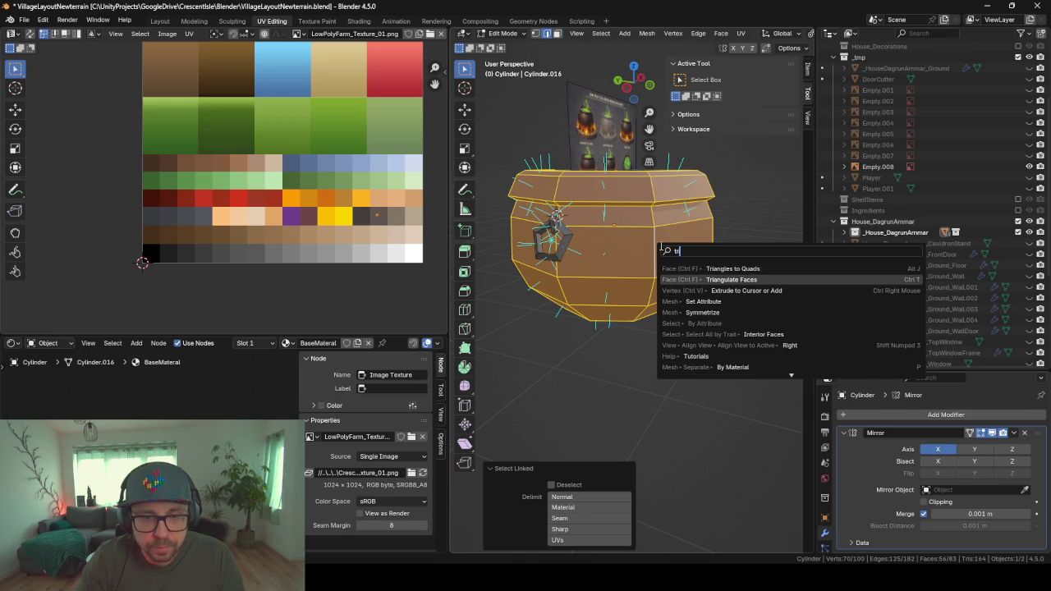
pyautogui.press('Return')
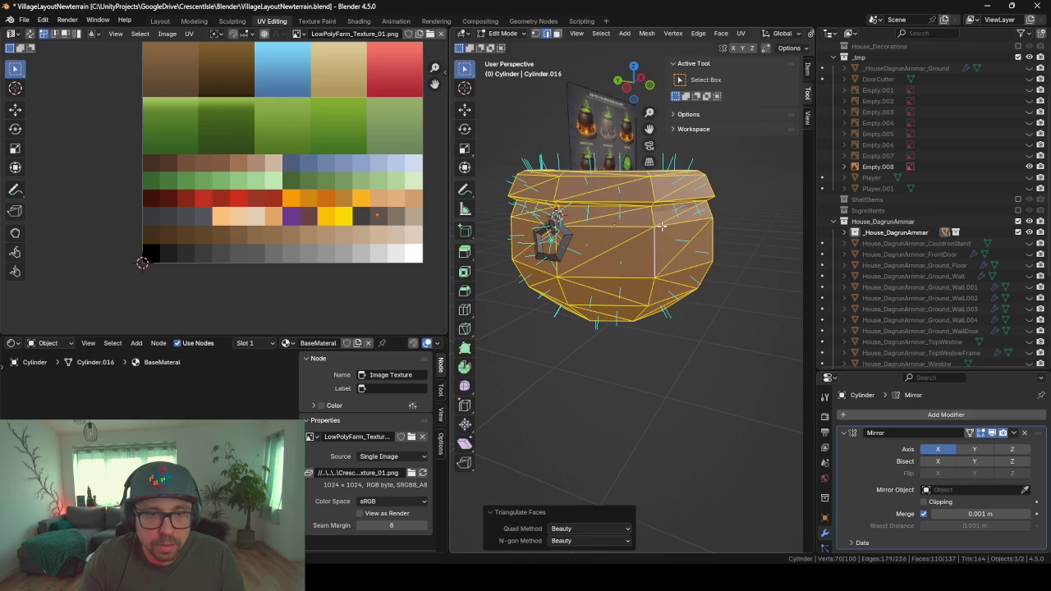
pyautogui.moveTo(662, 226)
pyautogui.mouseDown(button='middle')
pyautogui.moveTo(563, 232)
pyautogui.moveTo(592, 225)
pyautogui.moveTo(475, 321)
pyautogui.moveTo(460, 305)
pyautogui.moveTo(514, 291)
pyautogui.moveTo(572, 251)
pyautogui.moveTo(609, 249)
pyautogui.moveTo(624, 293)
pyautogui.mouseUp(button='middle')
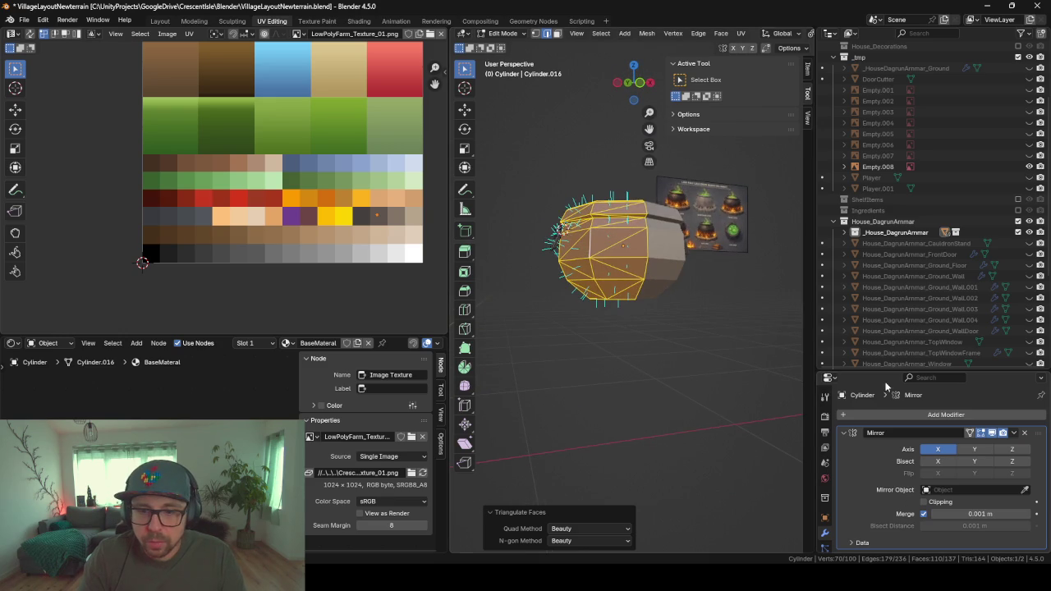
# - Add a new vertex group named Group to the cauldron mesh
pyautogui.moveTo(879, 372); pyautogui.dragTo(879, 218)
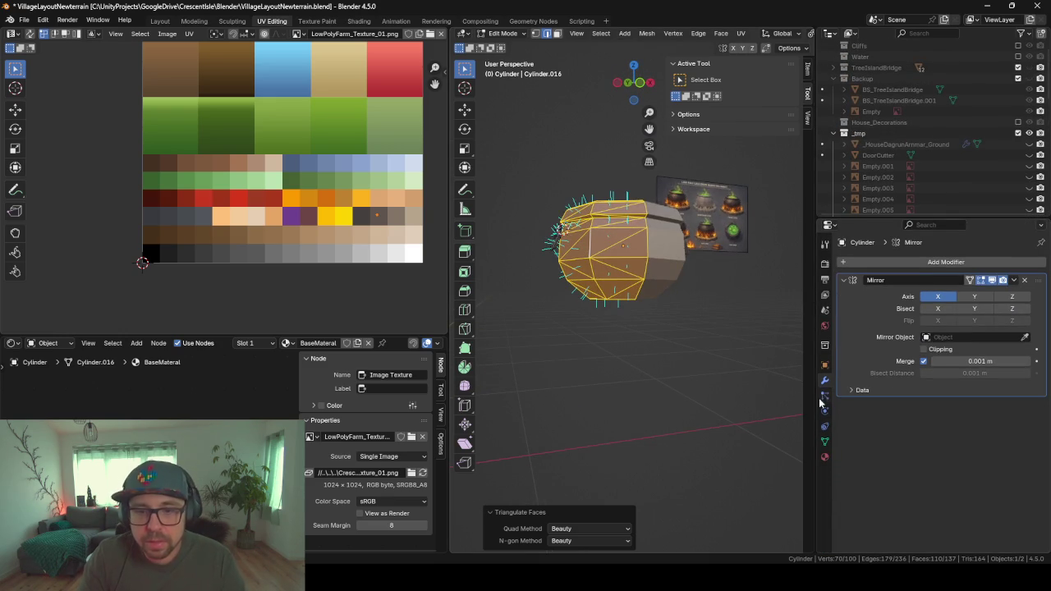
pyautogui.click(825, 441)
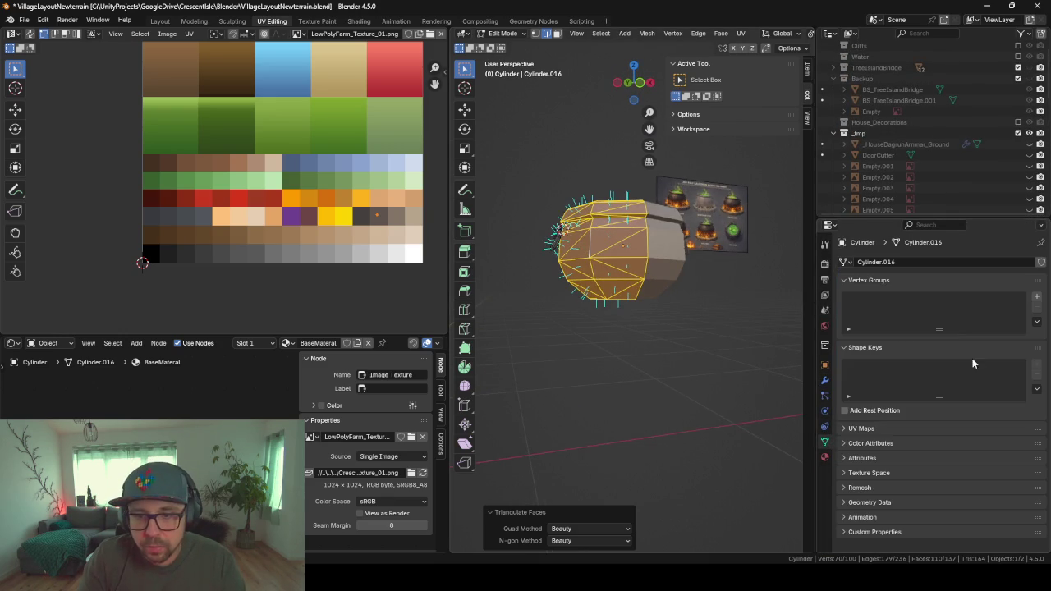
pyautogui.click(1036, 297)
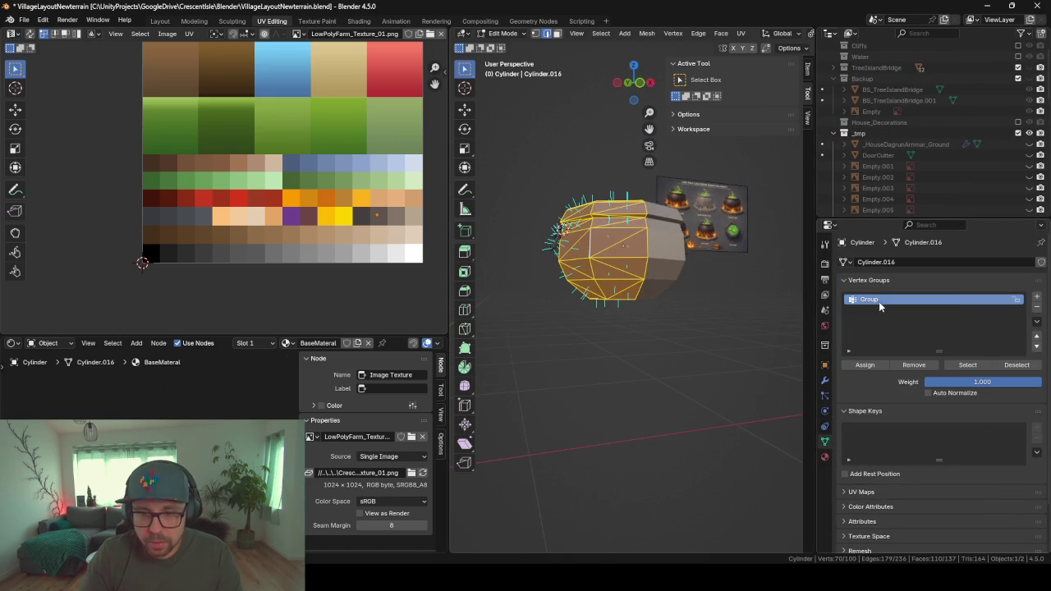
# - Rename the cauldron object to CauldronBase
pyautogui.press('F2')
pyautogui.write('CauldronBas')
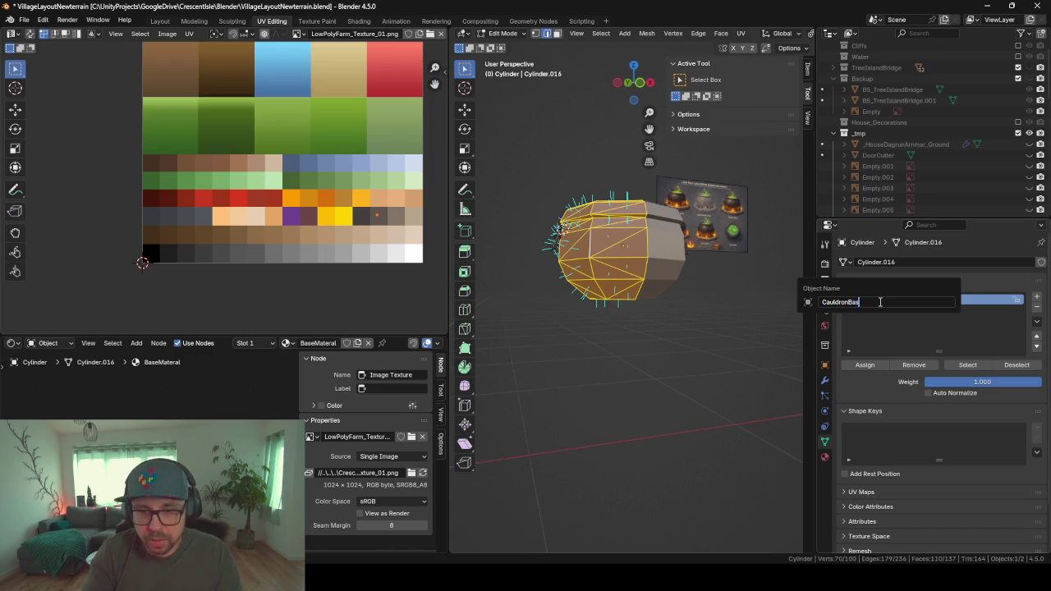
pyautogui.write('e')
pyautogui.press('Return')
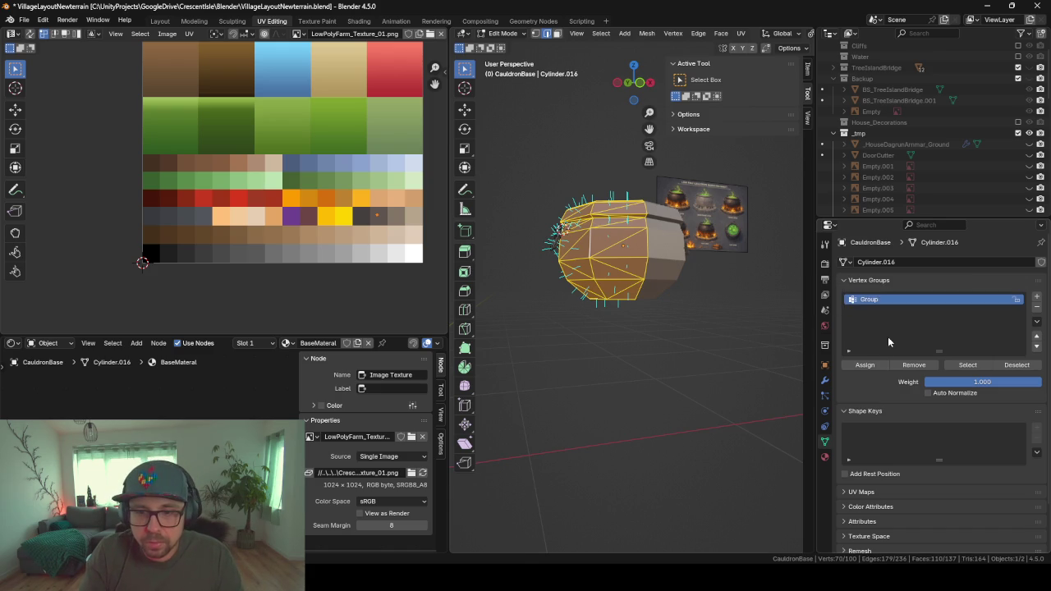
# - Deselect all faces, then select only the faces in the Group vertex group
pyautogui.click(612, 334)
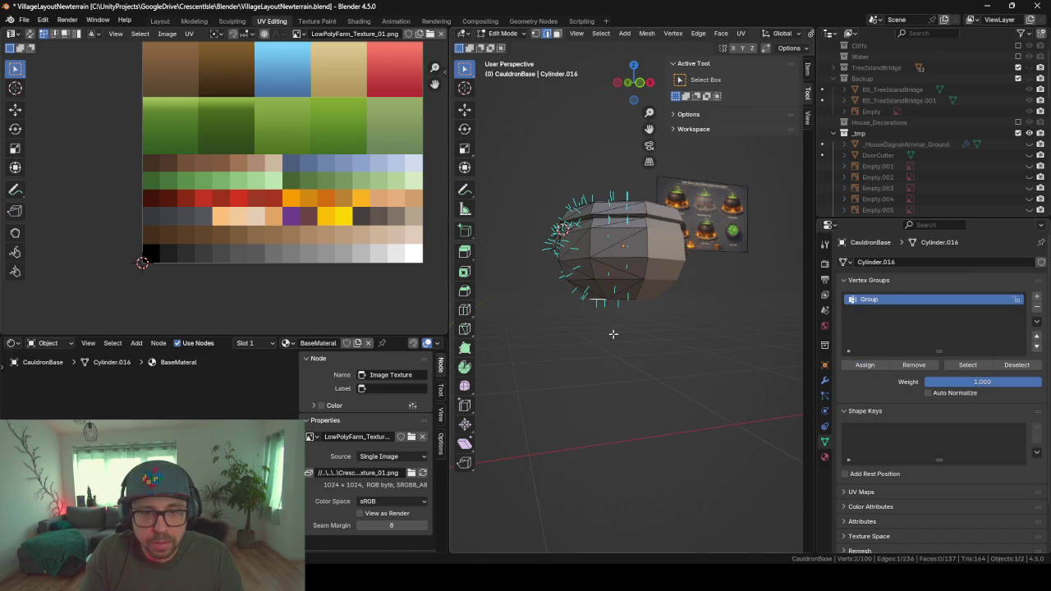
pyautogui.click(963, 365)
pyautogui.moveTo(493, 334); pyautogui.dragTo(851, 383, button='middle')
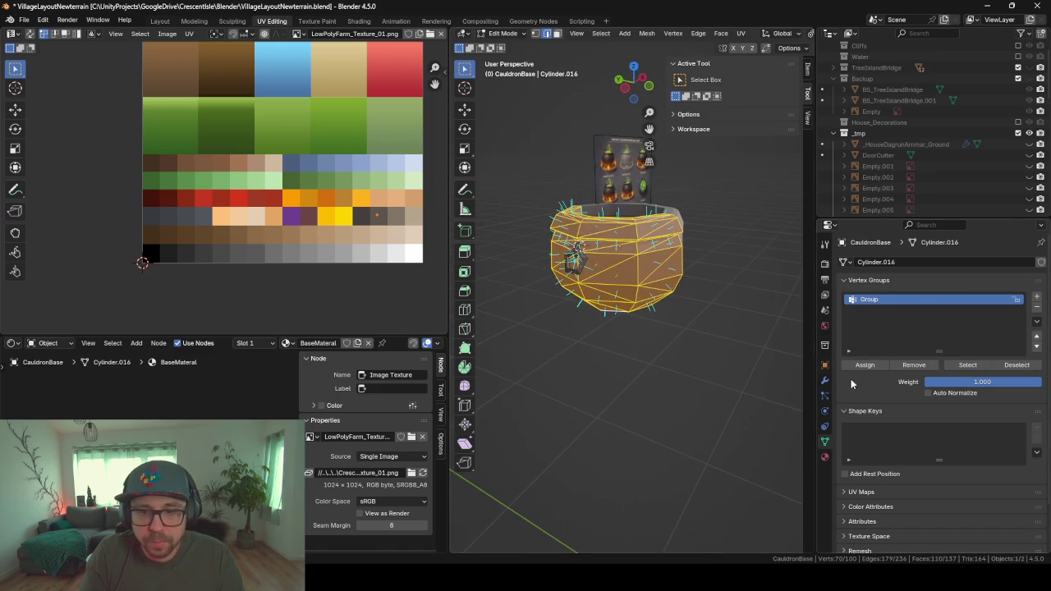
# - Add a Displace modifier below the collapsed Mirror modifier
pyautogui.click(825, 381)
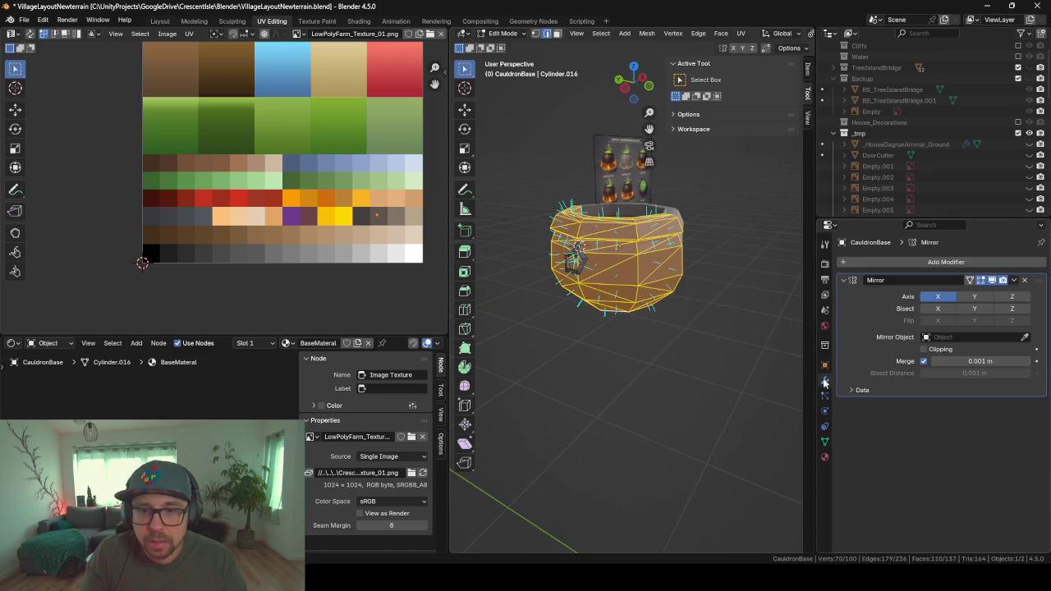
pyautogui.click(844, 281)
pyautogui.click(893, 263)
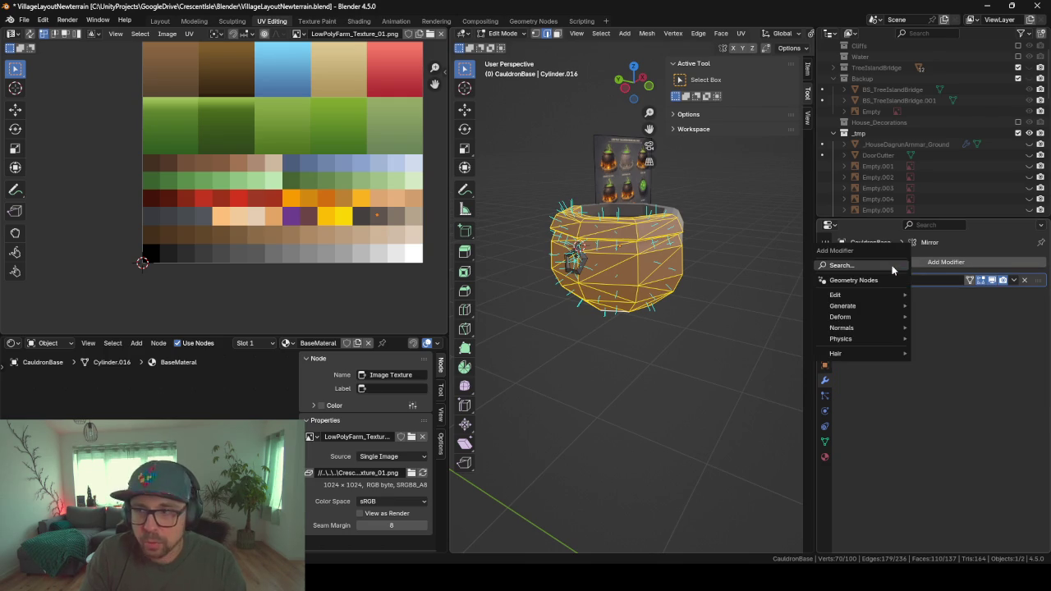
pyautogui.click(893, 265)
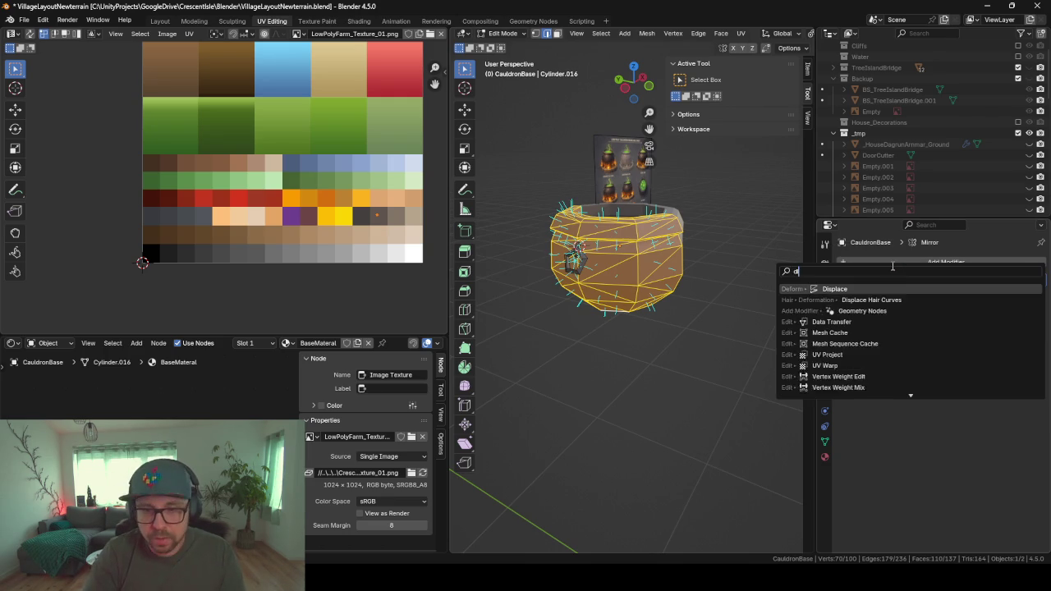
pyautogui.write('disp')
pyautogui.press('Return')
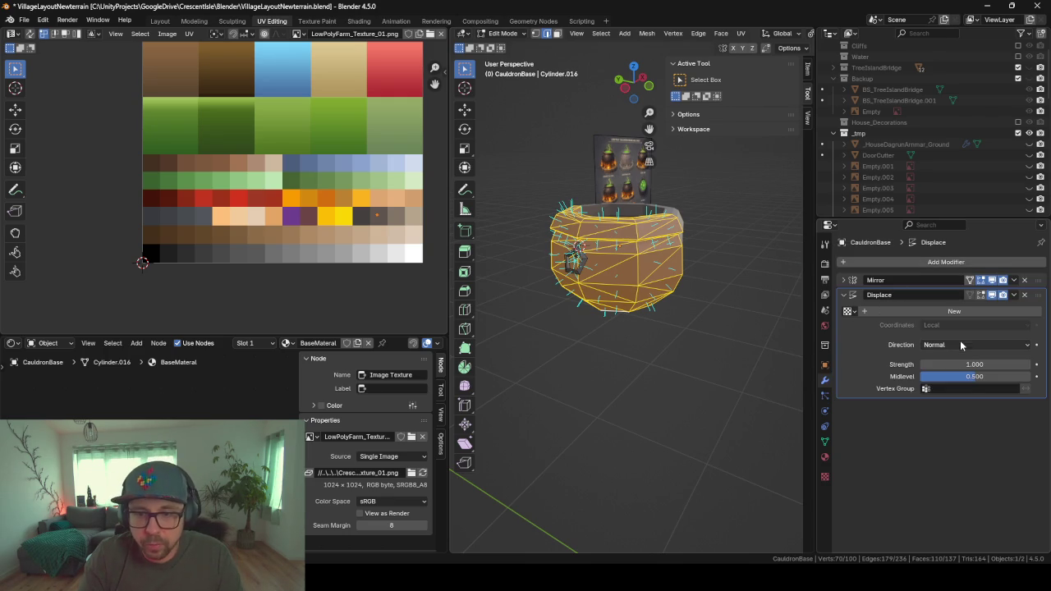
# - Keep Displace coordinates Local and limit it to the Group vertex group
pyautogui.click(960, 326)
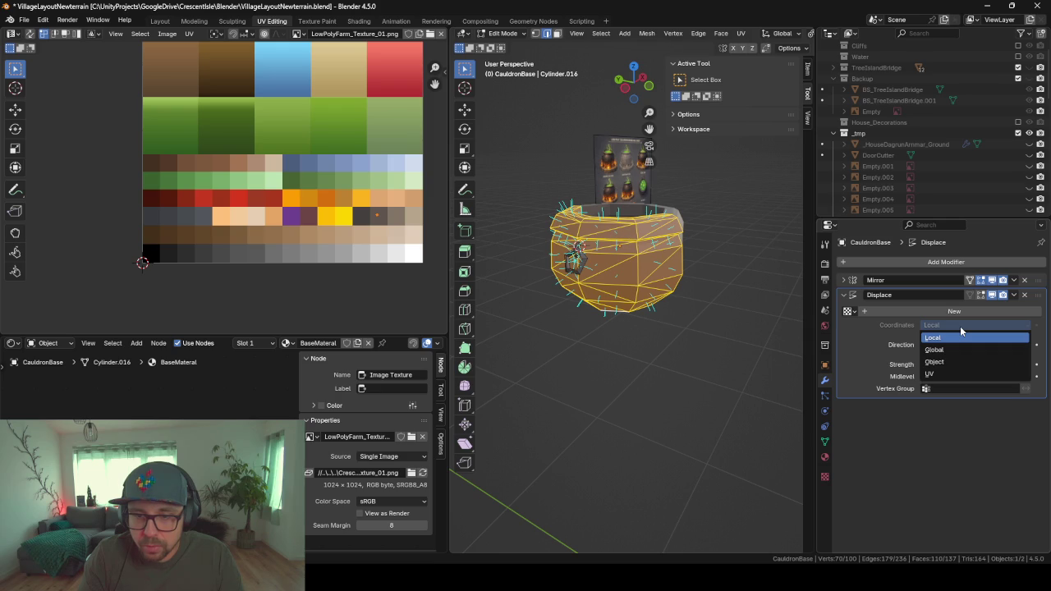
pyautogui.click(925, 336)
pyautogui.click(926, 344)
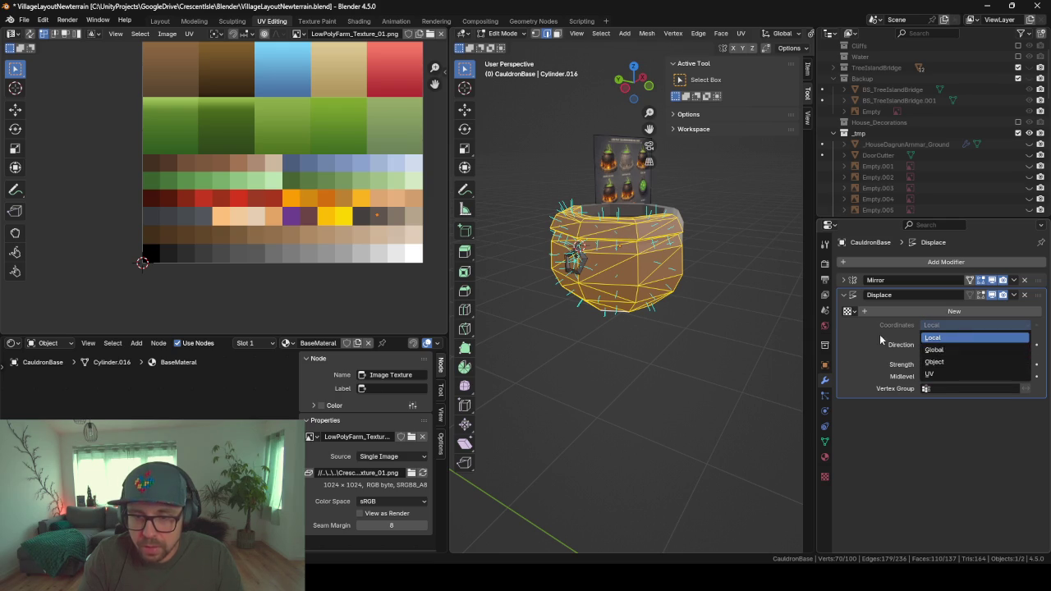
pyautogui.click(942, 393)
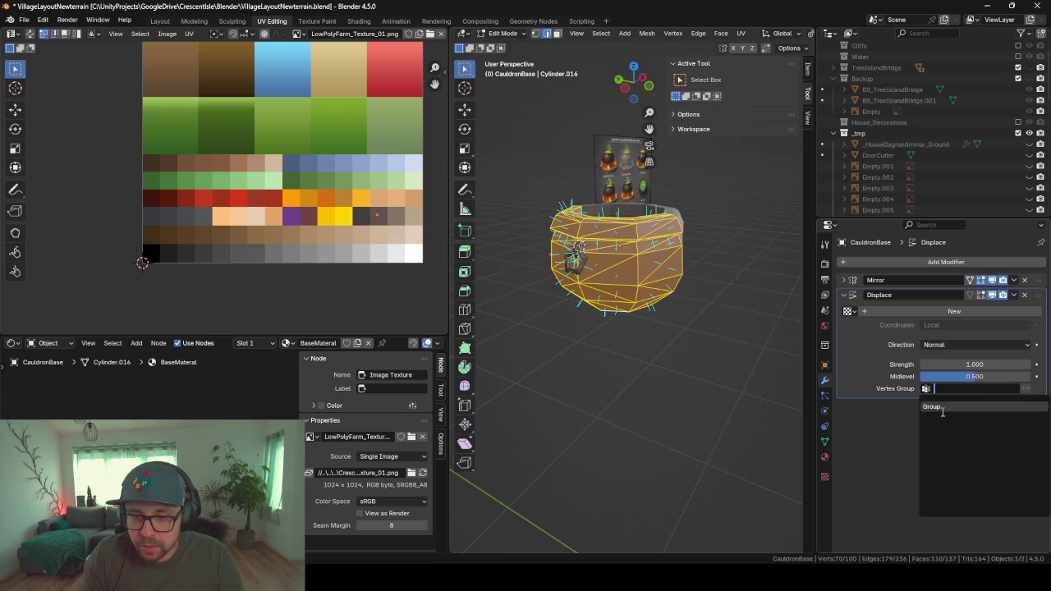
pyautogui.click(934, 406)
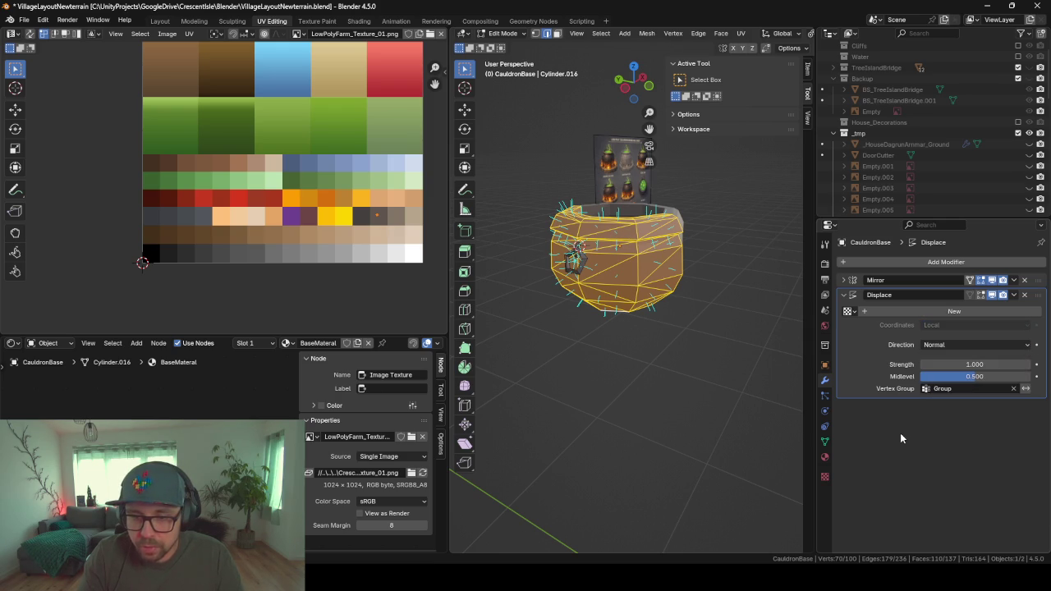
pyautogui.click(824, 397)
pyautogui.click(824, 411)
pyautogui.click(824, 441)
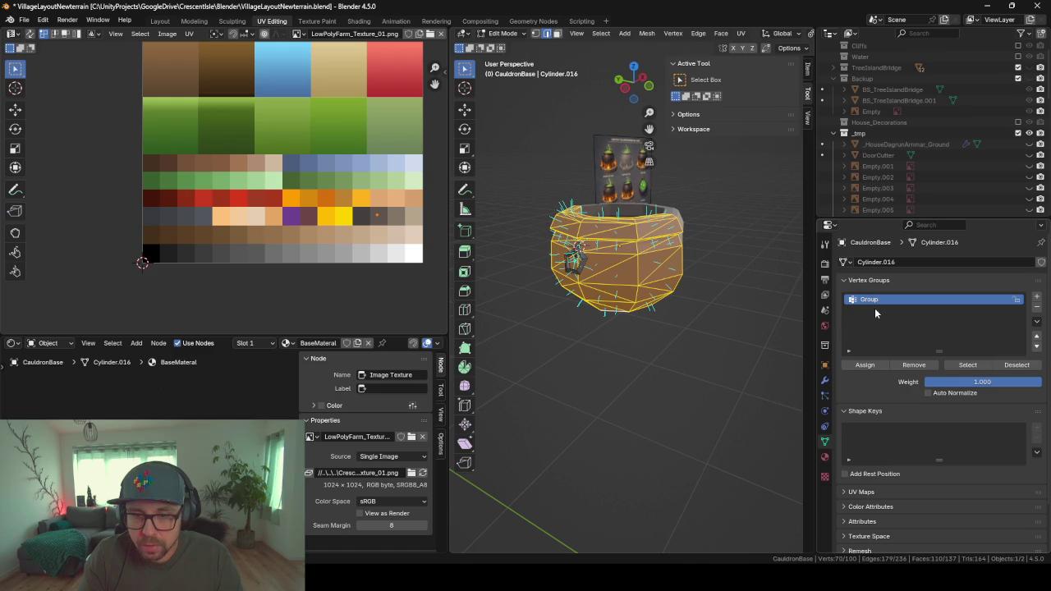
# - Rename the vertex group 'Group' to 'CauldronBase' in the Vertex Groups list
pyautogui.press('F2')
pyautogui.press('Escape')
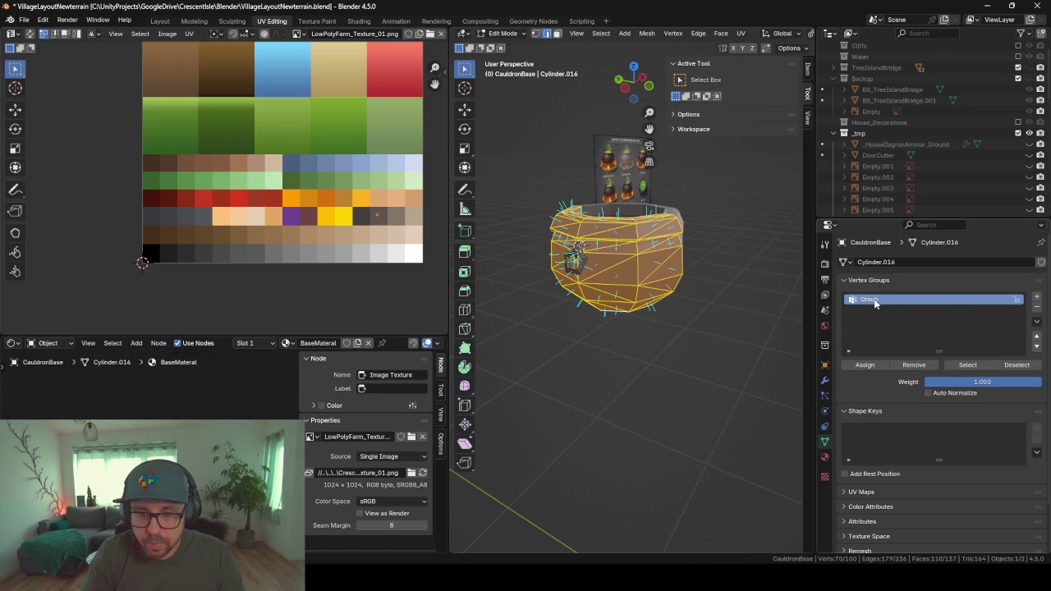
pyautogui.rightClick(887, 298)
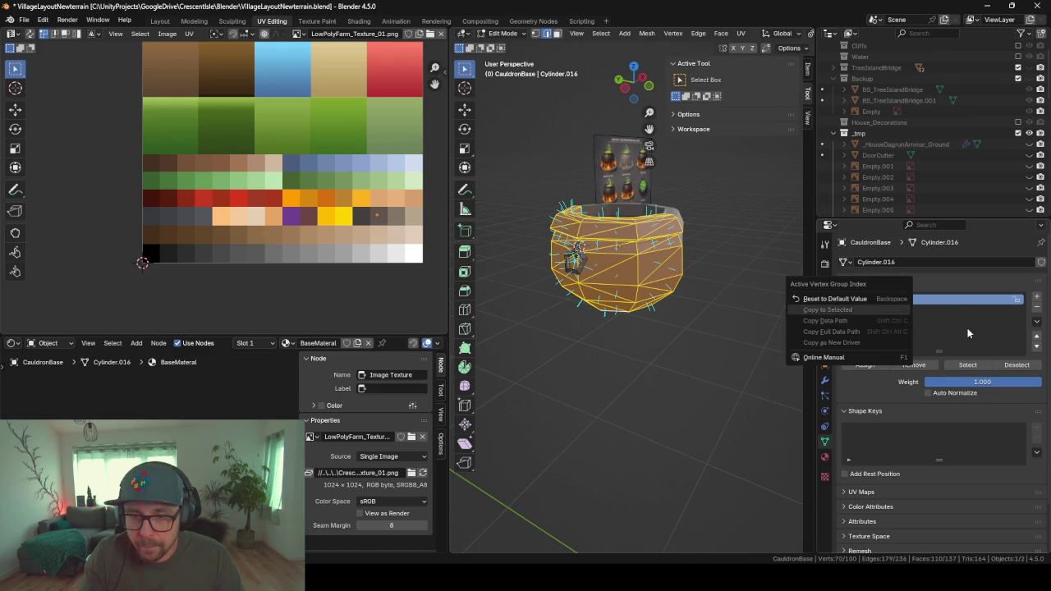
pyautogui.press('Escape')
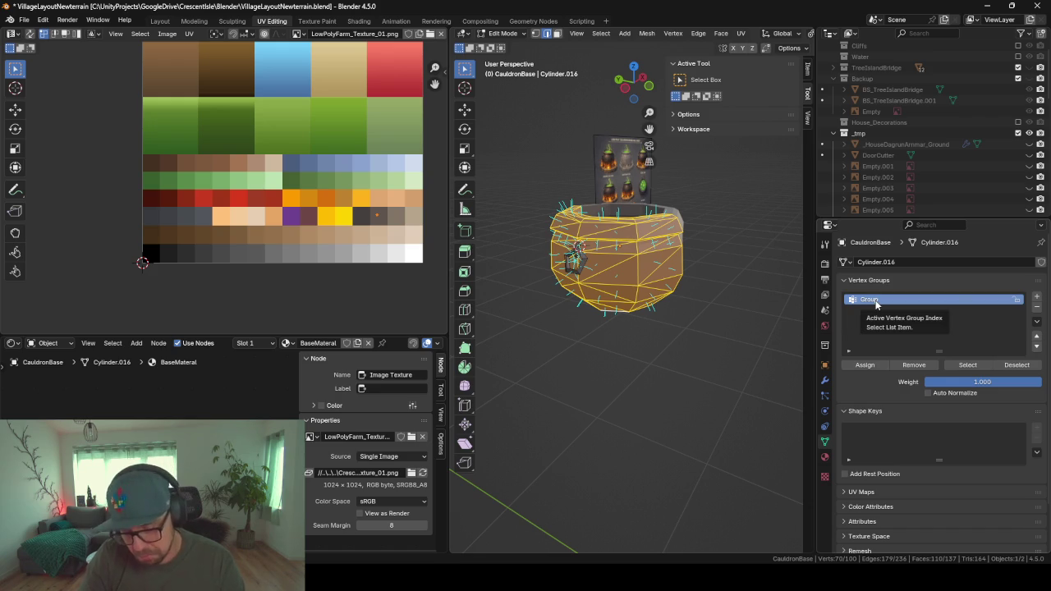
pyautogui.press('F2')
pyautogui.press('Escape')
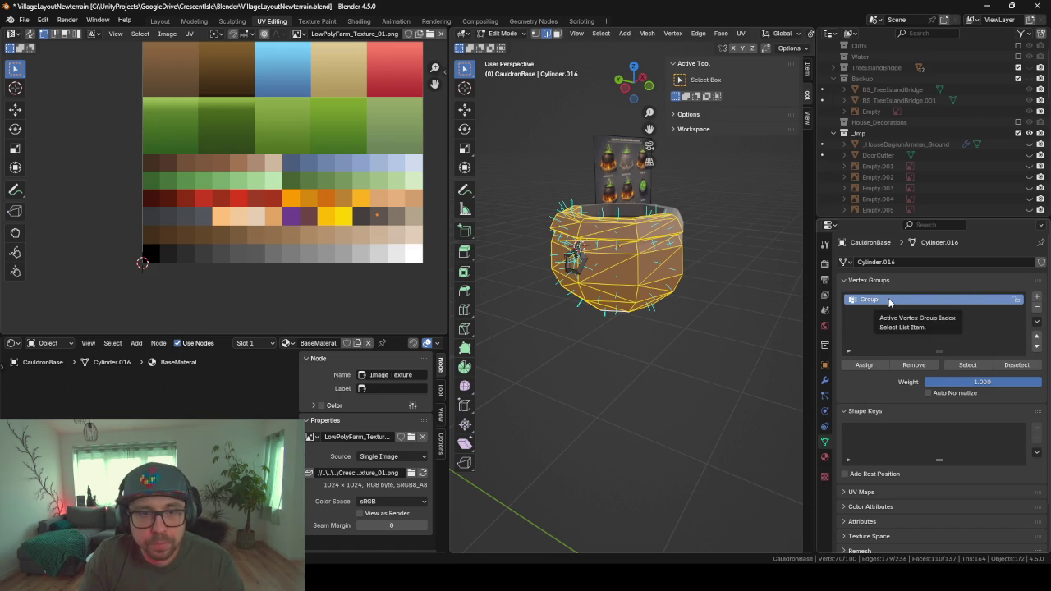
pyautogui.doubleClick(869, 299)
pyautogui.write('CauldronBas')
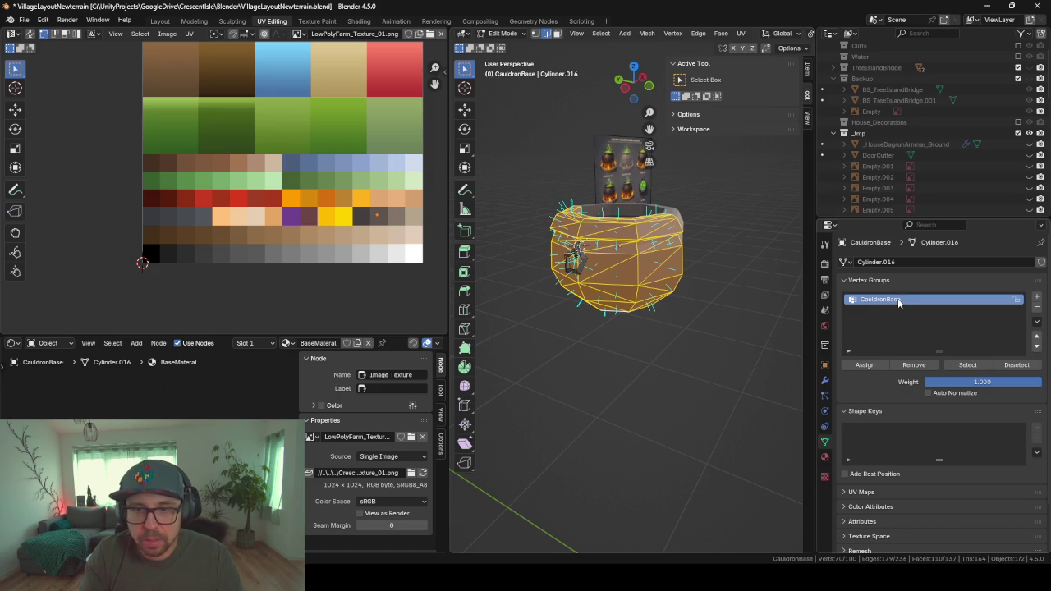
pyautogui.write('e')
pyautogui.press('Return')
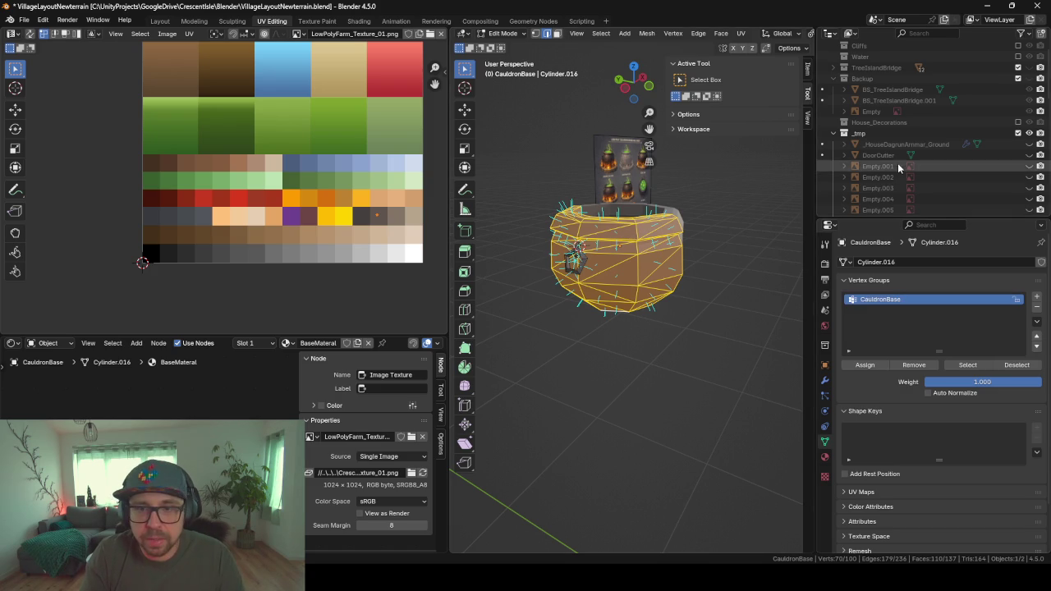
pyautogui.scroll(-4, 903, 151)
pyautogui.scroll(-2, 909, 138)
pyautogui.scroll(-3, 911, 152)
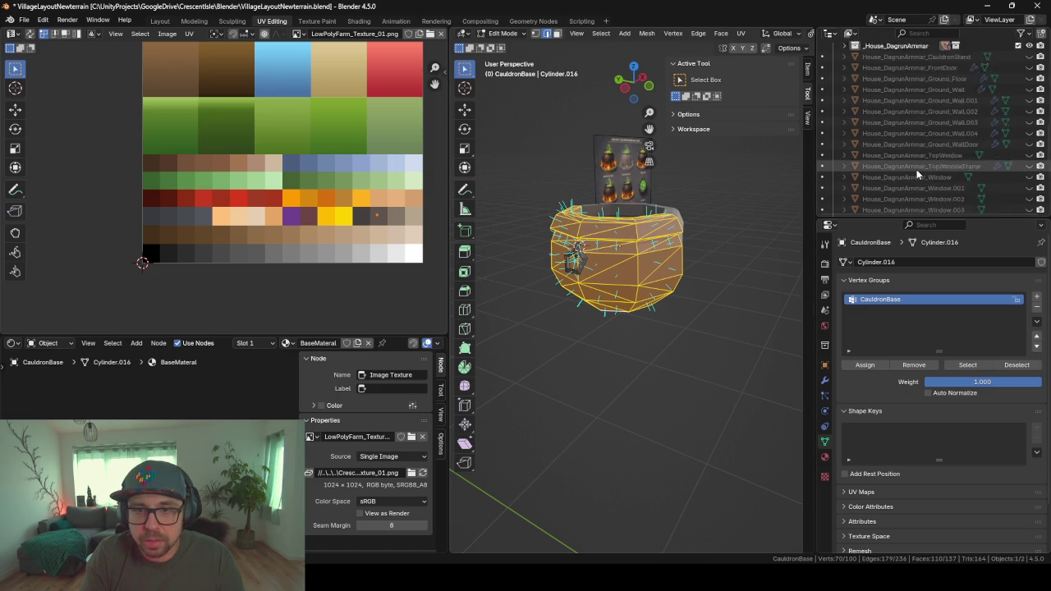
pyautogui.scroll(-5, 916, 170)
# - Return to Object Mode and locate the CauldronBase object in the outliner
pyautogui.press('Tab')
pyautogui.press('KP_Decimal')
pyautogui.scroll(-3, 657, 267)
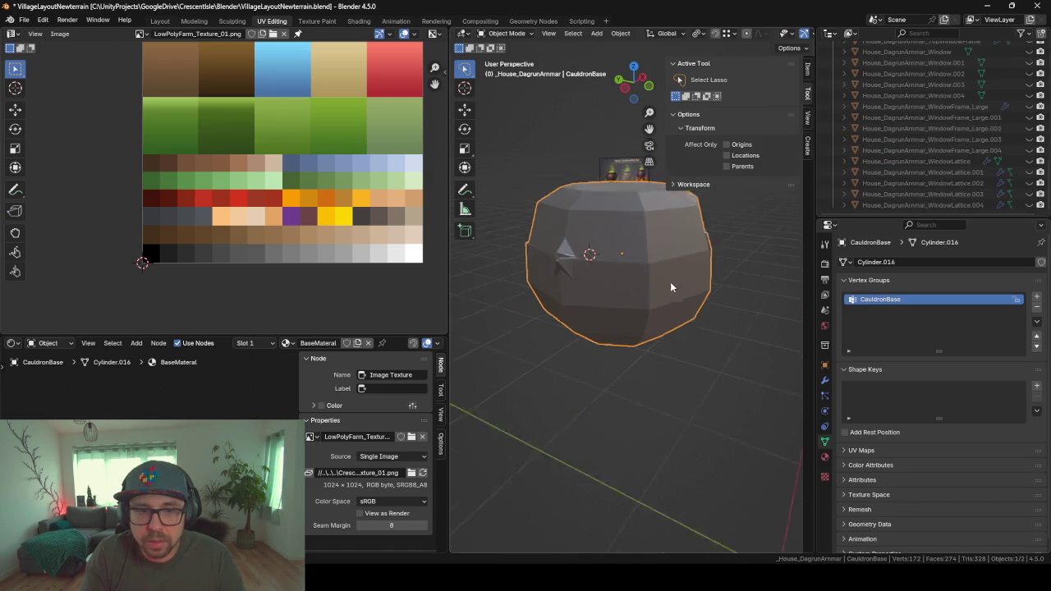
pyautogui.scroll(-2, 669, 282)
pyautogui.scroll(5, 920, 137)
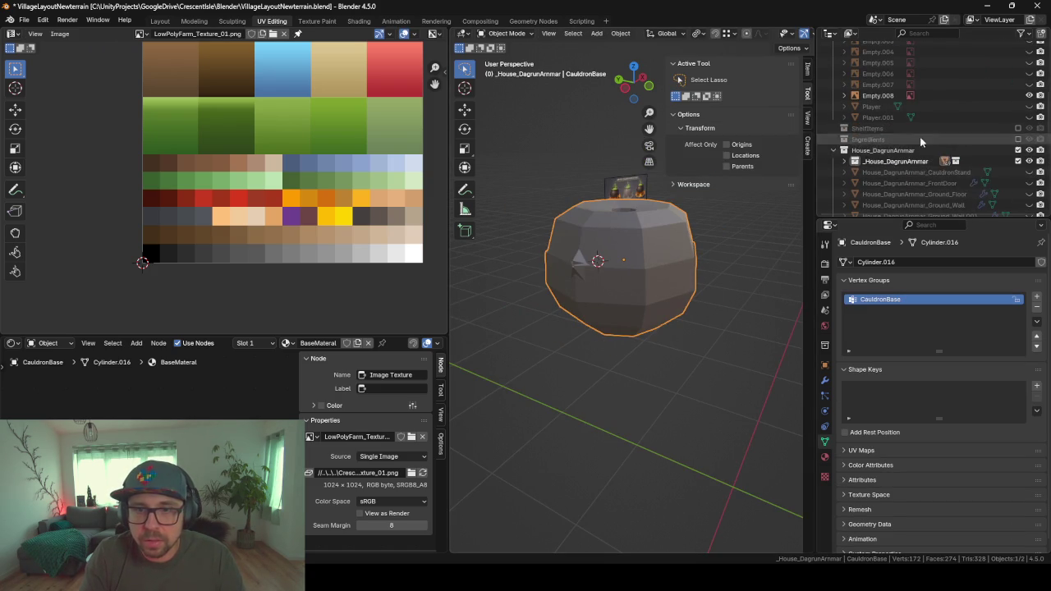
pyautogui.click(849, 163)
pyautogui.scroll(-4, 922, 171)
pyautogui.scroll(-4, 923, 171)
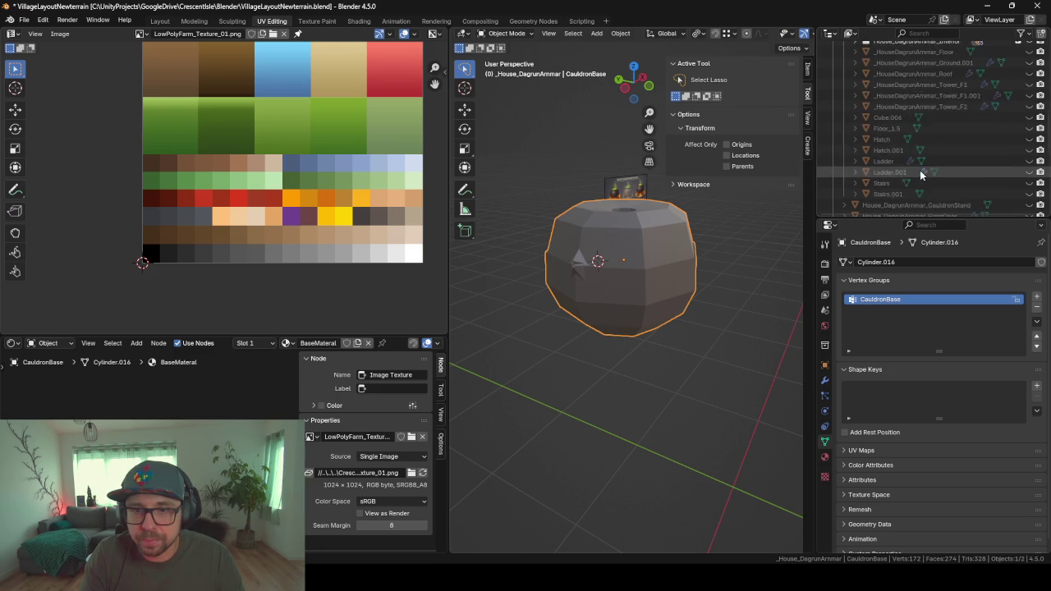
pyautogui.scroll(-3, 919, 170)
pyautogui.scroll(1, 918, 169)
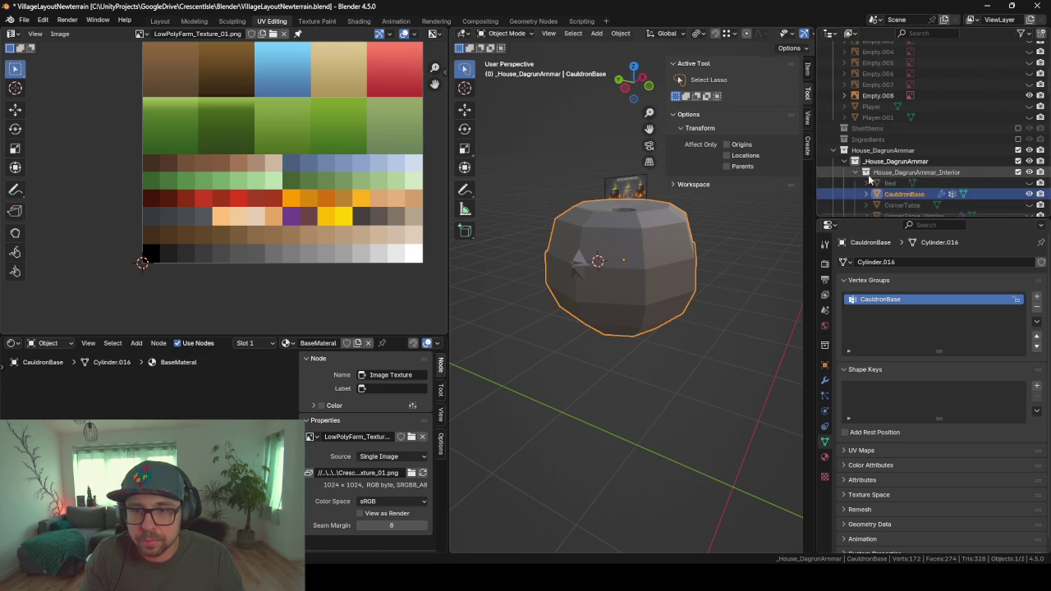
pyautogui.press('KP_Decimal')
pyautogui.scroll(2, 912, 168)
pyautogui.doubleClick(903, 123)
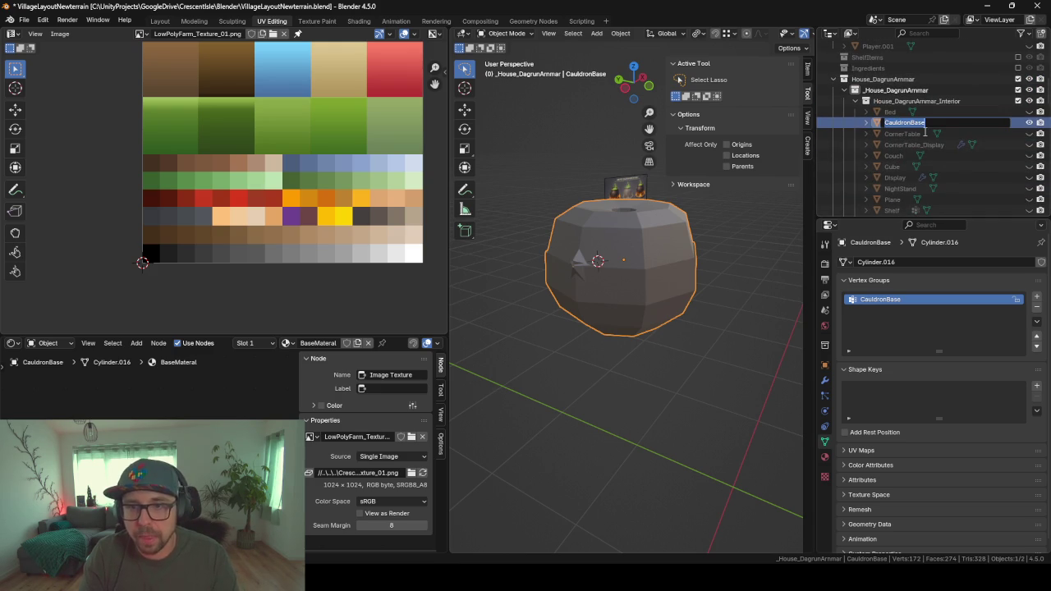
pyautogui.press('Escape')
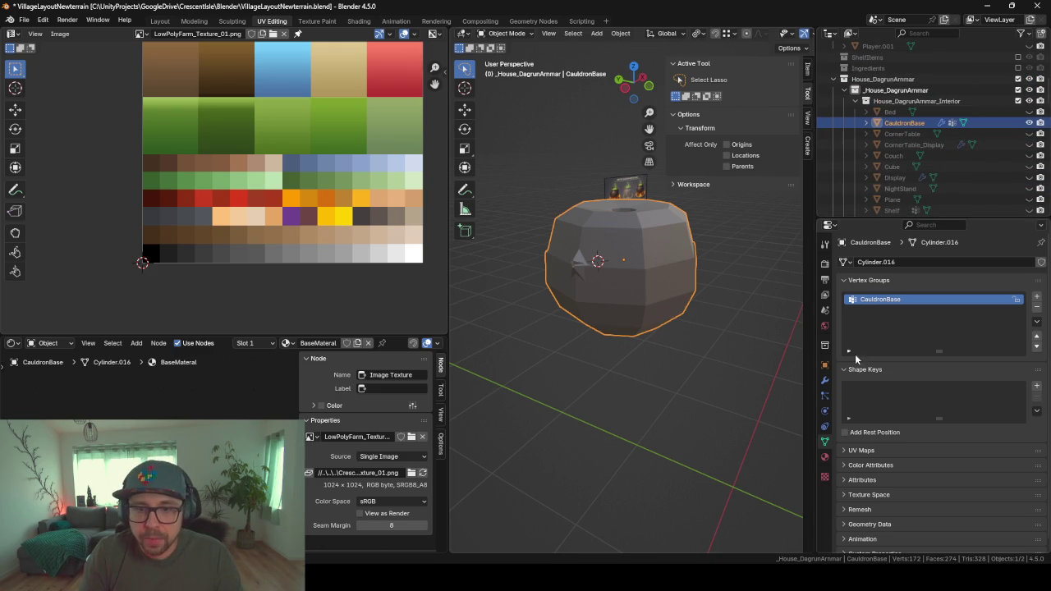
# - Give the Displace modifier the SimpleNoise texture with Midlevel and Strength 0.1
pyautogui.click(824, 380)
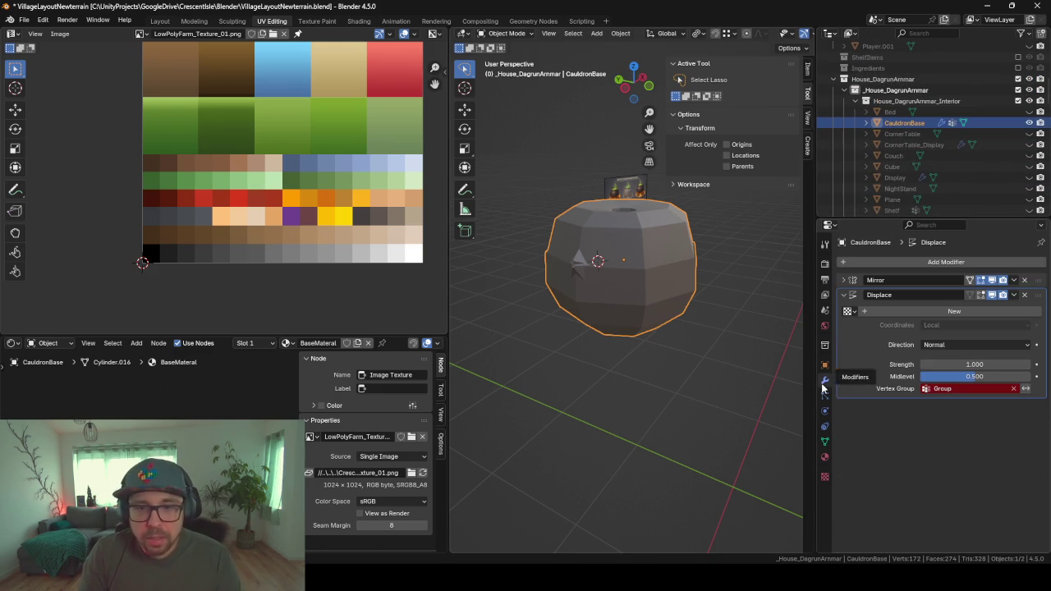
pyautogui.click(849, 311)
pyautogui.click(877, 339)
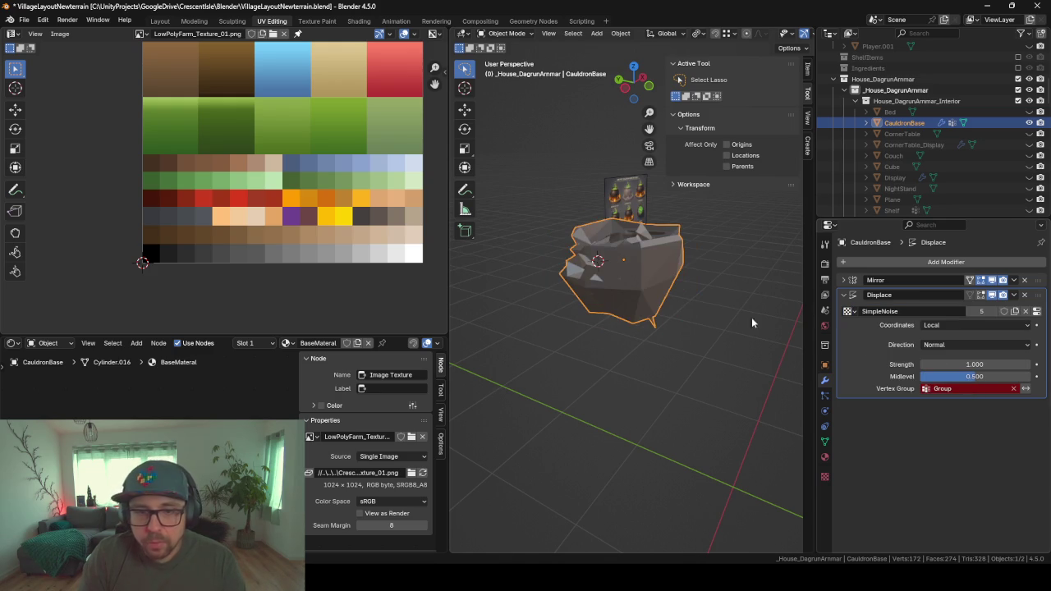
pyautogui.click(986, 376)
pyautogui.write('0.1')
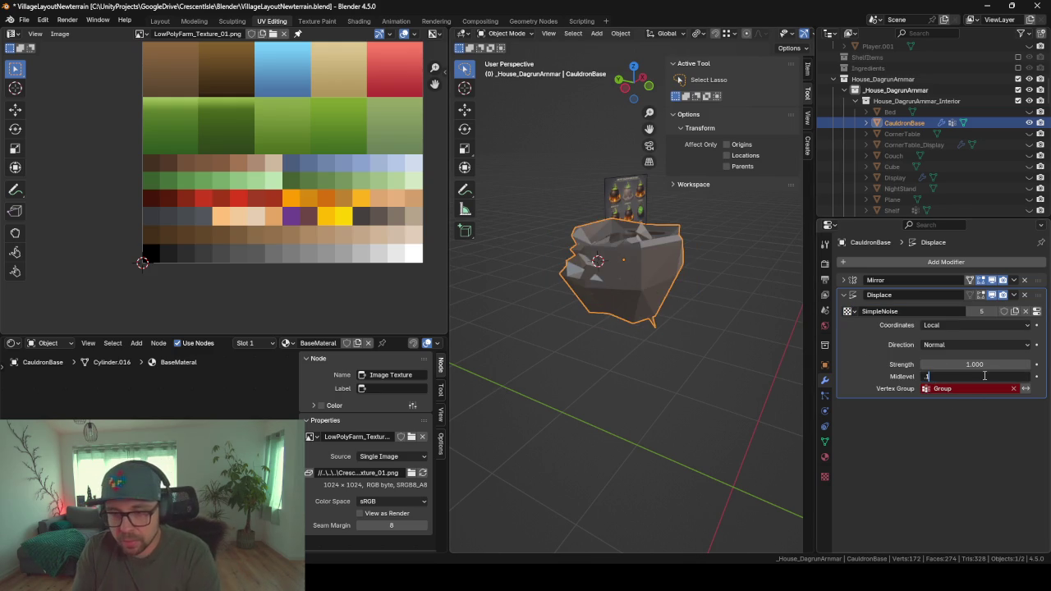
pyautogui.click(976, 364)
pyautogui.write('0.1')
pyautogui.press('Return')
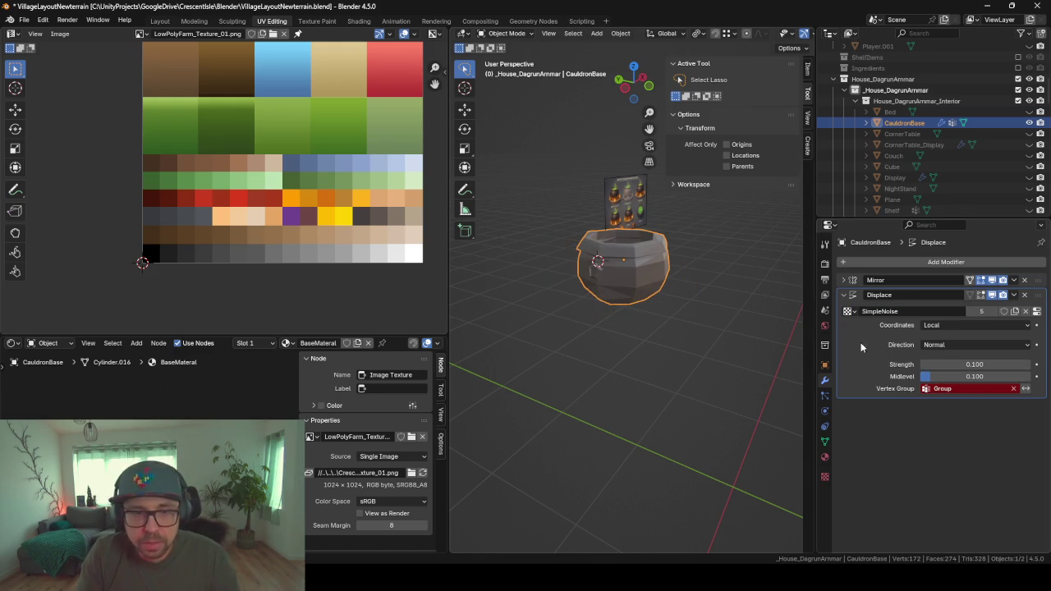
pyautogui.scroll(2, 629, 278)
pyautogui.scroll(3, 629, 278)
pyautogui.moveTo(629, 277)
pyautogui.mouseDown(button='middle')
pyautogui.moveTo(612, 282)
pyautogui.moveTo(611, 299)
pyautogui.mouseUp(button='middle')
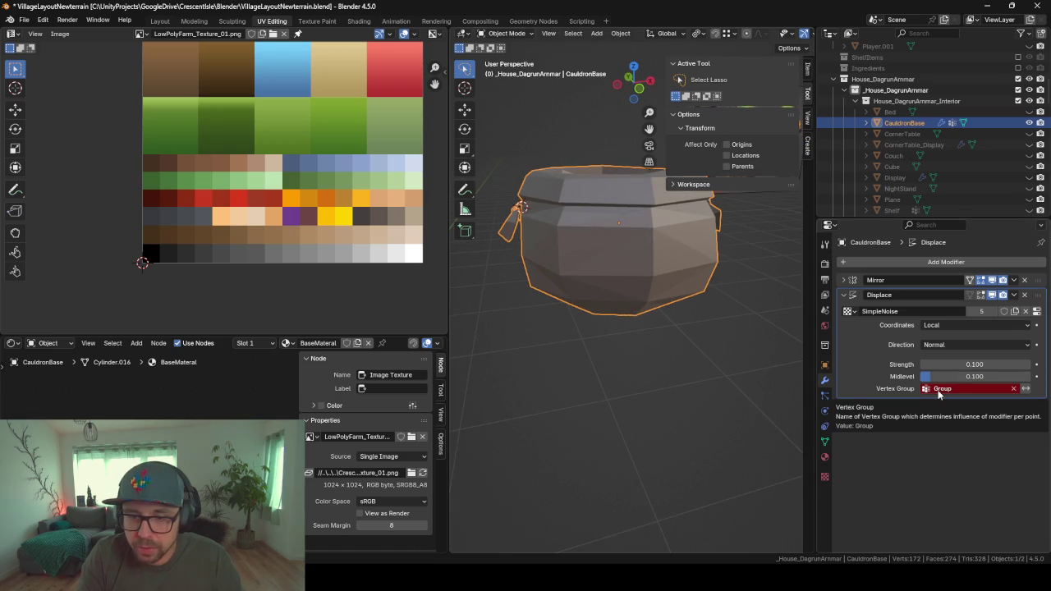
# - Limit displacement to the CauldronBase vertex group and lower Strength and Midlevel to 0.05
pyautogui.click(939, 390)
pyautogui.click(956, 415)
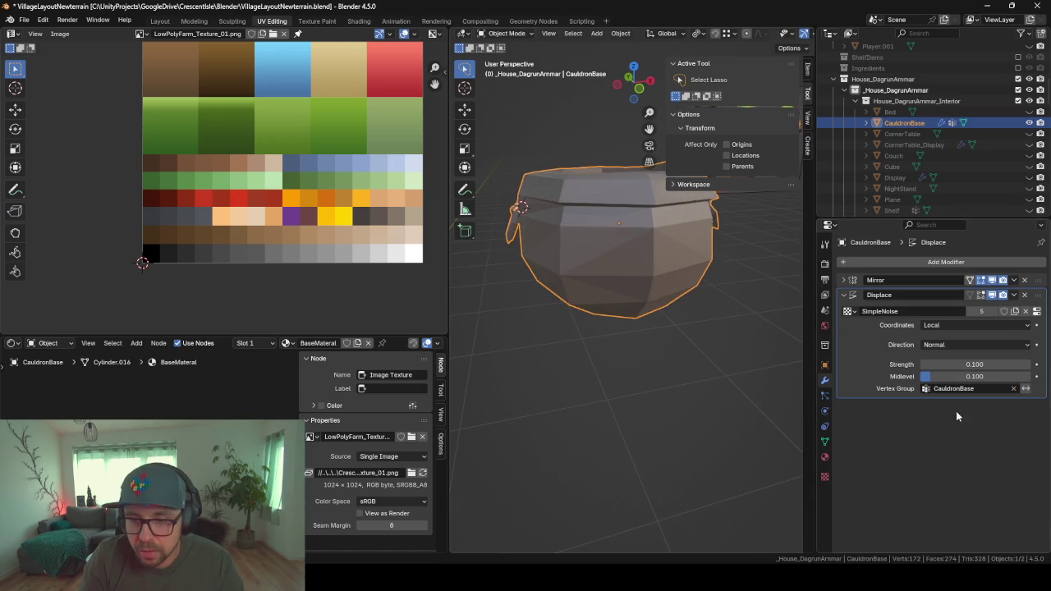
pyautogui.moveTo(647, 295)
pyautogui.mouseDown(button='middle')
pyautogui.moveTo(657, 331)
pyautogui.moveTo(722, 325)
pyautogui.moveTo(640, 286)
pyautogui.moveTo(594, 324)
pyautogui.mouseUp(button='middle')
pyautogui.doubleClick(988, 364)
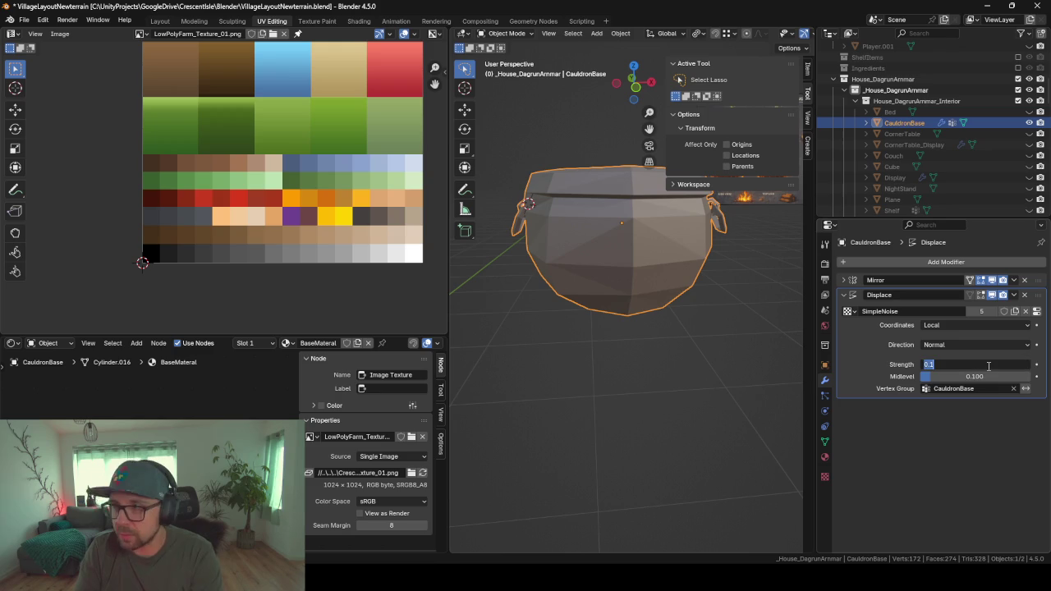
pyautogui.write('.05')
pyautogui.press('Return')
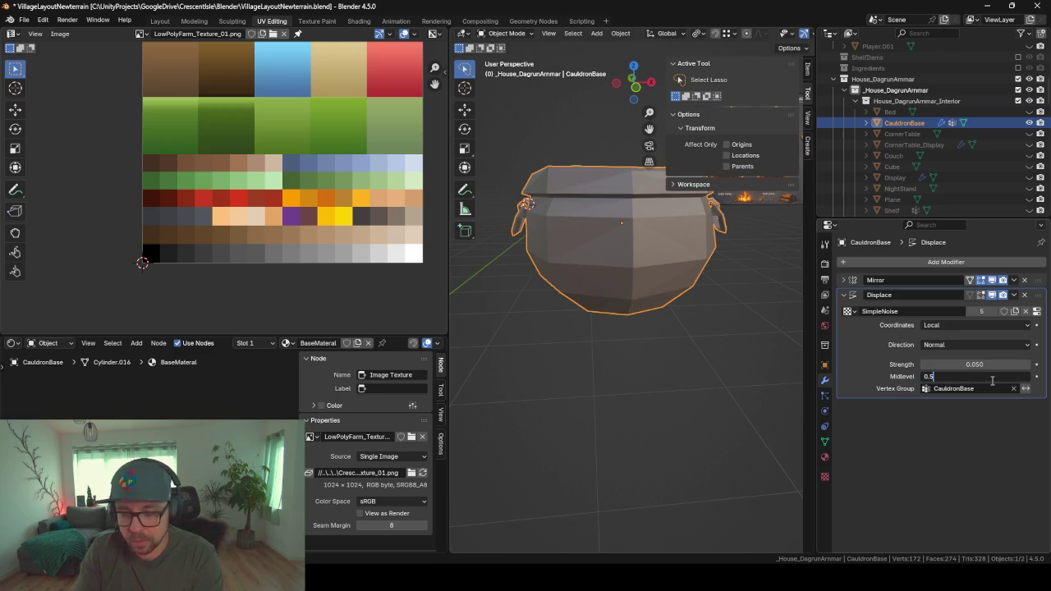
pyautogui.press('Return')
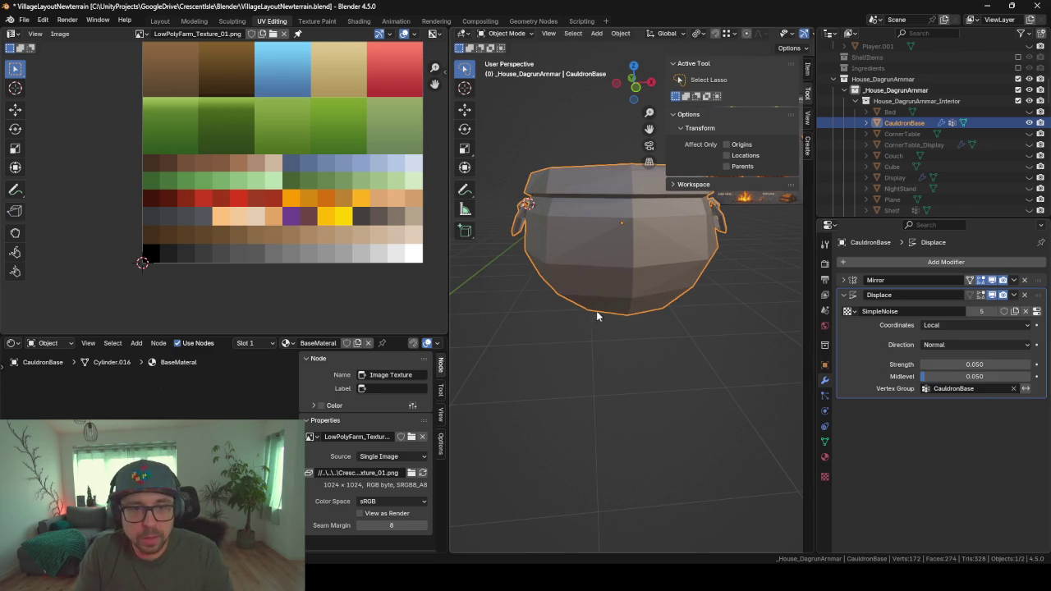
pyautogui.moveTo(596, 310)
pyautogui.mouseDown(button='middle')
pyautogui.moveTo(657, 328)
pyautogui.moveTo(658, 345)
pyautogui.moveTo(591, 313)
pyautogui.moveTo(704, 305)
pyautogui.moveTo(579, 312)
pyautogui.moveTo(526, 299)
pyautogui.moveTo(519, 310)
pyautogui.moveTo(738, 302)
pyautogui.moveTo(611, 343)
pyautogui.moveTo(642, 339)
pyautogui.mouseUp(button='middle')
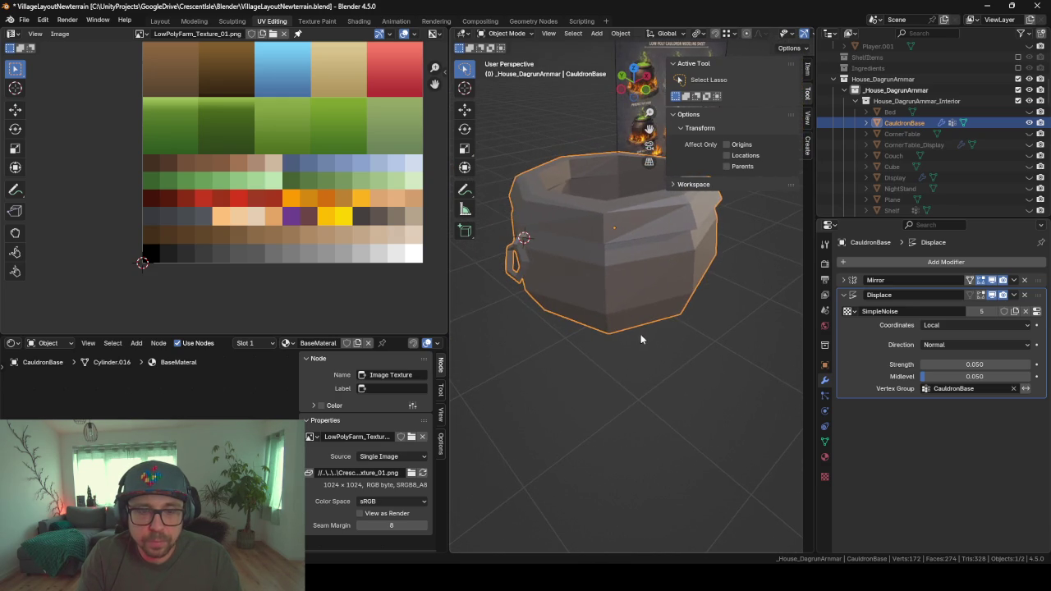
pyautogui.moveTo(604, 206)
pyautogui.mouseDown(button='middle')
pyautogui.moveTo(570, 257)
pyautogui.moveTo(567, 218)
pyautogui.moveTo(558, 312)
pyautogui.moveTo(588, 281)
pyautogui.mouseUp(button='middle')
# - In Edit Mode, shortest-path select an edge path on the cauldron and grow it into a face band
pyautogui.press('Tab')
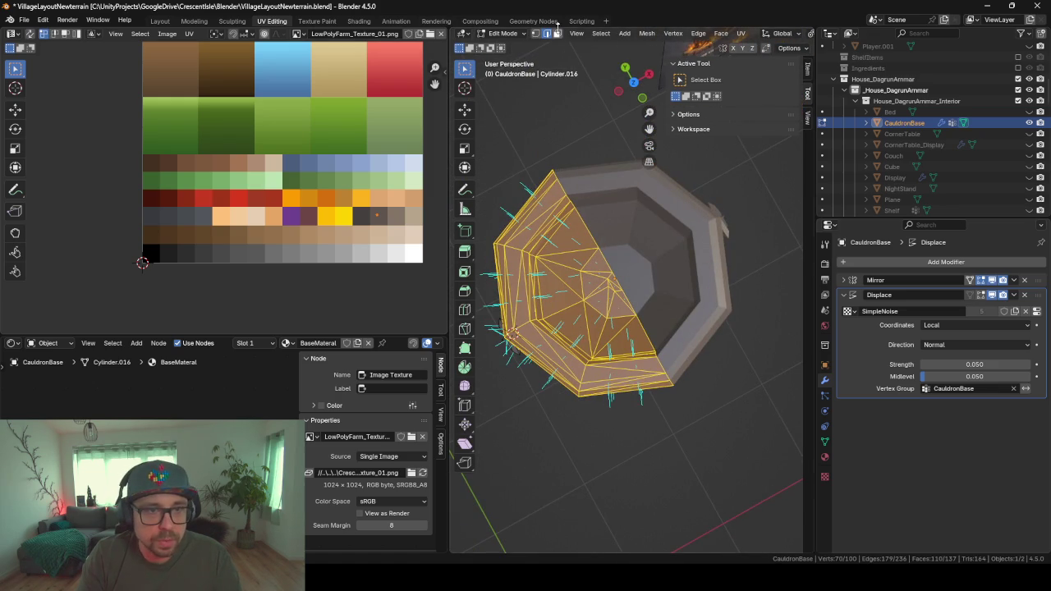
pyautogui.moveTo(595, 220); pyautogui.dragTo(547, 188, button='middle')
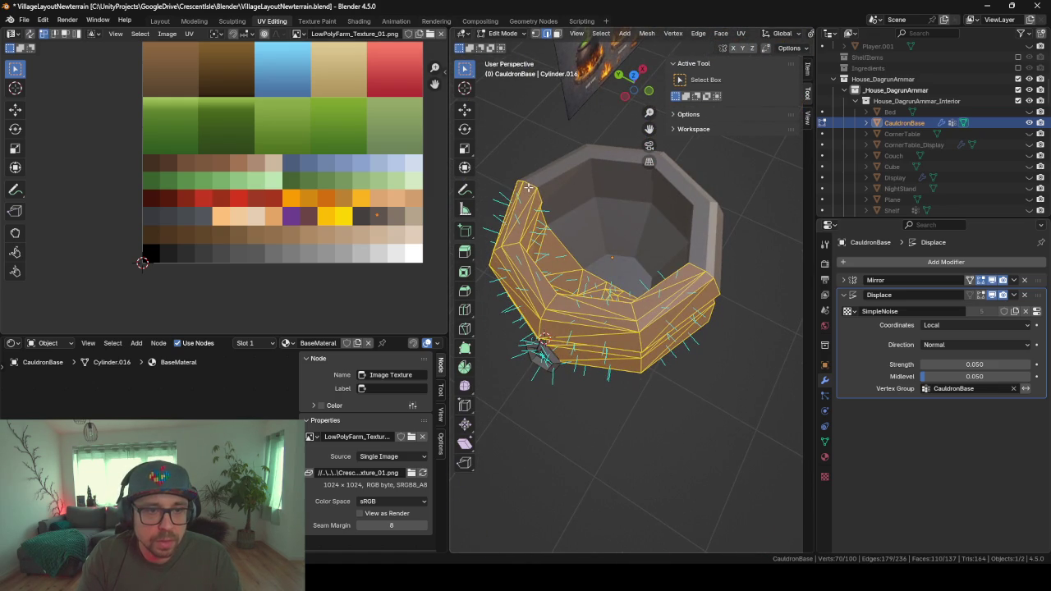
pyautogui.click(528, 187)
pyautogui.keyDown('ctrl'); pyautogui.click(697, 268); pyautogui.keyUp('ctrl')
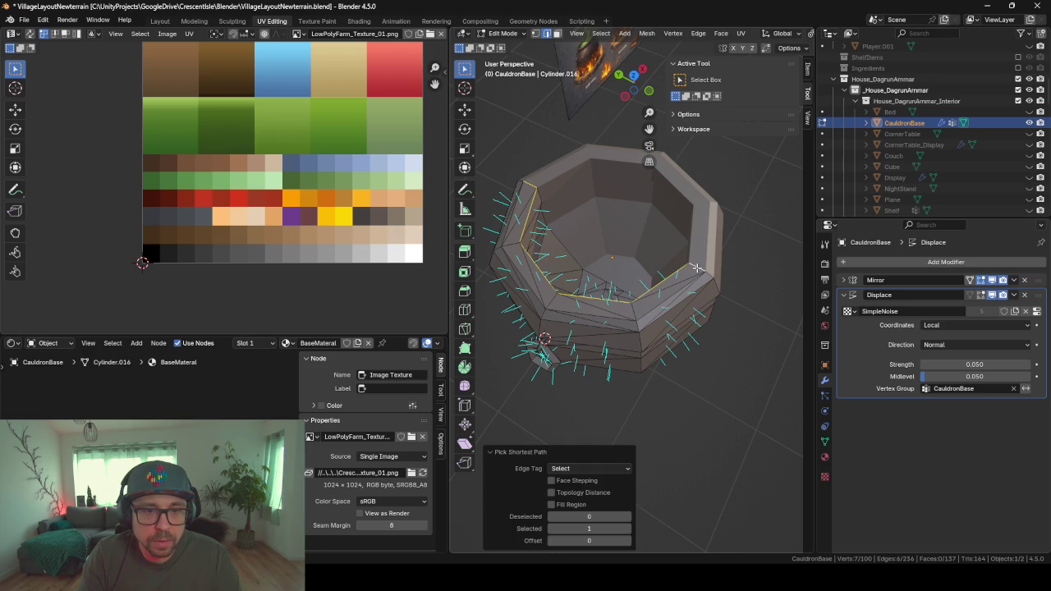
pyautogui.moveTo(687, 224)
pyautogui.mouseDown(button='middle')
pyautogui.moveTo(615, 220)
pyautogui.moveTo(693, 188)
pyautogui.moveTo(657, 183)
pyautogui.moveTo(636, 227)
pyautogui.mouseUp(button='middle')
pyautogui.press('ctrl+KP_Add')
# - Show the mesh's Object Data properties with the CauldronBase vertex group
pyautogui.scroll(-4, 648, 205)
pyautogui.scroll(3, 657, 183)
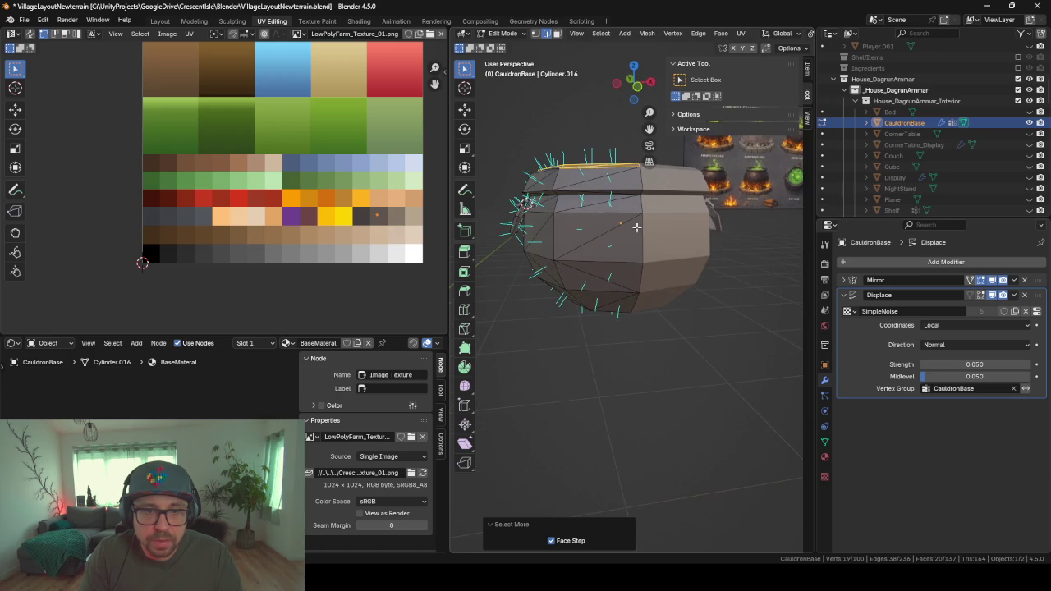
pyautogui.click(824, 441)
# - Select the CauldronBase vertex group's faces and deselect the top faces
pyautogui.click(966, 366)
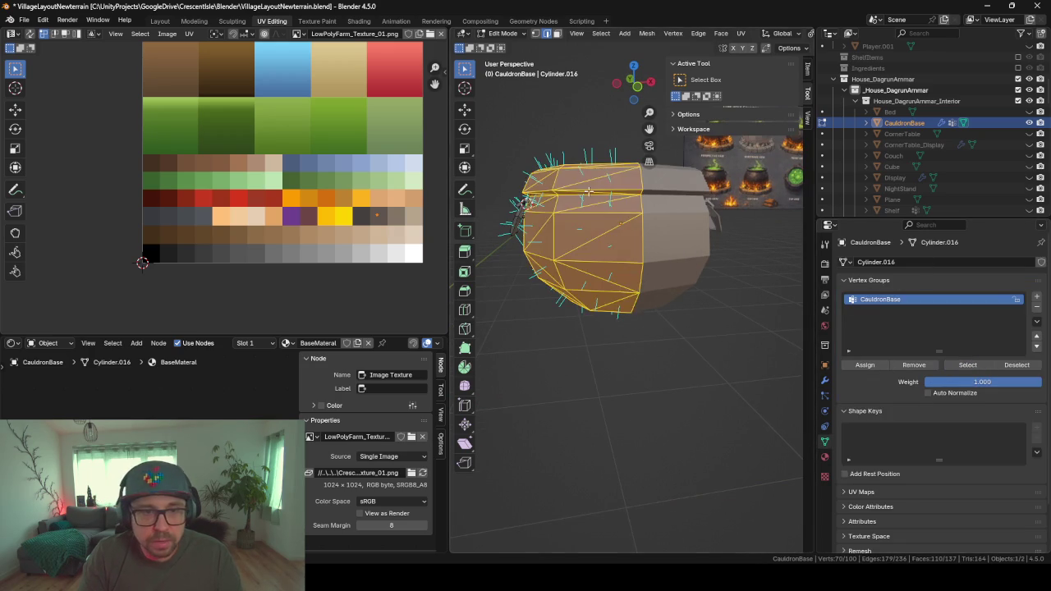
pyautogui.moveTo(641, 247); pyautogui.dragTo(628, 228, button='middle')
pyautogui.moveTo(702, 169); pyautogui.dragTo(672, 143, button='middle')
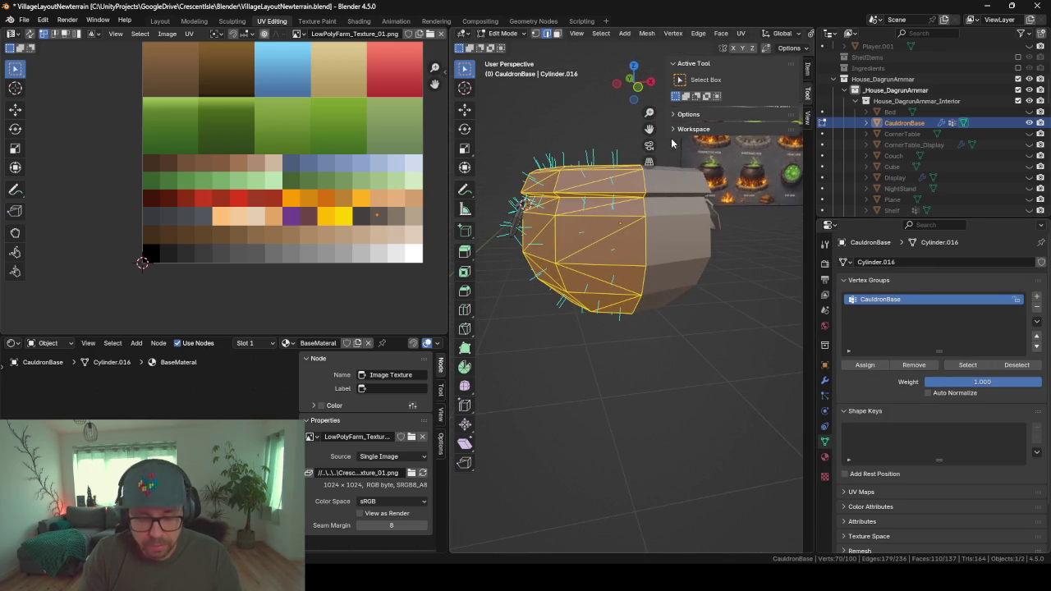
pyautogui.moveTo(609, 175)
pyautogui.mouseDown(button='middle')
pyautogui.moveTo(633, 174)
pyautogui.moveTo(550, 167)
pyautogui.moveTo(587, 140)
pyautogui.moveTo(637, 146)
pyautogui.moveTo(598, 202)
pyautogui.moveTo(528, 153)
pyautogui.mouseUp(button='middle')
pyautogui.press('c')
pyautogui.press('Escape')
pyautogui.scroll(5, 541, 137)
pyautogui.scroll(2, 541, 137)
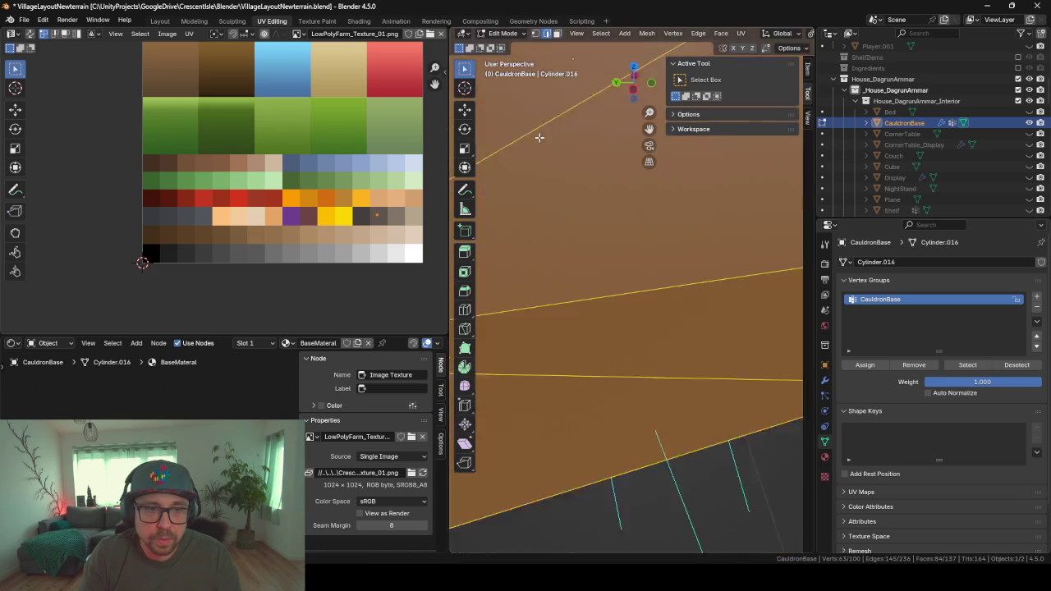
pyautogui.scroll(-8, 542, 138)
pyautogui.rightClick(546, 140)
pyautogui.press('Escape')
pyautogui.moveTo(552, 137); pyautogui.dragTo(598, 201, button='middle')
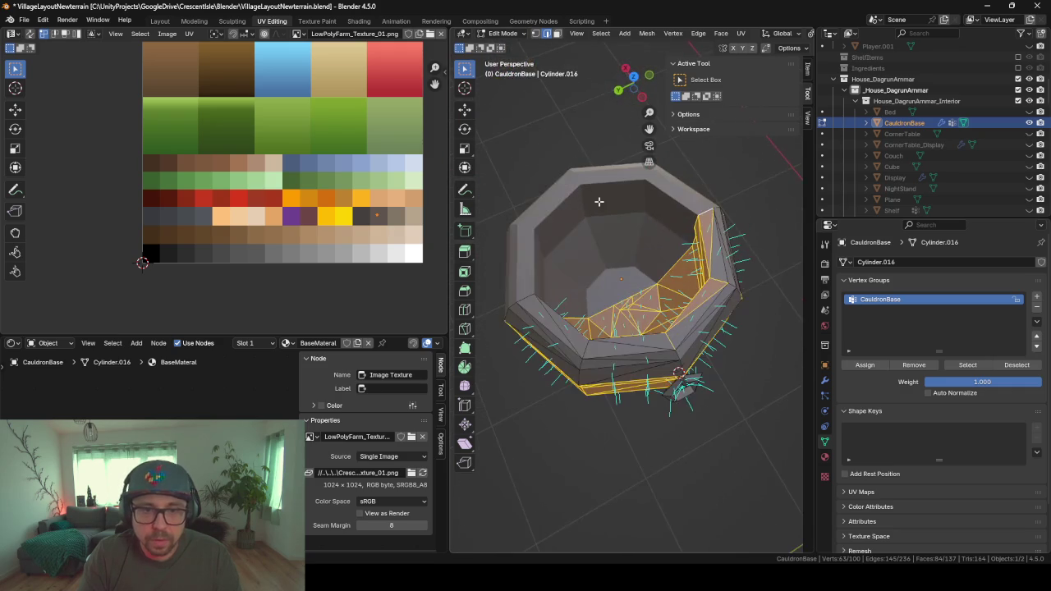
# - Circle-select to remove the inner wall and upper inner faces from the selection
pyautogui.press('c')
pyautogui.moveTo(659, 316)
pyautogui.mouseDown(button='middle')
pyautogui.moveTo(698, 235)
pyautogui.moveTo(588, 220)
pyautogui.moveTo(540, 116)
pyautogui.moveTo(725, 223)
pyautogui.moveTo(668, 184)
pyautogui.mouseUp(button='middle')
pyautogui.press('Escape')
pyautogui.press('c')
pyautogui.moveTo(685, 226); pyautogui.dragTo(668, 184)
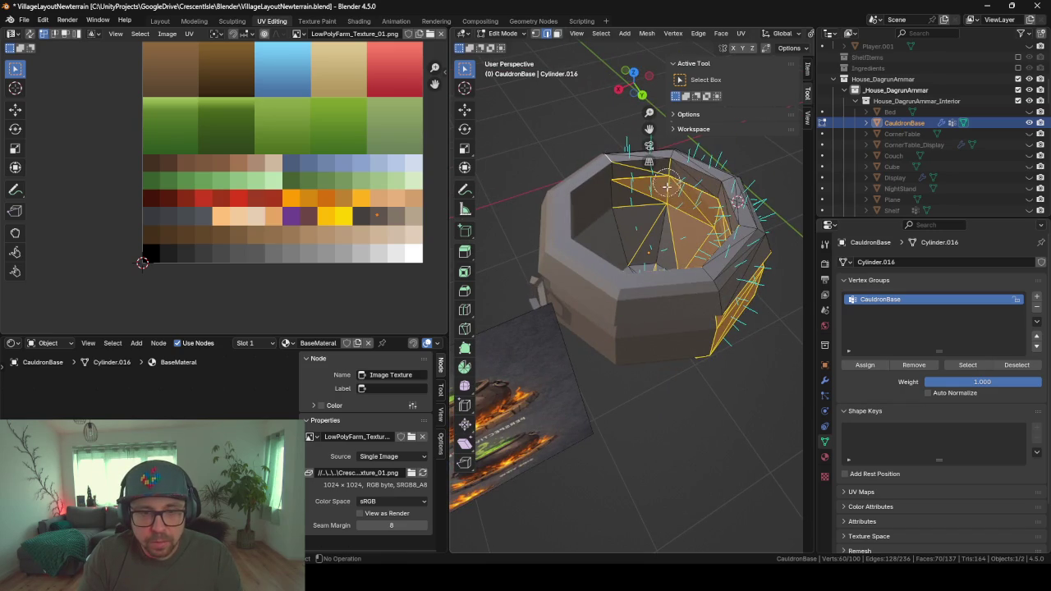
pyautogui.moveTo(666, 187)
pyautogui.mouseDown(button='middle')
pyautogui.moveTo(634, 197)
pyautogui.moveTo(665, 218)
pyautogui.moveTo(692, 189)
pyautogui.moveTo(713, 205)
pyautogui.mouseUp(button='middle')
pyautogui.rightClick(555, 38)
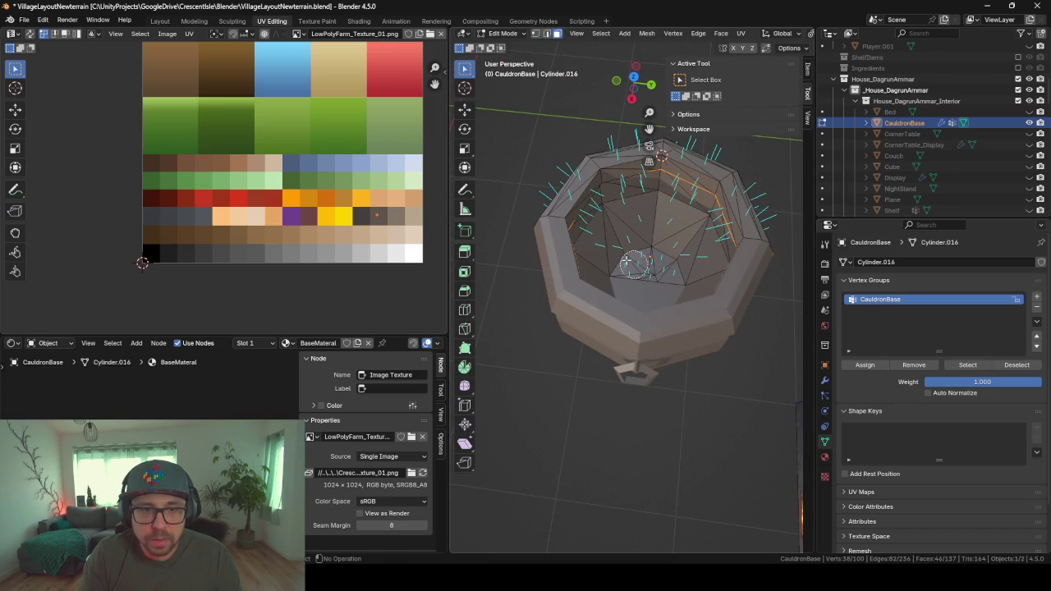
# - Deselect the band of faces near the top of the cauldron
pyautogui.moveTo(605, 227); pyautogui.dragTo(624, 213, button='middle')
pyautogui.scroll(-3, 641, 205)
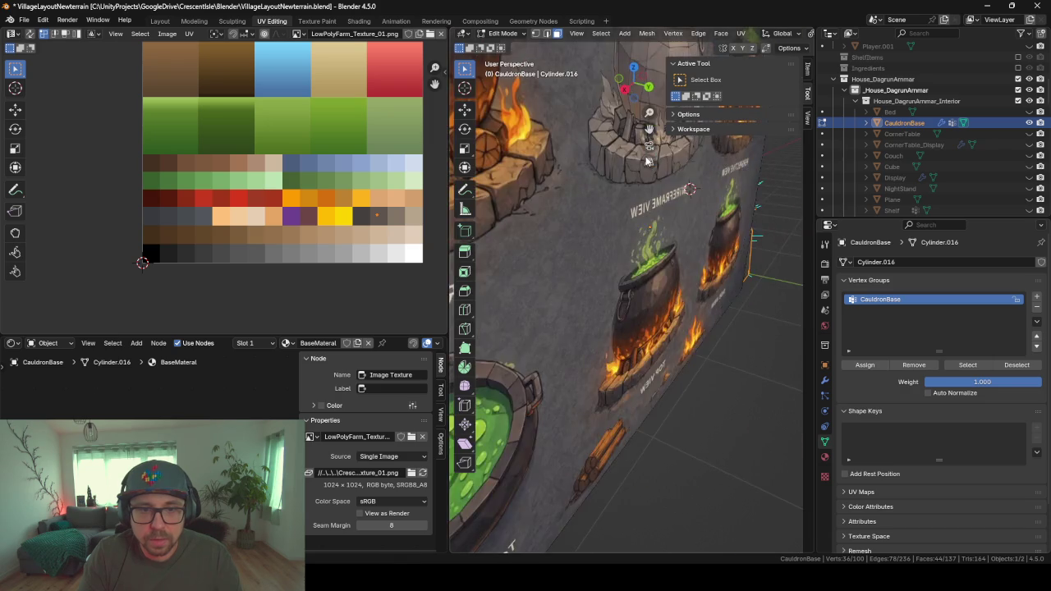
pyautogui.scroll(6, 657, 193)
pyautogui.scroll(2, 674, 182)
pyautogui.rightClick(610, 188)
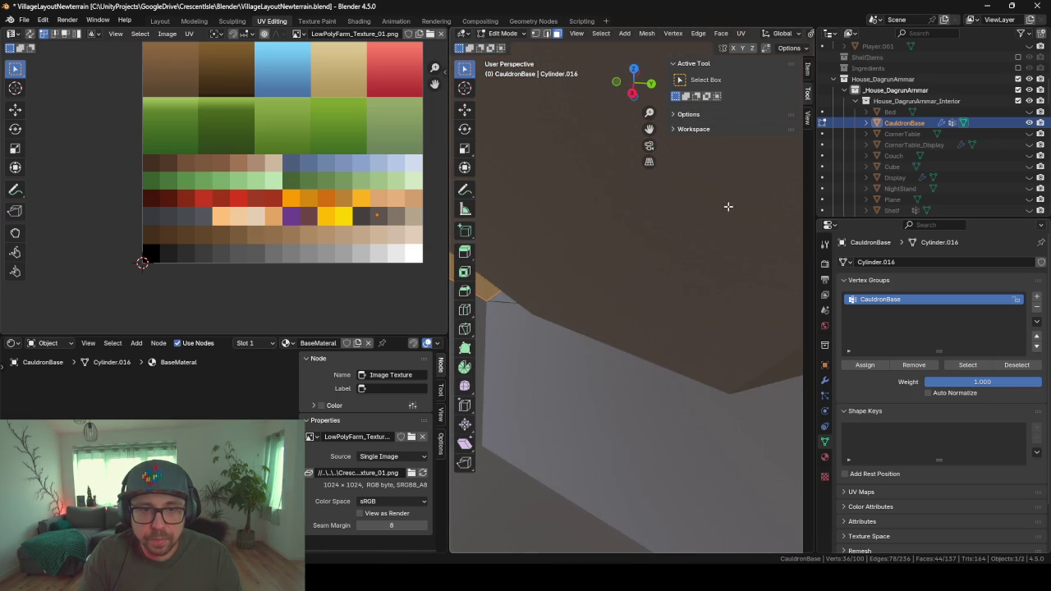
pyautogui.scroll(-3, 707, 239)
pyautogui.moveTo(687, 270)
pyautogui.mouseDown(button='middle')
pyautogui.moveTo(655, 401)
pyautogui.moveTo(662, 181)
pyautogui.moveTo(660, 273)
pyautogui.mouseUp(button='middle')
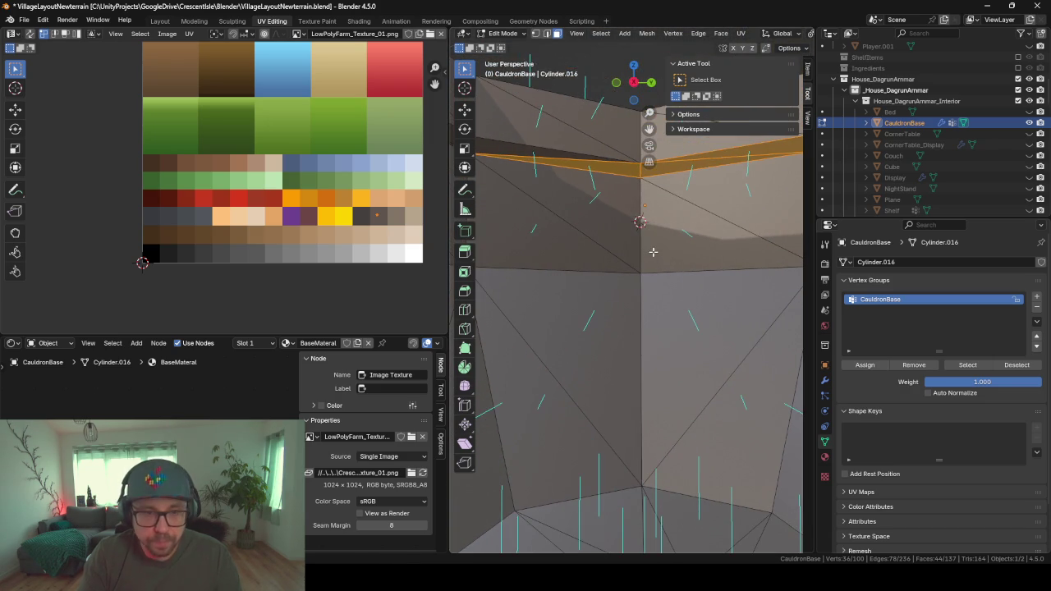
pyautogui.keyDown('alt'); pyautogui.keyDown('shift'); pyautogui.click(641, 173); pyautogui.keyUp('shift'); pyautogui.keyUp('alt')
# - Deselect the remaining selected band and the top rim faces
pyautogui.moveTo(615, 220)
pyautogui.mouseDown(button='middle')
pyautogui.moveTo(710, 225)
pyautogui.moveTo(622, 275)
pyautogui.moveTo(581, 282)
pyautogui.mouseUp(button='middle')
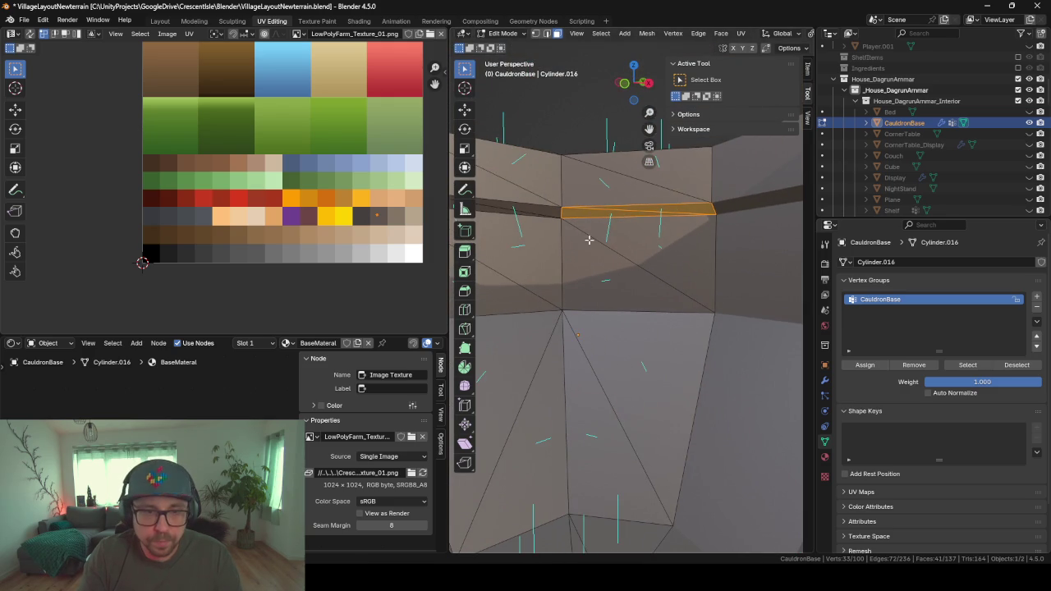
pyautogui.keyDown('alt'); pyautogui.keyDown('shift'); pyautogui.click(589, 239); pyautogui.keyUp('shift'); pyautogui.keyUp('alt')
pyautogui.moveTo(589, 239)
pyautogui.mouseDown(button='middle')
pyautogui.moveTo(496, 296)
pyautogui.moveTo(709, 233)
pyautogui.mouseUp(button='middle')
pyautogui.scroll(-5, 610, 264)
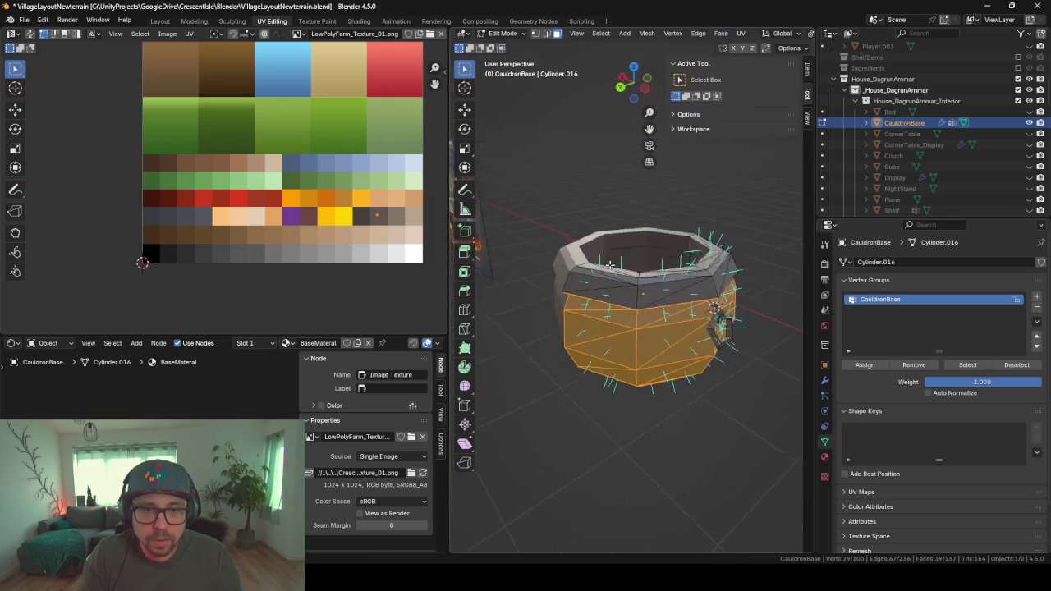
pyautogui.moveTo(610, 264); pyautogui.dragTo(563, 227, button='middle')
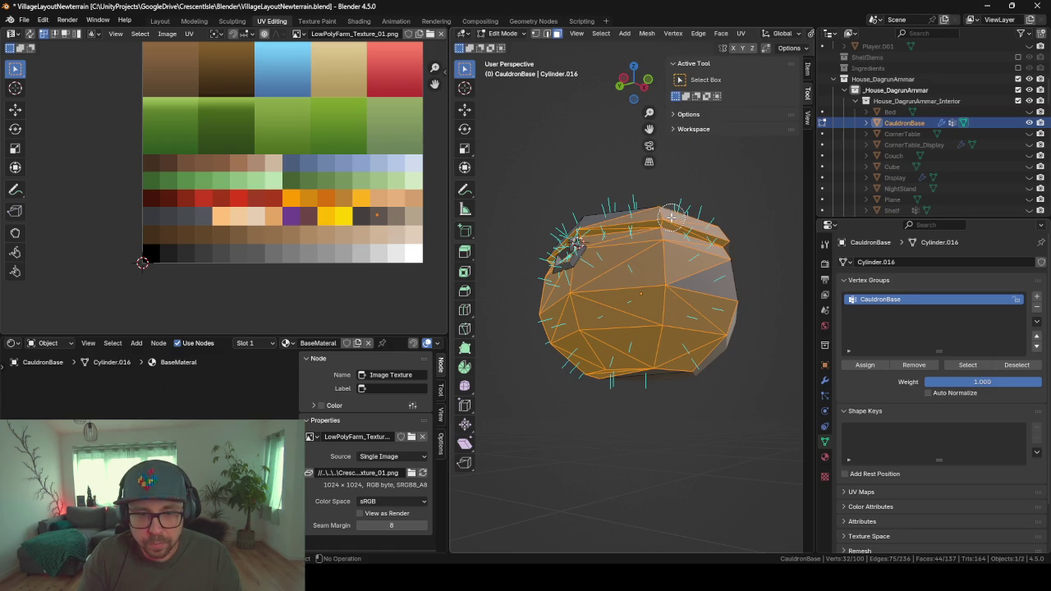
pyautogui.moveTo(672, 215)
pyautogui.mouseDown(button='middle')
pyautogui.moveTo(603, 212)
pyautogui.moveTo(602, 232)
pyautogui.mouseUp(button='middle')
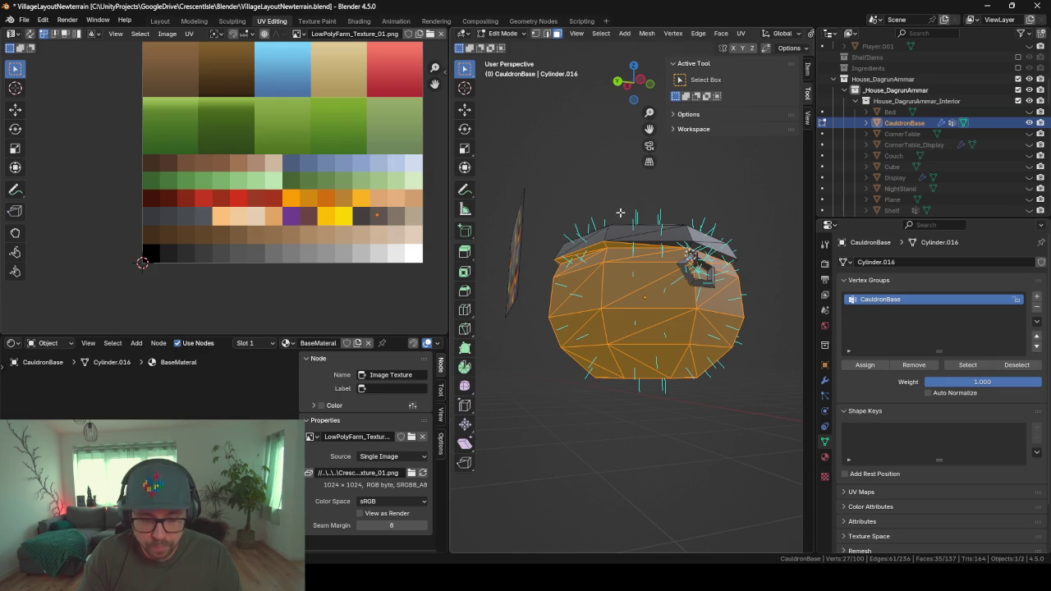
# - Add the grey outer side faces to the selection and deselect two stray neighbouring faces
pyautogui.moveTo(553, 216)
pyautogui.mouseDown(button='middle')
pyautogui.moveTo(657, 183)
pyautogui.moveTo(615, 202)
pyautogui.moveTo(490, 206)
pyautogui.moveTo(636, 270)
pyautogui.moveTo(654, 452)
pyautogui.moveTo(744, 283)
pyautogui.moveTo(671, 413)
pyautogui.mouseUp(button='middle')
pyautogui.keyDown('shift'); pyautogui.click(641, 295); pyautogui.keyUp('shift')
pyautogui.keyDown('shift'); pyautogui.click(635, 326); pyautogui.keyUp('shift')
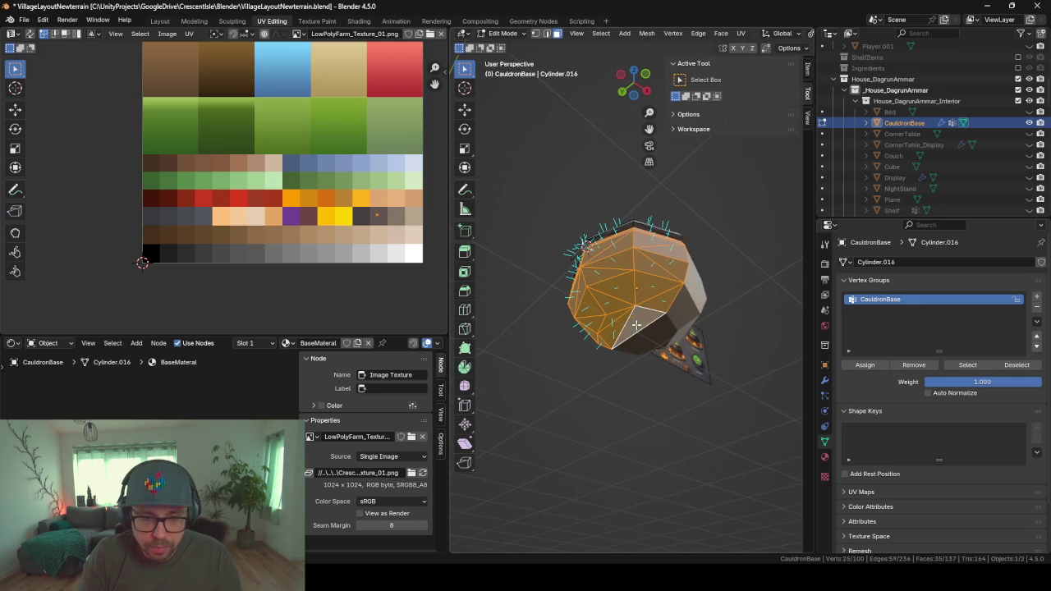
pyautogui.moveTo(678, 361)
pyautogui.mouseDown(button='middle')
pyautogui.moveTo(603, 476)
pyautogui.moveTo(632, 468)
pyautogui.moveTo(659, 310)
pyautogui.mouseUp(button='middle')
pyautogui.scroll(2, 659, 310)
pyautogui.keyDown('shift'); pyautogui.click(616, 305); pyautogui.keyUp('shift')
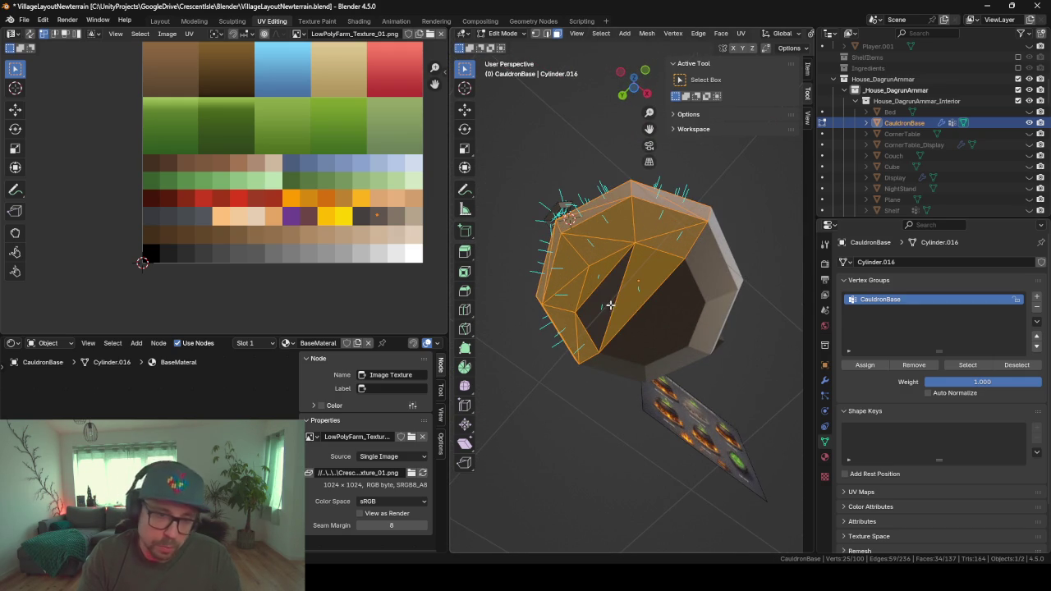
pyautogui.keyDown('shift'); pyautogui.click(629, 282); pyautogui.keyUp('shift')
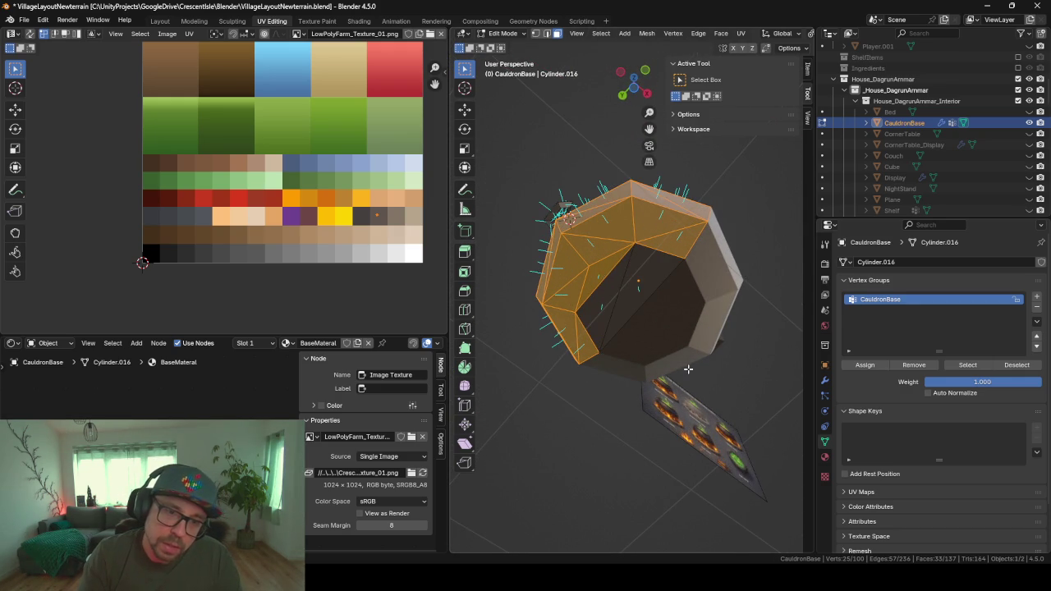
pyautogui.moveTo(688, 370)
pyautogui.mouseDown(button='middle')
pyautogui.moveTo(709, 415)
pyautogui.moveTo(789, 389)
pyautogui.moveTo(757, 349)
pyautogui.moveTo(675, 322)
pyautogui.mouseUp(button='middle')
pyautogui.moveTo(687, 360)
pyautogui.mouseDown(button='middle')
pyautogui.moveTo(581, 343)
pyautogui.moveTo(549, 438)
pyautogui.moveTo(758, 389)
pyautogui.mouseUp(button='middle')
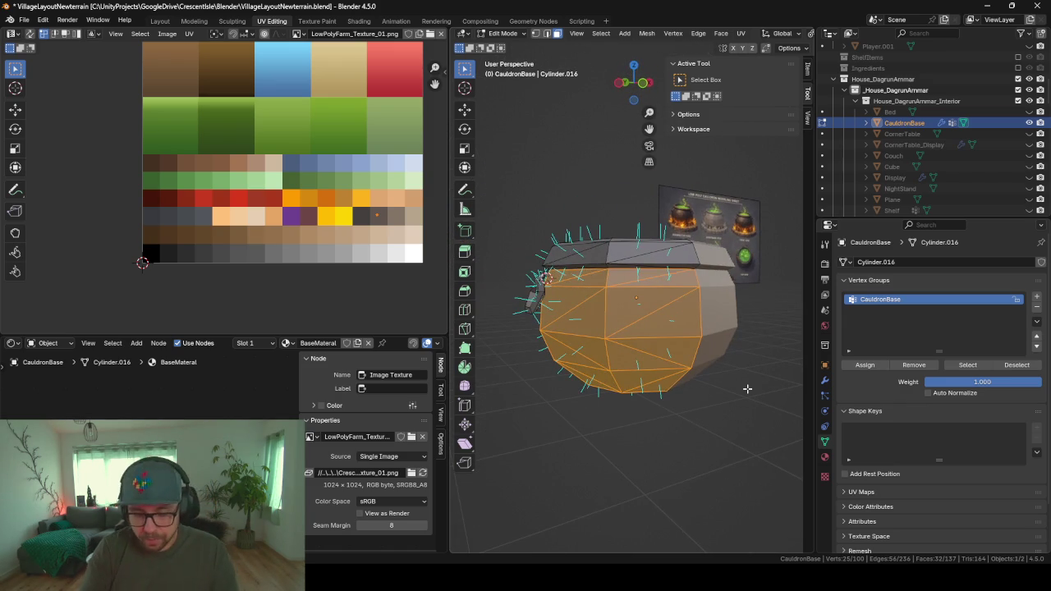
# - Select the CauldronBase vertex group's faces and orbit to inspect its current coverage
pyautogui.hotkey('ctrl', 'i')
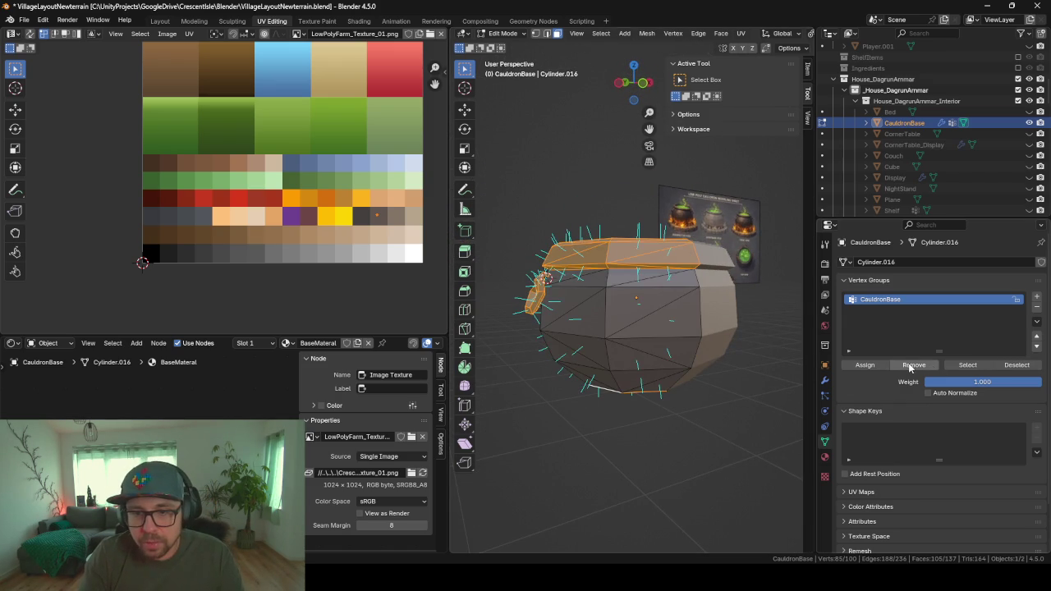
pyautogui.click(969, 366)
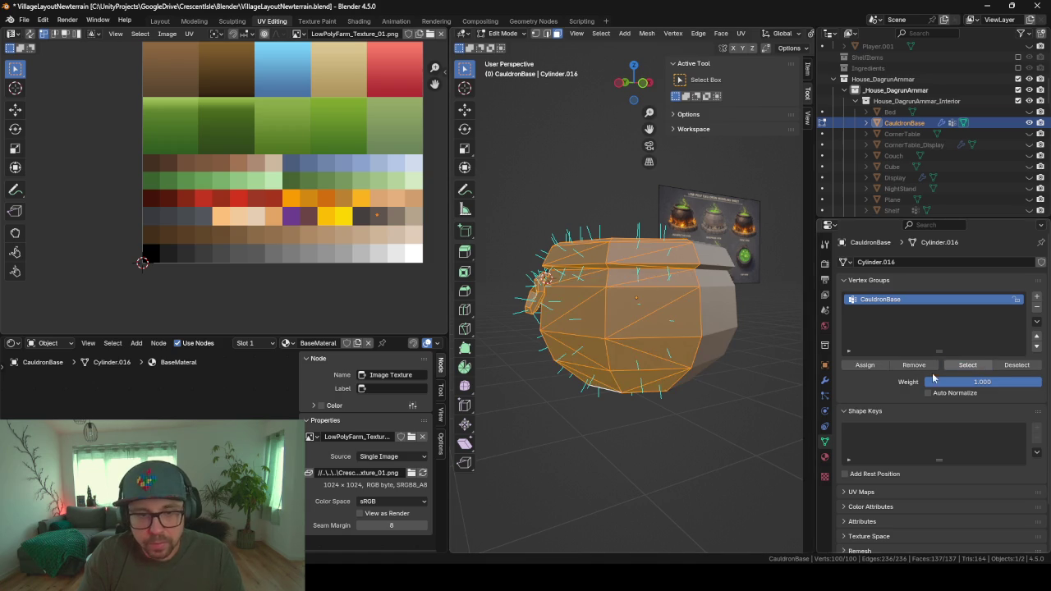
pyautogui.hotkey('ctrl', 'z')
pyautogui.hotkey('ctrl', 'shift', 'z')
pyautogui.keyDown('ctrl'); pyautogui.click(1010, 411); pyautogui.keyUp('ctrl')
pyautogui.click(677, 399)
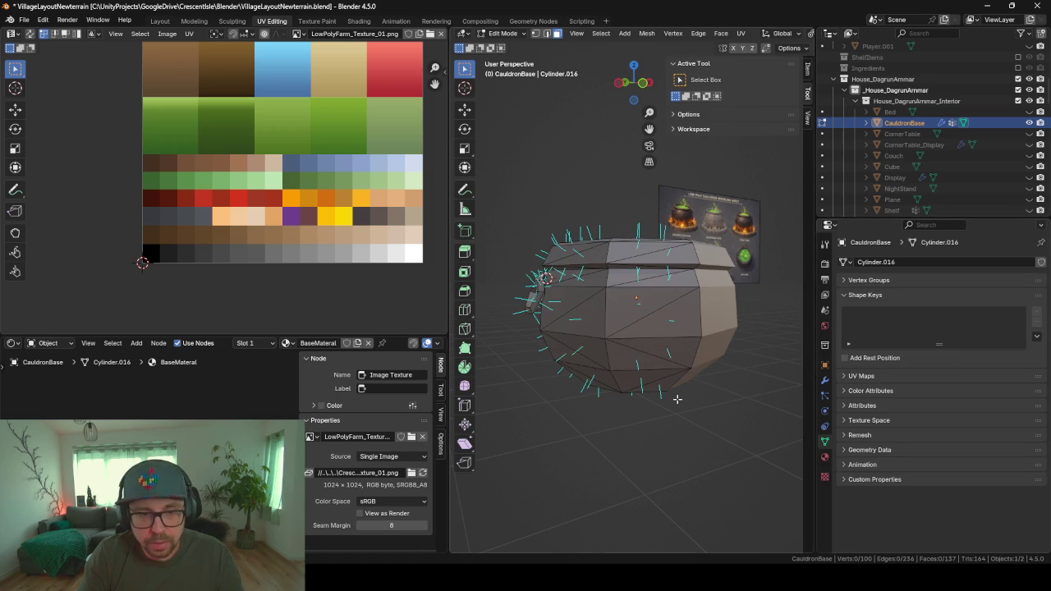
pyautogui.click(843, 281)
pyautogui.click(961, 366)
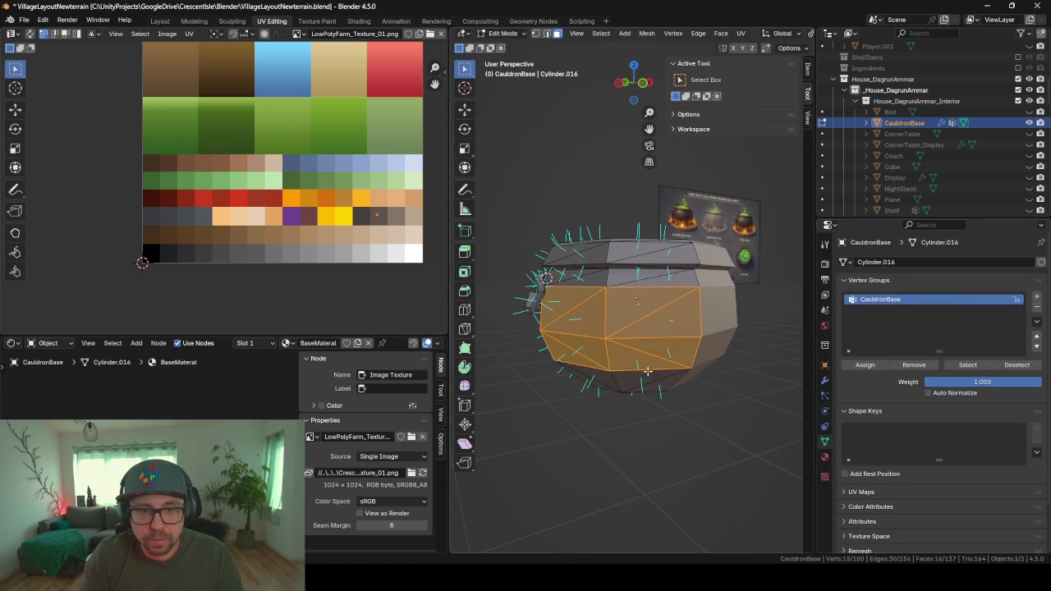
pyautogui.moveTo(647, 372)
pyautogui.mouseDown(button='middle')
pyautogui.moveTo(638, 357)
pyautogui.moveTo(668, 369)
pyautogui.moveTo(627, 376)
pyautogui.moveTo(648, 375)
pyautogui.moveTo(741, 317)
pyautogui.moveTo(728, 409)
pyautogui.moveTo(743, 411)
pyautogui.mouseUp(button='middle')
# - Grow the lower-face selection one ring upward and assign it to CauldronBase
pyautogui.press('ctrl+KP_Add')
pyautogui.click(978, 366)
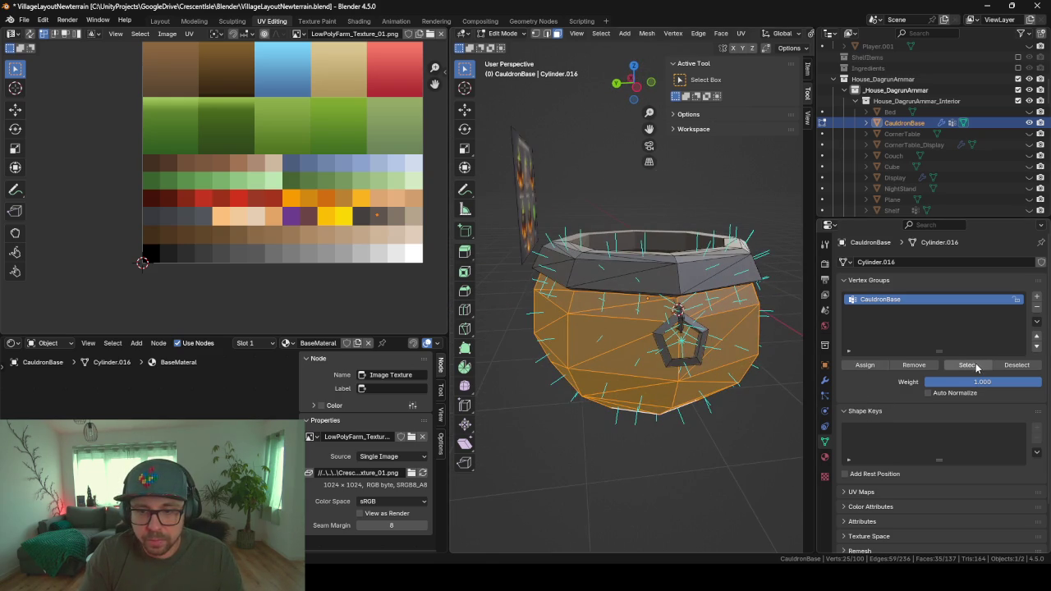
pyautogui.press('Tab')
pyautogui.press('Tab')
pyautogui.press('a')
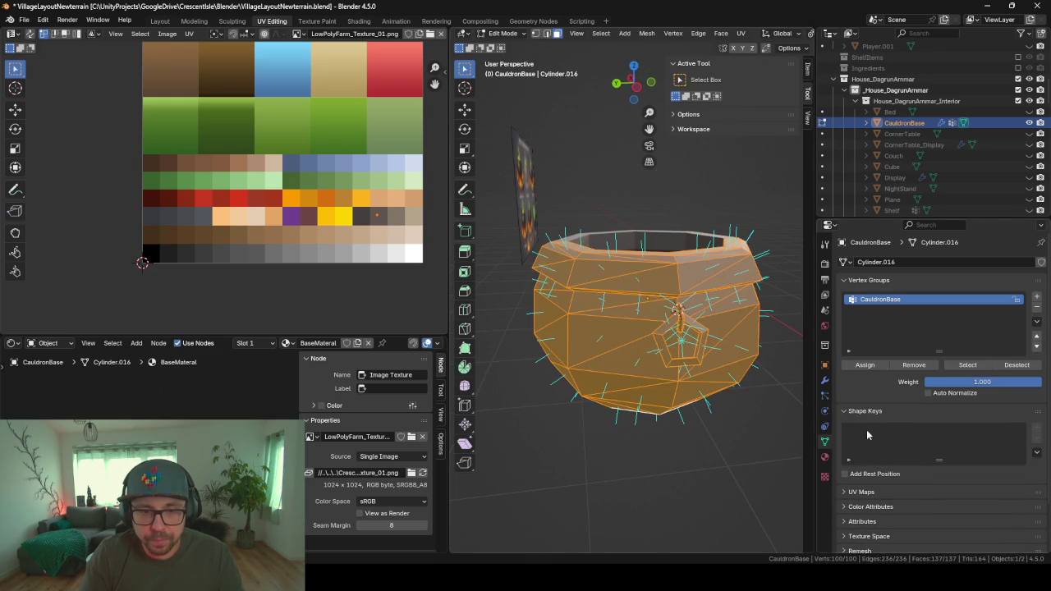
pyautogui.hotkey('alt', 'a')
pyautogui.click(965, 366)
pyautogui.moveTo(739, 394)
pyautogui.mouseDown(button='middle')
pyautogui.moveTo(688, 402)
pyautogui.moveTo(723, 404)
pyautogui.moveTo(765, 339)
pyautogui.mouseUp(button='middle')
pyautogui.press('ctrl+KP_Add')
pyautogui.click(862, 366)
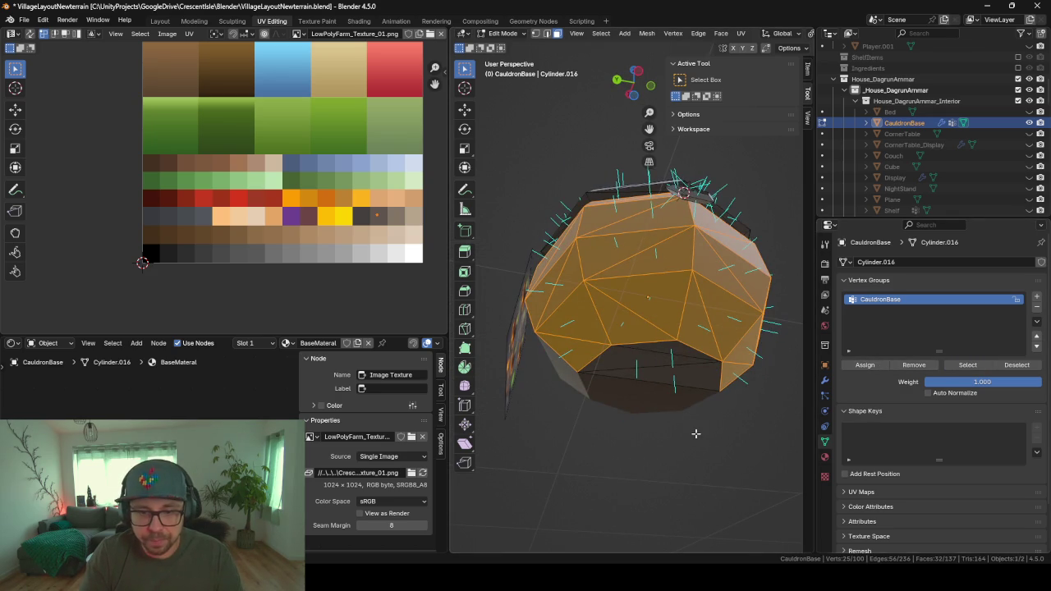
# - Add two more faces near the bottom to the CauldronBase group
pyautogui.hotkey('alt', 'a')
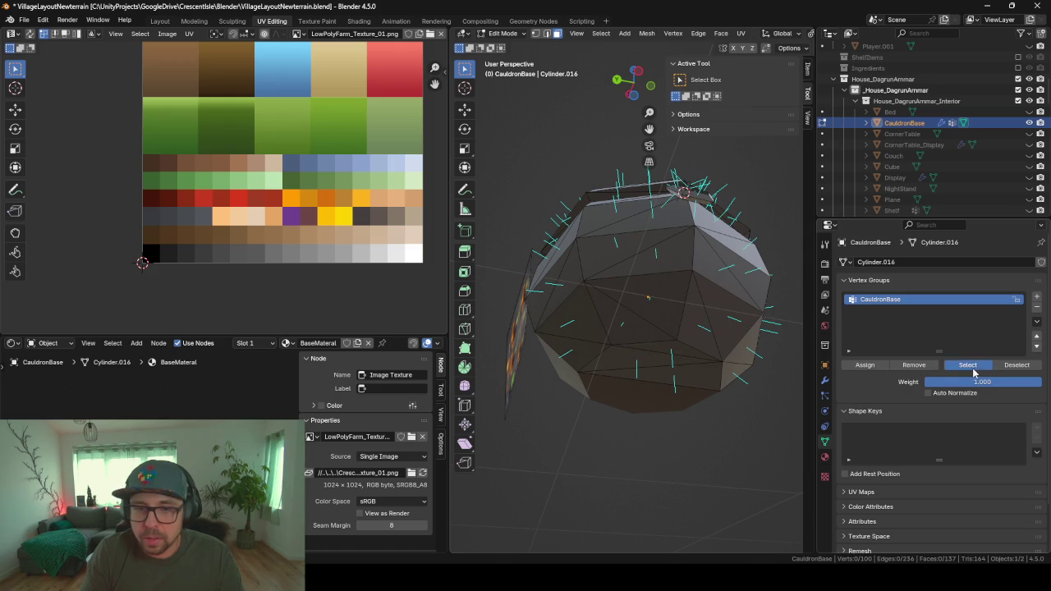
pyautogui.click(969, 366)
pyautogui.moveTo(734, 388)
pyautogui.mouseDown(button='middle')
pyautogui.moveTo(659, 330)
pyautogui.moveTo(571, 328)
pyautogui.mouseUp(button='middle')
pyautogui.hotkey('alt', 'a')
pyautogui.click(602, 332)
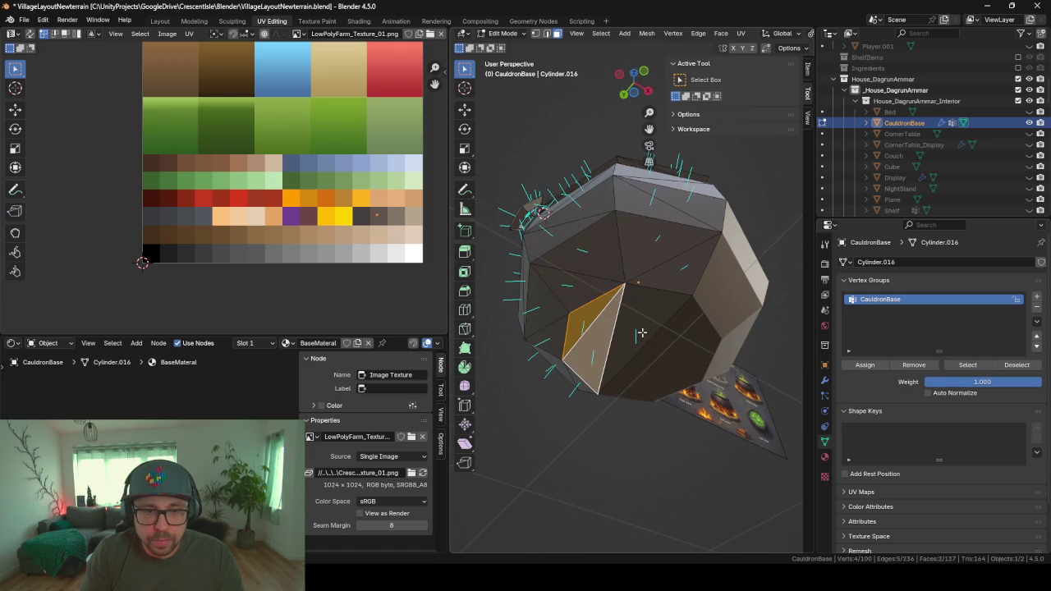
pyautogui.keyDown('shift'); pyautogui.click(641, 333); pyautogui.keyUp('shift')
pyautogui.moveTo(640, 333); pyautogui.dragTo(710, 293, button='middle')
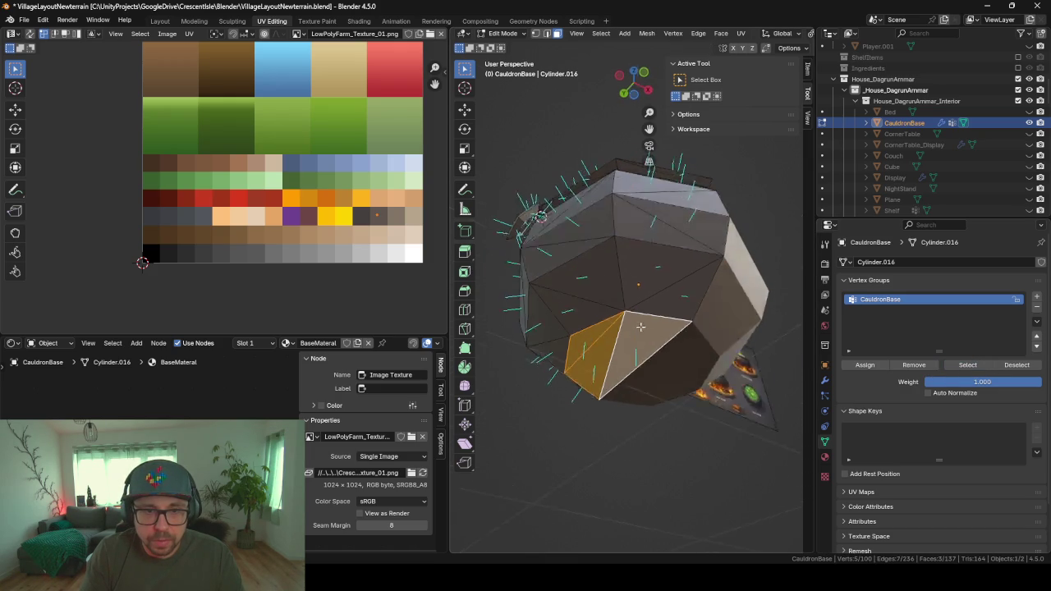
pyautogui.click(860, 366)
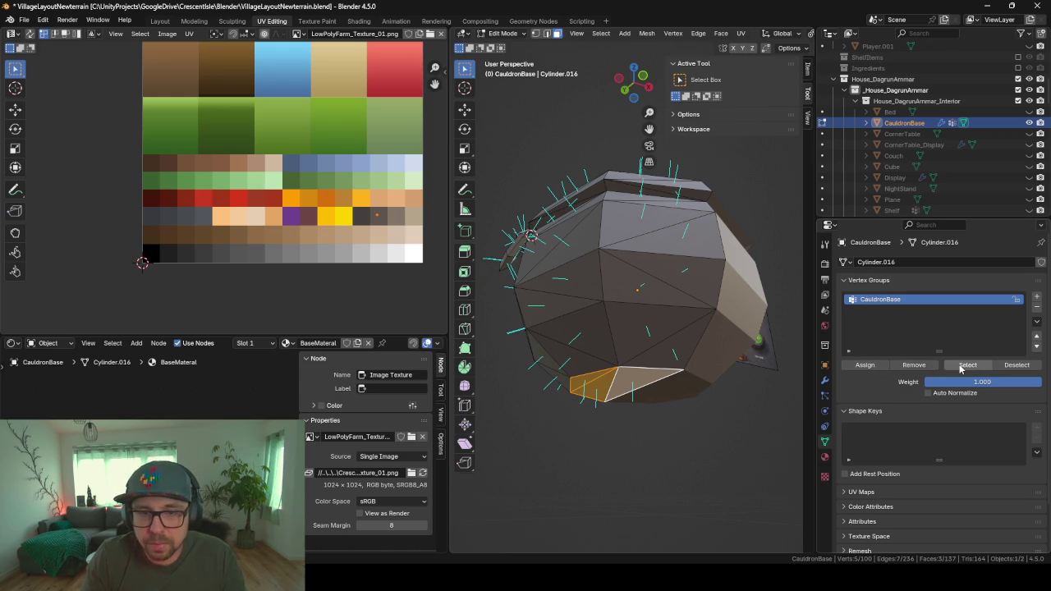
# - Remove two bottom faces from the CauldronBase group
pyautogui.click(967, 365)
pyautogui.moveTo(718, 286); pyautogui.dragTo(687, 348, button='middle')
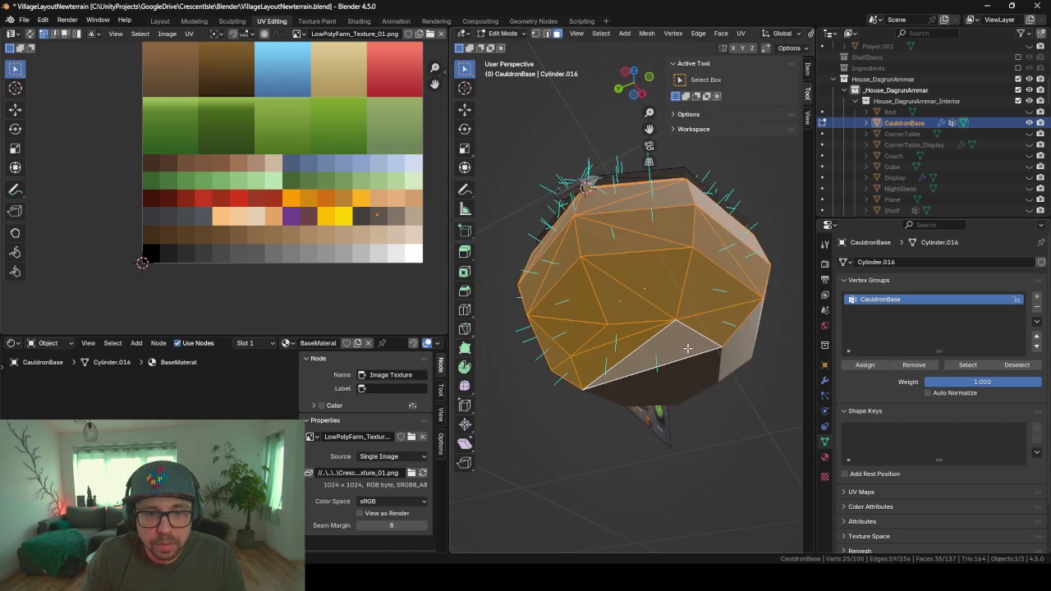
pyautogui.hotkey('alt', 'a')
pyautogui.click(620, 346)
pyautogui.keyDown('shift'); pyautogui.click(591, 370); pyautogui.keyUp('shift')
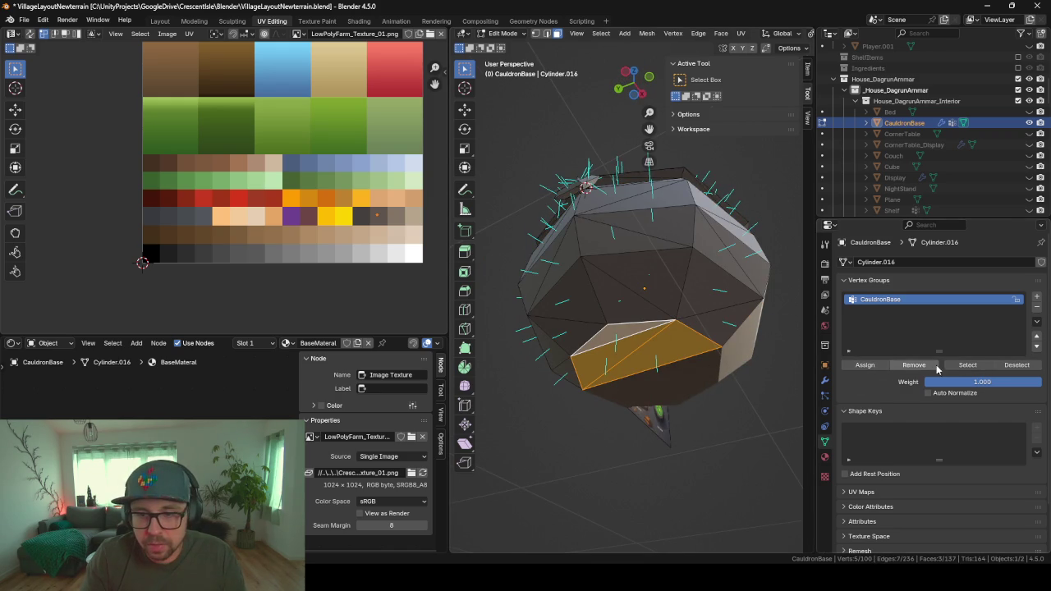
pyautogui.click(647, 478)
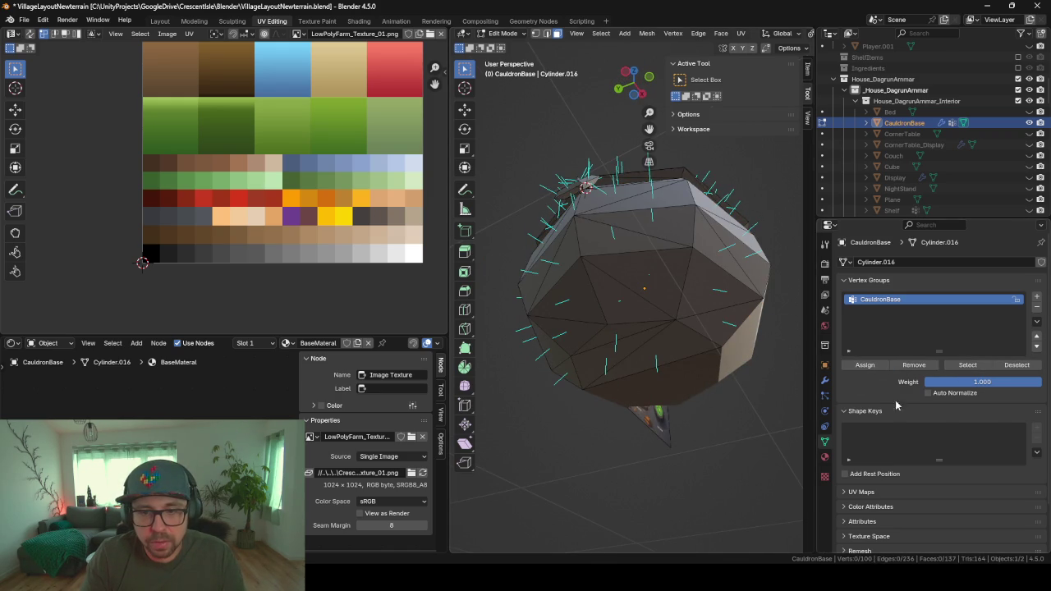
# - Extend the CauldronBase selection with seven neighbouring faces and assign them to the group
pyautogui.click(967, 364)
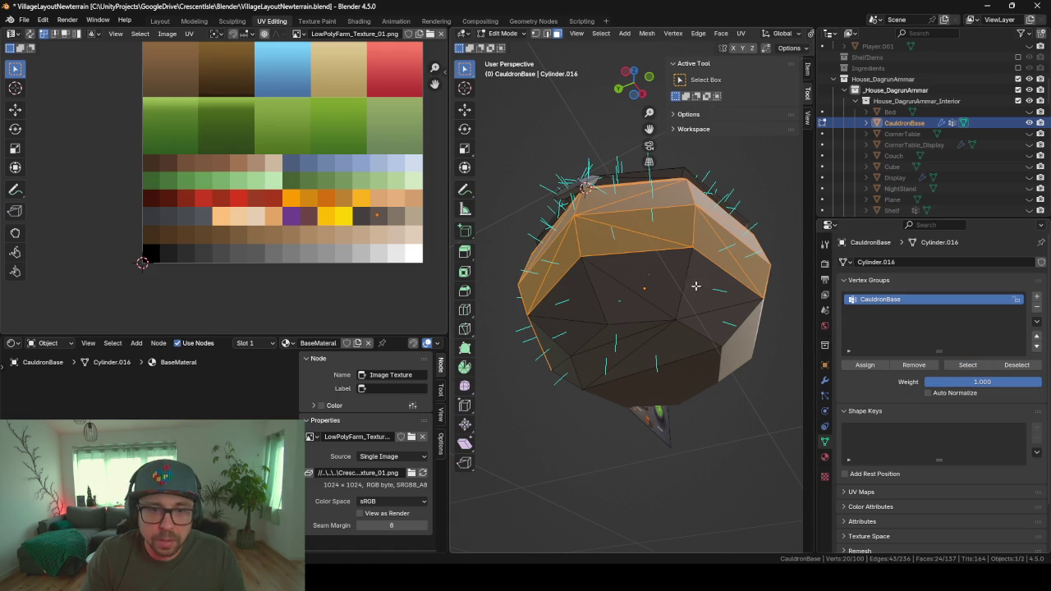
pyautogui.keyDown('shift'); pyautogui.click(723, 310); pyautogui.keyUp('shift')
pyautogui.keyDown('shift'); pyautogui.click(657, 292); pyautogui.keyUp('shift')
pyautogui.keyDown('shift'); pyautogui.click(624, 283); pyautogui.keyUp('shift')
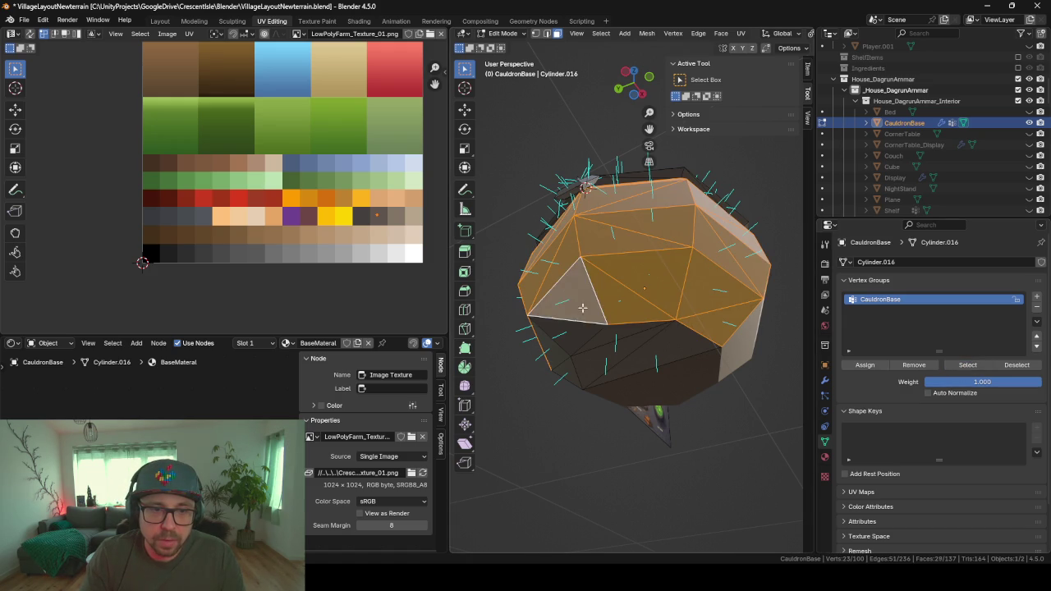
pyautogui.keyDown('shift'); pyautogui.click(583, 287); pyautogui.keyUp('shift')
pyautogui.keyDown('shift'); pyautogui.click(559, 341); pyautogui.keyUp('shift')
pyautogui.keyDown('shift'); pyautogui.click(557, 354); pyautogui.keyUp('shift')
pyautogui.keyDown('shift'); pyautogui.click(569, 376); pyautogui.keyUp('shift')
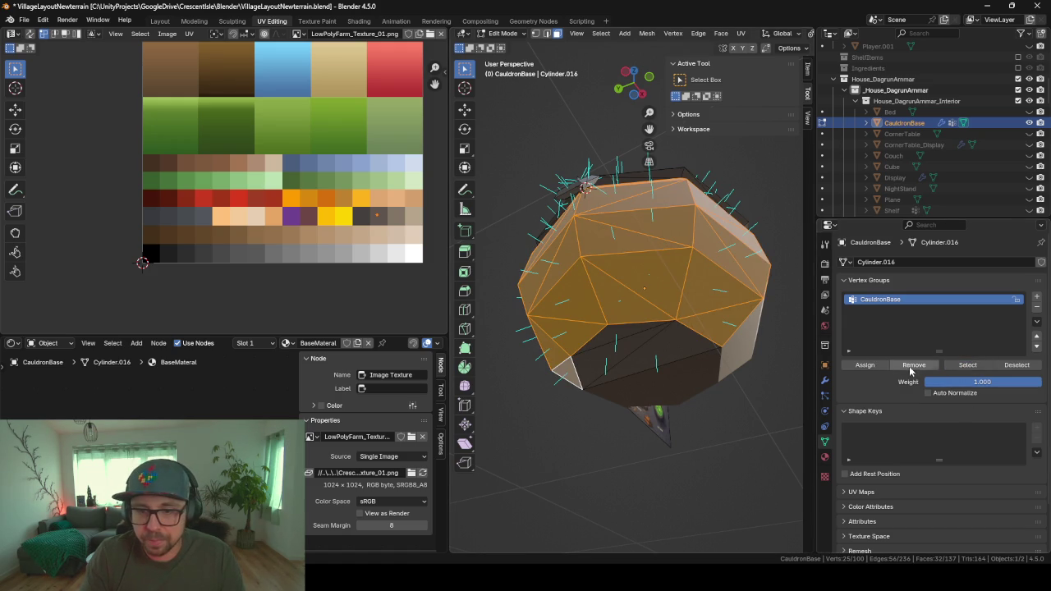
pyautogui.click(864, 365)
# - Clear the selection and reopen the vertex group list in the mesh data settings
pyautogui.press('Tab')
pyautogui.press('Tab')
pyautogui.press('a')
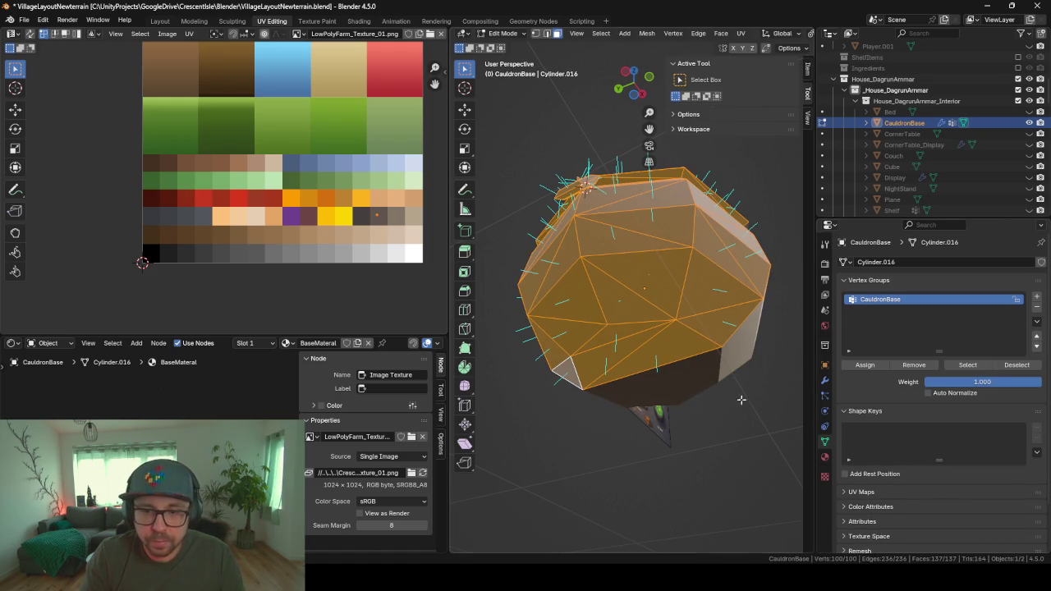
pyautogui.click(944, 280)
pyautogui.press('Tab')
pyautogui.press('Tab')
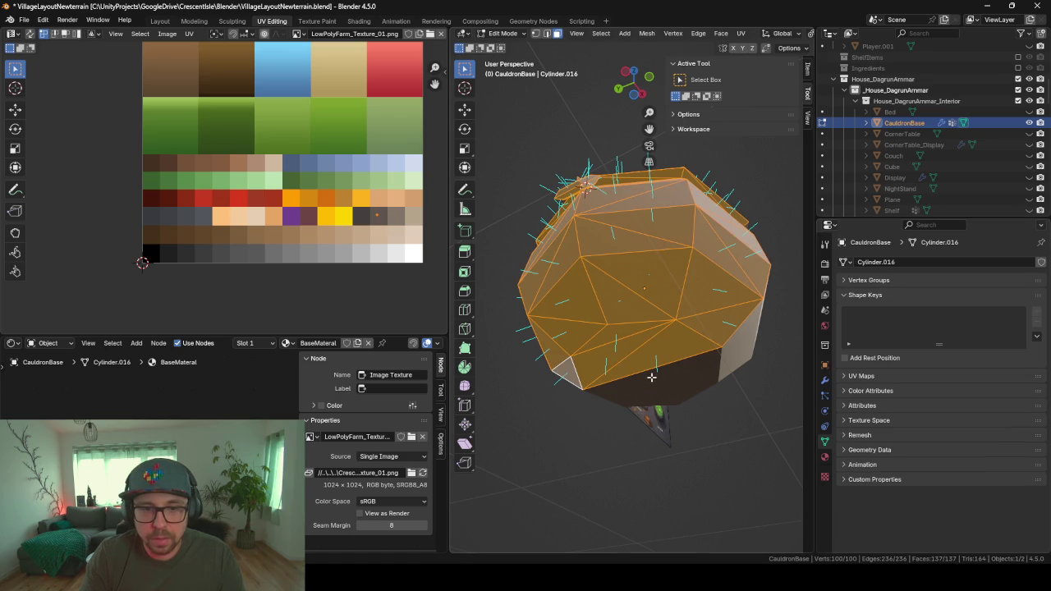
pyautogui.click(702, 455)
pyautogui.click(824, 380)
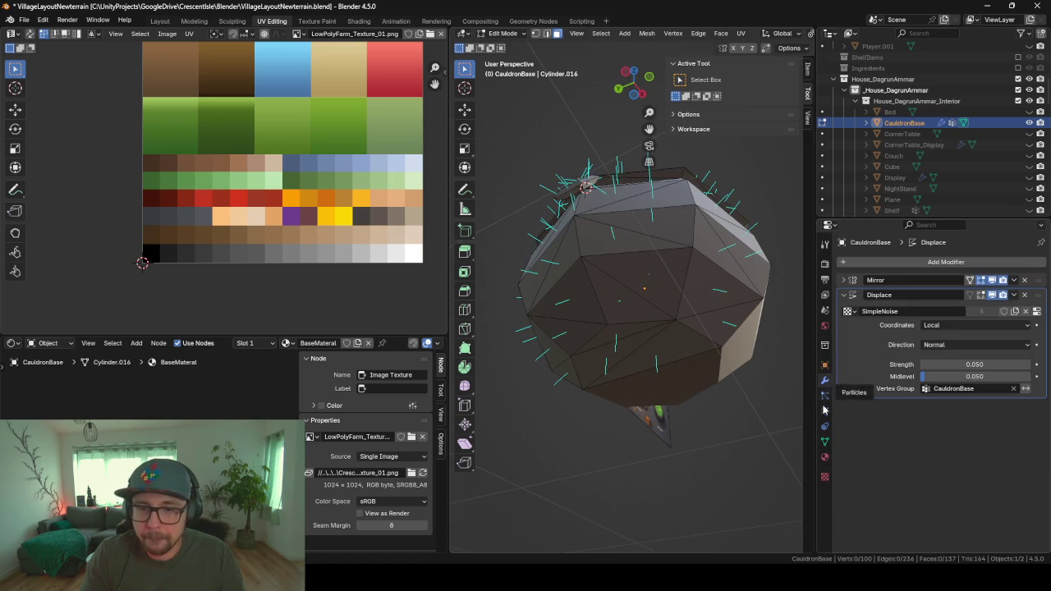
pyautogui.click(825, 441)
pyautogui.click(854, 280)
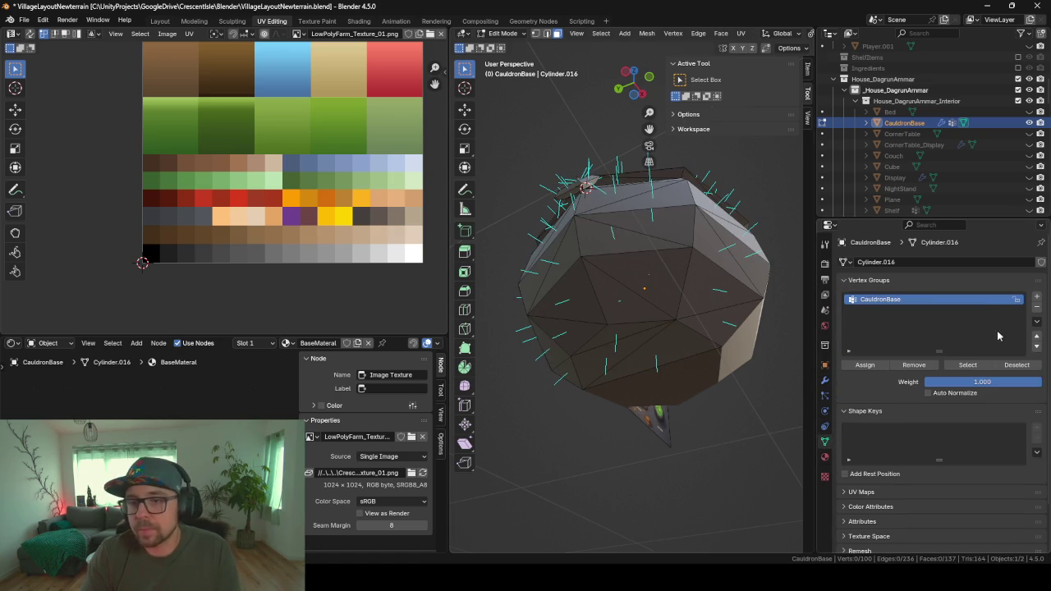
# - Check the final CauldronBase faces, then return to Object Mode to view the 172-vertex pot
pyautogui.click(969, 365)
pyautogui.moveTo(624, 345)
pyautogui.mouseDown(button='middle')
pyautogui.moveTo(621, 390)
pyautogui.moveTo(512, 413)
pyautogui.moveTo(629, 417)
pyautogui.moveTo(743, 256)
pyautogui.mouseUp(button='middle')
pyautogui.press('Tab')
pyautogui.moveTo(489, 337)
pyautogui.mouseDown(button='middle')
pyautogui.moveTo(570, 267)
pyautogui.moveTo(590, 271)
pyautogui.moveTo(518, 278)
pyautogui.moveTo(618, 334)
pyautogui.mouseUp(button='middle')
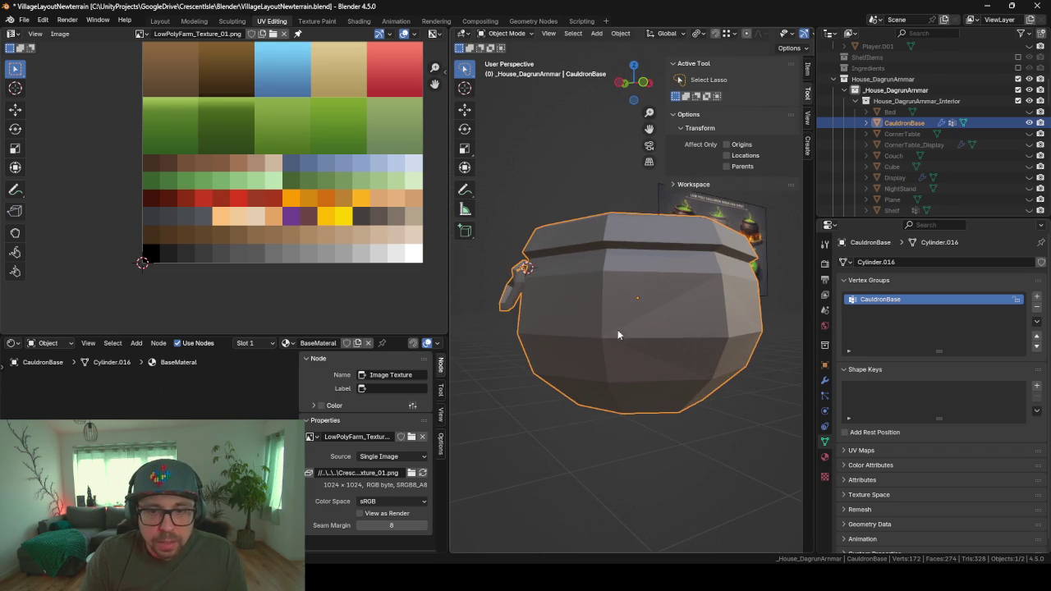
# - Set the SimpleNoise Displace strength to 0.070 and orbit to inspect the displaced pot
pyautogui.click(825, 381)
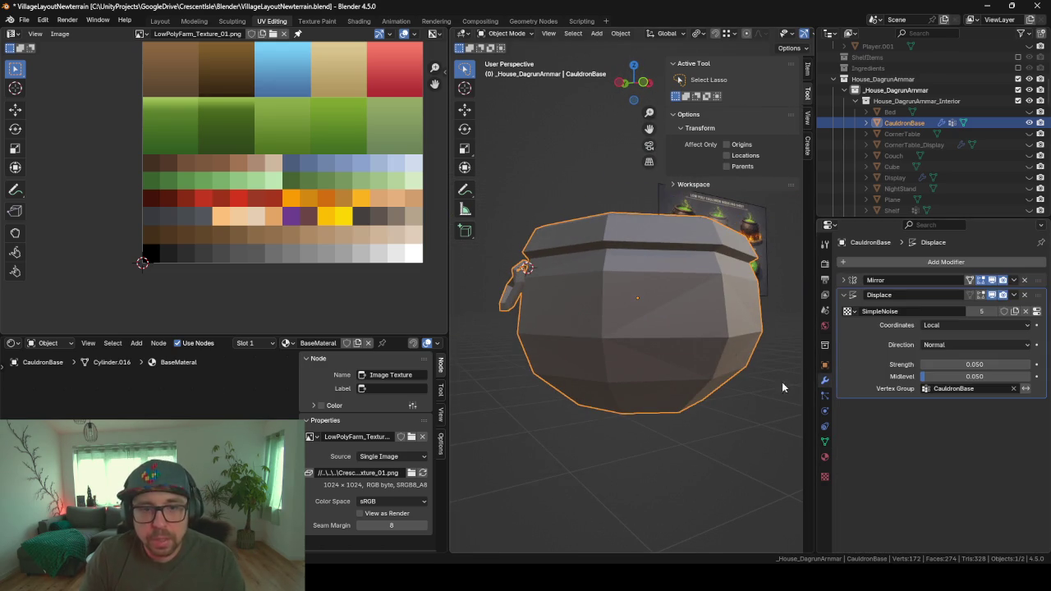
pyautogui.click(1027, 365)
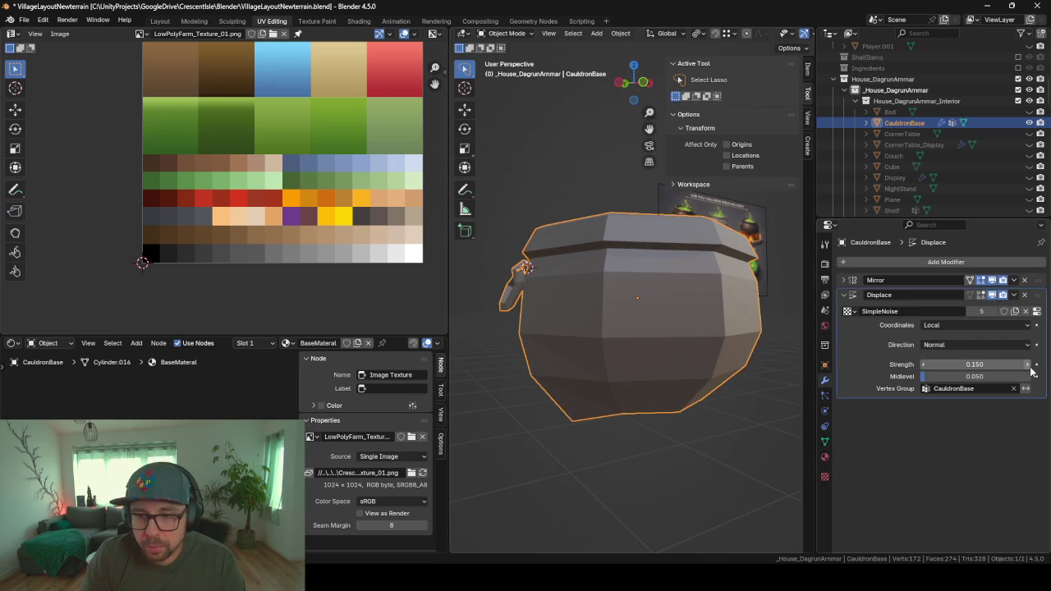
pyautogui.click(969, 364)
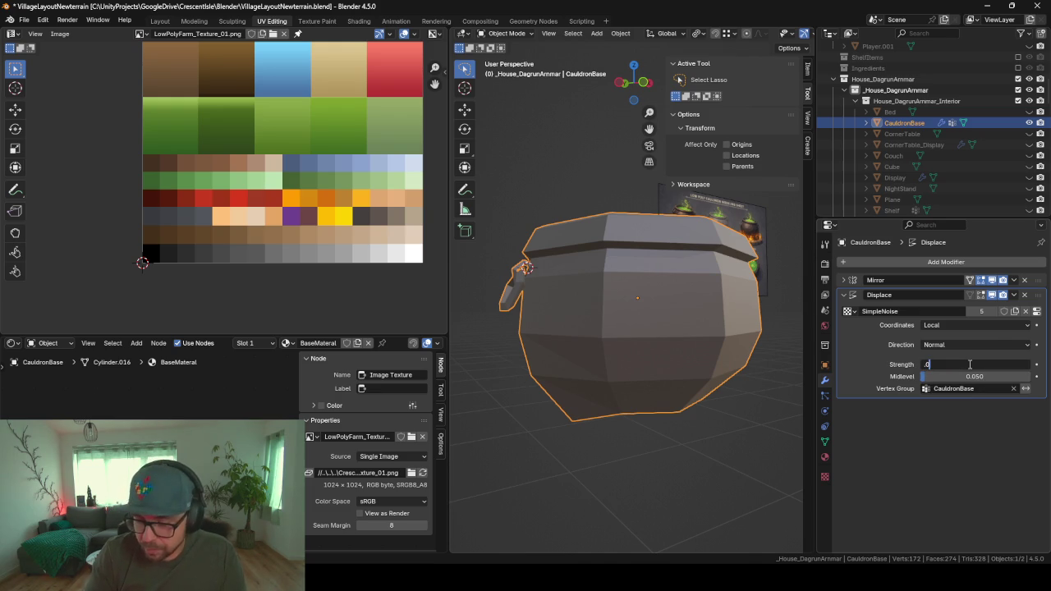
pyautogui.write('7')
pyautogui.press('Return')
pyautogui.moveTo(652, 289)
pyautogui.mouseDown(button='middle')
pyautogui.moveTo(551, 449)
pyautogui.moveTo(492, 430)
pyautogui.moveTo(459, 441)
pyautogui.moveTo(802, 466)
pyautogui.moveTo(485, 466)
pyautogui.moveTo(734, 465)
pyautogui.moveTo(731, 480)
pyautogui.moveTo(666, 478)
pyautogui.mouseUp(button='middle')
pyautogui.scroll(-6, 727, 418)
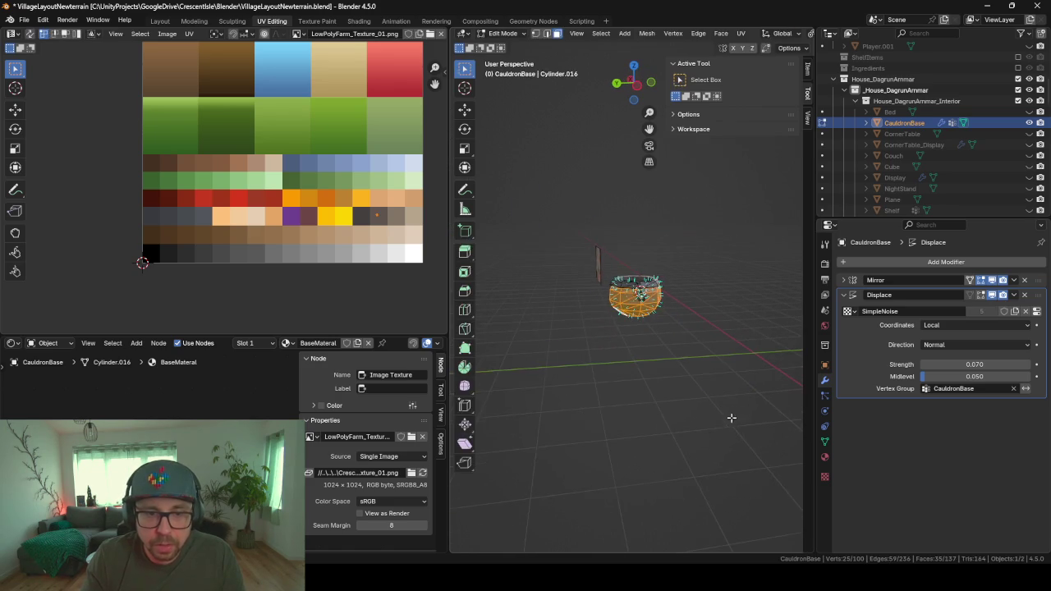
pyautogui.moveTo(728, 413)
pyautogui.mouseDown(button='middle')
pyautogui.moveTo(589, 386)
pyautogui.moveTo(665, 319)
pyautogui.mouseUp(button='middle')
pyautogui.scroll(6, 590, 386)
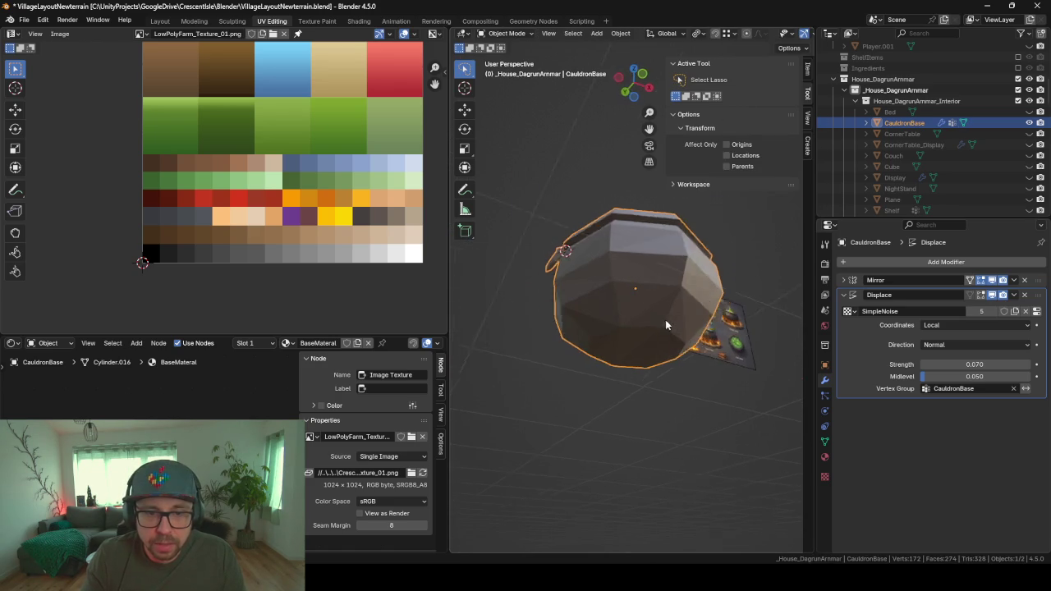
pyautogui.moveTo(755, 288)
pyautogui.mouseDown(button='middle')
pyautogui.moveTo(610, 366)
pyautogui.moveTo(579, 404)
pyautogui.moveTo(660, 403)
pyautogui.moveTo(577, 410)
pyautogui.moveTo(733, 417)
pyautogui.moveTo(495, 420)
pyautogui.mouseUp(button='middle')
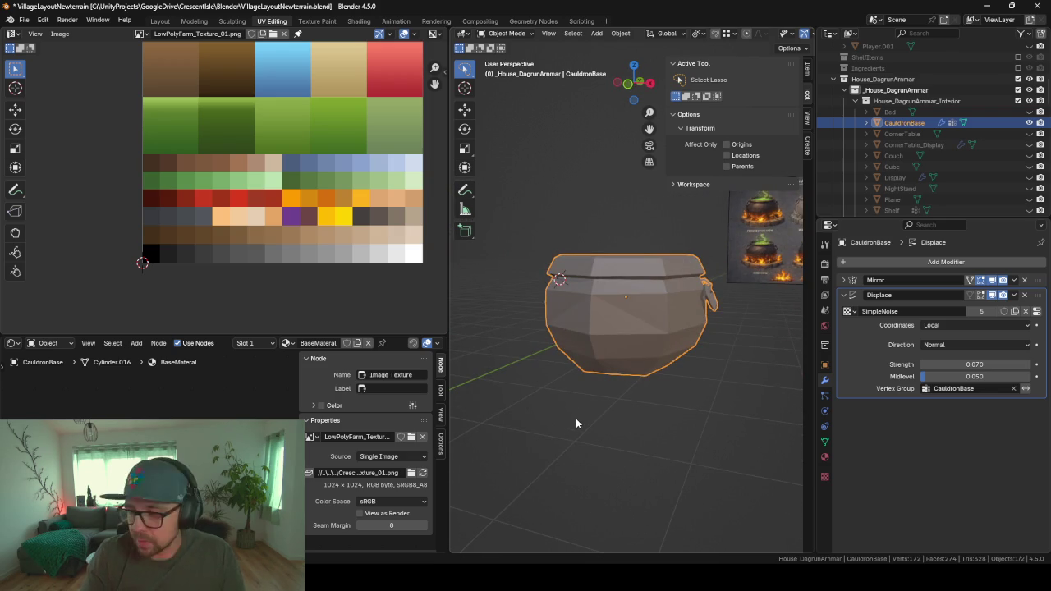
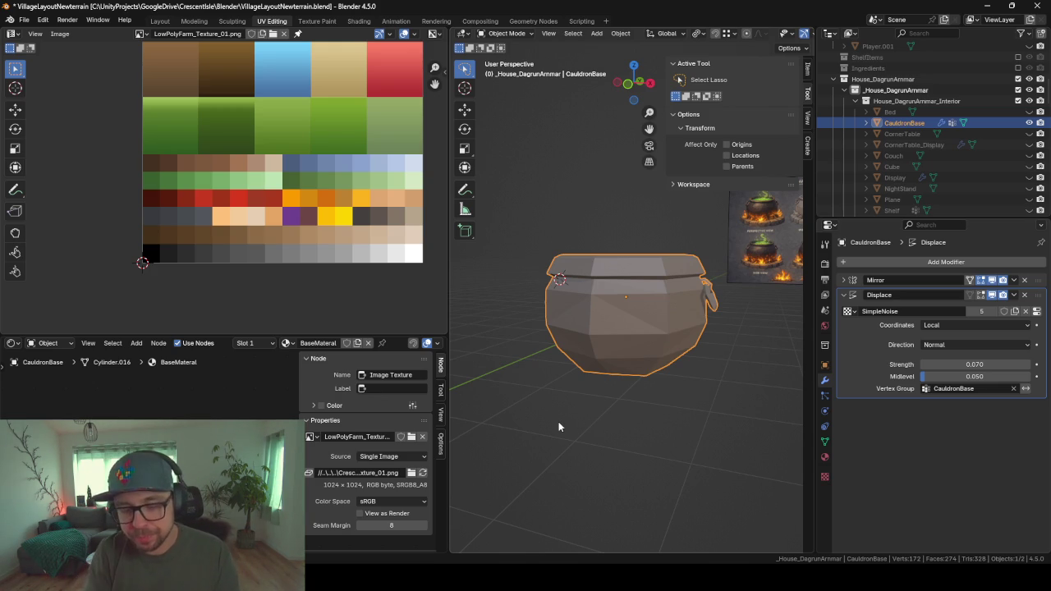
# - Deselect the cauldron and unhide all the hidden house objects
pyautogui.hotkey('alt', 'a')
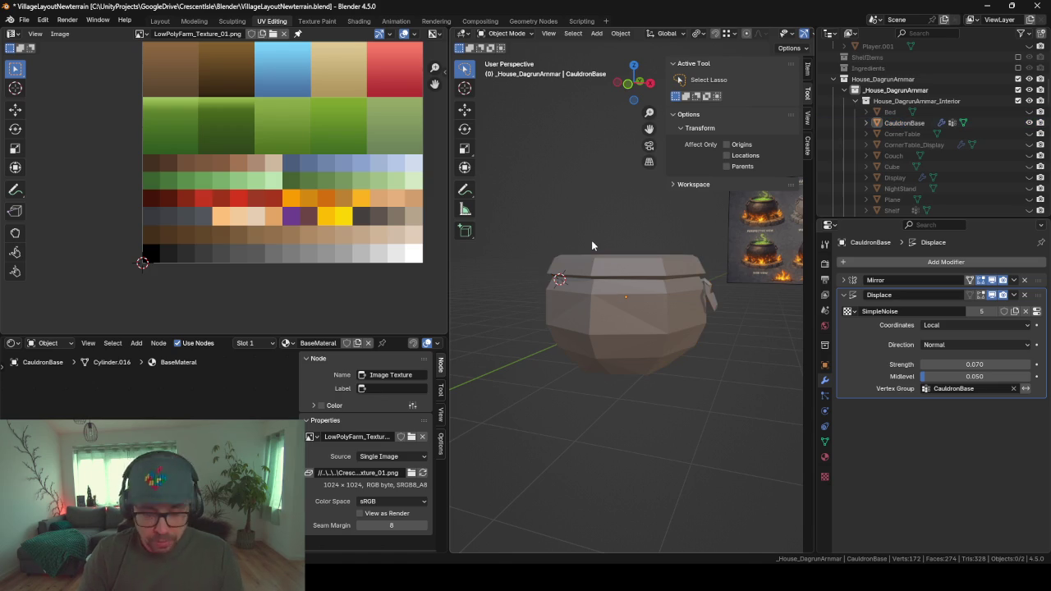
pyautogui.hotkey('alt', 'h')
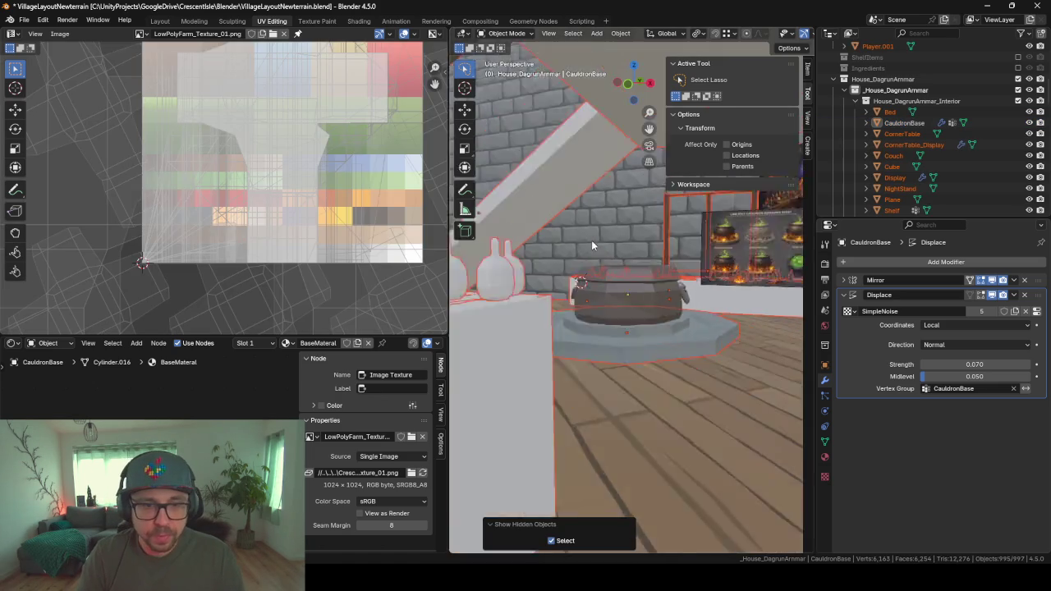
pyautogui.scroll(-6, 614, 287)
# - Hide the house ground object and switch to the Layout workspace
pyautogui.click(613, 267)
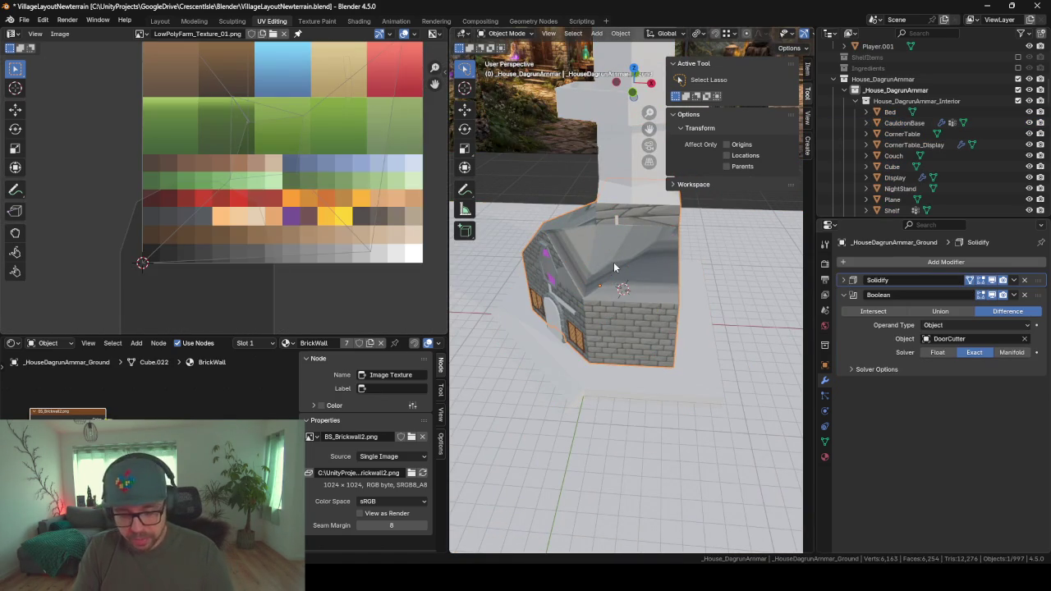
pyautogui.press('h')
pyautogui.scroll(5, 650, 268)
pyautogui.moveTo(651, 269)
pyautogui.mouseDown(button='middle')
pyautogui.moveTo(617, 295)
pyautogui.moveTo(678, 364)
pyautogui.moveTo(713, 299)
pyautogui.mouseUp(button='middle')
pyautogui.scroll(4, 679, 364)
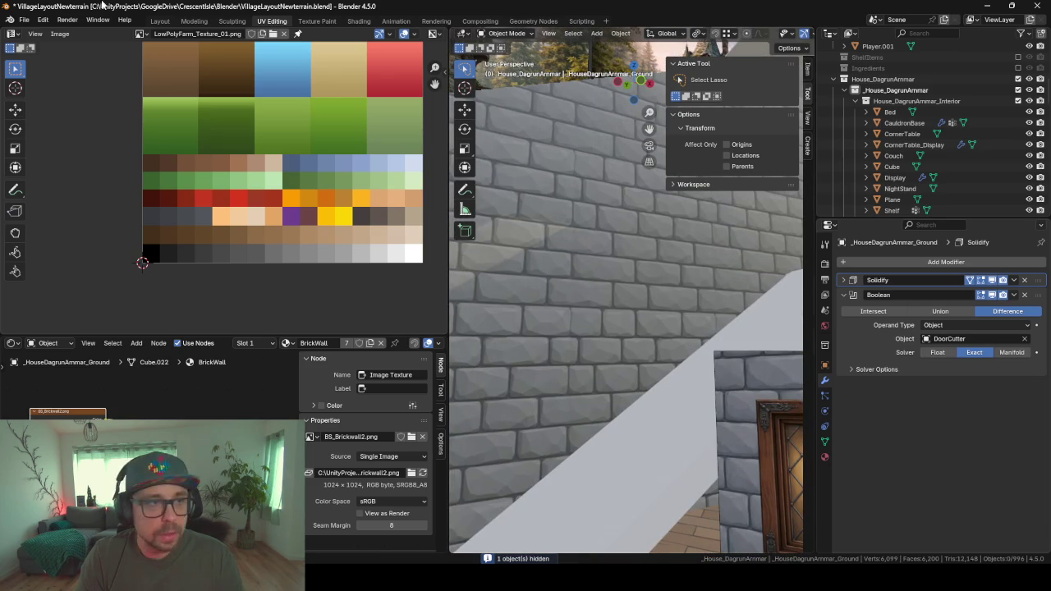
pyautogui.click(160, 20)
# - Move the cauldron straight up along Z to a height of 1.4751
pyautogui.scroll(-3, 420, 279)
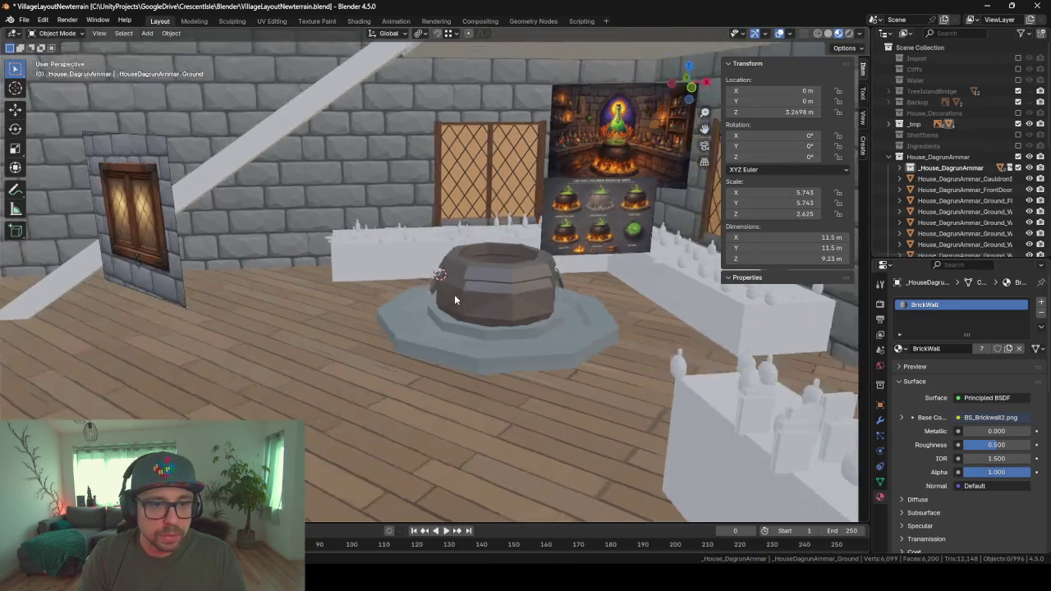
pyautogui.moveTo(454, 294); pyautogui.dragTo(484, 304, button='middle')
pyautogui.scroll(-3, 475, 289)
pyautogui.scroll(-2, 493, 312)
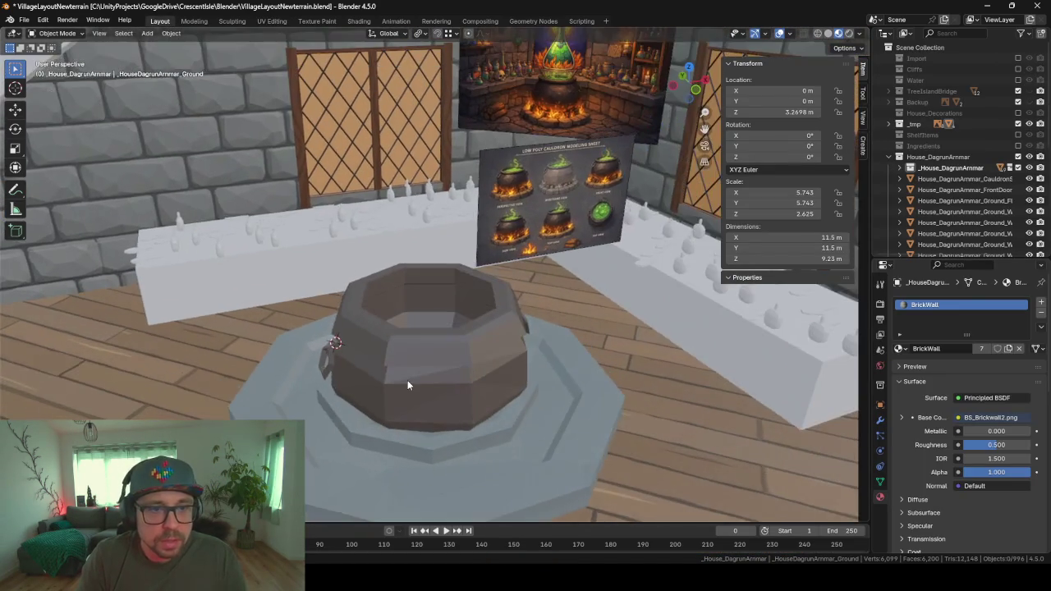
pyautogui.moveTo(407, 320)
pyautogui.mouseDown(button='middle')
pyautogui.moveTo(453, 304)
pyautogui.moveTo(430, 364)
pyautogui.mouseUp(button='middle')
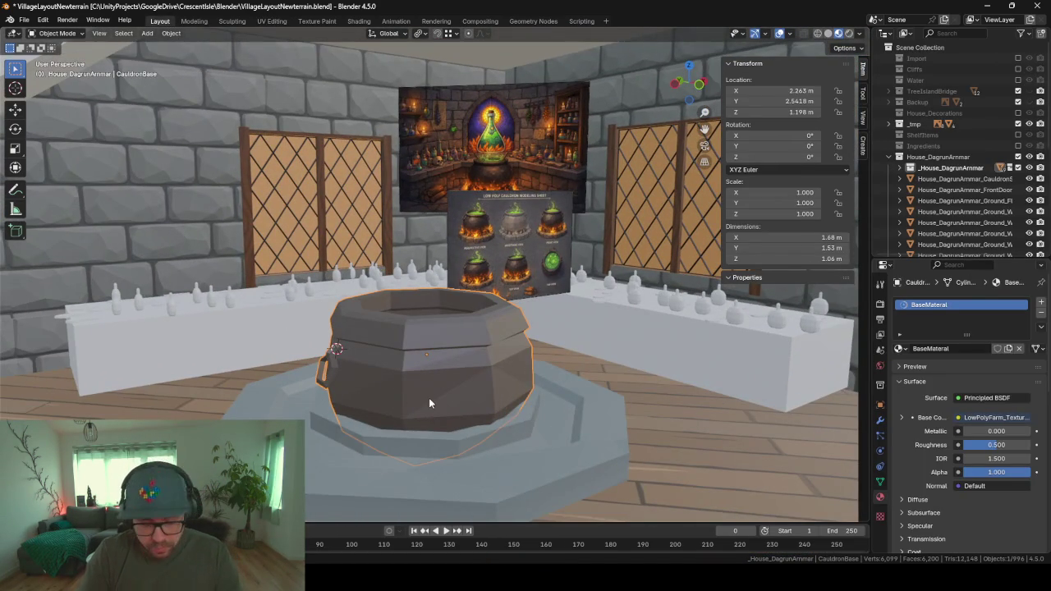
pyautogui.click(429, 397)
pyautogui.press('g')
pyautogui.press('z')
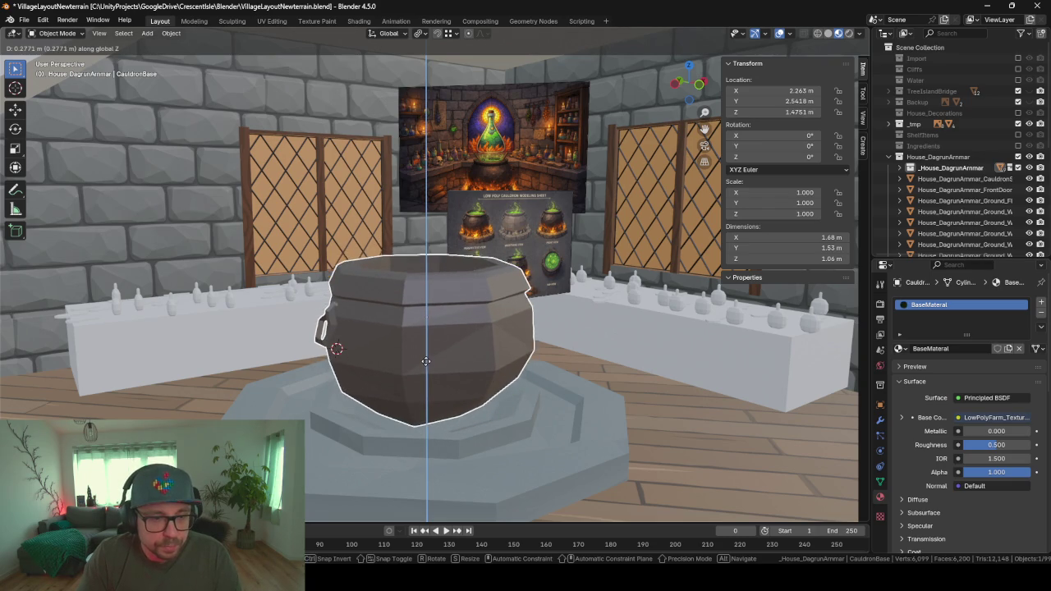
pyautogui.click(427, 358)
# - Inspect the raised cauldron from several angles, then enter Edit Mode on its mesh
pyautogui.moveTo(427, 358)
pyautogui.mouseDown(button='middle')
pyautogui.moveTo(456, 436)
pyautogui.moveTo(506, 441)
pyautogui.moveTo(378, 430)
pyautogui.moveTo(487, 441)
pyautogui.moveTo(471, 496)
pyautogui.moveTo(438, 418)
pyautogui.moveTo(338, 430)
pyautogui.mouseUp(button='middle')
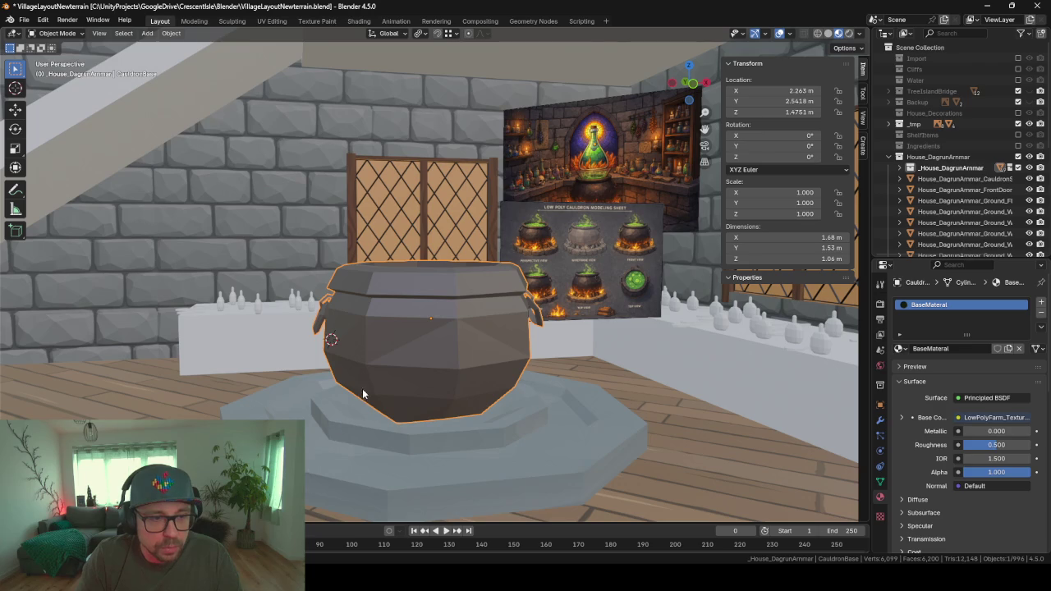
pyautogui.moveTo(436, 432)
pyautogui.mouseDown(button='middle')
pyautogui.moveTo(465, 358)
pyautogui.moveTo(284, 412)
pyautogui.moveTo(303, 364)
pyautogui.moveTo(348, 399)
pyautogui.mouseUp(button='middle')
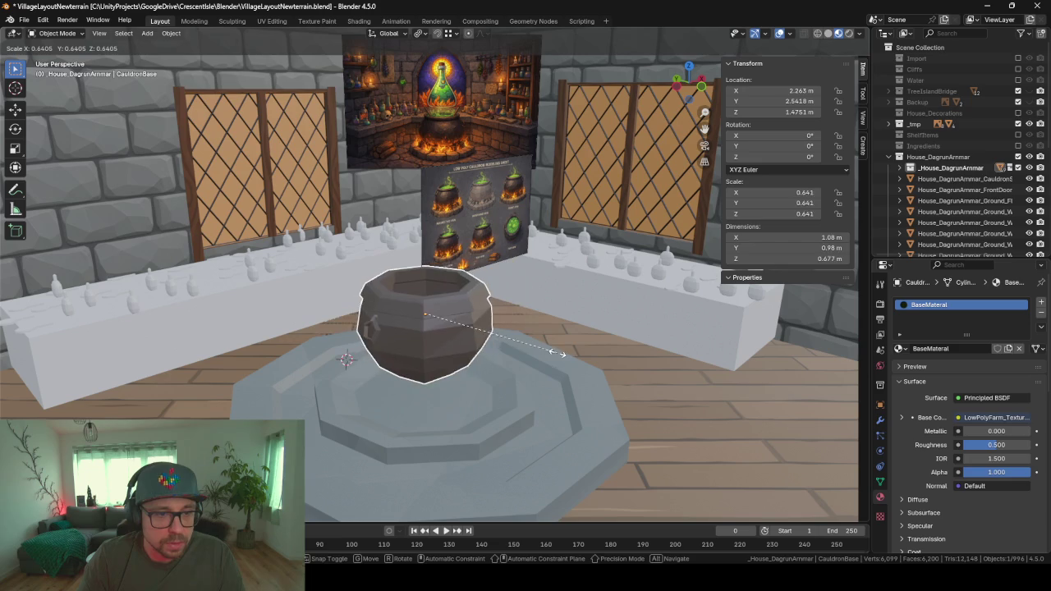
pyautogui.moveTo(581, 336)
pyautogui.mouseDown(button='middle')
pyautogui.moveTo(427, 298)
pyautogui.moveTo(442, 285)
pyautogui.moveTo(460, 320)
pyautogui.mouseUp(button='middle')
pyautogui.scroll(5, 427, 298)
pyautogui.scroll(-4, 396, 299)
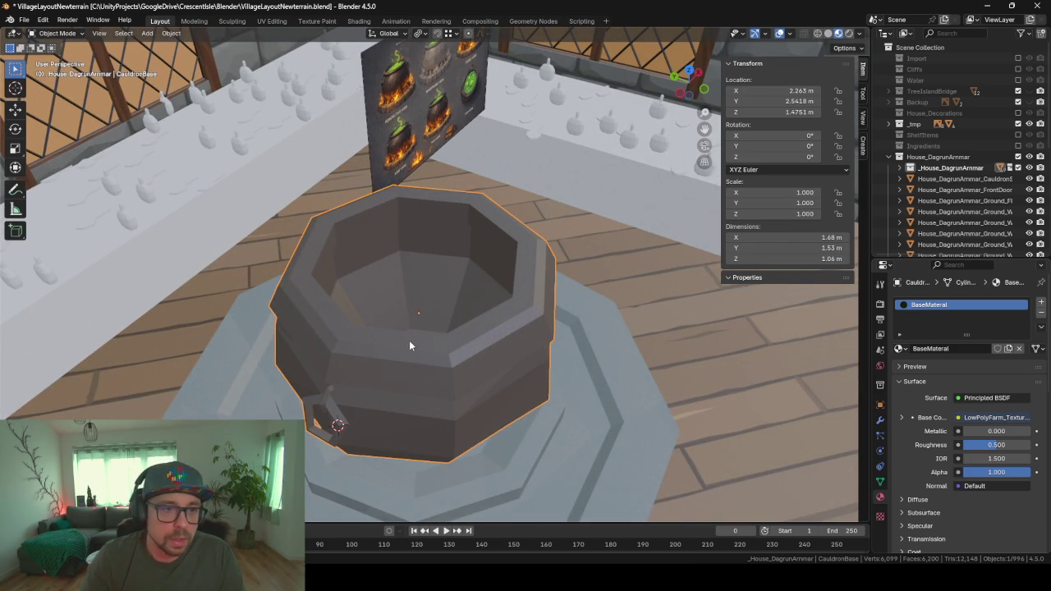
pyautogui.moveTo(411, 289); pyautogui.dragTo(367, 282, button='middle')
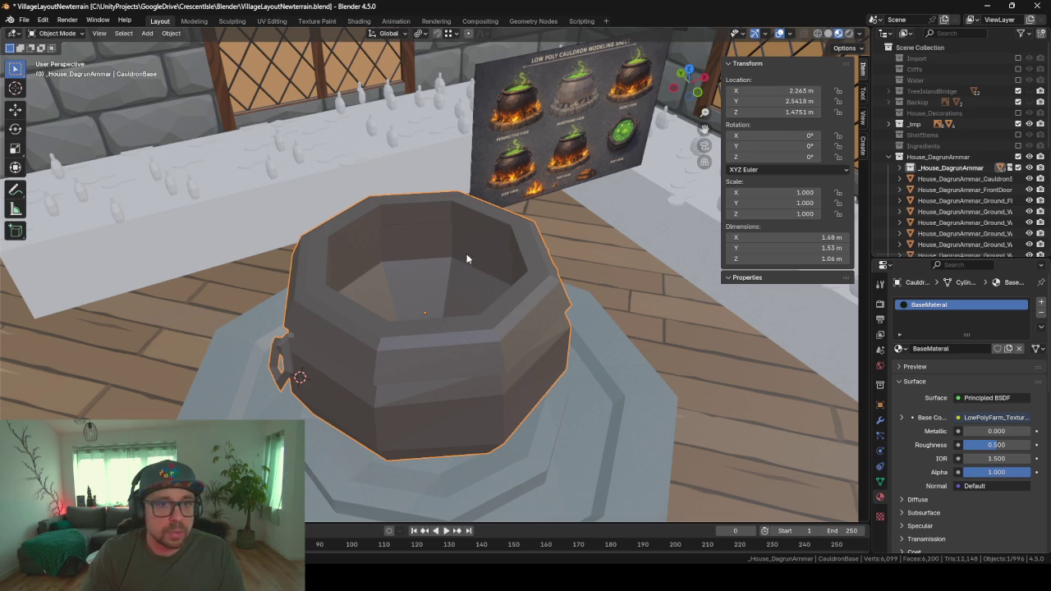
pyautogui.moveTo(356, 289)
pyautogui.mouseDown(button='middle')
pyautogui.moveTo(387, 321)
pyautogui.moveTo(423, 281)
pyautogui.moveTo(320, 276)
pyautogui.moveTo(349, 295)
pyautogui.mouseUp(button='middle')
pyautogui.press('Tab')
# - Select the ring of edges along the cauldron's inner ledge
pyautogui.scroll(4, 361, 292)
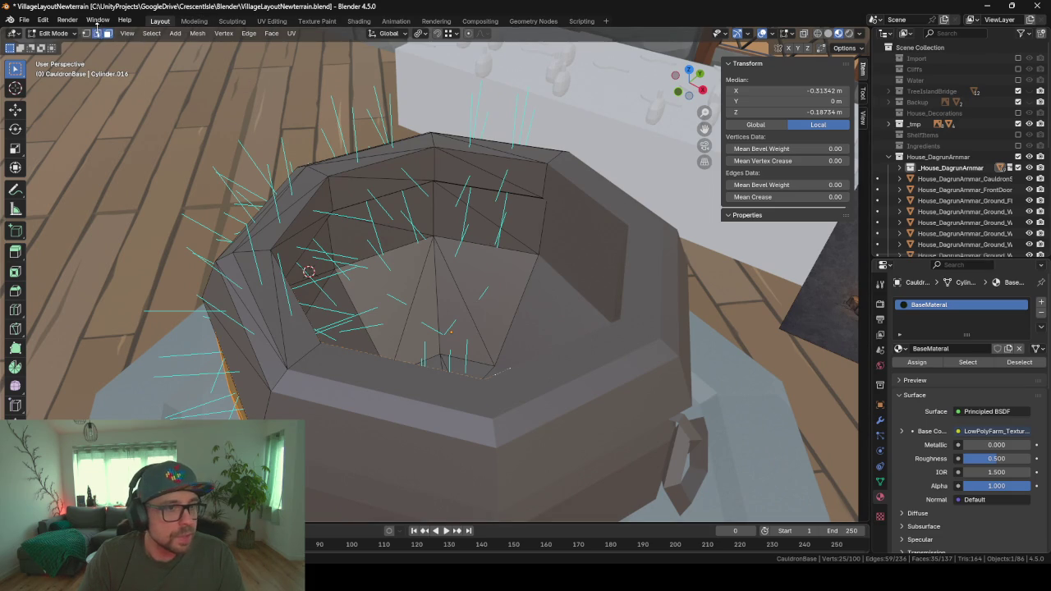
pyautogui.moveTo(472, 190); pyautogui.dragTo(460, 164, button='middle')
pyautogui.scroll(2, 480, 209)
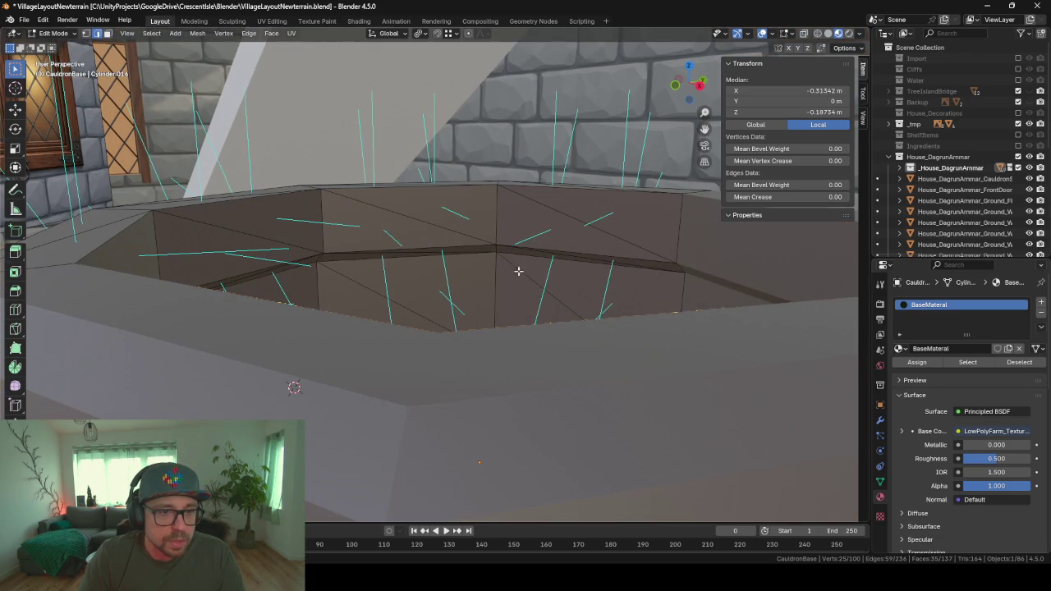
pyautogui.click(542, 261)
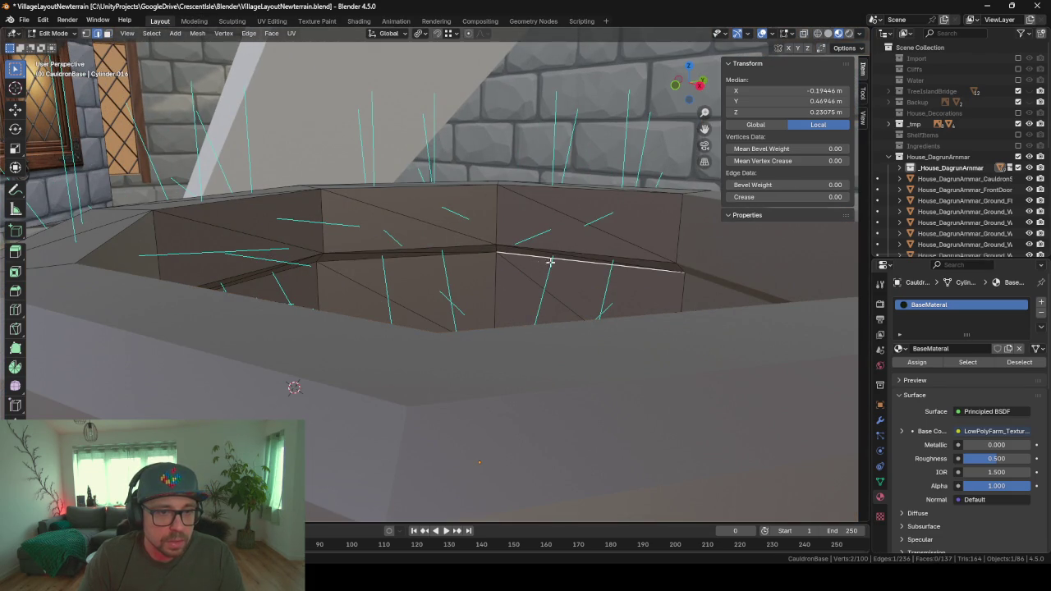
pyautogui.moveTo(550, 261)
pyautogui.mouseDown(button='middle')
pyautogui.moveTo(633, 317)
pyautogui.moveTo(410, 251)
pyautogui.moveTo(433, 276)
pyautogui.moveTo(487, 288)
pyautogui.mouseUp(button='middle')
pyautogui.keyDown('alt'); pyautogui.click(484, 328); pyautogui.keyUp('alt')
pyautogui.scroll(-3, 479, 329)
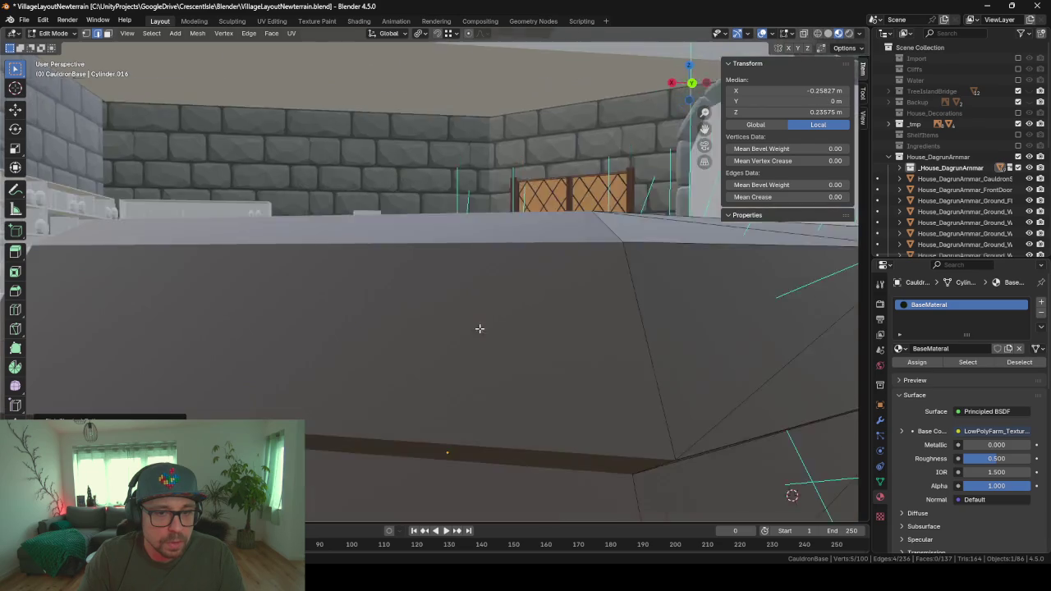
pyautogui.moveTo(479, 329)
pyautogui.mouseDown(button='middle')
pyautogui.moveTo(593, 341)
pyautogui.moveTo(497, 254)
pyautogui.moveTo(452, 237)
pyautogui.moveTo(380, 296)
pyautogui.mouseUp(button='middle')
pyautogui.click(470, 323)
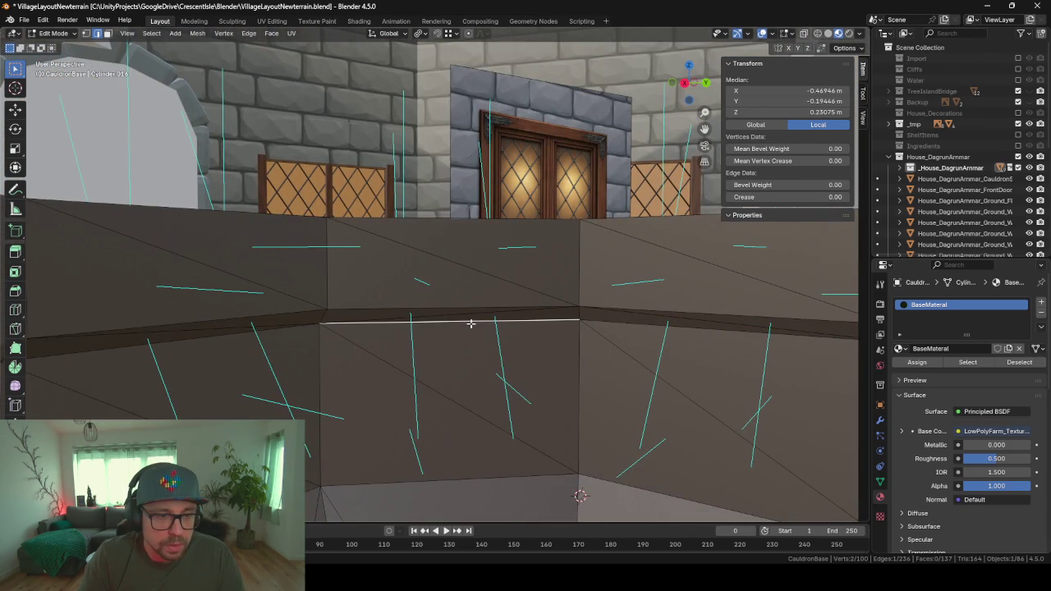
pyautogui.keyDown('shift'); pyautogui.click(220, 336); pyautogui.keyUp('shift')
pyautogui.keyDown('shift'); pyautogui.click(668, 333); pyautogui.keyUp('shift')
pyautogui.moveTo(668, 333)
pyautogui.mouseDown(button='middle')
pyautogui.moveTo(629, 356)
pyautogui.moveTo(648, 370)
pyautogui.mouseUp(button='middle')
pyautogui.keyDown('shift'); pyautogui.click(565, 240); pyautogui.keyUp('shift')
pyautogui.moveTo(564, 239)
pyautogui.mouseDown(button='middle')
pyautogui.moveTo(563, 300)
pyautogui.moveTo(436, 274)
pyautogui.moveTo(469, 312)
pyautogui.mouseUp(button='middle')
# - Extrude the selected ledge edges and separate them into a new object
pyautogui.press('e')
pyautogui.press('Escape')
pyautogui.press('x')
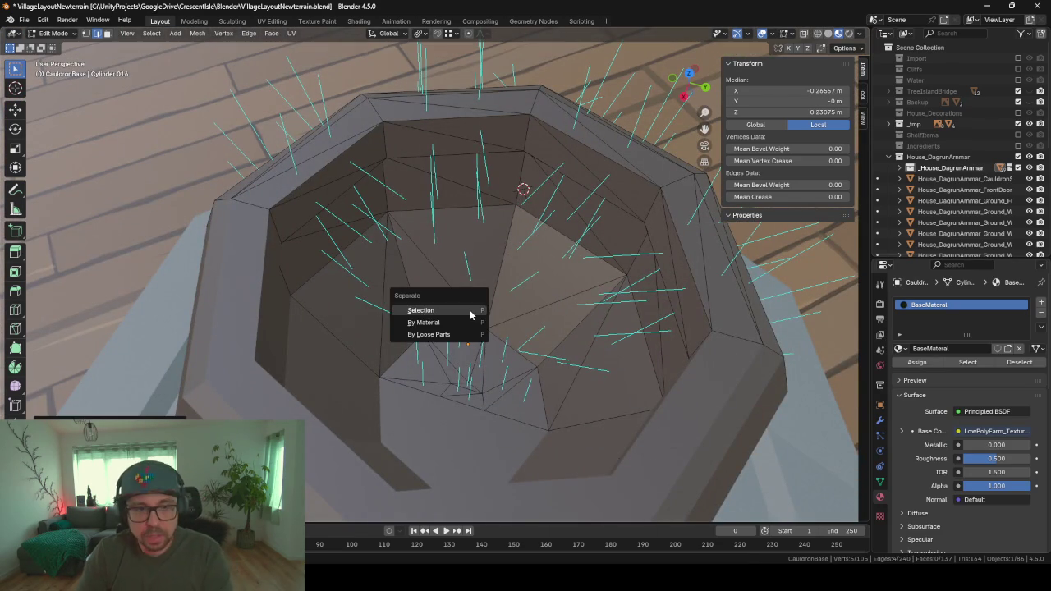
pyautogui.click(468, 310)
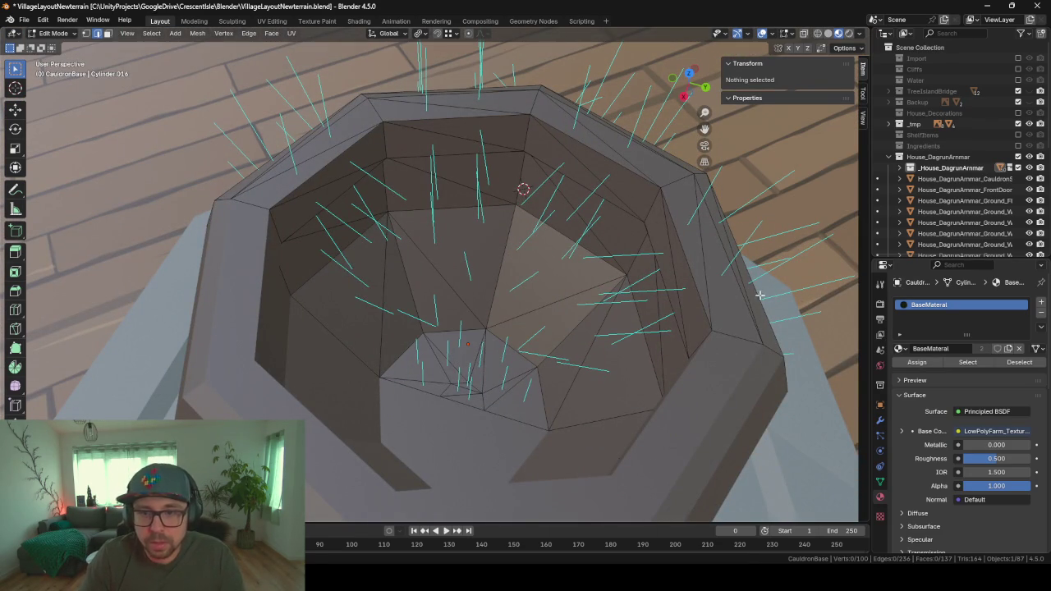
# - Rename CauldronBase.001 to CauldronWater and return to Object Mode
pyautogui.click(899, 168)
pyautogui.scroll(-2, 961, 182)
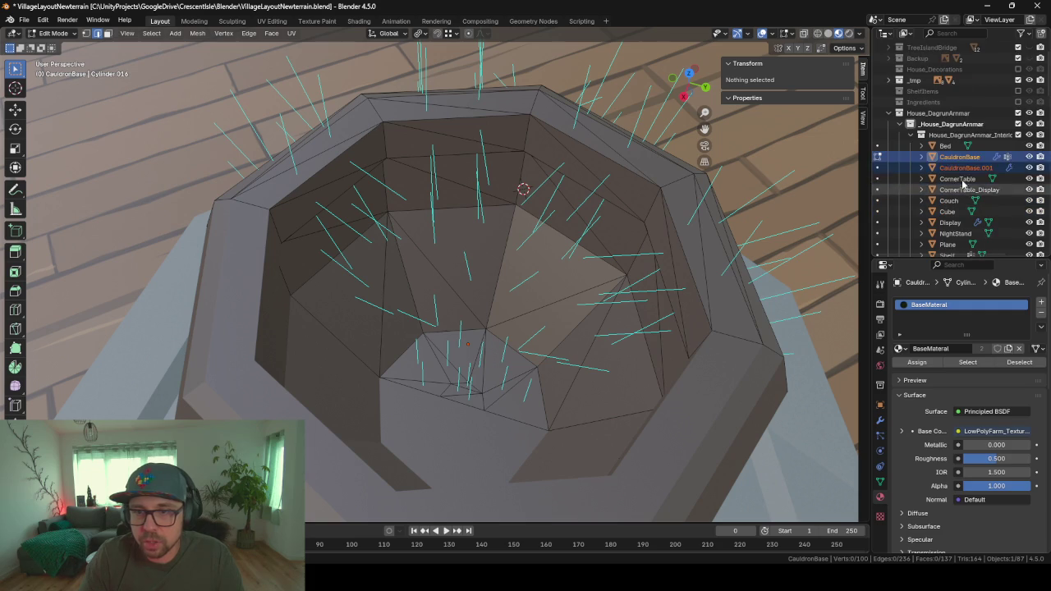
pyautogui.click(966, 168)
pyautogui.scroll(-1, 969, 167)
pyautogui.press('F2')
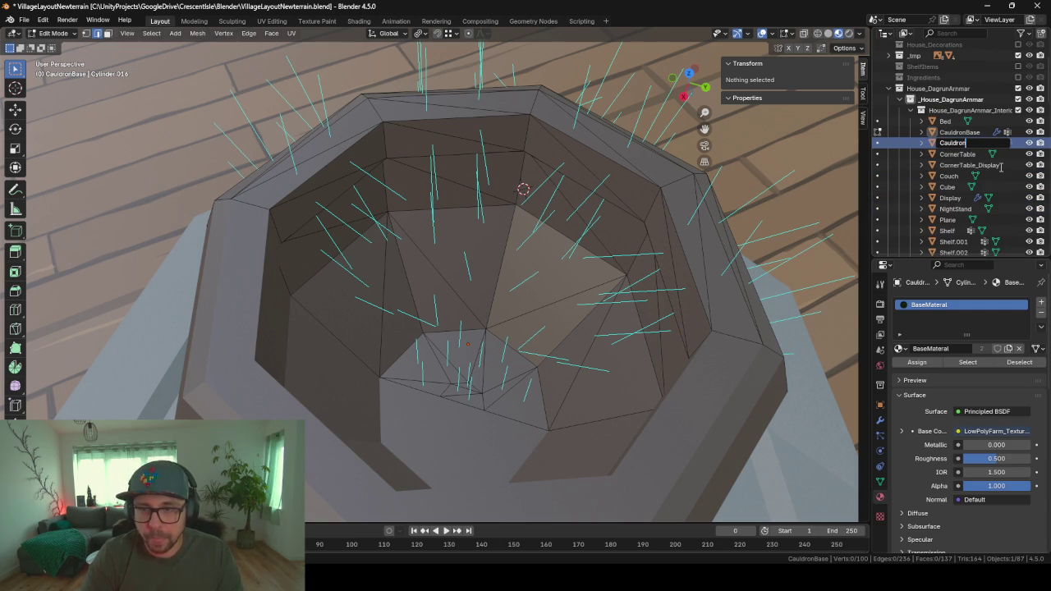
pyautogui.write('Water')
pyautogui.press('Return')
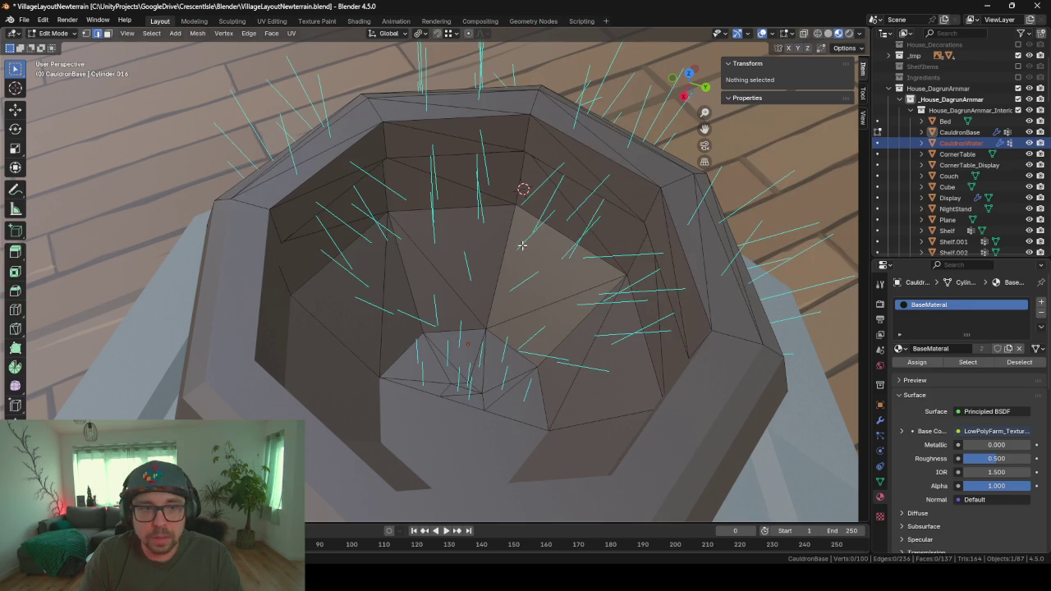
pyautogui.press('Tab')
pyautogui.press('Tab')
pyautogui.press('Tab')
# - Try extruding, shrinking and insetting CauldronWater's edge ring, then cancel the attempts
pyautogui.click(961, 143)
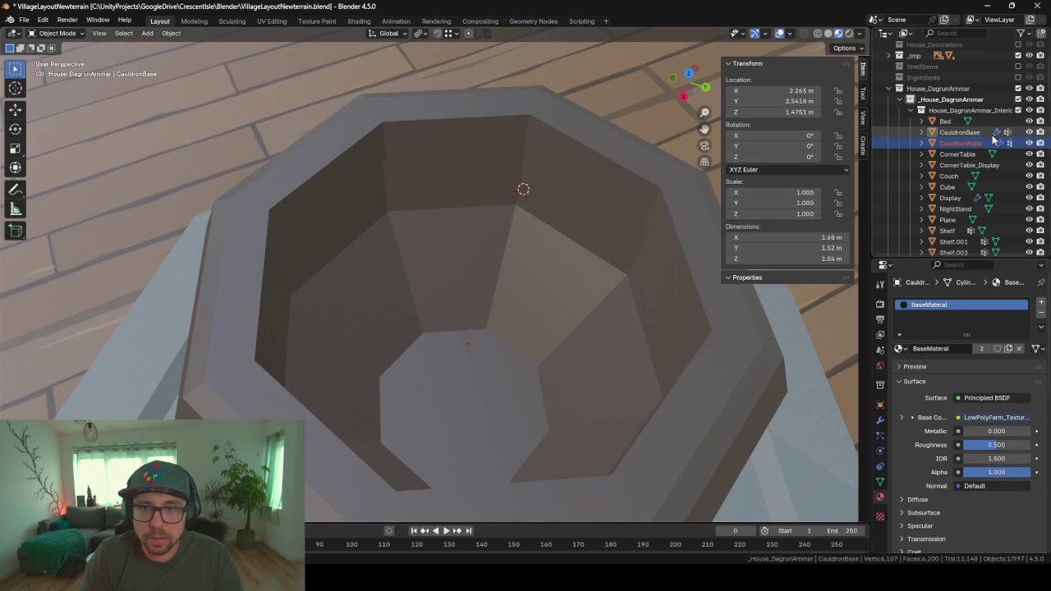
pyautogui.press('Tab')
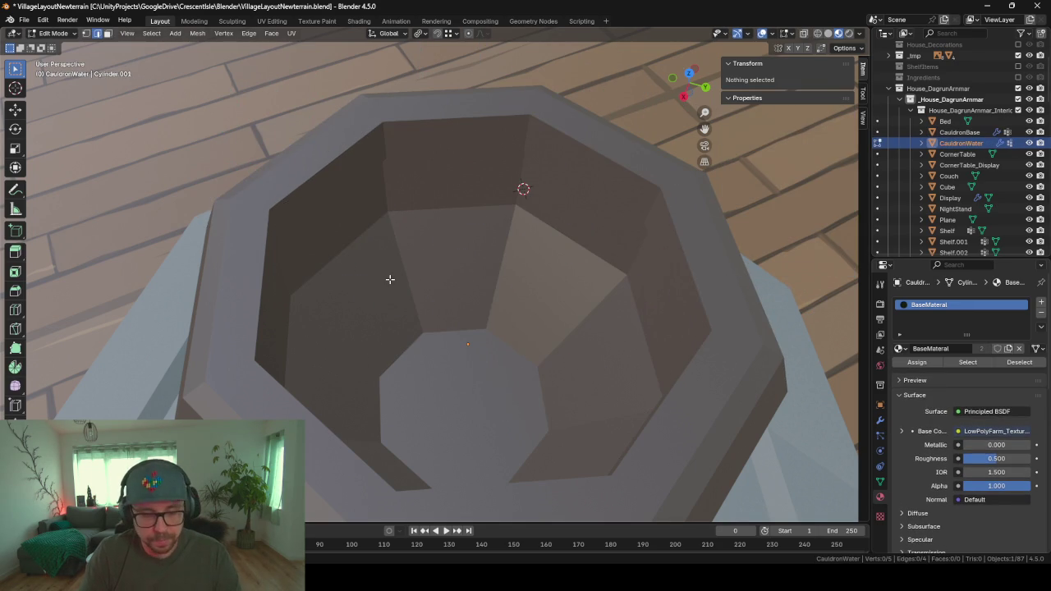
pyautogui.press('a')
pyautogui.moveTo(484, 305)
pyautogui.mouseDown(button='middle')
pyautogui.moveTo(492, 262)
pyautogui.moveTo(484, 258)
pyautogui.moveTo(512, 284)
pyautogui.mouseUp(button='middle')
pyautogui.hotkey('alt', 'e')
pyautogui.click(481, 294)
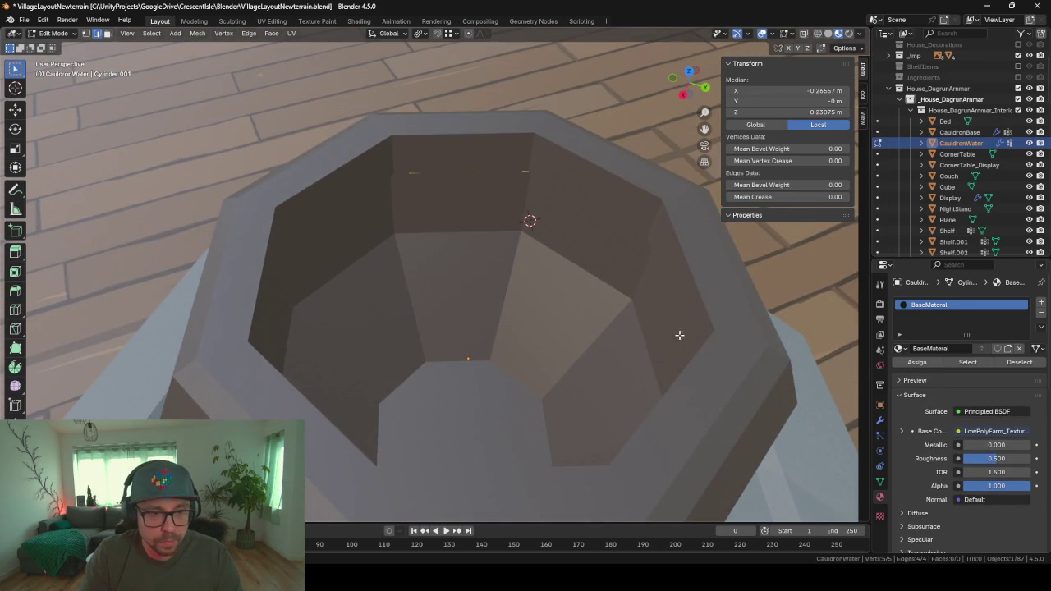
pyautogui.press('s')
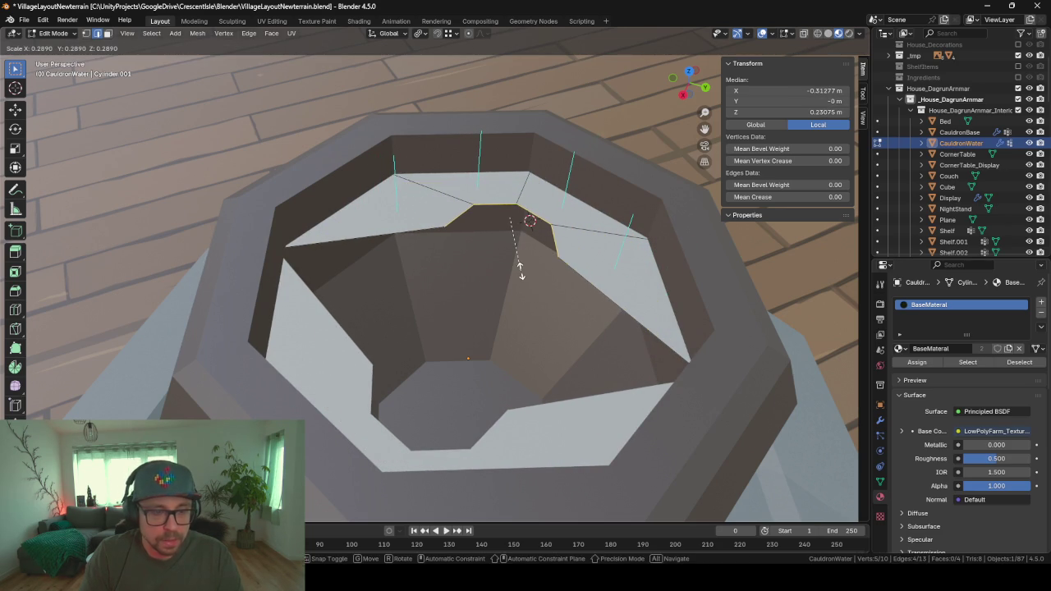
pyautogui.rightClick(520, 270)
pyautogui.hotkey('alt', 'e')
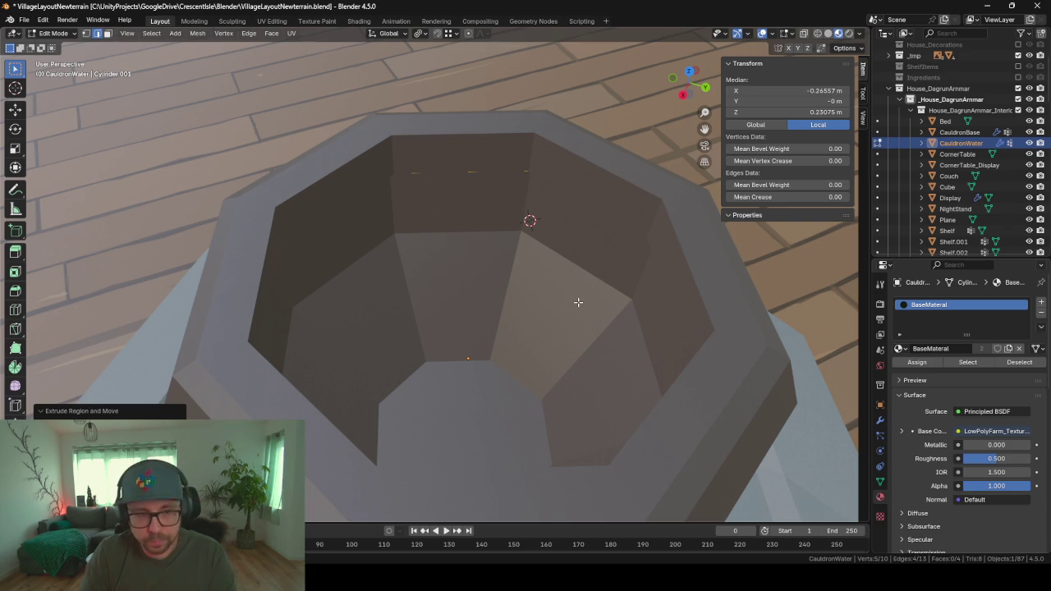
pyautogui.press('i')
pyautogui.press('Escape')
pyautogui.scroll(3, 497, 334)
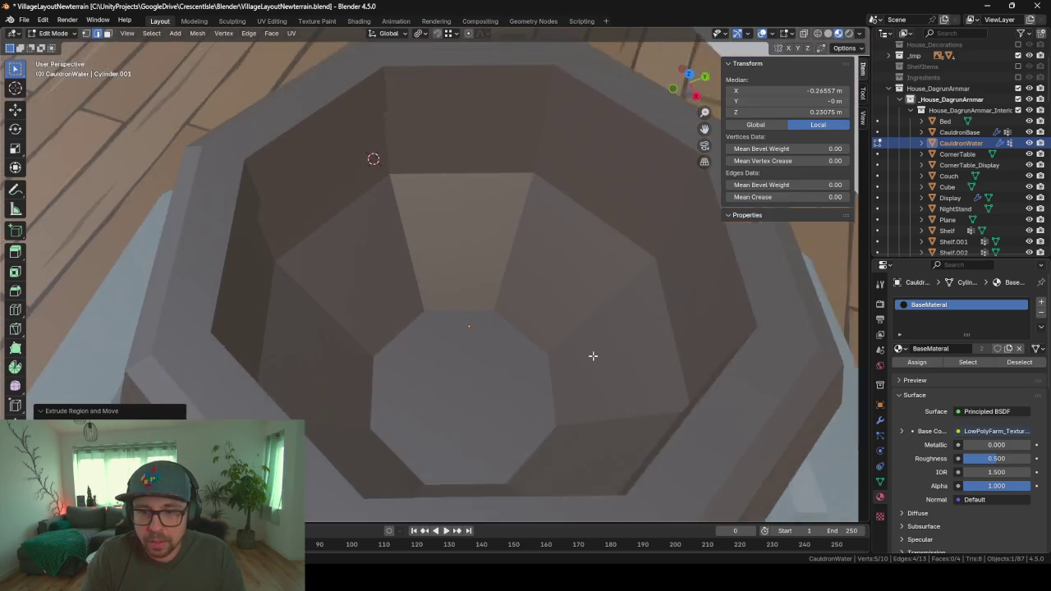
pyautogui.moveTo(591, 356); pyautogui.dragTo(856, 438, button='middle')
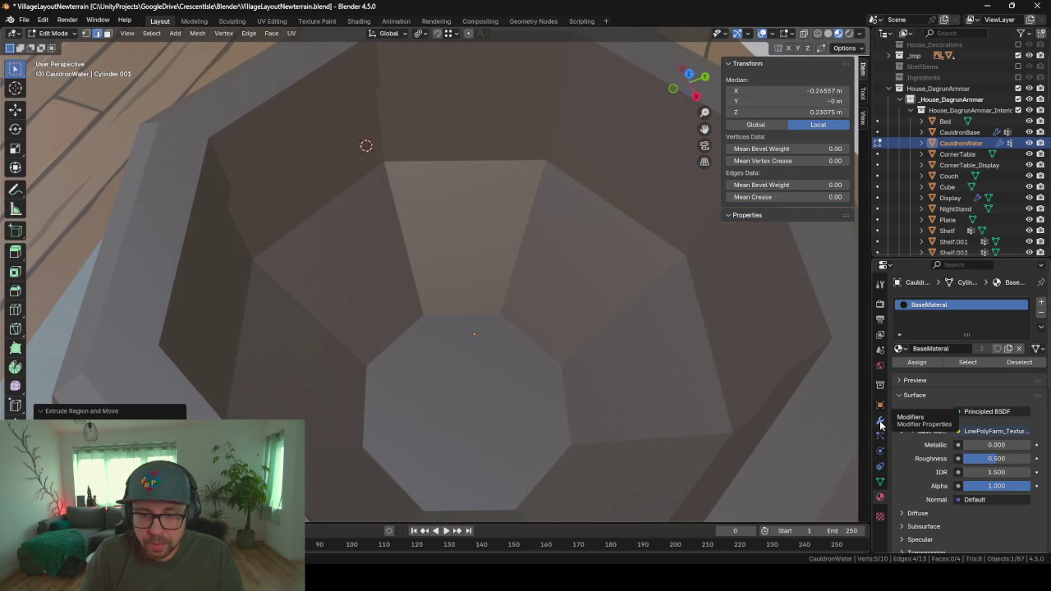
# - Remove CauldronWater's Displace modifier and apply its Mirror modifier in Object Mode
pyautogui.click(880, 421)
pyautogui.click(1024, 335)
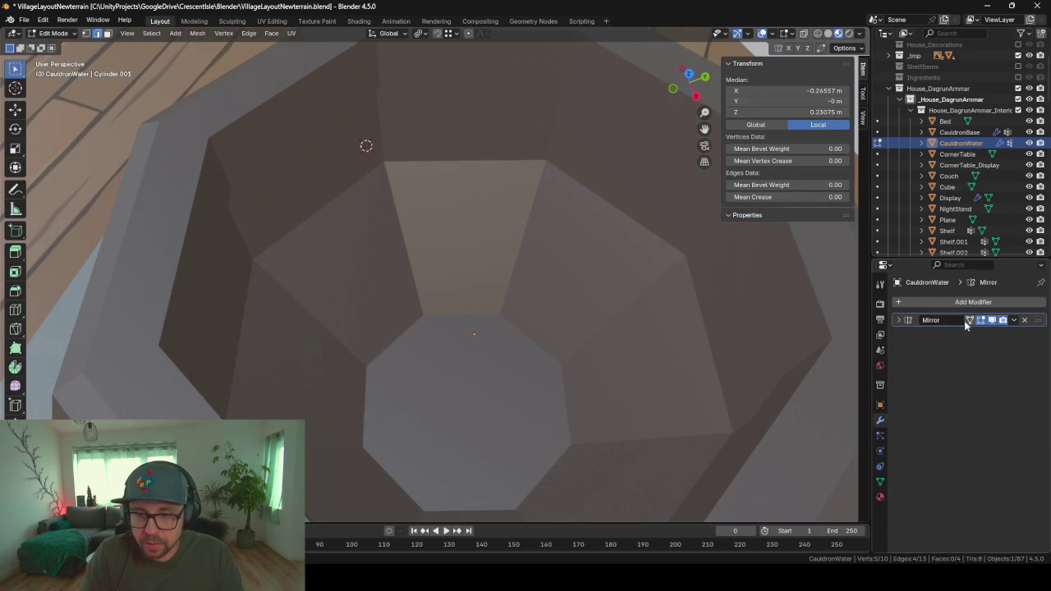
pyautogui.click(896, 321)
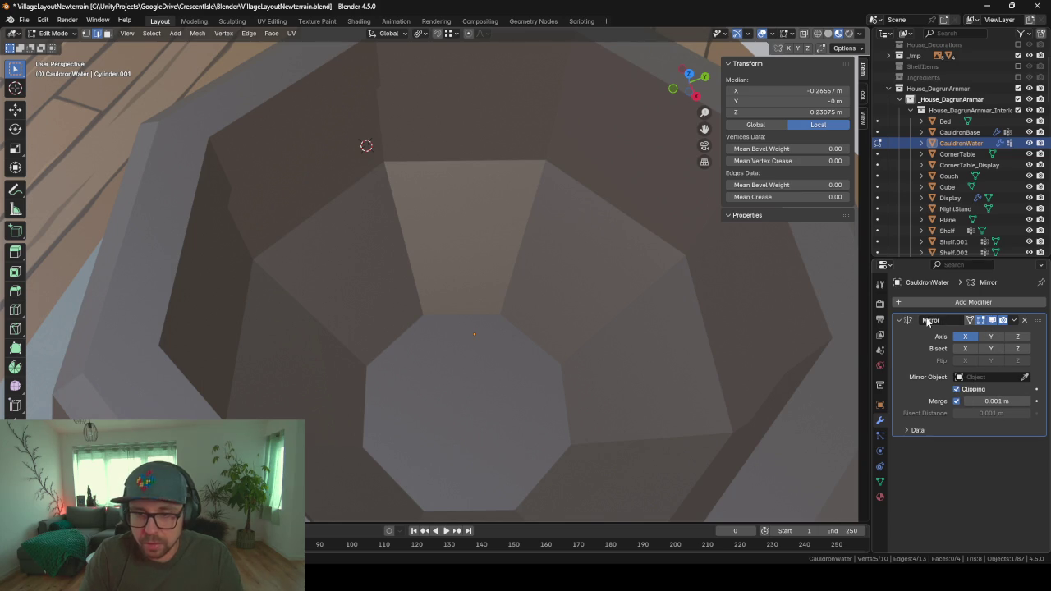
pyautogui.click(1019, 320)
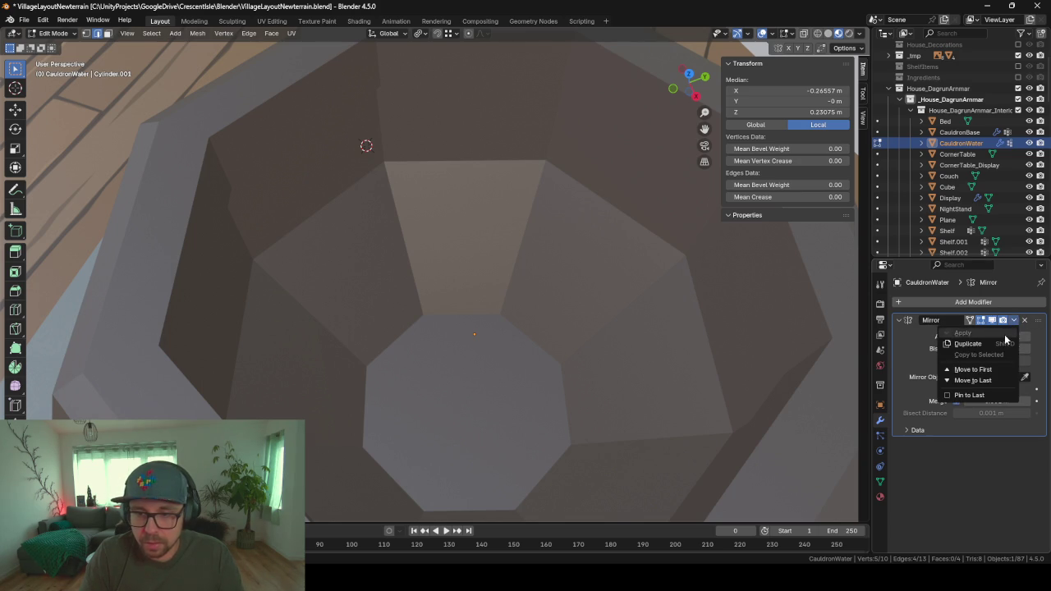
pyautogui.rightClick(509, 348)
pyautogui.press('Tab')
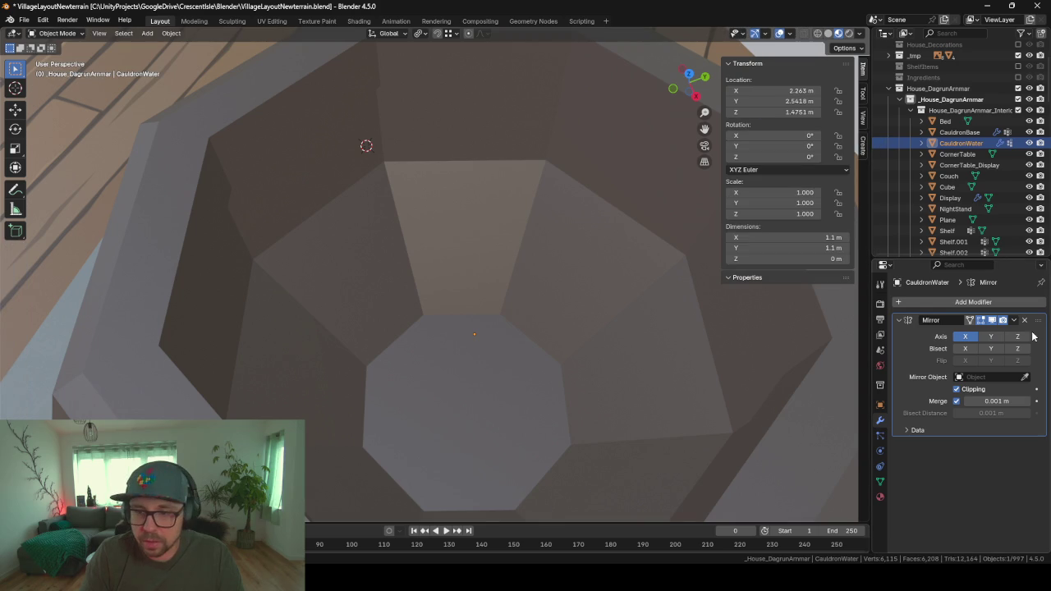
pyautogui.click(1013, 320)
pyautogui.click(977, 331)
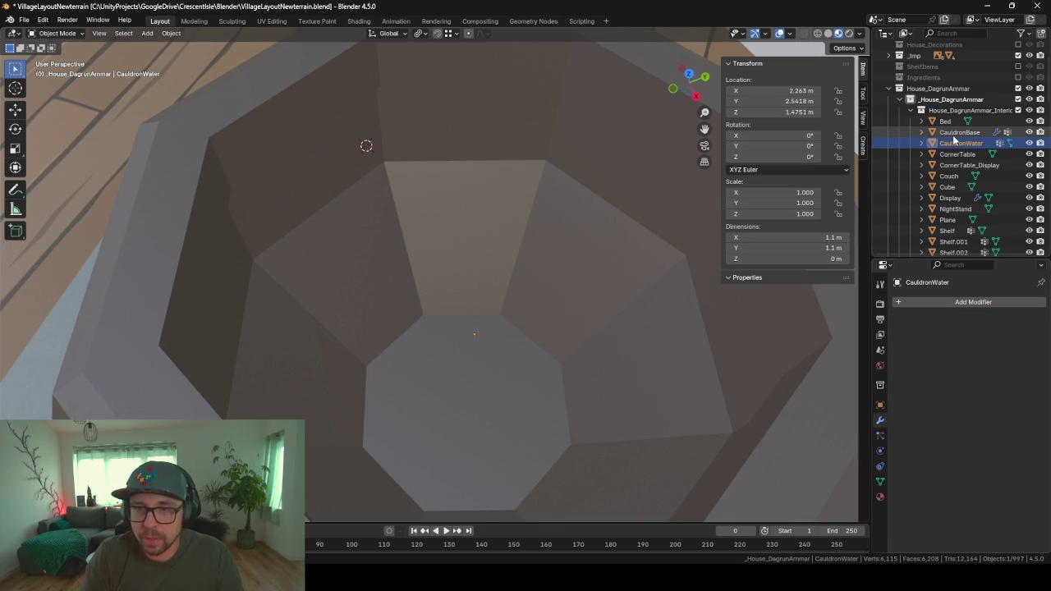
# - Check CauldronBase's Mirror modifier, then reselect CauldronWater and enter Edit Mode
pyautogui.click(957, 133)
pyautogui.click(897, 321)
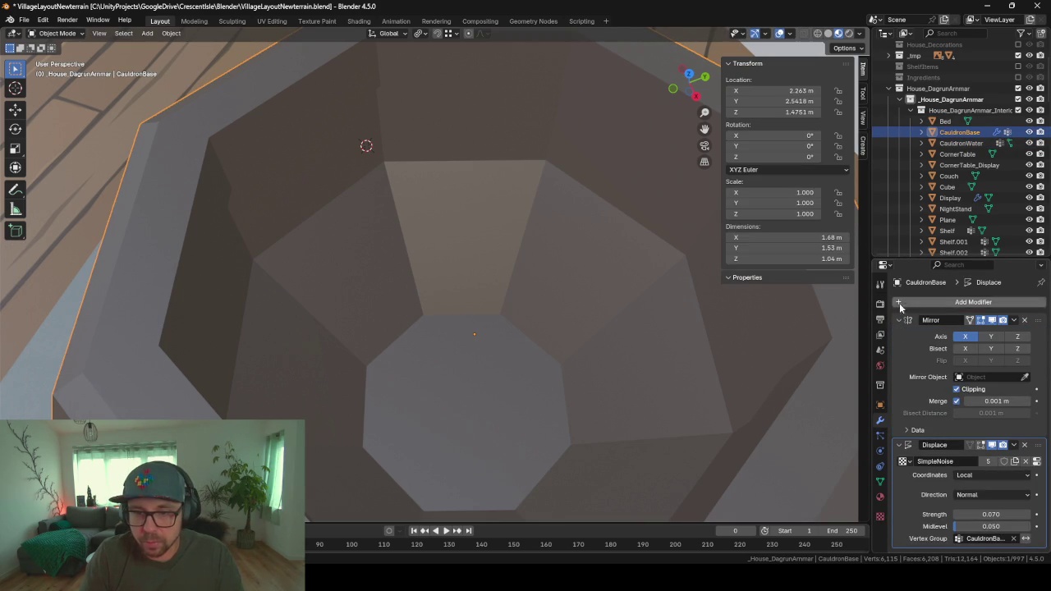
pyautogui.click(899, 320)
pyautogui.scroll(-2, 614, 252)
pyautogui.click(960, 143)
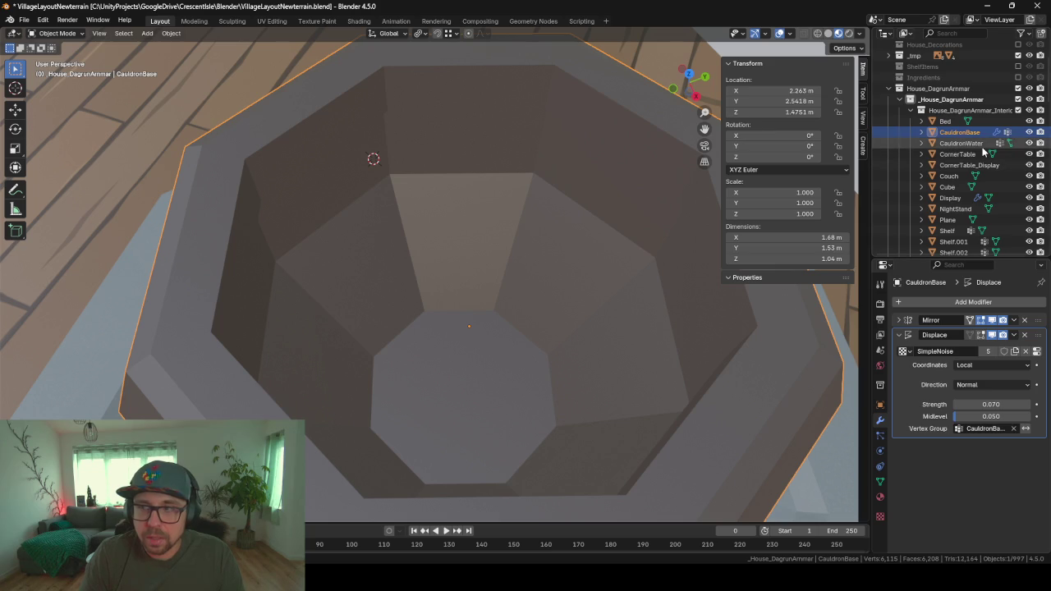
pyautogui.press('Tab')
# - Extrude the whole water surface and scale the new region inward toward the centre
pyautogui.press('a')
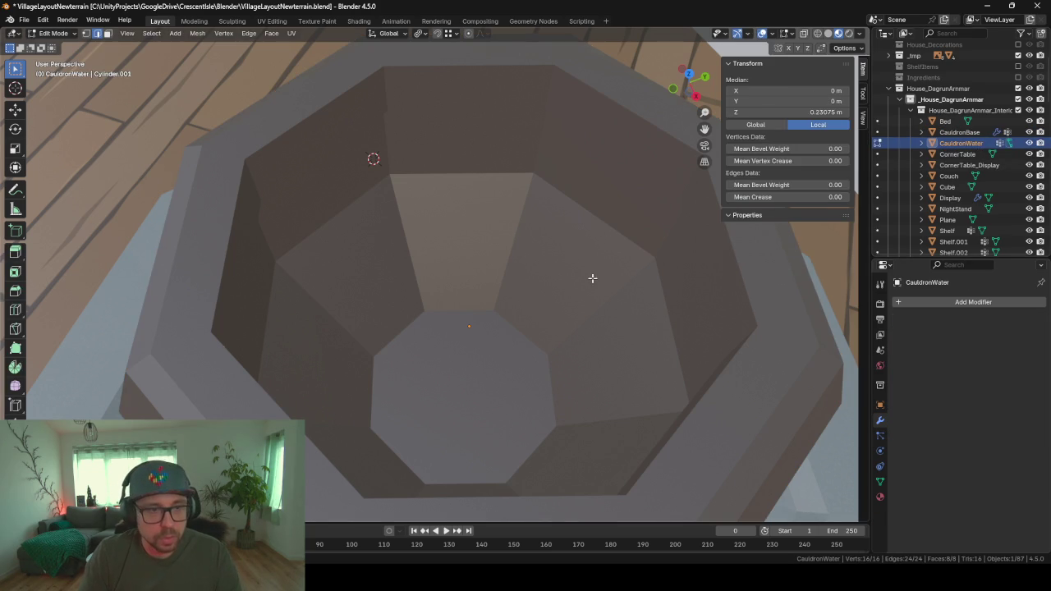
pyautogui.press('s')
pyautogui.press('Escape')
pyautogui.press('e')
pyautogui.press('s')
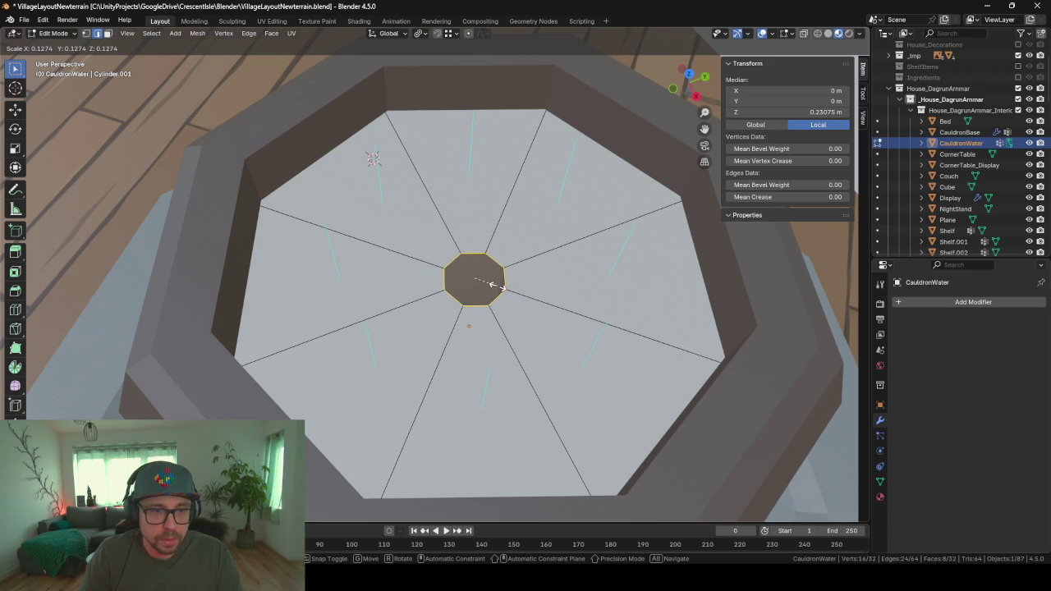
pyautogui.click(497, 285)
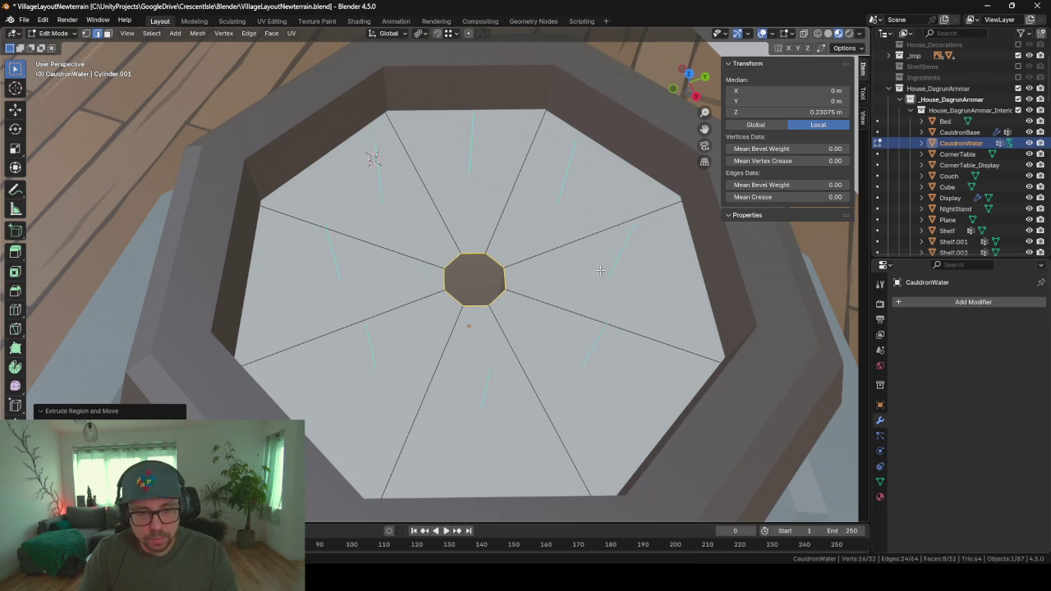
# - Add four loop cuts around the centre without sliding them
pyautogui.hotkey('ctrl', 'r')
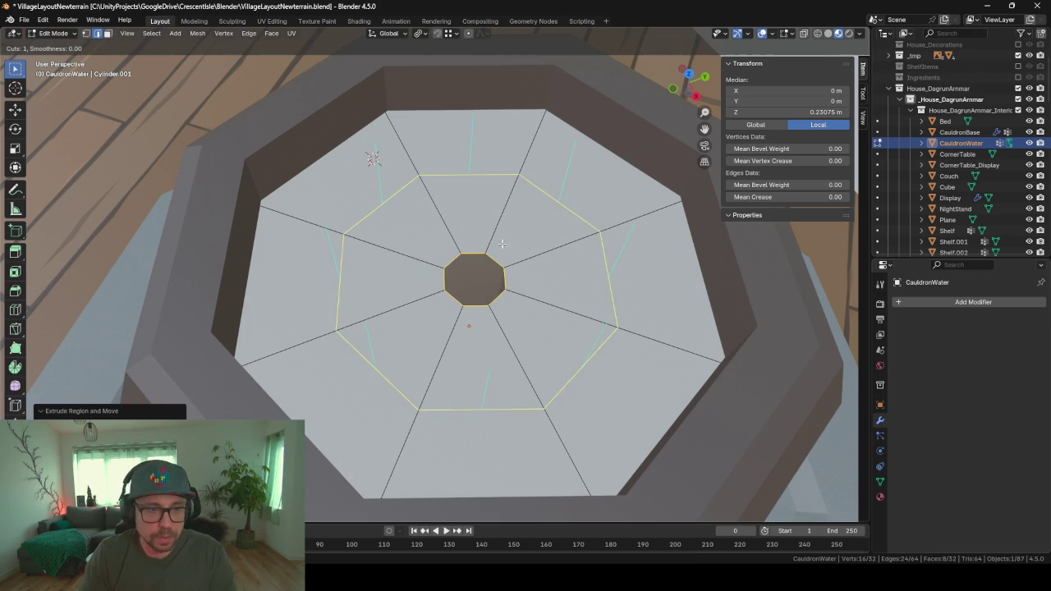
pyautogui.scroll(3, 500, 209)
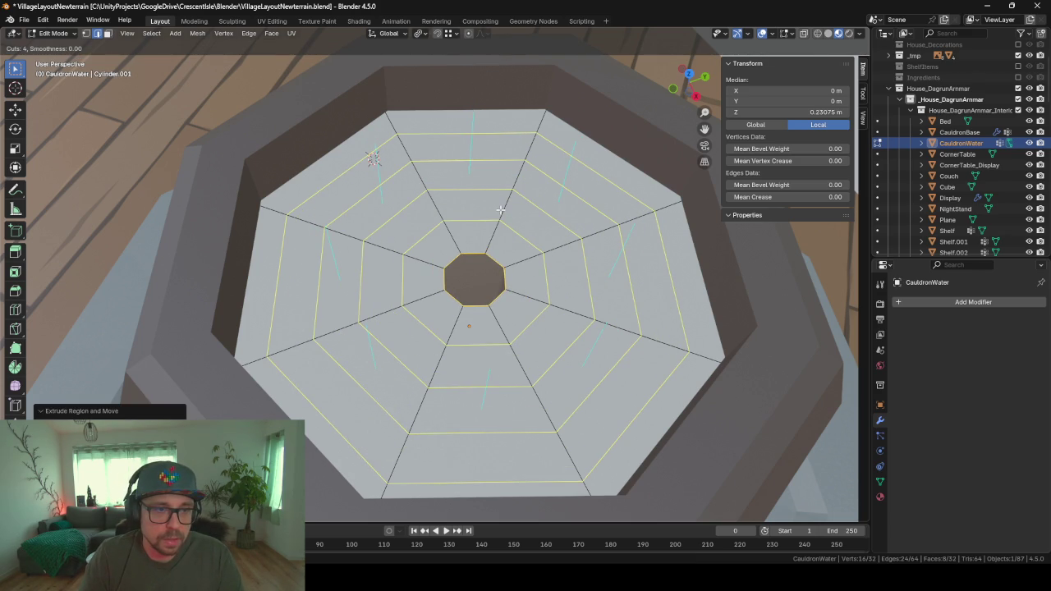
pyautogui.click(500, 209)
pyautogui.rightClick(500, 209)
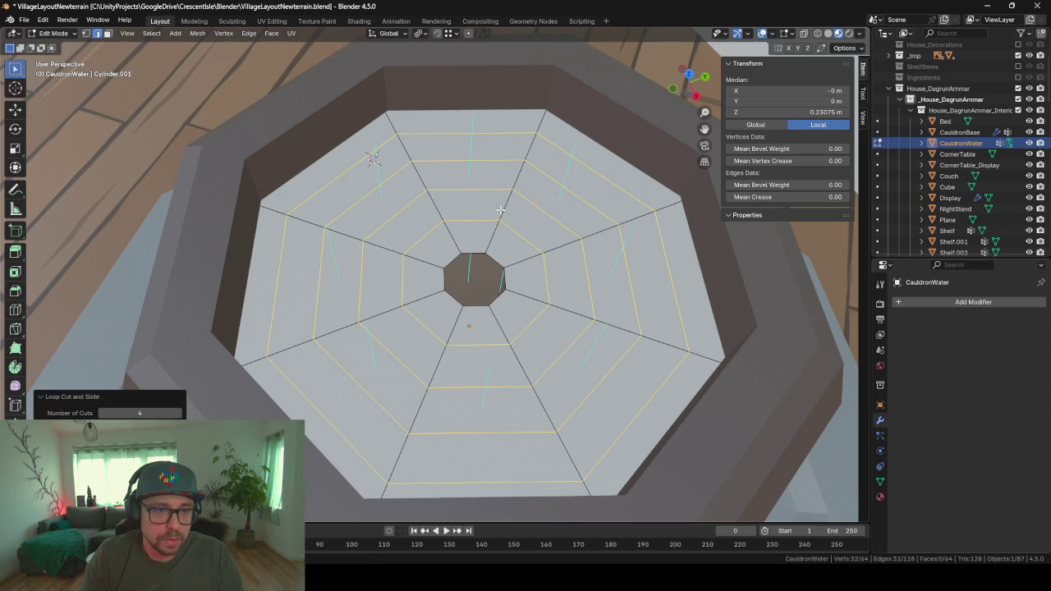
# - Extrude the inner octagon loop and scale it to 0 into a centre point
pyautogui.click(500, 271)
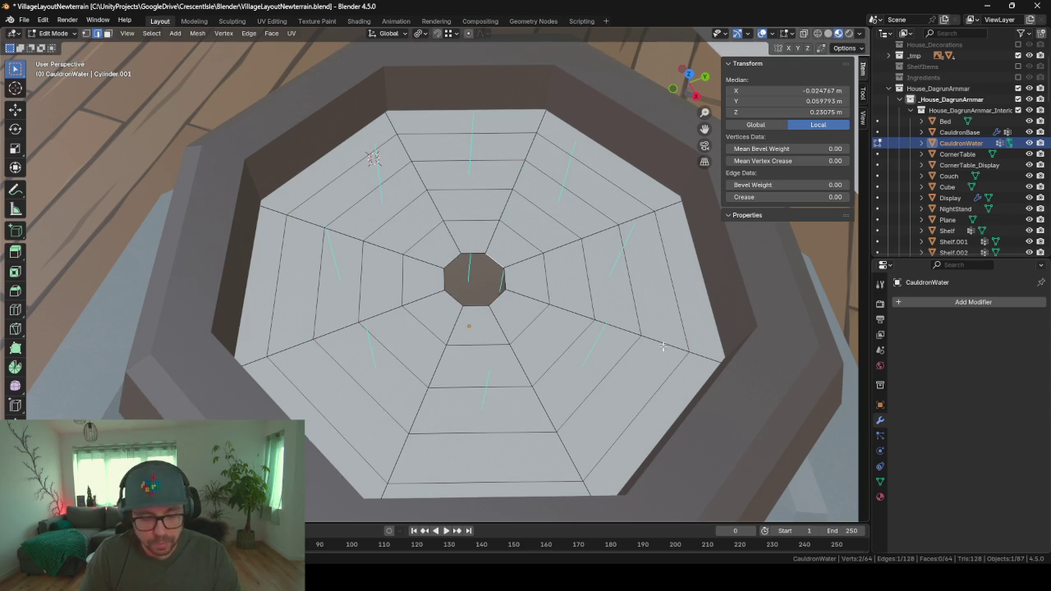
pyautogui.keyDown('alt'); pyautogui.click(498, 262); pyautogui.keyUp('alt')
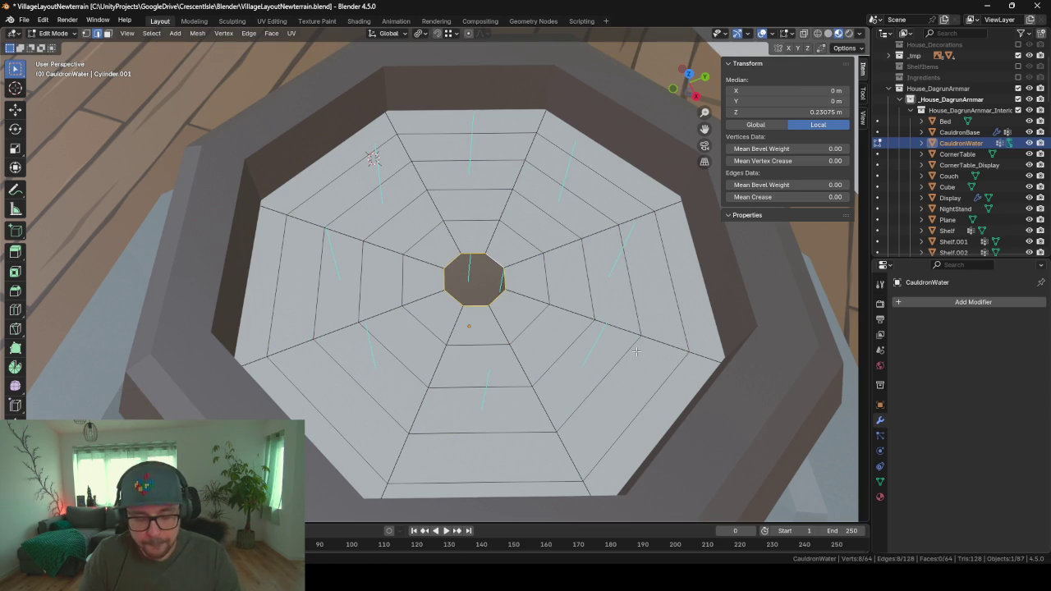
pyautogui.press('e')
pyautogui.press('s')
pyautogui.press('0')
pyautogui.press('Return')
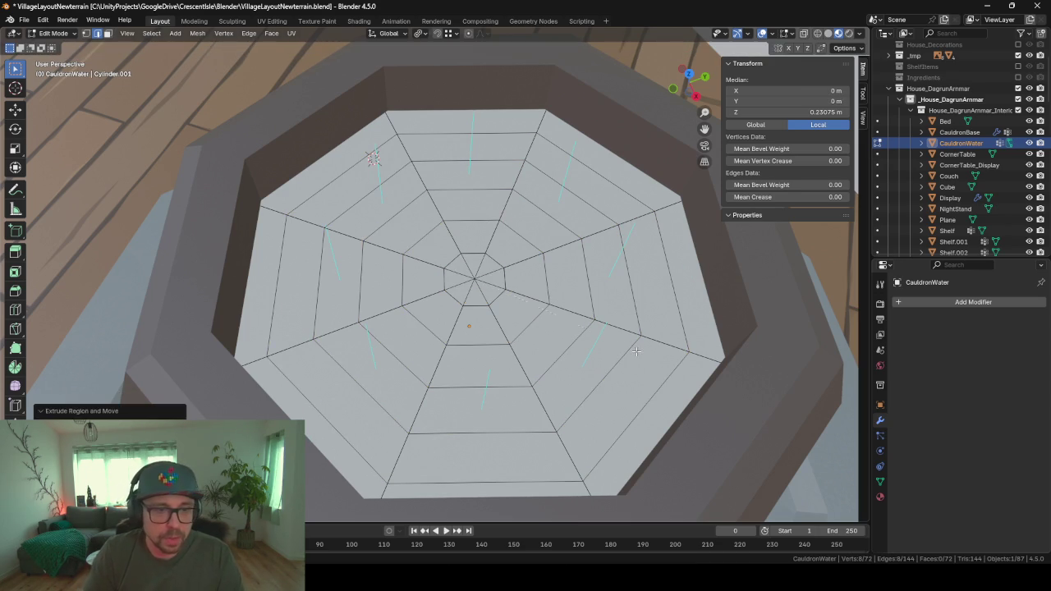
pyautogui.moveTo(499, 324)
pyautogui.mouseDown(button='middle')
pyautogui.moveTo(474, 284)
pyautogui.moveTo(404, 280)
pyautogui.moveTo(577, 285)
pyautogui.moveTo(523, 290)
pyautogui.mouseUp(button='middle')
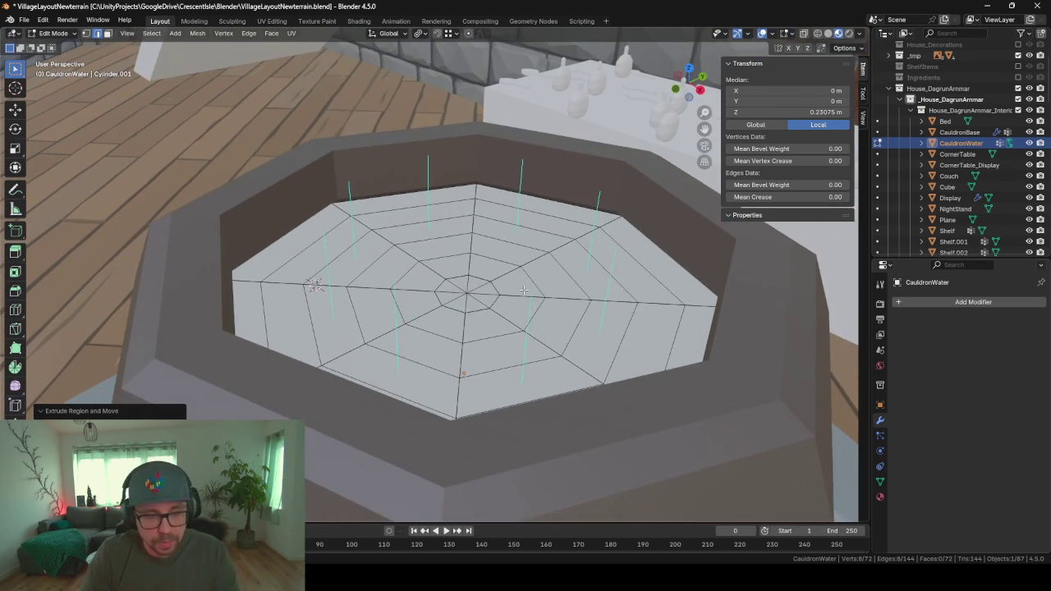
# - Triangulate all the water's faces and return to Object Mode
pyautogui.press('a')
pyautogui.press('F3')
pyautogui.press('Return')
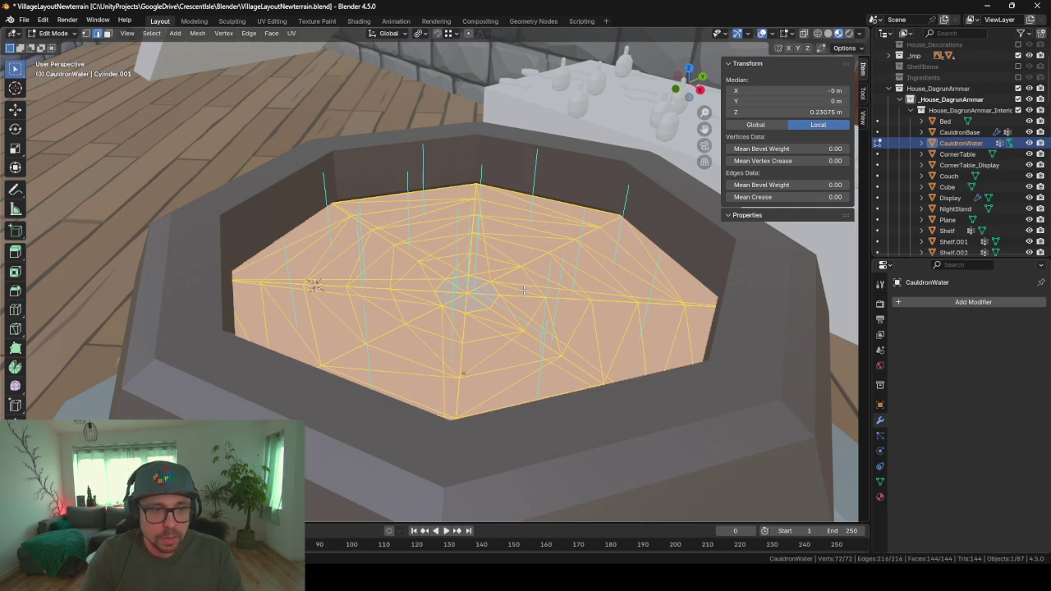
pyautogui.moveTo(519, 302); pyautogui.dragTo(535, 354, button='middle')
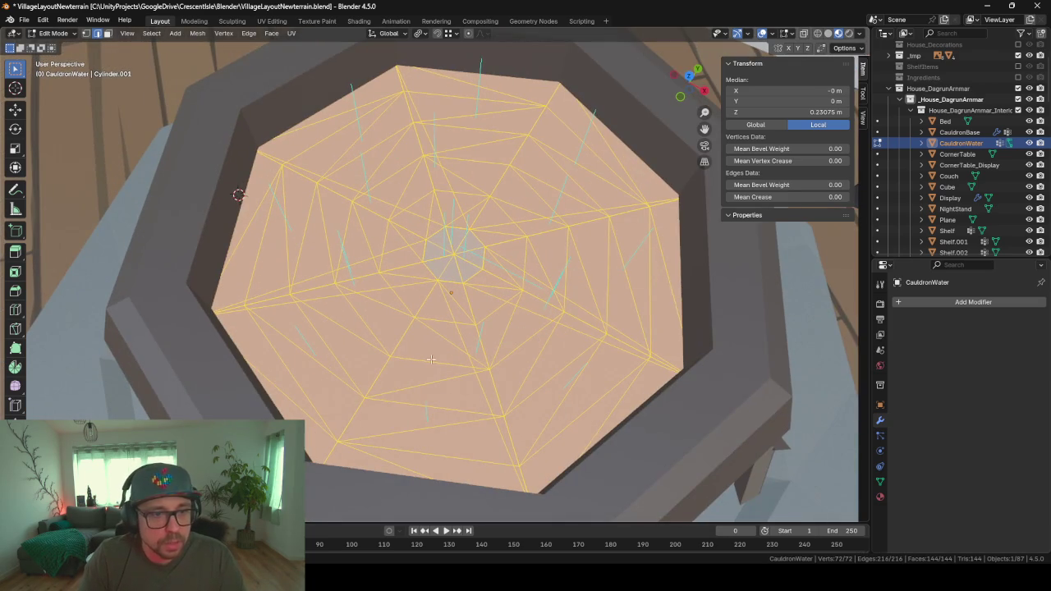
pyautogui.moveTo(431, 359)
pyautogui.mouseDown(button='middle')
pyautogui.moveTo(526, 332)
pyautogui.moveTo(551, 260)
pyautogui.mouseUp(button='middle')
pyautogui.press('Tab')
pyautogui.scroll(3, 530, 331)
pyautogui.scroll(-4, 582, 350)
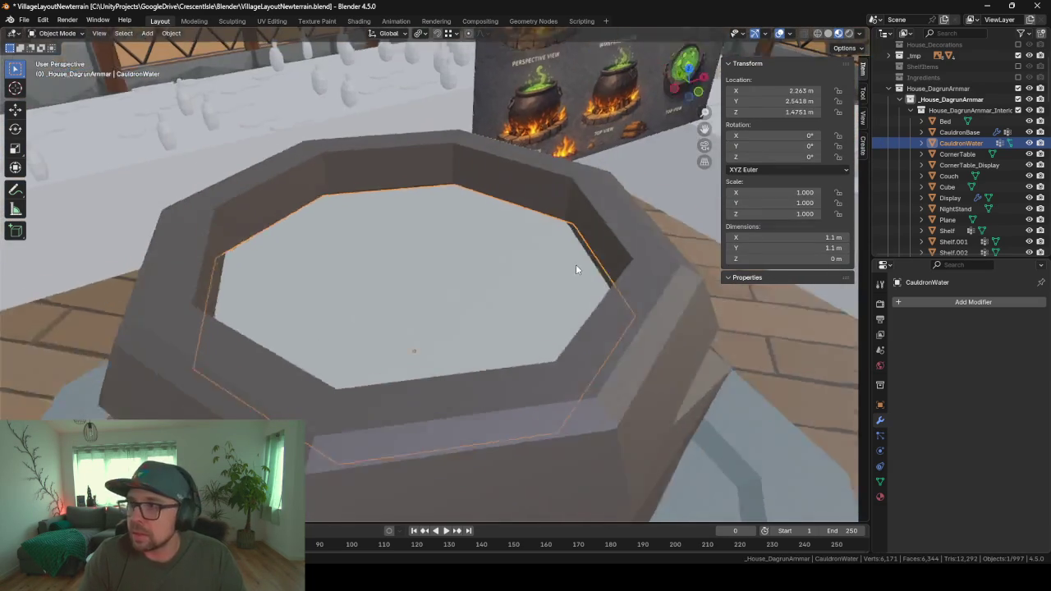
pyautogui.scroll(2, 570, 268)
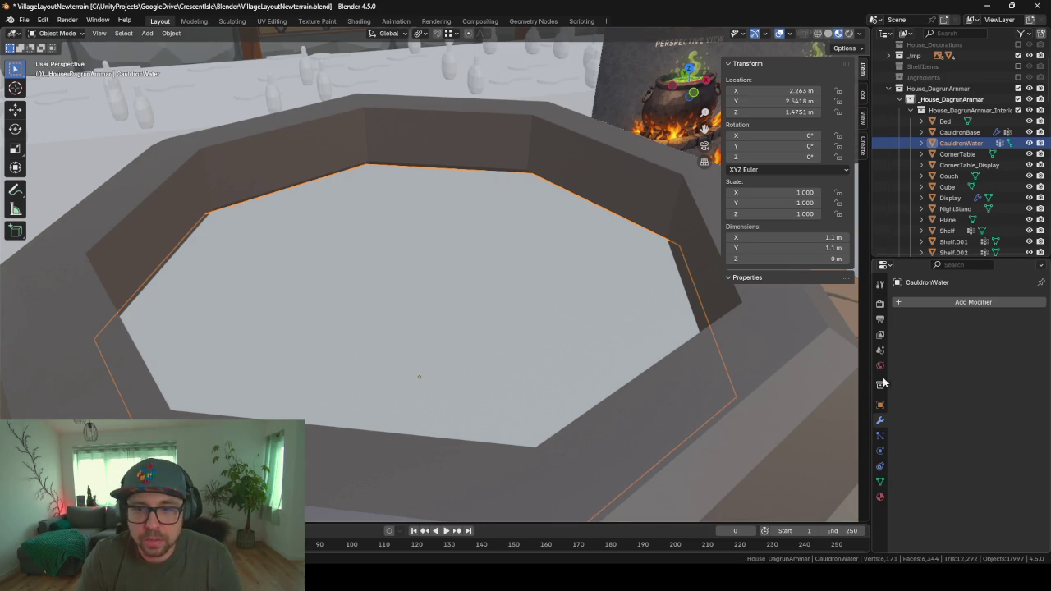
# - Add a Displace modifier to the water using the SimpleNoise texture, strength and midlevel 0.100
pyautogui.click(932, 297)
pyautogui.write('disp')
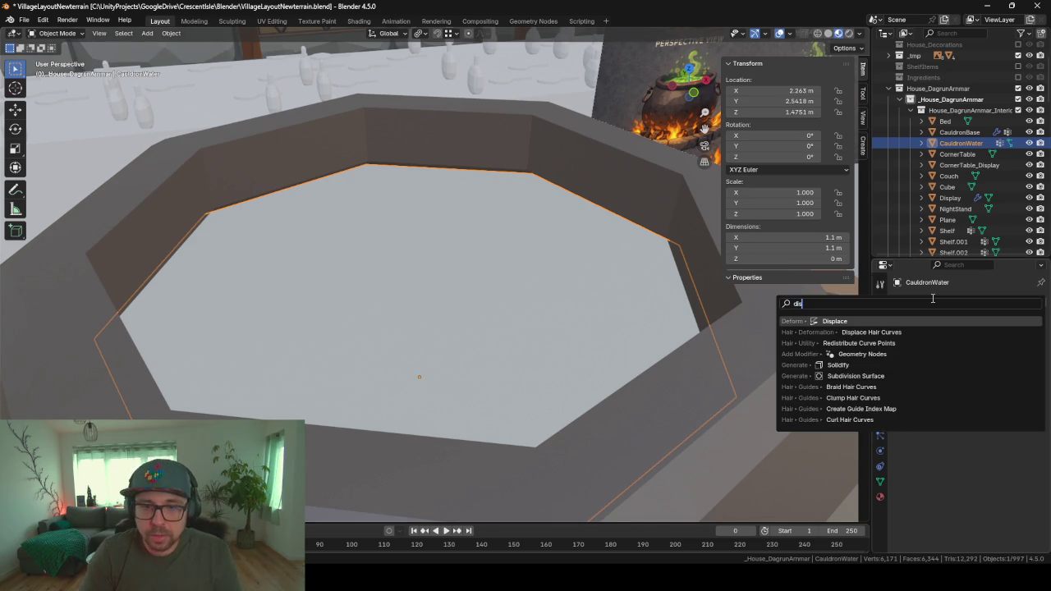
pyautogui.press('Return')
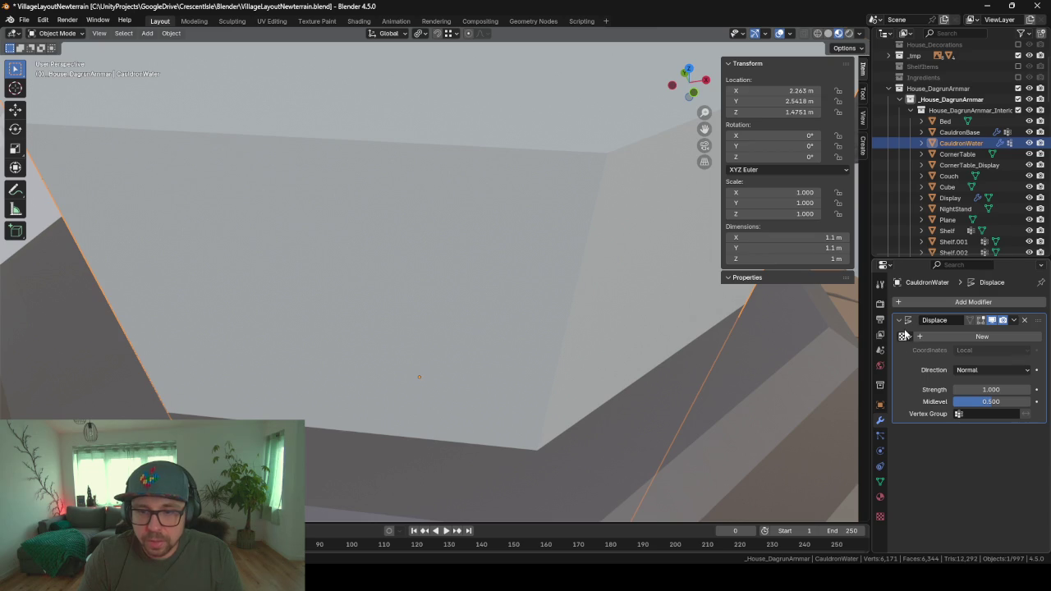
pyautogui.click(906, 340)
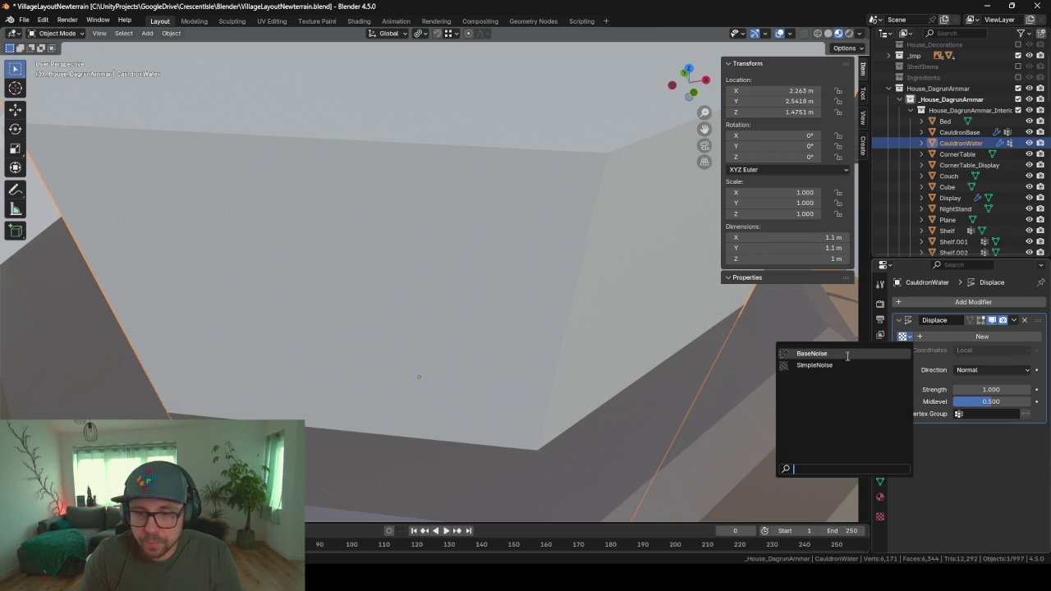
pyautogui.click(815, 364)
pyautogui.click(1006, 391)
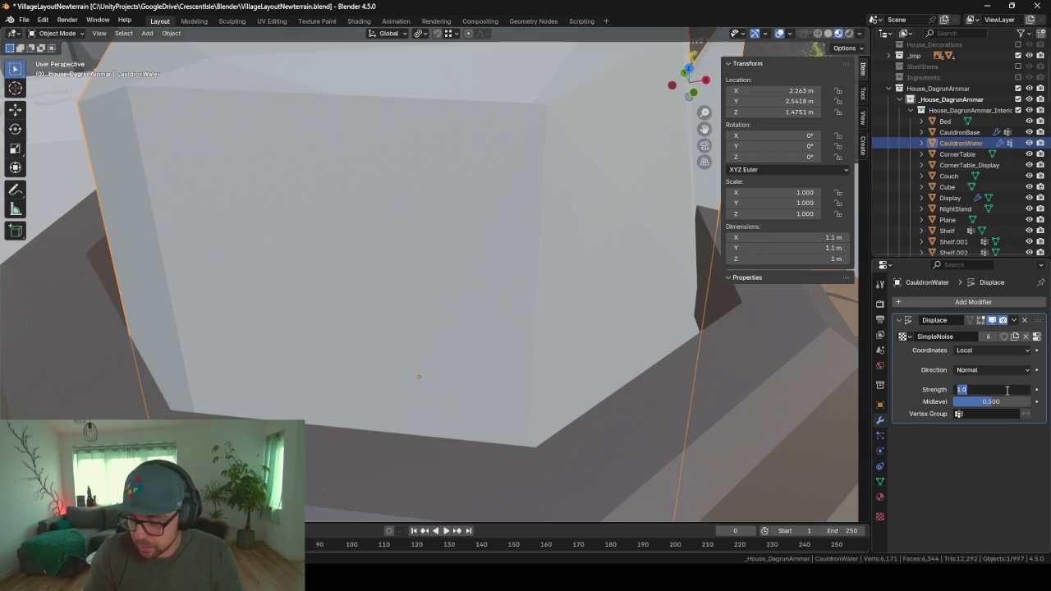
pyautogui.write('.1')
pyautogui.press('Return')
pyautogui.click(1019, 401)
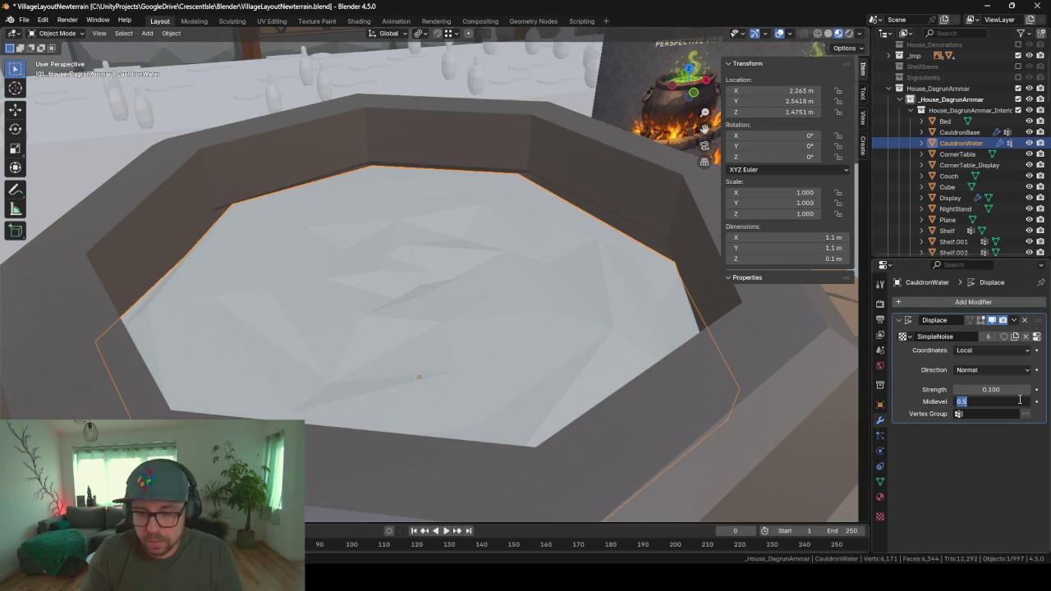
pyautogui.write('0.1')
pyautogui.press('Return')
# - Lower the Displace strength and midlevel to 0.050
pyautogui.moveTo(706, 283)
pyautogui.mouseDown(button='middle')
pyautogui.moveTo(516, 287)
pyautogui.moveTo(605, 278)
pyautogui.moveTo(598, 362)
pyautogui.mouseUp(button='middle')
pyautogui.scroll(-2, 606, 276)
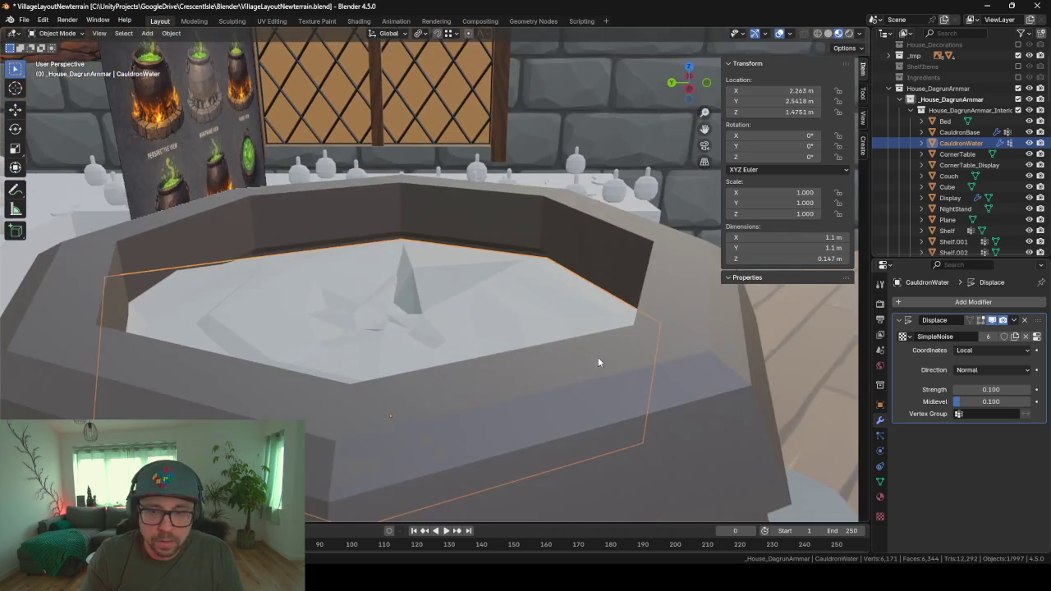
pyautogui.doubleClick(991, 389)
pyautogui.write('0.05')
pyautogui.press('Return')
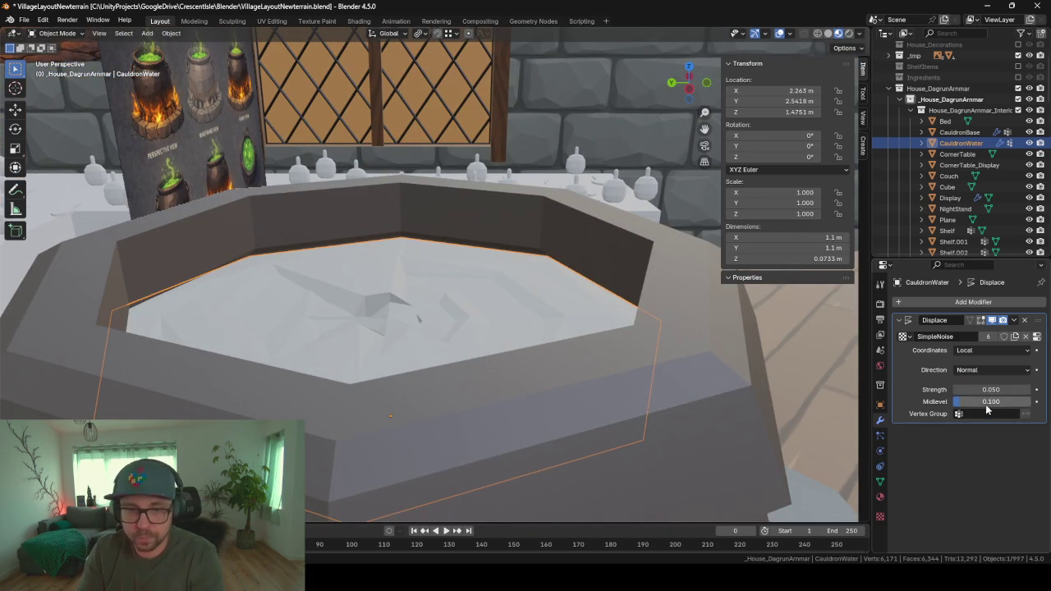
pyautogui.doubleClick(986, 402)
pyautogui.write('0')
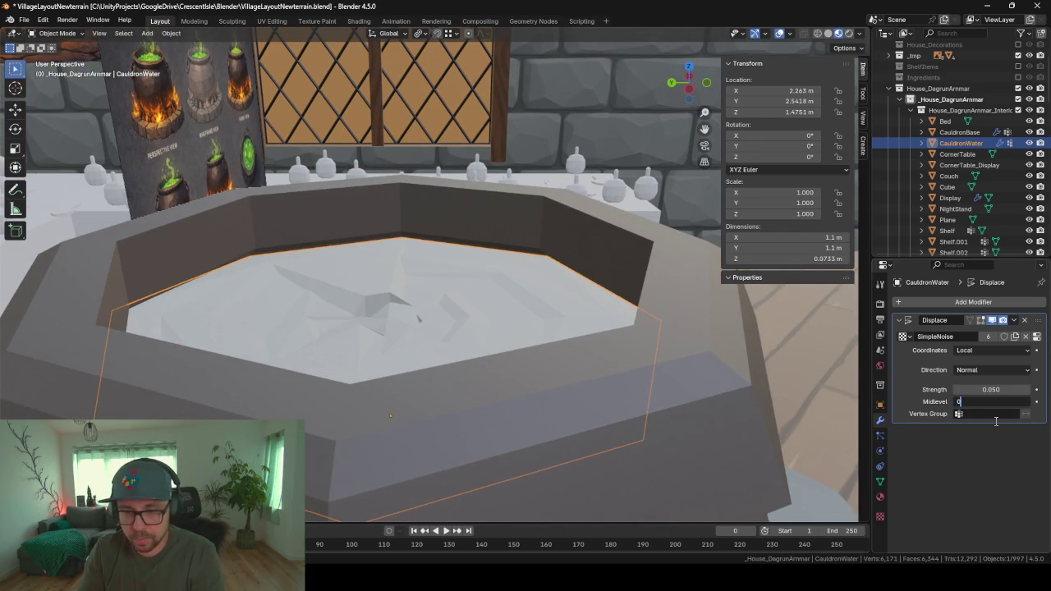
pyautogui.write('0.05')
pyautogui.press('Return')
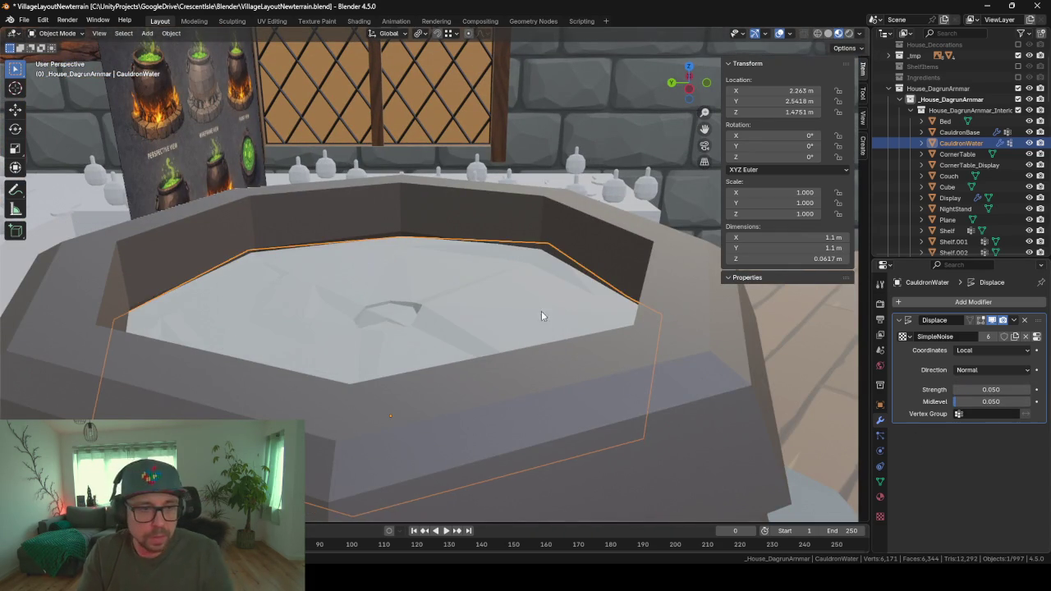
# - Inspect the rippled water mesh in edit mode from above the cauldron
pyautogui.moveTo(541, 310); pyautogui.dragTo(434, 313, button='middle')
pyautogui.scroll(2, 522, 320)
pyautogui.moveTo(523, 326)
pyautogui.mouseDown(button='middle')
pyautogui.moveTo(441, 374)
pyautogui.moveTo(386, 353)
pyautogui.mouseUp(button='middle')
pyautogui.press('Tab')
pyautogui.scroll(3, 437, 354)
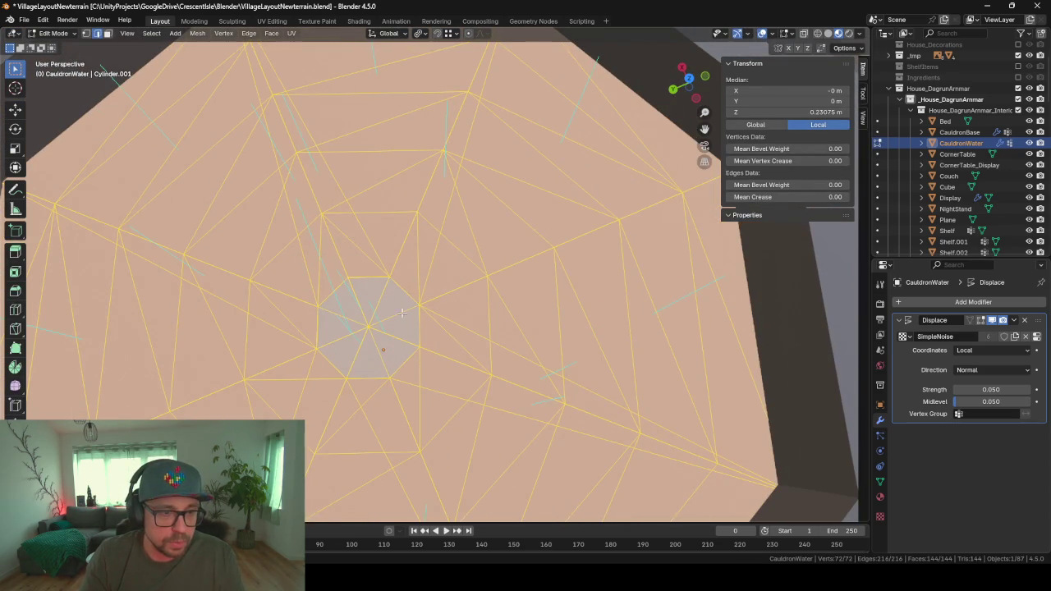
pyautogui.scroll(-3, 402, 313)
pyautogui.moveTo(402, 313)
pyautogui.mouseDown(button='middle')
pyautogui.moveTo(345, 295)
pyautogui.moveTo(523, 298)
pyautogui.moveTo(695, 257)
pyautogui.moveTo(657, 278)
pyautogui.moveTo(642, 262)
pyautogui.moveTo(535, 235)
pyautogui.moveTo(311, 254)
pyautogui.moveTo(299, 236)
pyautogui.moveTo(345, 246)
pyautogui.mouseUp(button='middle')
pyautogui.press('Tab')
pyautogui.scroll(3, 320, 290)
pyautogui.press('Tab')
pyautogui.scroll(2, 696, 257)
pyautogui.press('Tab')
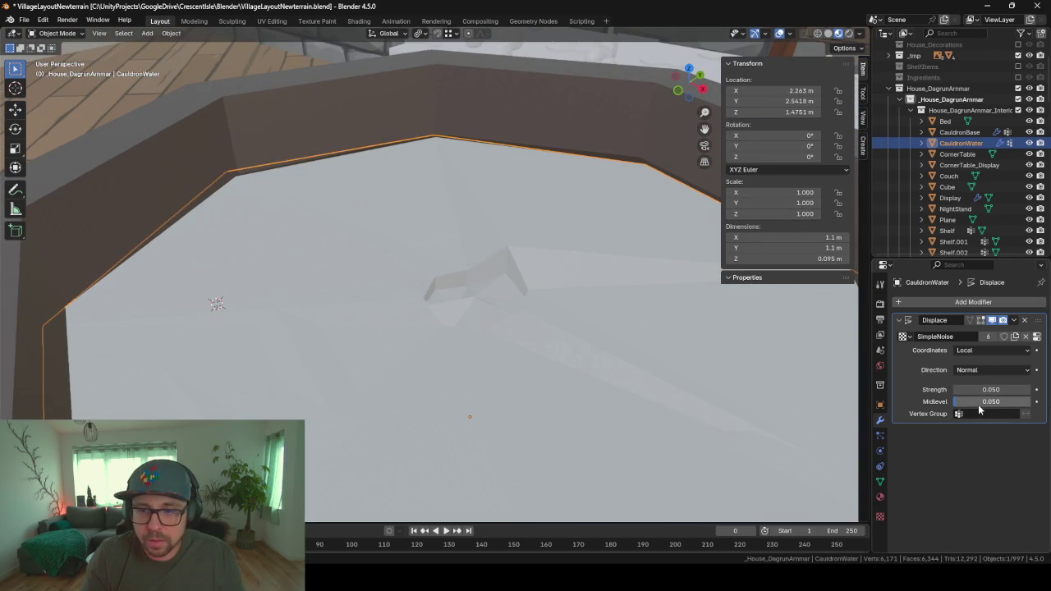
# - Confirm the 0.050 midlevel, view the whole cauldron, and bring up the water's material settings
pyautogui.click(977, 403)
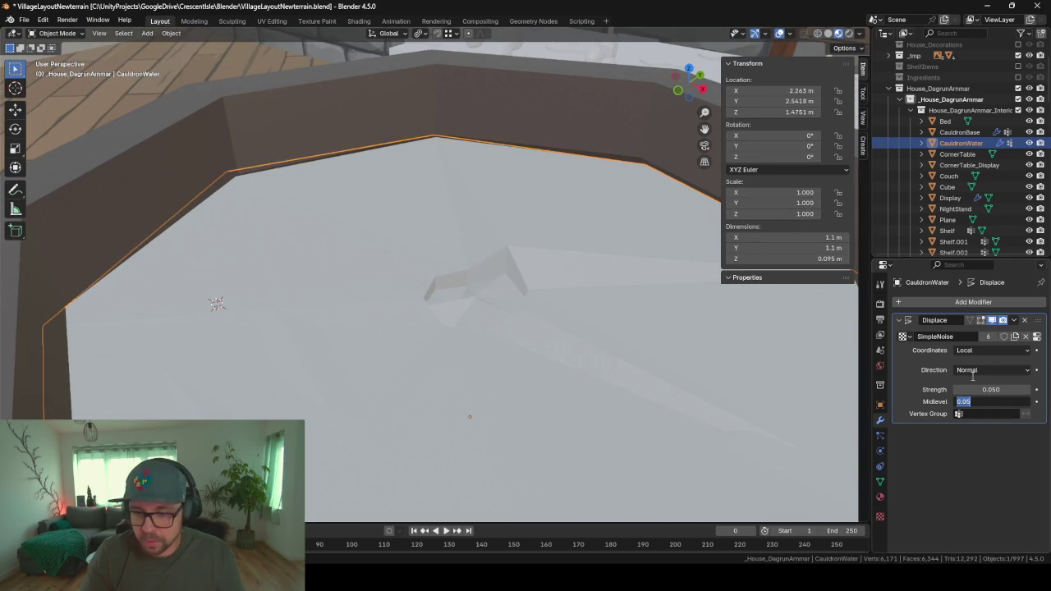
pyautogui.press('Return')
pyautogui.click(903, 337)
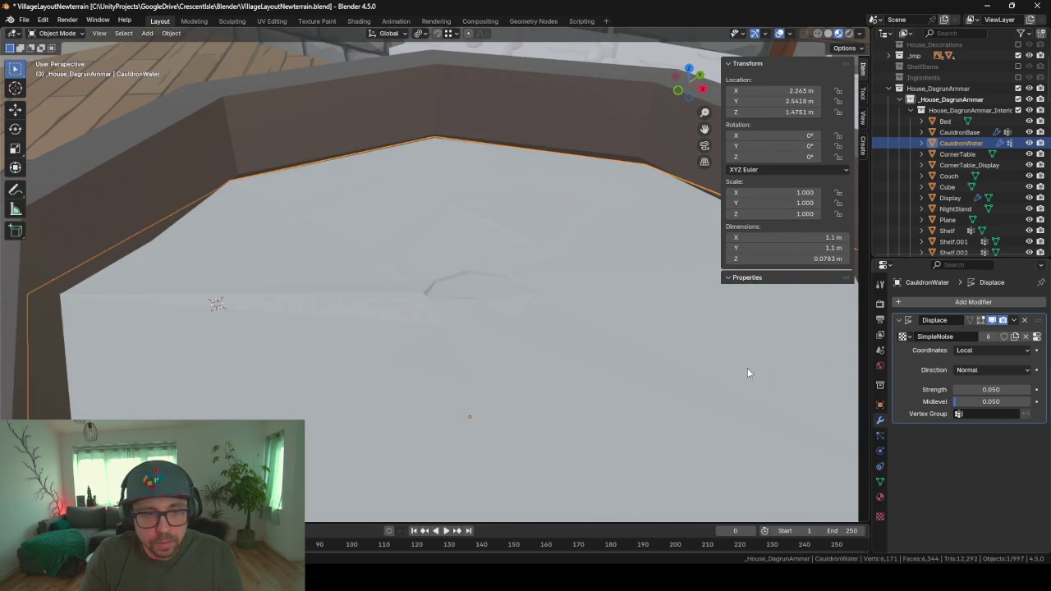
pyautogui.scroll(-3, 523, 367)
pyautogui.moveTo(523, 367)
pyautogui.mouseDown(button='middle')
pyautogui.moveTo(574, 342)
pyautogui.moveTo(571, 350)
pyautogui.mouseUp(button='middle')
pyautogui.scroll(-3, 457, 342)
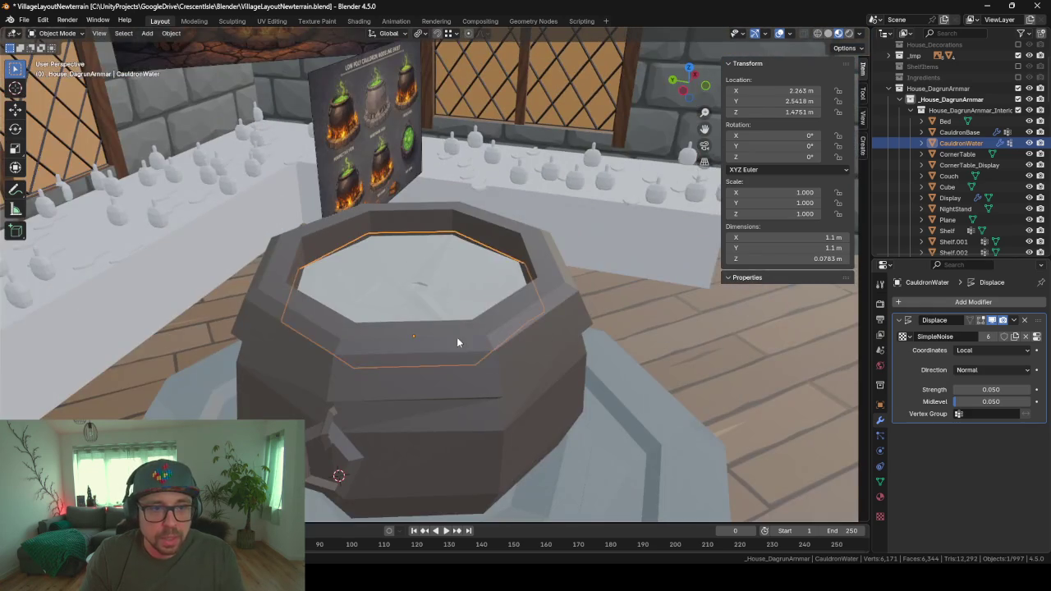
pyautogui.moveTo(453, 404)
pyautogui.mouseDown(button='middle')
pyautogui.moveTo(545, 410)
pyautogui.moveTo(389, 409)
pyautogui.moveTo(402, 443)
pyautogui.mouseUp(button='middle')
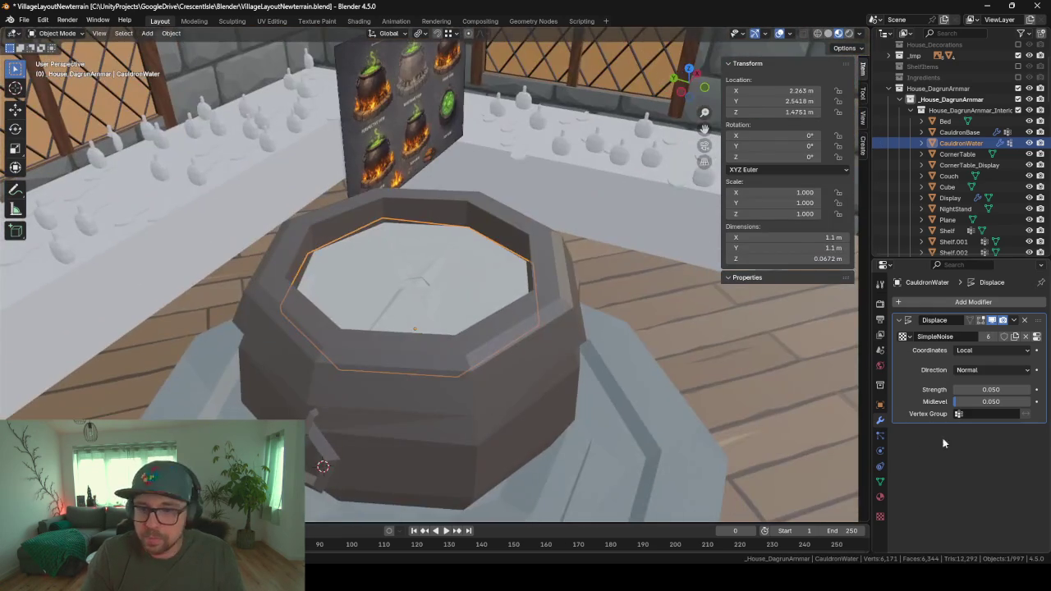
pyautogui.click(879, 498)
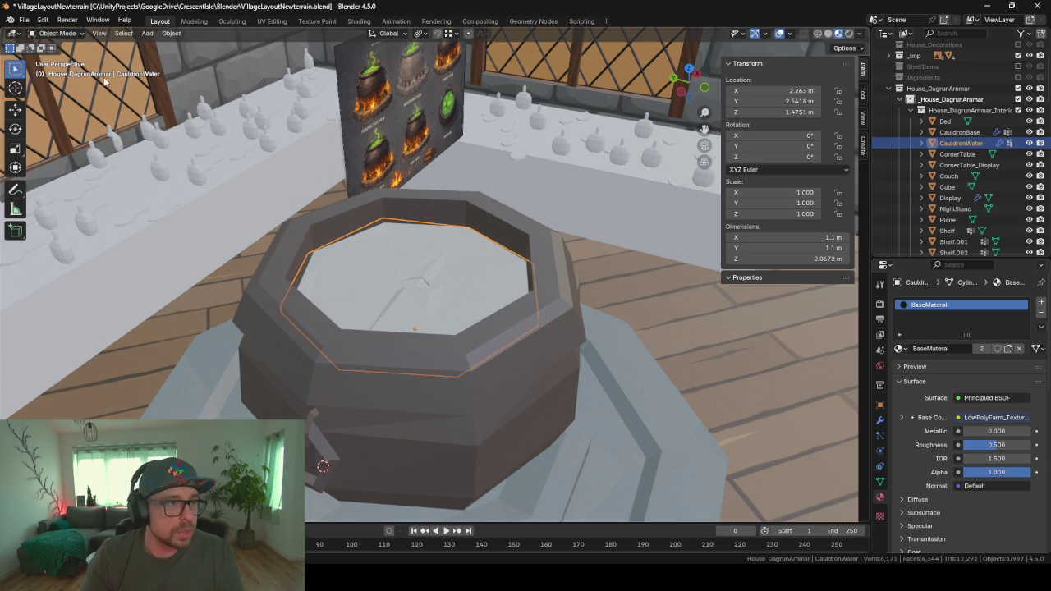
# - In UV Editing, unwrap the water's UVs and scale them down to a single point
pyautogui.click(271, 20)
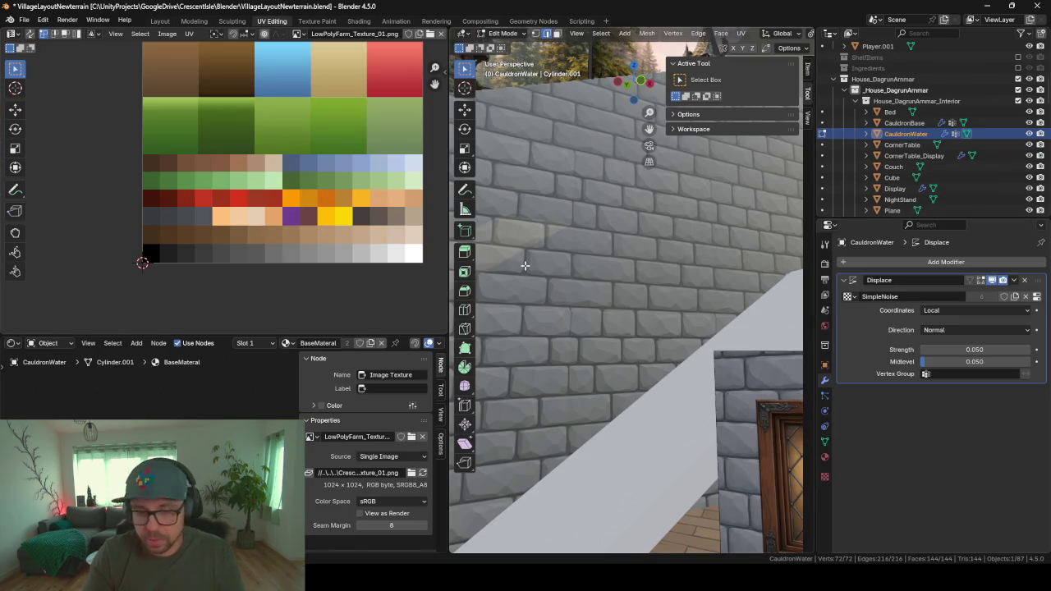
pyautogui.press('KP_Decimal')
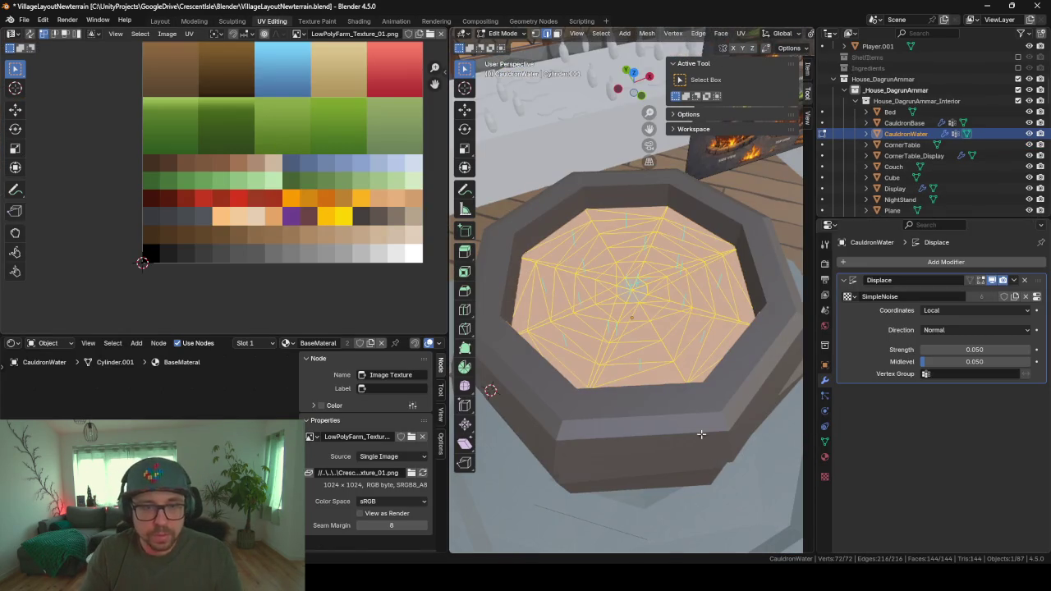
pyautogui.scroll(-4, 213, 232)
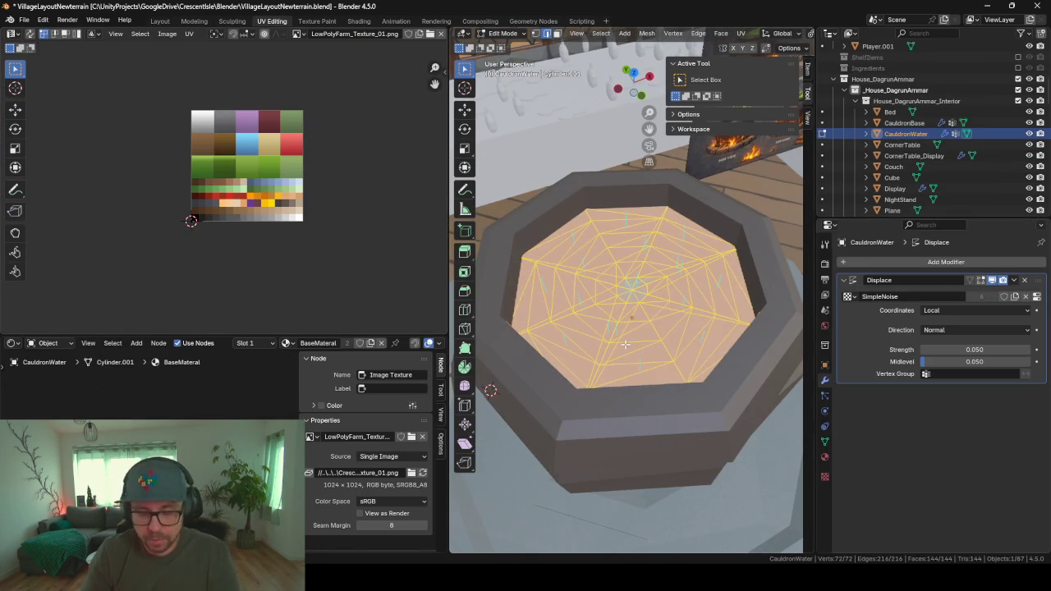
pyautogui.press('u')
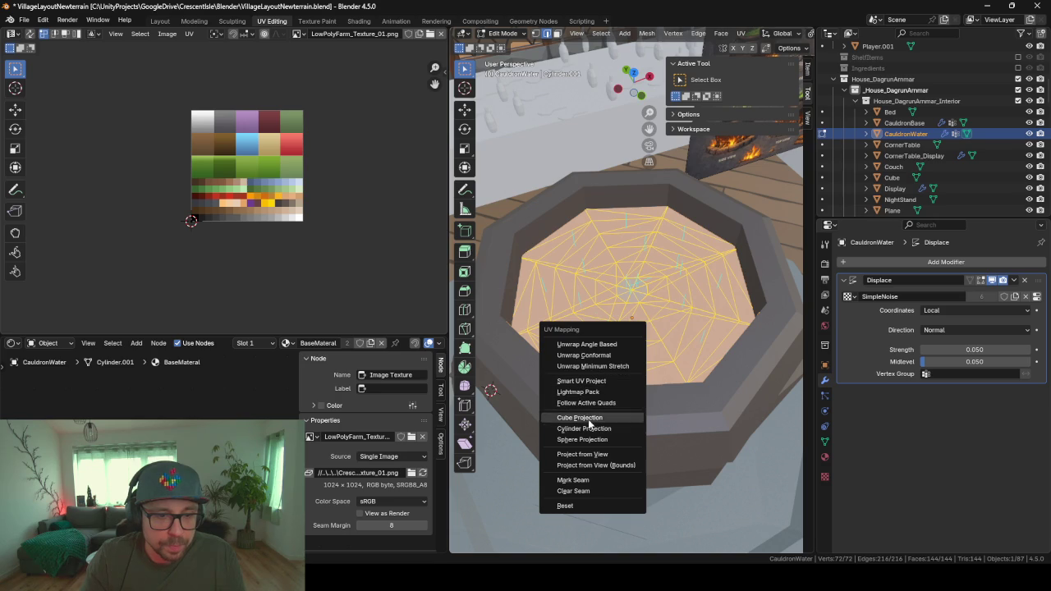
pyautogui.click(591, 347)
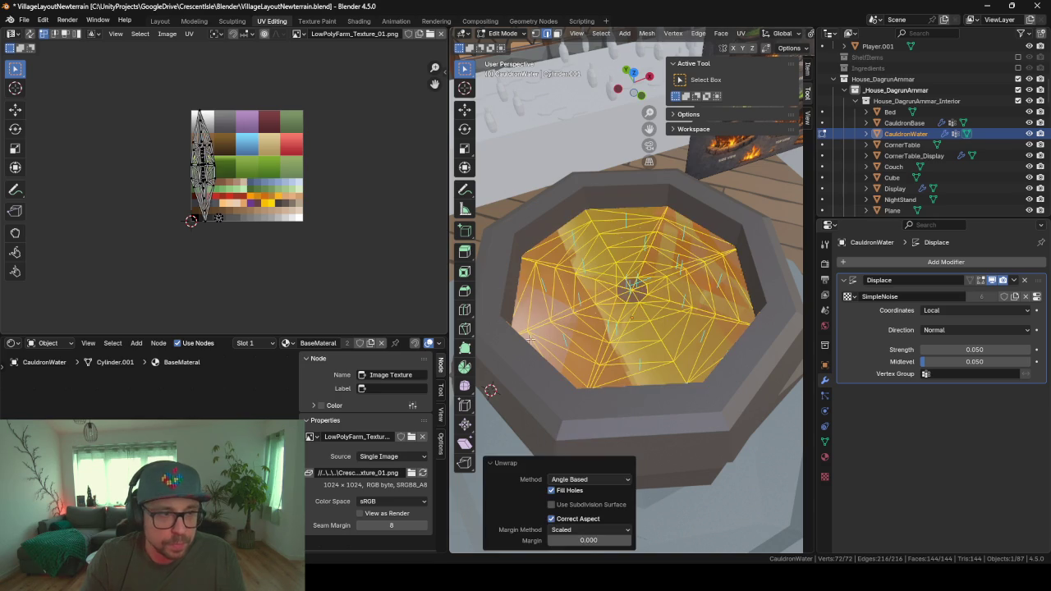
pyautogui.press('a')
pyautogui.press('s')
pyautogui.press('0')
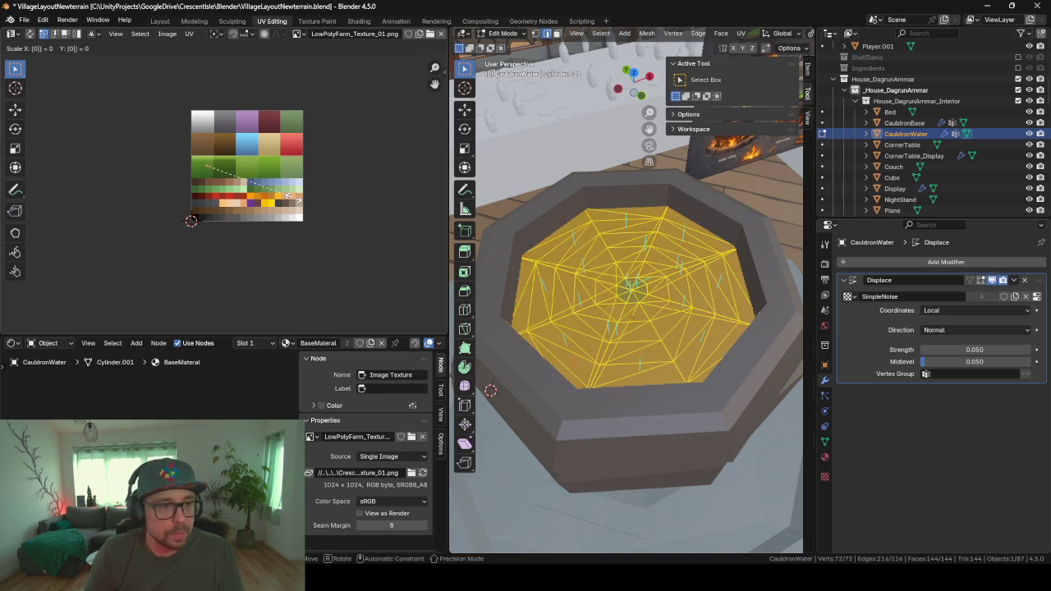
pyautogui.press('Return')
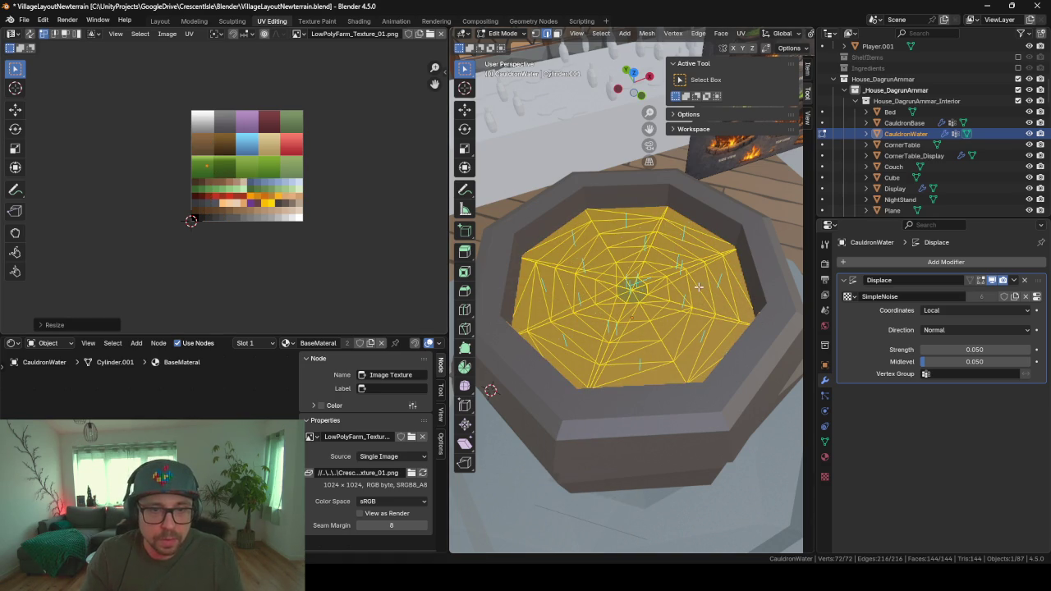
# - Move the collapsed UV point onto a green swatch of the palette texture
pyautogui.scroll(2, 268, 167)
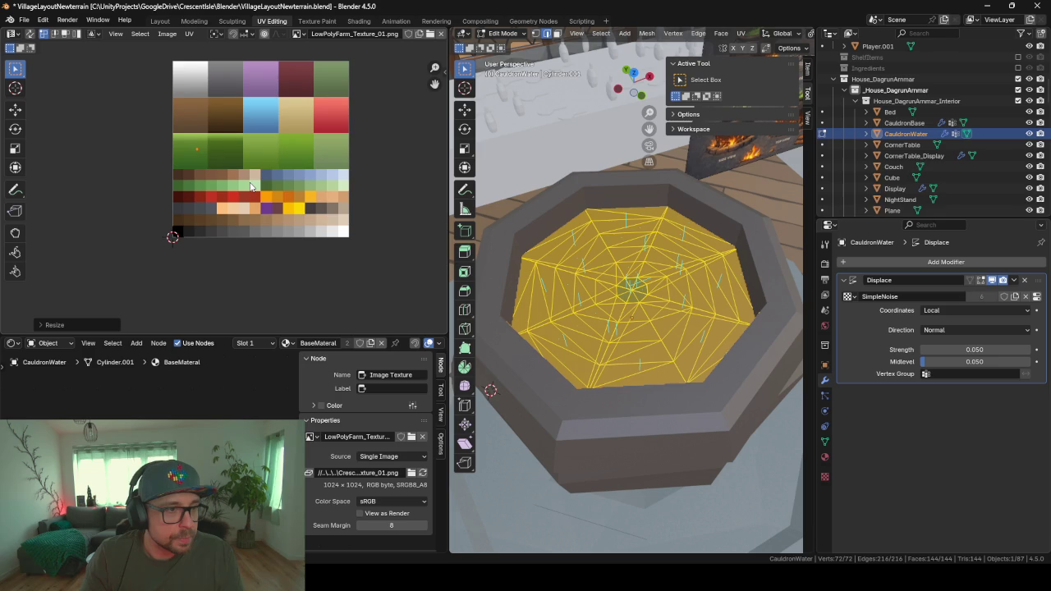
pyautogui.scroll(2, 251, 187)
pyautogui.moveTo(623, 304); pyautogui.dragTo(614, 259, button='middle')
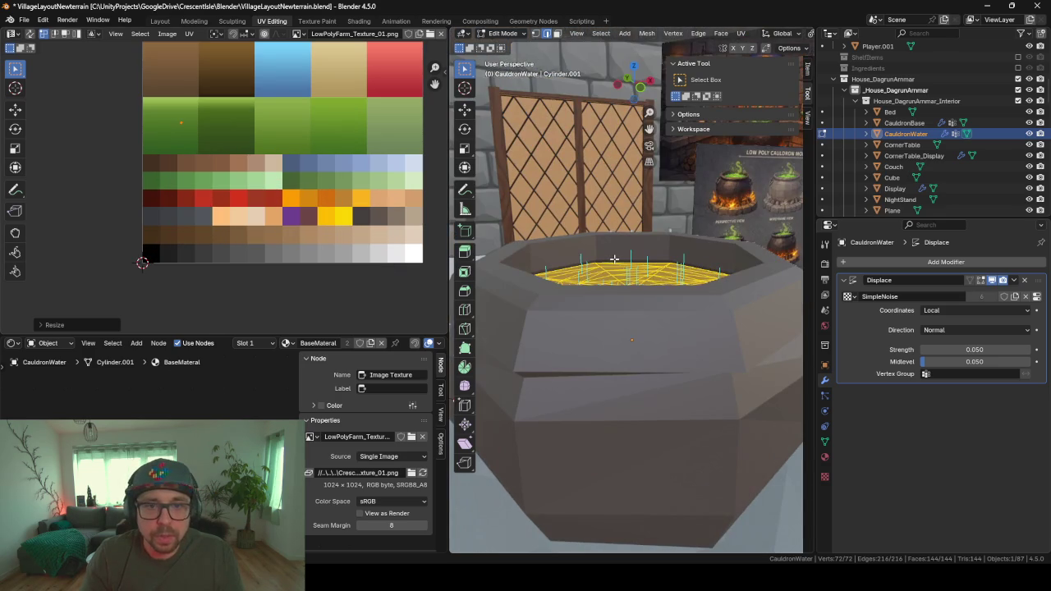
pyautogui.moveTo(555, 233); pyautogui.dragTo(575, 271, button='middle')
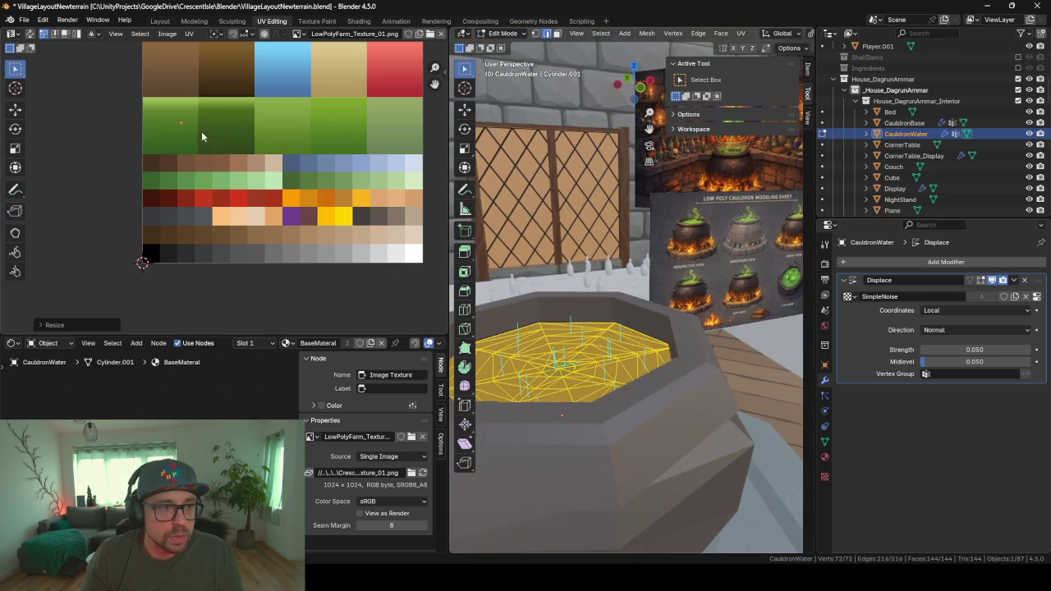
pyautogui.moveTo(164, 113); pyautogui.dragTo(208, 146)
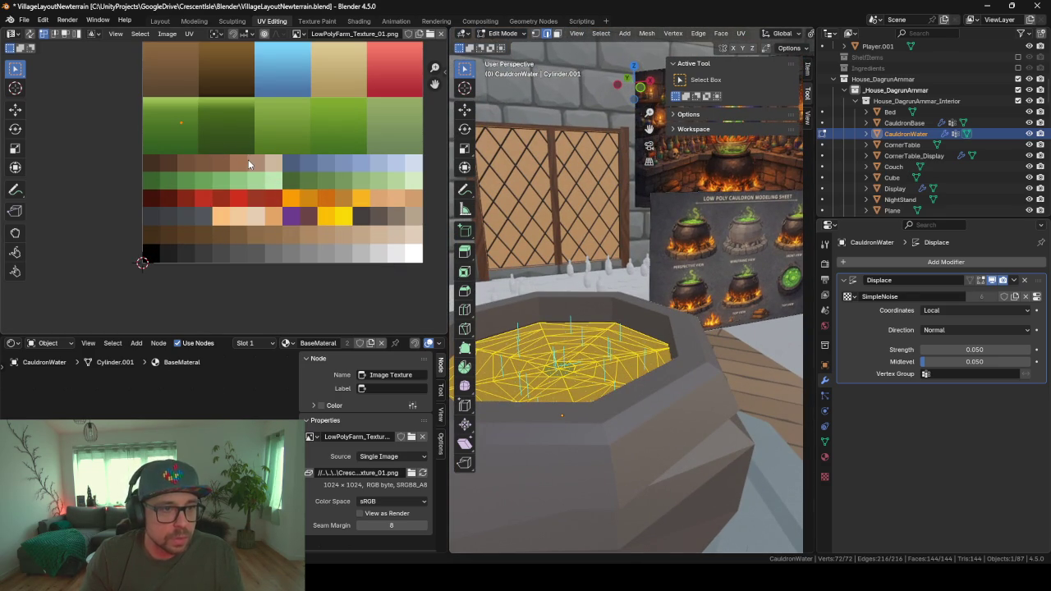
pyautogui.press('g')
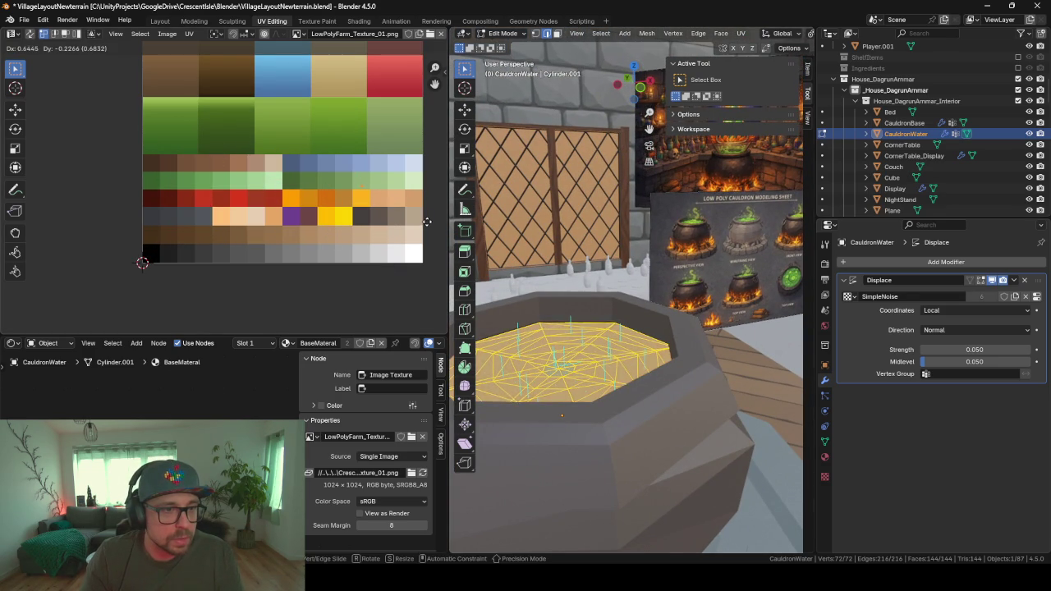
pyautogui.click(439, 221)
# - Preview the water colour and reposition its UVs on another palette swatch
pyautogui.press('Tab')
pyautogui.moveTo(593, 344); pyautogui.dragTo(608, 301, button='middle')
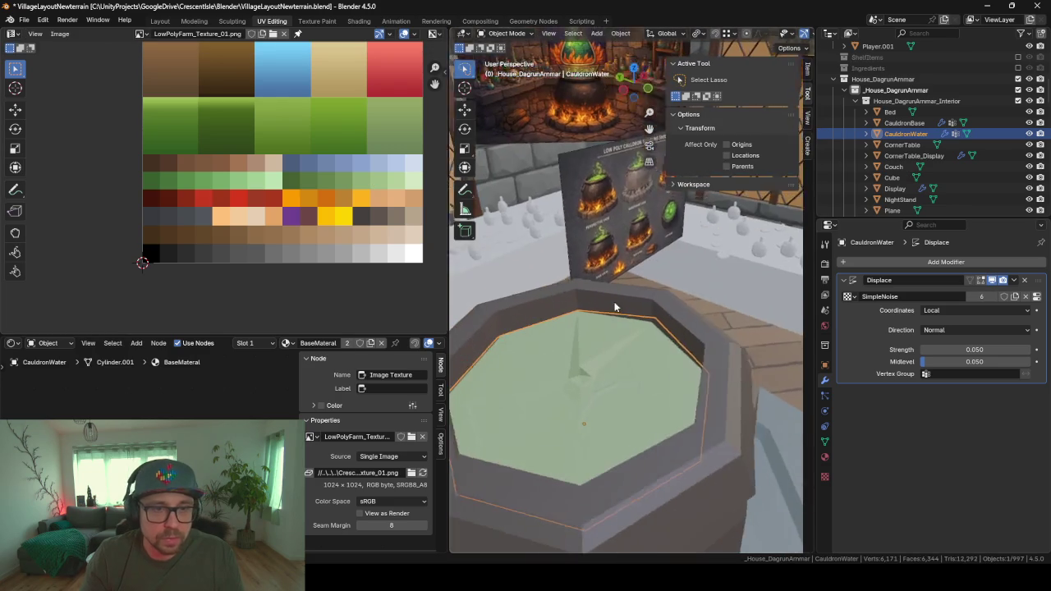
pyautogui.press('Tab')
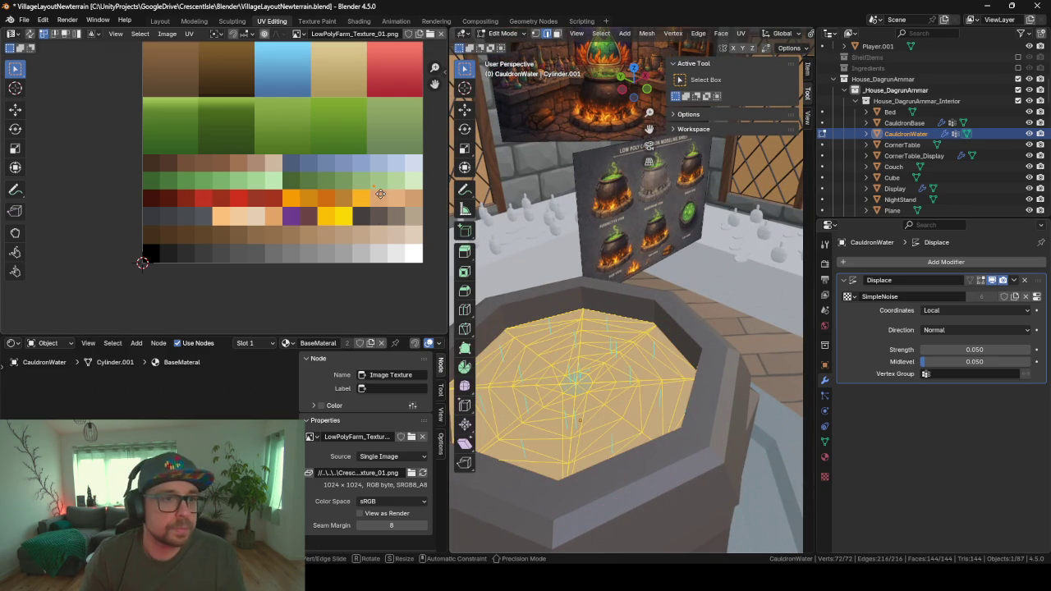
pyautogui.press('g')
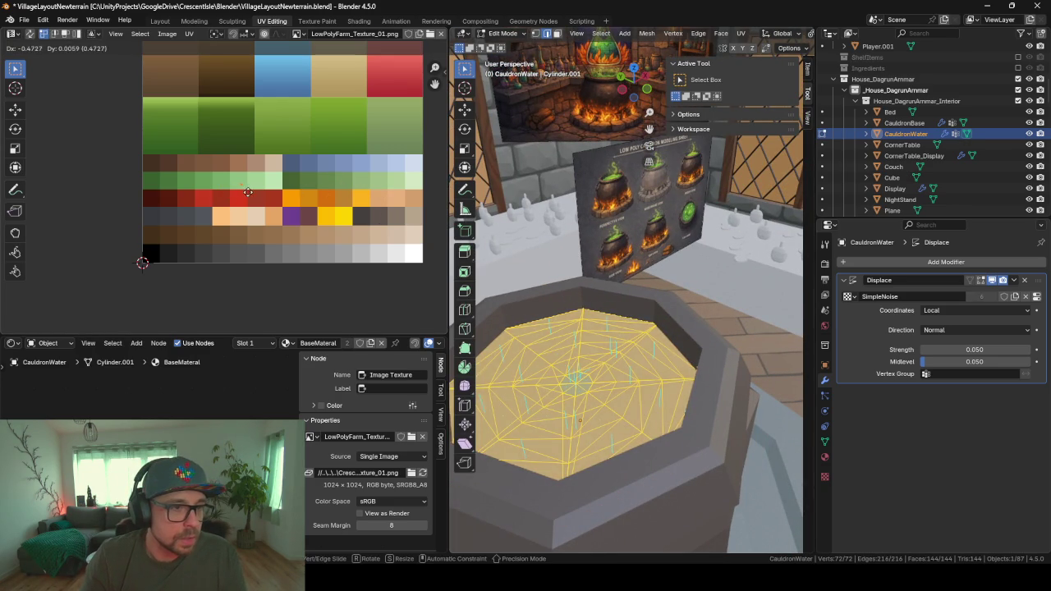
pyautogui.click(244, 192)
pyautogui.press('Tab')
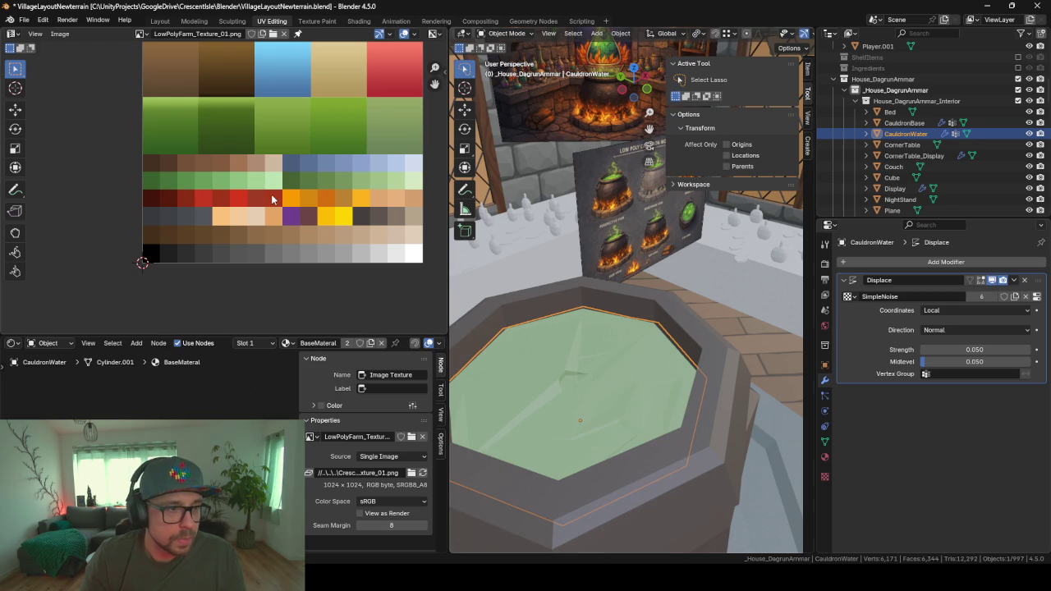
pyautogui.press('Tab')
pyautogui.moveTo(300, 177)
pyautogui.mouseDown(button='middle')
pyautogui.moveTo(267, 248)
pyautogui.moveTo(268, 238)
pyautogui.mouseUp(button='middle')
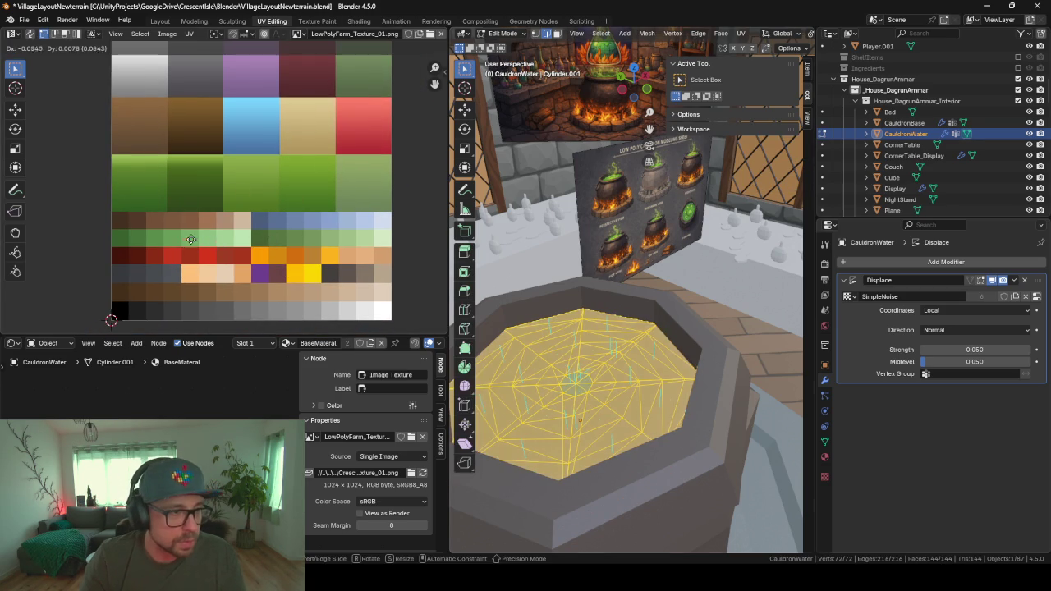
# - Return to object mode to see the green water and hide all other objects
pyautogui.press('Tab')
pyautogui.scroll(-3, 593, 343)
pyautogui.moveTo(593, 343)
pyautogui.mouseDown(button='middle')
pyautogui.moveTo(569, 333)
pyautogui.moveTo(621, 338)
pyautogui.moveTo(641, 359)
pyautogui.moveTo(700, 273)
pyautogui.mouseUp(button='middle')
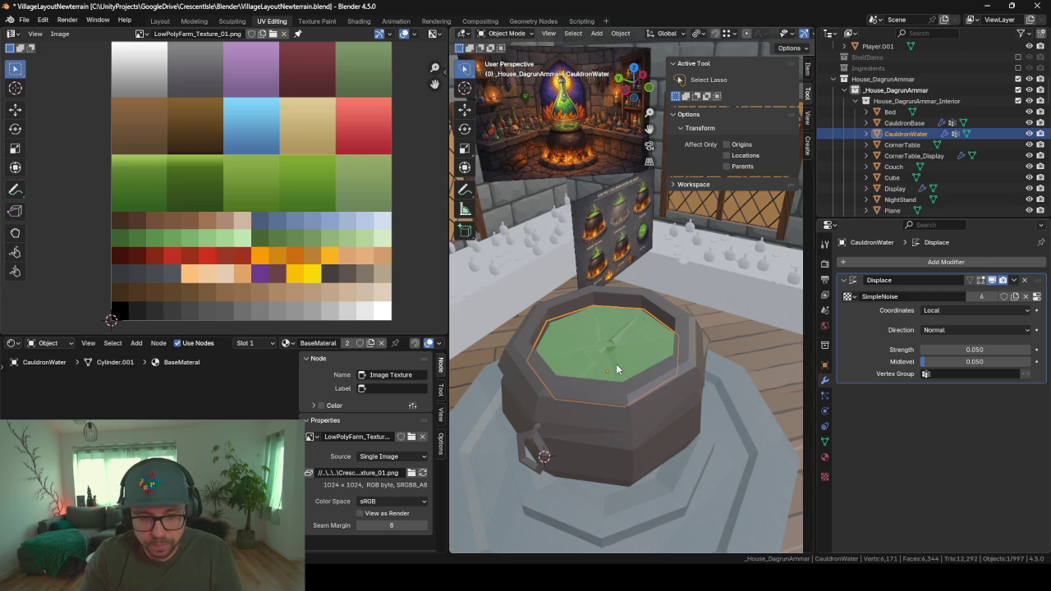
pyautogui.hotkey('shift', 'h')
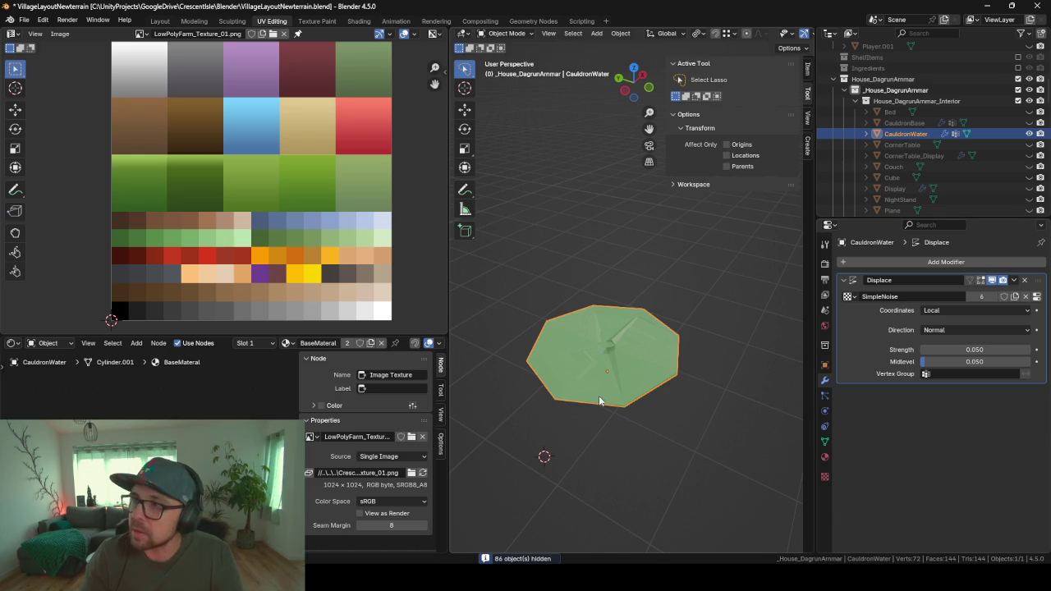
# - Unhide all objects, then hide the house's outer shell
pyautogui.hotkey('alt', 'h')
pyautogui.scroll(-5, 660, 319)
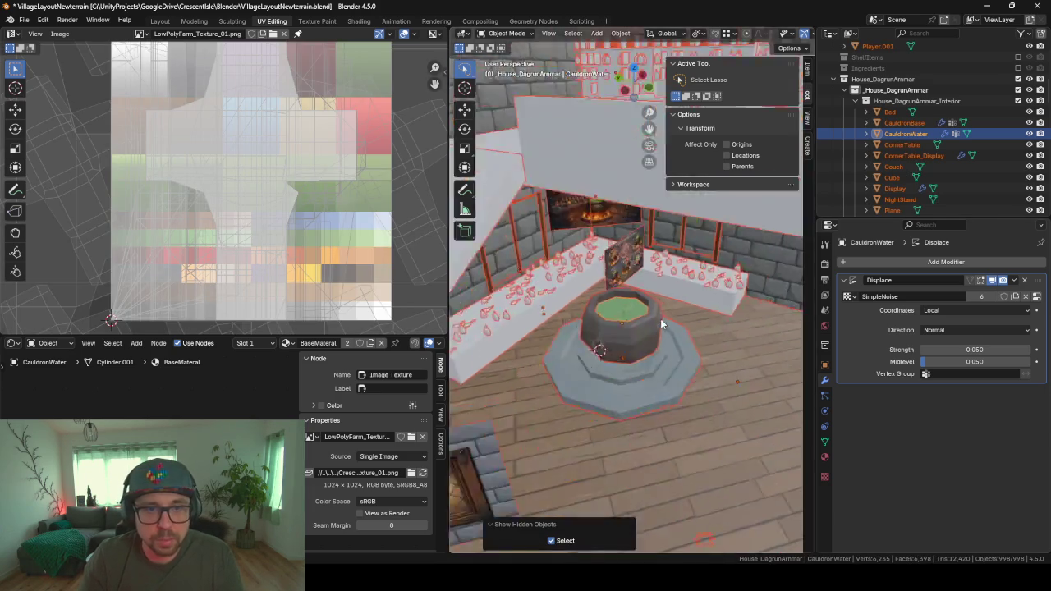
pyautogui.scroll(-5, 660, 318)
pyautogui.click(588, 227)
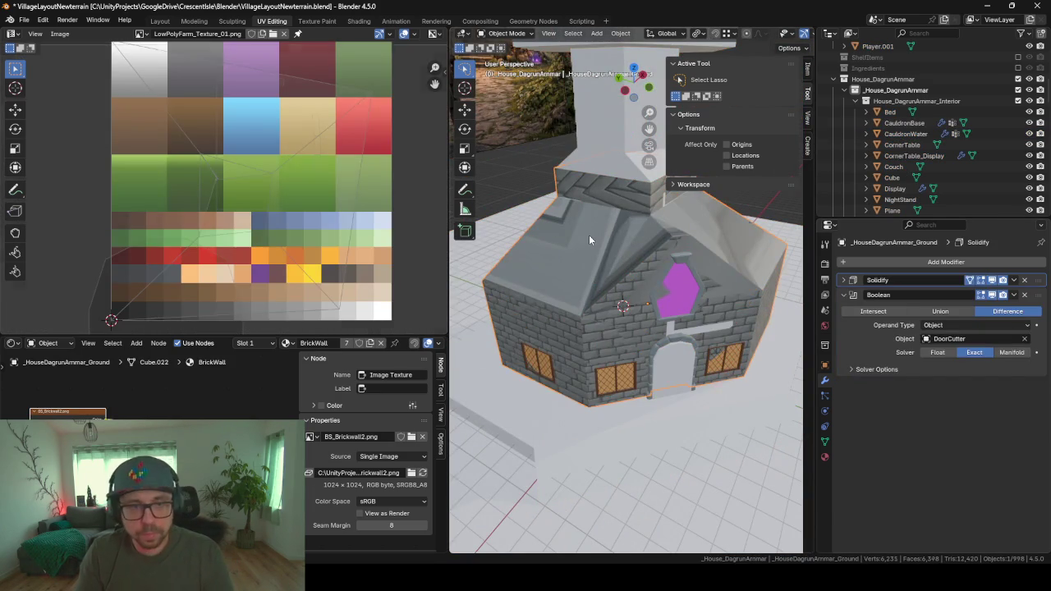
pyautogui.press('h')
# - Select and frame the CauldronBase, then return to the Layout workspace
pyautogui.moveTo(588, 235)
pyautogui.mouseDown(button='middle')
pyautogui.moveTo(632, 310)
pyautogui.moveTo(570, 311)
pyautogui.moveTo(350, 113)
pyautogui.mouseUp(button='middle')
pyautogui.click(632, 309)
pyautogui.press('KP_Decimal')
pyautogui.scroll(-3, 571, 310)
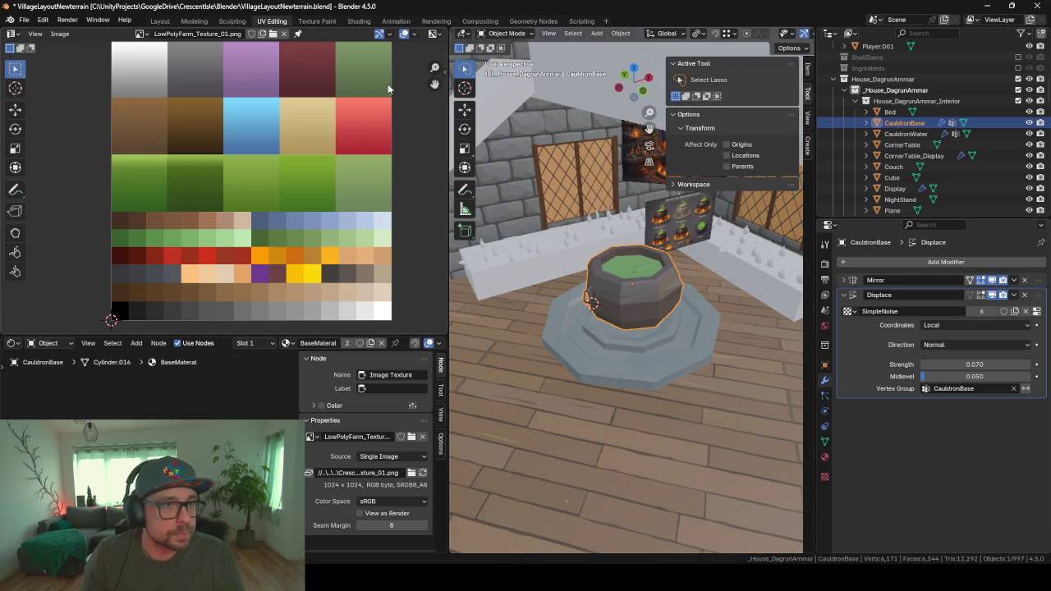
pyautogui.click(159, 22)
pyautogui.scroll(-3, 438, 236)
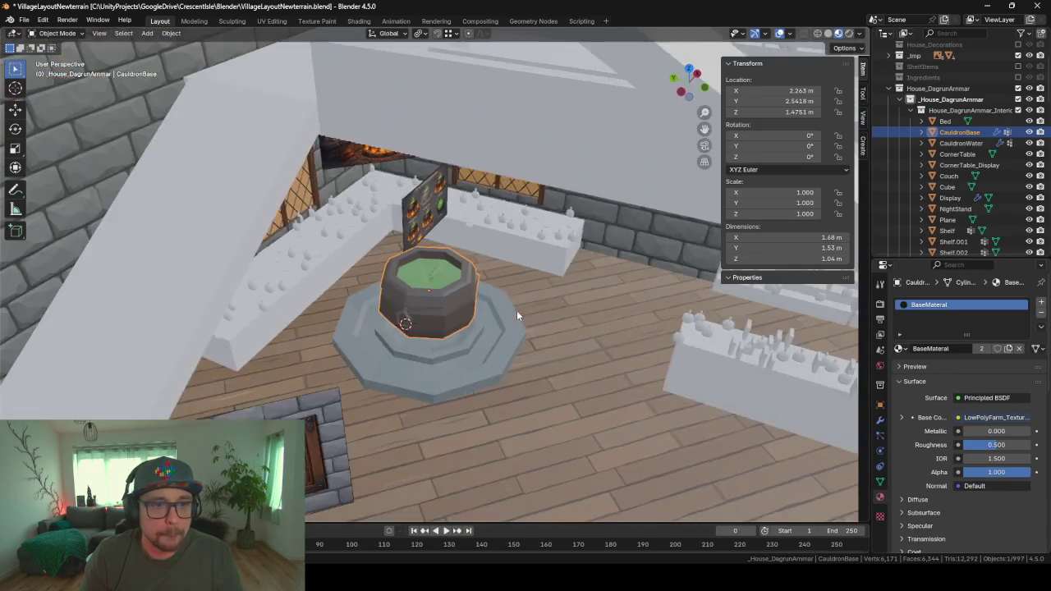
pyautogui.scroll(5, 470, 280)
pyautogui.scroll(4, 432, 310)
pyautogui.scroll(-3, 435, 300)
pyautogui.scroll(-3, 478, 300)
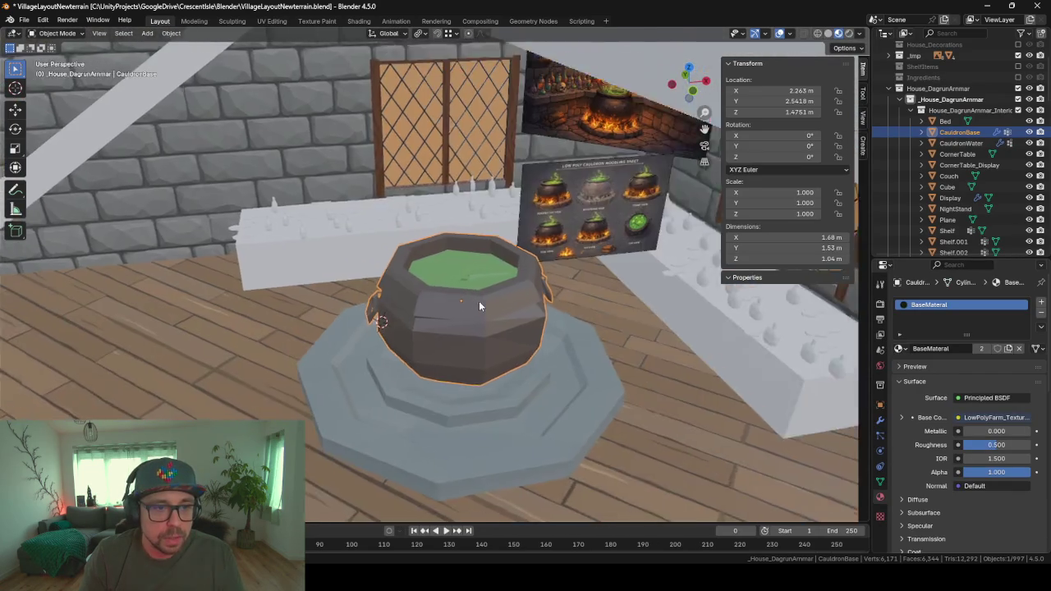
pyautogui.scroll(4, 457, 287)
pyautogui.scroll(-4, 432, 294)
pyautogui.moveTo(432, 294); pyautogui.dragTo(474, 284, button='middle')
pyautogui.scroll(4, 461, 289)
pyautogui.scroll(-4, 474, 281)
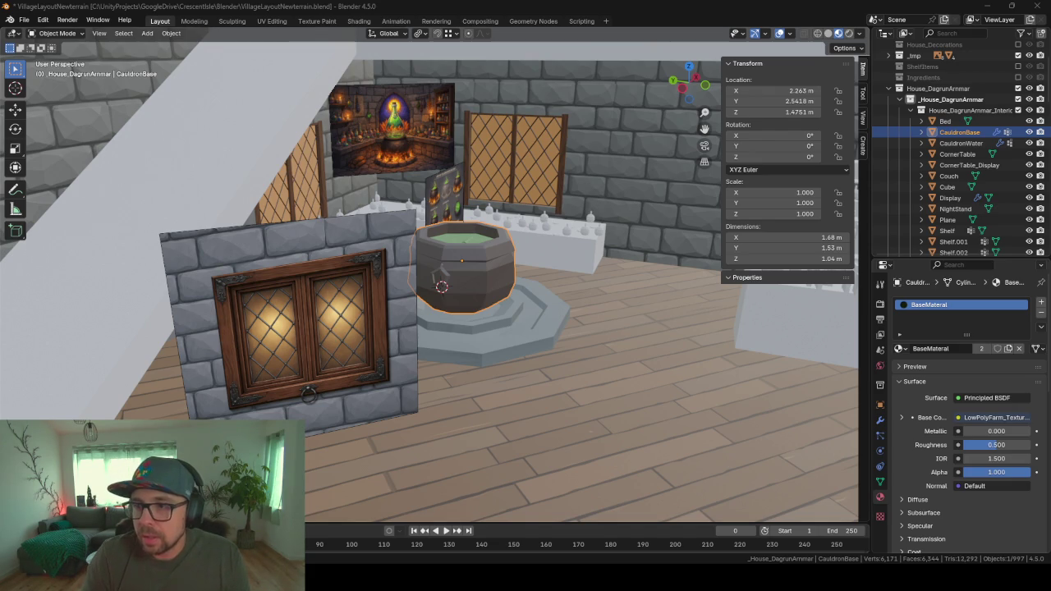
pyautogui.moveTo(458, 315)
pyautogui.mouseDown(button='middle')
pyautogui.moveTo(447, 320)
pyautogui.moveTo(464, 333)
pyautogui.mouseUp(button='middle')
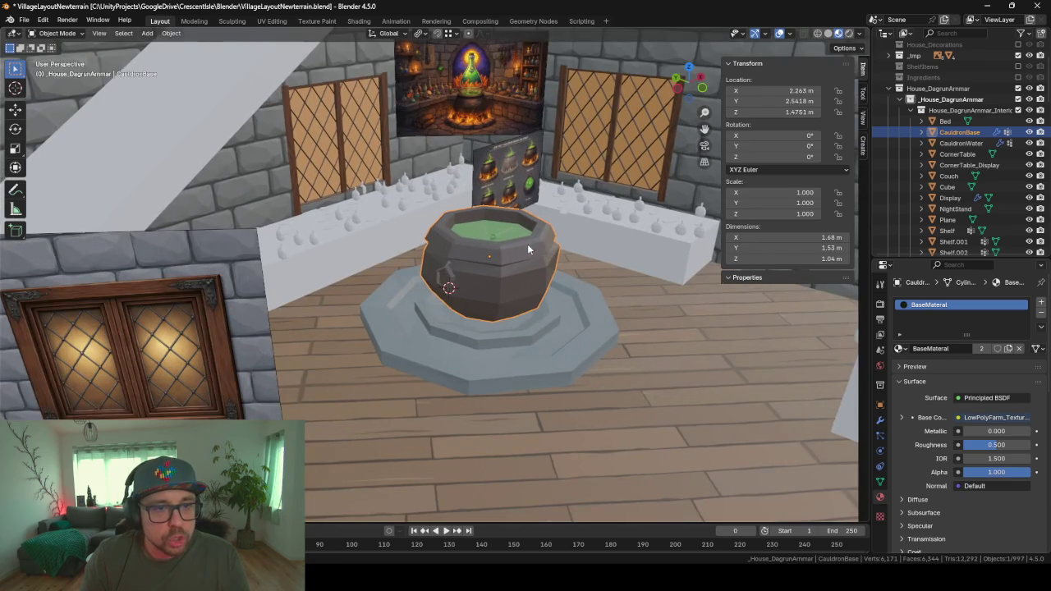
pyautogui.moveTo(534, 250)
pyautogui.mouseDown(button='middle')
pyautogui.moveTo(557, 278)
pyautogui.moveTo(410, 290)
pyautogui.moveTo(478, 291)
pyautogui.moveTo(311, 293)
pyautogui.moveTo(347, 305)
pyautogui.moveTo(342, 321)
pyautogui.moveTo(481, 348)
pyautogui.moveTo(376, 324)
pyautogui.moveTo(380, 303)
pyautogui.moveTo(317, 293)
pyautogui.moveTo(449, 447)
pyautogui.mouseUp(button='middle')
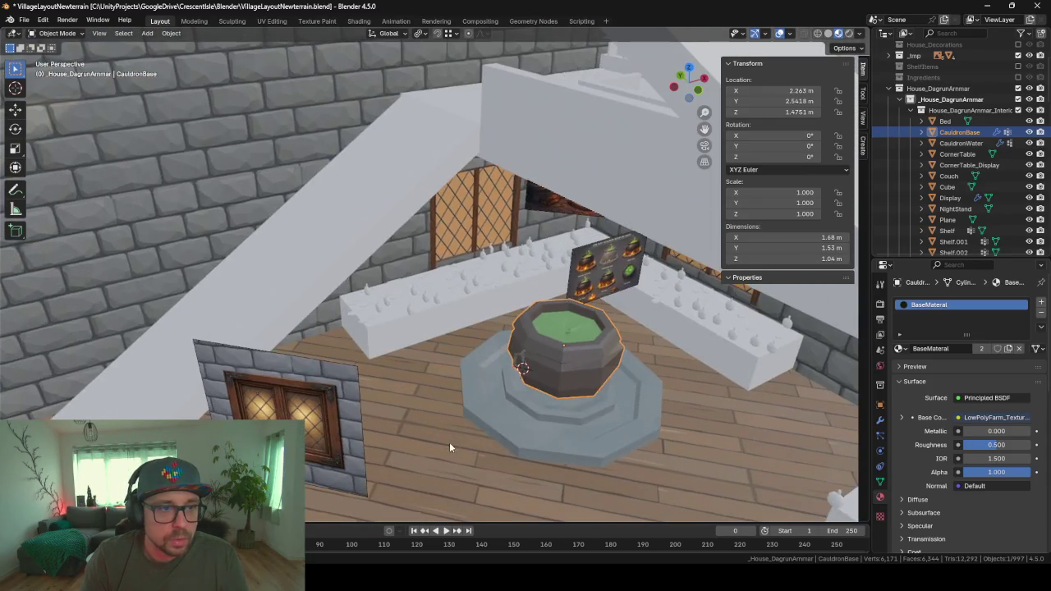
pyautogui.moveTo(448, 141); pyautogui.dragTo(391, 184, button='middle')
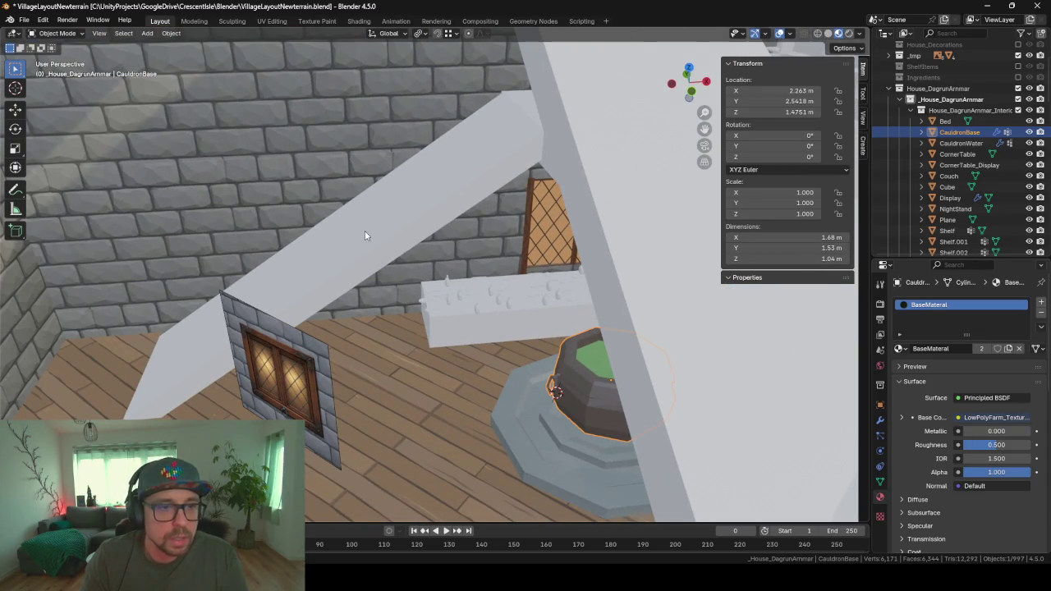
# - Switch the viewport to Solid shading with Object Color set to Random
pyautogui.moveTo(368, 229)
pyautogui.mouseDown(button='middle')
pyautogui.moveTo(259, 265)
pyautogui.moveTo(333, 237)
pyautogui.moveTo(252, 314)
pyautogui.moveTo(469, 140)
pyautogui.moveTo(283, 363)
pyautogui.moveTo(364, 320)
pyautogui.mouseUp(button='middle')
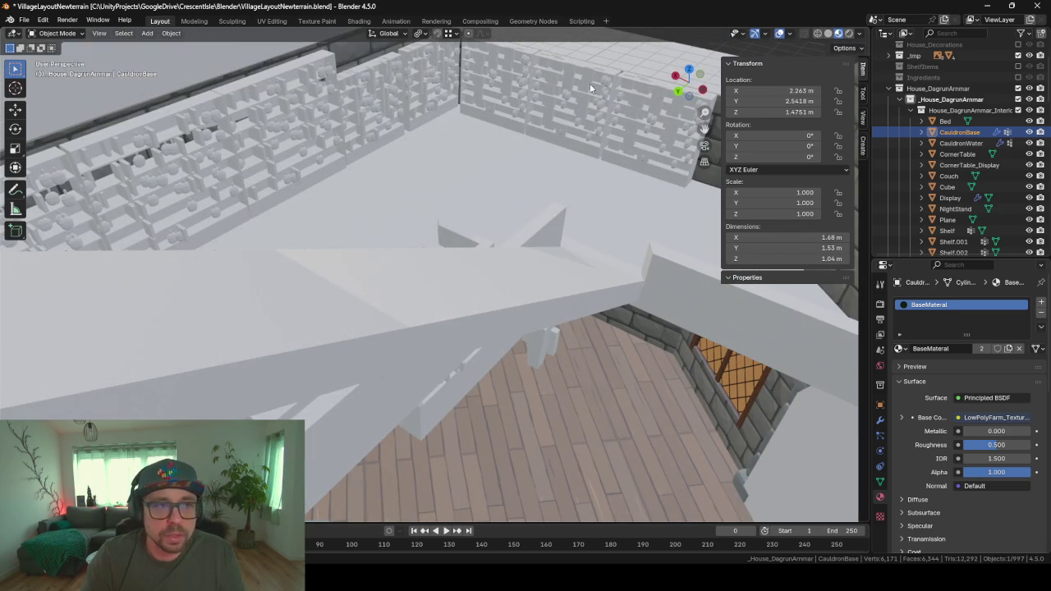
pyautogui.press('z')
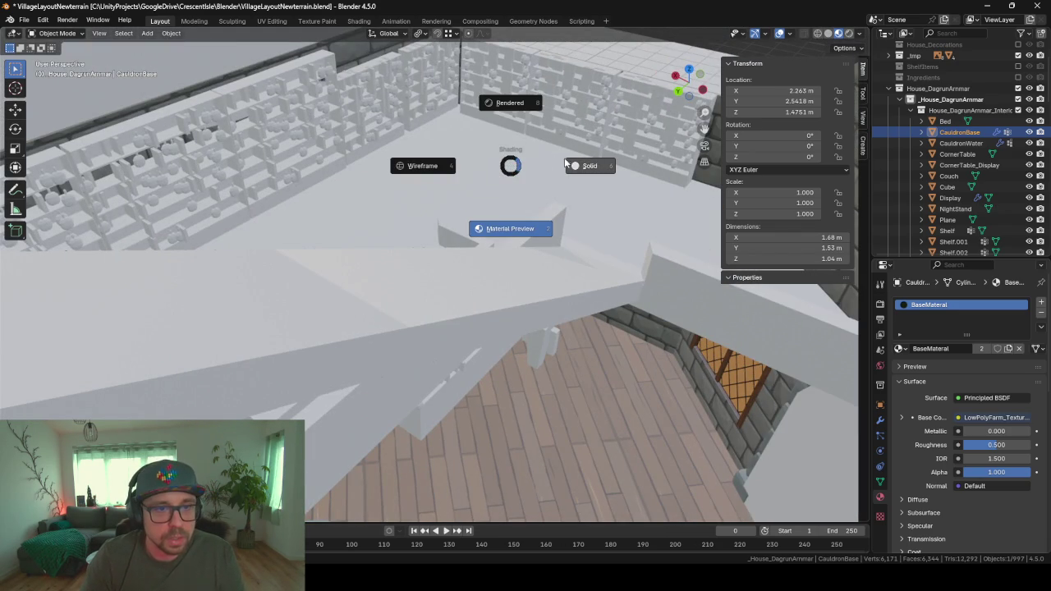
pyautogui.click(565, 163)
pyautogui.moveTo(575, 161)
pyautogui.mouseDown(button='middle')
pyautogui.moveTo(379, 222)
pyautogui.moveTo(644, 48)
pyautogui.mouseUp(button='middle')
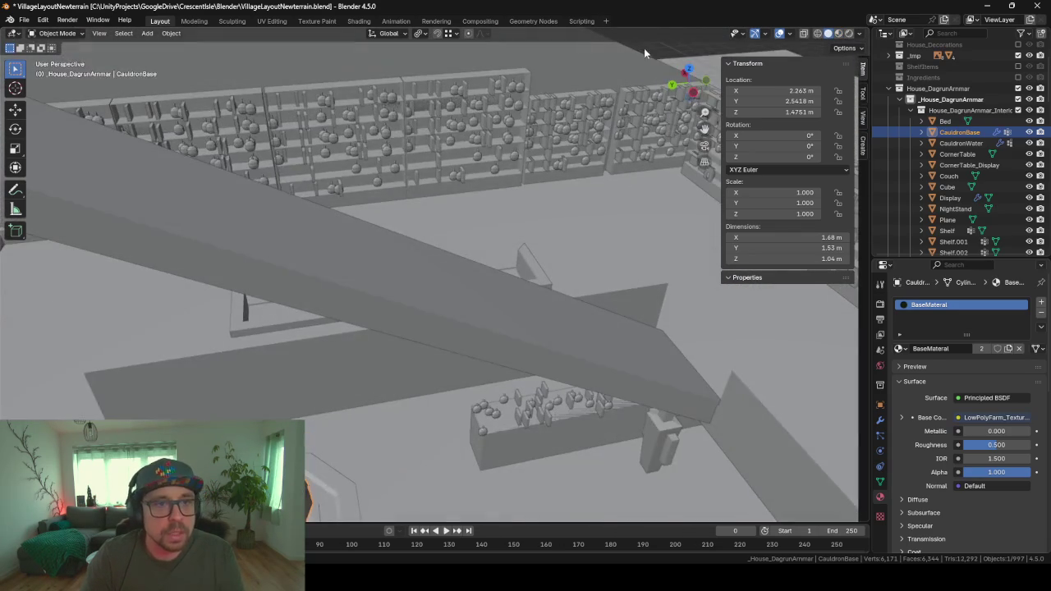
pyautogui.click(859, 33)
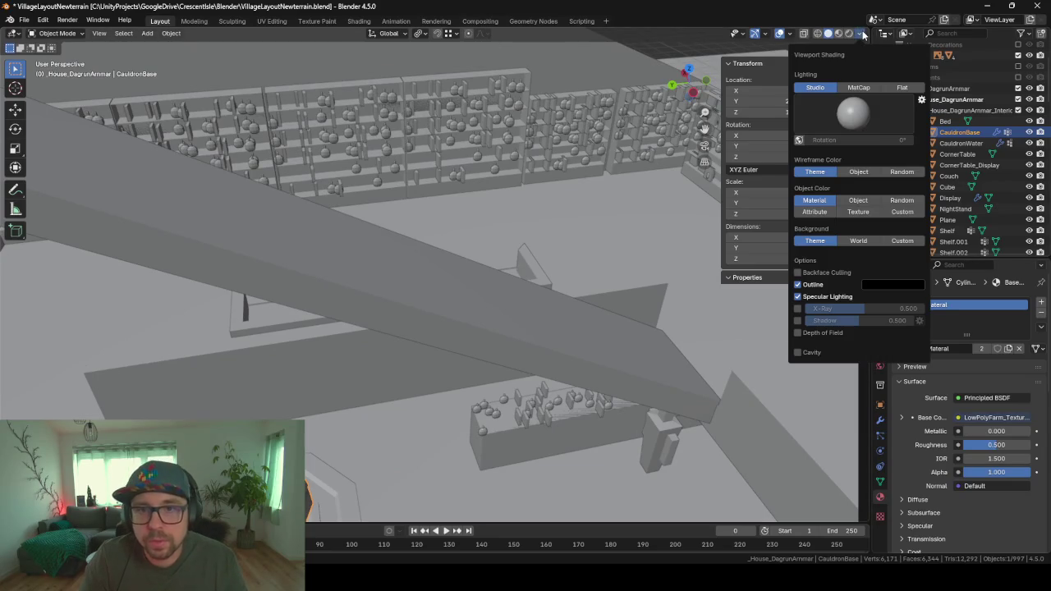
pyautogui.click(901, 199)
# - Click through the floor and stair slab to select the front ground wall
pyautogui.moveTo(585, 281)
pyautogui.mouseDown(button='middle')
pyautogui.moveTo(375, 293)
pyautogui.moveTo(329, 364)
pyautogui.moveTo(274, 328)
pyautogui.moveTo(341, 324)
pyautogui.moveTo(430, 265)
pyautogui.moveTo(408, 265)
pyautogui.moveTo(621, 253)
pyautogui.moveTo(675, 306)
pyautogui.moveTo(563, 293)
pyautogui.moveTo(567, 249)
pyautogui.moveTo(332, 366)
pyautogui.moveTo(414, 354)
pyautogui.moveTo(362, 327)
pyautogui.moveTo(404, 287)
pyautogui.mouseUp(button='middle')
pyautogui.click(353, 350)
pyautogui.click(353, 350)
pyautogui.click(358, 353)
# - Hide the front ground wall and orbit around the interior, fireplace and stair slab
pyautogui.press('h')
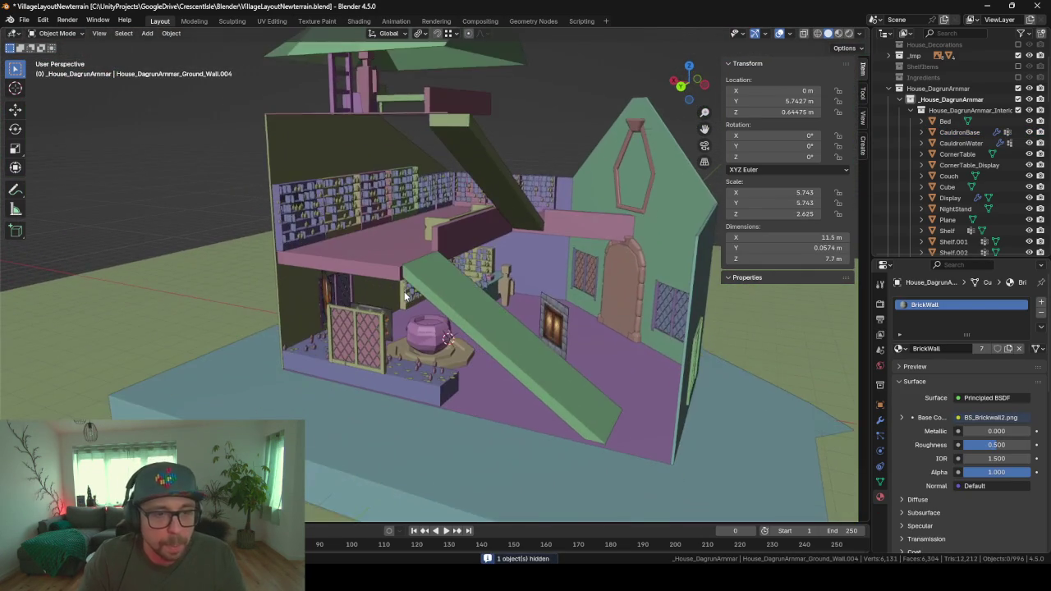
pyautogui.scroll(3, 404, 287)
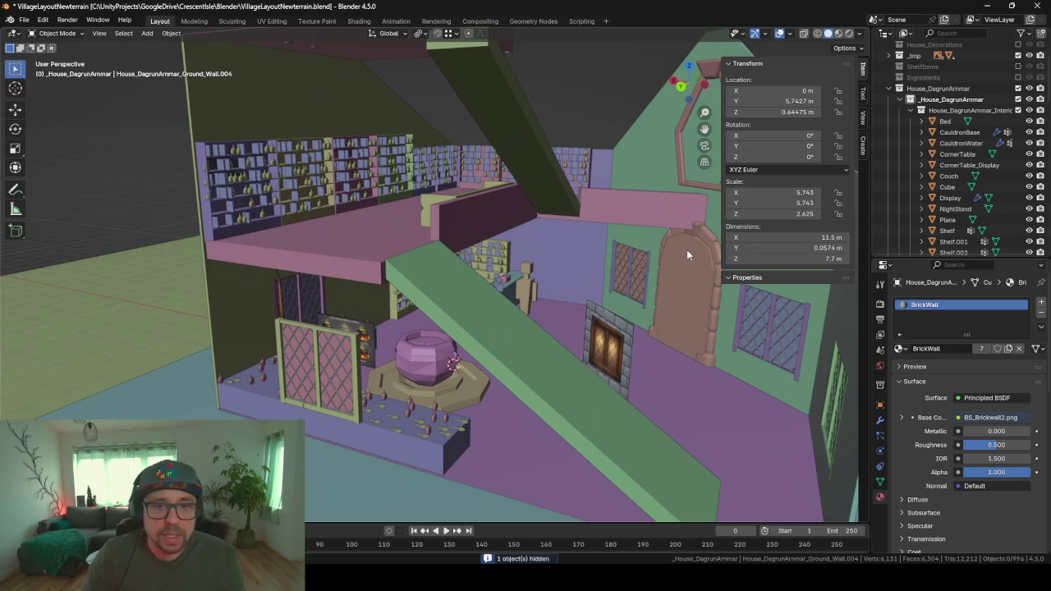
pyautogui.moveTo(555, 301); pyautogui.dragTo(659, 395, button='middle')
pyautogui.moveTo(386, 379); pyautogui.dragTo(385, 364, button='middle')
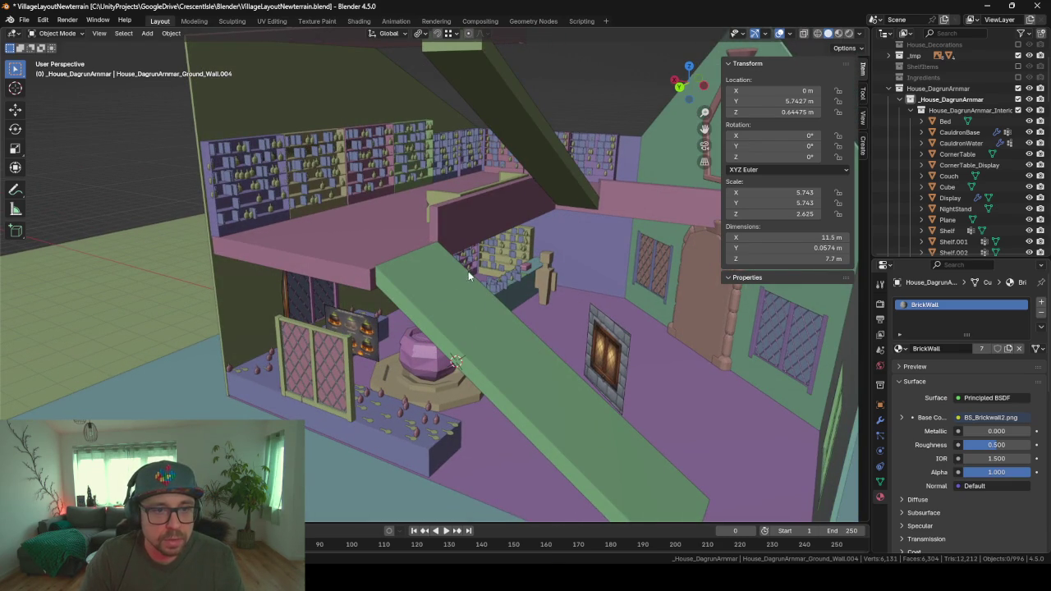
pyautogui.moveTo(565, 241); pyautogui.dragTo(718, 409, button='middle')
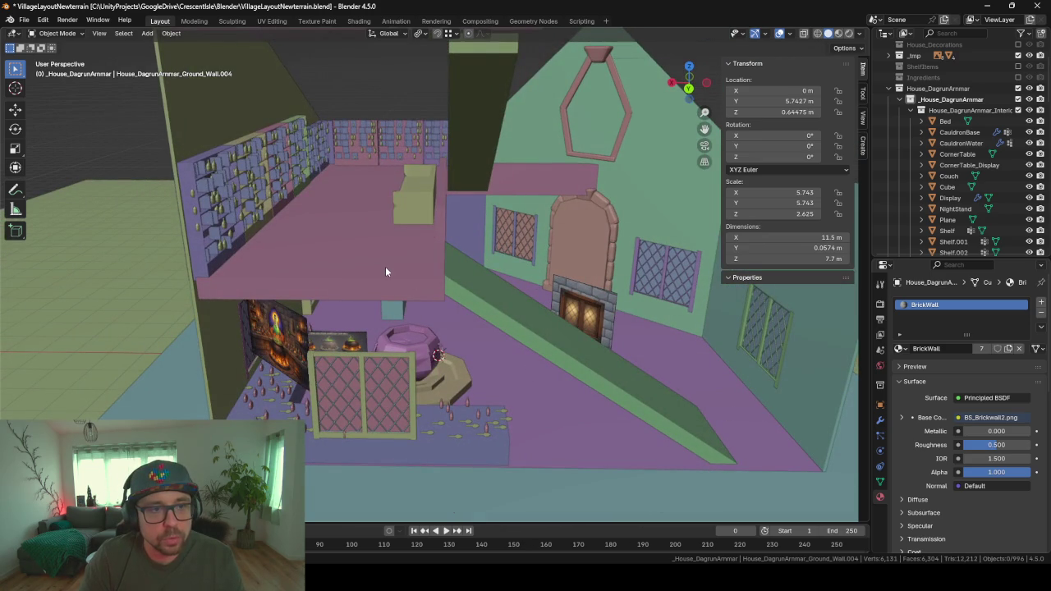
pyautogui.moveTo(451, 293); pyautogui.dragTo(408, 284, button='middle')
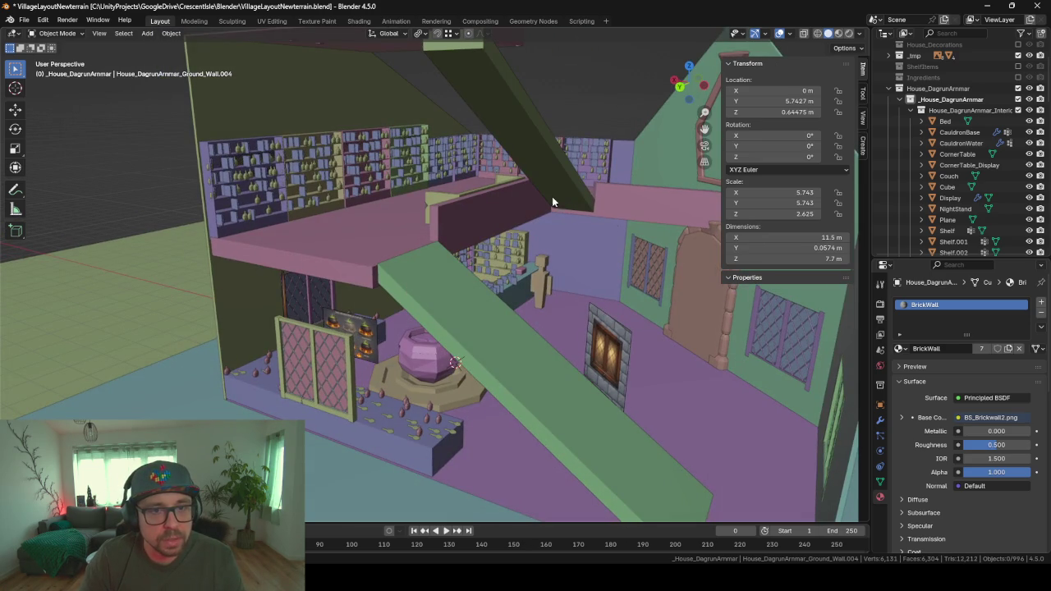
pyautogui.moveTo(551, 200)
pyautogui.mouseDown(button='middle')
pyautogui.moveTo(394, 251)
pyautogui.moveTo(509, 201)
pyautogui.mouseUp(button='middle')
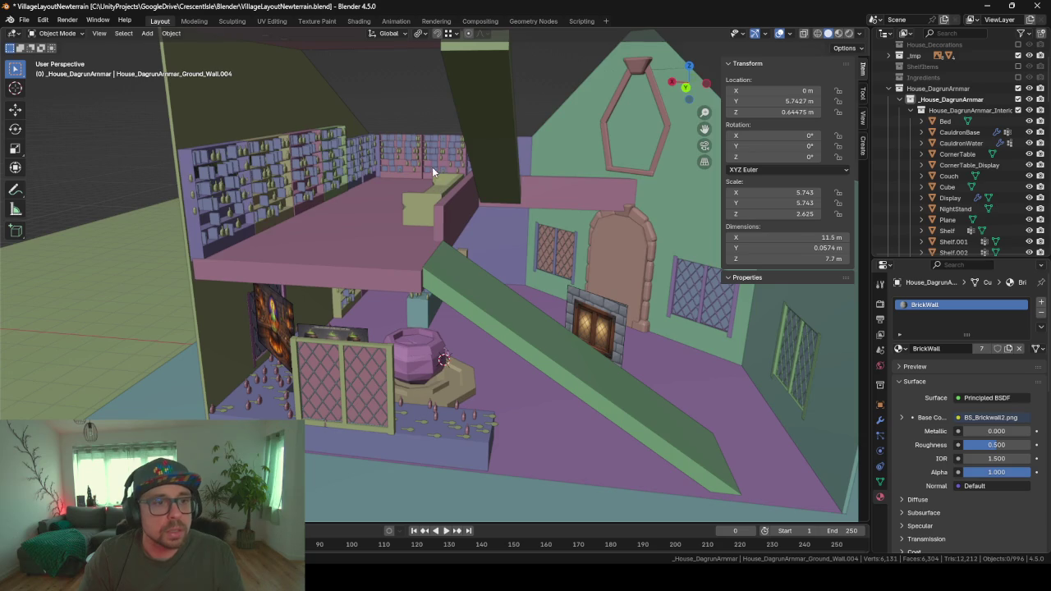
pyautogui.moveTo(433, 173); pyautogui.dragTo(329, 185, button='middle')
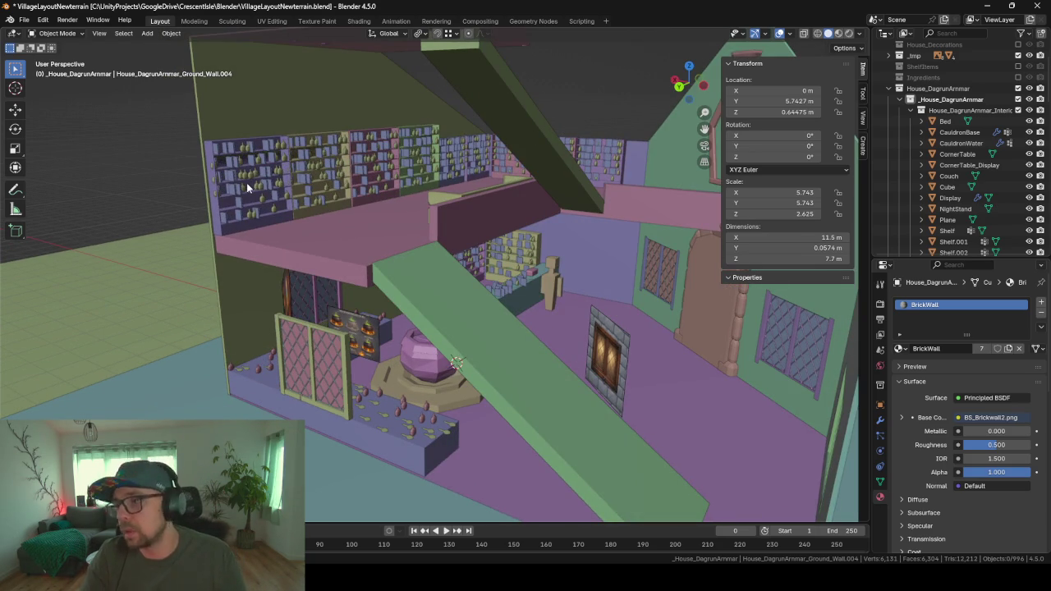
# - Orbit and zoom over the upper floor, tower, bookshelves and arch to inspect the interior
pyautogui.scroll(2, 289, 198)
pyautogui.scroll(1, 278, 214)
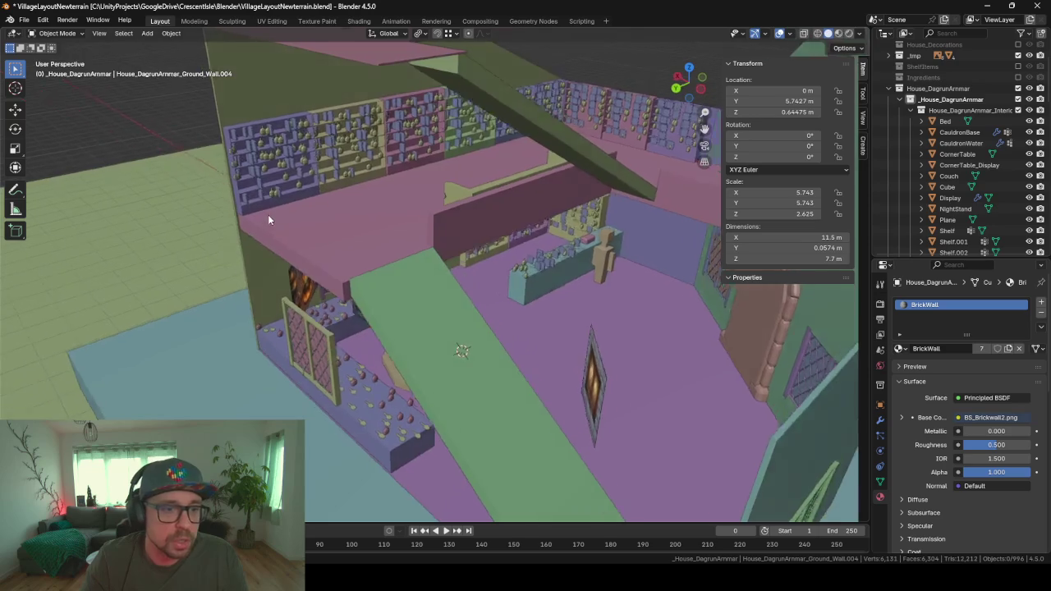
pyautogui.scroll(2, 268, 214)
pyautogui.scroll(1, 255, 209)
pyautogui.scroll(2, 271, 215)
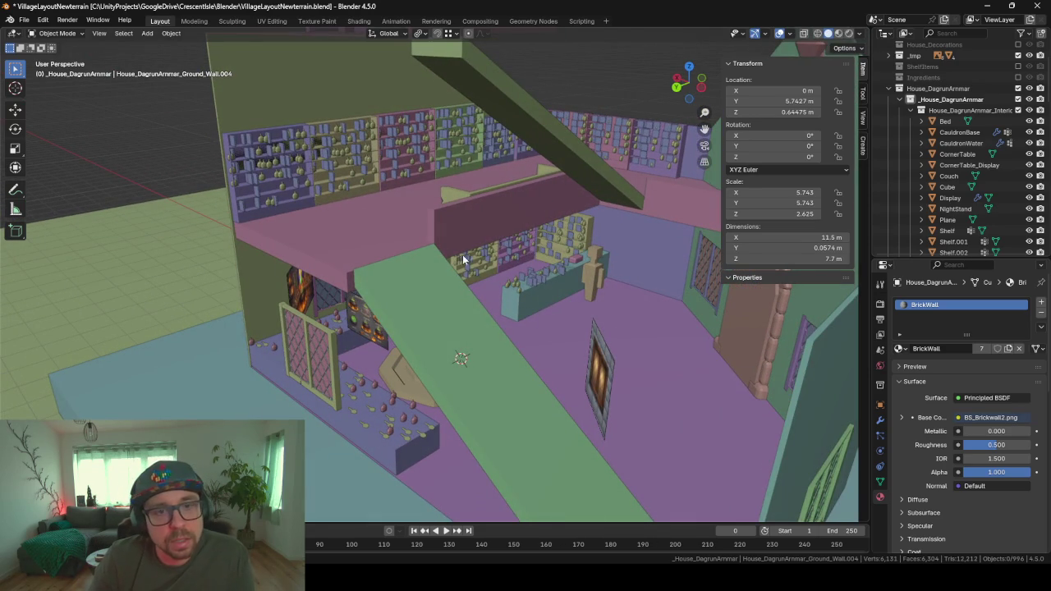
pyautogui.moveTo(464, 259); pyautogui.dragTo(427, 284, button='middle')
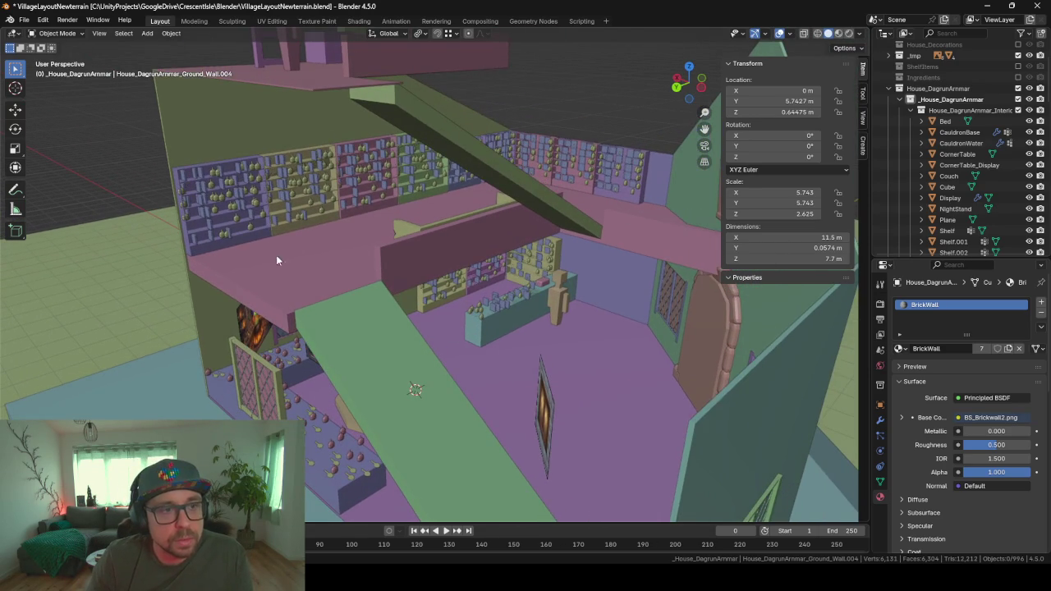
pyautogui.moveTo(276, 259); pyautogui.dragTo(392, 254, button='middle')
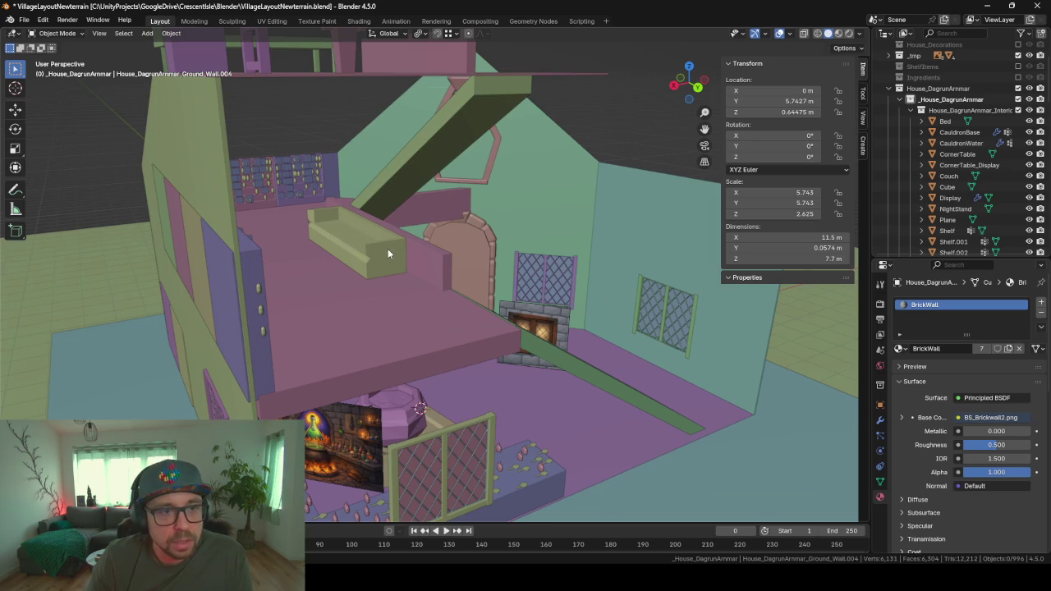
pyautogui.moveTo(388, 250); pyautogui.dragTo(365, 202, button='middle')
pyautogui.moveTo(542, 237)
pyautogui.mouseDown(button='middle')
pyautogui.moveTo(411, 265)
pyautogui.moveTo(327, 185)
pyautogui.mouseUp(button='middle')
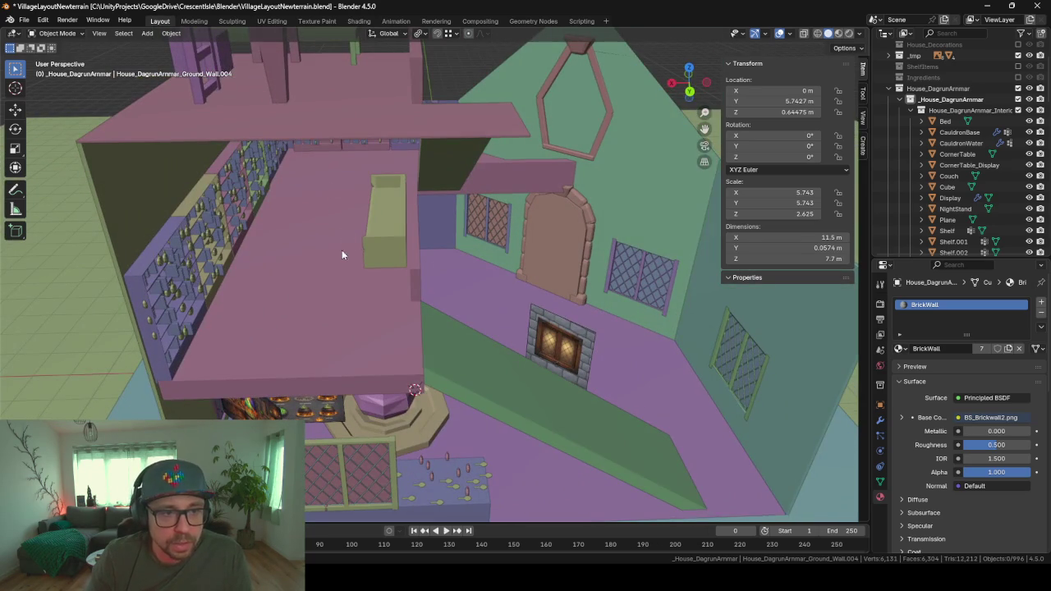
pyautogui.moveTo(342, 249)
pyautogui.mouseDown(button='middle')
pyautogui.moveTo(545, 219)
pyautogui.moveTo(388, 222)
pyautogui.moveTo(457, 175)
pyautogui.moveTo(457, 351)
pyautogui.moveTo(511, 304)
pyautogui.moveTo(402, 307)
pyautogui.moveTo(655, 297)
pyautogui.moveTo(637, 314)
pyautogui.moveTo(544, 290)
pyautogui.moveTo(591, 292)
pyautogui.moveTo(635, 312)
pyautogui.mouseUp(button='middle')
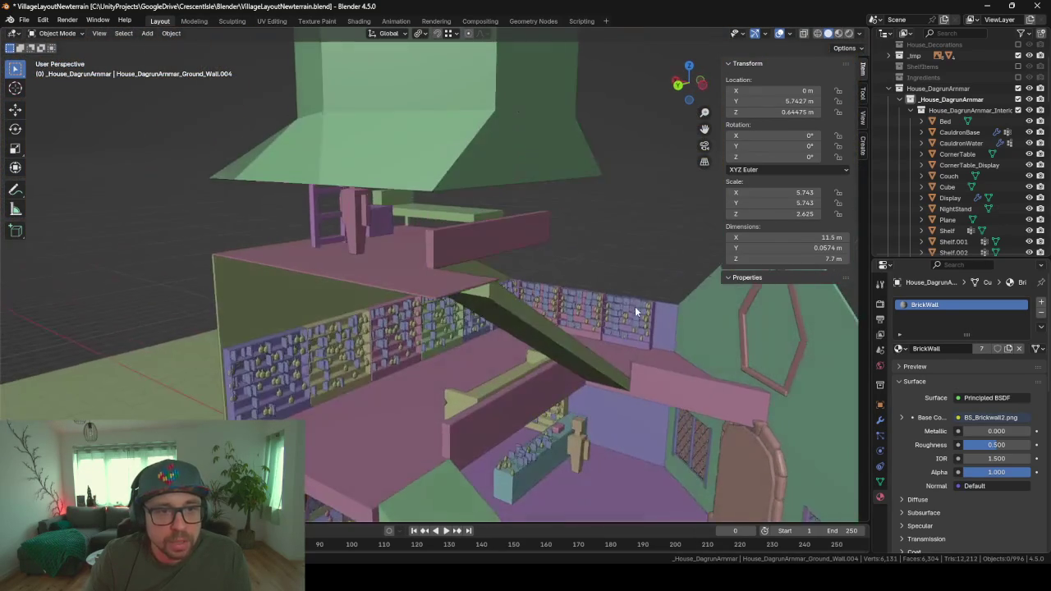
pyautogui.moveTo(416, 203)
pyautogui.mouseDown(button='middle')
pyautogui.moveTo(496, 250)
pyautogui.moveTo(406, 208)
pyautogui.moveTo(588, 275)
pyautogui.moveTo(521, 286)
pyautogui.moveTo(372, 378)
pyautogui.mouseUp(button='middle')
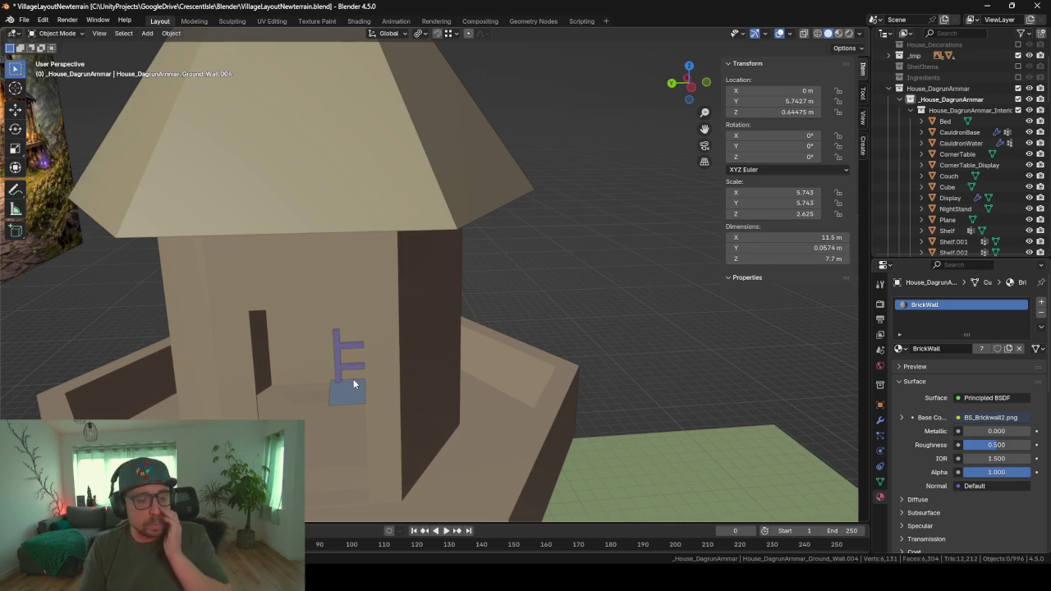
pyautogui.moveTo(371, 377); pyautogui.dragTo(329, 393, button='middle')
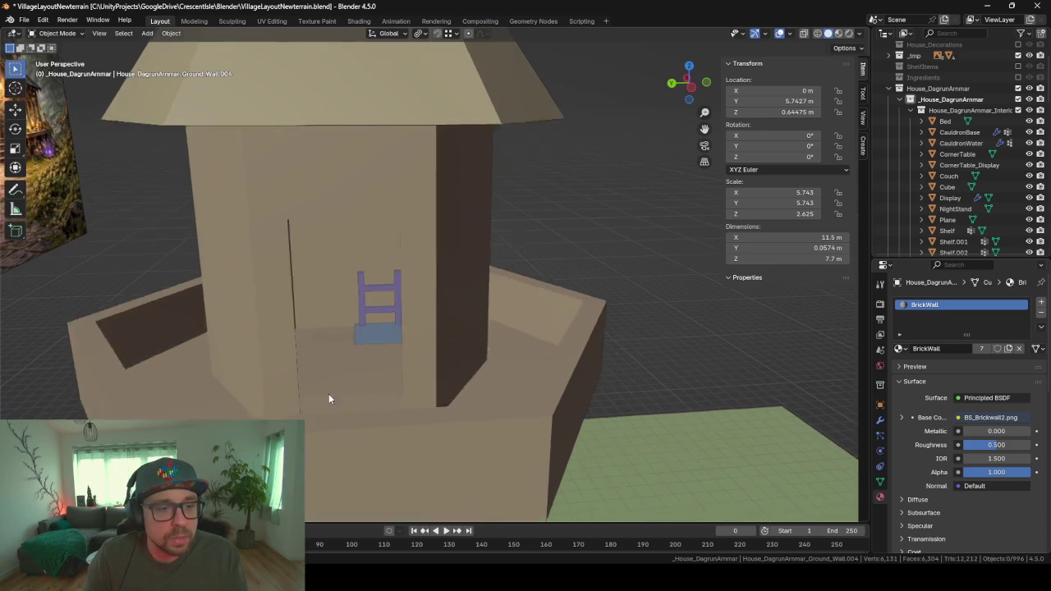
pyautogui.scroll(2, 311, 405)
pyautogui.scroll(-2, 312, 410)
pyautogui.scroll(5, 388, 172)
pyautogui.scroll(-5, 389, 177)
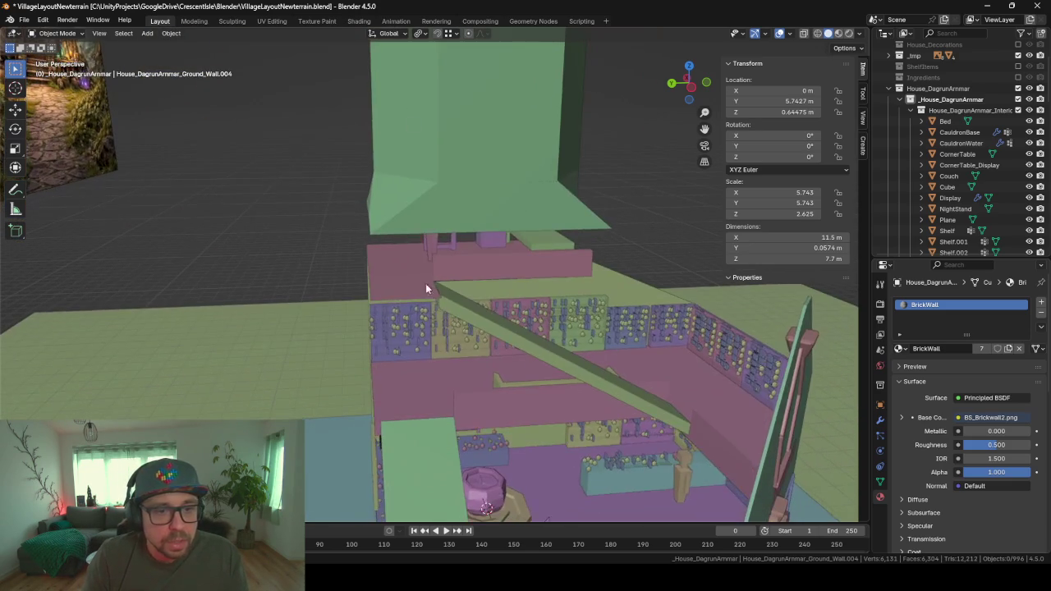
pyautogui.moveTo(427, 286)
pyautogui.mouseDown(button='middle')
pyautogui.moveTo(499, 305)
pyautogui.moveTo(457, 331)
pyautogui.moveTo(456, 260)
pyautogui.mouseUp(button='middle')
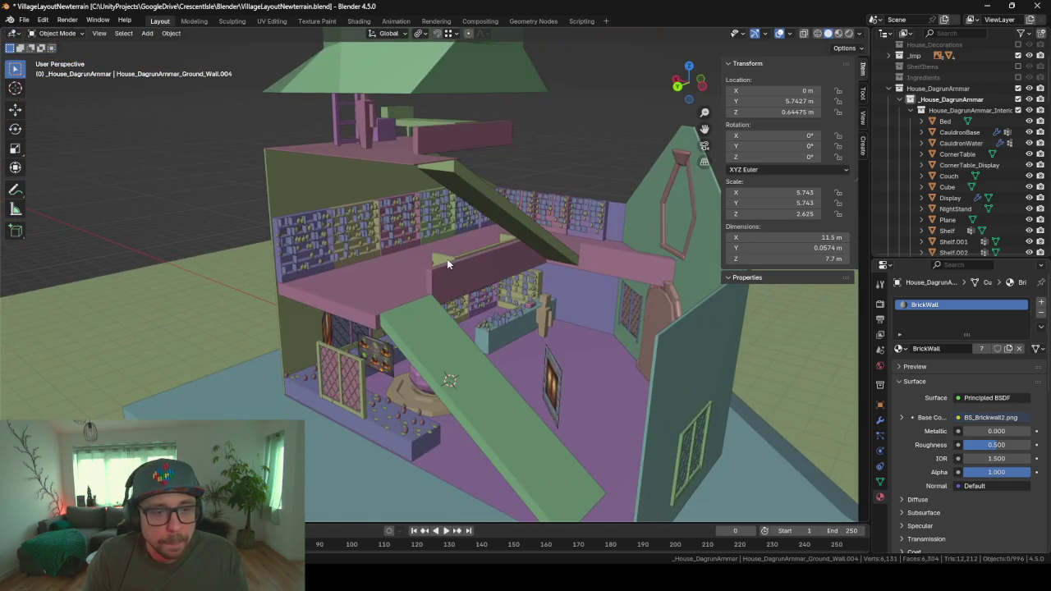
pyautogui.scroll(2, 446, 258)
pyautogui.moveTo(438, 325)
pyautogui.mouseDown(button='middle')
pyautogui.moveTo(403, 211)
pyautogui.moveTo(375, 295)
pyautogui.moveTo(435, 276)
pyautogui.mouseUp(button='middle')
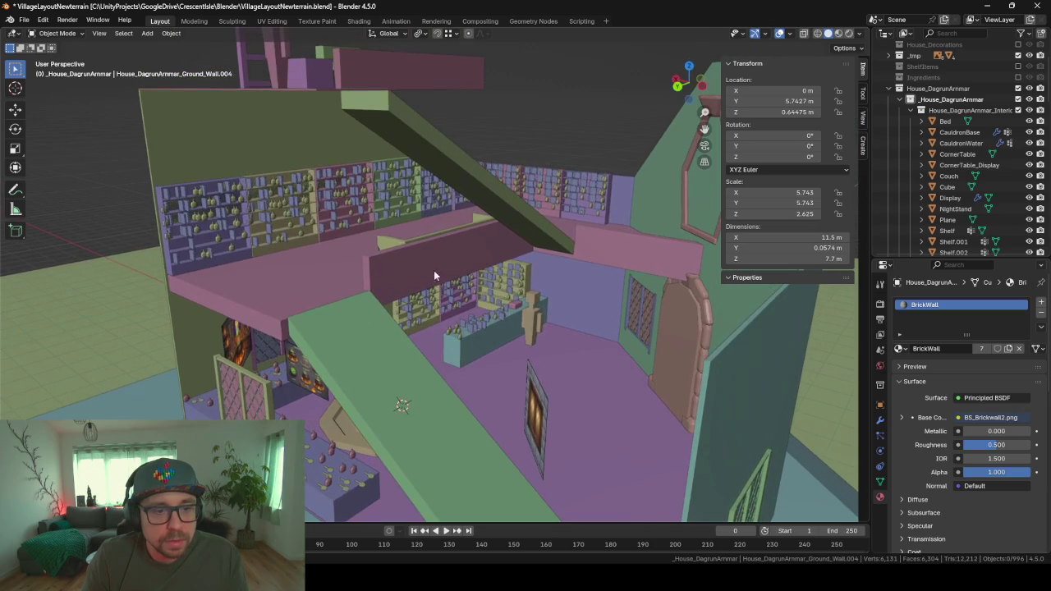
pyautogui.moveTo(280, 301)
pyautogui.mouseDown(button='middle')
pyautogui.moveTo(375, 304)
pyautogui.moveTo(316, 279)
pyautogui.moveTo(514, 335)
pyautogui.moveTo(403, 342)
pyautogui.moveTo(413, 363)
pyautogui.moveTo(391, 395)
pyautogui.moveTo(468, 299)
pyautogui.moveTo(500, 227)
pyautogui.moveTo(474, 268)
pyautogui.moveTo(533, 273)
pyautogui.moveTo(476, 273)
pyautogui.mouseUp(button='middle')
# - Select and frame the stair slab, viewing it from below
pyautogui.click(391, 396)
pyautogui.press('KP_Decimal')
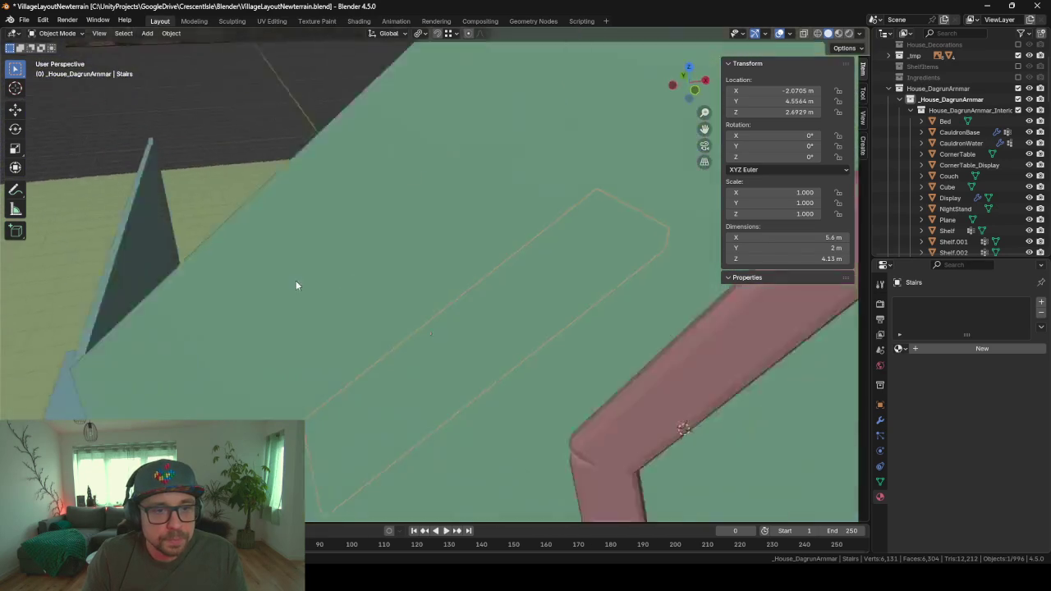
pyautogui.moveTo(296, 280); pyautogui.dragTo(360, 272, button='middle')
pyautogui.scroll(3, 361, 273)
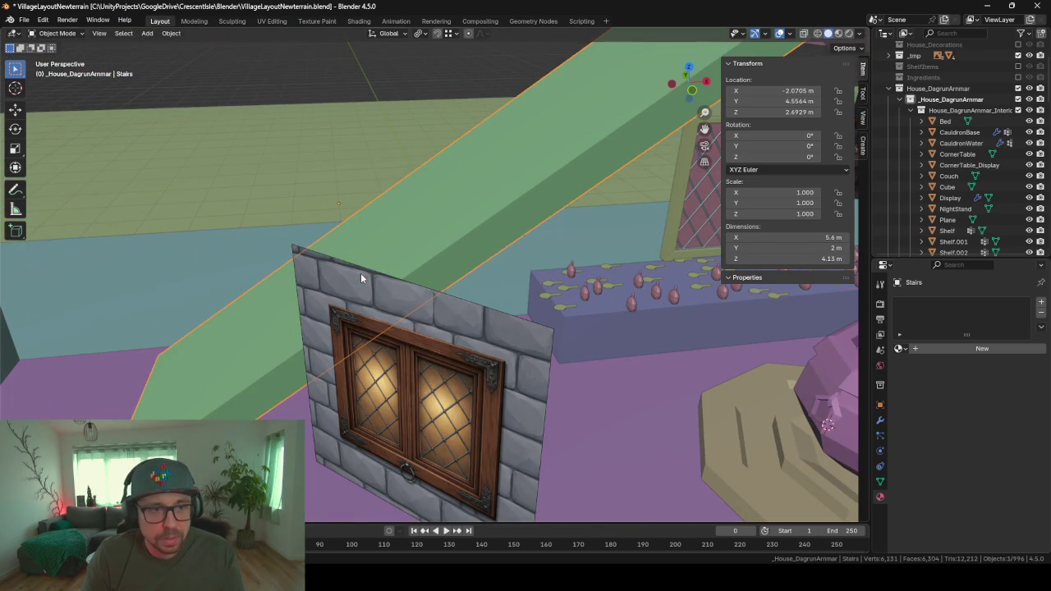
# - Unhide all objects, then hide the window wall beside the stairs
pyautogui.hotkey('alt', 'h')
pyautogui.click(508, 354)
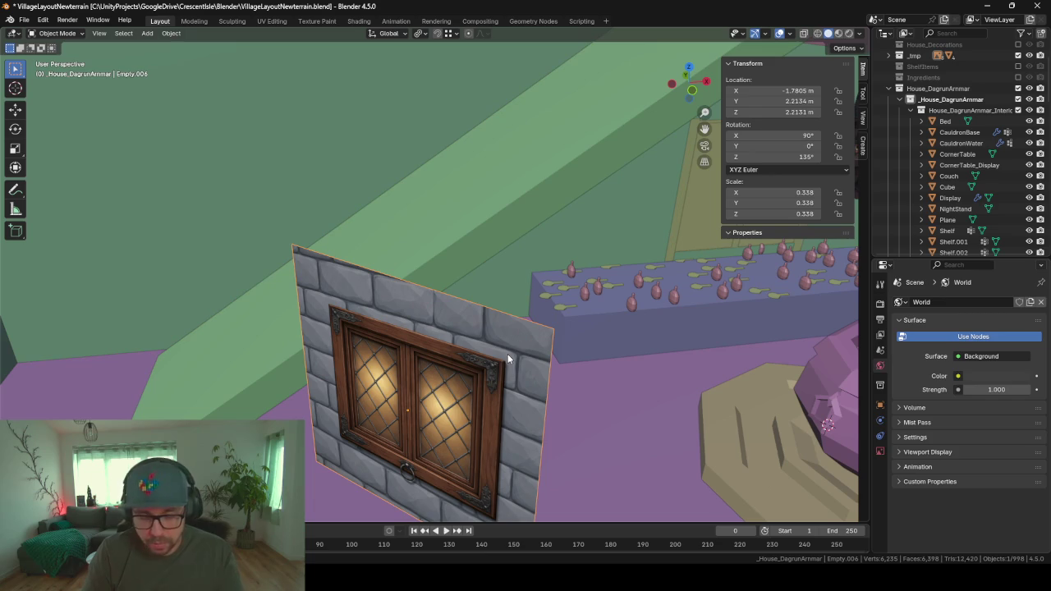
pyautogui.press('g')
pyautogui.press('Escape')
pyautogui.press('h')
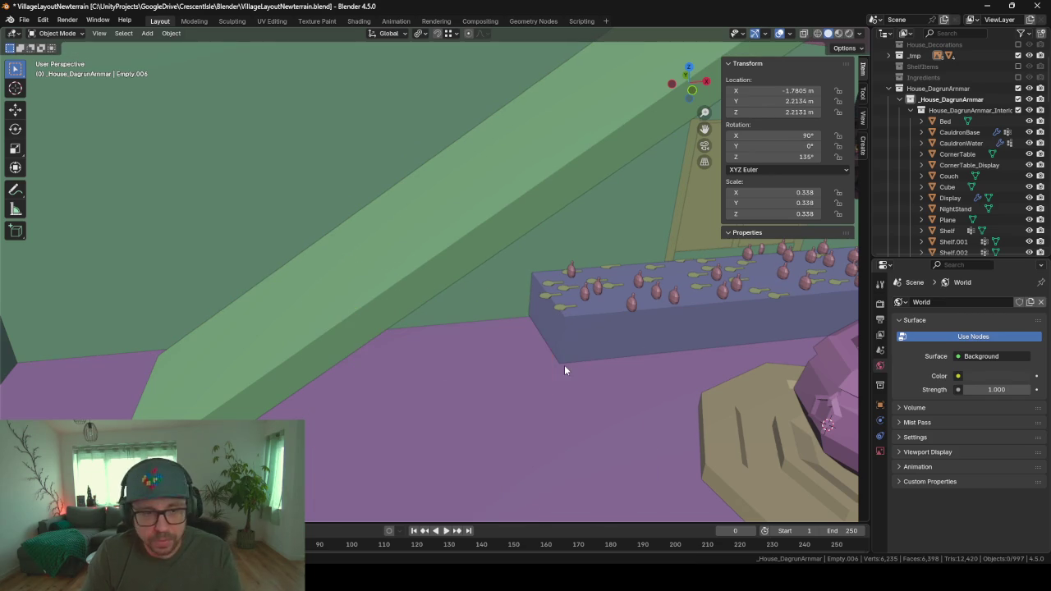
pyautogui.rightClick(564, 364)
pyautogui.click(427, 238)
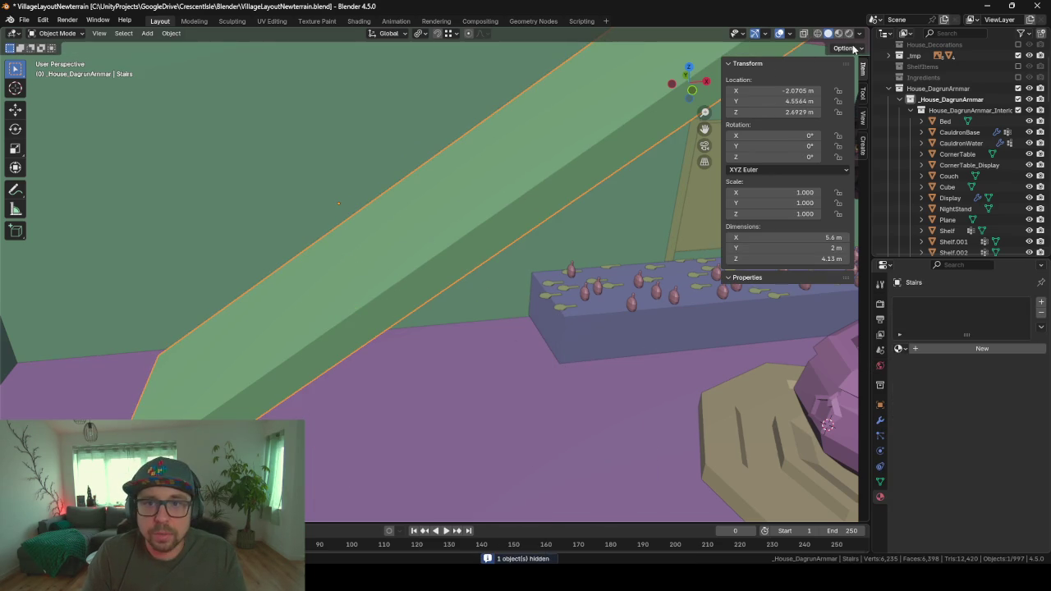
# - Switch back to Material Preview shading and select the house's ground wall
pyautogui.press('z')
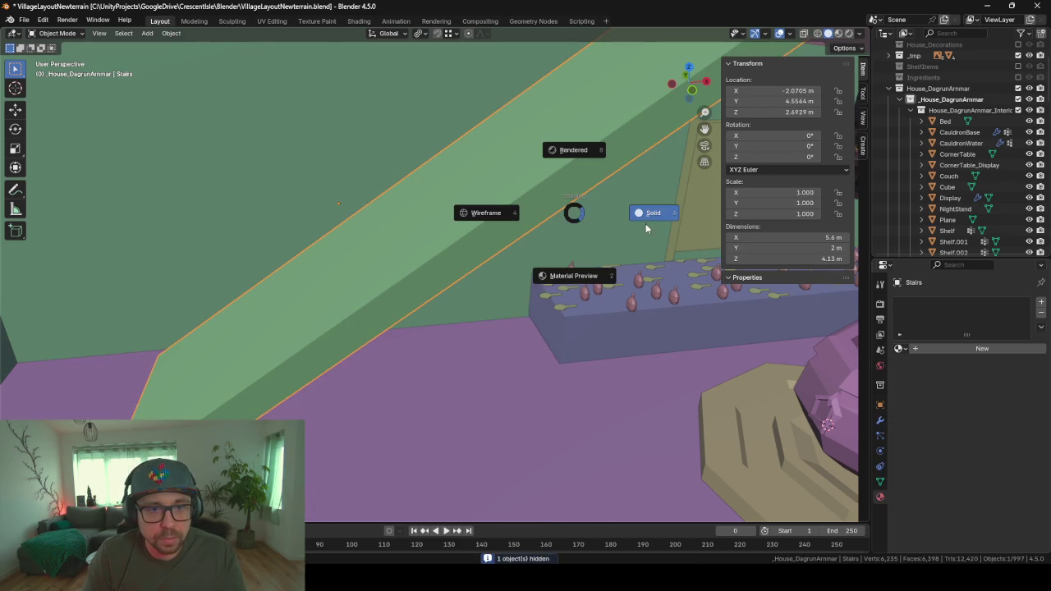
pyautogui.click(555, 284)
pyautogui.scroll(-3, 555, 284)
pyautogui.scroll(-3, 553, 311)
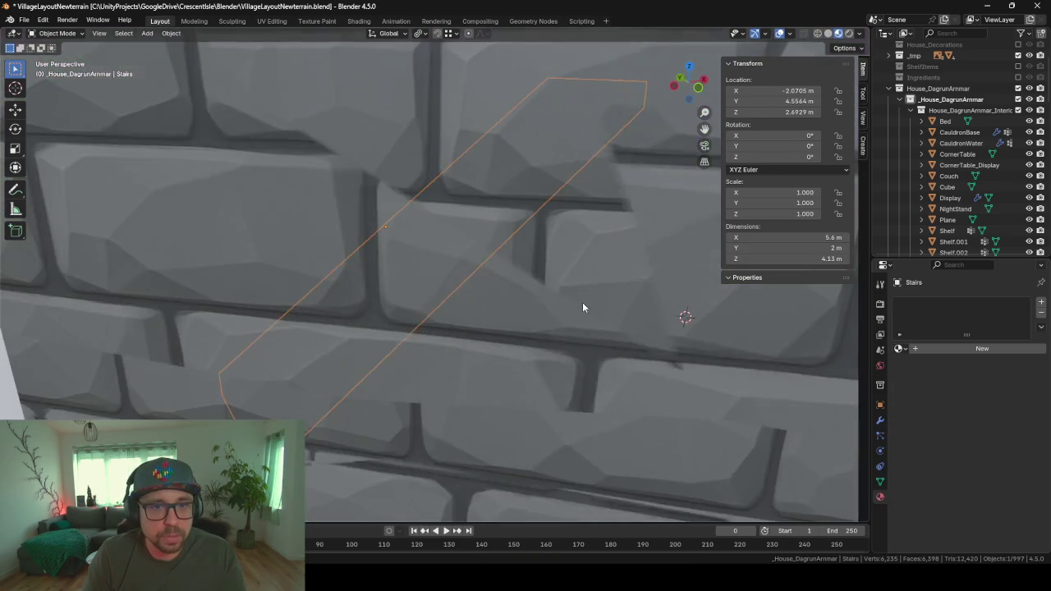
pyautogui.scroll(-3, 582, 302)
pyautogui.click(450, 281)
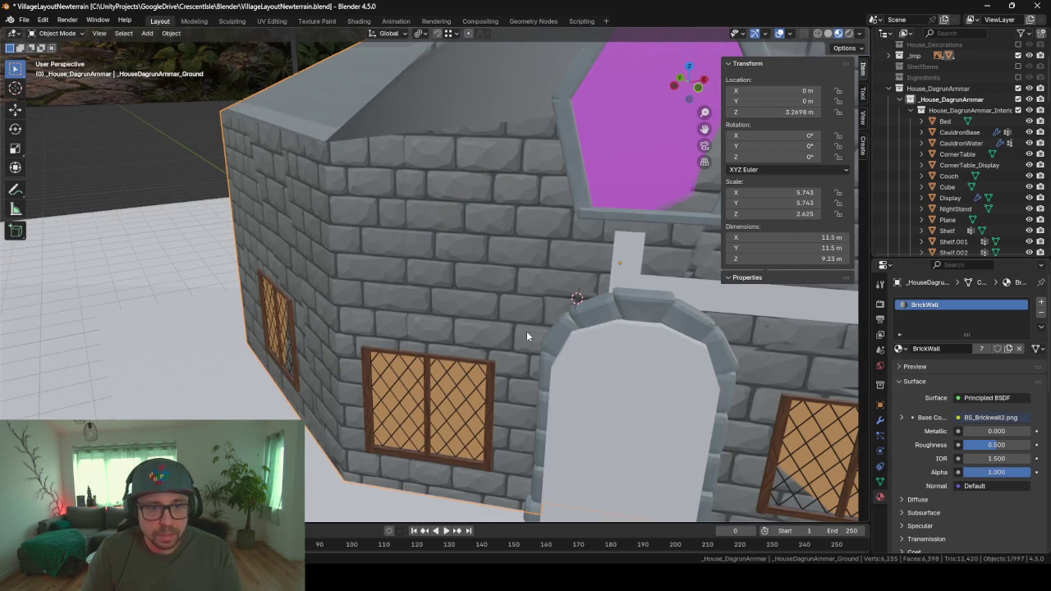
# - Hide the roof, front wall, DoorCutter, stone door arch and front door frame
pyautogui.press('KP_Decimal')
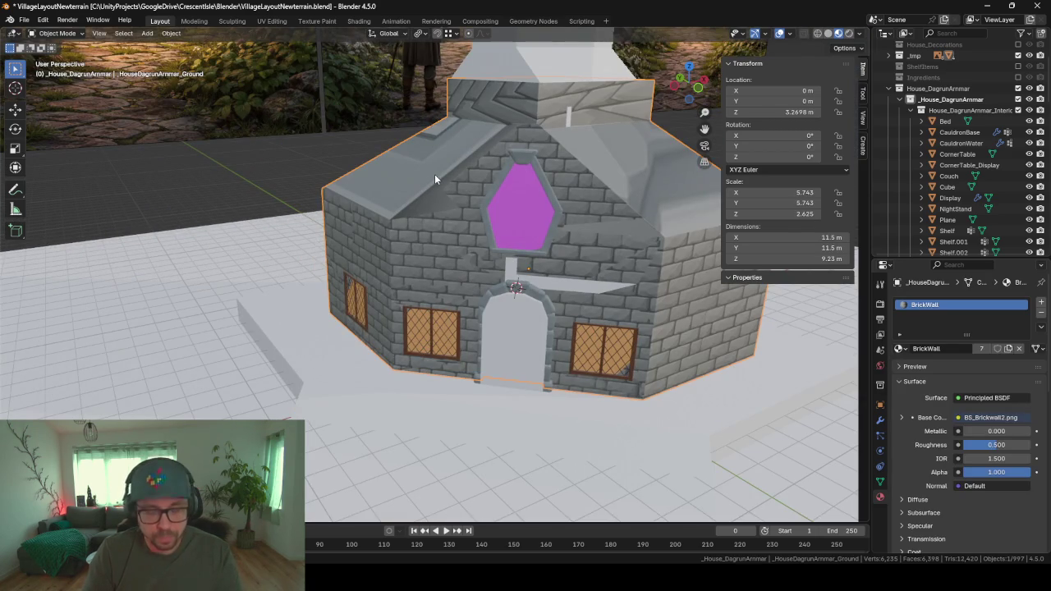
pyautogui.press('h')
pyautogui.click(457, 276)
pyautogui.press('h')
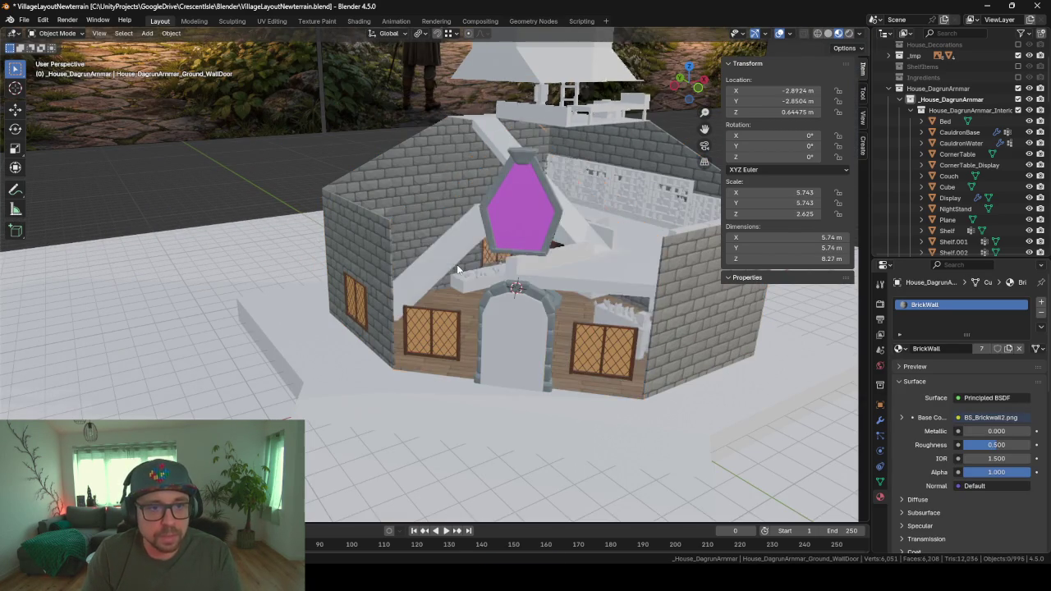
pyautogui.scroll(3, 458, 270)
pyautogui.scroll(4, 457, 270)
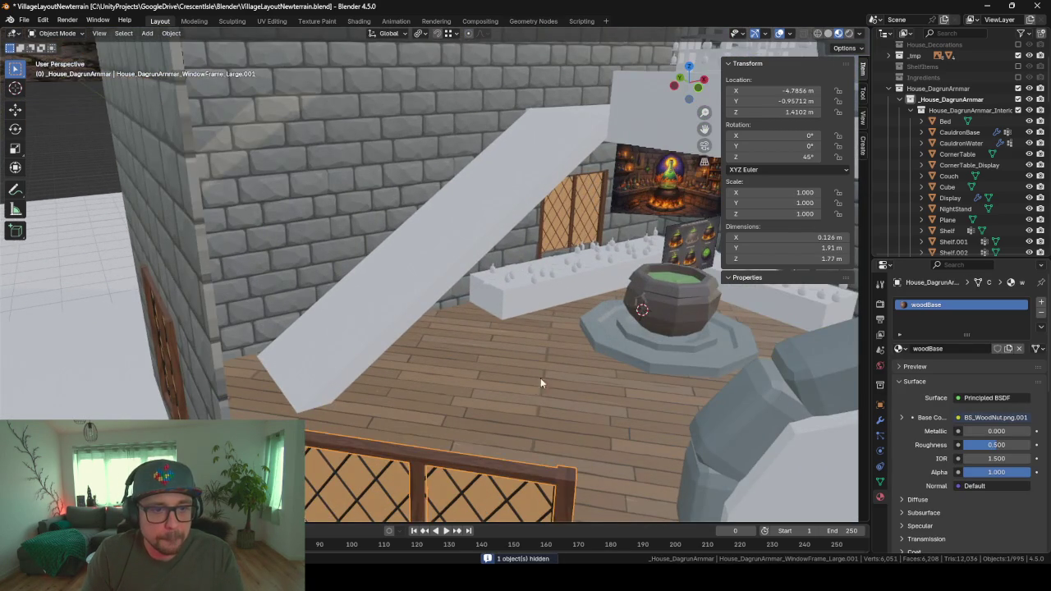
pyautogui.scroll(-2, 540, 378)
pyautogui.scroll(-5, 550, 366)
pyautogui.click(609, 336)
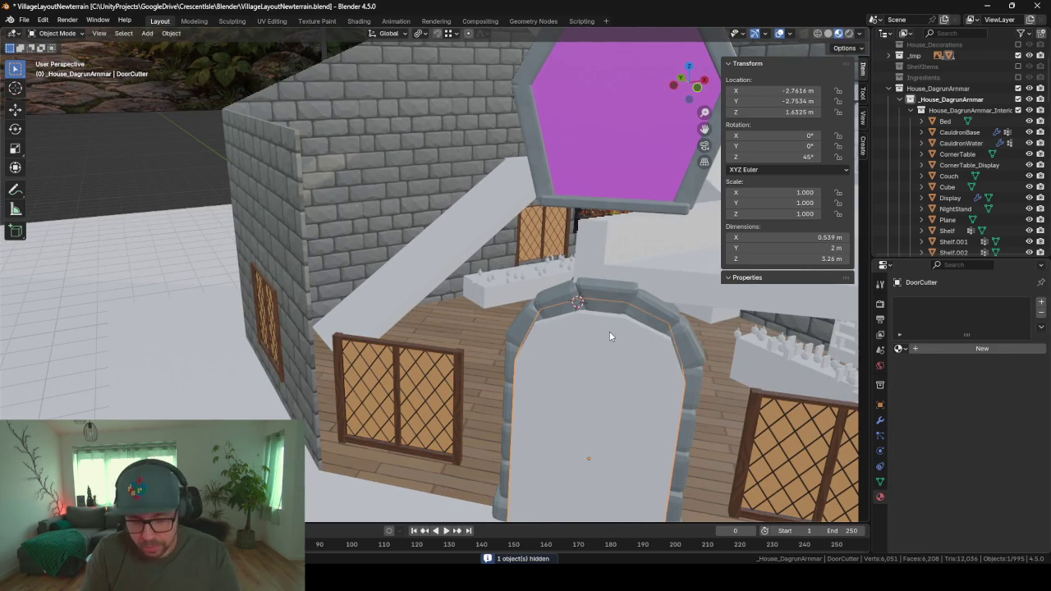
pyautogui.press('h')
pyautogui.click(519, 353)
pyautogui.press('h')
pyautogui.click(403, 358)
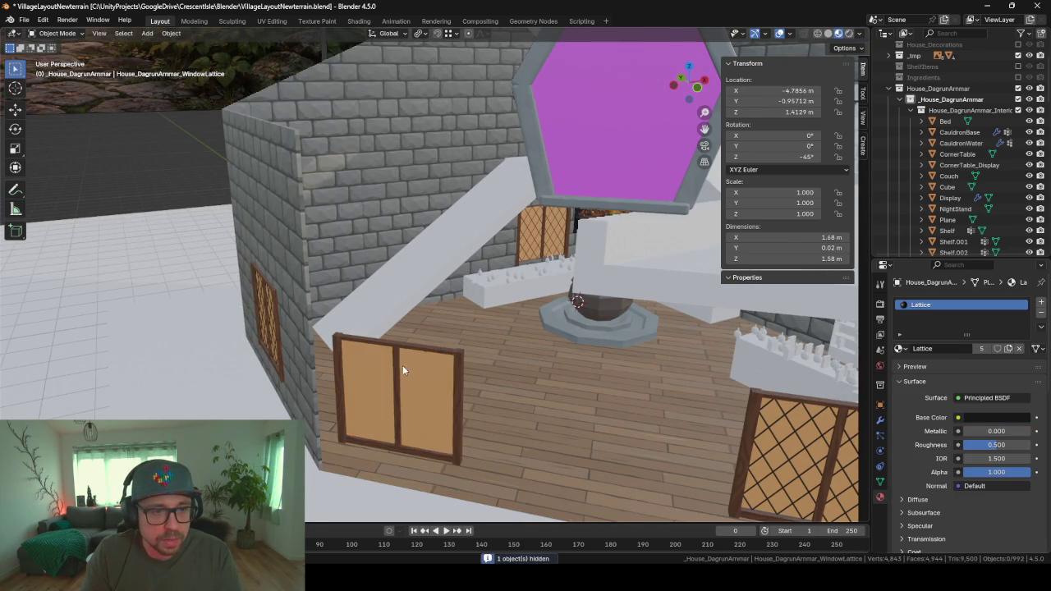
pyautogui.press('h')
# - Hide the front window pane and the magenta hexagonal window with its frame
pyautogui.click(402, 366)
pyautogui.press('h')
pyautogui.click(611, 178)
pyautogui.press('h')
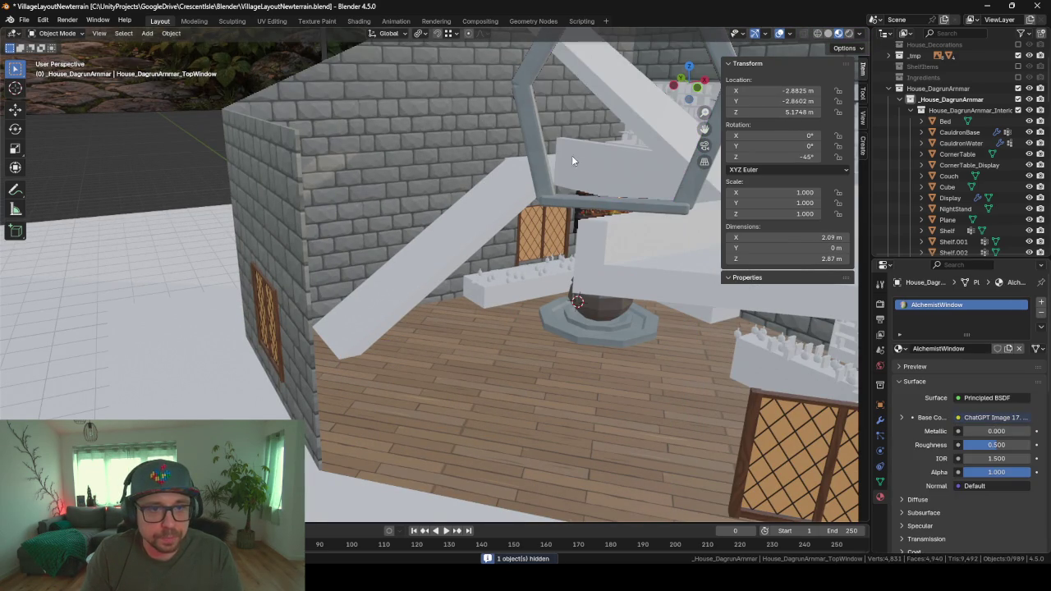
pyautogui.click(530, 151)
pyautogui.press('h')
# - Look into the interior and hide the painting above the cauldron
pyautogui.moveTo(590, 275)
pyautogui.mouseDown(button='middle')
pyautogui.moveTo(491, 286)
pyautogui.moveTo(567, 233)
pyautogui.mouseUp(button='middle')
pyautogui.click(576, 223)
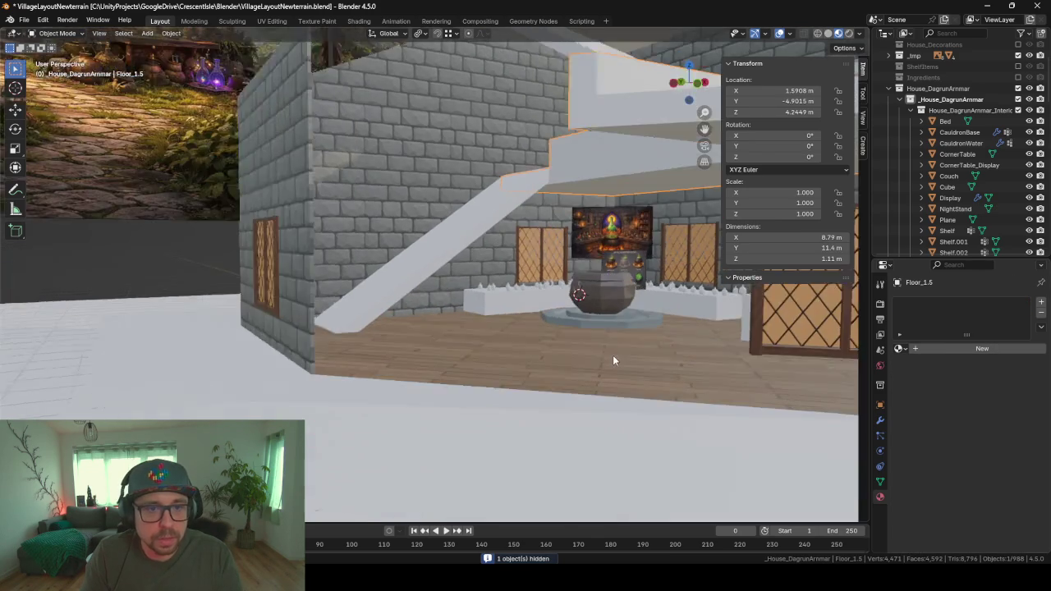
pyautogui.moveTo(658, 370)
pyautogui.mouseDown(button='middle')
pyautogui.moveTo(533, 296)
pyautogui.moveTo(555, 363)
pyautogui.moveTo(639, 274)
pyautogui.mouseUp(button='middle')
pyautogui.click(464, 241)
pyautogui.scroll(3, 555, 363)
pyautogui.click(655, 260)
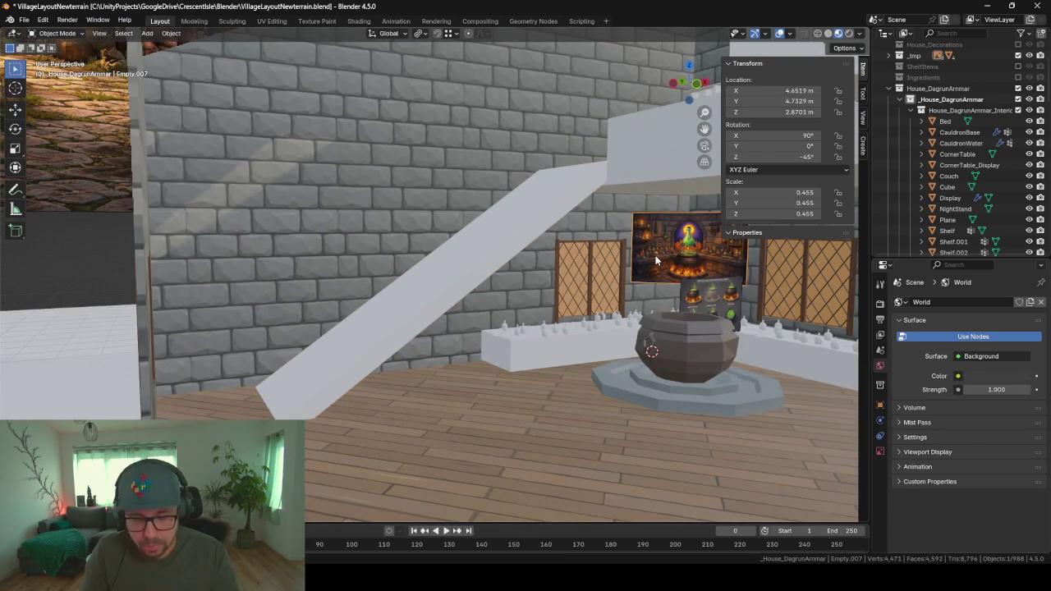
pyautogui.press('h')
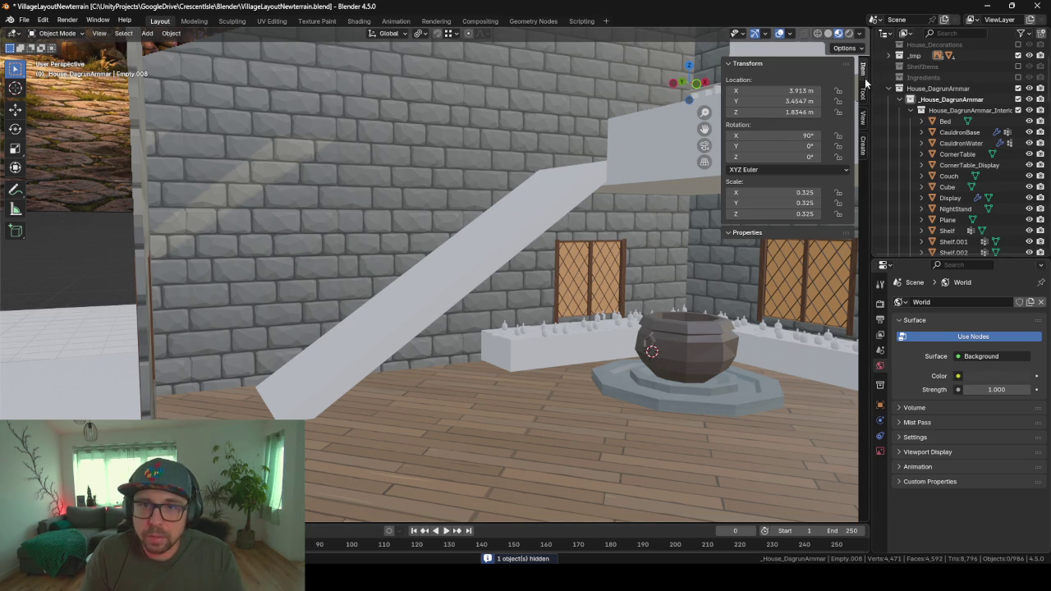
# - Collapse the transform panel and widen the 3D viewport area
pyautogui.click(729, 67)
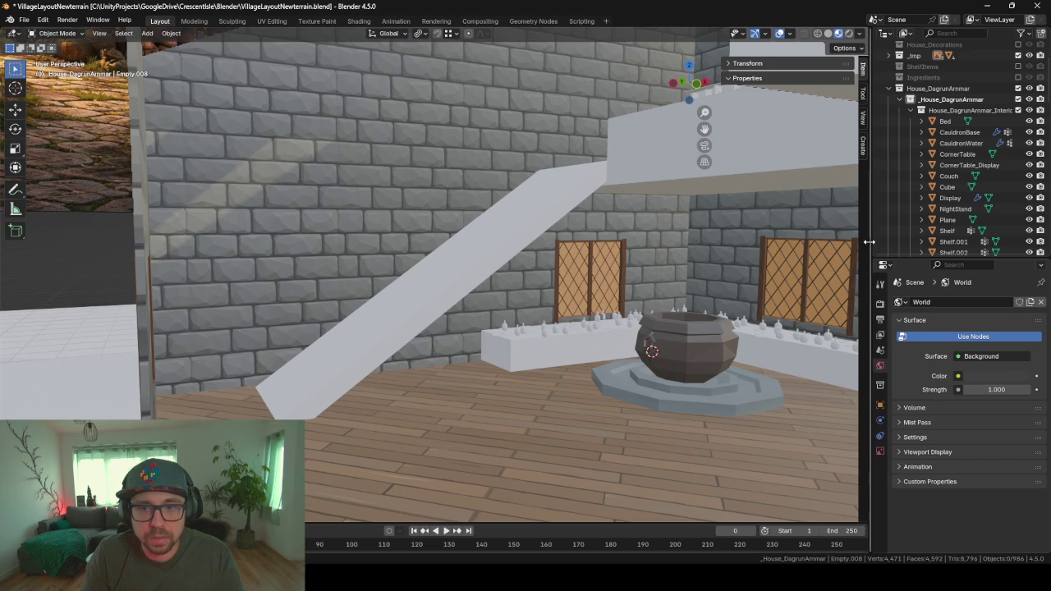
pyautogui.moveTo(868, 250); pyautogui.dragTo(1000, 250)
pyautogui.moveTo(537, 275)
pyautogui.mouseDown(button='middle')
pyautogui.moveTo(488, 292)
pyautogui.moveTo(515, 303)
pyautogui.moveTo(430, 278)
pyautogui.mouseUp(button='middle')
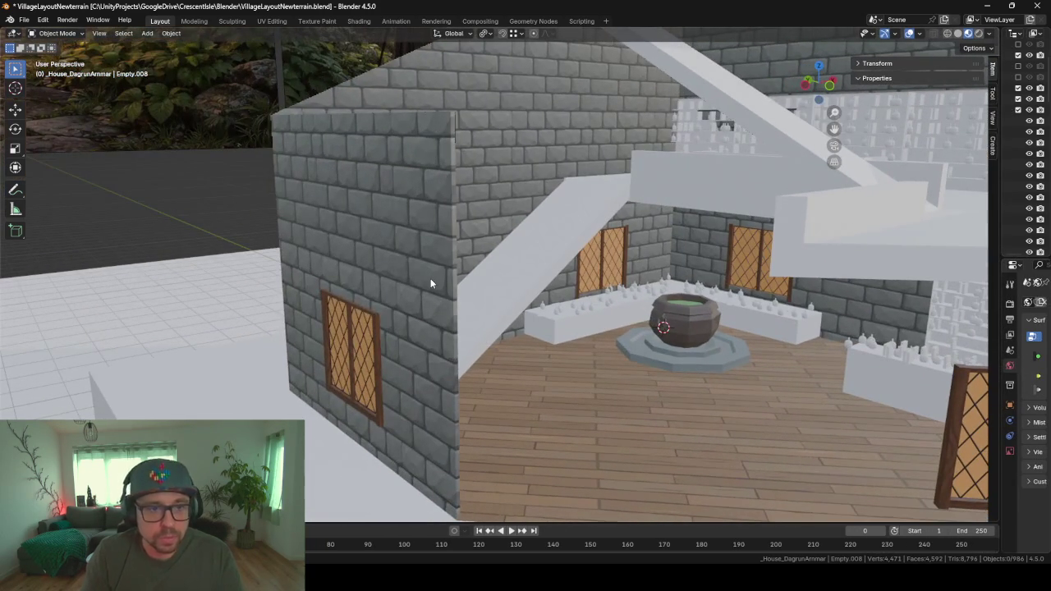
# - Hide the side stone wall along with its window frame and lattice
pyautogui.click(431, 279)
pyautogui.press('h')
pyautogui.click(358, 335)
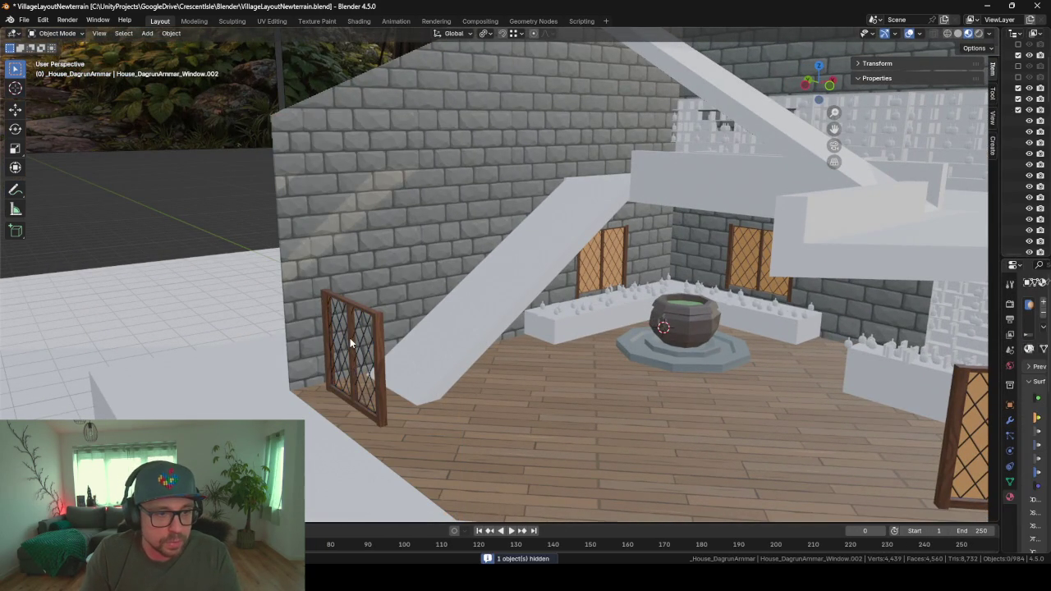
pyautogui.press('h')
pyautogui.click(351, 346)
pyautogui.press('h')
pyautogui.moveTo(506, 369)
pyautogui.mouseDown(button='middle')
pyautogui.moveTo(521, 358)
pyautogui.moveTo(527, 366)
pyautogui.mouseUp(button='middle')
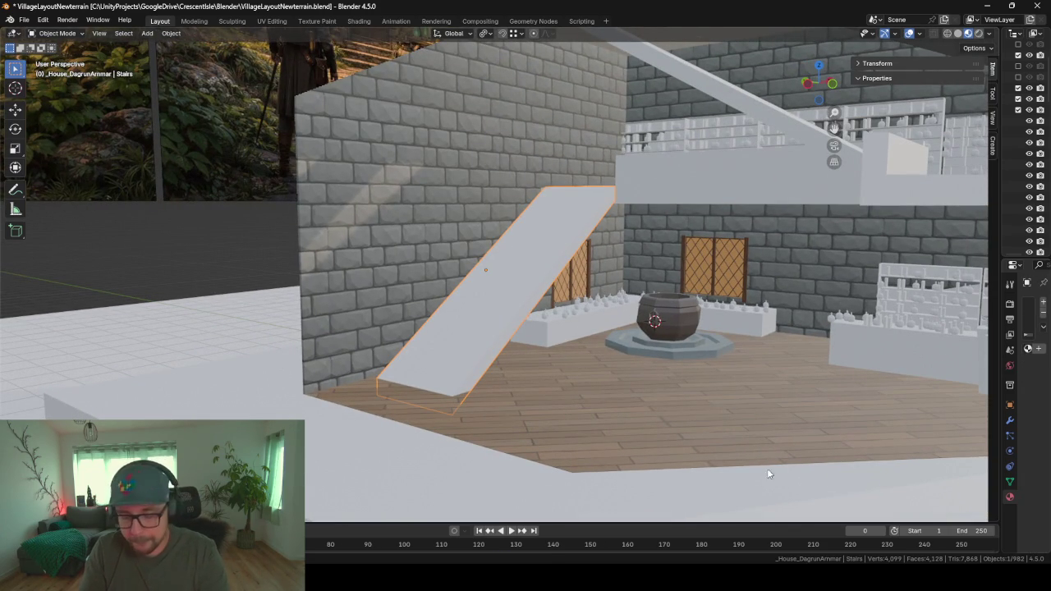
# - Capture a Greenshot screenshot of the region around the stairs
pyautogui.press('ctrl+Print')
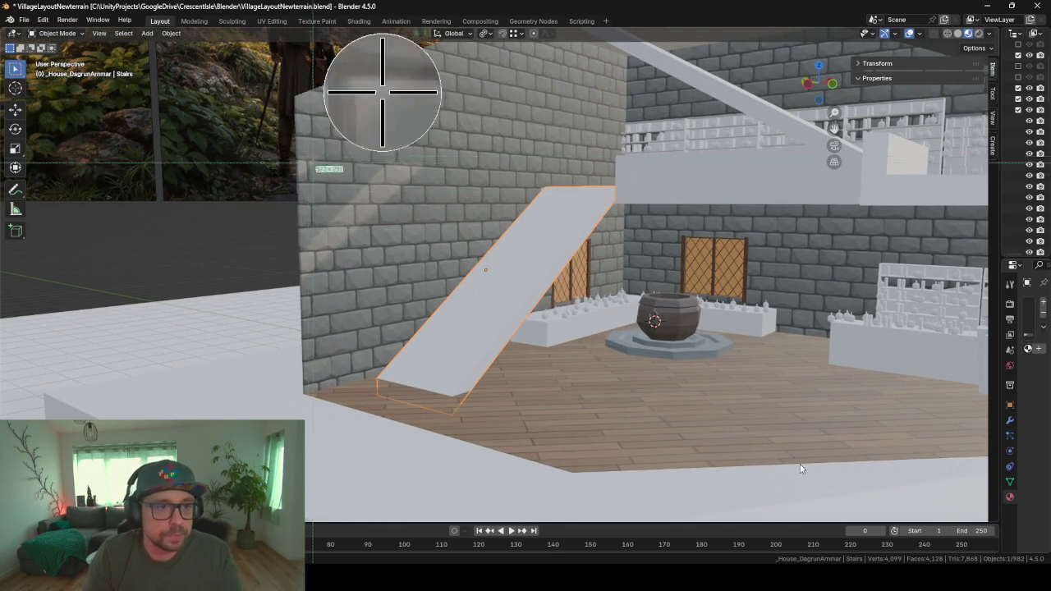
pyautogui.moveTo(306, 102); pyautogui.dragTo(809, 415)
pyautogui.click(848, 489)
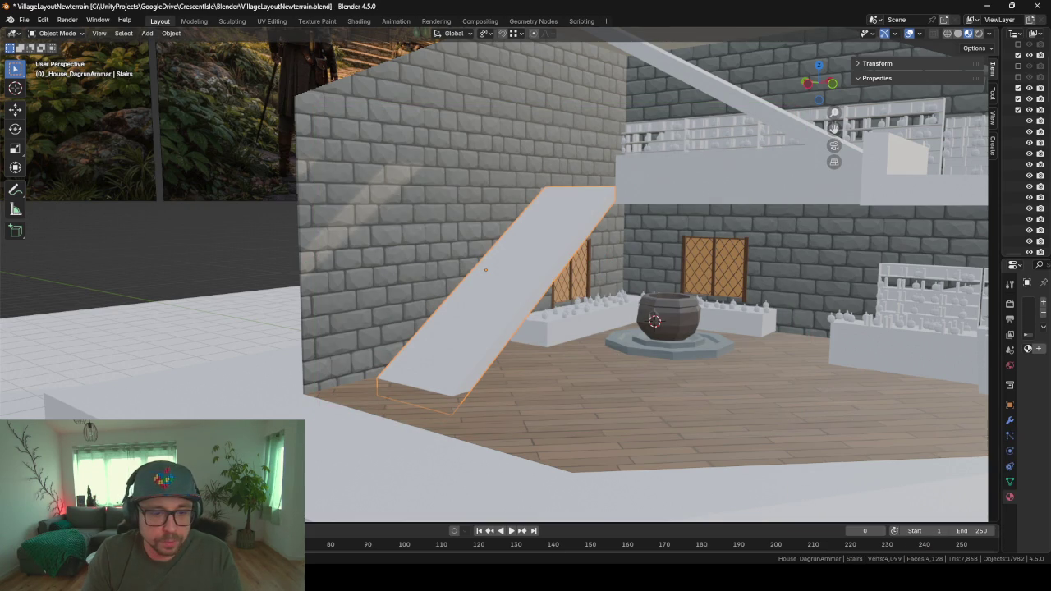
# - Send ChatGPT 'erstelle ein concept art fuer die Treppe' with the stairs screenshot pasted in
pyautogui.hotkey('alt', 'Tab')
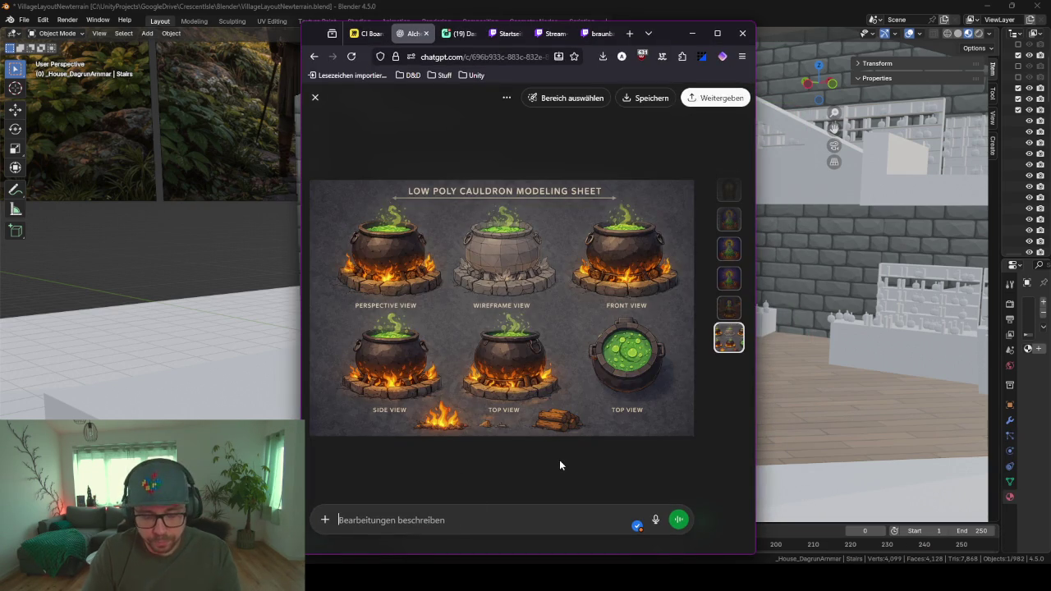
pyautogui.press('Escape')
pyautogui.write('rste')
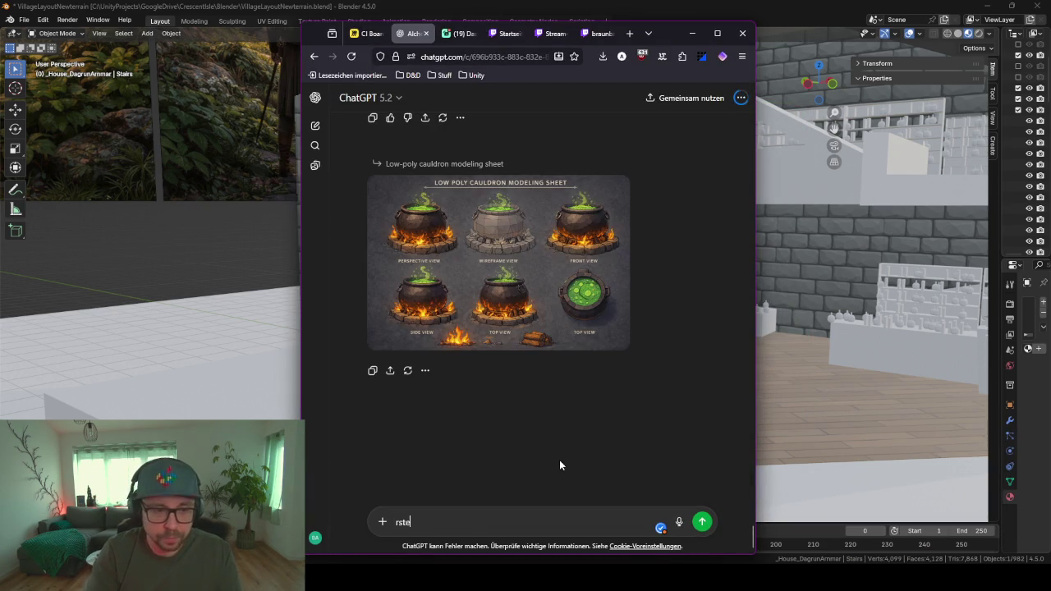
pyautogui.press('BackSpace')
pyautogui.press('BackSpace')
pyautogui.press('BackSpace')
pyautogui.press('BackSpace')
pyautogui.write('er')
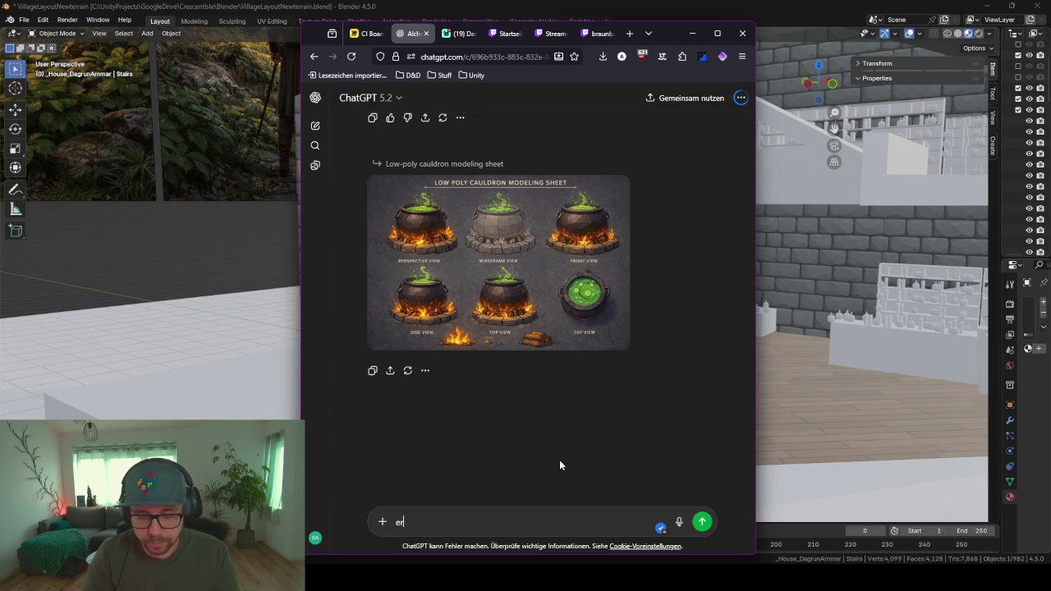
pyautogui.write('stelle ein c')
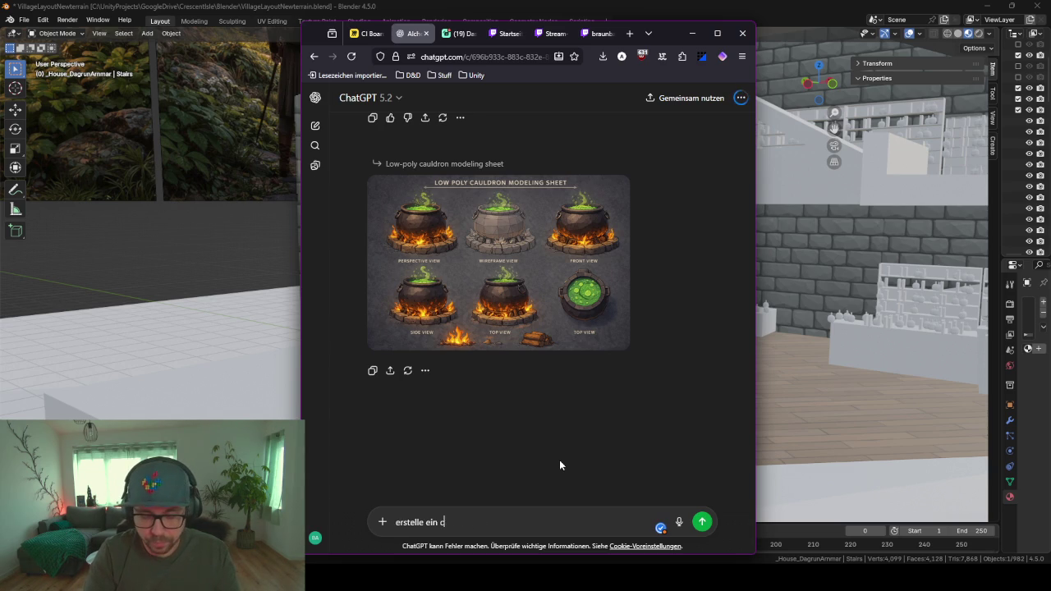
pyautogui.write('oncept art fu')
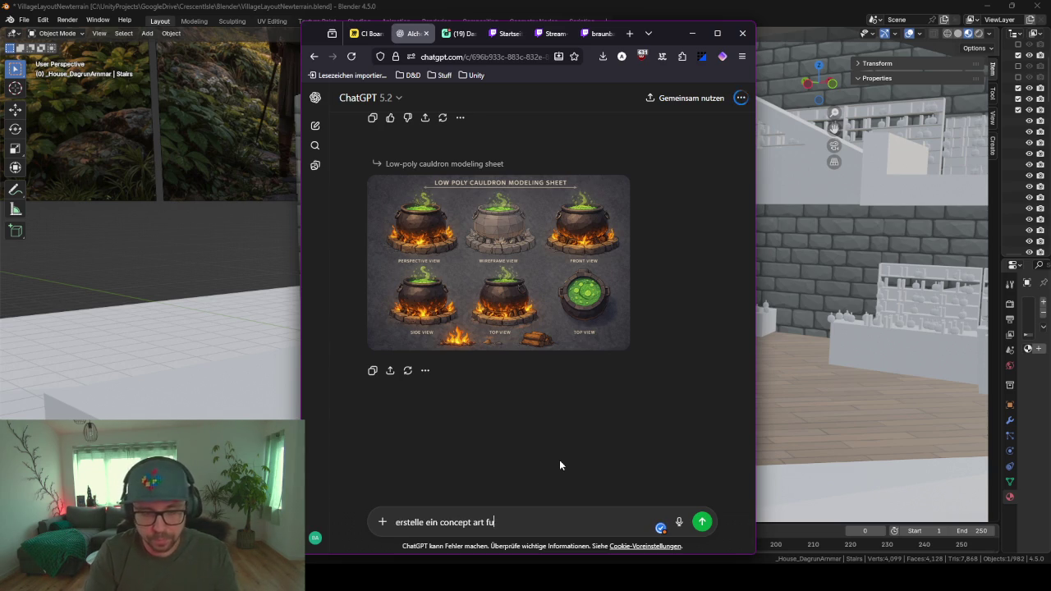
pyautogui.write('er die Tre')
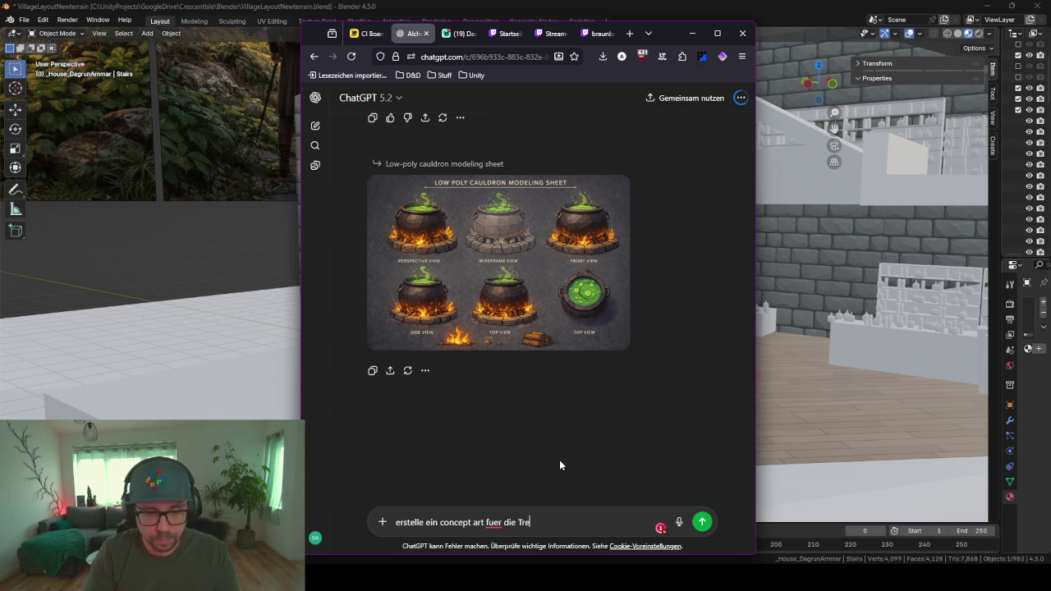
pyautogui.write('ppe')
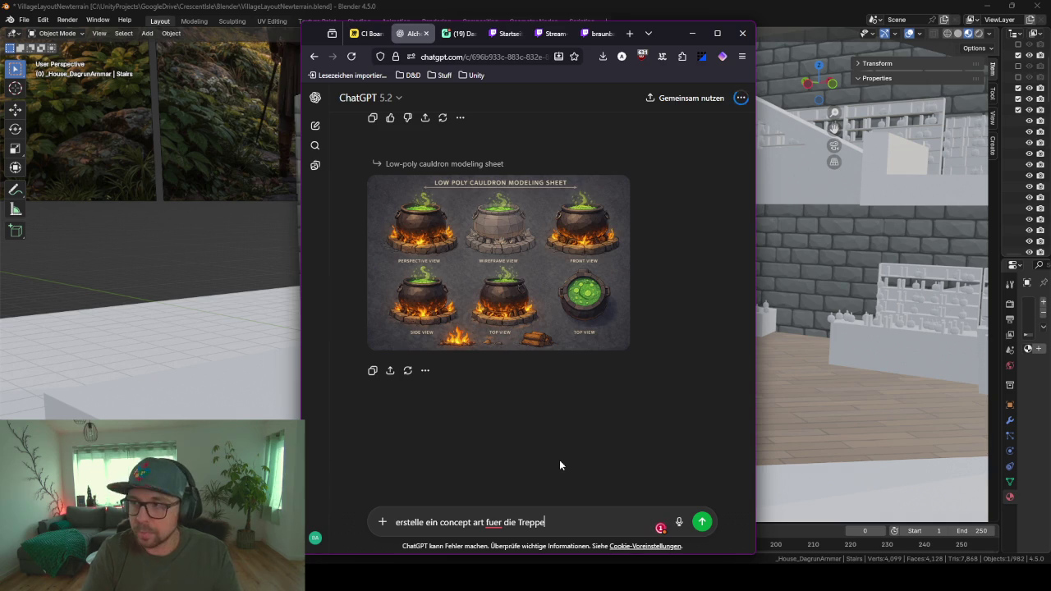
pyautogui.hotkey('ctrl', 'v')
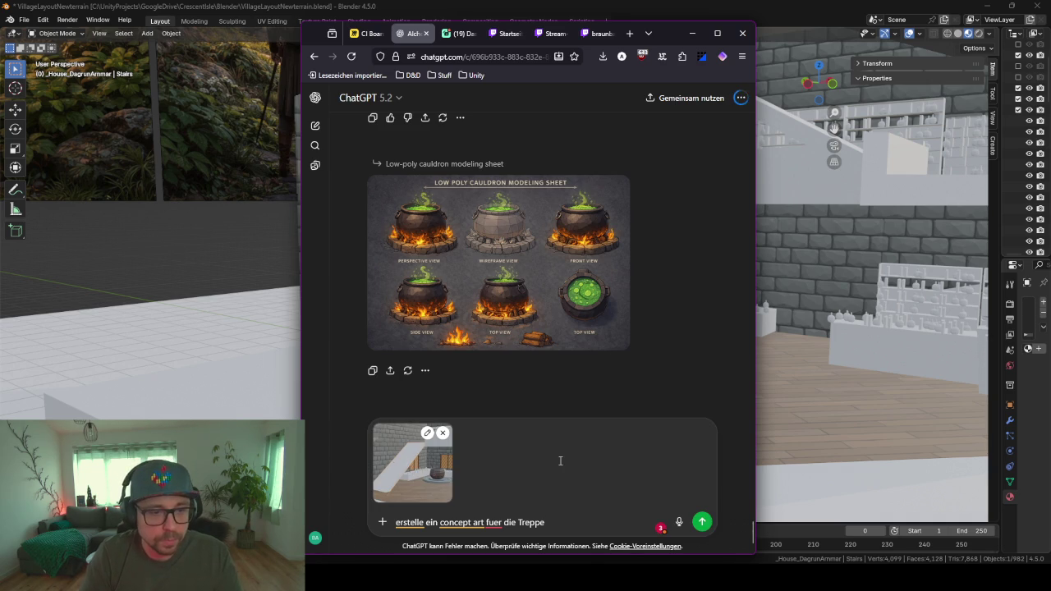
pyautogui.press('Return')
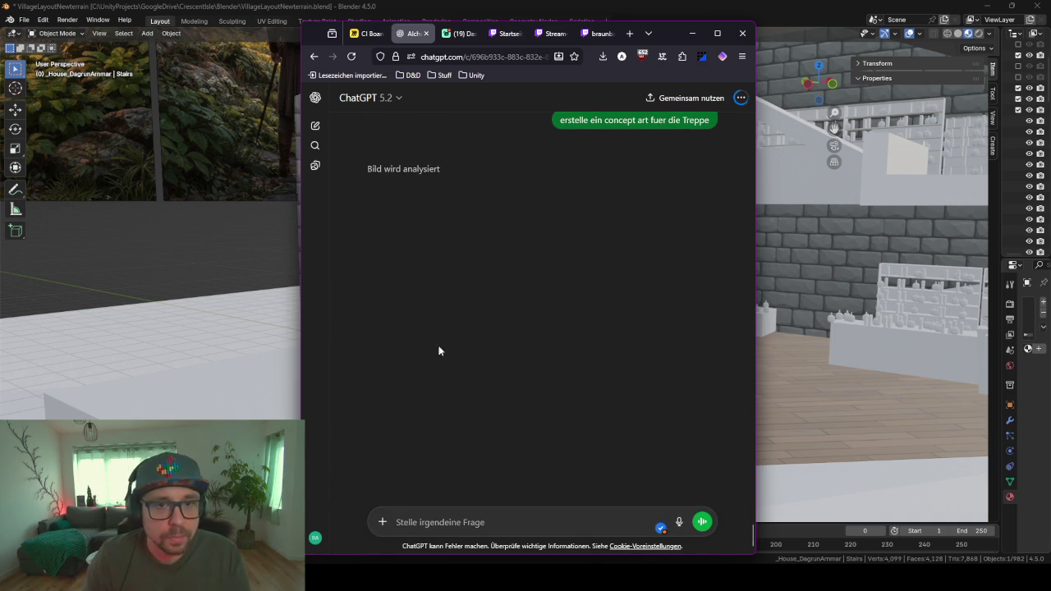
# - Add a new cube and move it toward the foot of the stairs
pyautogui.click(692, 33)
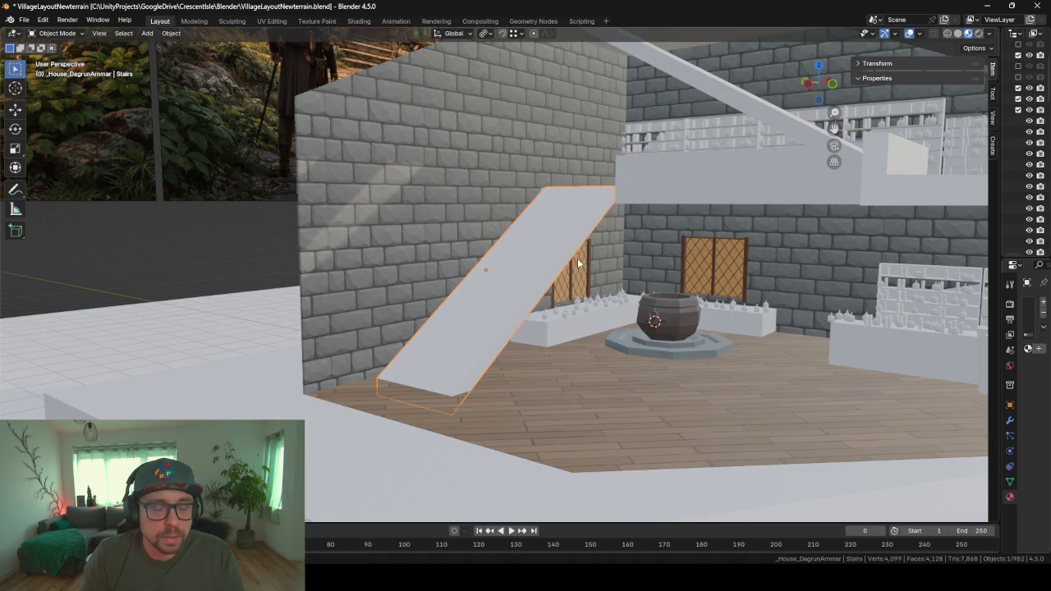
pyautogui.moveTo(577, 263); pyautogui.dragTo(552, 273, button='middle')
pyautogui.scroll(3, 553, 273)
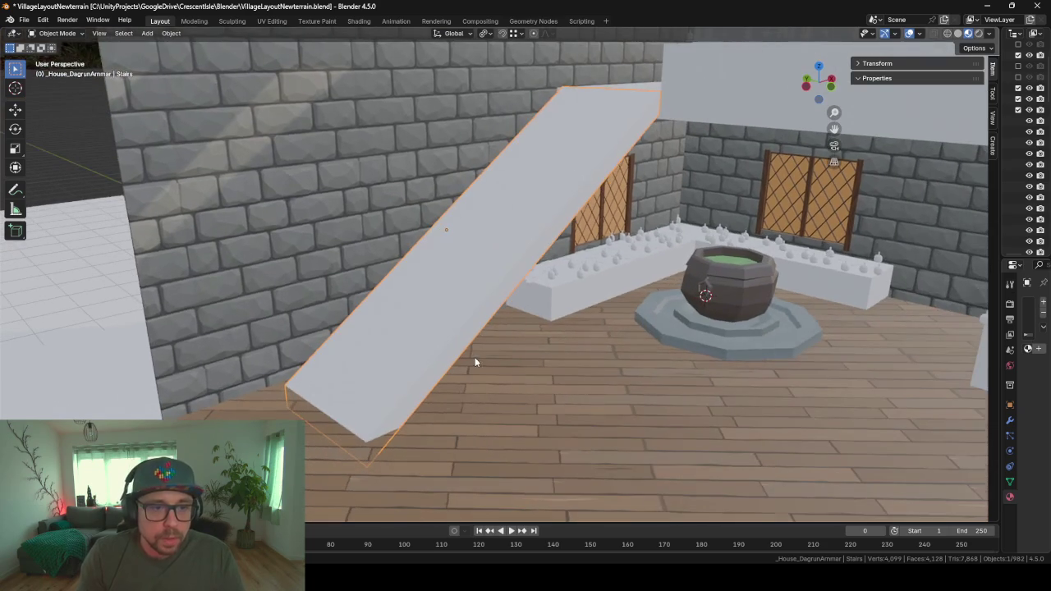
pyautogui.hotkey('shift', 'a')
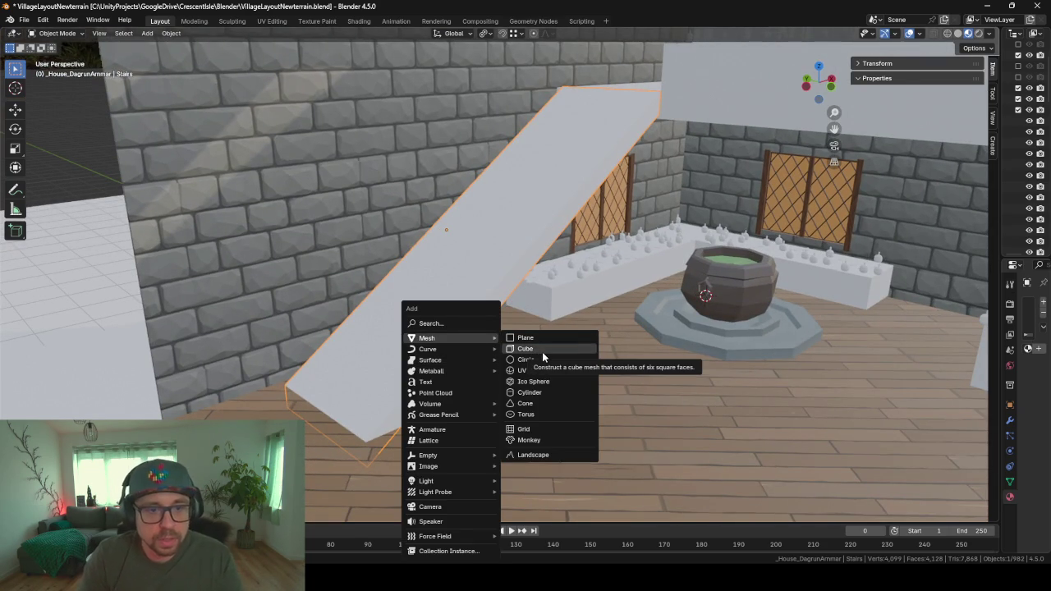
pyautogui.click(542, 352)
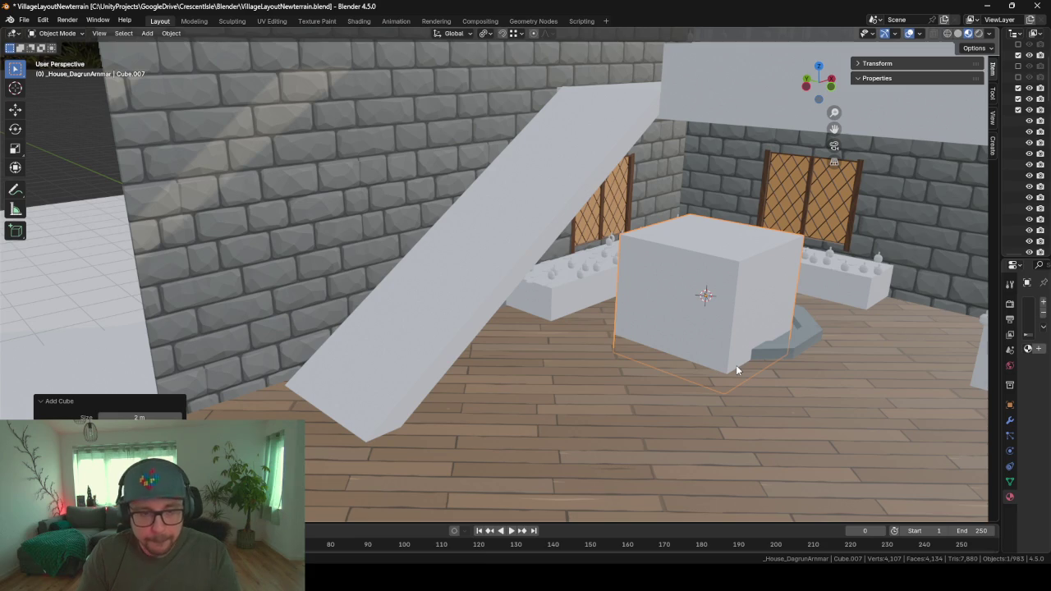
pyautogui.press('g')
pyautogui.hotkey('shift', 'z')
pyautogui.click(422, 483)
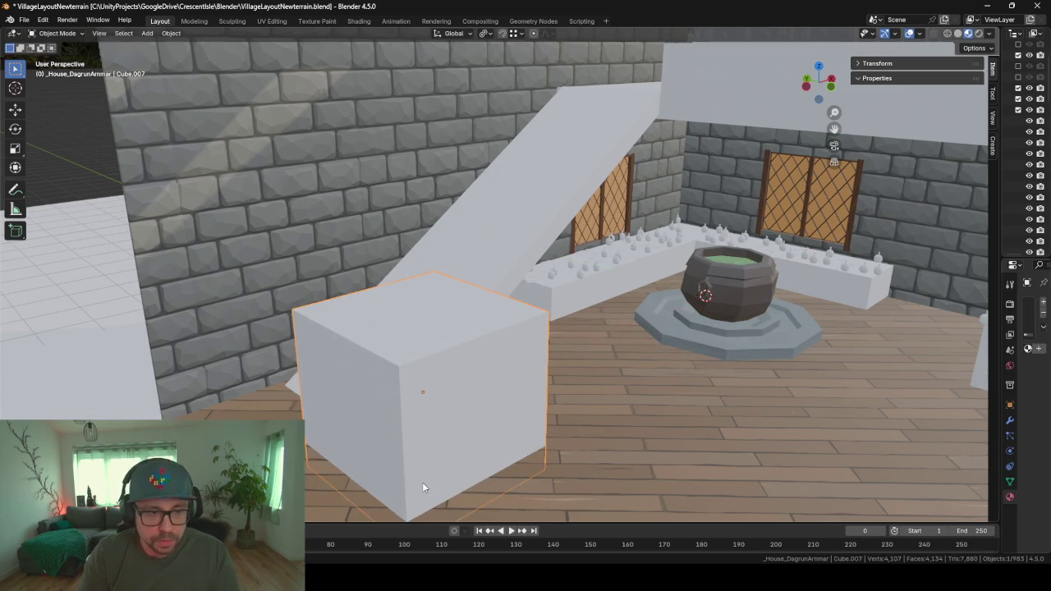
# - Shrink the cube to a small block and drop it straight down onto the floor
pyautogui.press('Tab')
pyautogui.press('s')
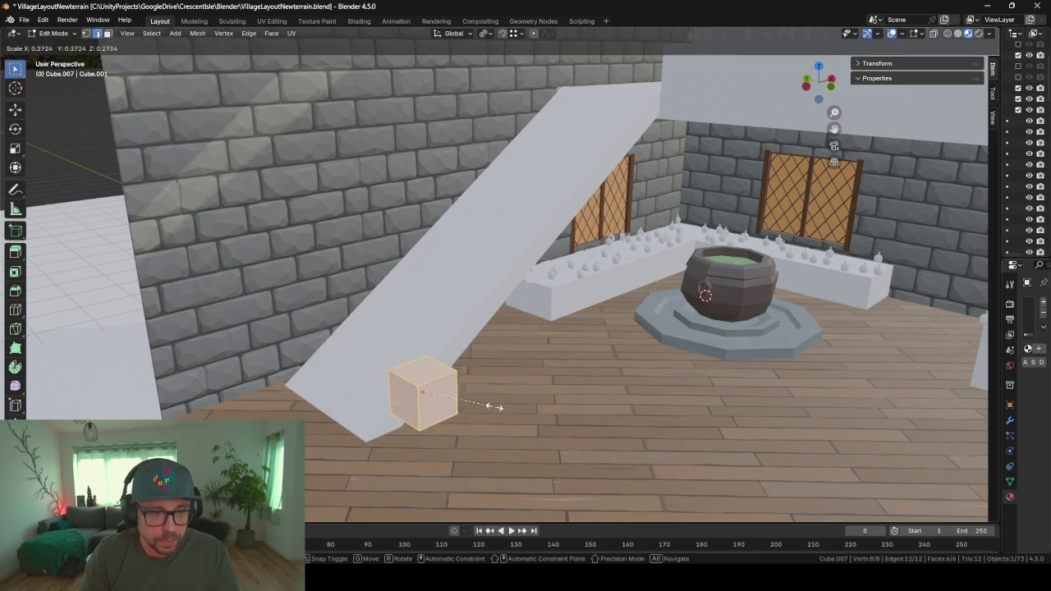
pyautogui.click(442, 393)
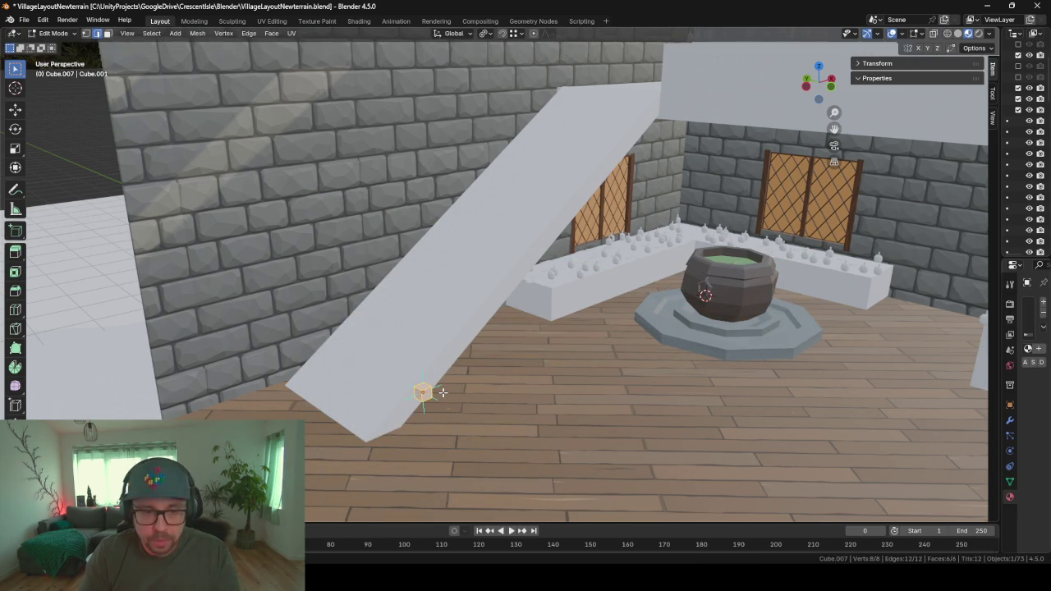
pyautogui.press('KP_Decimal')
pyautogui.scroll(-2, 500, 328)
pyautogui.moveTo(460, 329)
pyautogui.mouseDown(button='middle')
pyautogui.moveTo(526, 328)
pyautogui.moveTo(673, 276)
pyautogui.mouseUp(button='middle')
pyautogui.scroll(-3, 526, 328)
pyautogui.press('Tab')
pyautogui.press('g')
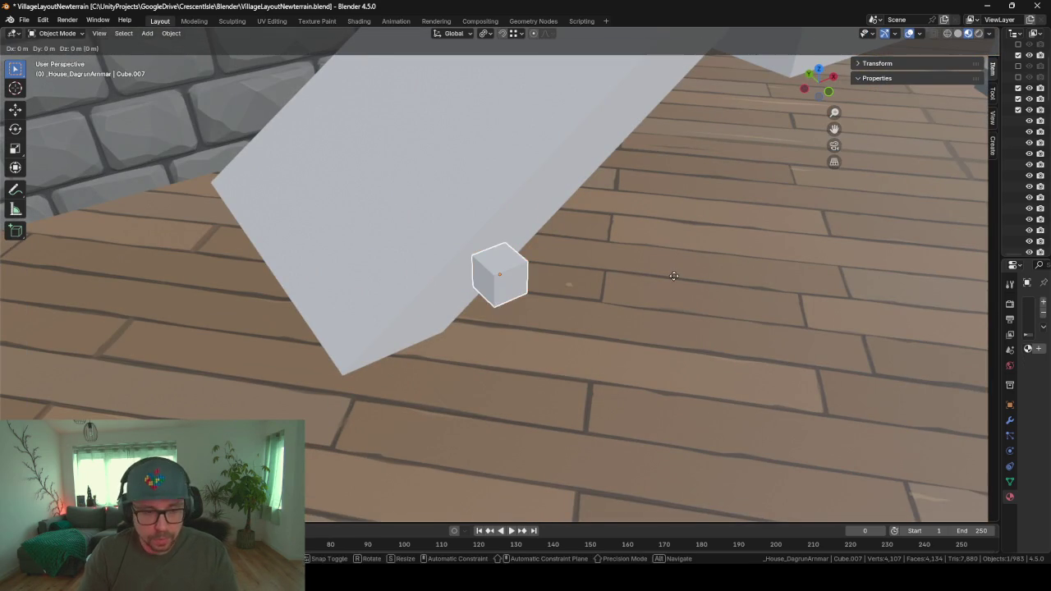
pyautogui.press('z')
pyautogui.click(669, 390)
# - Stretch the block along Y and widen it along X into a flat plank
pyautogui.press('Tab')
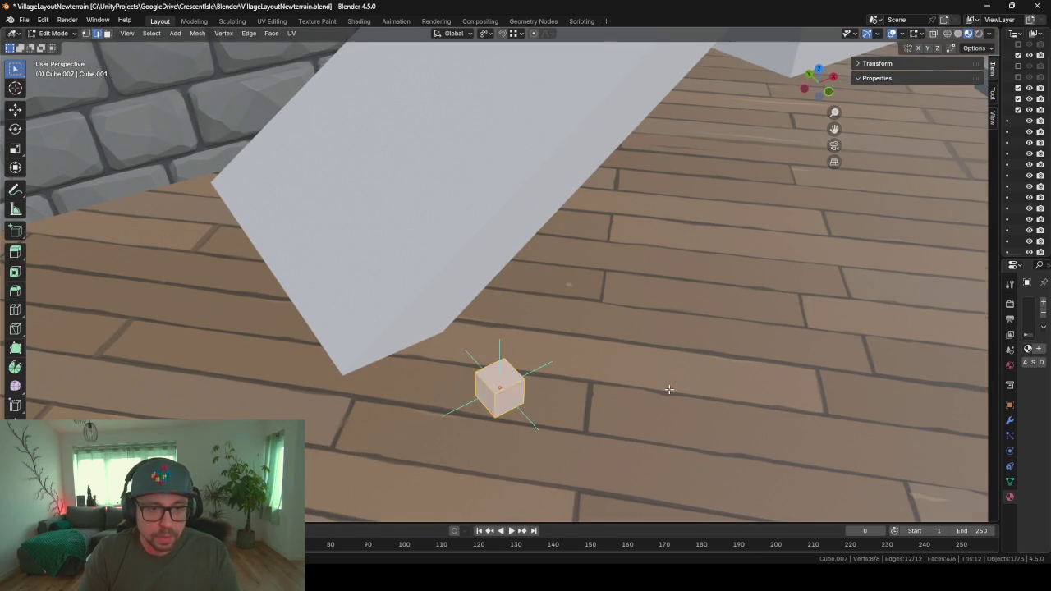
pyautogui.moveTo(669, 390); pyautogui.dragTo(647, 357, button='middle')
pyautogui.press('s')
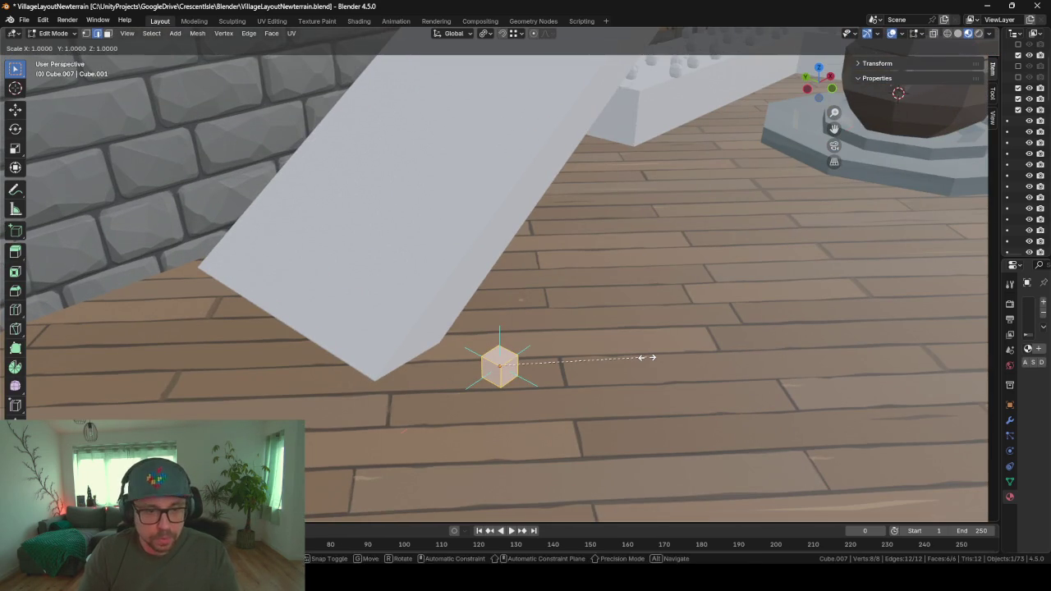
pyautogui.press('x')
pyautogui.press('y')
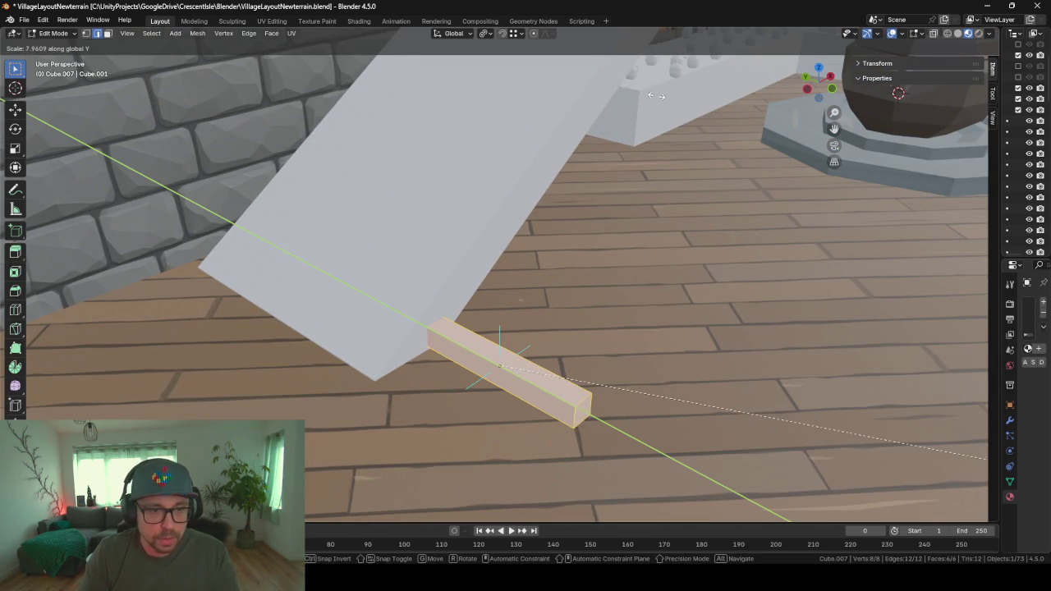
pyautogui.click(236, 203)
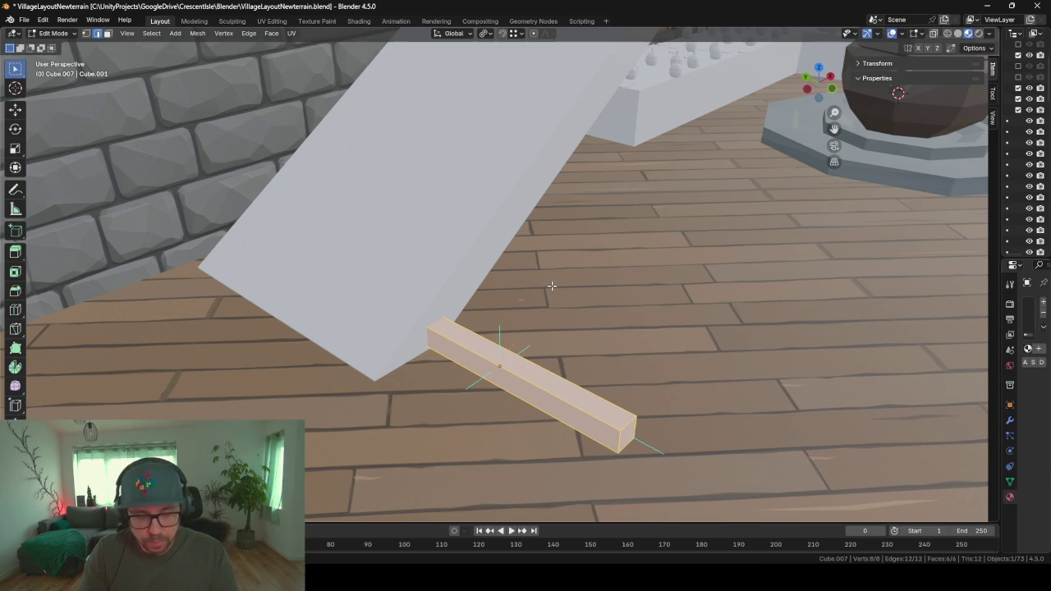
pyautogui.press('s')
pyautogui.press('y')
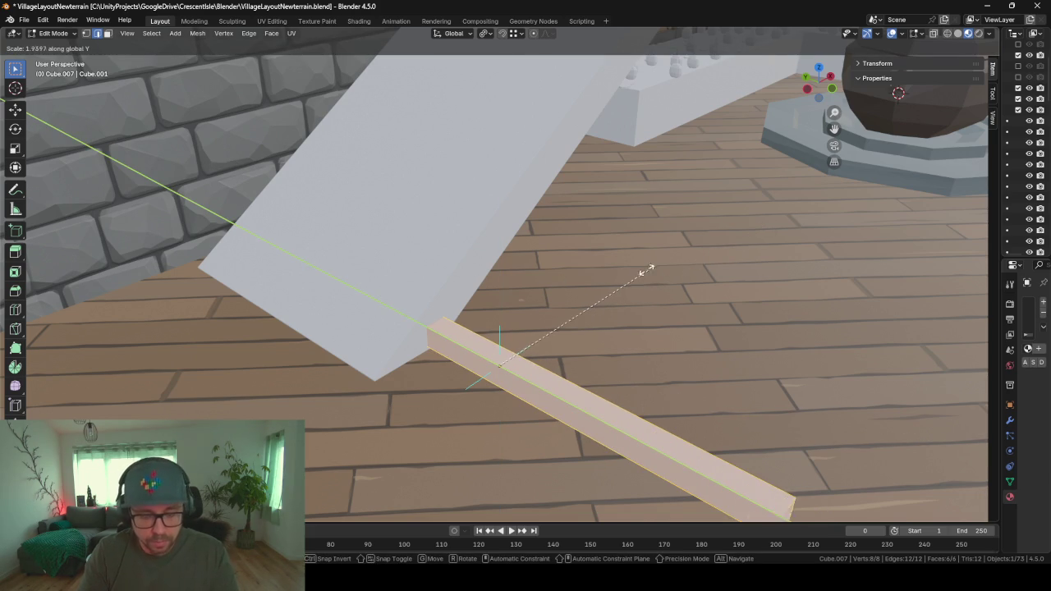
pyautogui.press('x')
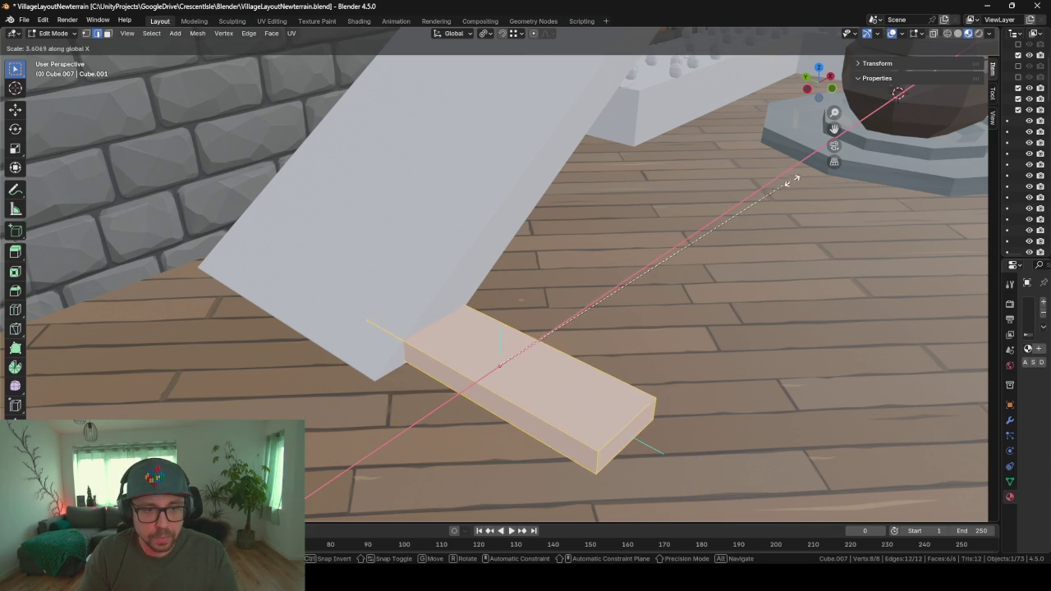
pyautogui.click(792, 177)
pyautogui.moveTo(809, 167)
pyautogui.mouseDown(button='middle')
pyautogui.moveTo(566, 291)
pyautogui.moveTo(699, 320)
pyautogui.mouseUp(button='middle')
# - Place the plank at floor height under the foot of the stair slope
pyautogui.press('Tab')
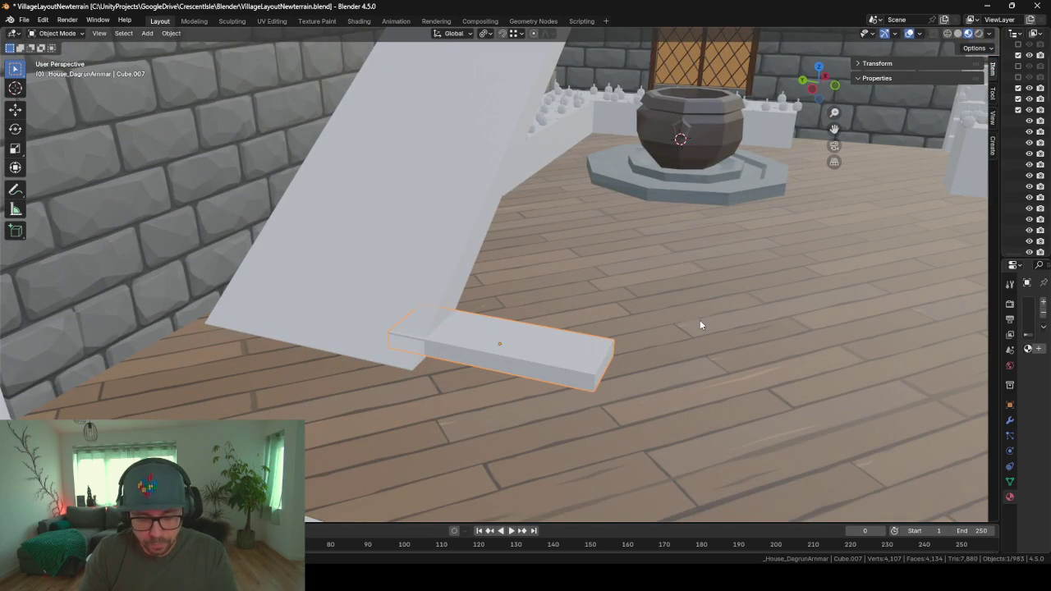
pyautogui.press('g')
pyautogui.press('z')
pyautogui.hotkey('shift', 'z')
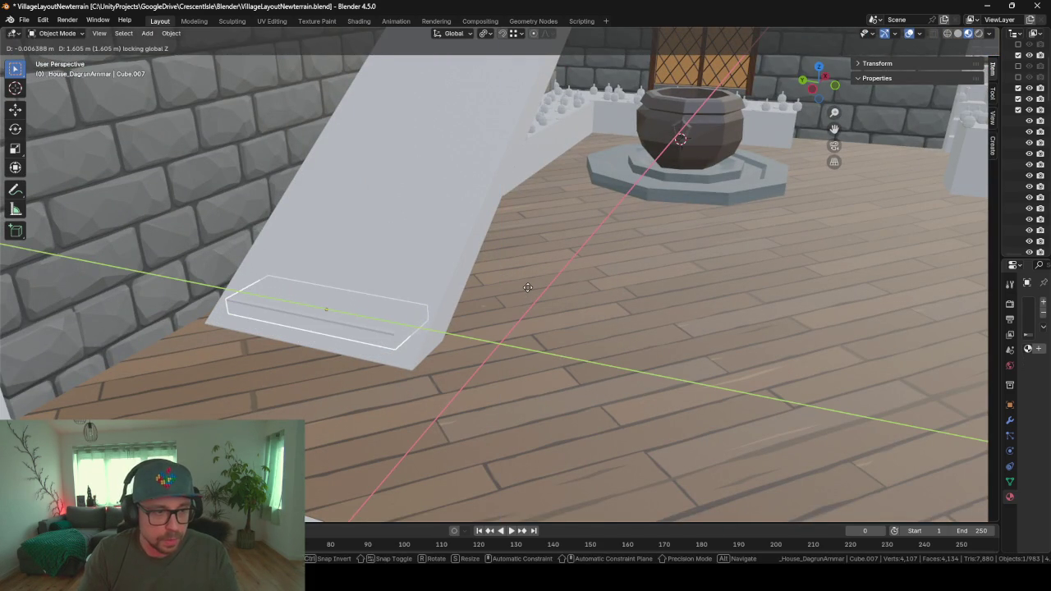
pyautogui.click(526, 287)
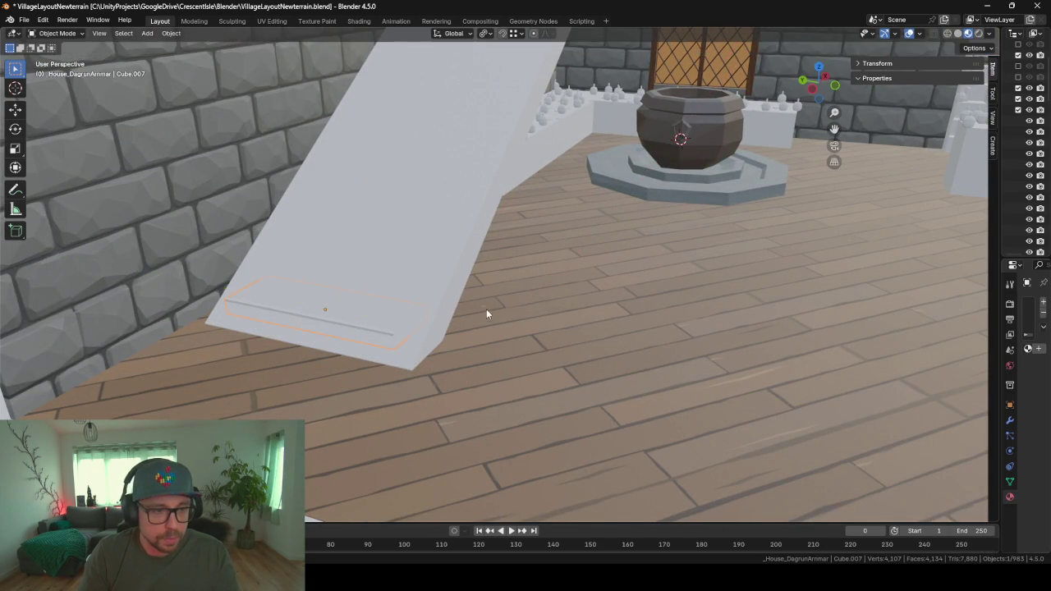
pyautogui.moveTo(486, 308); pyautogui.dragTo(537, 309, button='middle')
# - Resize and shift an edge along Y, then nudge the plank along Y to align it
pyautogui.press('Tab')
pyautogui.press('s')
pyautogui.press('y')
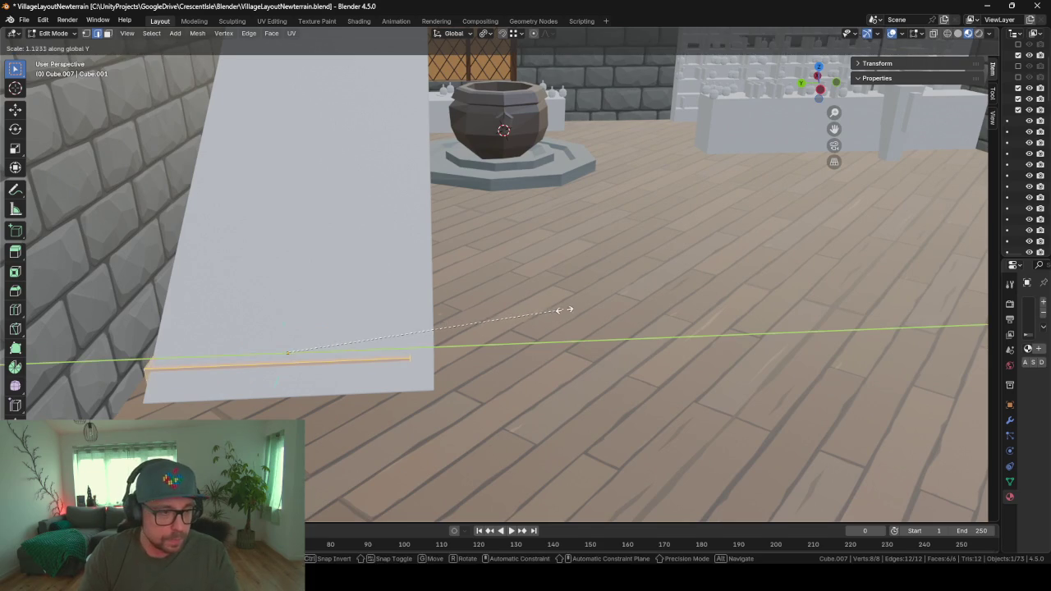
pyautogui.click(593, 301)
pyautogui.press('g')
pyautogui.press('y')
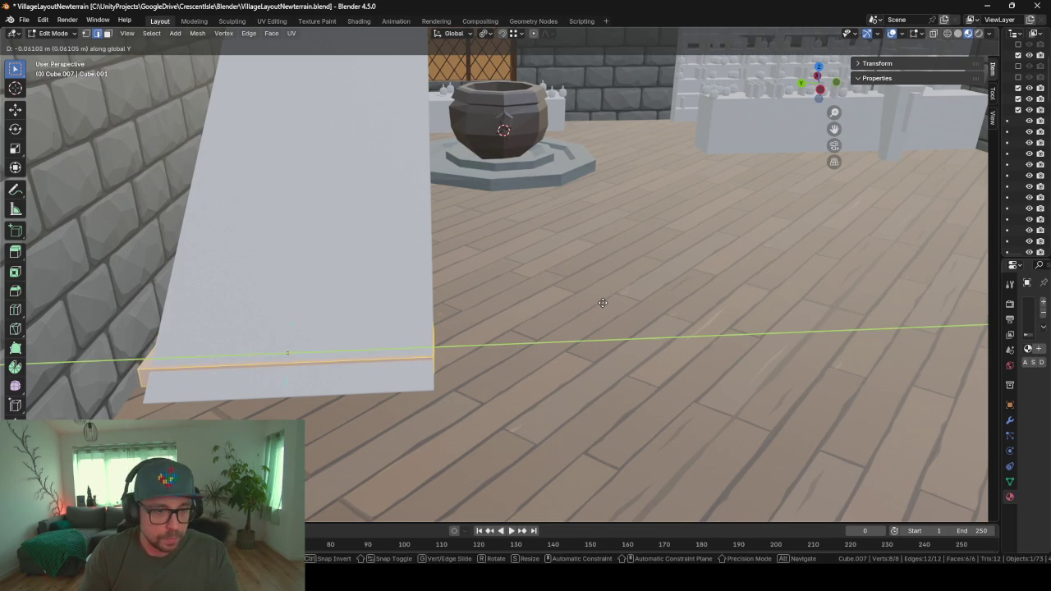
pyautogui.click(602, 302)
pyautogui.press('Tab')
pyautogui.press('g')
pyautogui.press('y')
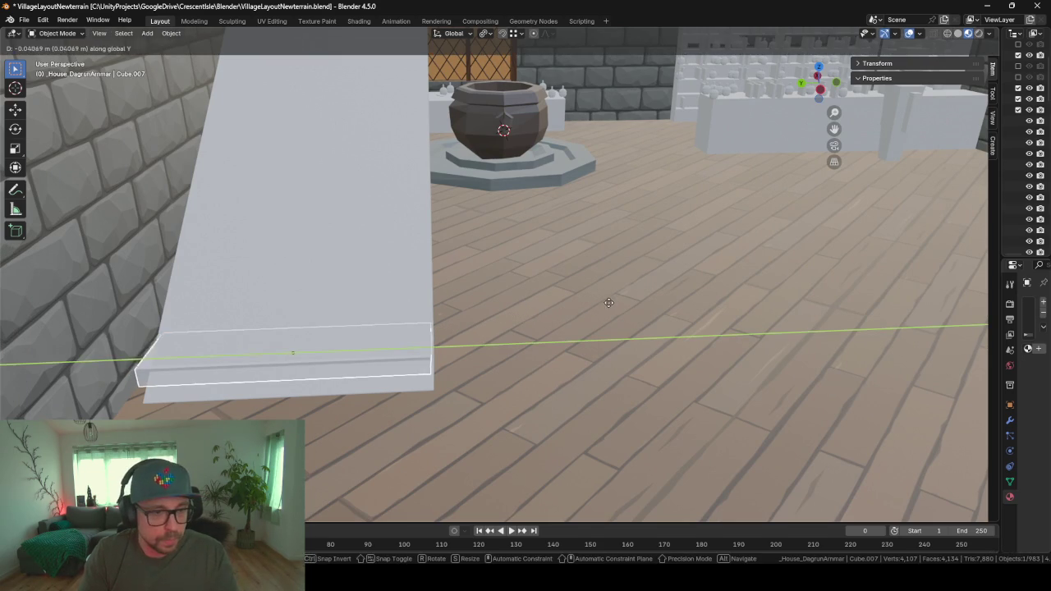
pyautogui.click(608, 302)
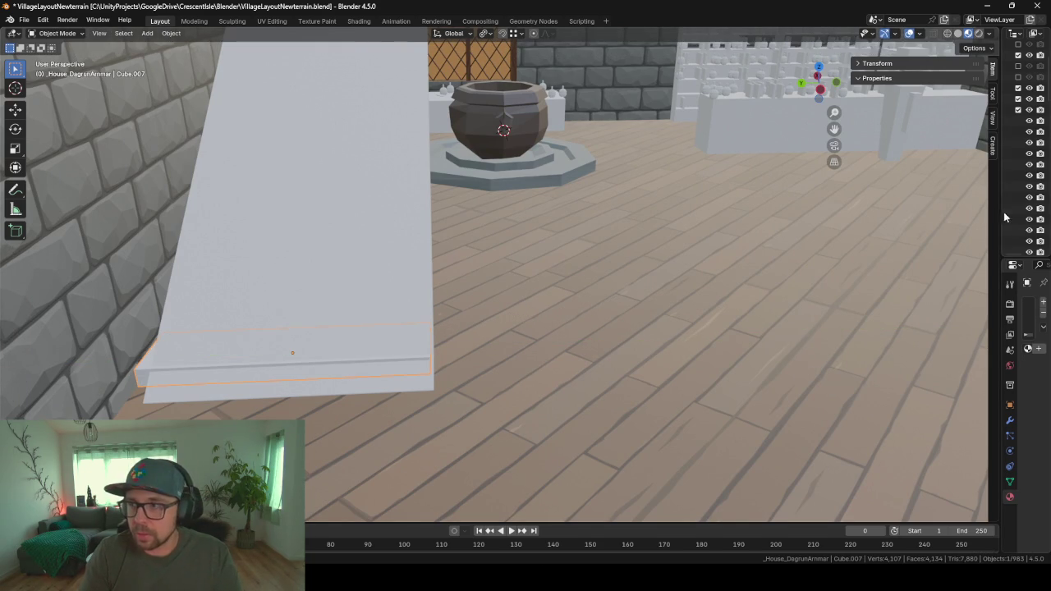
pyautogui.moveTo(1004, 217); pyautogui.dragTo(765, 246)
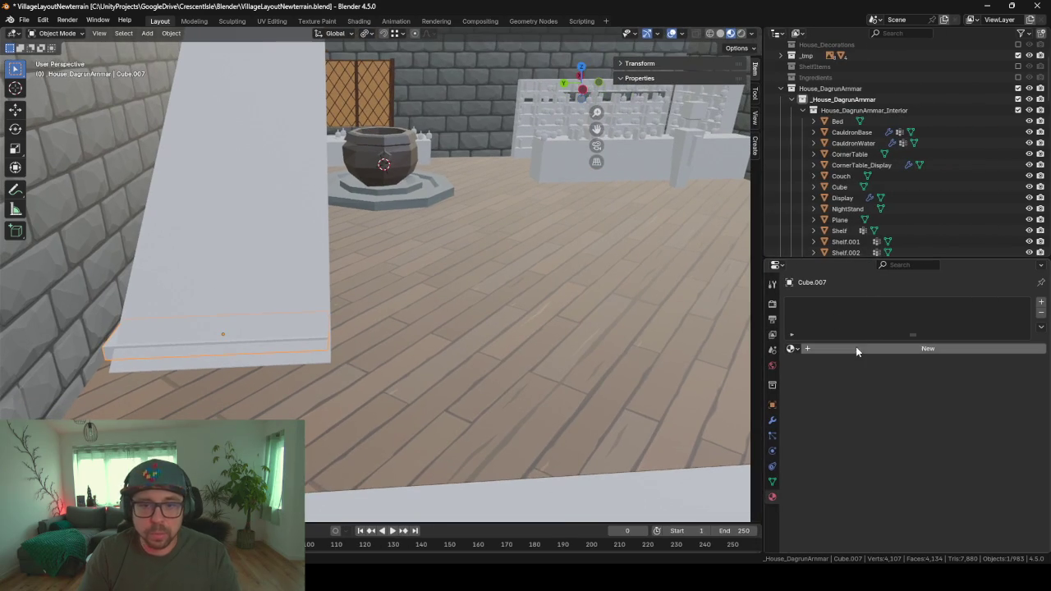
# - Give the plank a new material and add an Array modifier
pyautogui.click(846, 351)
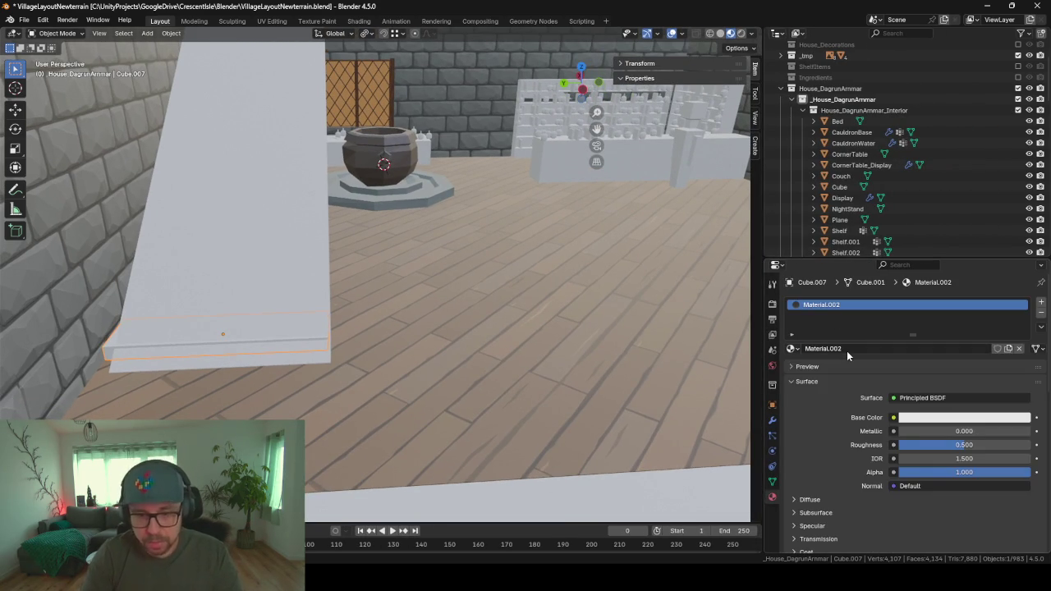
pyautogui.click(772, 421)
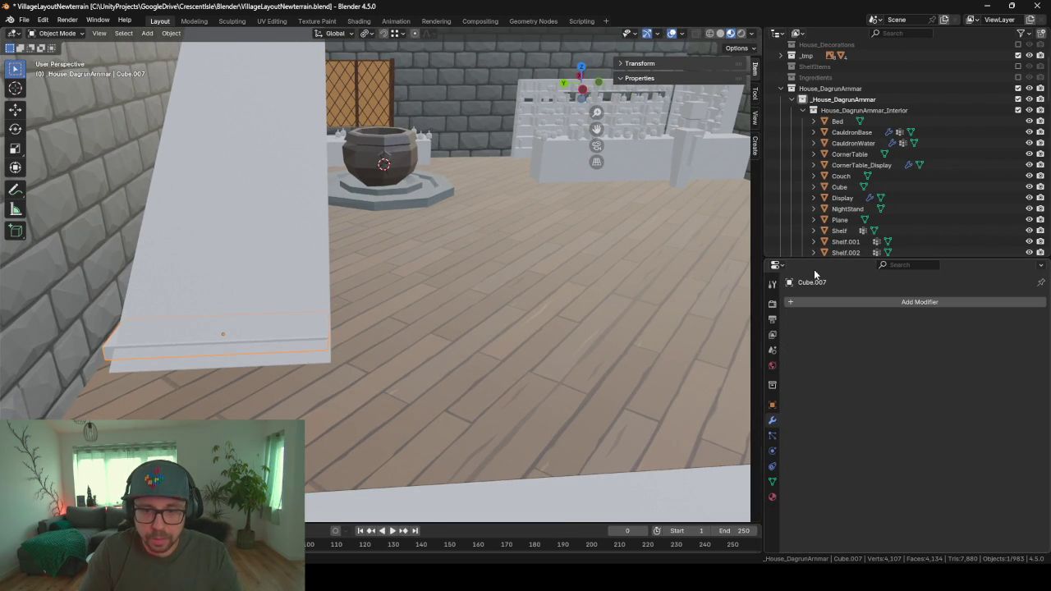
pyautogui.click(828, 301)
pyautogui.write('a')
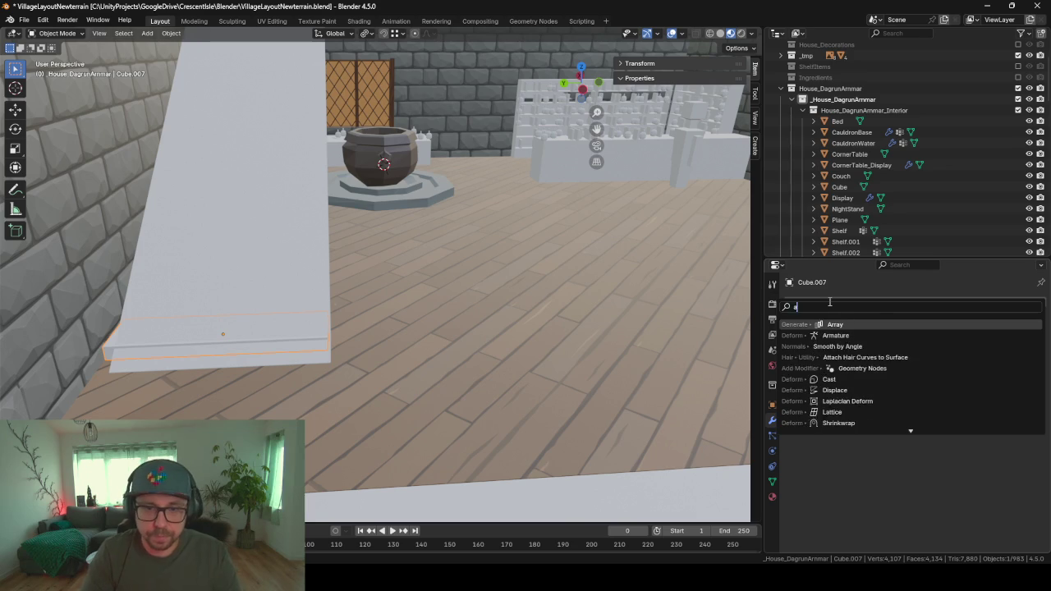
pyautogui.write('rra')
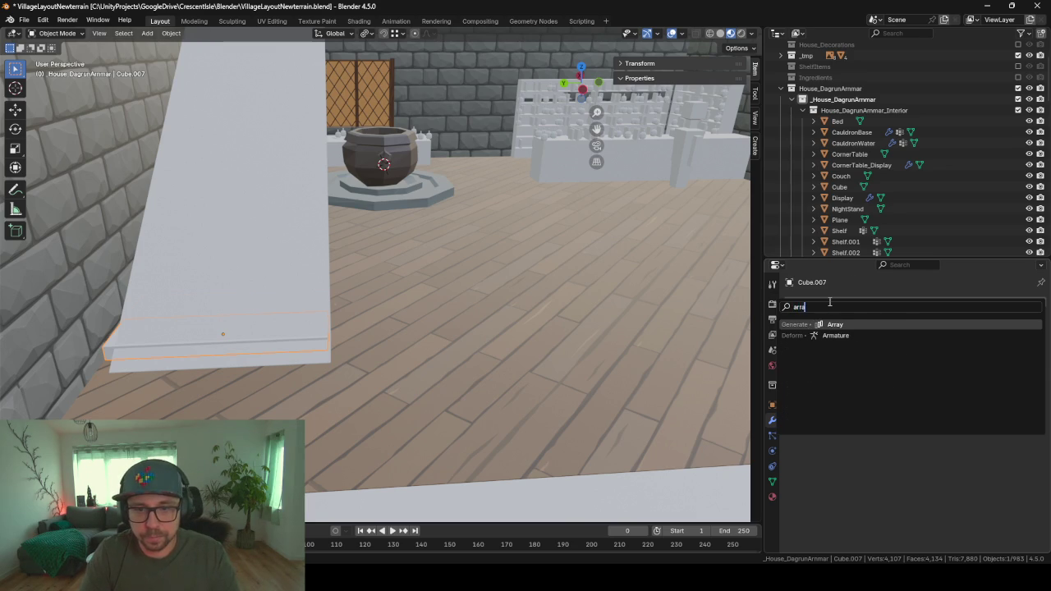
pyautogui.press('Return')
# - Set the array's relative offset to Y 0 and Z 2 so copies stack upward
pyautogui.moveTo(430, 329); pyautogui.dragTo(361, 334, button='middle')
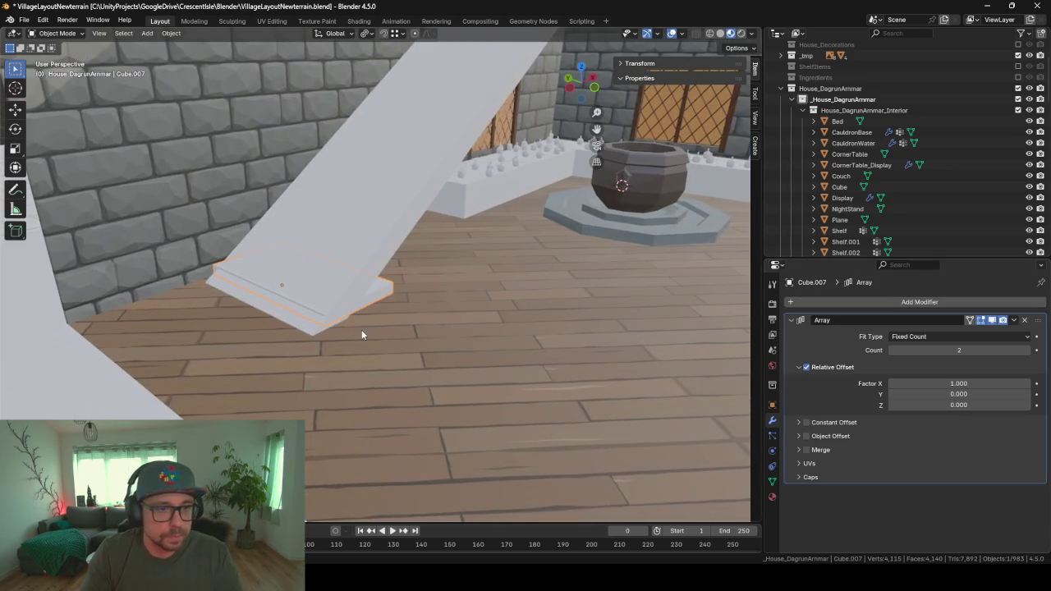
pyautogui.click(936, 394)
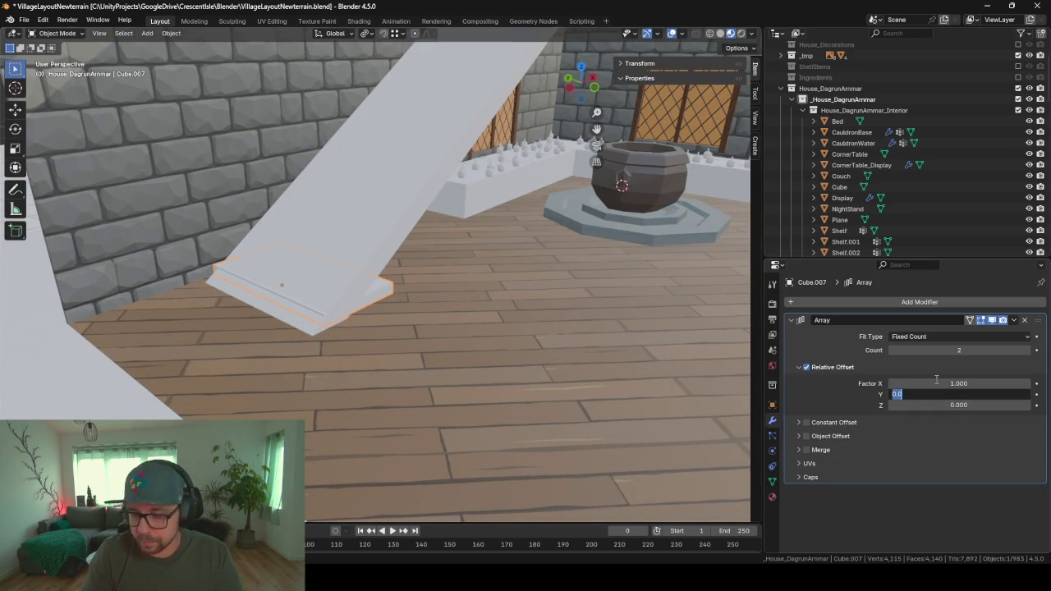
pyautogui.write('2')
pyautogui.press('Return')
pyautogui.click(966, 393)
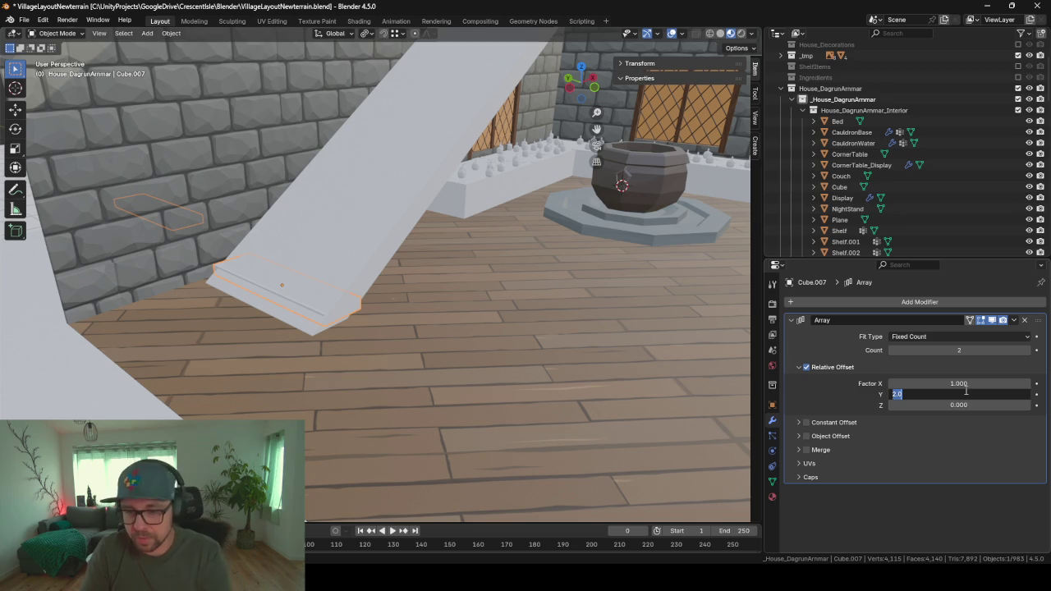
pyautogui.write('0')
pyautogui.press('Tab')
pyautogui.write('2')
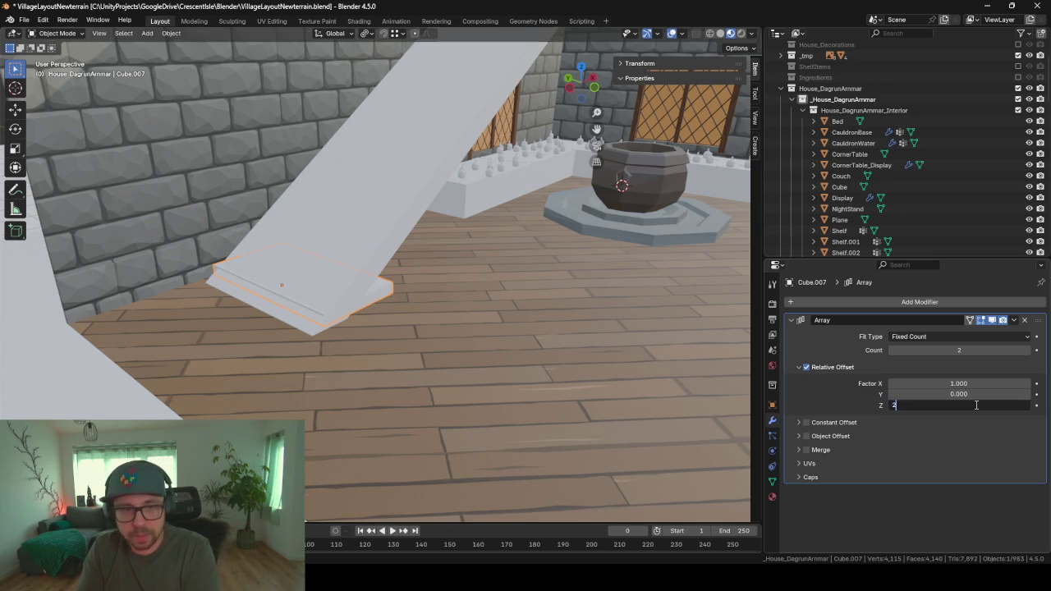
pyautogui.press('Return')
pyautogui.moveTo(681, 328); pyautogui.dragTo(641, 303, button='middle')
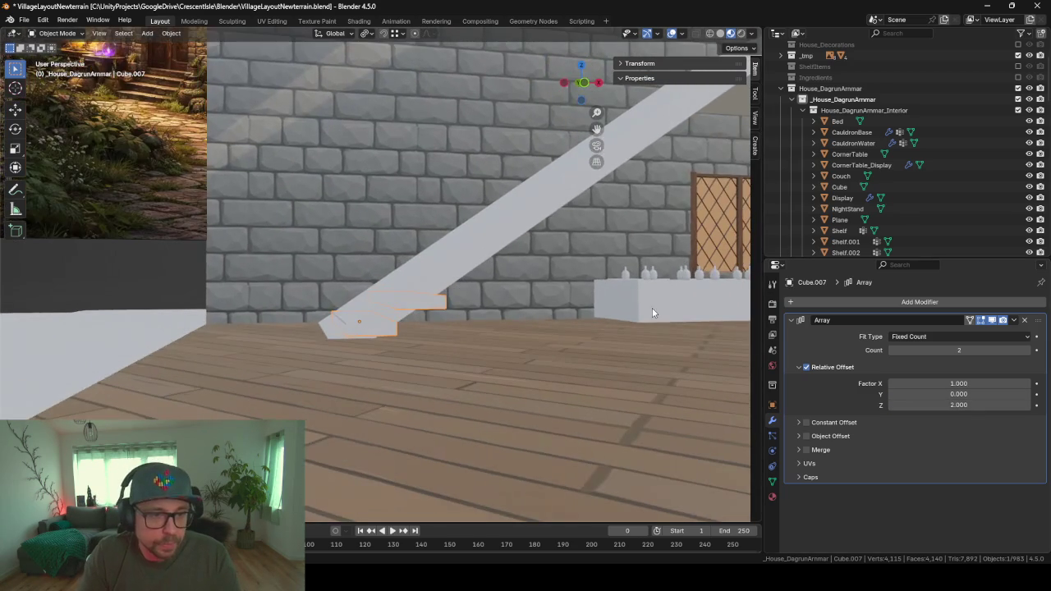
pyautogui.moveTo(635, 374); pyautogui.dragTo(608, 368, button='middle')
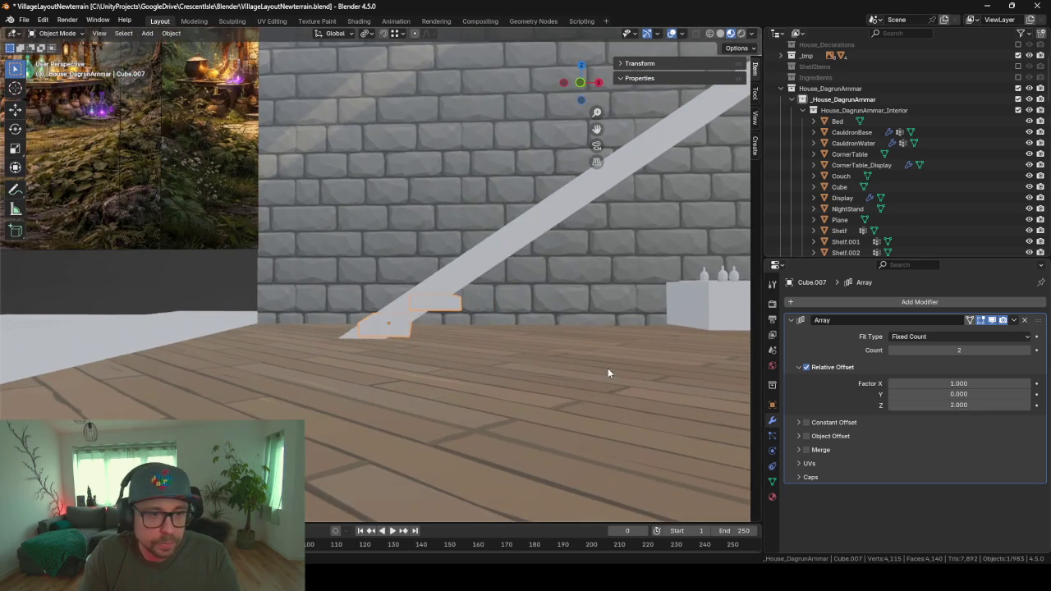
# - Increase the array to seven steps with a relative Z offset of 2.5
pyautogui.click(1025, 350)
pyautogui.moveTo(1025, 351); pyautogui.dragTo(1036, 351)
pyautogui.moveTo(558, 260)
pyautogui.mouseDown(button='middle')
pyautogui.moveTo(576, 283)
pyautogui.moveTo(553, 293)
pyautogui.moveTo(553, 278)
pyautogui.moveTo(569, 285)
pyautogui.mouseUp(button='middle')
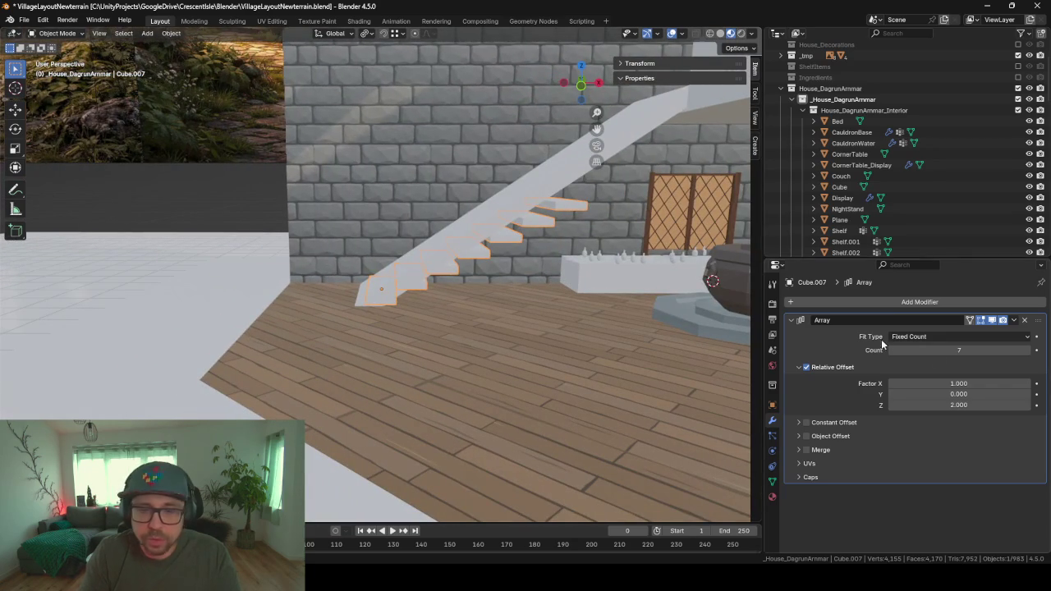
pyautogui.click(980, 406)
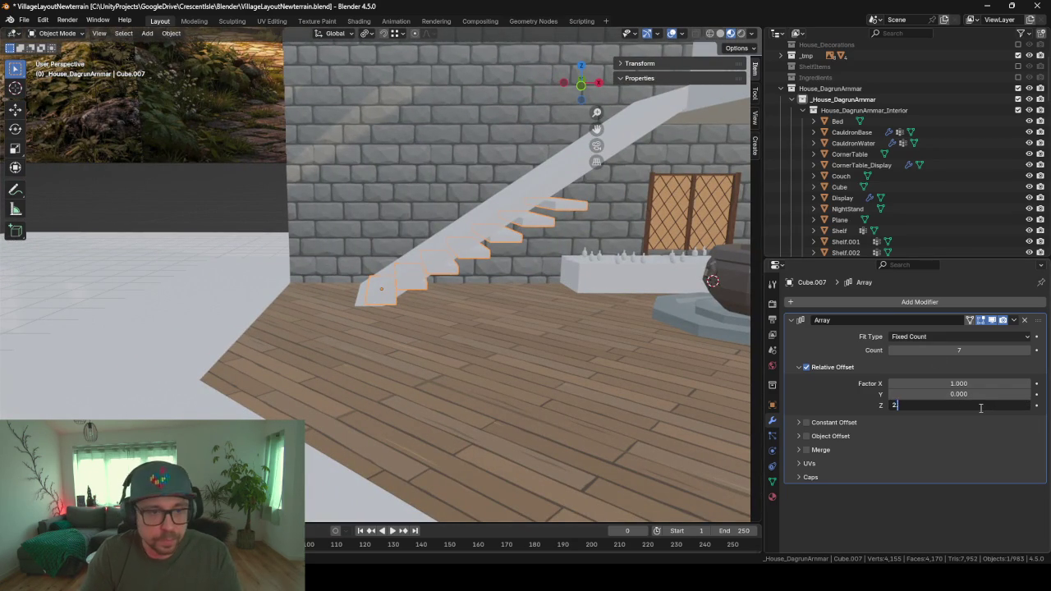
pyautogui.write('.5')
pyautogui.press('Return')
# - Raise the array to ten steps and spread them further apart vertically
pyautogui.moveTo(520, 314)
pyautogui.mouseDown(button='middle')
pyautogui.moveTo(479, 302)
pyautogui.moveTo(516, 312)
pyautogui.moveTo(504, 309)
pyautogui.mouseUp(button='middle')
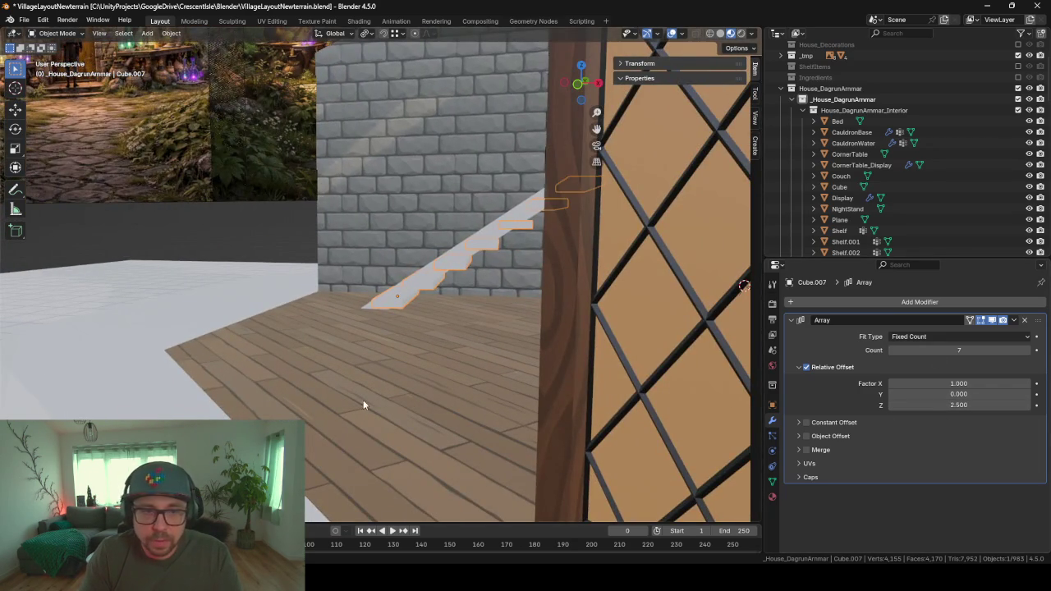
pyautogui.moveTo(364, 403); pyautogui.dragTo(389, 403, button='middle')
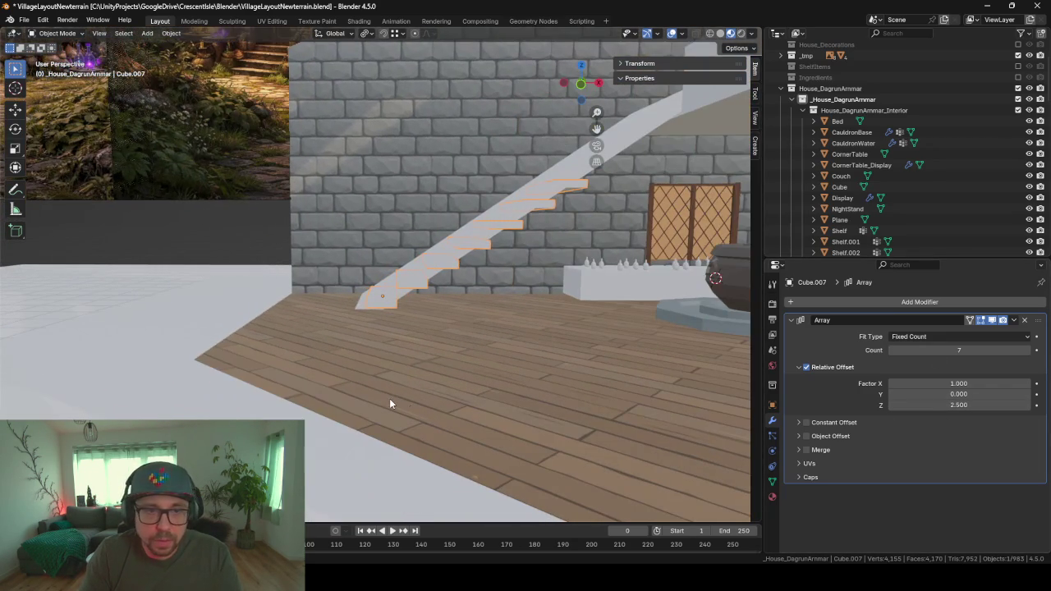
pyautogui.click(1026, 351)
pyautogui.click(1026, 351)
pyautogui.click(1026, 351)
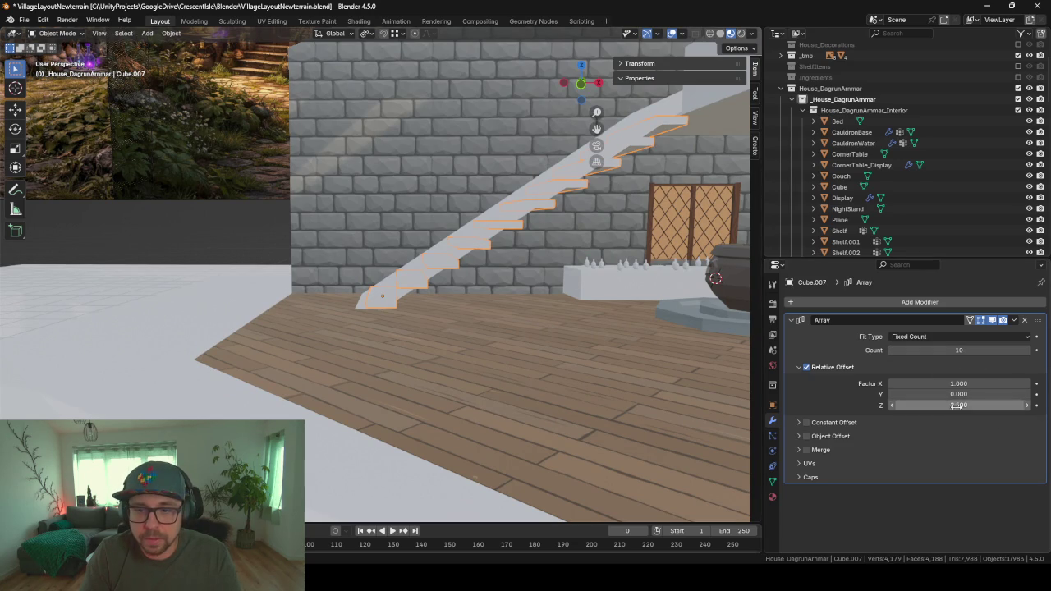
pyautogui.moveTo(959, 405)
pyautogui.mouseDown()
pyautogui.moveTo(1018, 405)
pyautogui.moveTo(960, 404)
pyautogui.mouseUp()
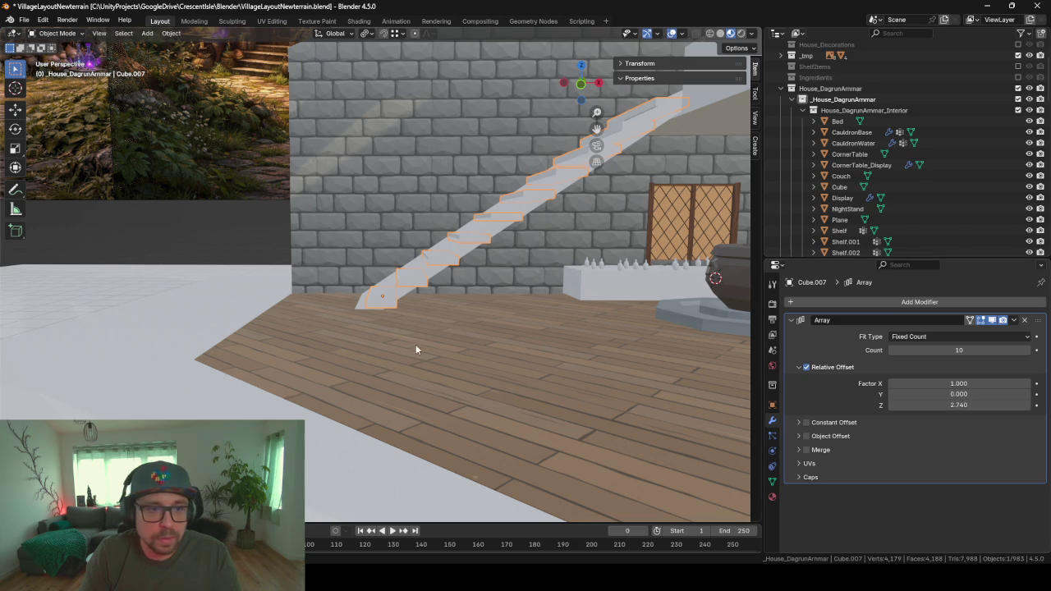
# - Hide the solid Stairs object, leaving only the floating steps
pyautogui.moveTo(415, 344)
pyautogui.mouseDown(button='middle')
pyautogui.moveTo(489, 334)
pyautogui.moveTo(494, 363)
pyautogui.mouseUp(button='middle')
pyautogui.click(316, 216)
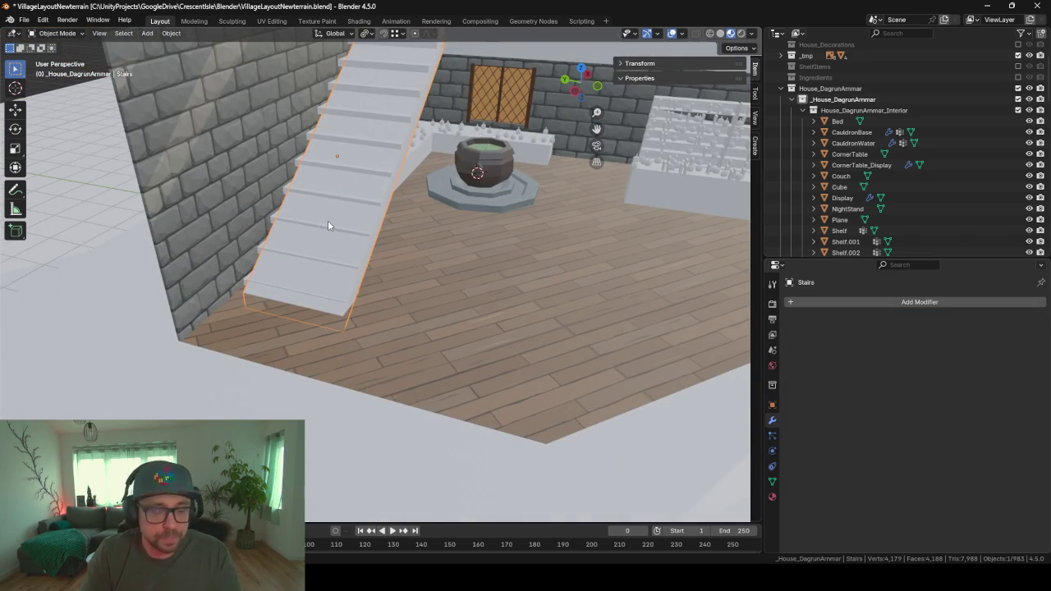
pyautogui.press('h')
pyautogui.moveTo(328, 220)
pyautogui.mouseDown(button='middle')
pyautogui.moveTo(363, 235)
pyautogui.moveTo(305, 217)
pyautogui.moveTo(395, 342)
pyautogui.moveTo(366, 377)
pyautogui.moveTo(413, 337)
pyautogui.moveTo(454, 370)
pyautogui.moveTo(309, 427)
pyautogui.moveTo(406, 339)
pyautogui.mouseUp(button='middle')
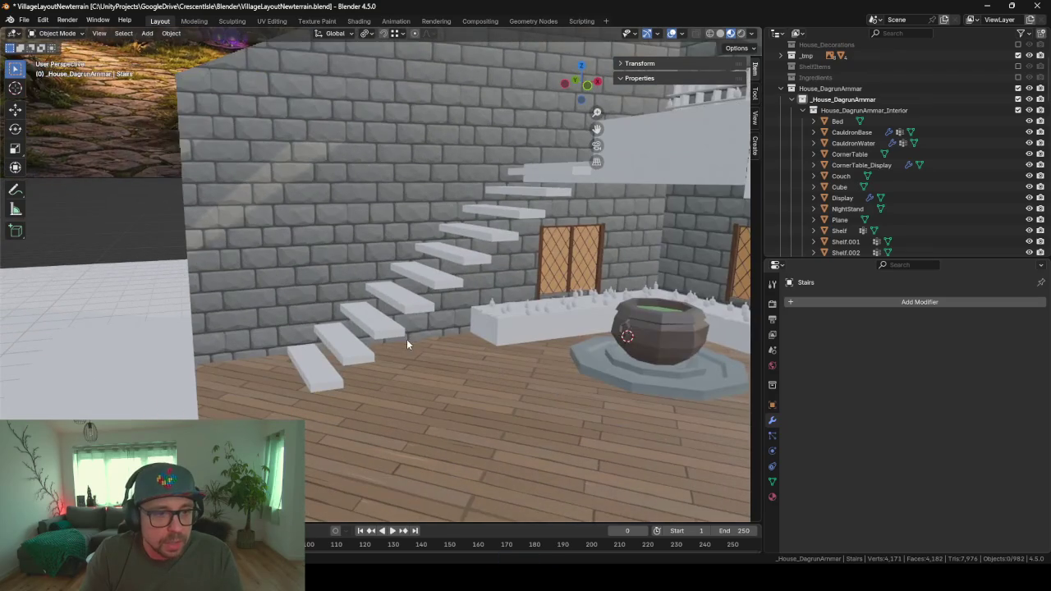
# - Orbit around the floating staircase, then bring up ChatGPT's stair concept art
pyautogui.moveTo(437, 299); pyautogui.dragTo(454, 320, button='middle')
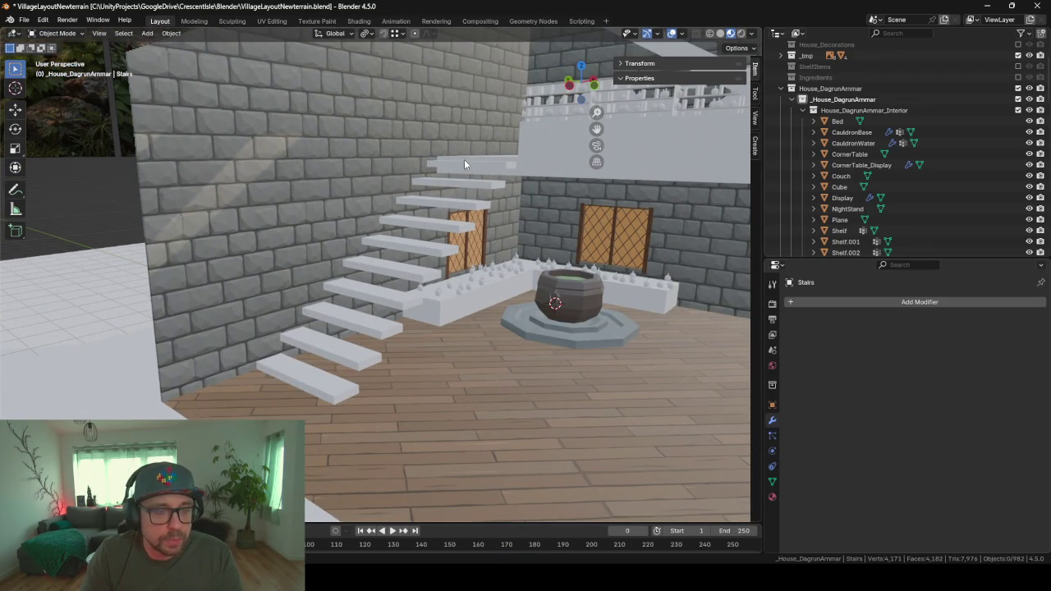
pyautogui.moveTo(439, 241)
pyautogui.mouseDown(button='middle')
pyautogui.moveTo(376, 244)
pyautogui.moveTo(404, 241)
pyautogui.moveTo(387, 260)
pyautogui.mouseUp(button='middle')
pyautogui.moveTo(333, 371)
pyautogui.mouseDown(button='middle')
pyautogui.moveTo(371, 356)
pyautogui.moveTo(409, 314)
pyautogui.moveTo(396, 290)
pyautogui.moveTo(359, 284)
pyautogui.moveTo(394, 287)
pyautogui.moveTo(572, 187)
pyautogui.mouseUp(button='middle')
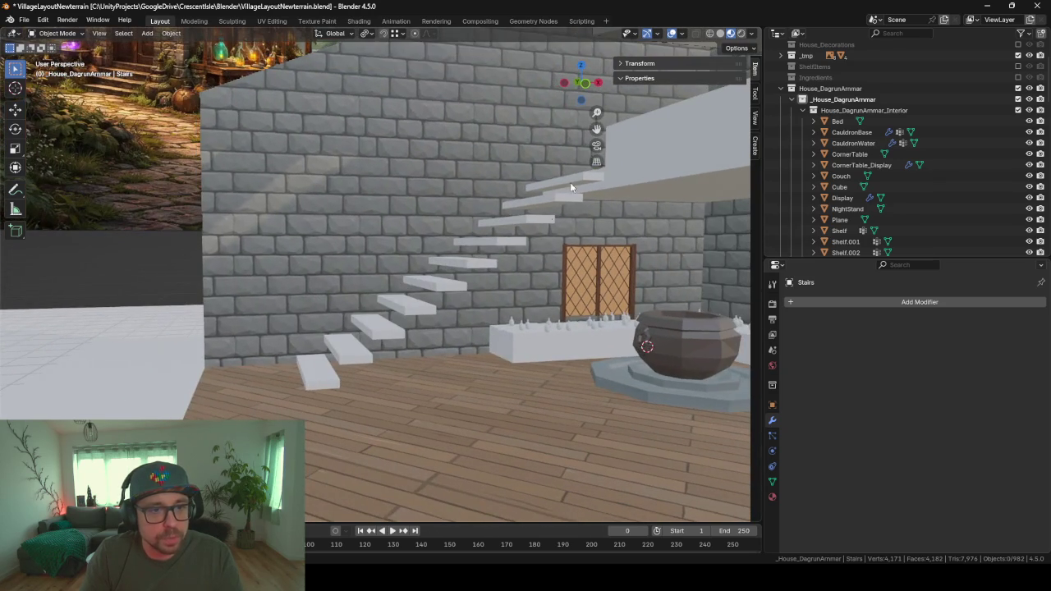
pyautogui.click(652, 559)
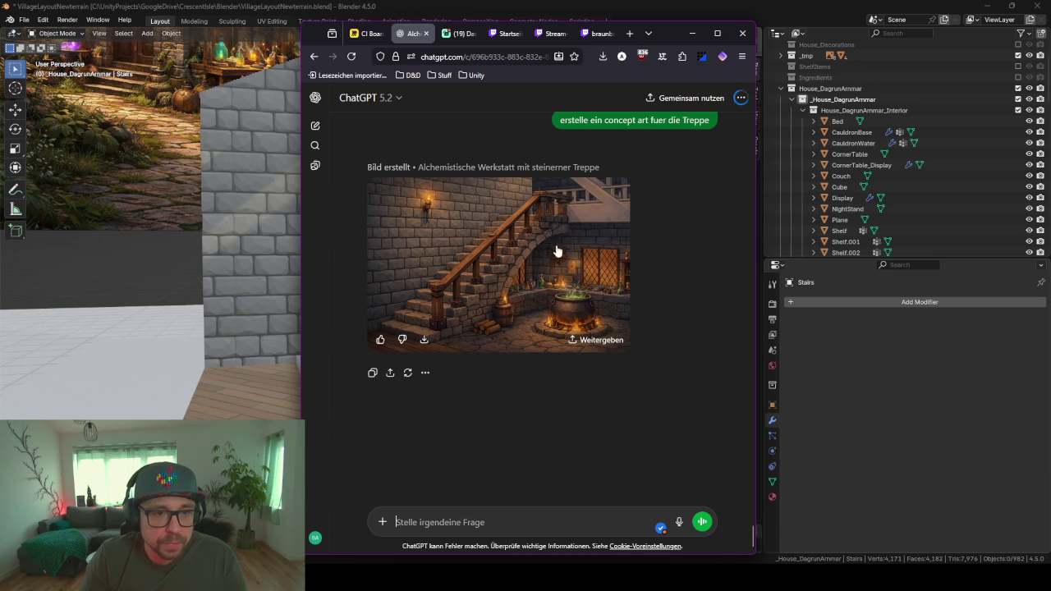
# - Rearrange the browser, download the stone-staircase concept PNG, and minimize the browser
pyautogui.moveTo(672, 38); pyautogui.dragTo(1043, 50)
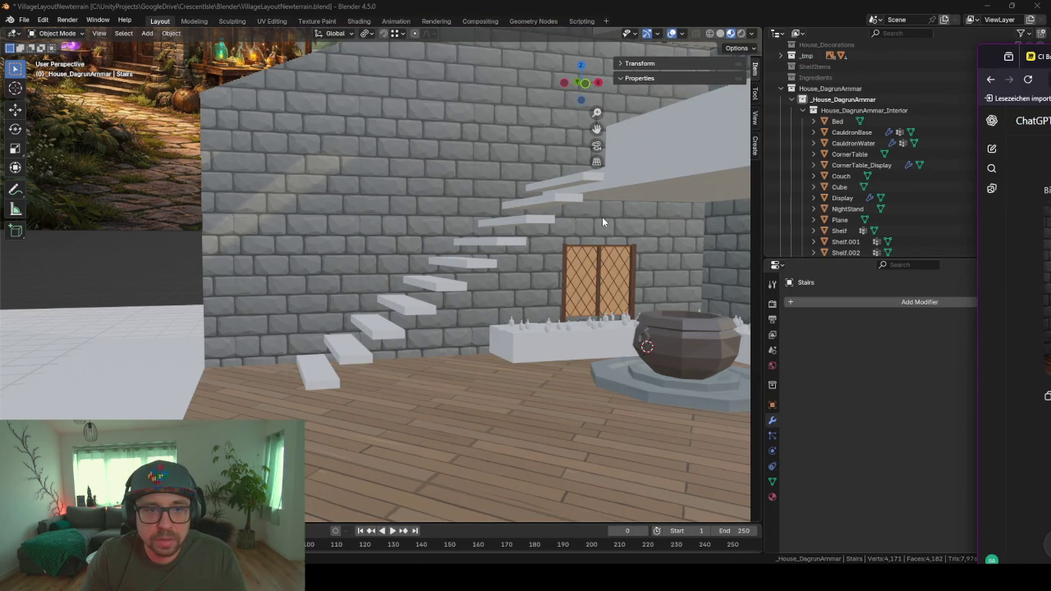
pyautogui.moveTo(557, 252); pyautogui.dragTo(533, 252, button='middle')
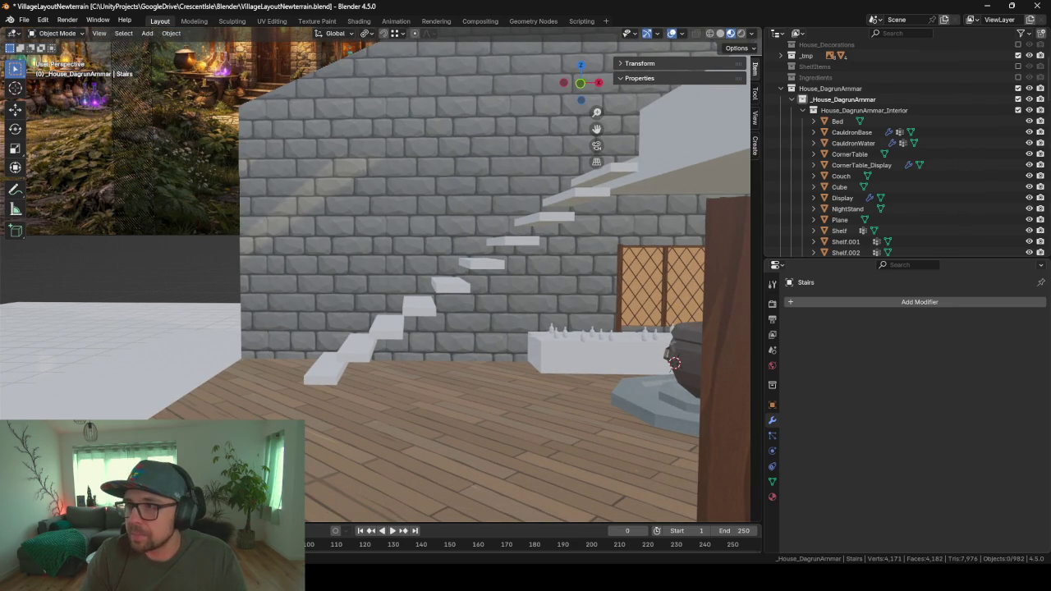
pyautogui.hotkey('alt', 'Tab')
pyautogui.moveTo(872, 87); pyautogui.dragTo(913, 76)
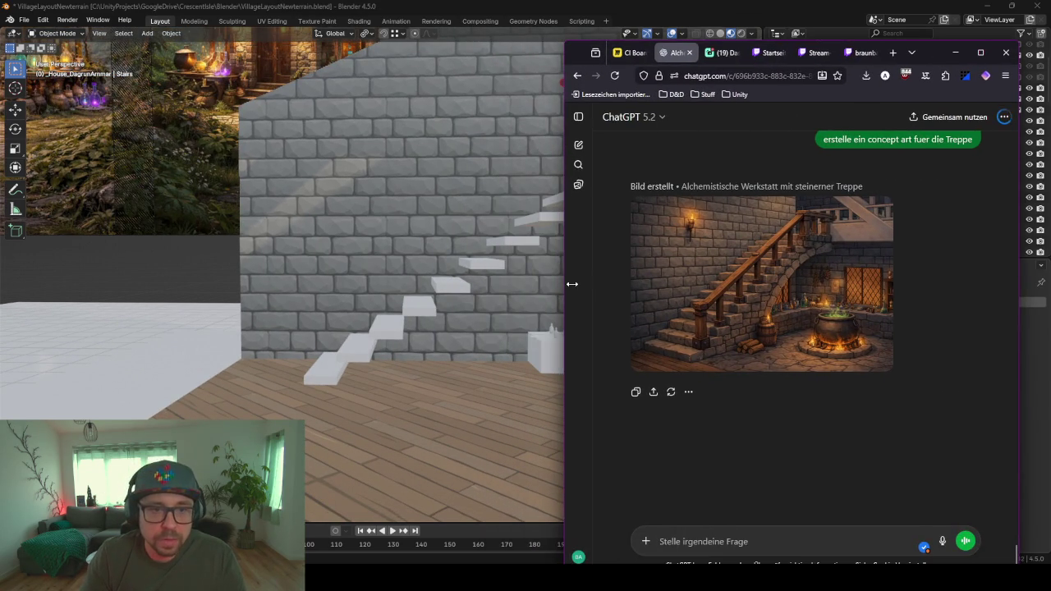
pyautogui.moveTo(572, 283); pyautogui.dragTo(677, 283)
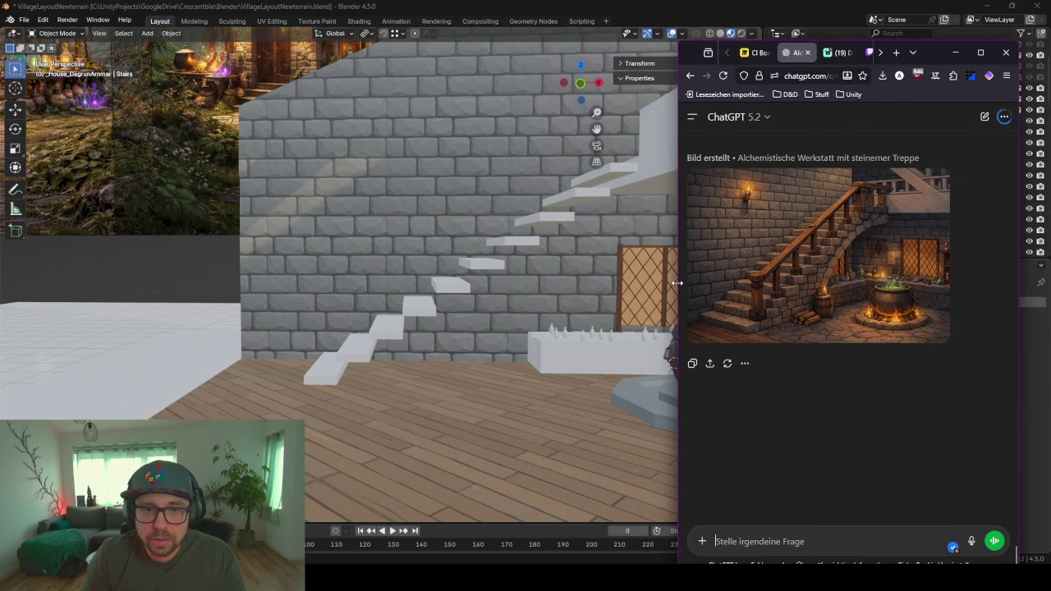
pyautogui.moveTo(819, 255)
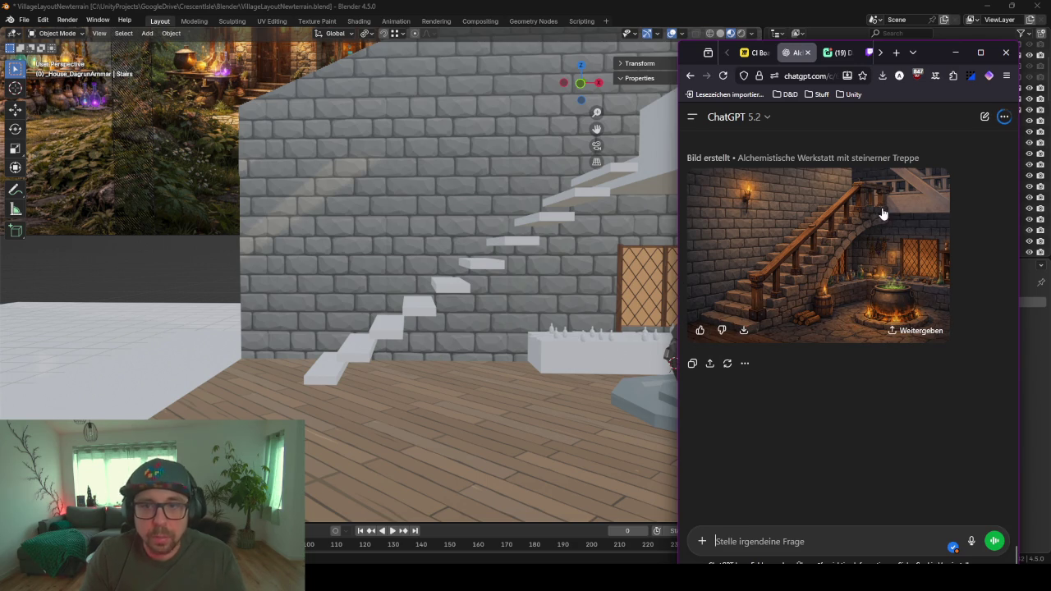
pyautogui.click(744, 331)
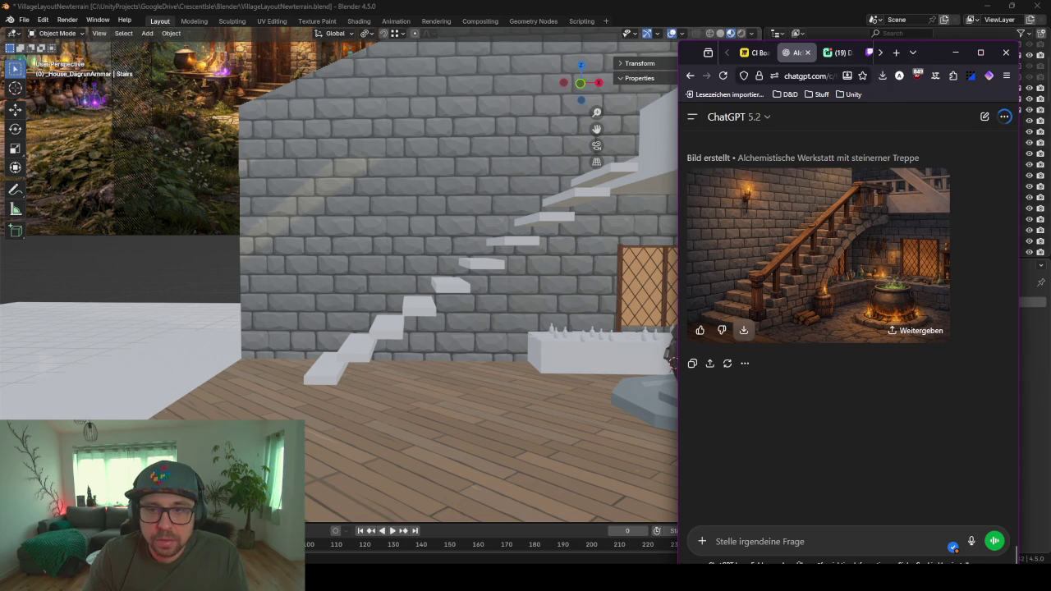
pyautogui.click(955, 52)
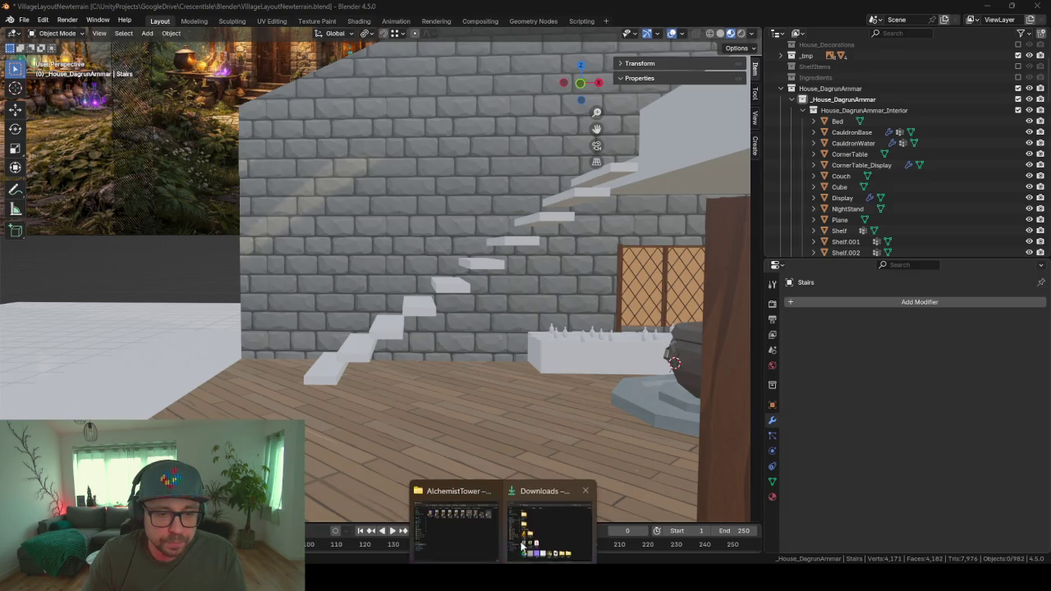
# - Drop the stair concept PNG into the room as a reference image and move it to _tmp
pyautogui.click(458, 502)
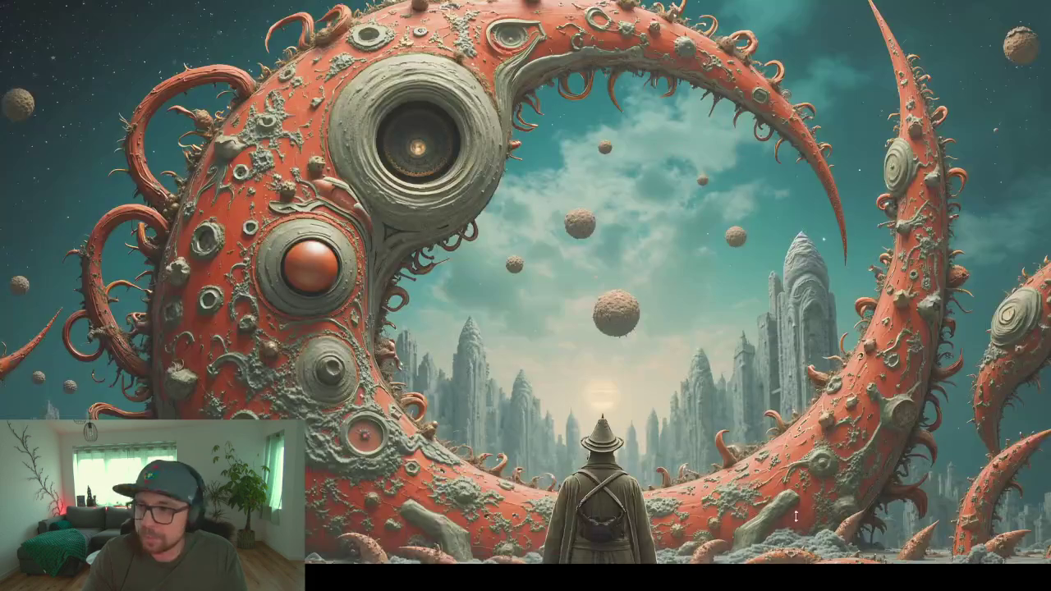
pyautogui.hotkey('alt', 'Tab')
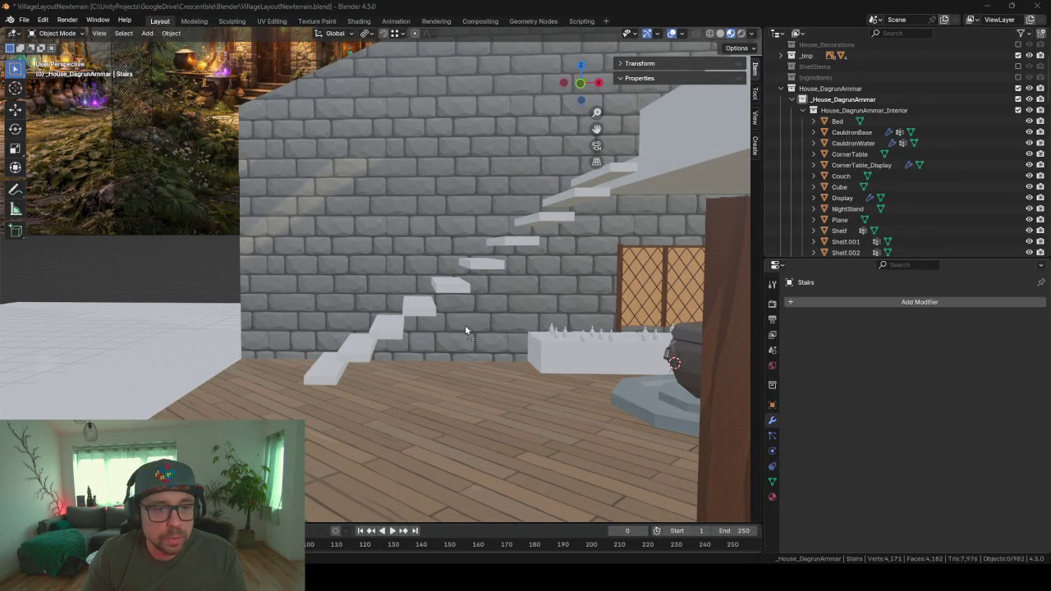
pyautogui.moveTo(498, 342); pyautogui.dragTo(497, 342)
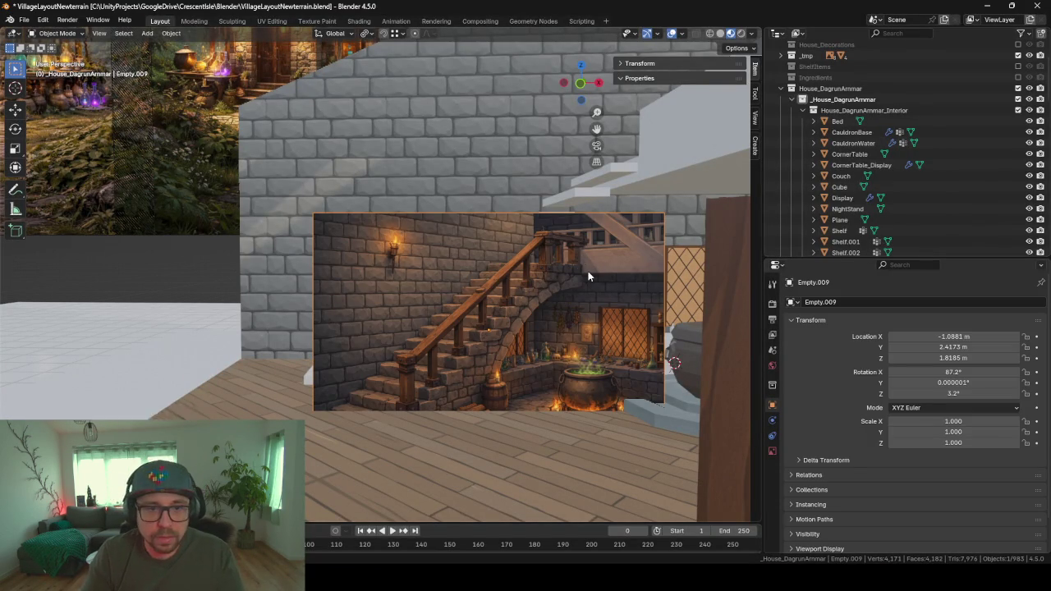
pyautogui.press('m')
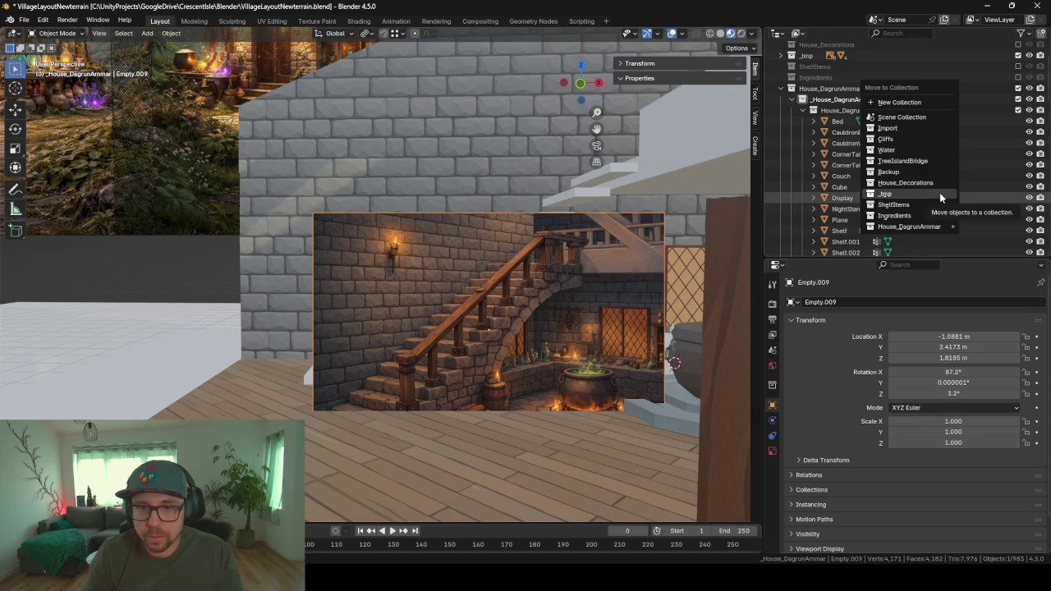
pyautogui.click(941, 197)
# - Orbit around the reference image and stairs, then select the ground wall blocking the view
pyautogui.scroll(-3, 543, 333)
pyautogui.scroll(-2, 543, 333)
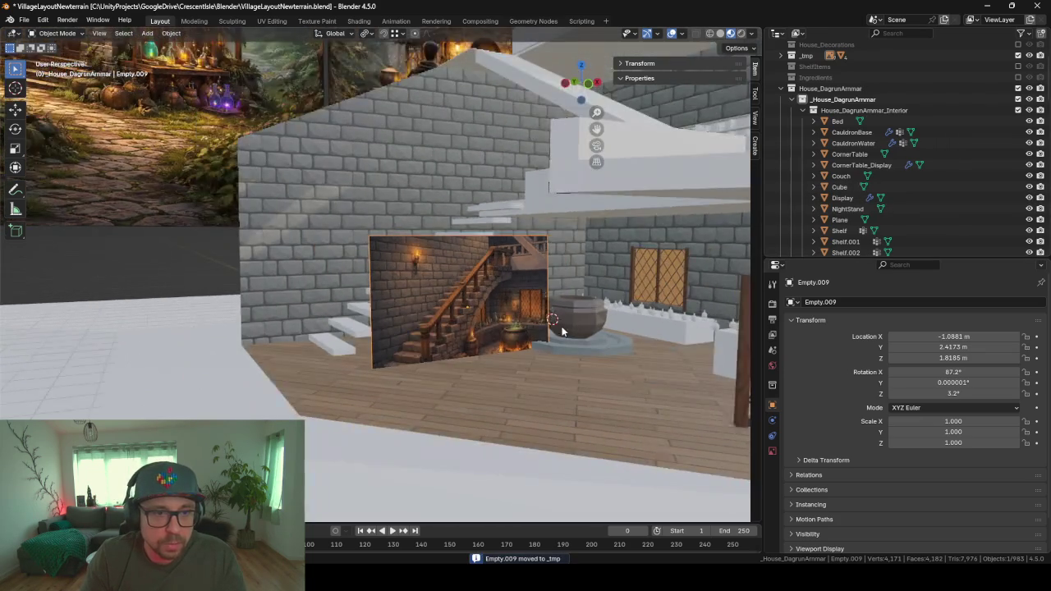
pyautogui.moveTo(543, 333)
pyautogui.mouseDown(button='middle')
pyautogui.moveTo(438, 240)
pyautogui.moveTo(474, 279)
pyautogui.mouseUp(button='middle')
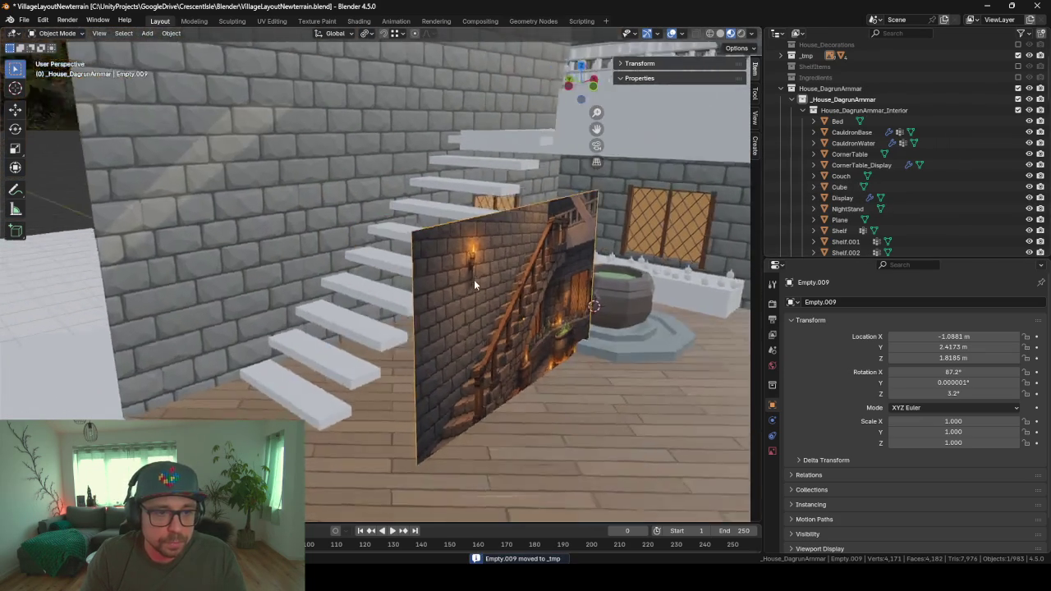
pyautogui.scroll(2, 441, 271)
pyautogui.scroll(2, 404, 267)
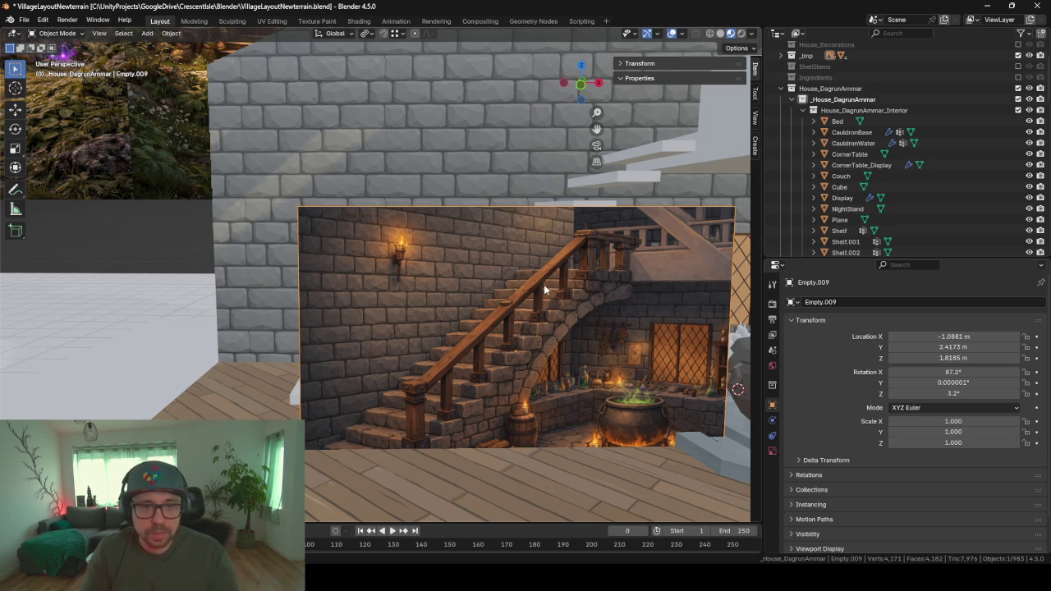
pyautogui.moveTo(543, 284); pyautogui.dragTo(515, 330, button='middle')
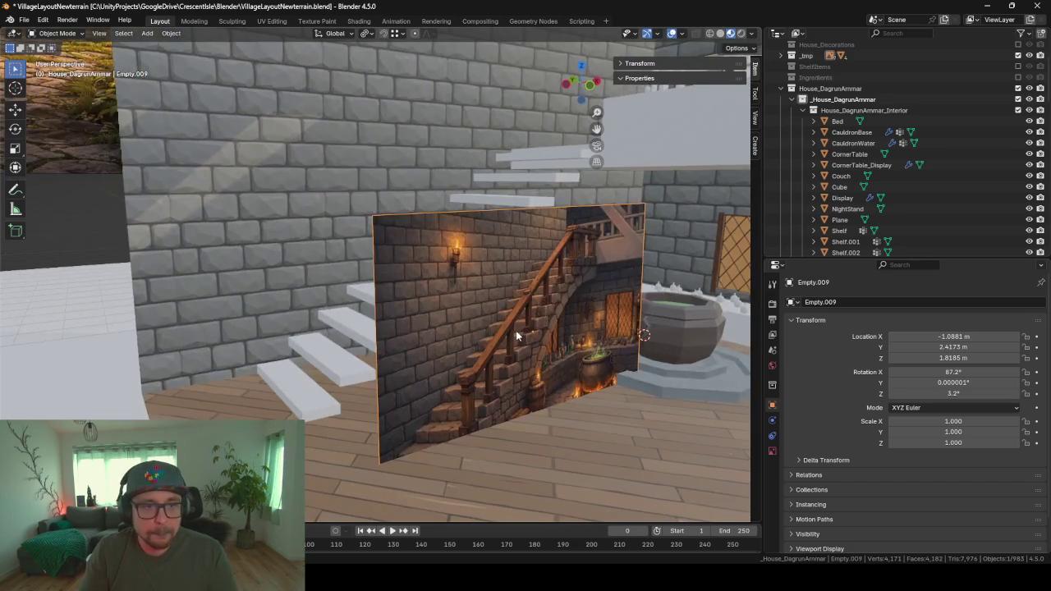
pyautogui.click(309, 152)
# - Hide the ground wall and stand the concept image upright with a 90° X rotation
pyautogui.press('h')
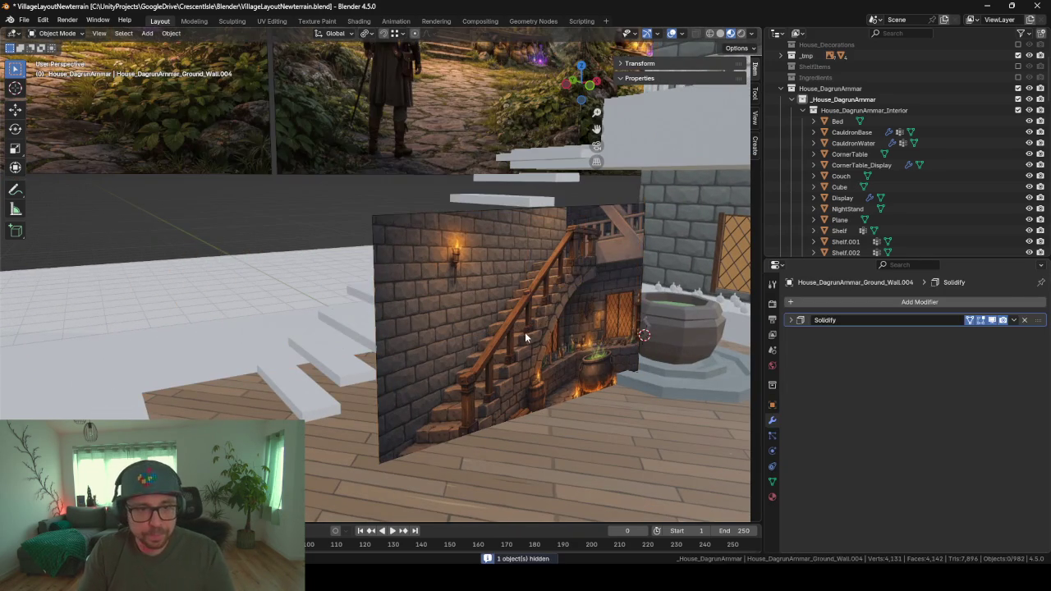
pyautogui.click(525, 332)
pyautogui.hotkey('alt', 'r')
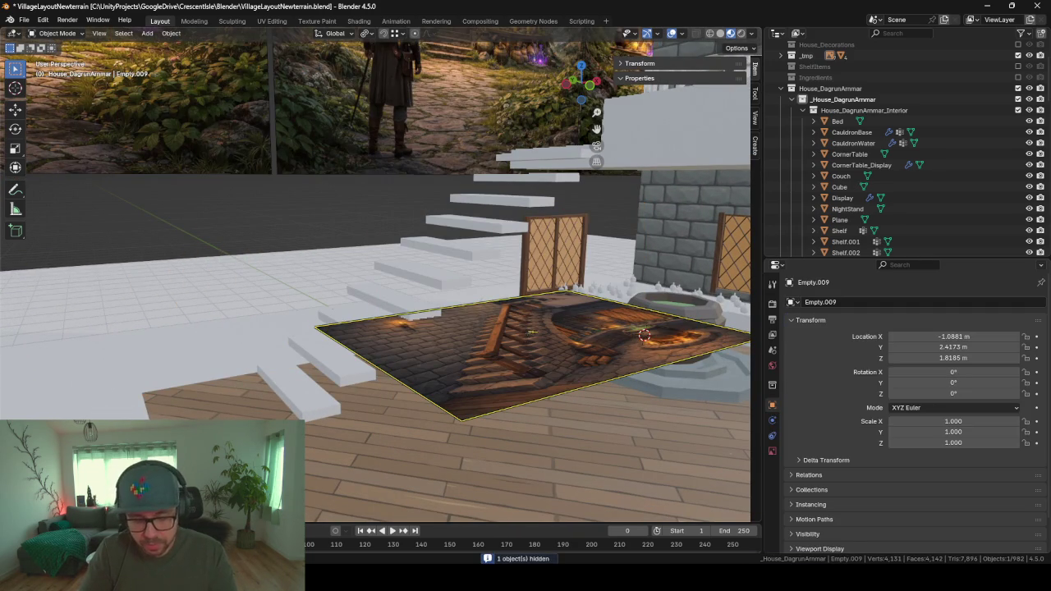
pyautogui.press('r')
pyautogui.press('x')
pyautogui.press('9')
pyautogui.press('0')
pyautogui.press('Return')
# - Slide the image back along Y, raise it to Z 3.986, and scale it to 1.694
pyautogui.press('g')
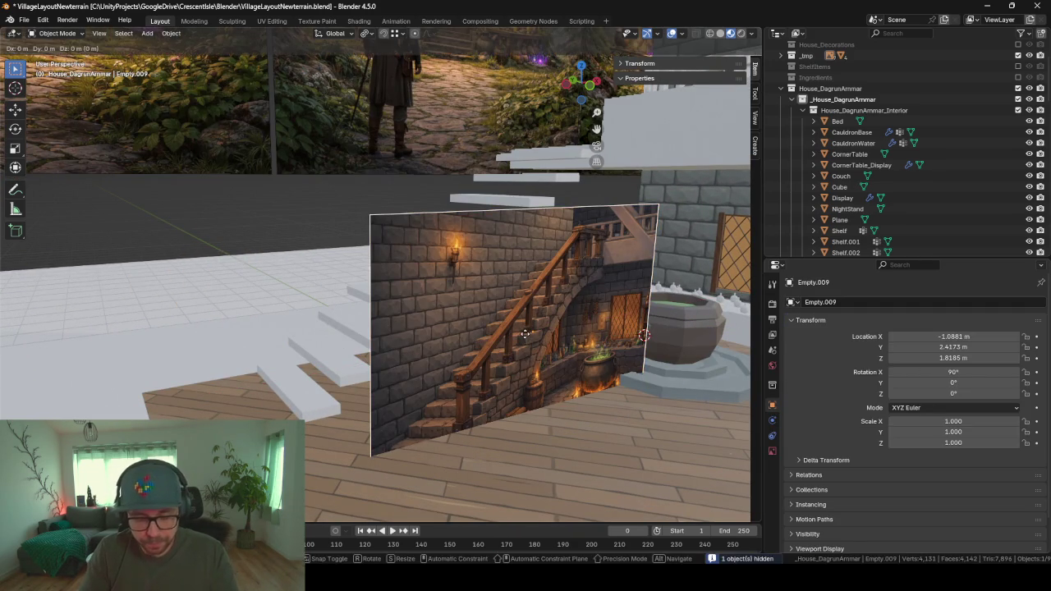
pyautogui.press('y')
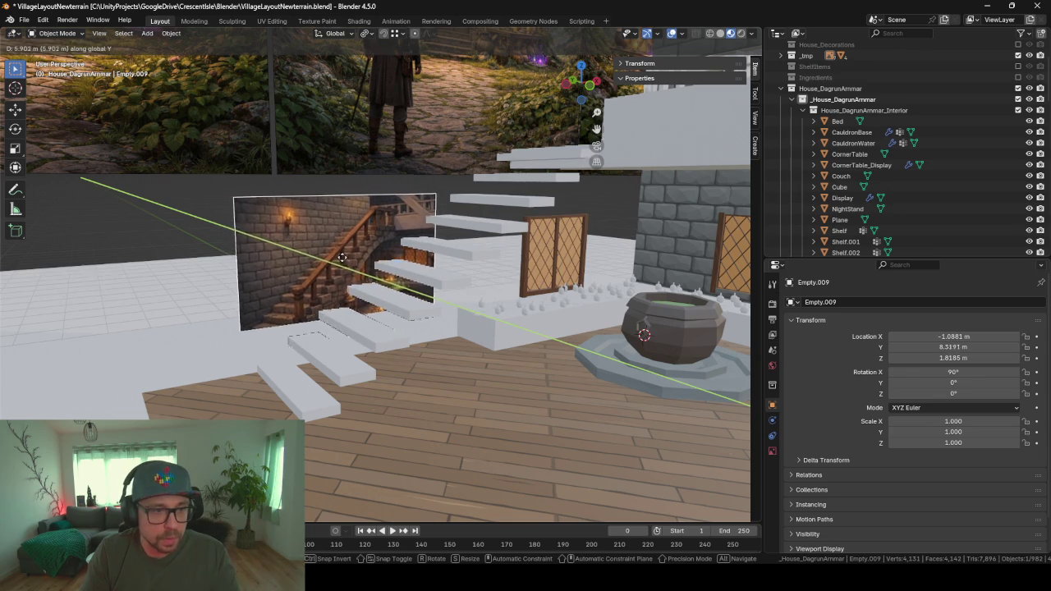
pyautogui.click(343, 256)
pyautogui.press('g')
pyautogui.press('z')
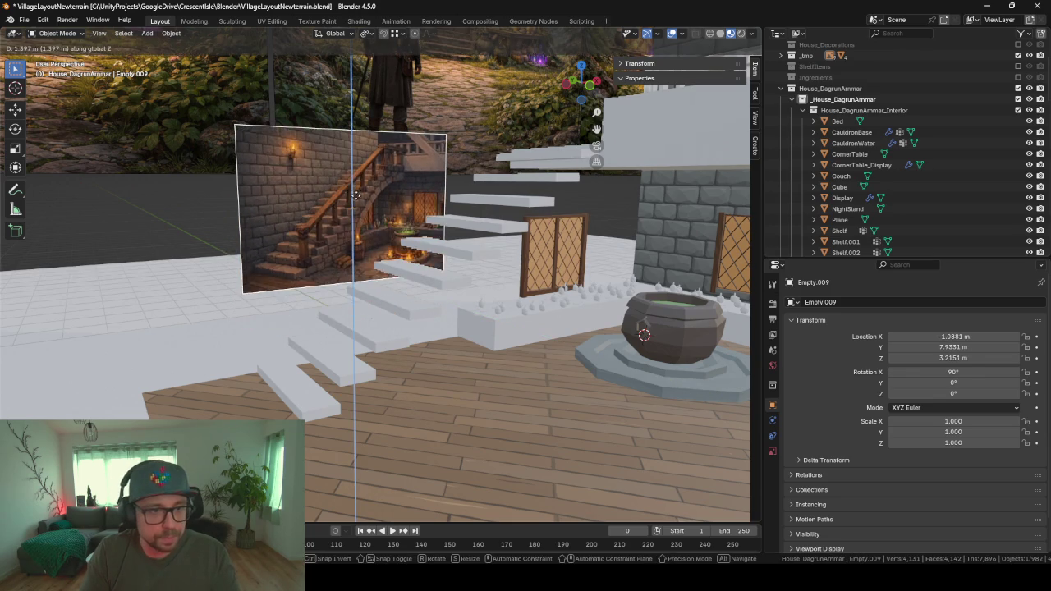
pyautogui.click(355, 195)
pyautogui.press('s')
pyautogui.click(648, 389)
pyautogui.scroll(3, 565, 378)
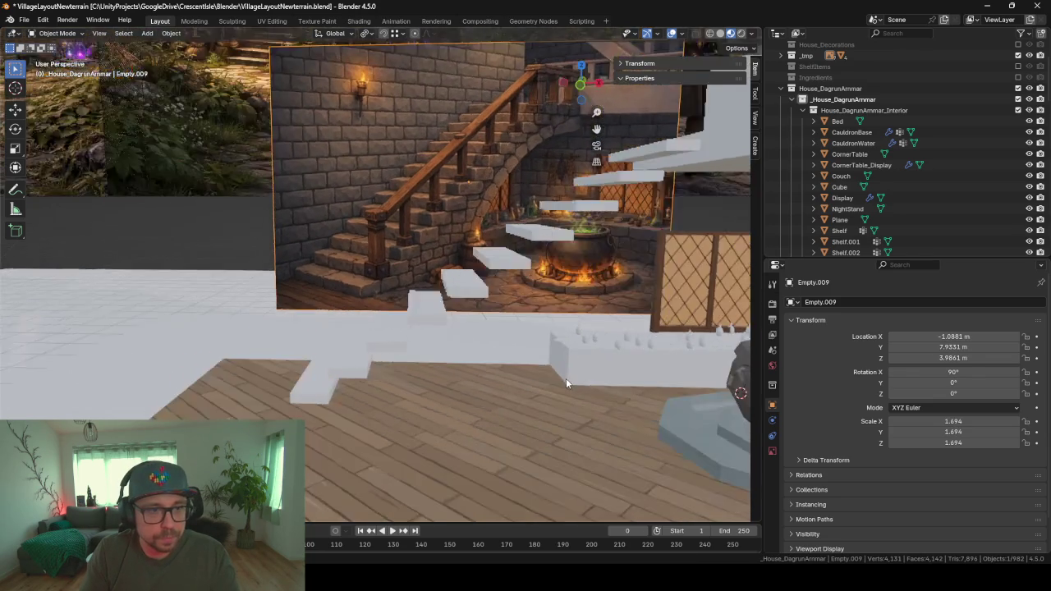
pyautogui.moveTo(561, 378); pyautogui.dragTo(591, 375, button='middle')
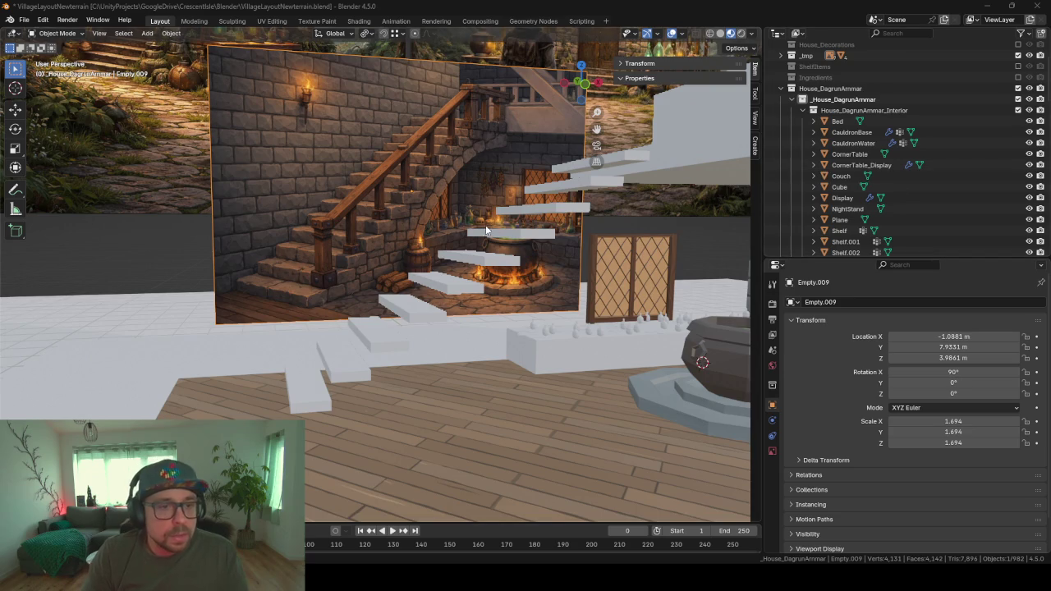
pyautogui.moveTo(664, 234)
pyautogui.mouseDown(button='middle')
pyautogui.moveTo(461, 254)
pyautogui.moveTo(393, 290)
pyautogui.mouseUp(button='middle')
# - Set the floating steps' Array relative Z offset to 1
pyautogui.click(261, 404)
pyautogui.click(274, 396)
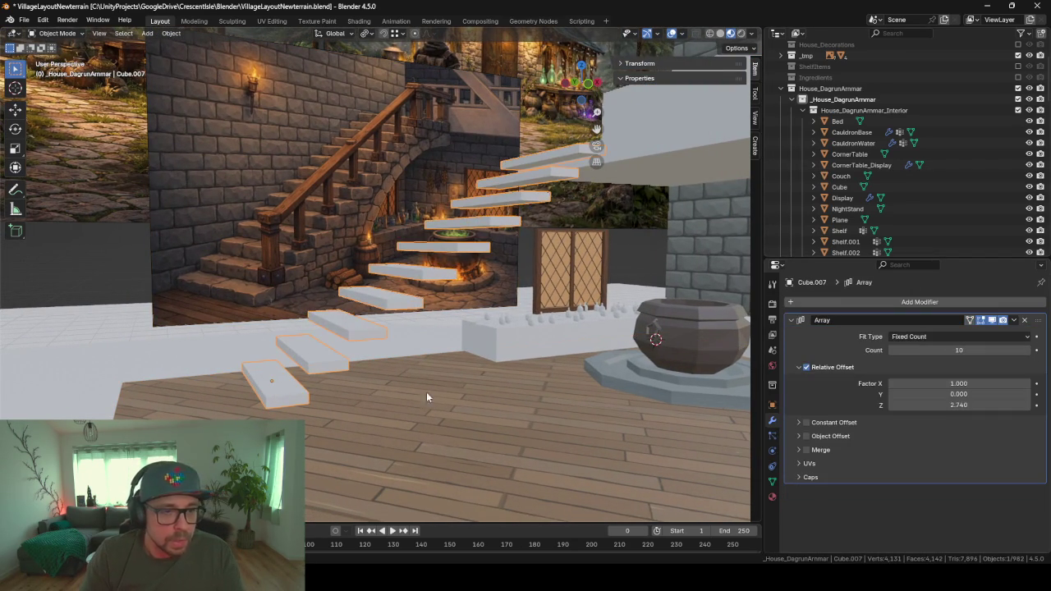
pyautogui.write('1')
pyautogui.press('Return')
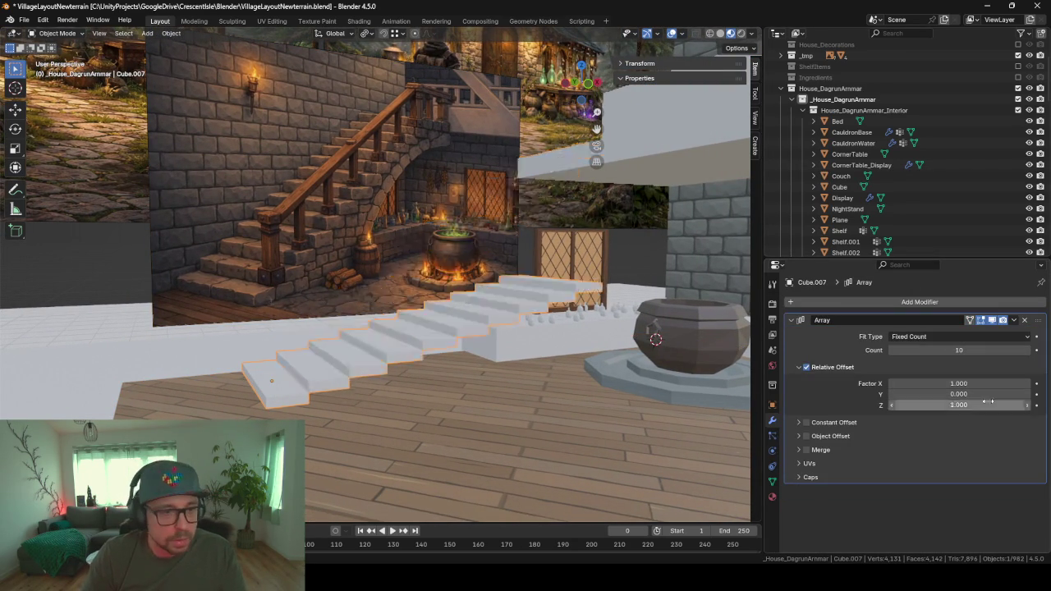
# - In Edit Mode, try a vertical stretch of the base step, cancel it, and frame the step
pyautogui.press('Tab')
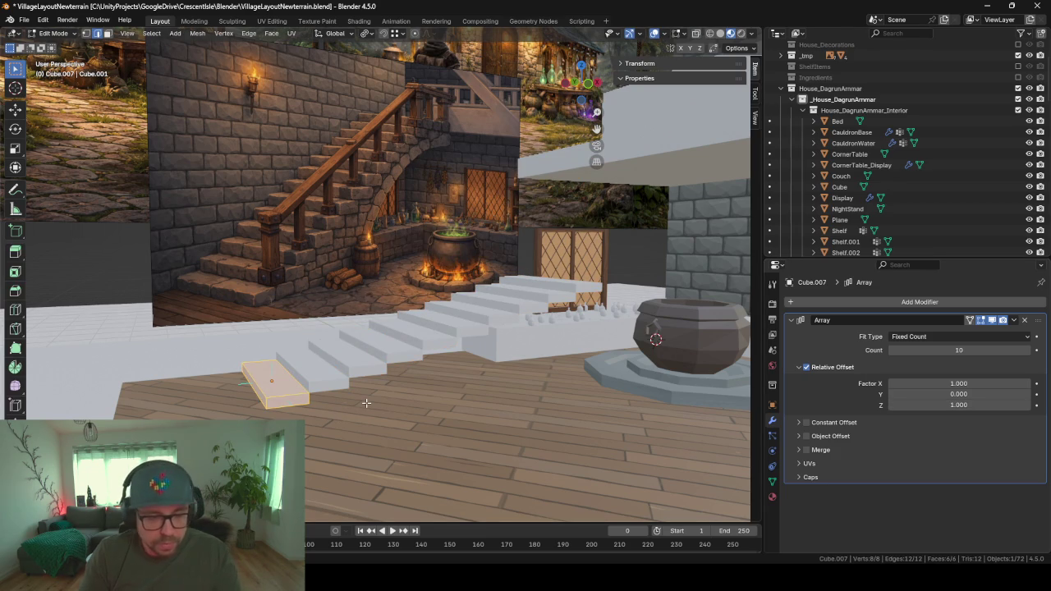
pyautogui.press('s')
pyautogui.press('z')
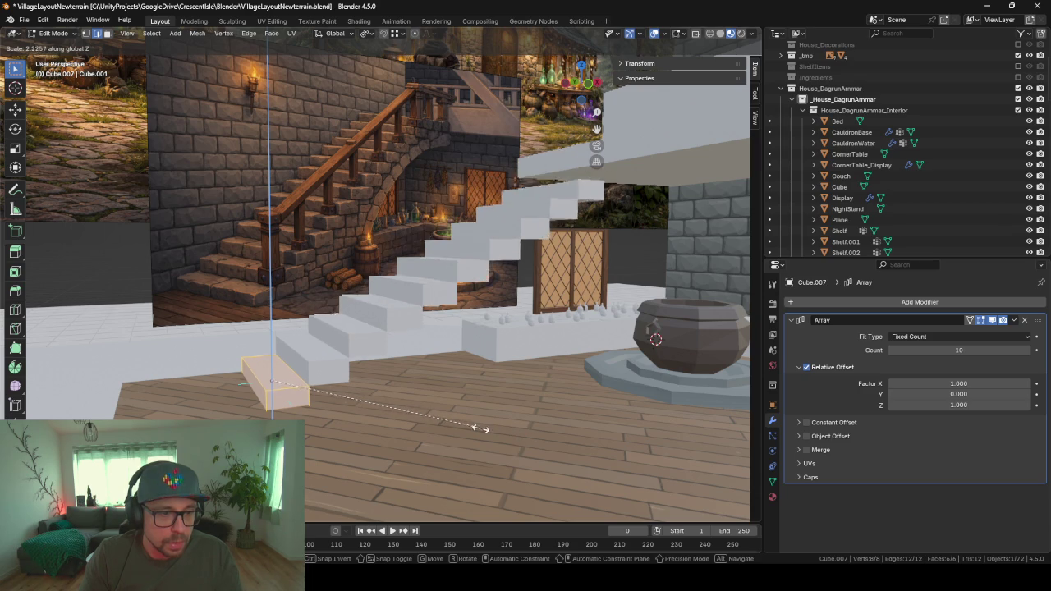
pyautogui.press('Escape')
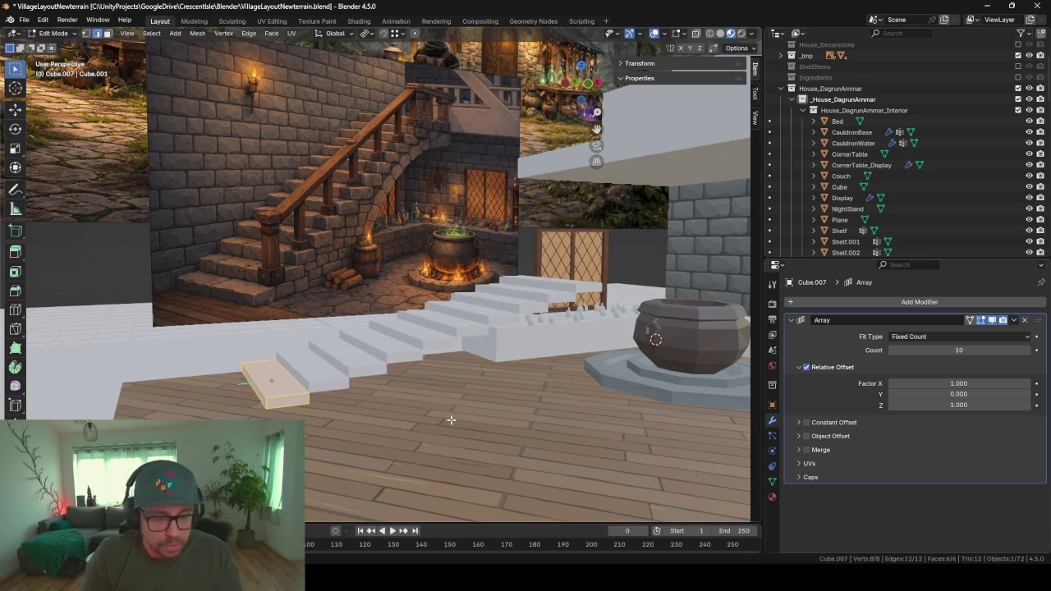
pyautogui.press('KP_Decimal')
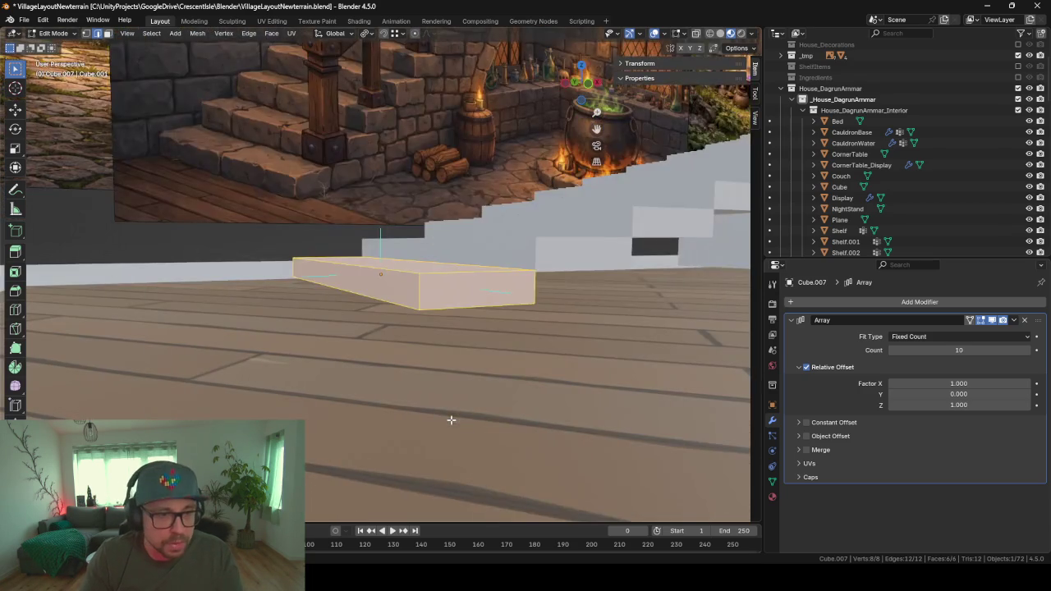
pyautogui.moveTo(450, 419); pyautogui.dragTo(442, 270, button='middle')
pyautogui.scroll(-3, 442, 270)
pyautogui.scroll(-2, 454, 270)
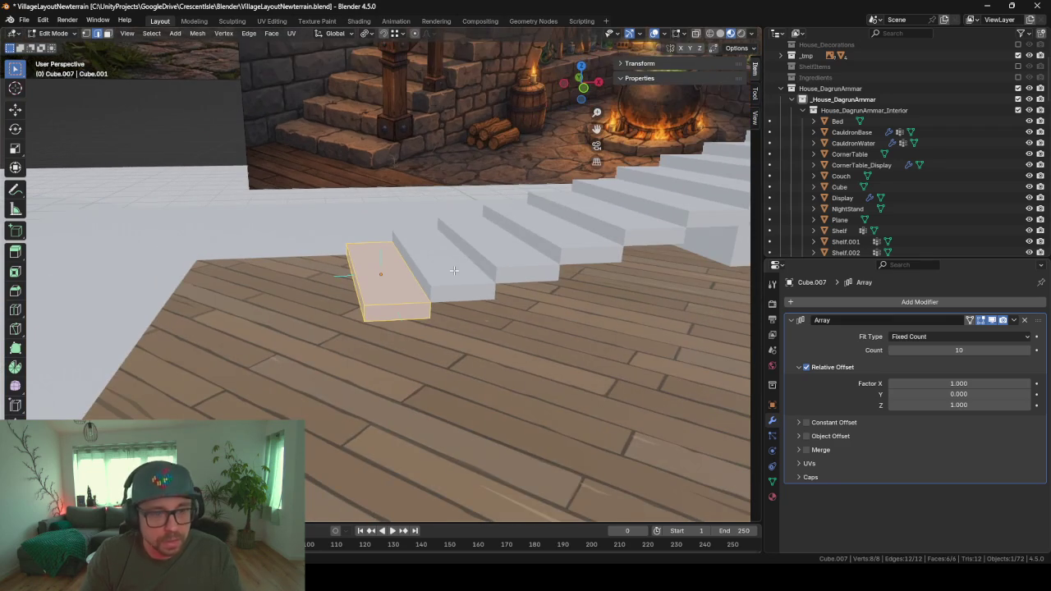
# - Test stretching the base step along Z, Y and X, then stop resizing
pyautogui.press('s')
pyautogui.press('z')
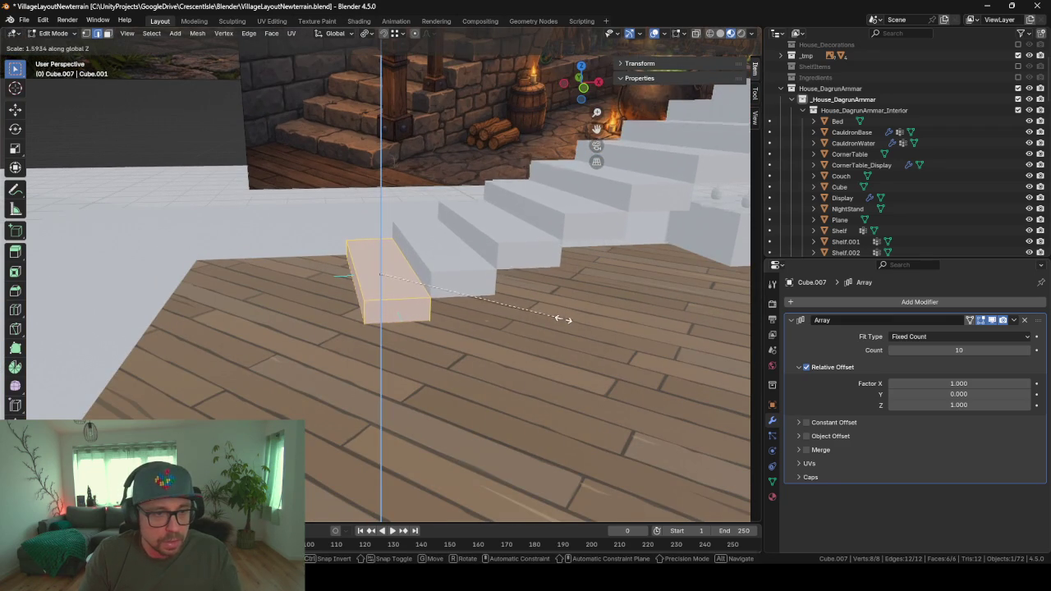
pyautogui.press('z')
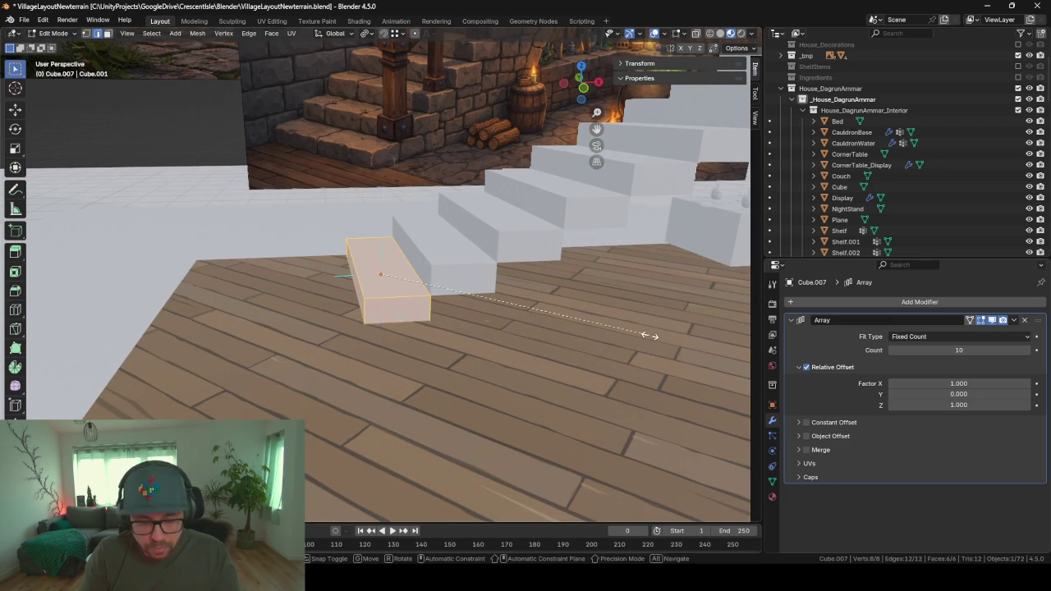
pyautogui.press('y')
pyautogui.press('x')
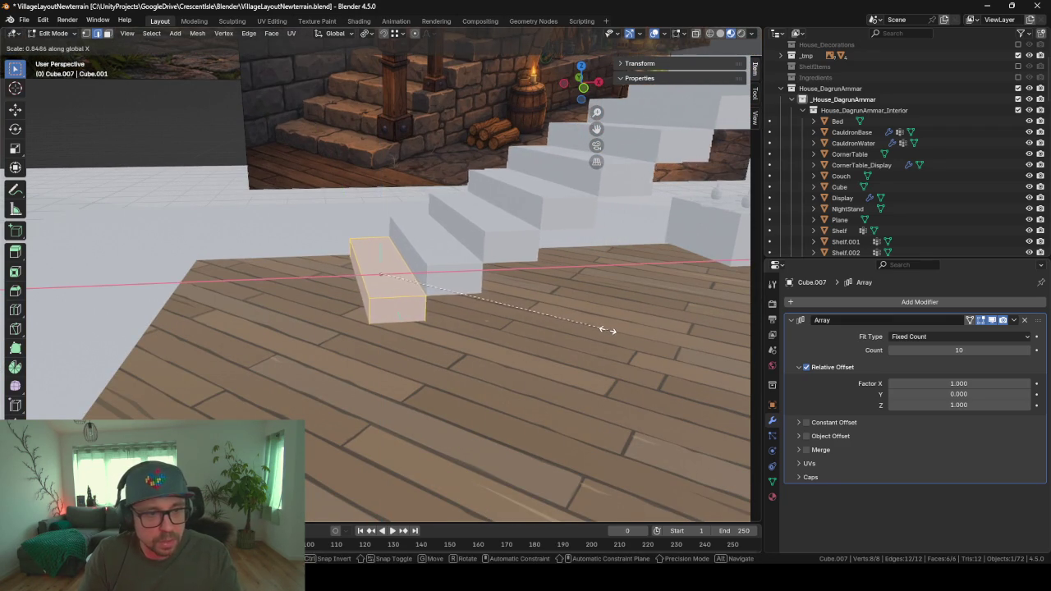
pyautogui.click(600, 329)
pyautogui.moveTo(599, 329)
pyautogui.mouseDown(button='middle')
pyautogui.moveTo(484, 322)
pyautogui.moveTo(610, 376)
pyautogui.moveTo(624, 361)
pyautogui.mouseUp(button='middle')
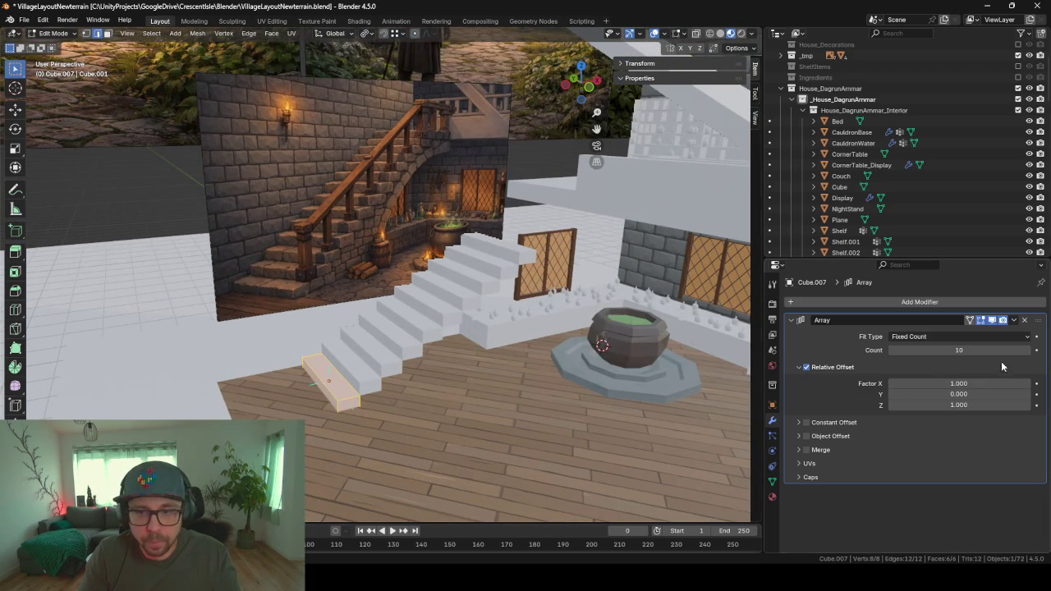
# - Adjust the Array count to 12 steps and return to Object Mode
pyautogui.click(1027, 350)
pyautogui.click(1027, 350)
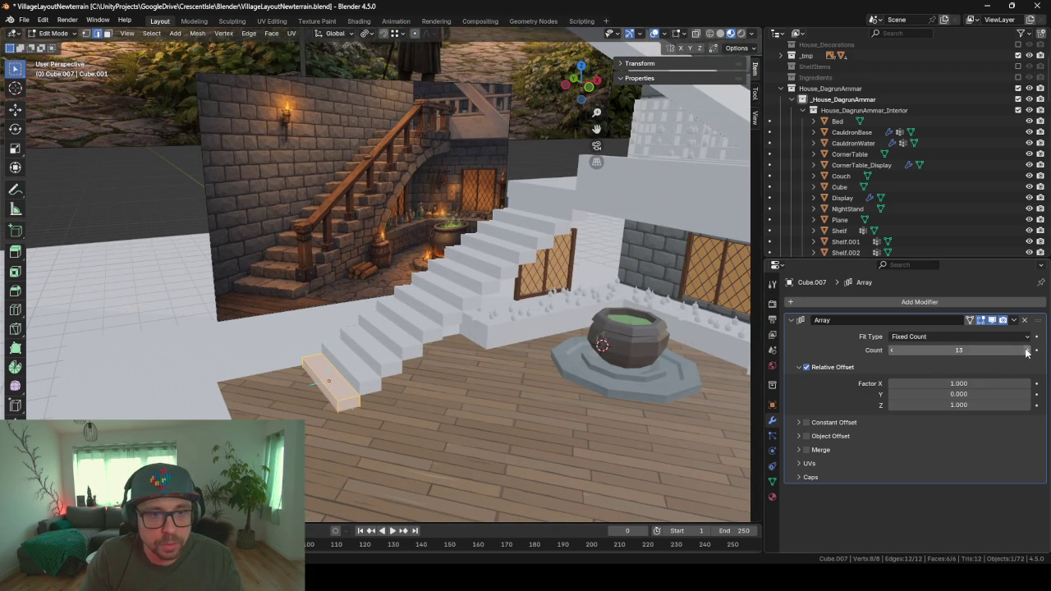
pyautogui.moveTo(493, 362)
pyautogui.mouseDown(button='middle')
pyautogui.moveTo(481, 376)
pyautogui.moveTo(525, 386)
pyautogui.mouseUp(button='middle')
pyautogui.press('s')
pyautogui.press('z')
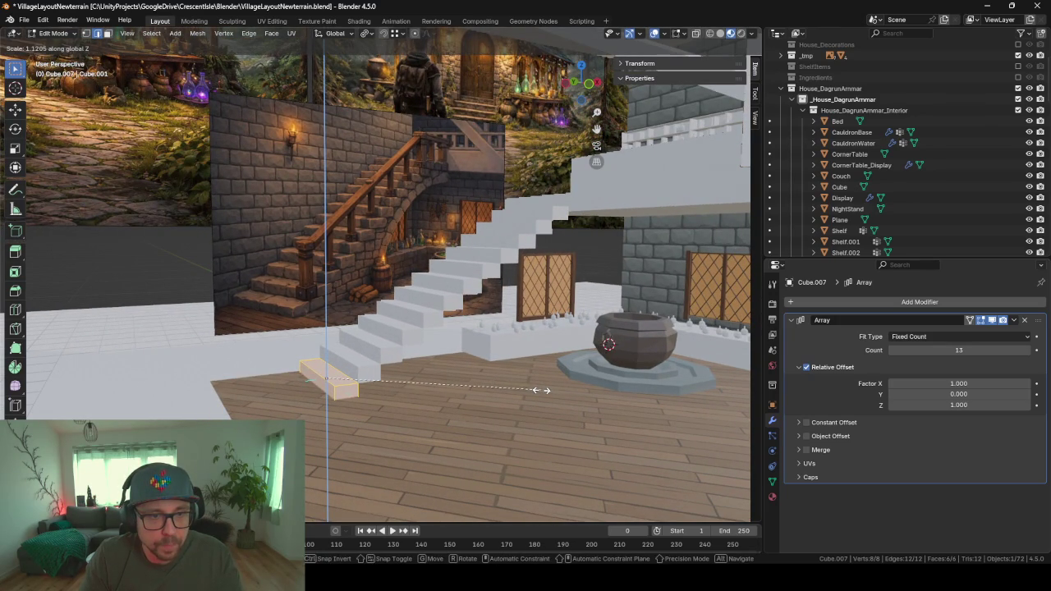
pyautogui.press('Escape')
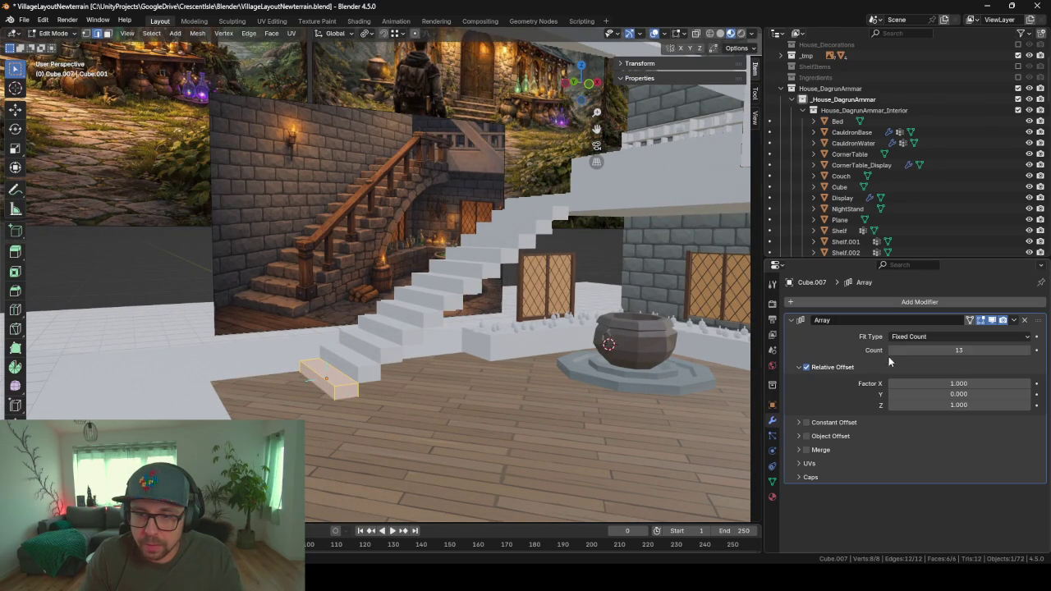
pyautogui.click(891, 350)
pyautogui.moveTo(545, 339)
pyautogui.mouseDown(button='middle')
pyautogui.moveTo(441, 331)
pyautogui.moveTo(444, 357)
pyautogui.moveTo(565, 315)
pyautogui.moveTo(616, 279)
pyautogui.moveTo(567, 275)
pyautogui.moveTo(538, 294)
pyautogui.moveTo(617, 314)
pyautogui.moveTo(549, 321)
pyautogui.mouseUp(button='middle')
pyautogui.scroll(-5, 441, 331)
pyautogui.scroll(3, 444, 357)
pyautogui.press('Tab')
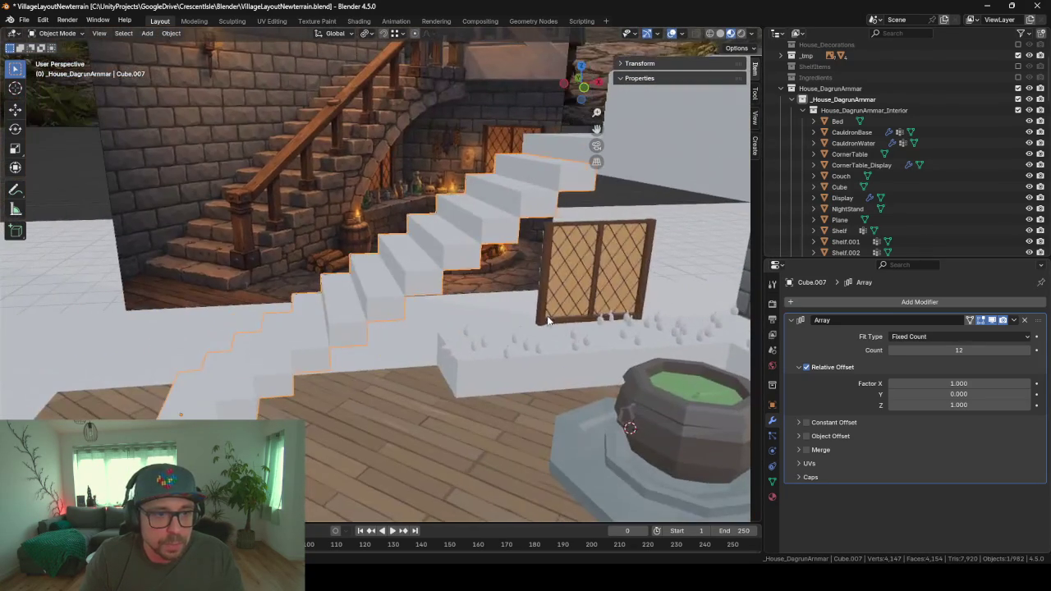
# - Orbit and zoom to inspect the staircase and cauldron from several sides
pyautogui.moveTo(414, 261); pyautogui.dragTo(552, 167, button='middle')
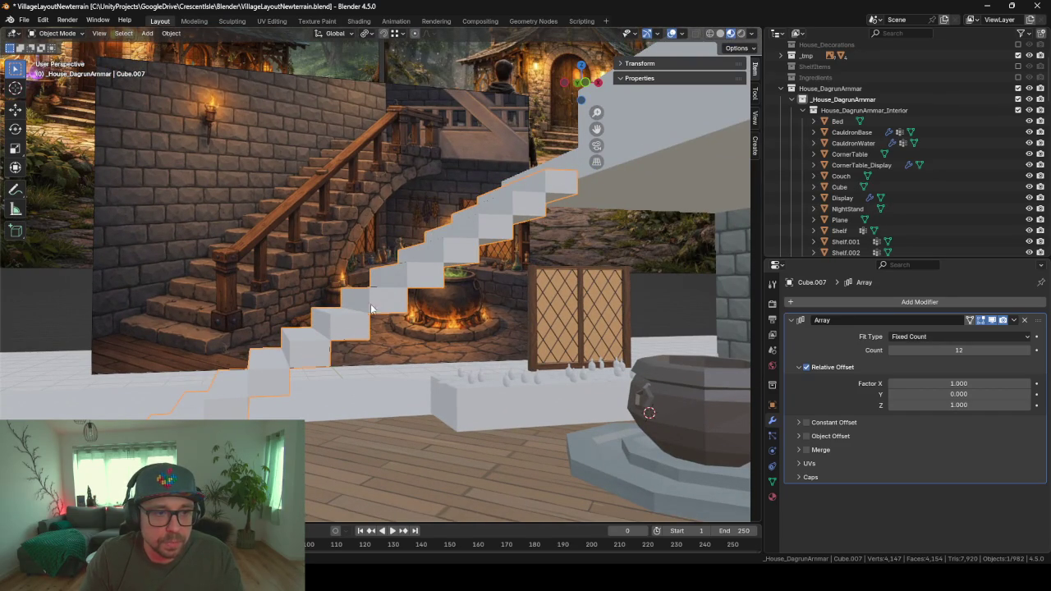
pyautogui.moveTo(406, 273)
pyautogui.mouseDown(button='middle')
pyautogui.moveTo(435, 295)
pyautogui.moveTo(411, 300)
pyautogui.moveTo(378, 283)
pyautogui.moveTo(393, 280)
pyautogui.mouseUp(button='middle')
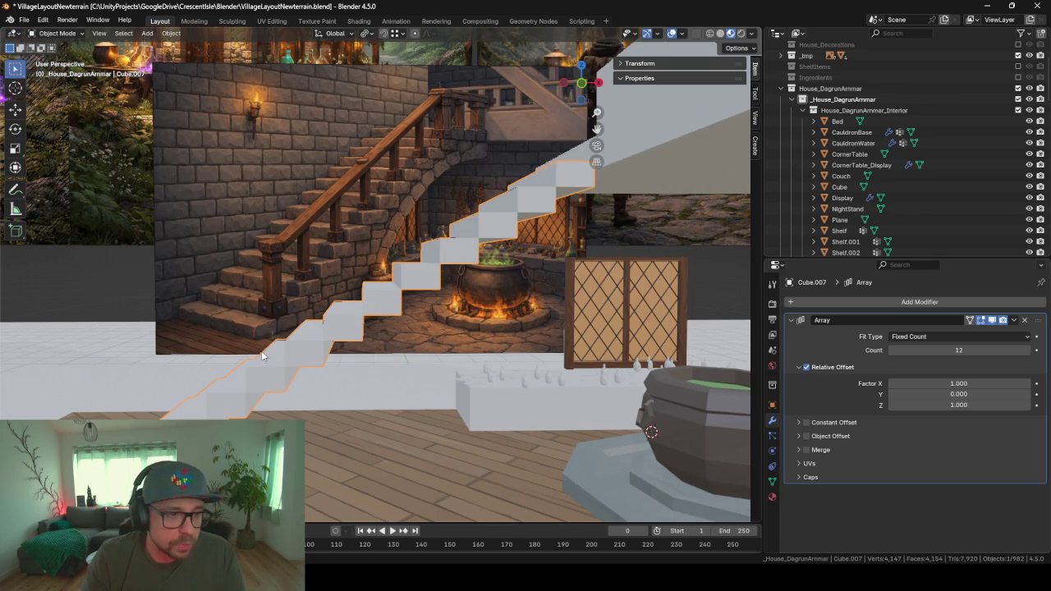
pyautogui.moveTo(336, 341); pyautogui.dragTo(344, 340, button='middle')
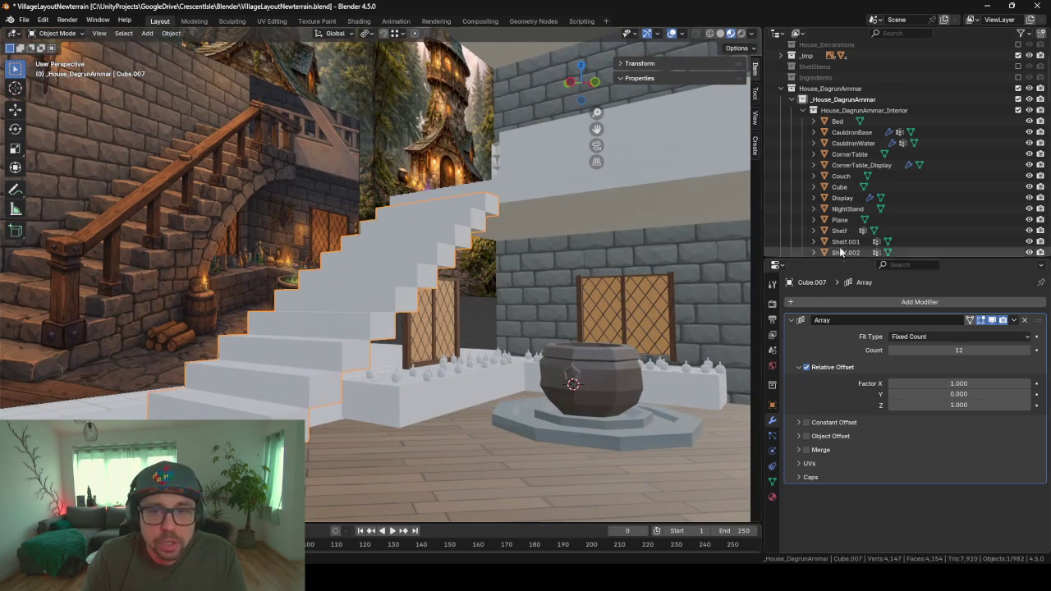
pyautogui.moveTo(805, 260); pyautogui.dragTo(804, 353)
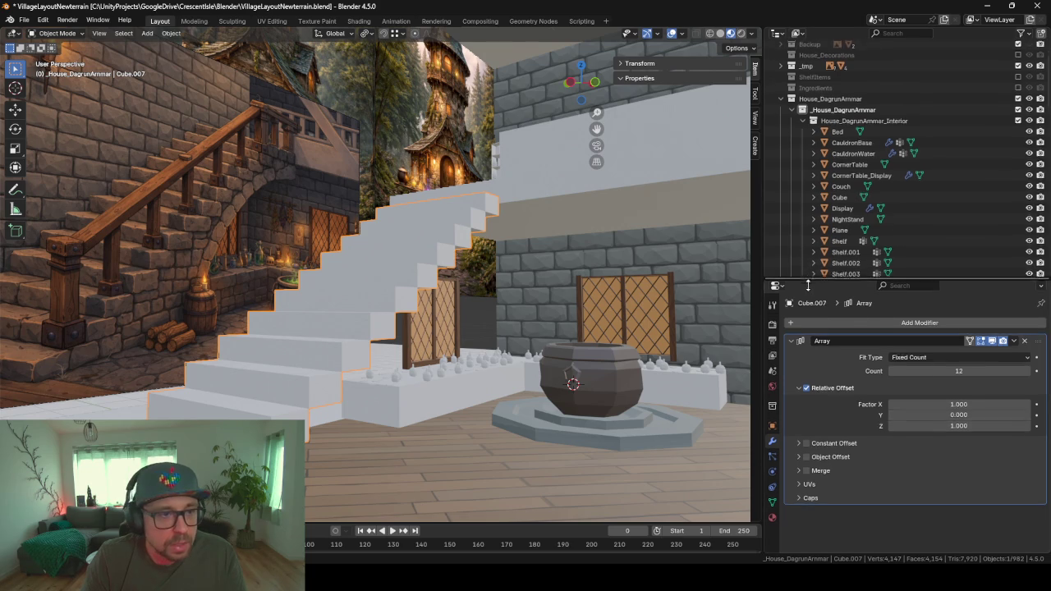
pyautogui.scroll(-5, 878, 206)
pyautogui.scroll(-3, 879, 205)
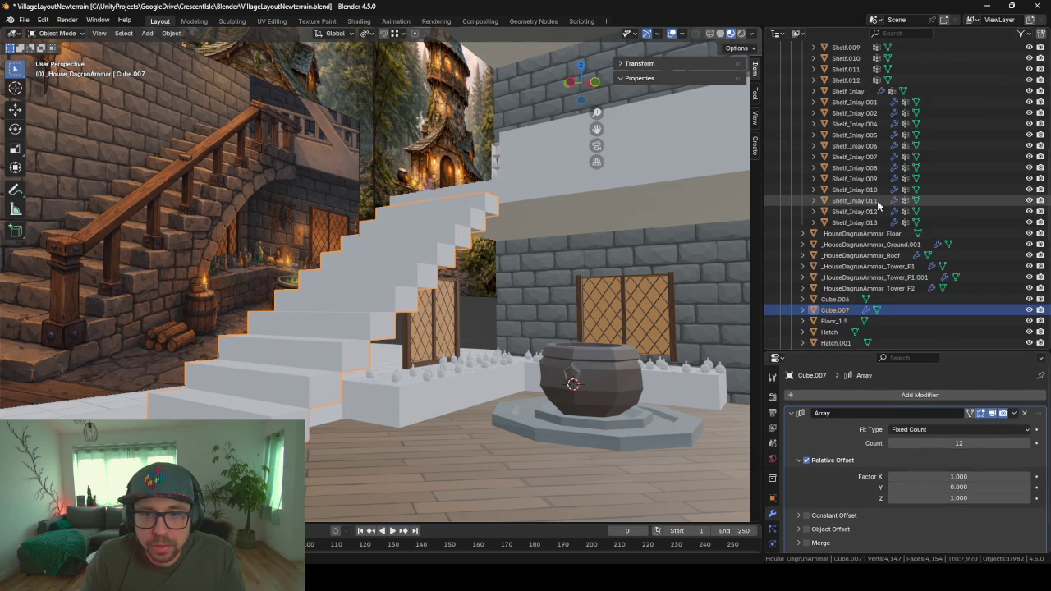
pyautogui.scroll(-5, 866, 270)
pyautogui.scroll(-2, 866, 271)
pyautogui.scroll(-5, 866, 271)
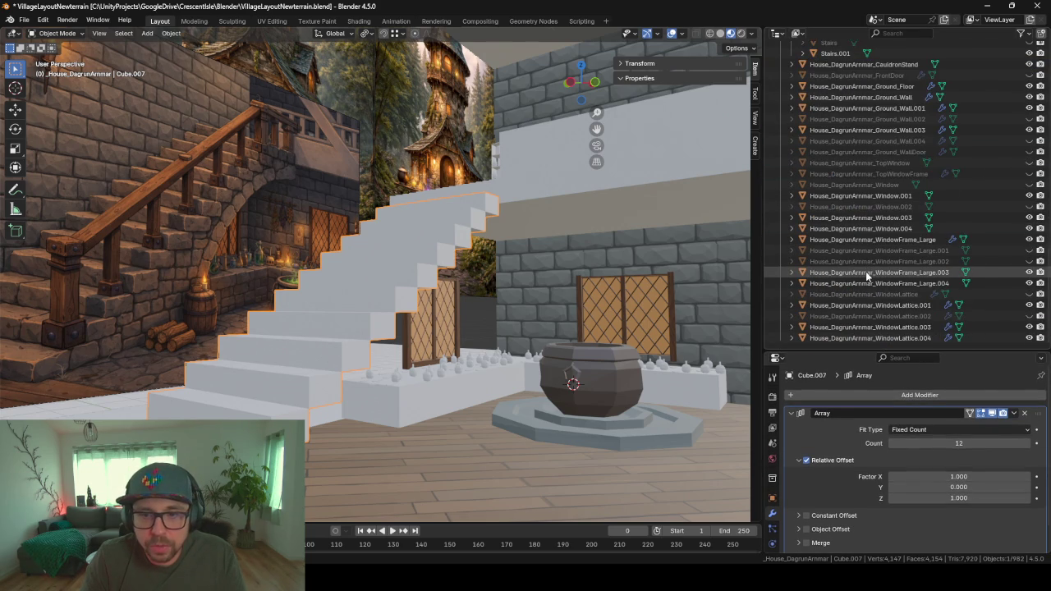
pyautogui.scroll(5, 866, 271)
pyautogui.scroll(5, 866, 271)
pyautogui.scroll(3, 866, 271)
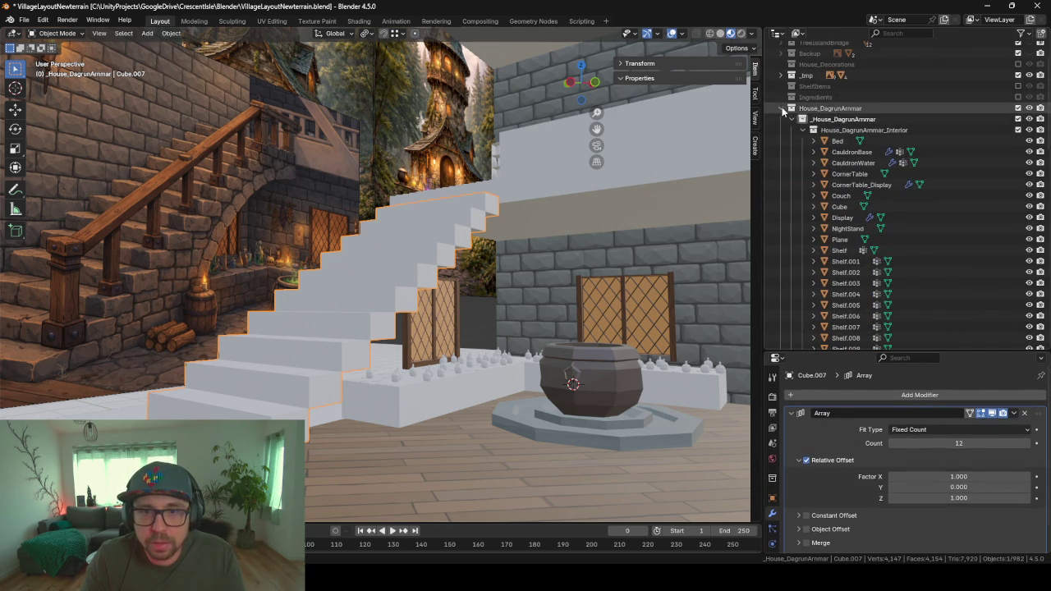
# - Browse the House_DagrunArmmar collections in the Outliner and unhide House_DagrunArmmar_Window.002
pyautogui.click(781, 108)
pyautogui.click(780, 158)
pyautogui.scroll(-3, 862, 199)
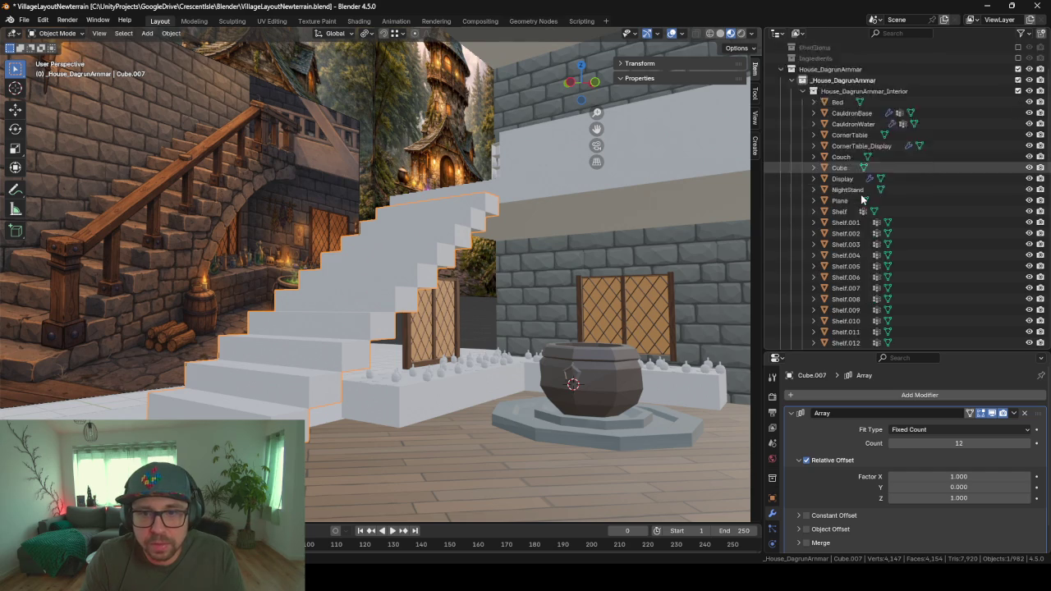
pyautogui.scroll(2, 862, 199)
pyautogui.click(802, 157)
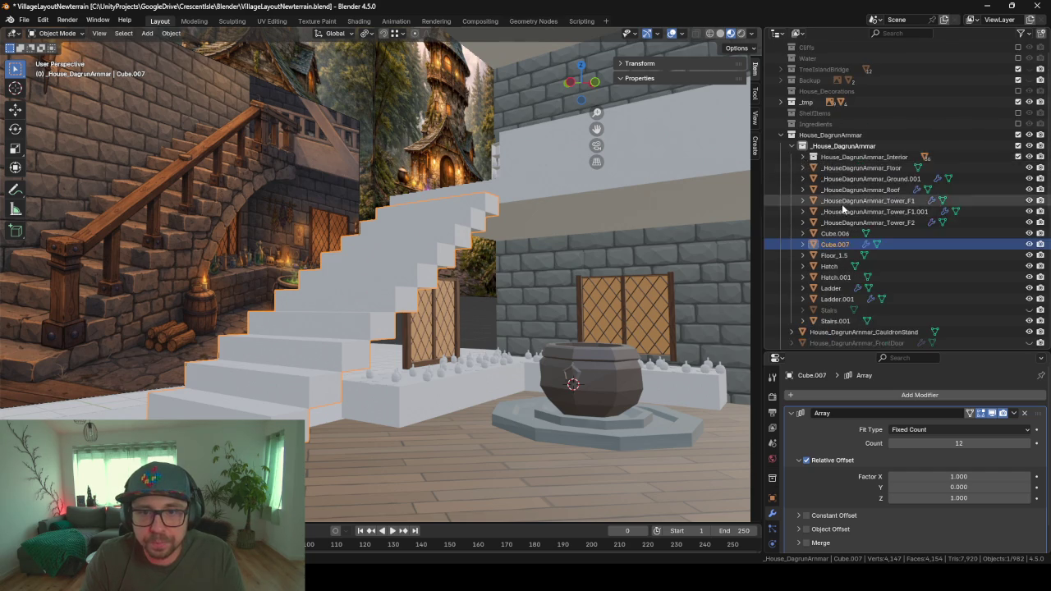
pyautogui.scroll(-5, 841, 204)
pyautogui.scroll(2, 837, 197)
pyautogui.scroll(4, 825, 161)
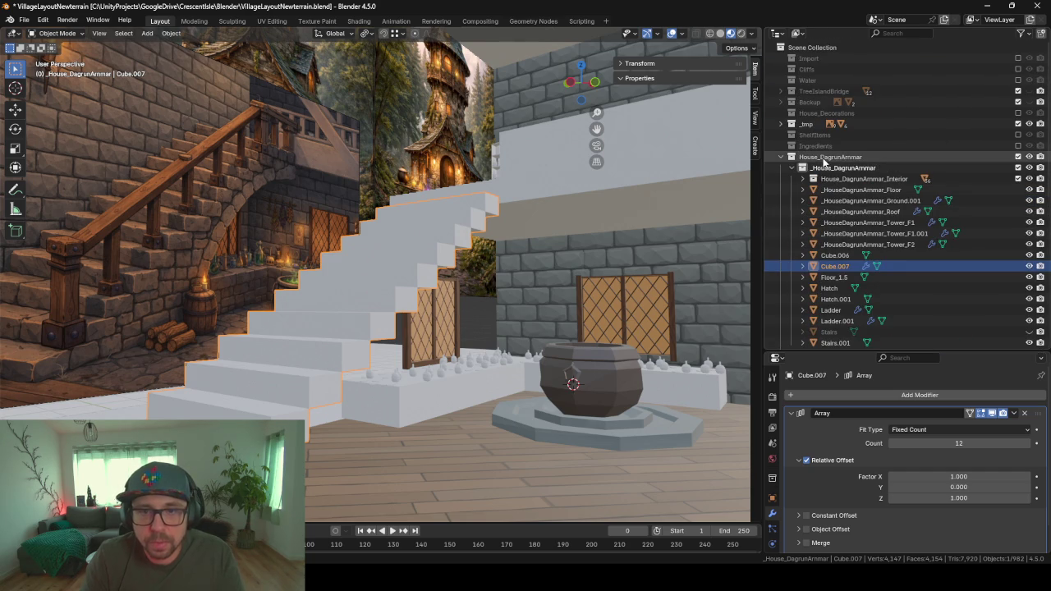
pyautogui.scroll(-5, 833, 204)
pyautogui.scroll(-5, 451, 261)
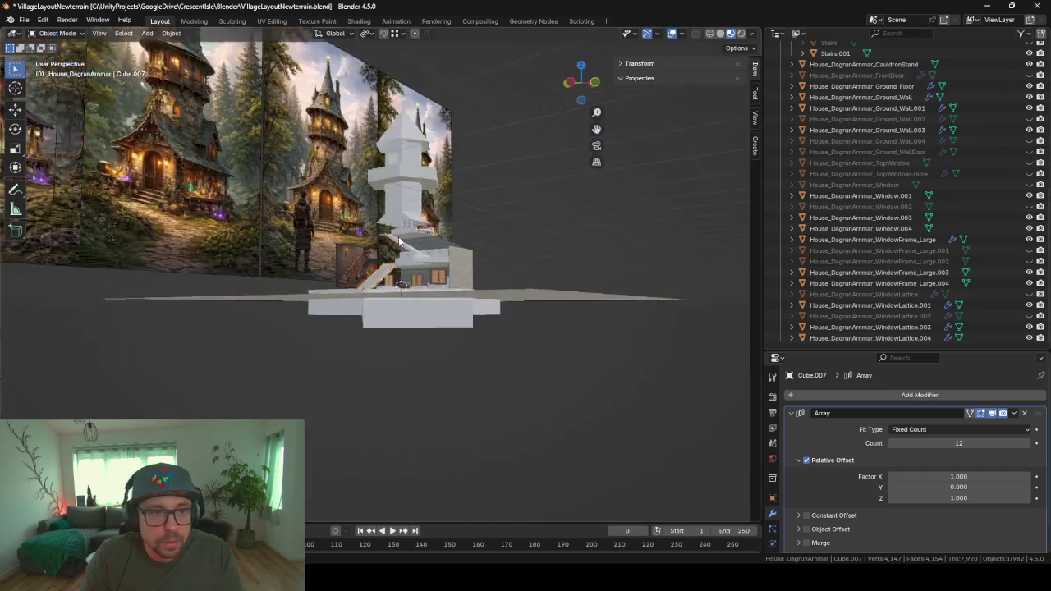
pyautogui.moveTo(451, 261); pyautogui.dragTo(419, 310, button='middle')
pyautogui.scroll(5, 414, 305)
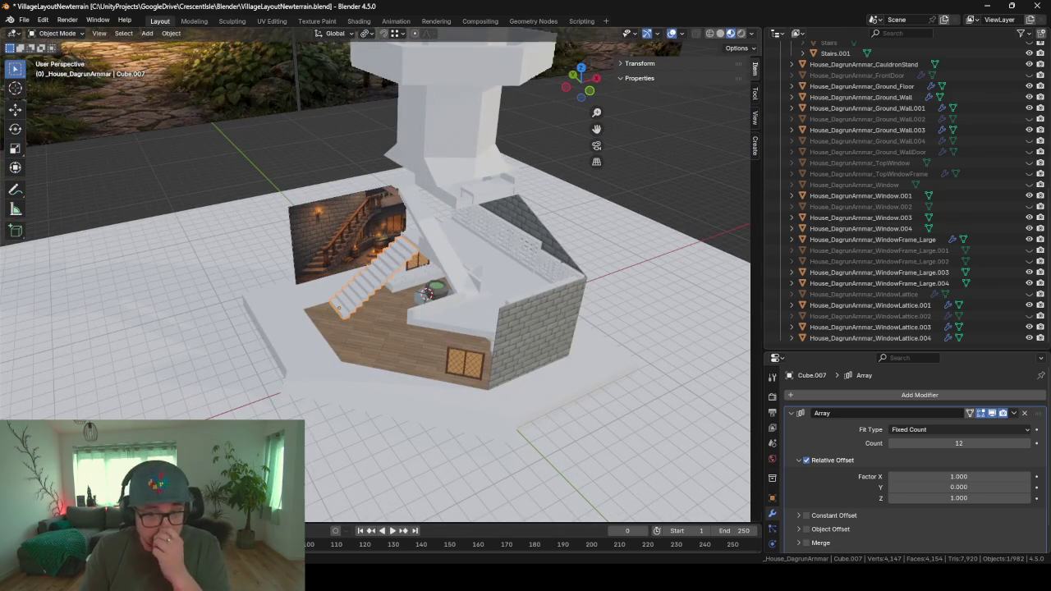
pyautogui.click(1029, 207)
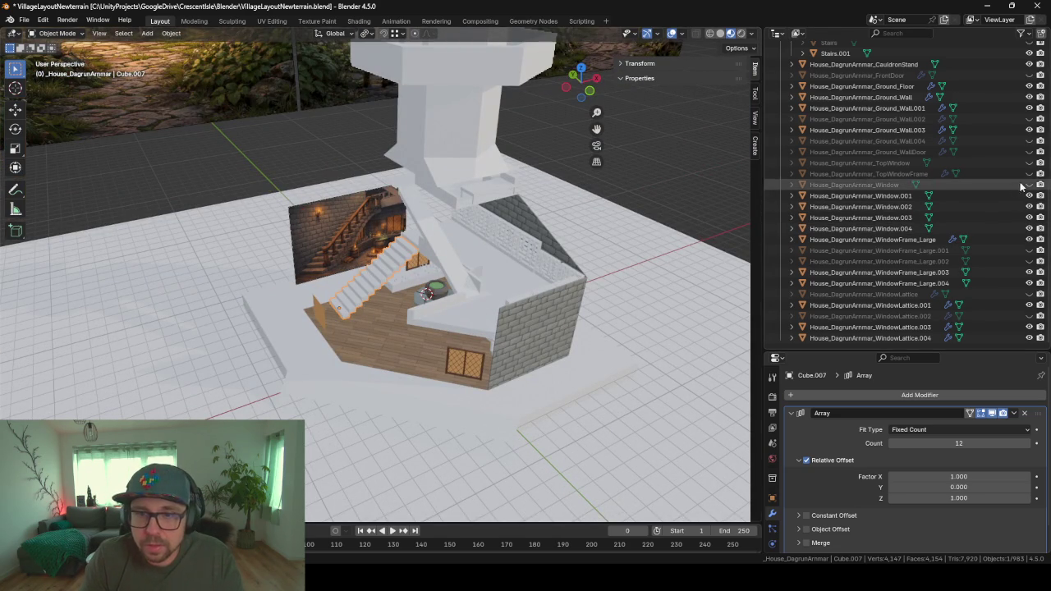
# - Isolate then restore all objects, hide the house ground piece, and select the House_DagrunArmmar collection
pyautogui.hotkey('shift', 'h')
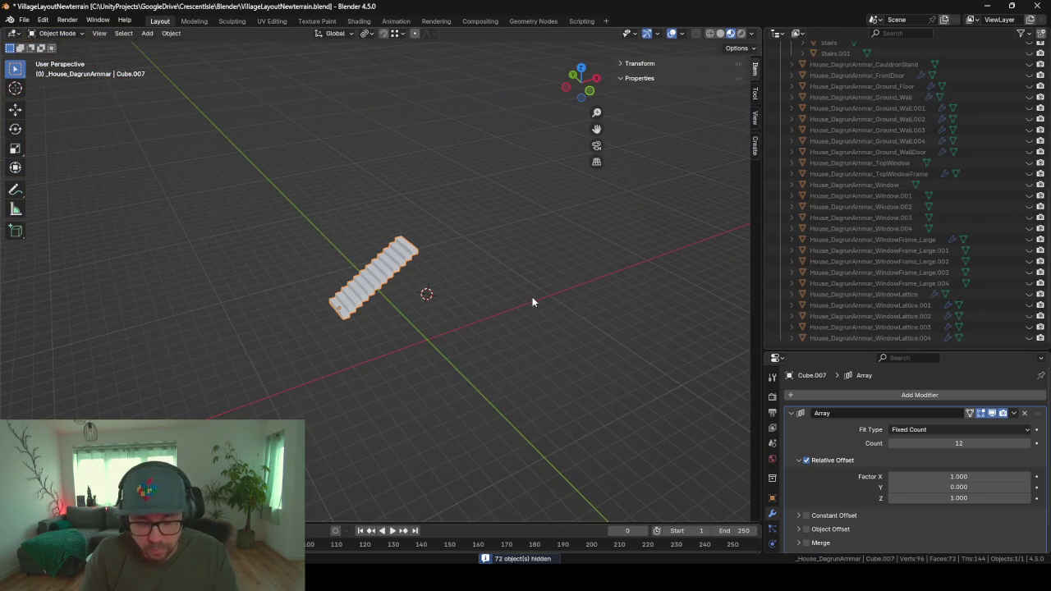
pyautogui.hotkey('alt', 'h')
pyautogui.click(516, 256)
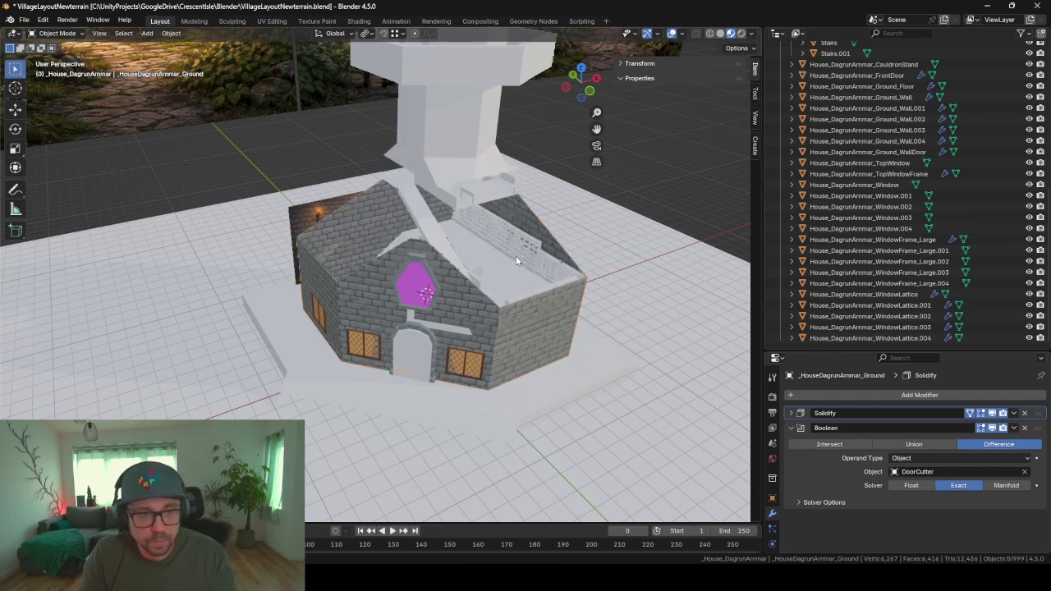
pyautogui.press('h')
pyautogui.scroll(3, 829, 205)
pyautogui.scroll(5, 829, 189)
pyautogui.scroll(2, 837, 172)
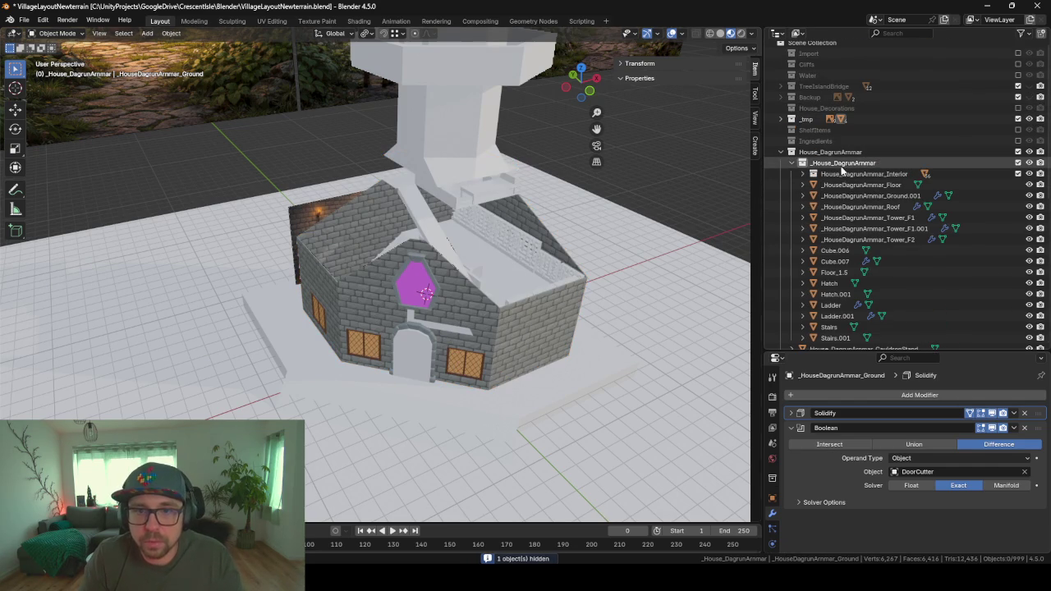
pyautogui.click(833, 152)
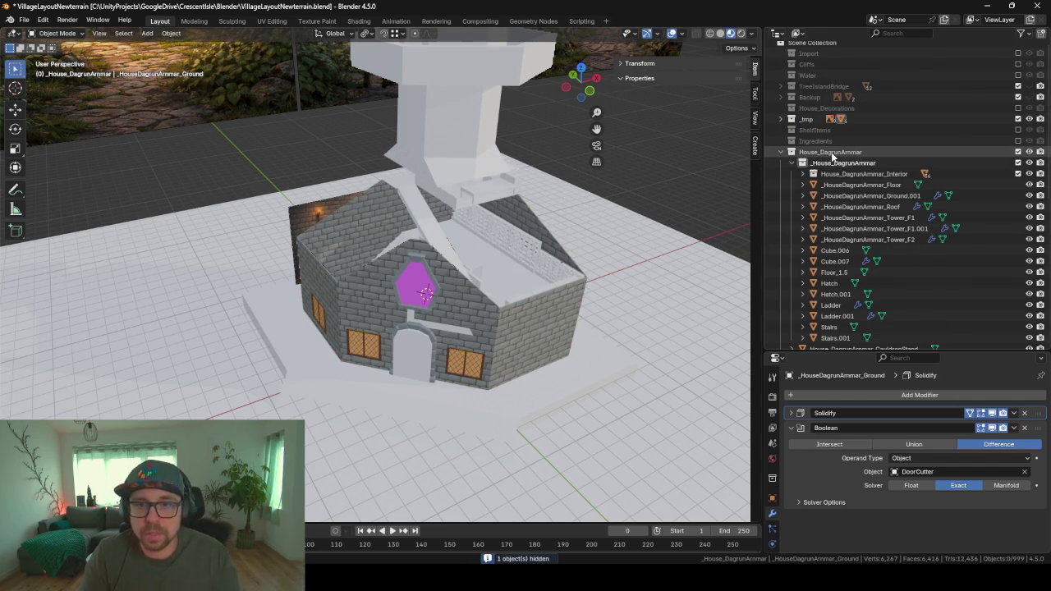
pyautogui.rightClick(1026, 210)
# - Export the house collection to the FBX folder as _HouseDagrunArmmarConcept.fbx, then switch to Unity
pyautogui.click(1026, 210)
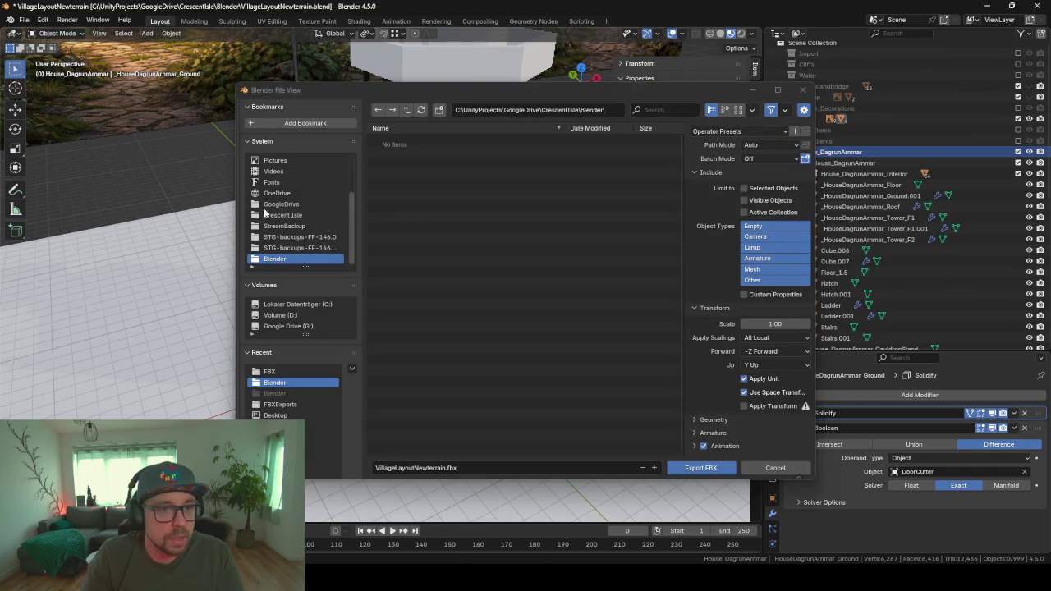
pyautogui.click(270, 371)
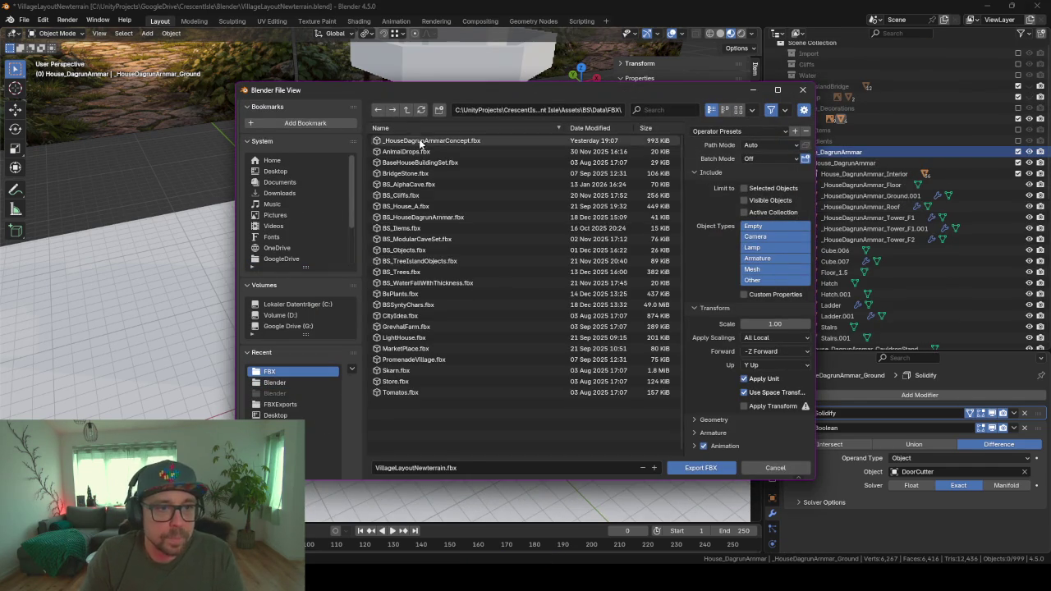
pyautogui.click(421, 141)
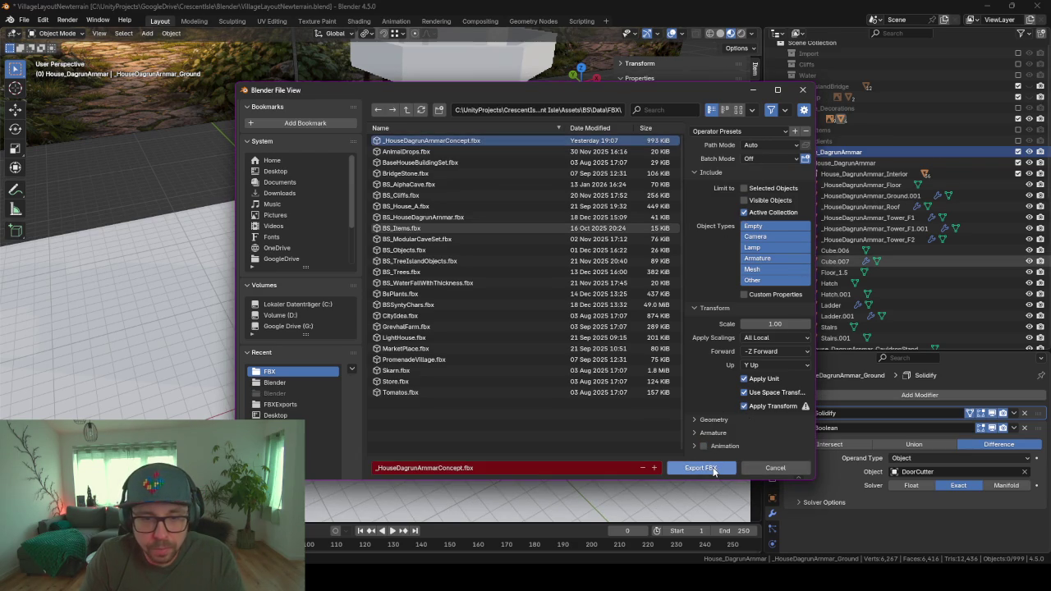
pyautogui.click(711, 467)
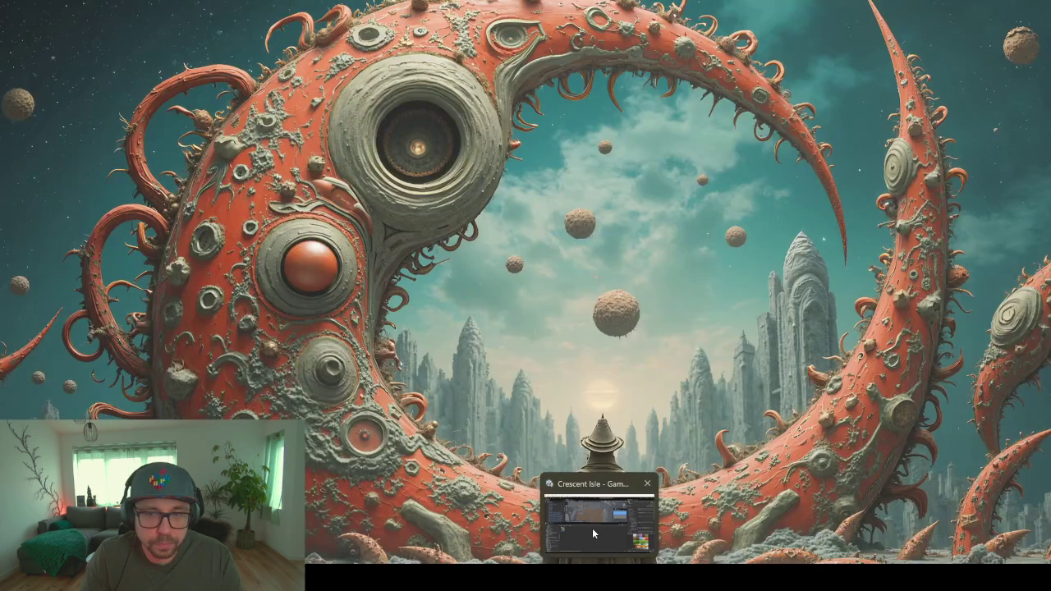
pyautogui.click(592, 528)
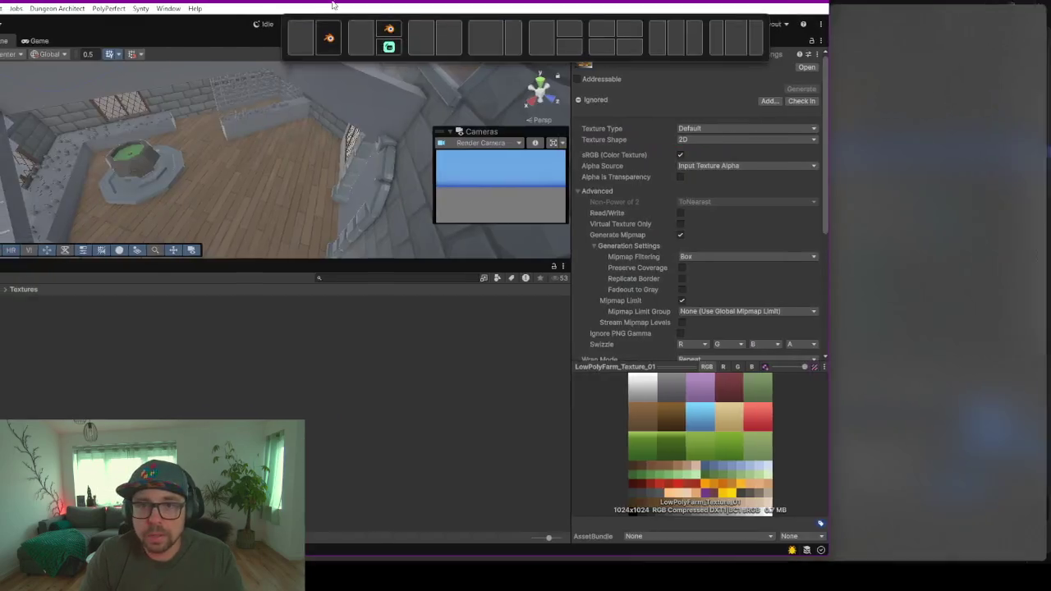
# - Maximize Unity, enlarge the Scene view, and uncheck the old Stairs object's active box
pyautogui.moveTo(333, 5); pyautogui.dragTo(335, 1)
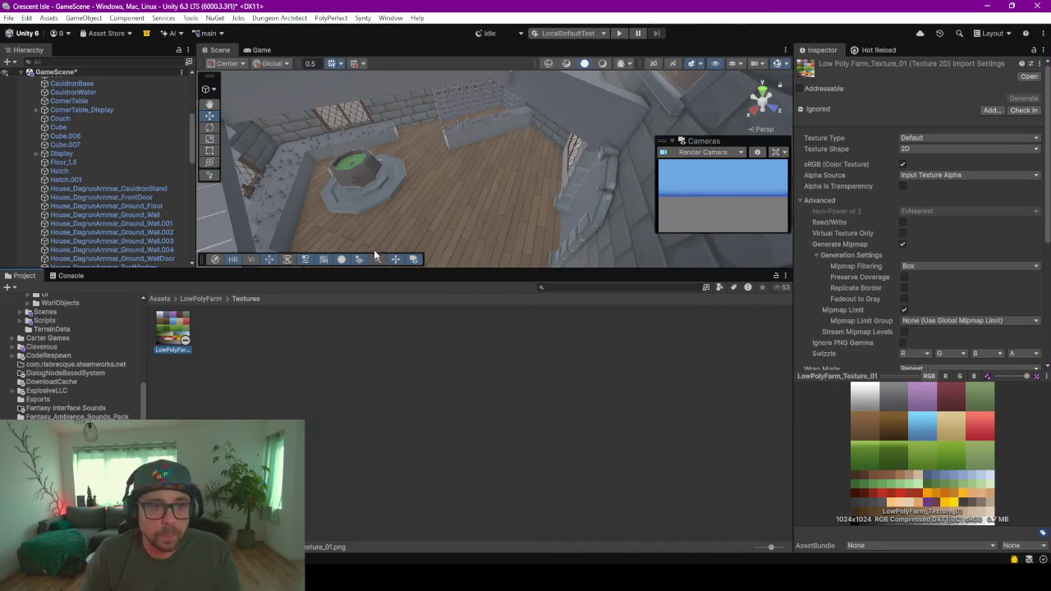
pyautogui.moveTo(464, 268); pyautogui.dragTo(465, 443)
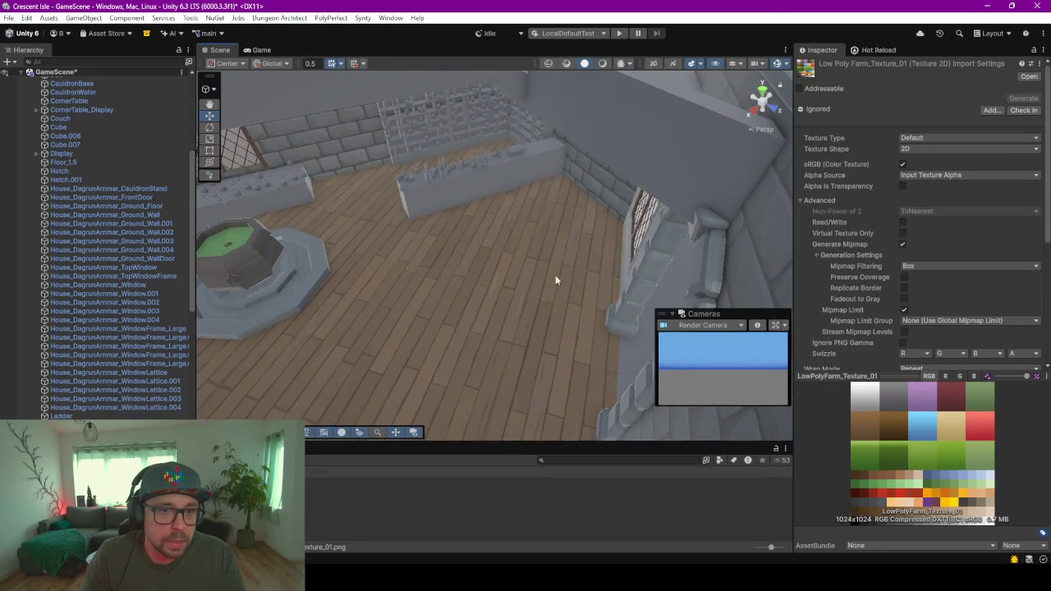
pyautogui.moveTo(502, 246)
pyautogui.mouseDown(button='middle')
pyautogui.moveTo(660, 291)
pyautogui.moveTo(403, 222)
pyautogui.mouseUp(button='middle')
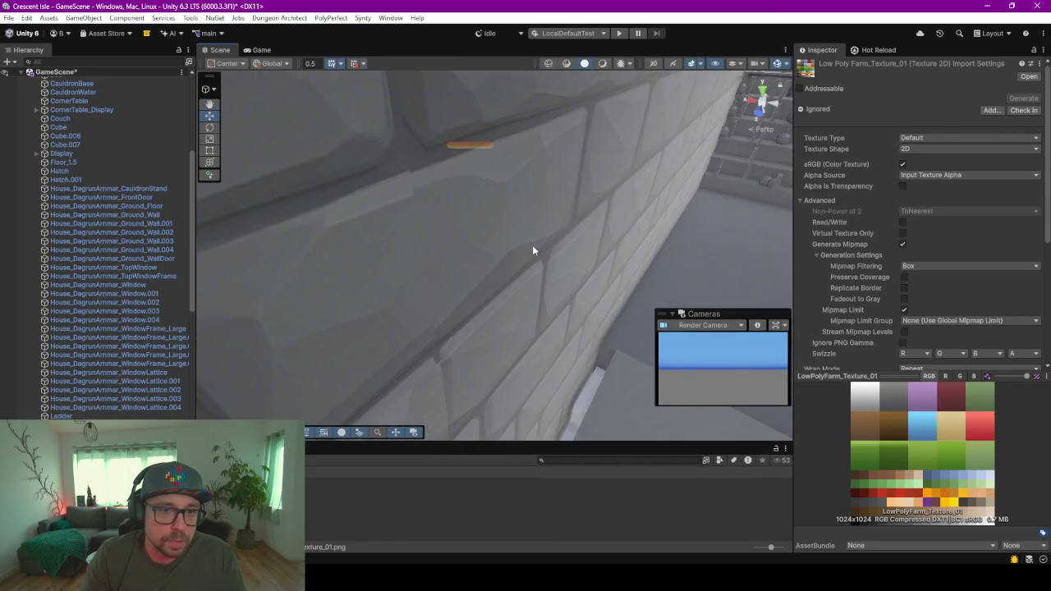
pyautogui.scroll(-3, 535, 248)
pyautogui.click(561, 322)
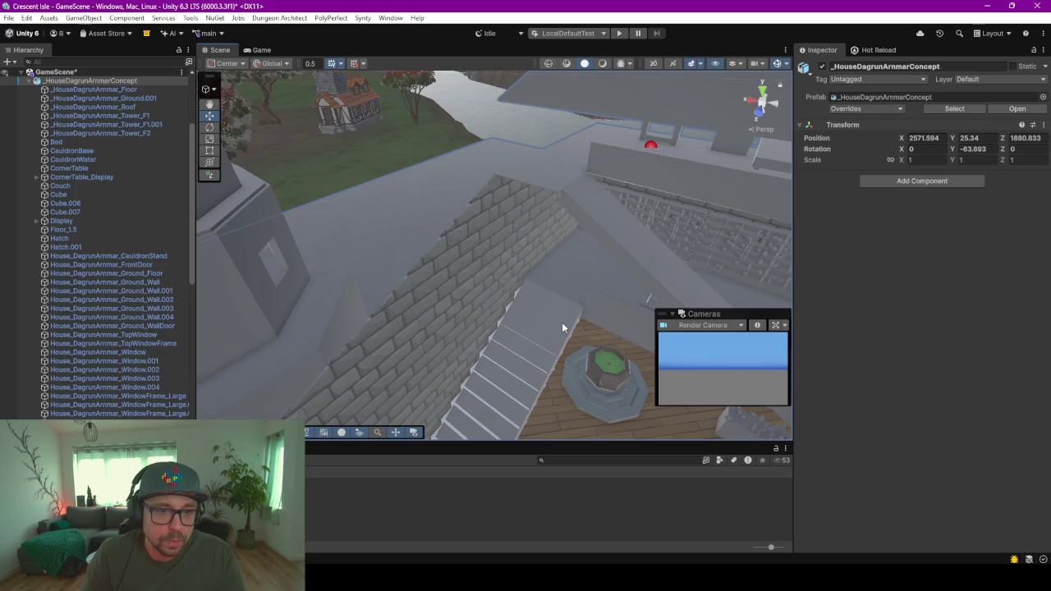
pyautogui.click(550, 322)
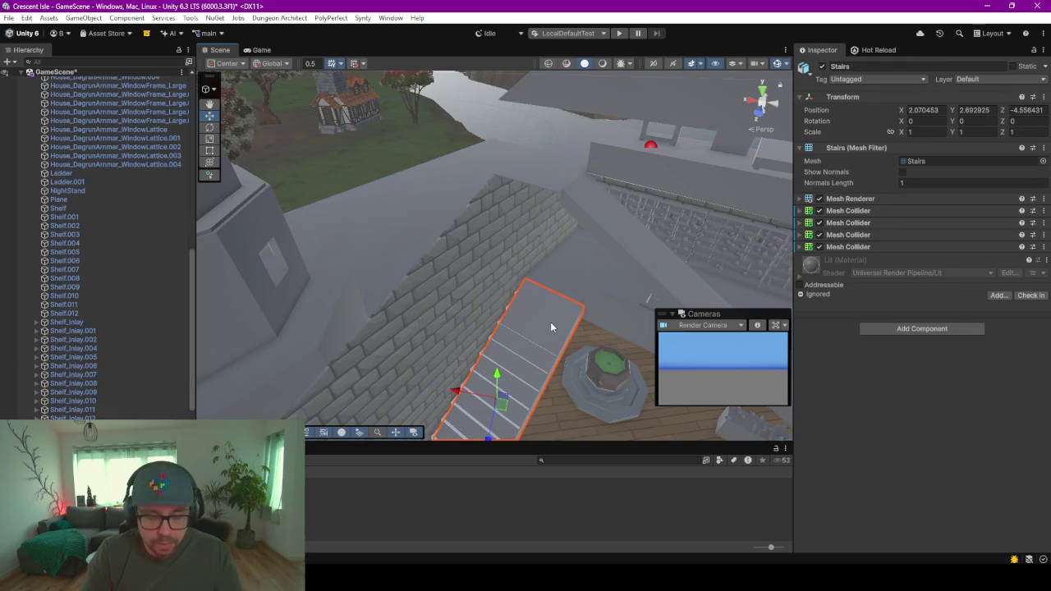
pyautogui.click(822, 67)
pyautogui.scroll(3, 515, 371)
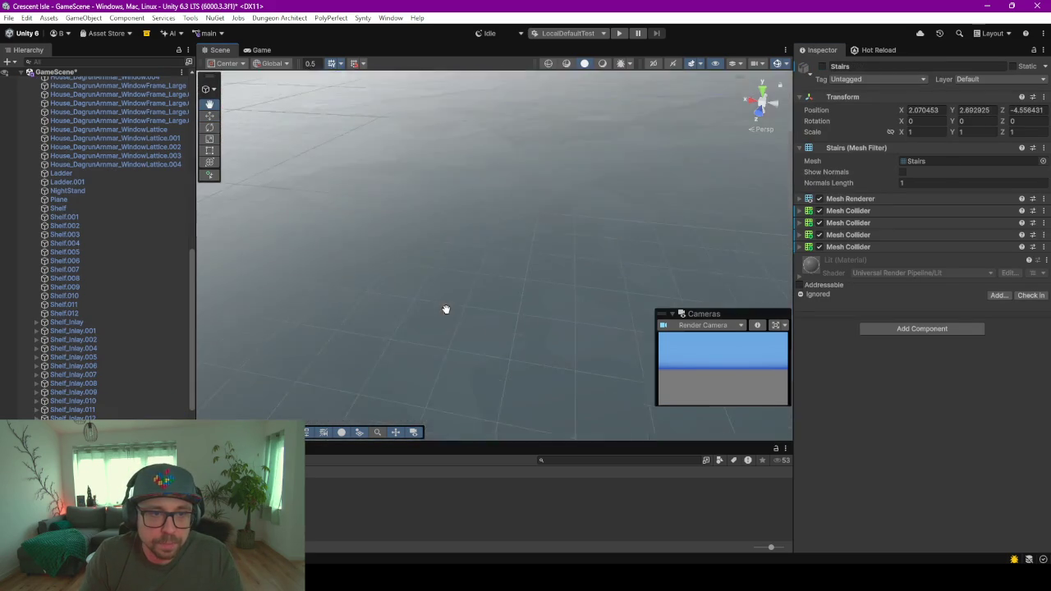
pyautogui.moveTo(464, 260)
pyautogui.mouseDown(button='middle')
pyautogui.moveTo(473, 357)
pyautogui.moveTo(485, 370)
pyautogui.mouseUp(button='middle')
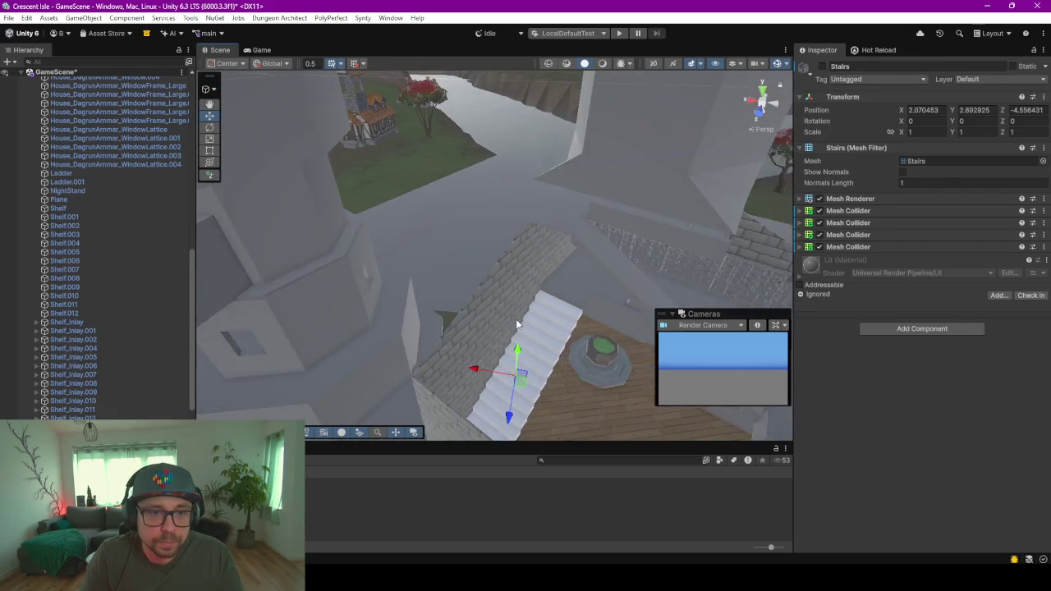
pyautogui.scroll(-3, 515, 320)
pyautogui.keyDown('alt'); pyautogui.moveTo(515, 322); pyautogui.dragTo(399, 288); pyautogui.keyUp('alt')
pyautogui.scroll(5, 161, 221)
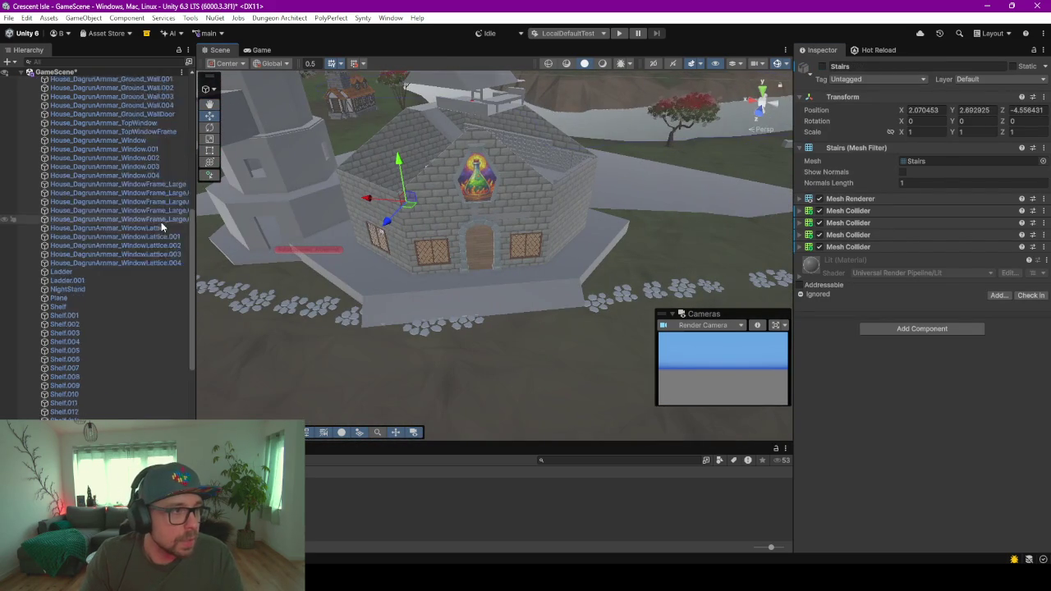
pyautogui.scroll(5, 161, 222)
# - Filter the Hierarchy by 'C' and select the house parts from Floor through Shelf.012
pyautogui.click(107, 195)
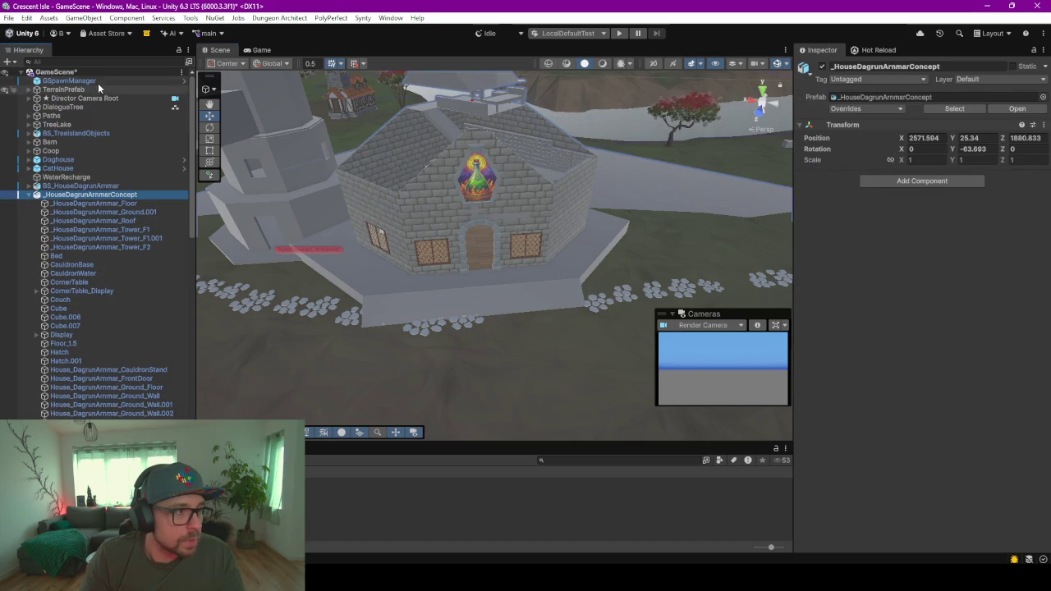
pyautogui.click(92, 67)
pyautogui.click(91, 64)
pyautogui.write('mesh')
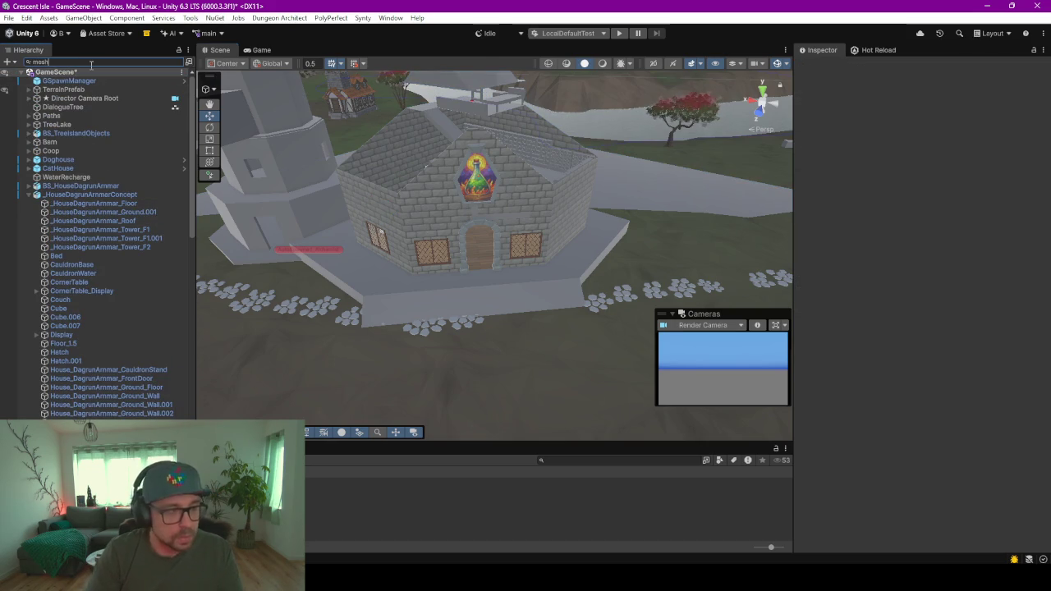
pyautogui.write('C')
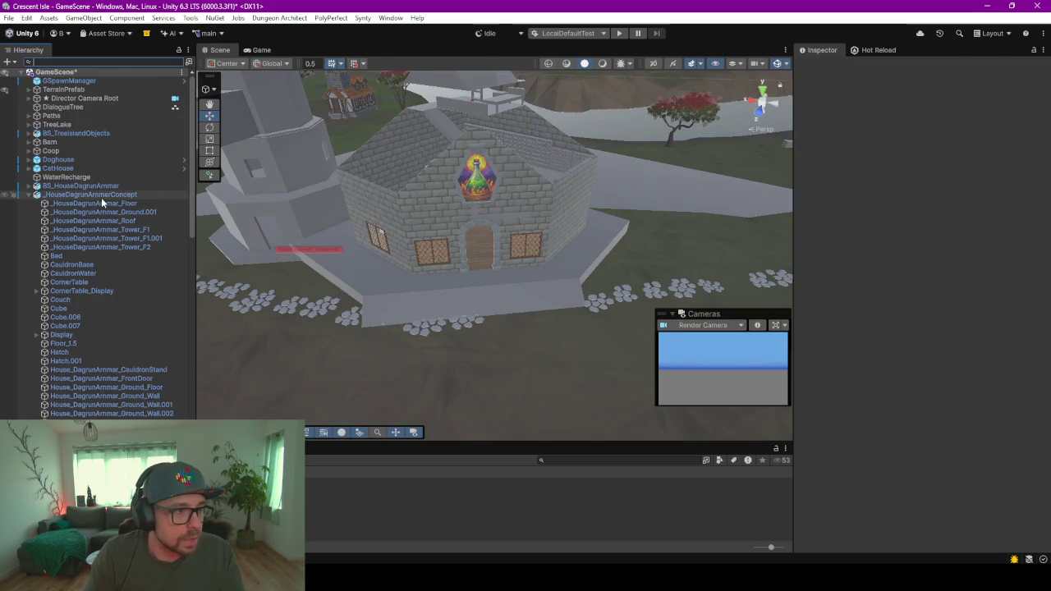
pyautogui.click(101, 202)
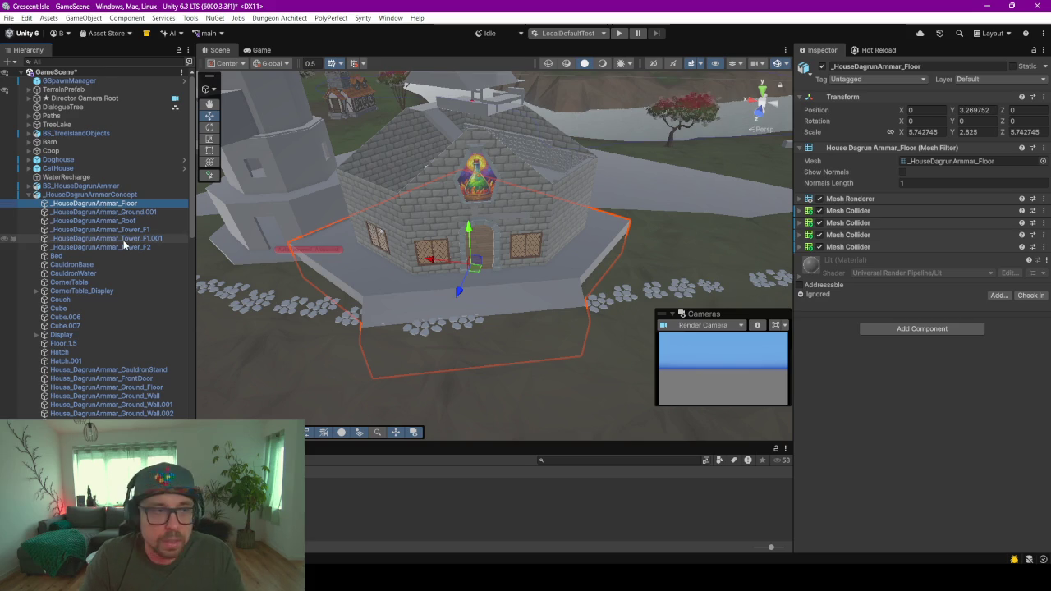
pyautogui.scroll(-5, 124, 247)
pyautogui.scroll(-5, 123, 247)
pyautogui.scroll(-5, 123, 240)
pyautogui.scroll(-5, 123, 240)
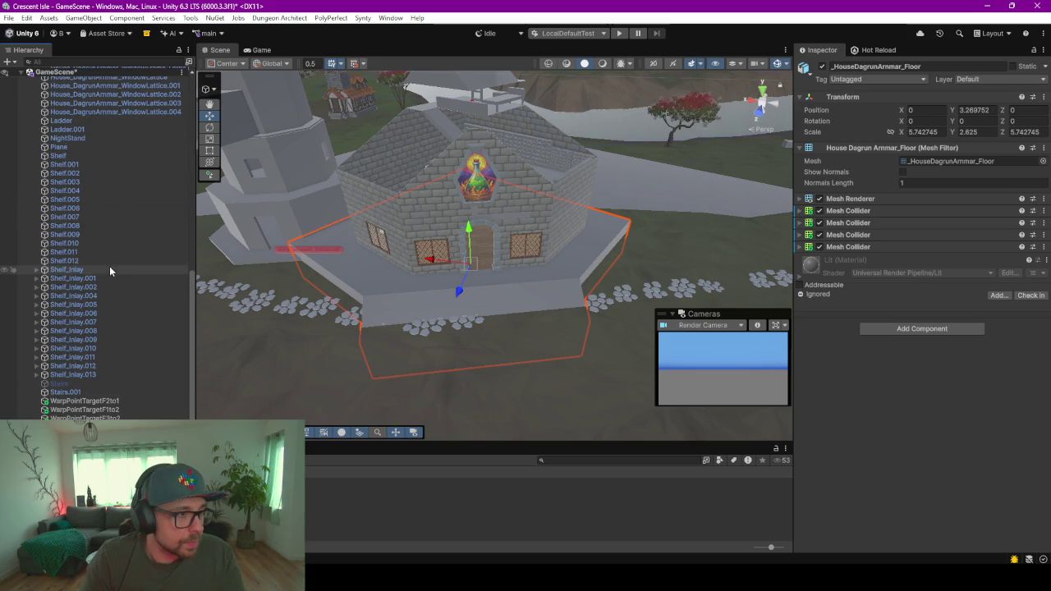
pyautogui.keyDown('shift'); pyautogui.click(109, 261); pyautogui.keyUp('shift')
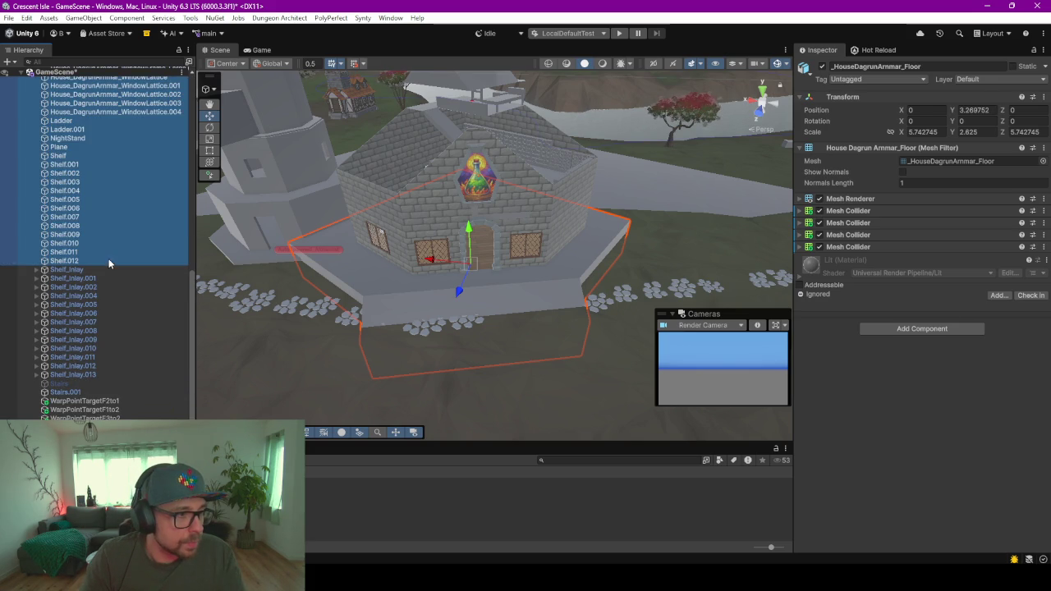
# - Add Stairs and Stairs.001 to the selection and give all of them a Mesh Collider
pyautogui.keyDown('ctrl'); pyautogui.click(81, 386); pyautogui.keyUp('ctrl')
pyautogui.scroll(3, 388, 272)
pyautogui.moveTo(449, 141)
pyautogui.mouseDown(button='right')
pyautogui.moveTo(469, 173)
pyautogui.moveTo(398, 196)
pyautogui.mouseUp(button='right')
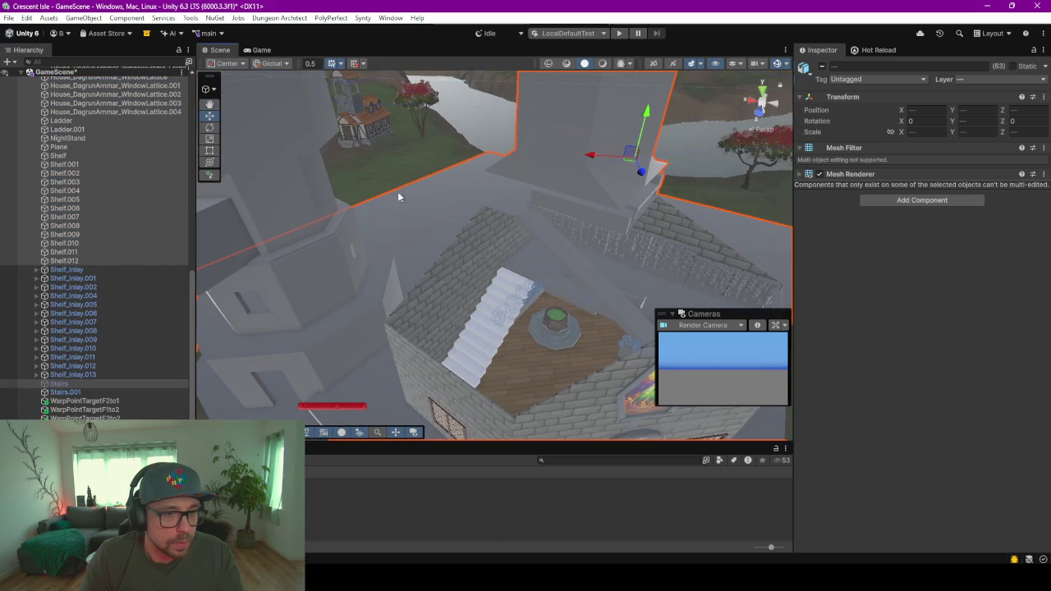
pyautogui.keyDown('ctrl'); pyautogui.click(94, 390); pyautogui.keyUp('ctrl')
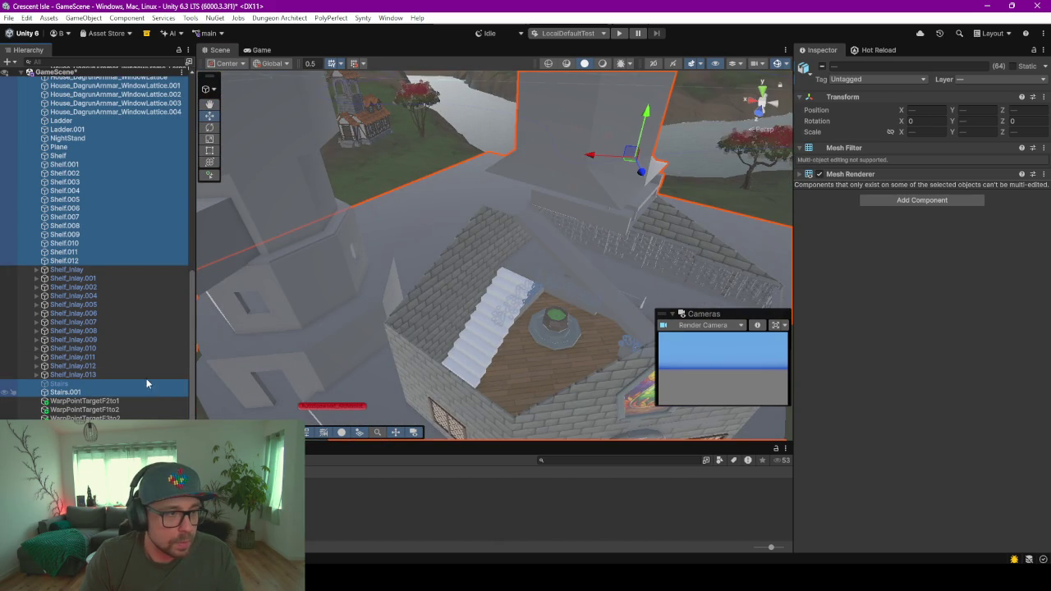
pyautogui.scroll(5, 127, 313)
pyautogui.scroll(5, 127, 314)
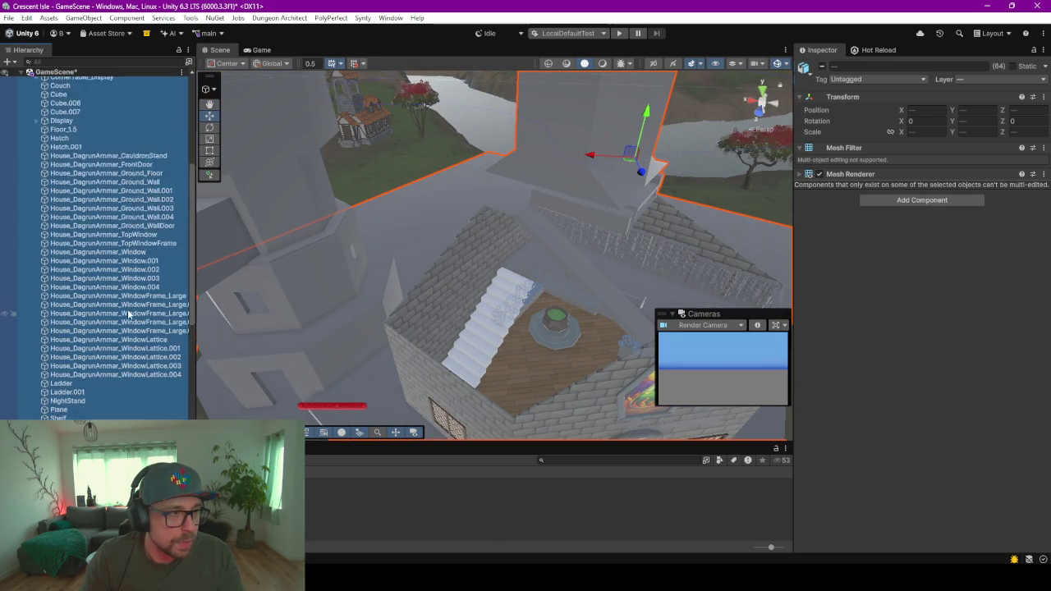
pyautogui.scroll(5, 127, 314)
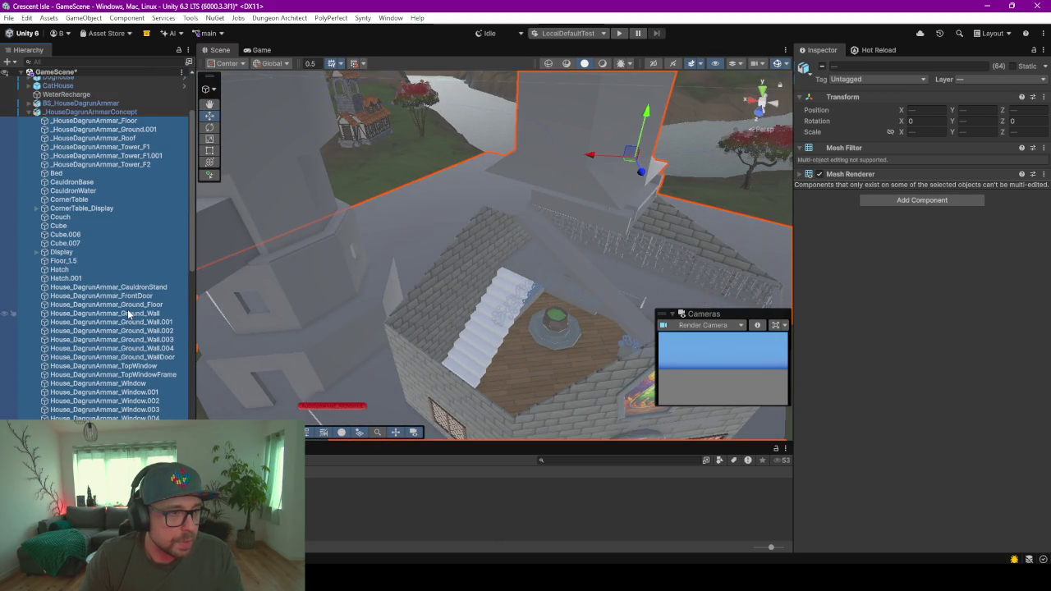
pyautogui.click(914, 200)
pyautogui.write('mesh')
pyautogui.click(891, 259)
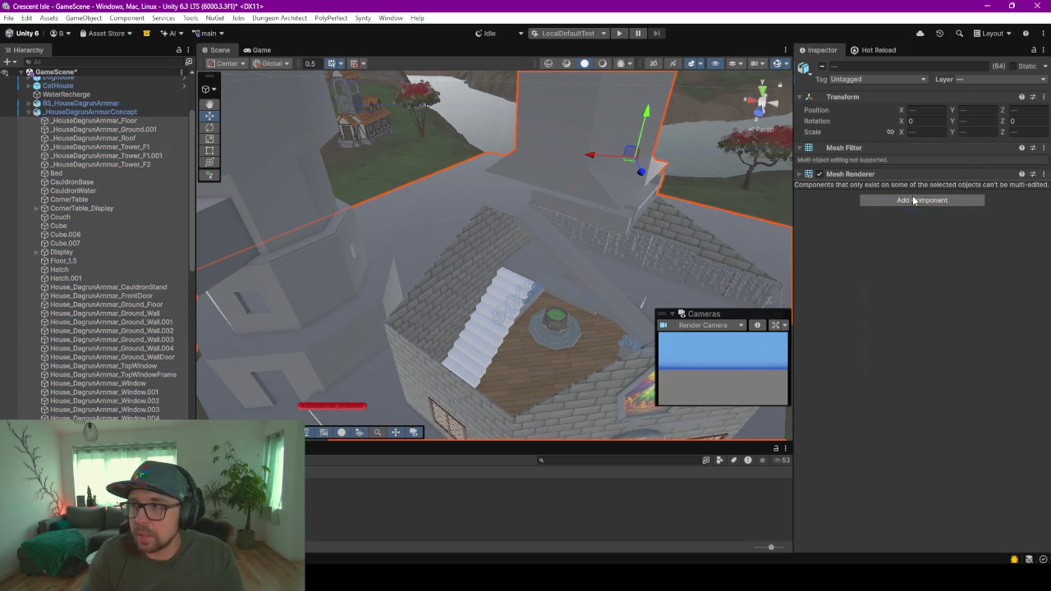
# - Select the new staircase object Cube.007 in the Unity scene and zoom in on it
pyautogui.click(466, 333)
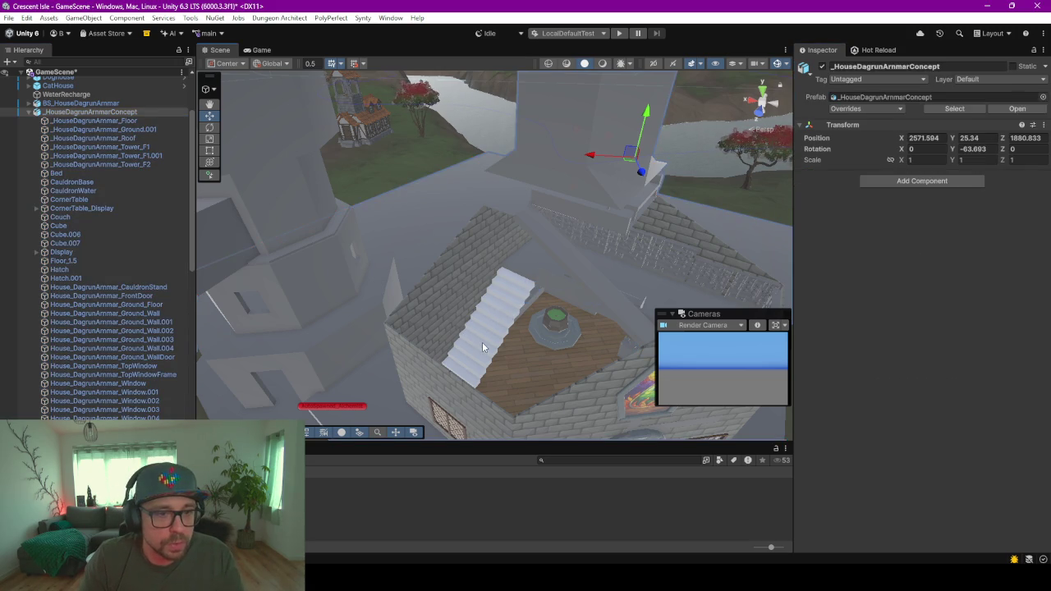
pyautogui.click(482, 342)
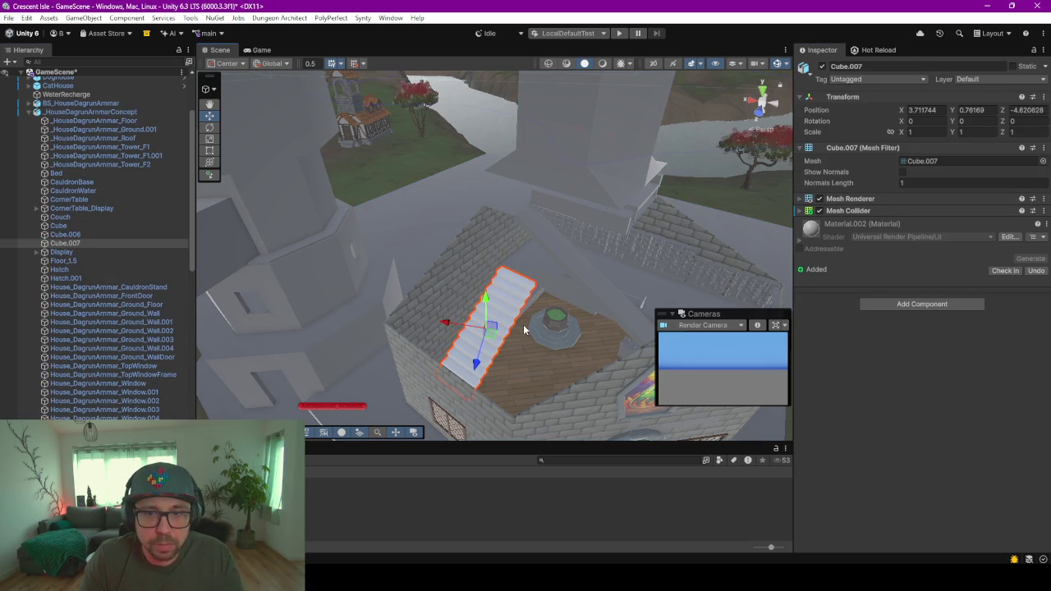
pyautogui.scroll(2, 523, 324)
pyautogui.scroll(2, 509, 318)
pyautogui.scroll(2, 492, 311)
pyautogui.scroll(2, 492, 308)
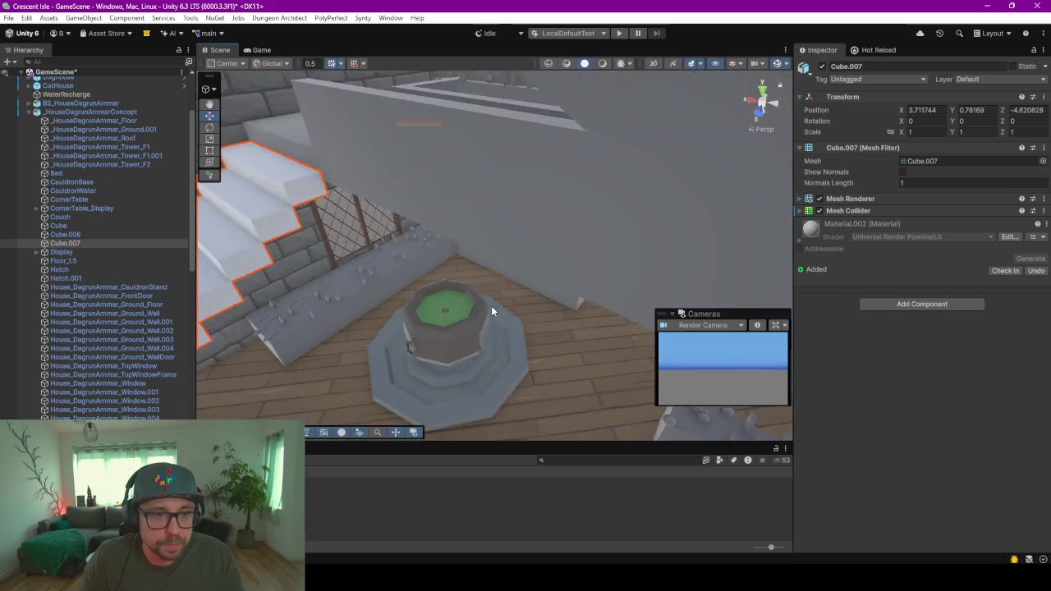
pyautogui.scroll(2, 491, 279)
pyautogui.scroll(2, 501, 259)
pyautogui.scroll(1, 511, 242)
pyautogui.scroll(2, 533, 246)
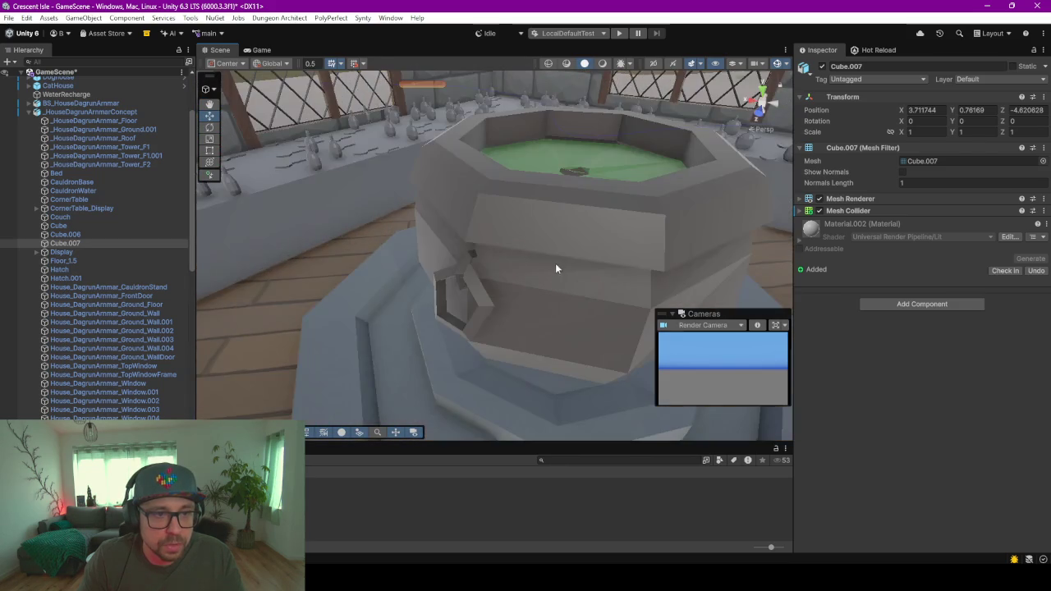
pyautogui.scroll(3, 554, 261)
pyautogui.scroll(-5, 554, 261)
# - Inspect the side and stained-glass window walls, then start Play mode, saving the modified GameScene
pyautogui.moveTo(541, 296)
pyautogui.keyDown('alt'); pyautogui.mouseDown()
pyautogui.moveTo(514, 265)
pyautogui.moveTo(558, 263)
pyautogui.mouseUp(); pyautogui.keyUp('alt')
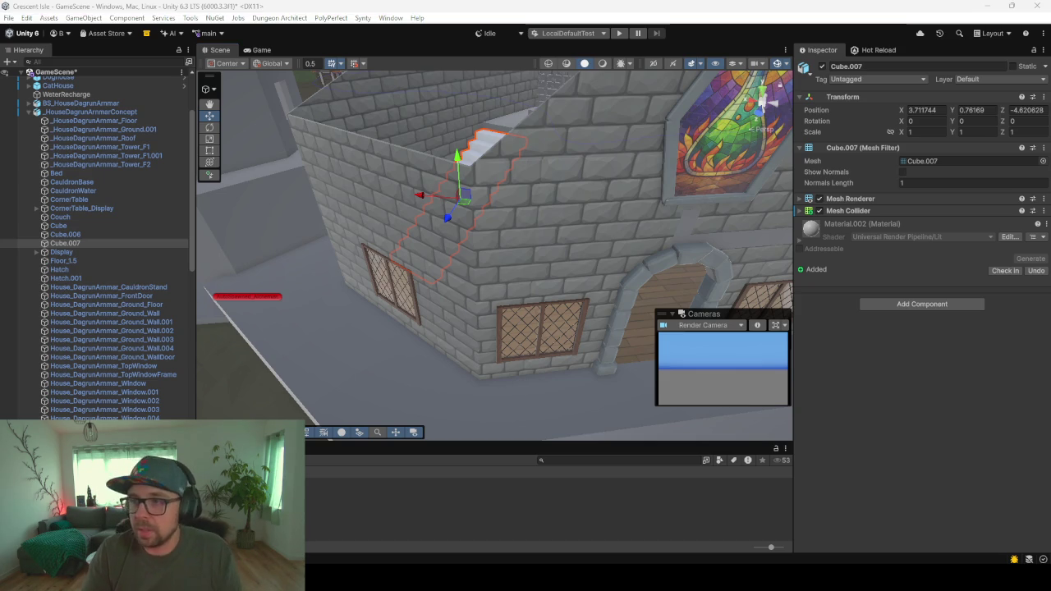
pyautogui.middleClick(605, 246)
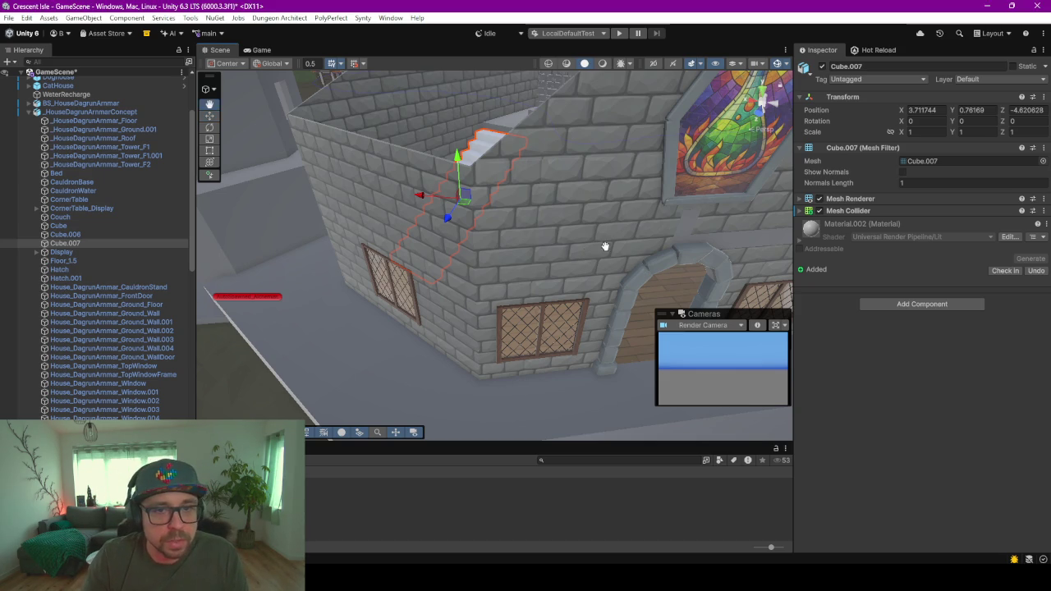
pyautogui.keyDown('alt'); pyautogui.moveTo(572, 237); pyautogui.dragTo(528, 85); pyautogui.keyUp('alt')
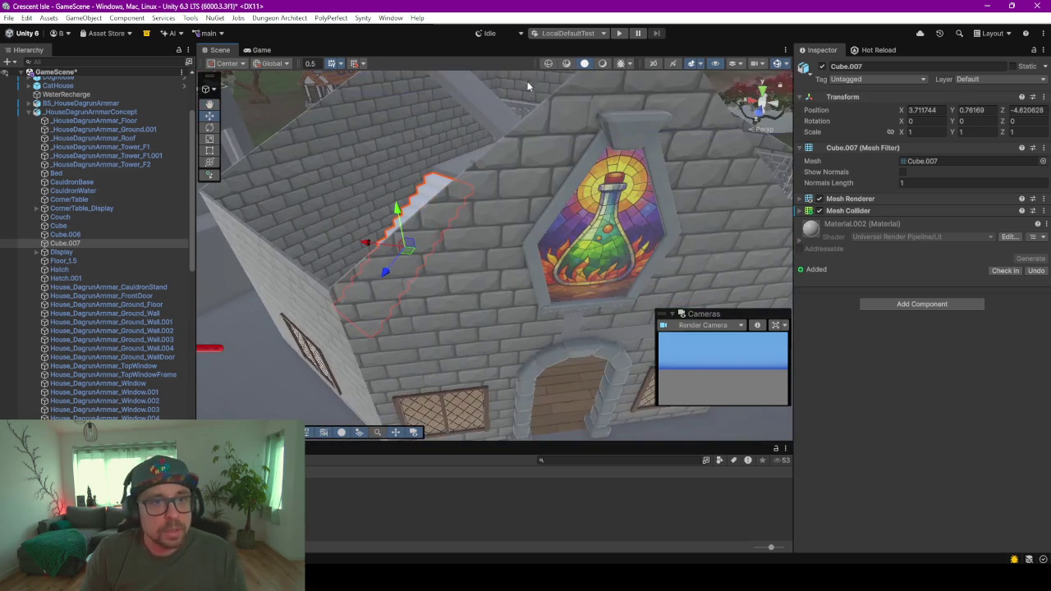
pyautogui.click(620, 36)
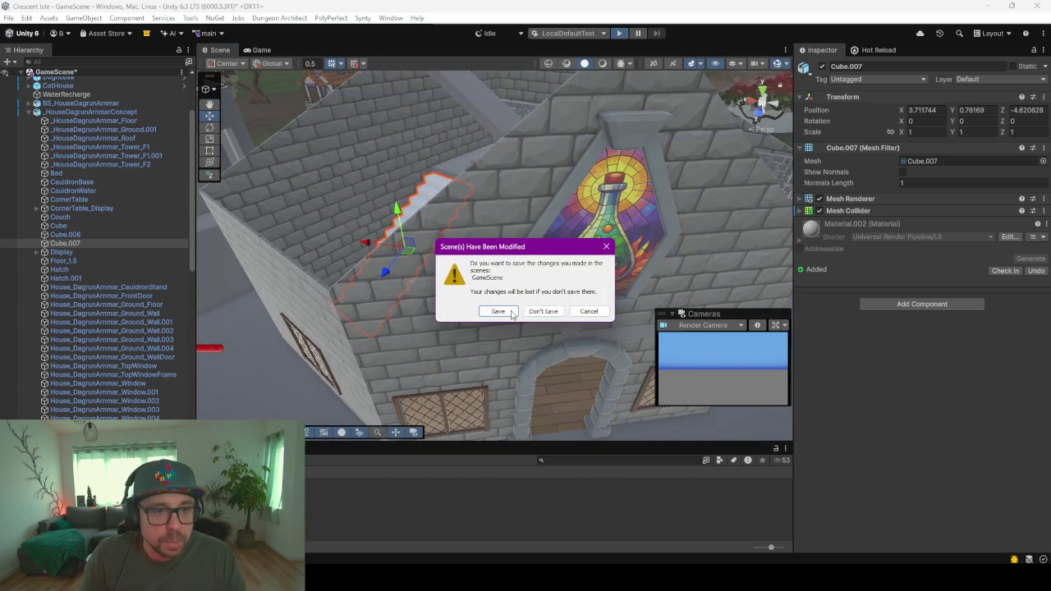
pyautogui.click(509, 313)
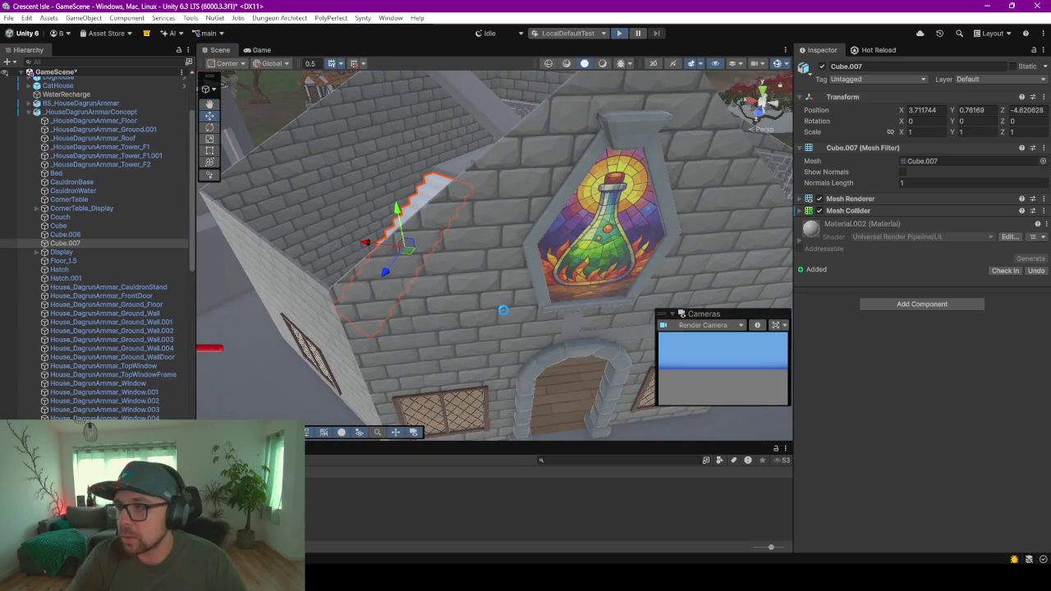
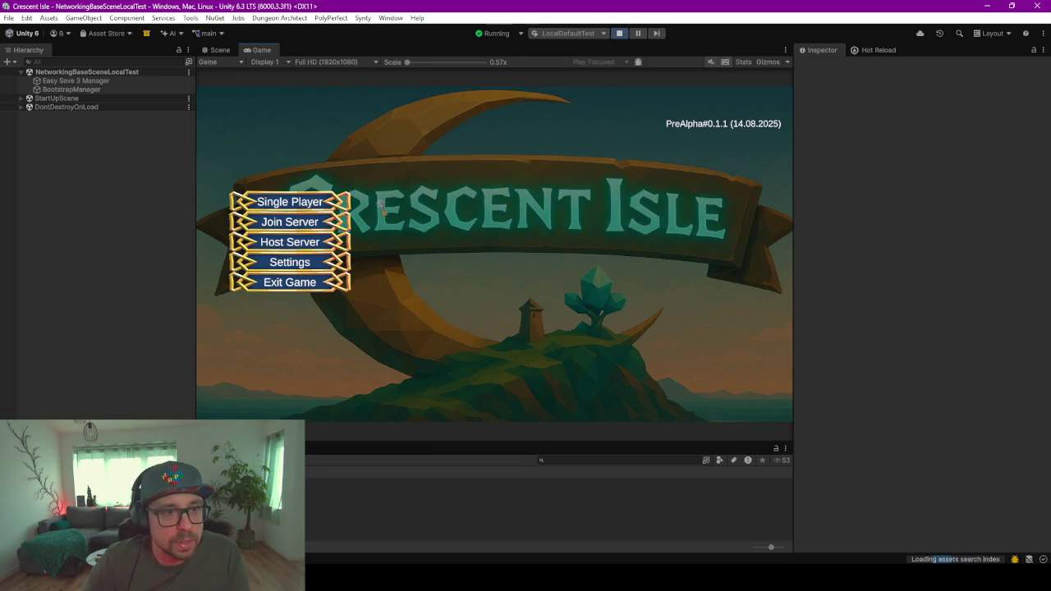
# - Load the existing single-player save and start the game with the saved character
pyautogui.click(295, 203)
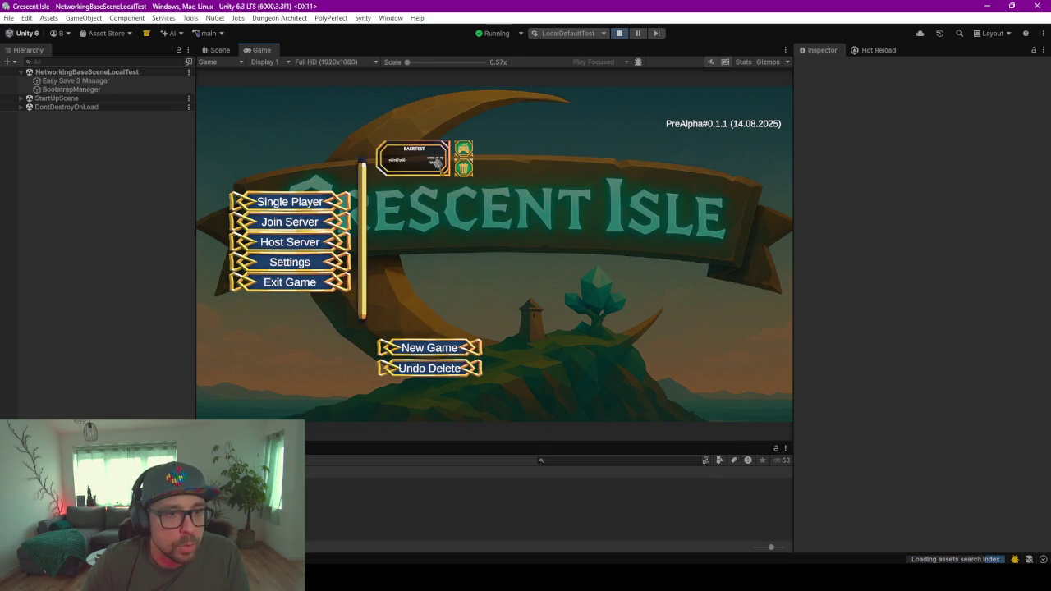
pyautogui.click(463, 149)
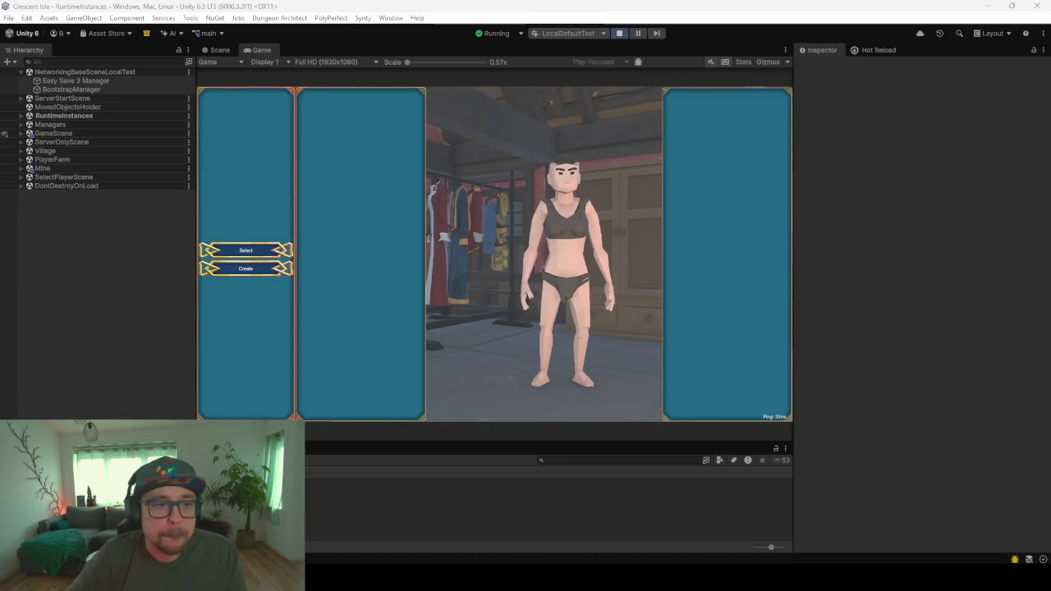
pyautogui.click(246, 250)
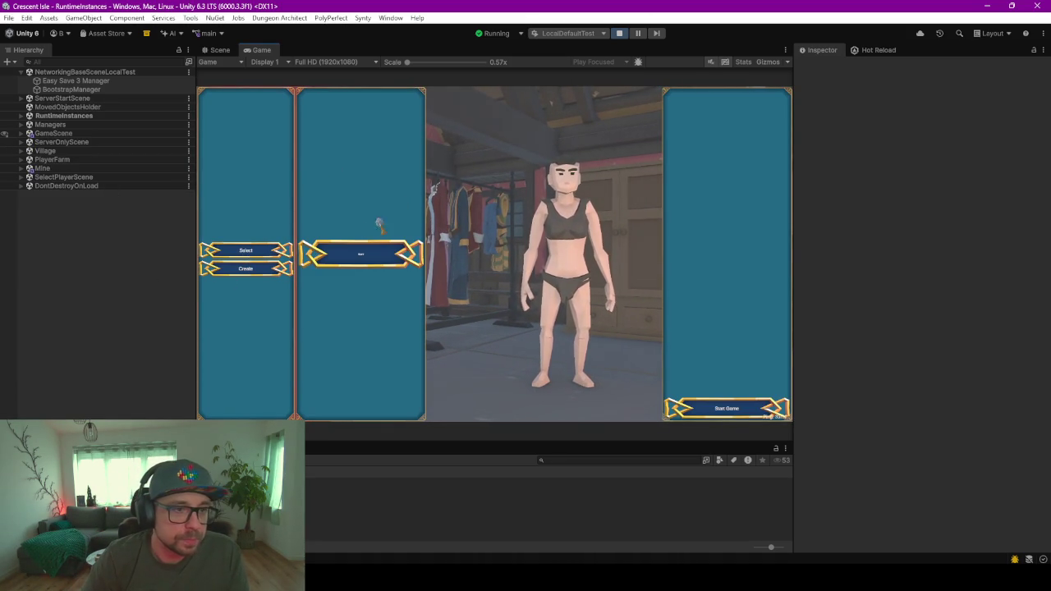
pyautogui.click(724, 408)
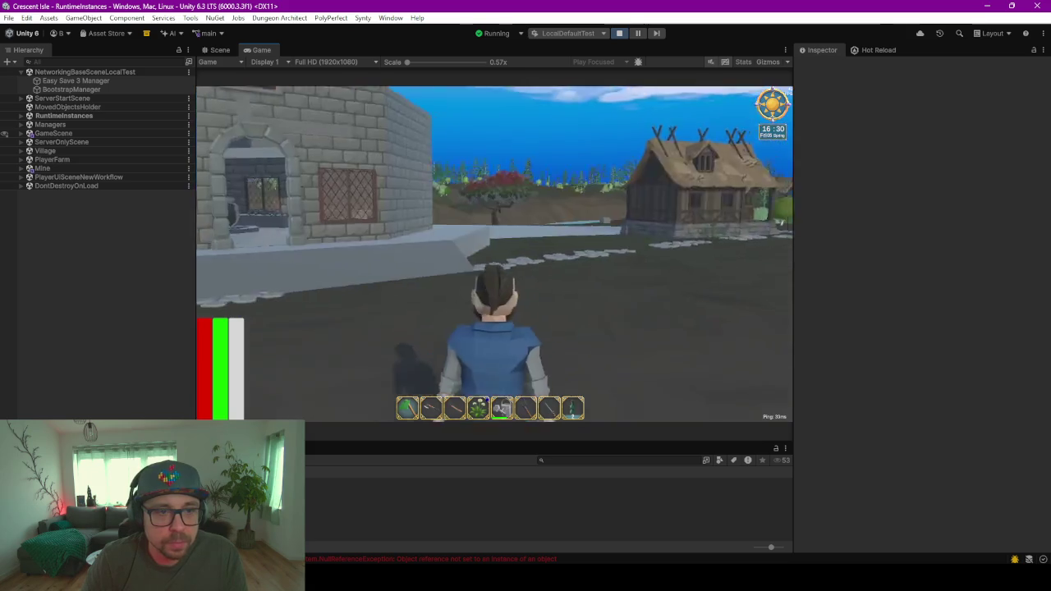
# - Run the character through the doorway into the stone alchemist house
pyautogui.press('w')
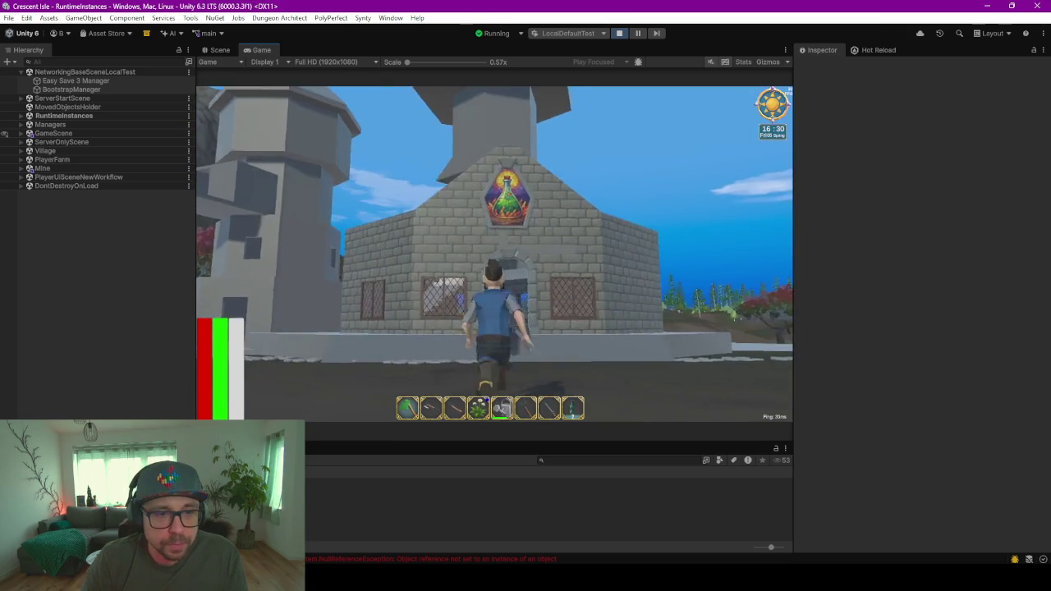
pyautogui.press('w')
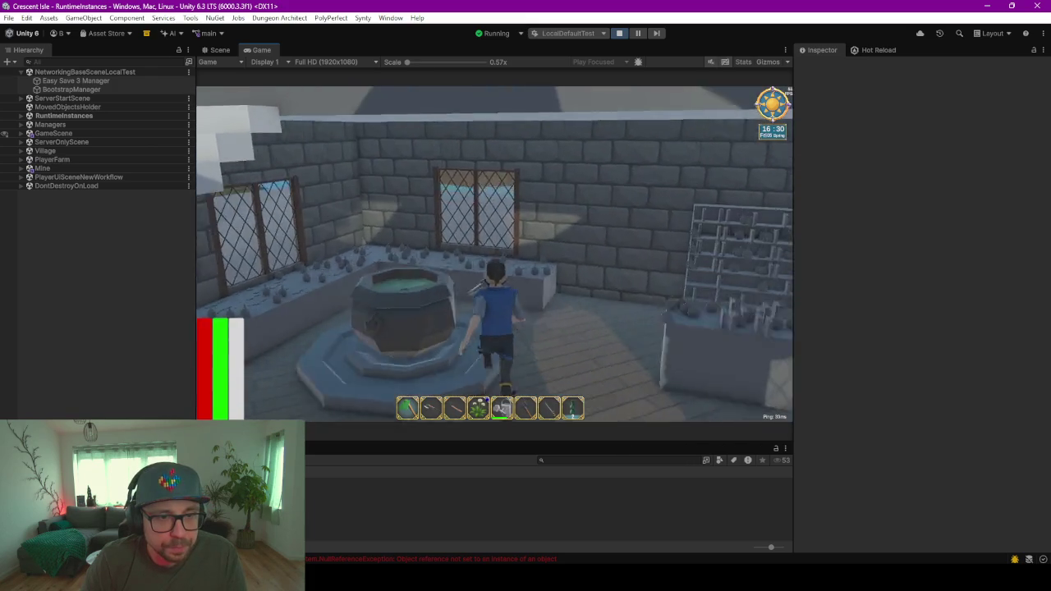
pyautogui.press('w')
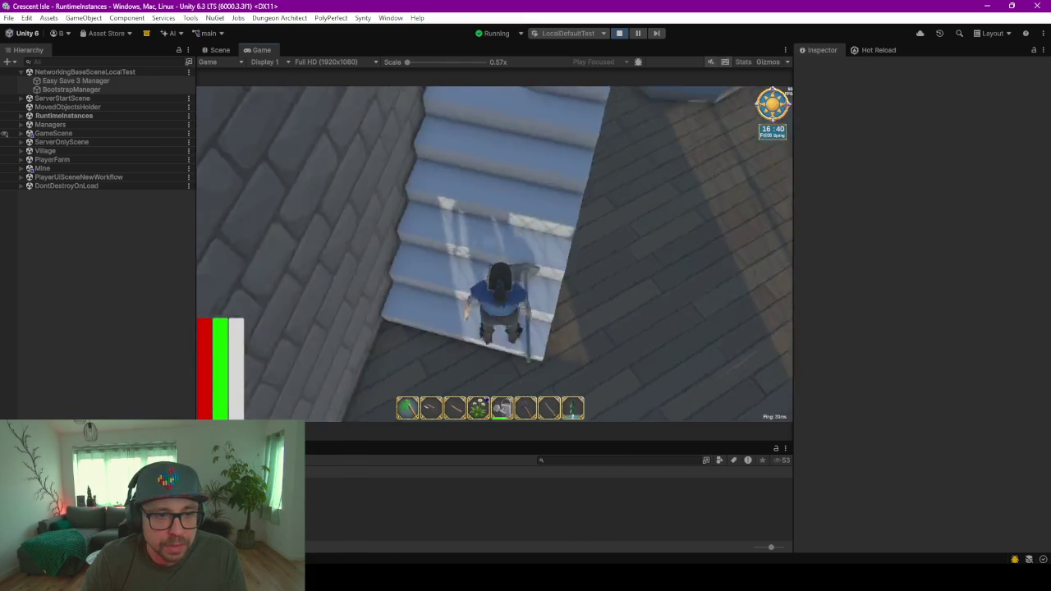
# - Walk the character up and down the staircase to test climbing
pyautogui.press('w')
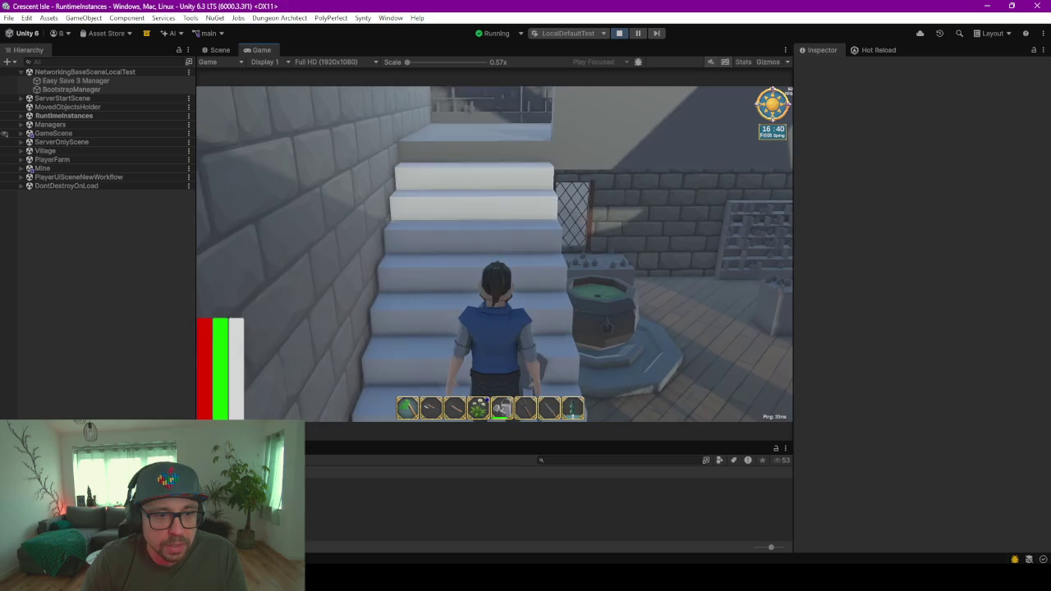
pyautogui.press('w')
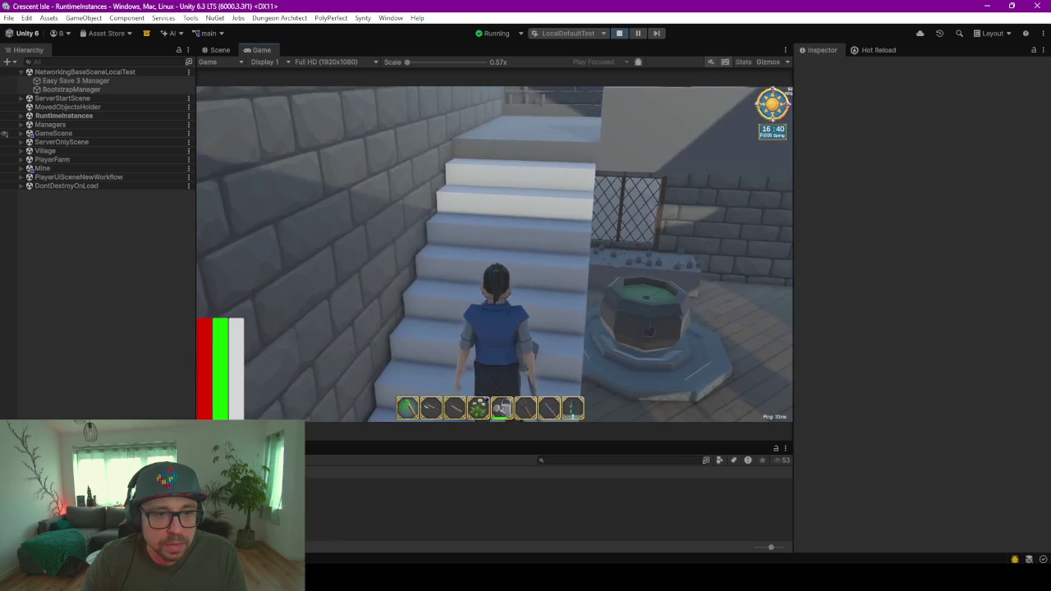
pyautogui.press('w')
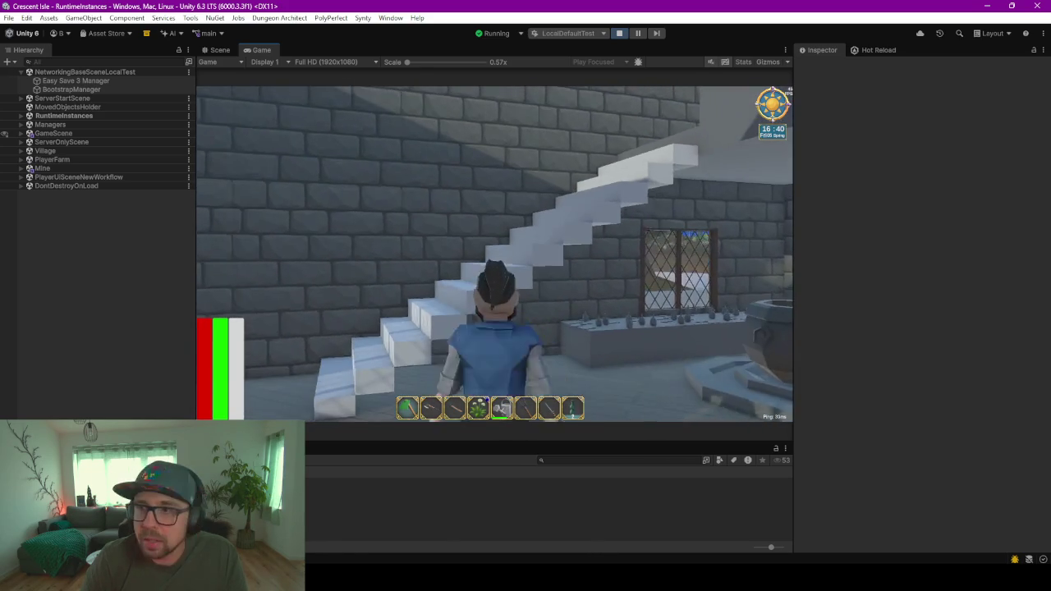
pyautogui.press('w')
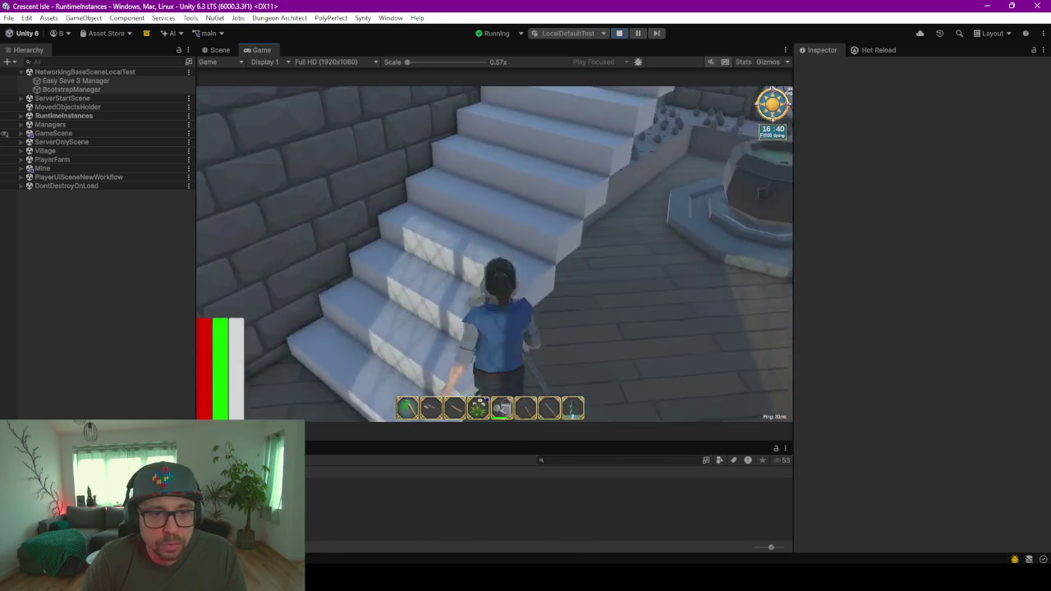
pyautogui.press('w')
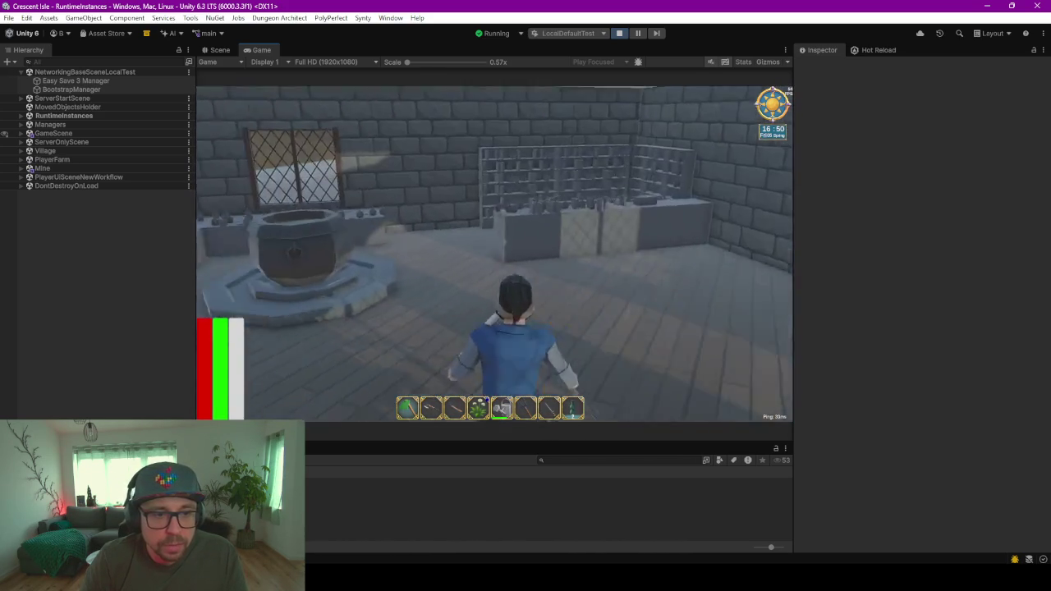
# - Select the Player under PlayerMainSetup(Clone) and set Character Controller Step Offset to 0.4
pyautogui.click(98, 116)
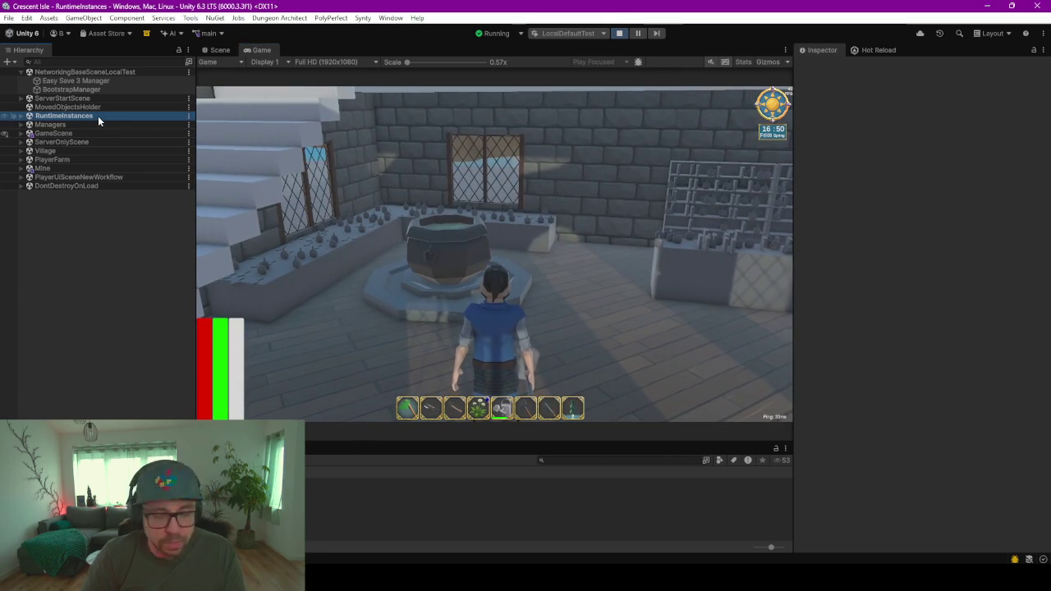
pyautogui.press('Right')
pyautogui.press('Down')
pyautogui.press('Down')
pyautogui.press('Down')
pyautogui.press('Down')
pyautogui.press('Down')
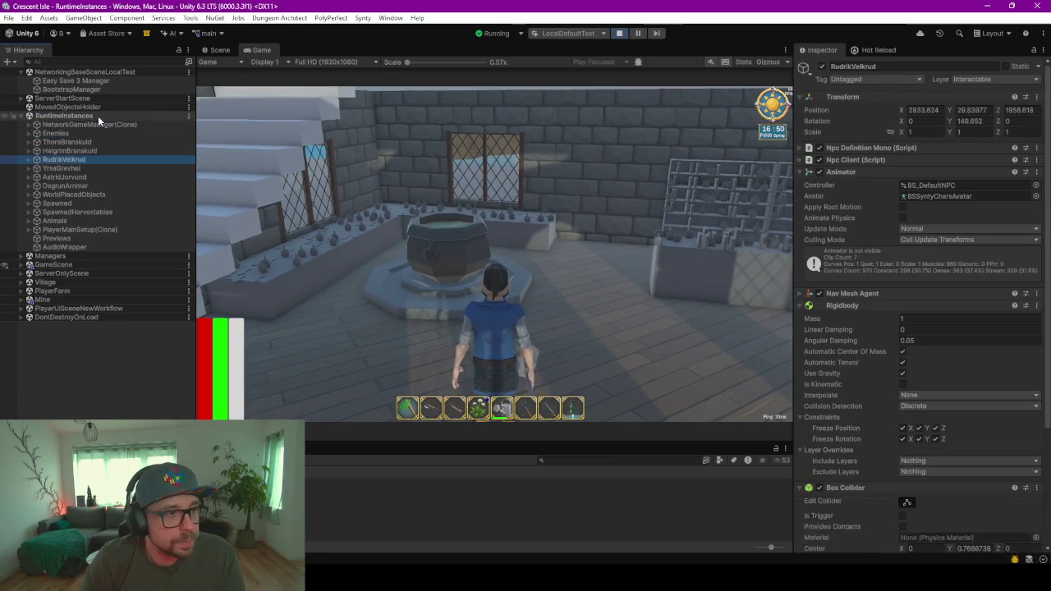
pyautogui.press('Down')
pyautogui.press('Down')
pyautogui.press('Down')
pyautogui.press('Down')
pyautogui.press('Down')
pyautogui.press('Down')
pyautogui.press('Down')
pyautogui.press('Right')
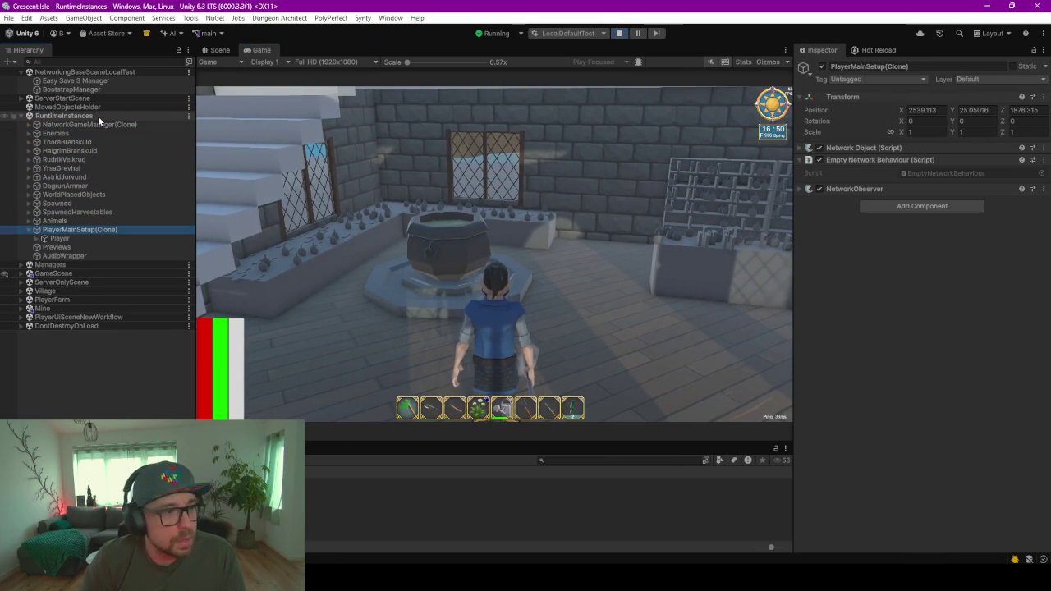
pyautogui.press('Down')
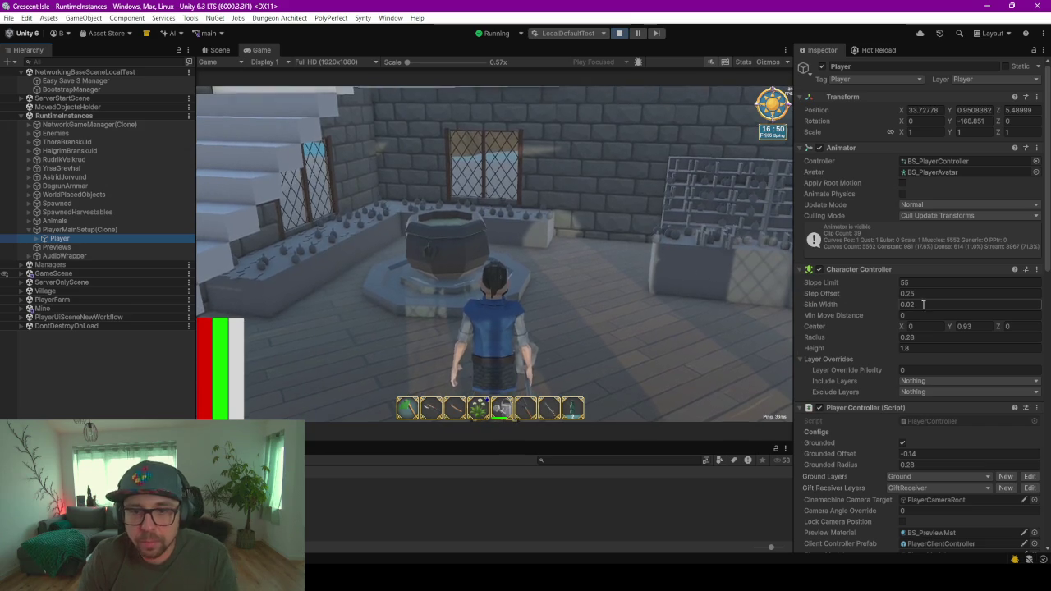
pyautogui.write('.4')
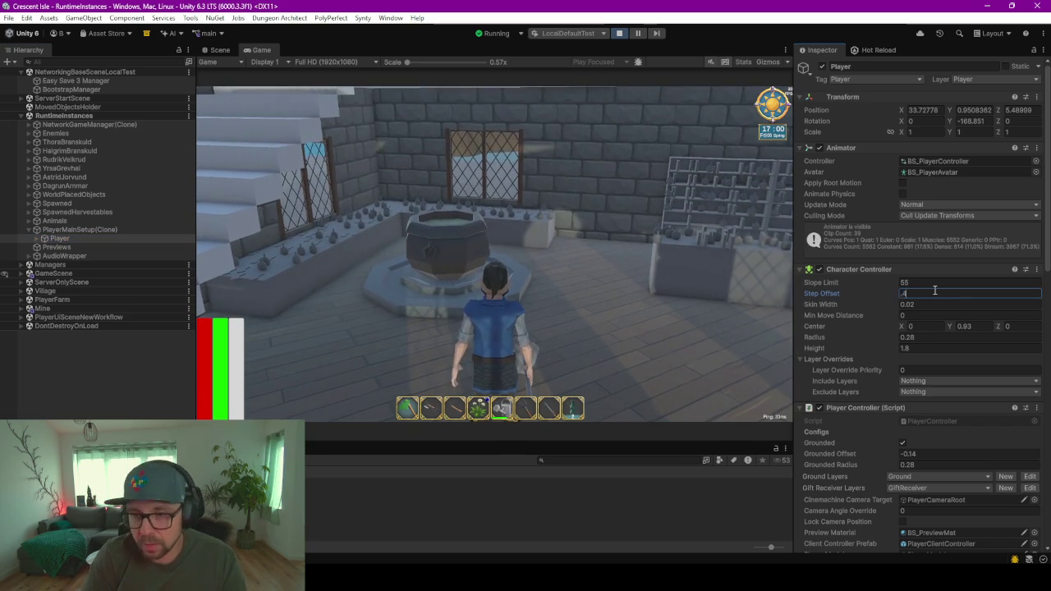
pyautogui.click(541, 321)
# - Retest the stairs by walking up, down and back onto the first step
pyautogui.press('w')
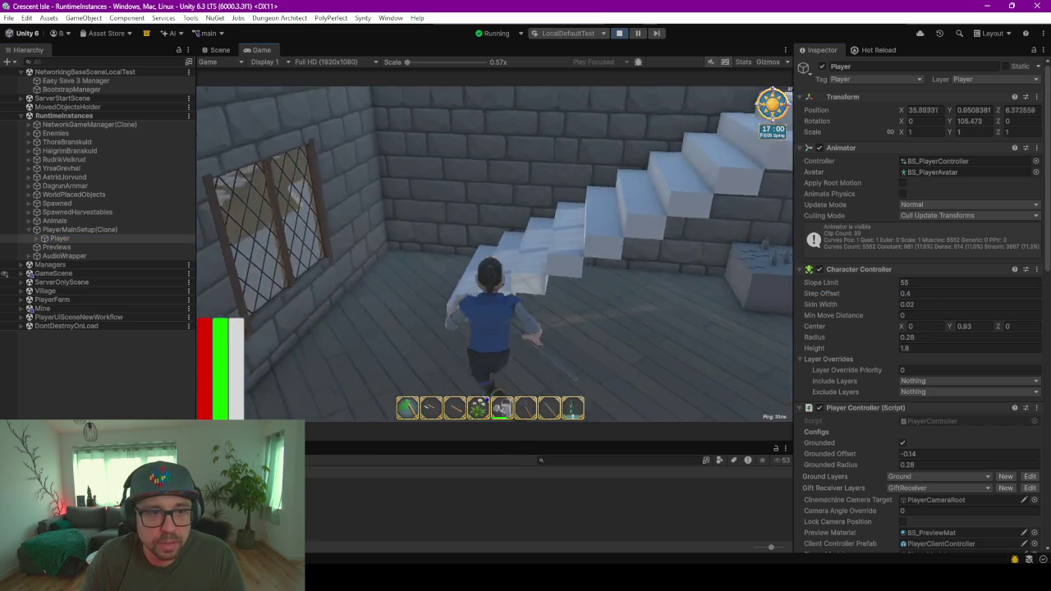
pyautogui.press('w')
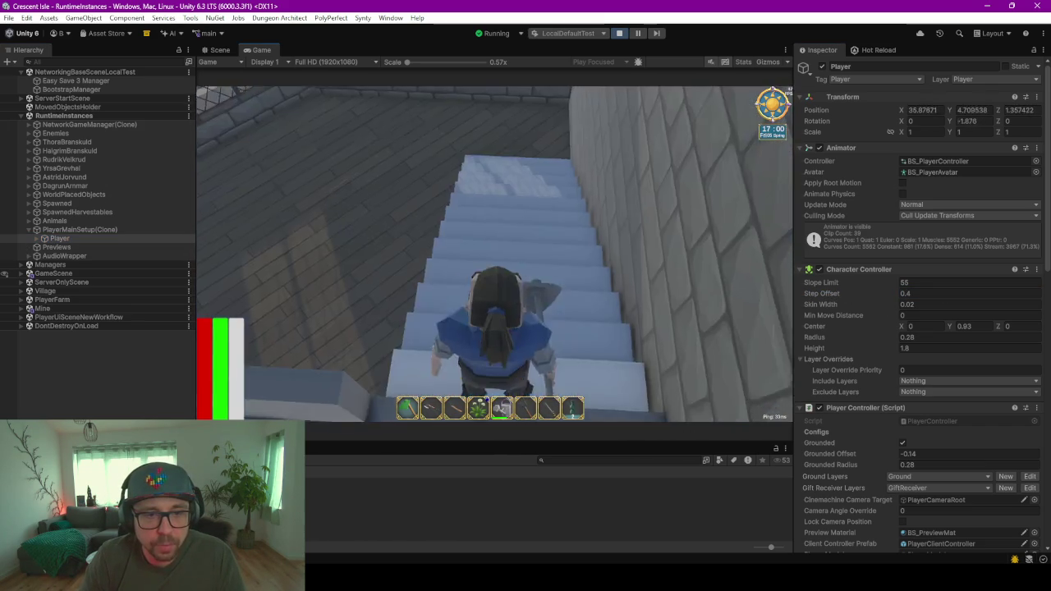
pyautogui.press('w')
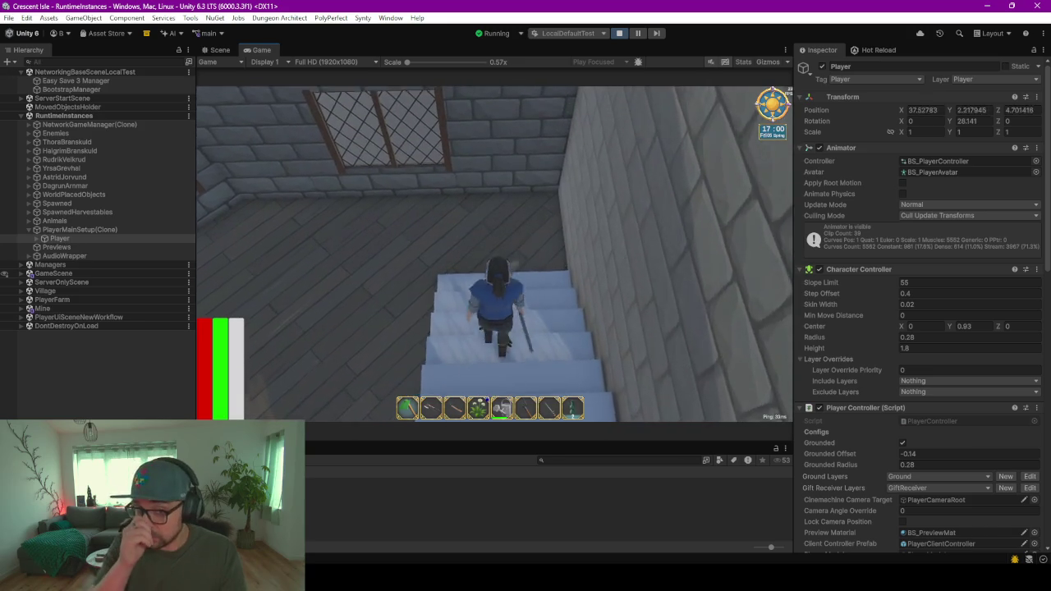
pyautogui.press('w')
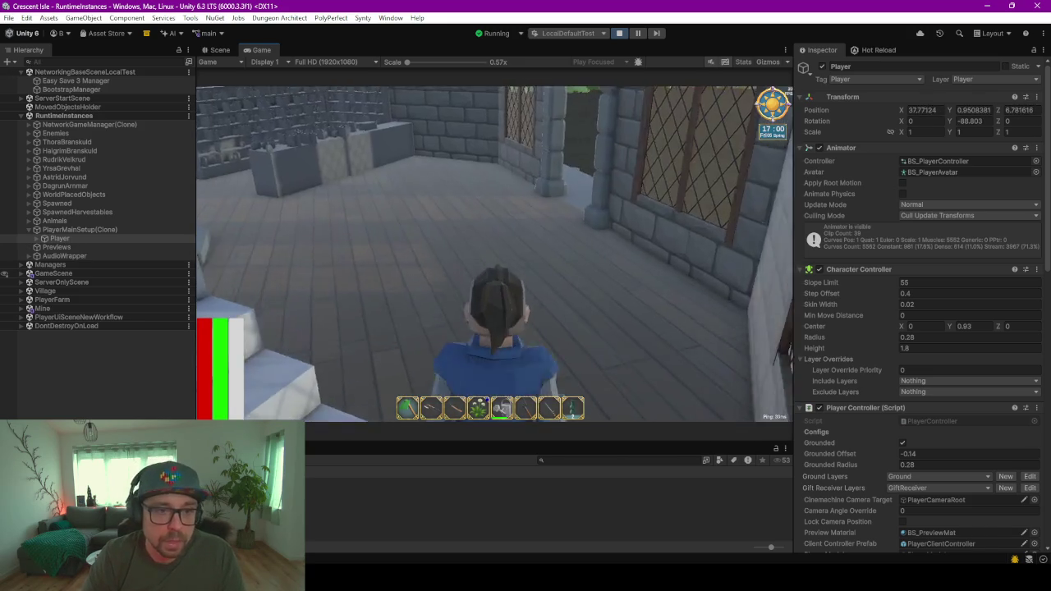
pyautogui.press('w')
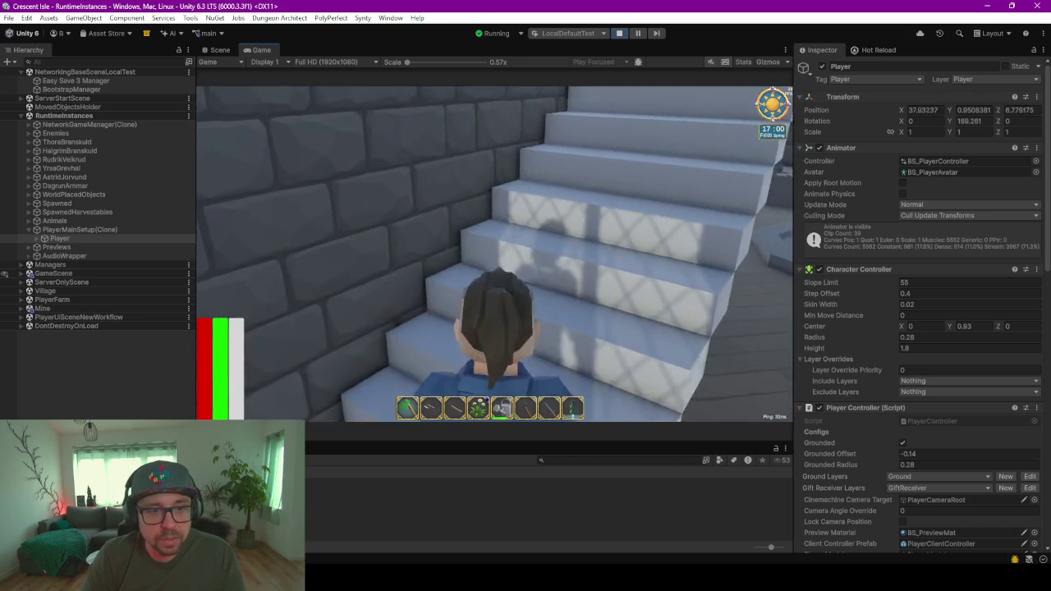
pyautogui.press('w')
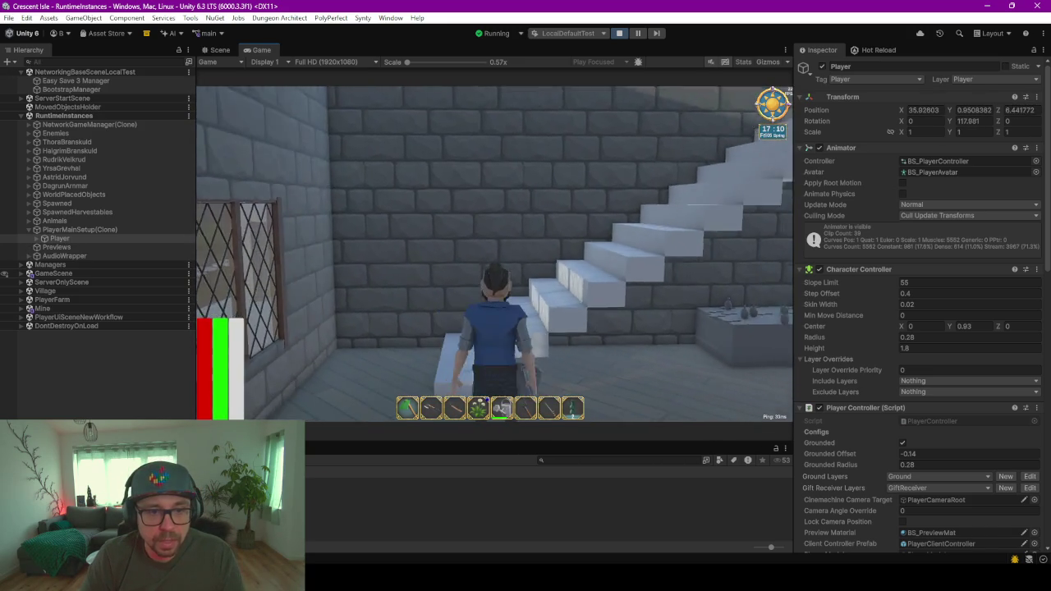
pyautogui.press('w')
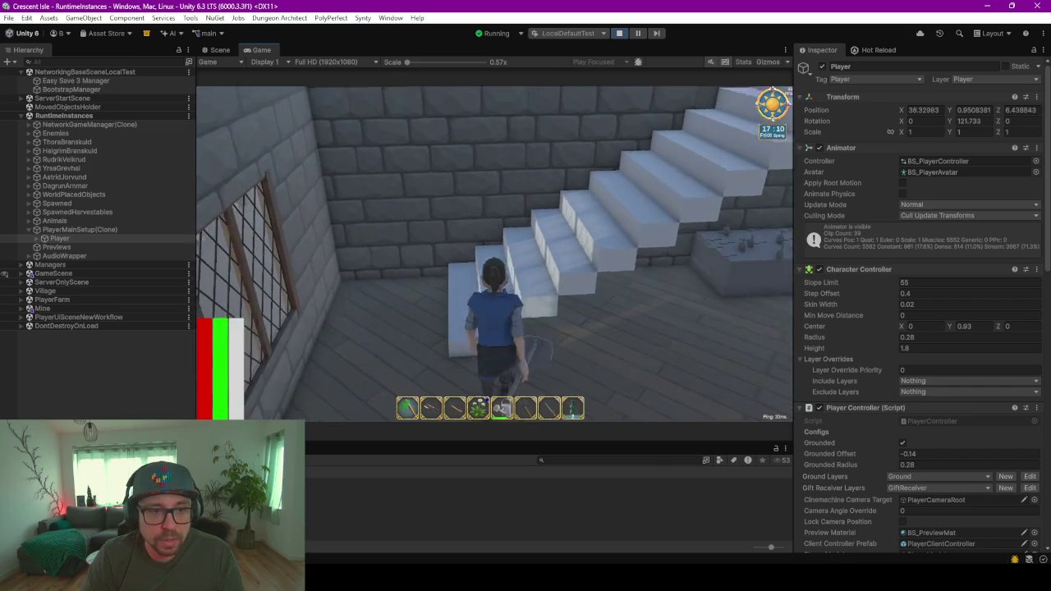
pyautogui.press('w')
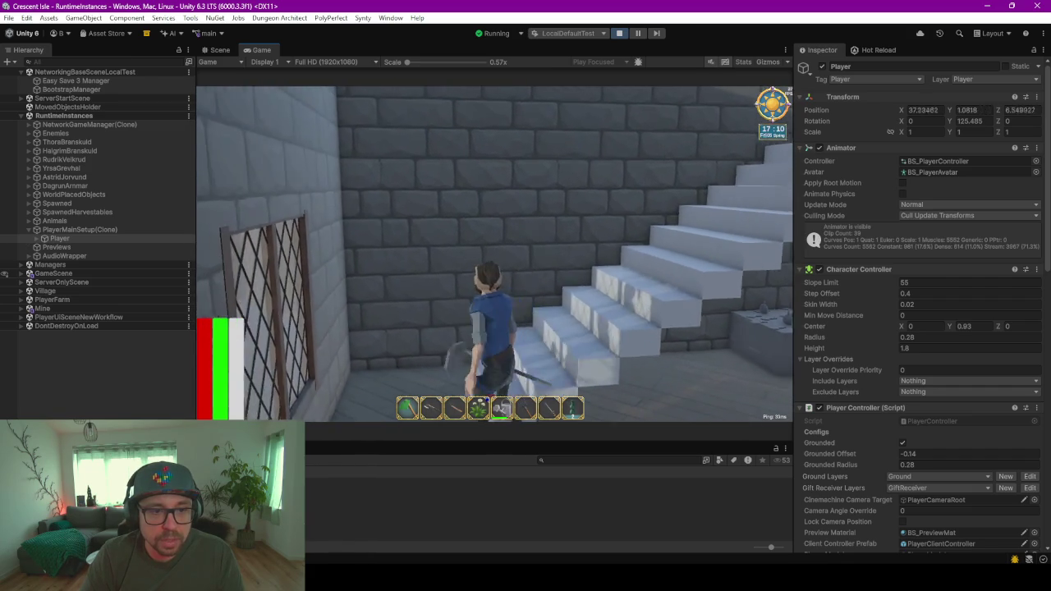
pyautogui.press('w')
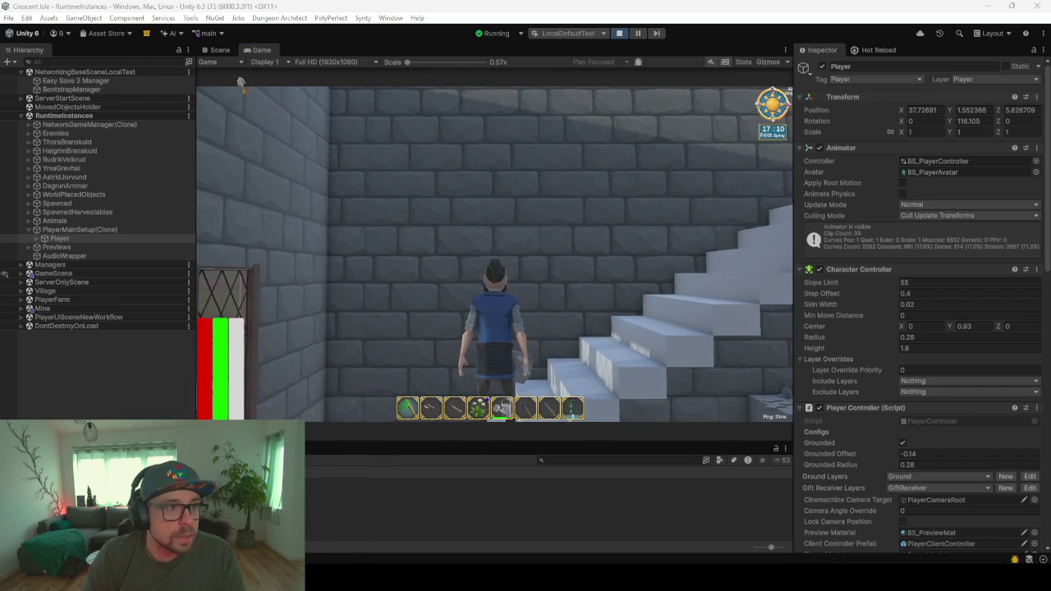
pyautogui.click(220, 50)
pyautogui.moveTo(64, 256)
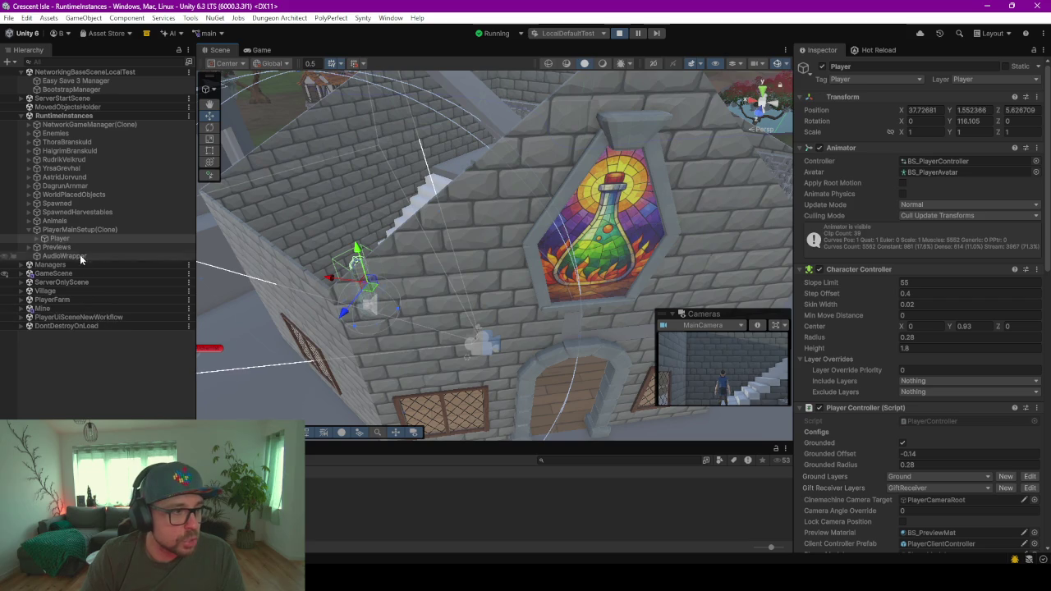
pyautogui.press('f')
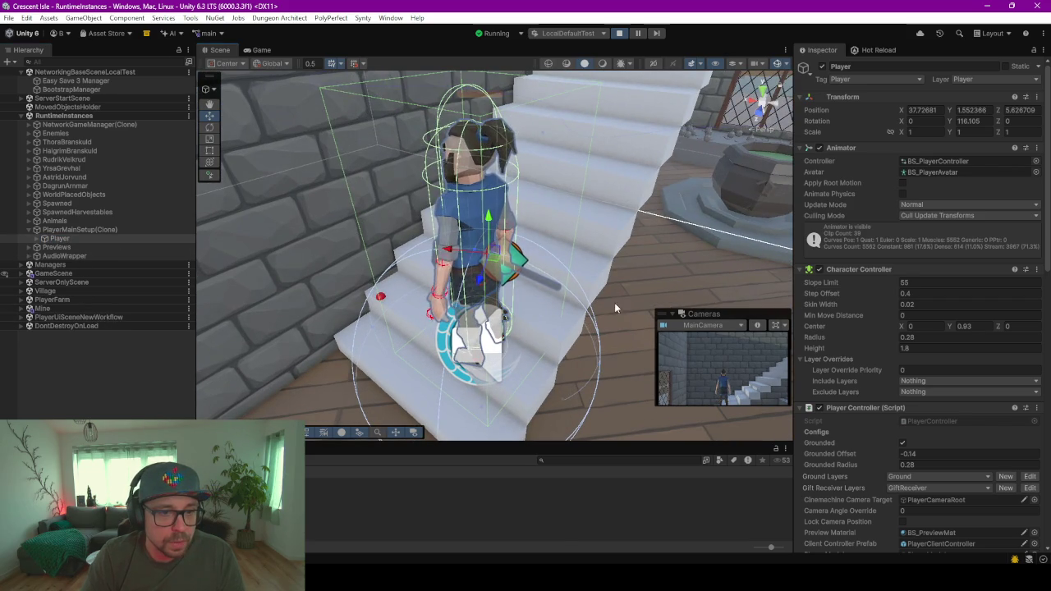
pyautogui.keyDown('alt'); pyautogui.moveTo(730, 122); pyautogui.dragTo(542, 265); pyautogui.keyUp('alt')
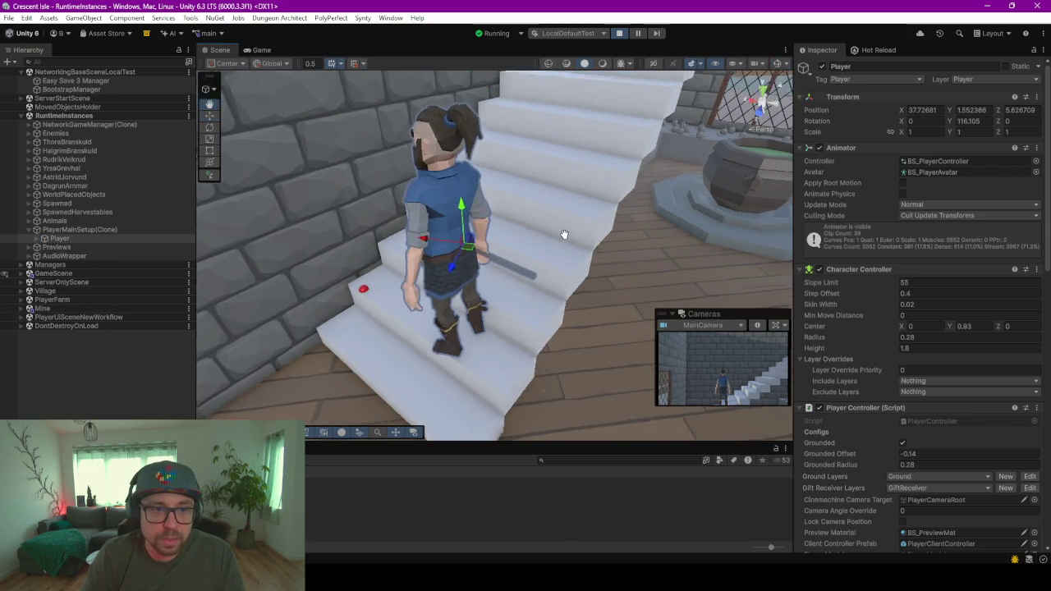
pyautogui.moveTo(541, 264)
pyautogui.mouseDown(button='right')
pyautogui.moveTo(406, 206)
pyautogui.moveTo(532, 248)
pyautogui.moveTo(550, 218)
pyautogui.moveTo(536, 213)
pyautogui.mouseUp(button='right')
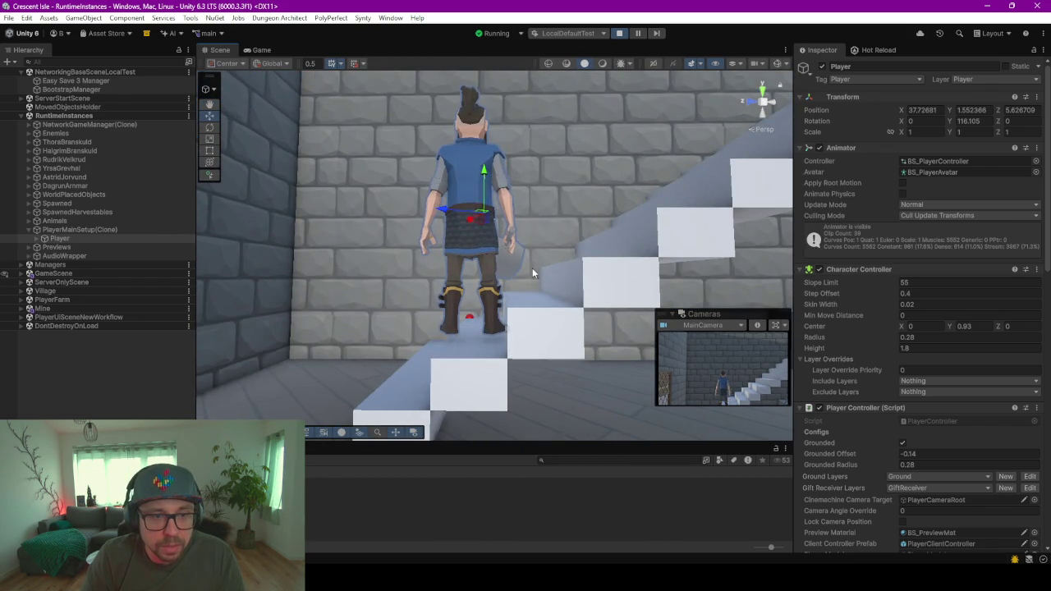
pyautogui.scroll(1, 532, 268)
pyautogui.scroll(1, 507, 305)
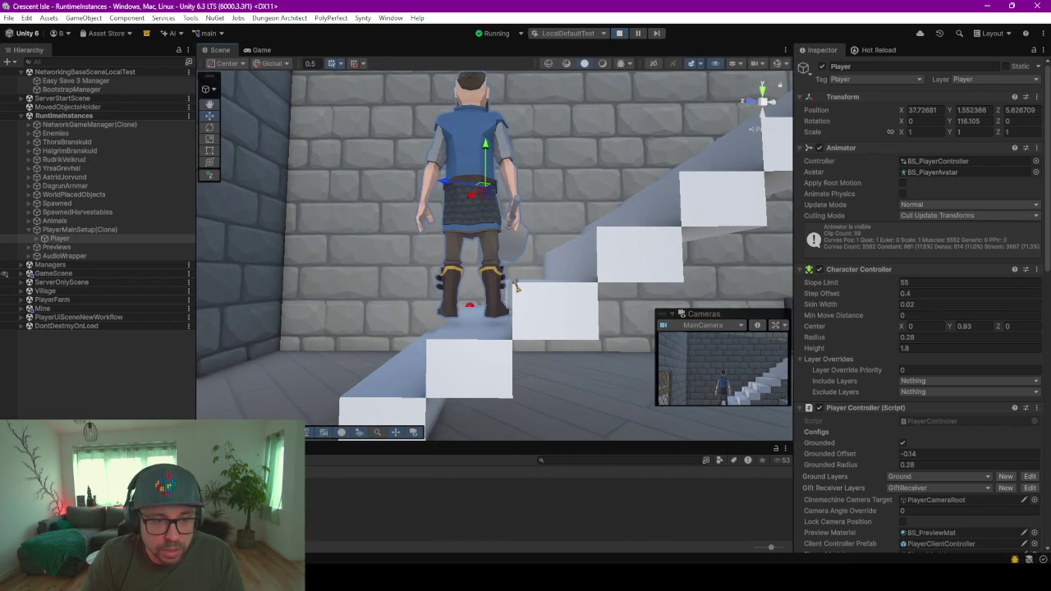
pyautogui.moveTo(517, 287)
pyautogui.mouseDown(button='middle')
pyautogui.moveTo(509, 232)
pyautogui.moveTo(514, 255)
pyautogui.mouseUp(button='middle')
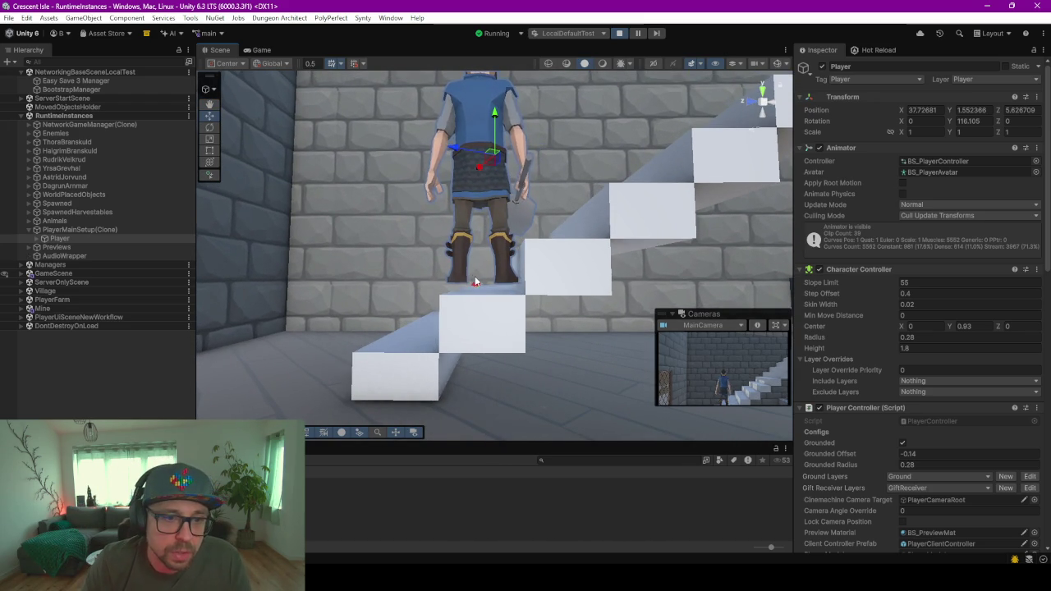
pyautogui.press('f')
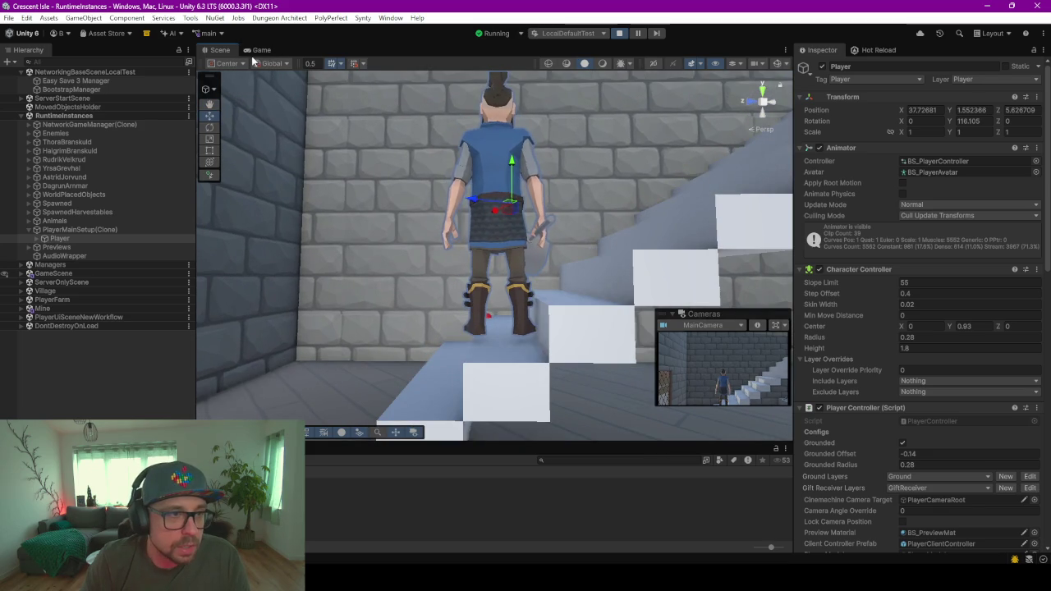
pyautogui.click(257, 49)
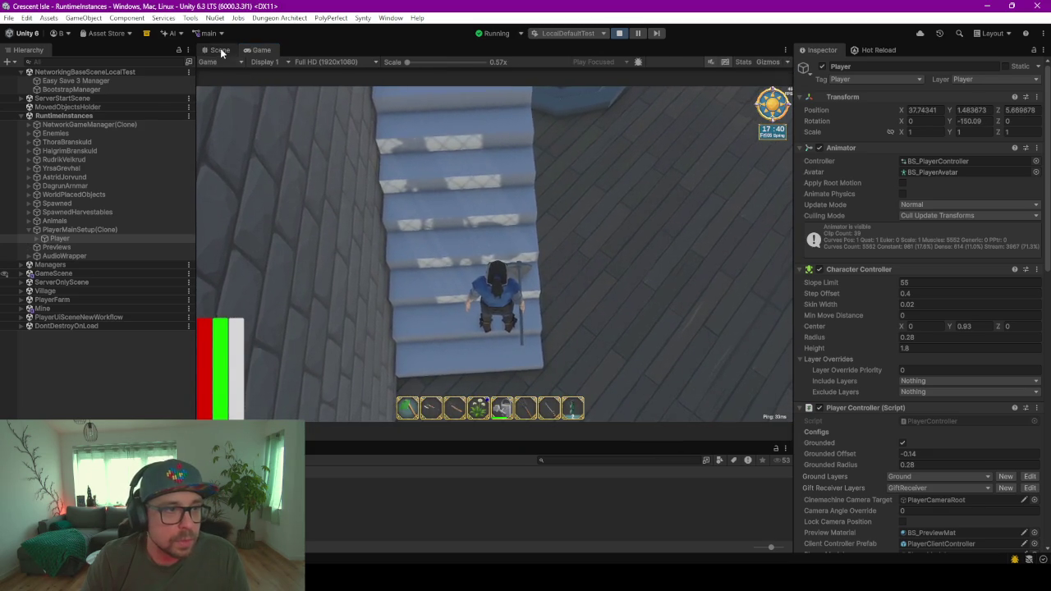
pyautogui.hotkey('ctrl', '1')
pyautogui.scroll(1, 509, 328)
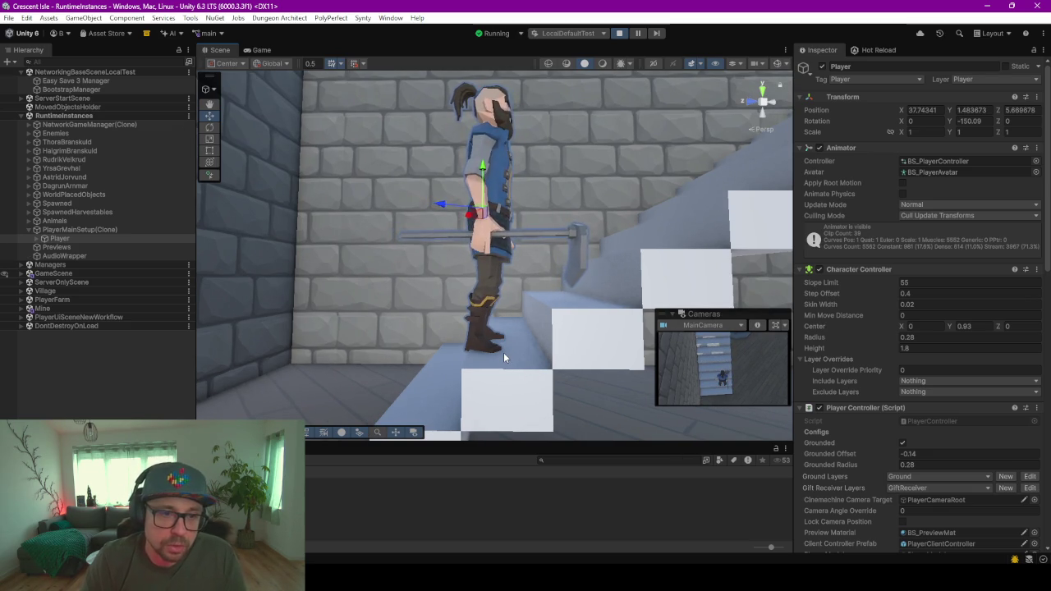
pyautogui.moveTo(503, 353)
pyautogui.mouseDown(button='middle')
pyautogui.moveTo(573, 348)
pyautogui.moveTo(517, 317)
pyautogui.moveTo(480, 321)
pyautogui.mouseUp(button='middle')
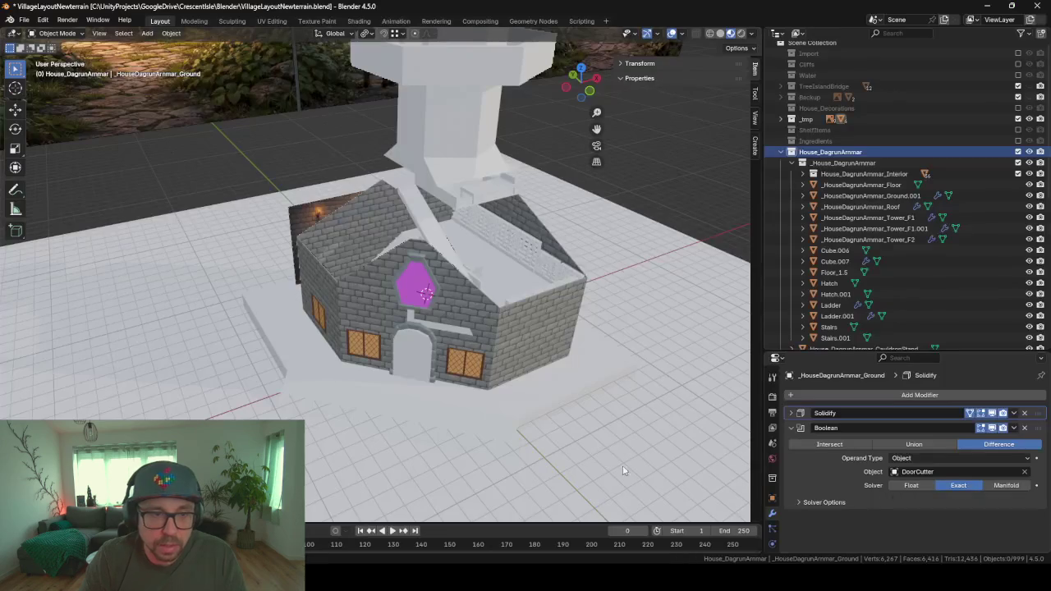
# - Hide the old Stairs object
pyautogui.moveTo(455, 222)
pyautogui.mouseDown(button='middle')
pyautogui.moveTo(412, 242)
pyautogui.moveTo(418, 257)
pyautogui.moveTo(404, 261)
pyautogui.mouseUp(button='middle')
pyautogui.click(383, 252)
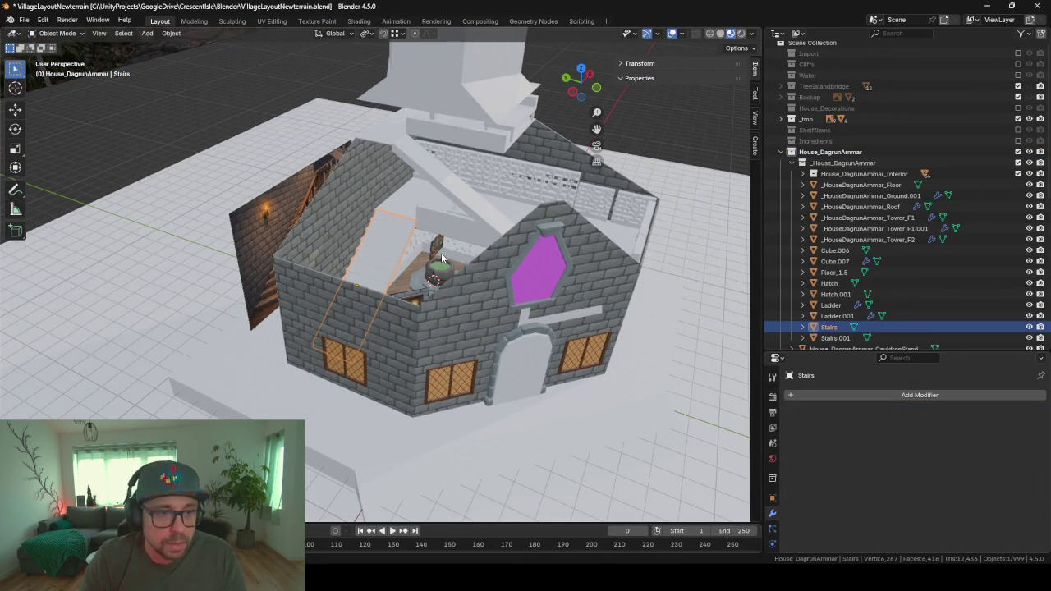
pyautogui.press('h')
# - Rename the arrayed Cube.007 object to 'Staris'
pyautogui.click(374, 245)
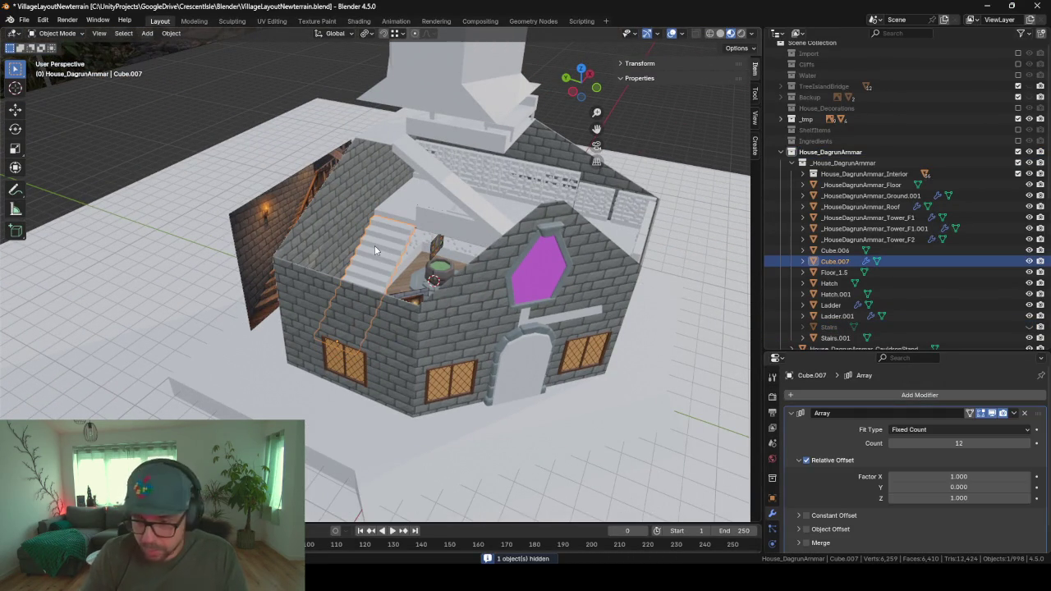
pyautogui.doubleClick(835, 261)
pyautogui.scroll(-2, 851, 265)
pyautogui.write('Staris')
pyautogui.press('Return')
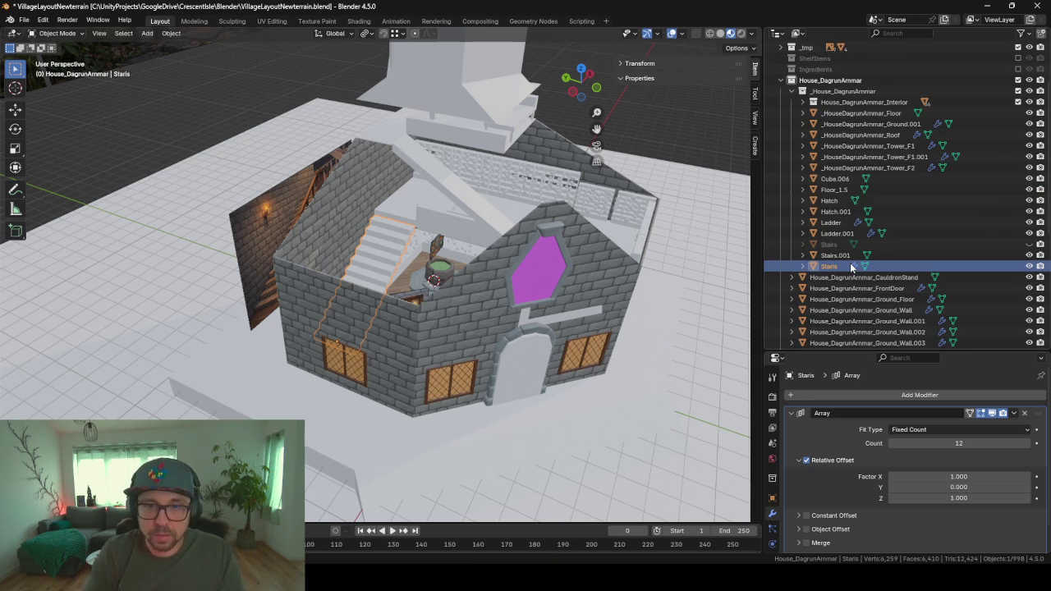
# - Correct the misspelled name so the stairs object becomes Stairs.002
pyautogui.doubleClick(852, 266)
pyautogui.click(857, 267)
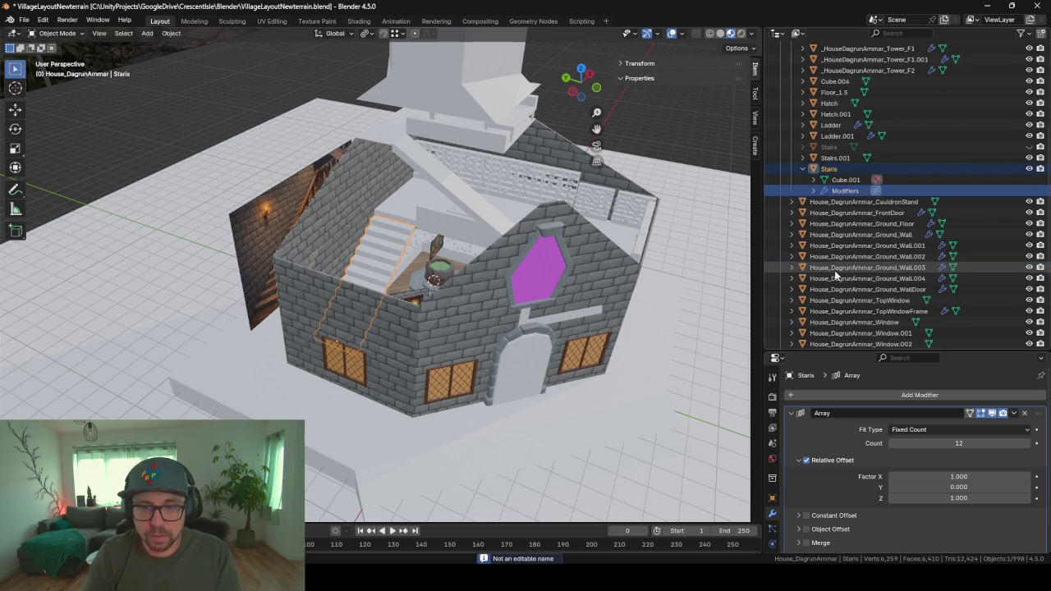
pyautogui.doubleClick(843, 169)
pyautogui.scroll(1, 843, 167)
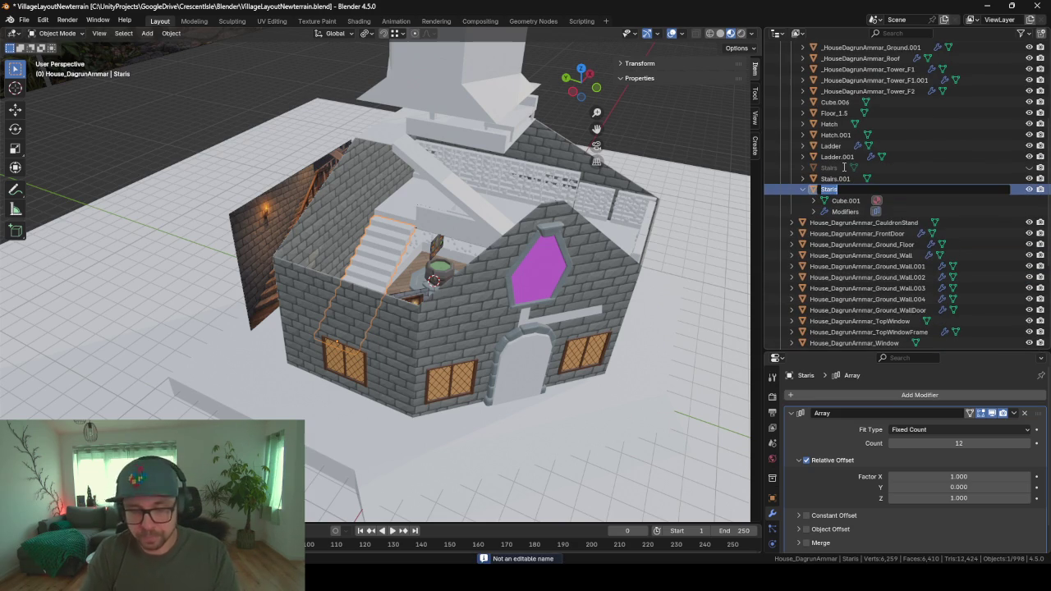
pyautogui.write('Stair')
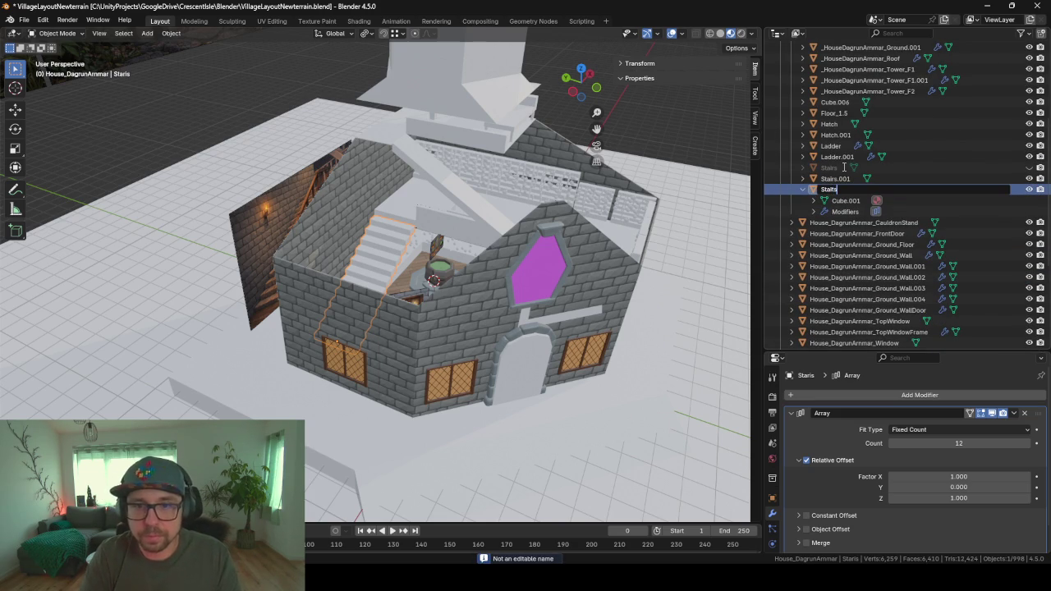
pyautogui.press('BackSpace')
pyautogui.press('BackSpace')
pyautogui.press('Return')
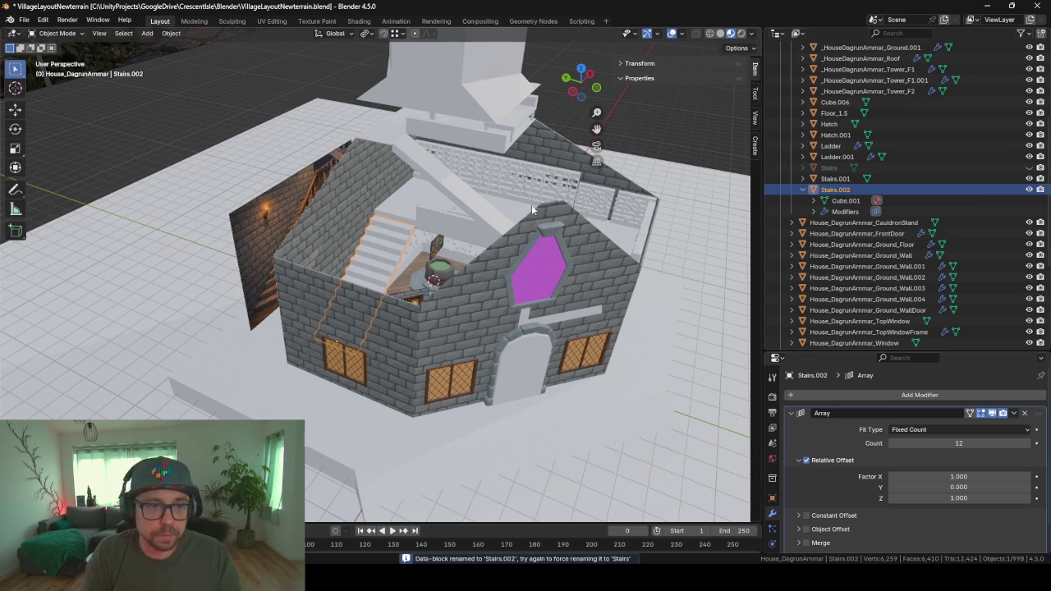
# - In Edit Mode, scale the selected step face to 0 along X
pyautogui.scroll(6, 484, 230)
pyautogui.moveTo(483, 230)
pyautogui.mouseDown(button='middle')
pyautogui.moveTo(542, 241)
pyautogui.moveTo(269, 376)
pyautogui.moveTo(371, 276)
pyautogui.mouseUp(button='middle')
pyautogui.press('Tab')
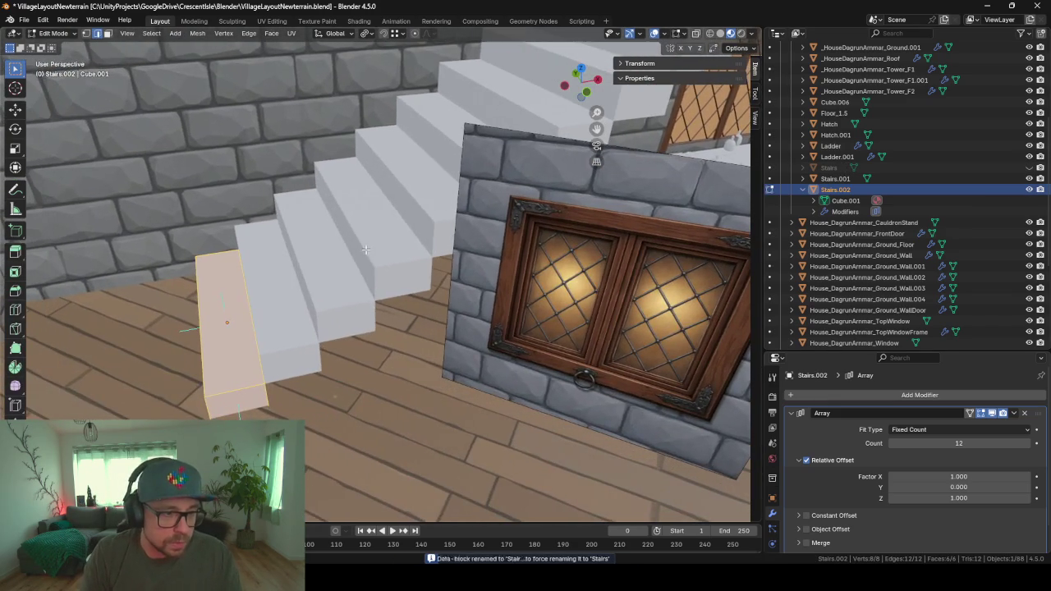
pyautogui.scroll(-3, 371, 275)
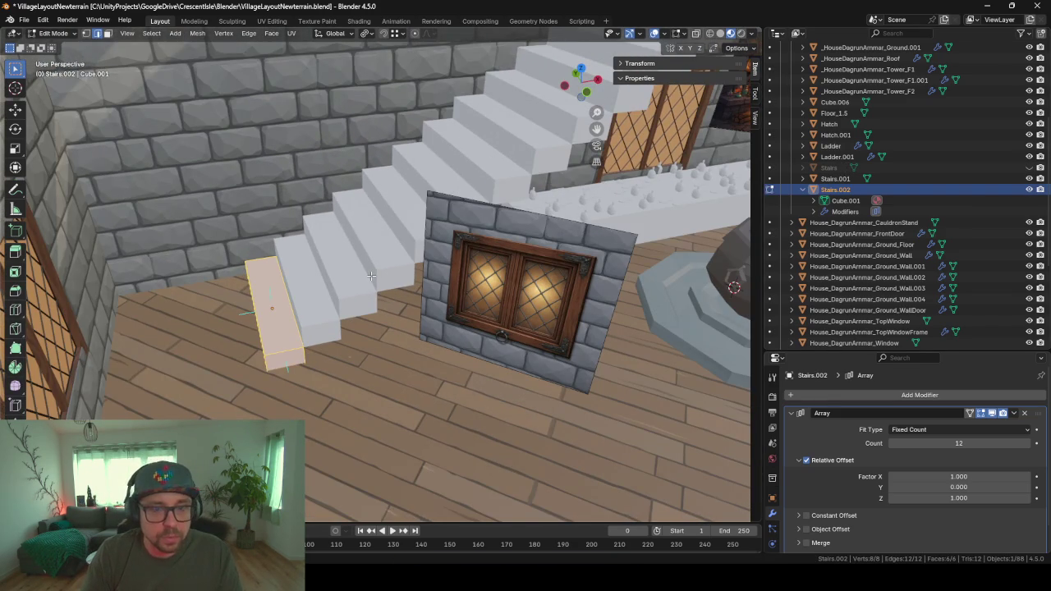
pyautogui.press('s')
pyautogui.press('x')
pyautogui.press('0')
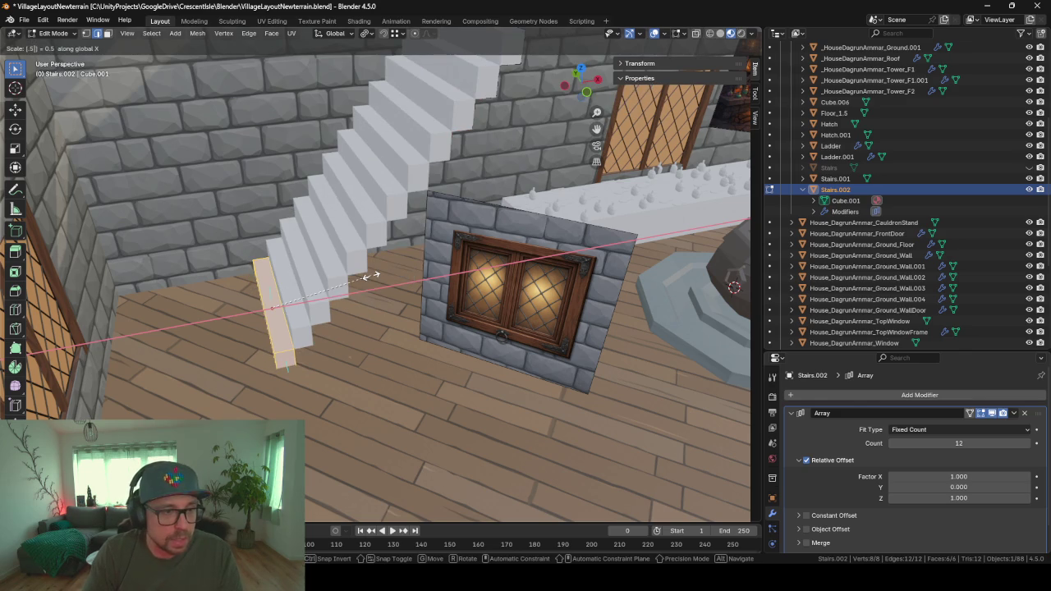
pyautogui.press('Return')
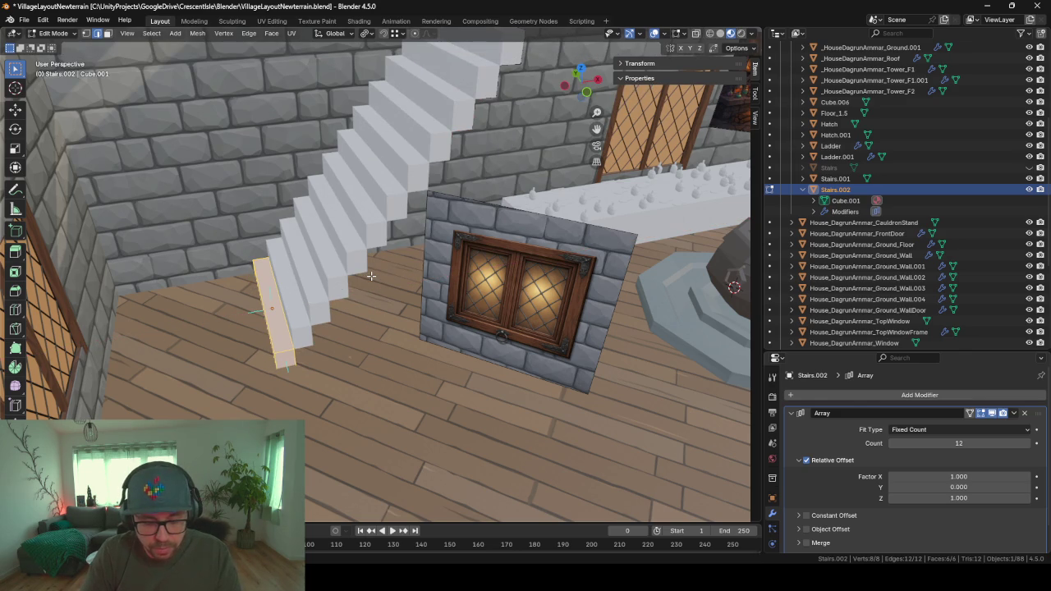
# - Scale the same step face to 0 along Z
pyautogui.press('s')
pyautogui.press('z')
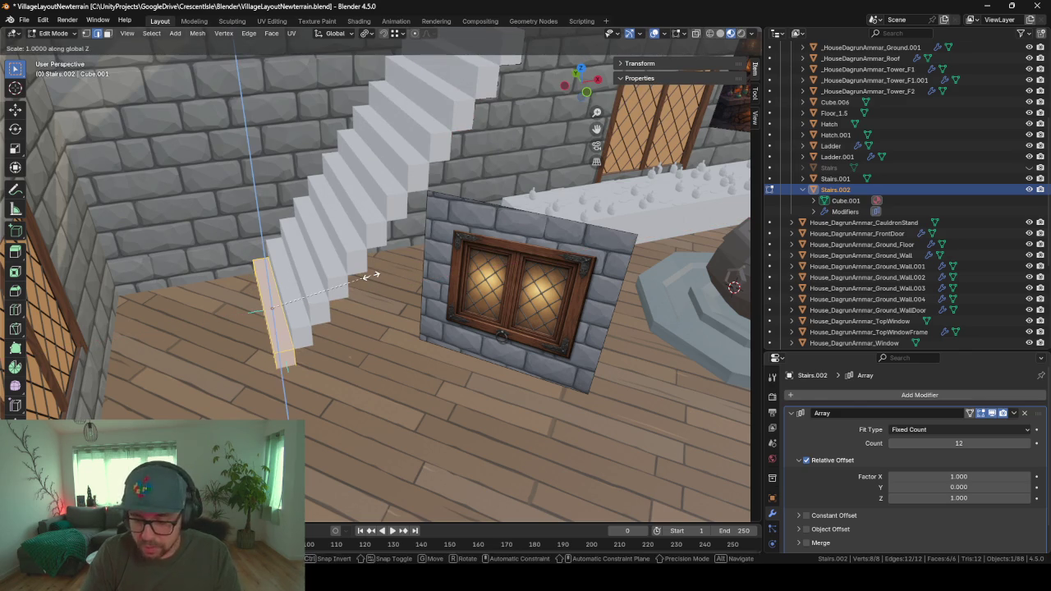
pyautogui.press('0')
pyautogui.press('Return')
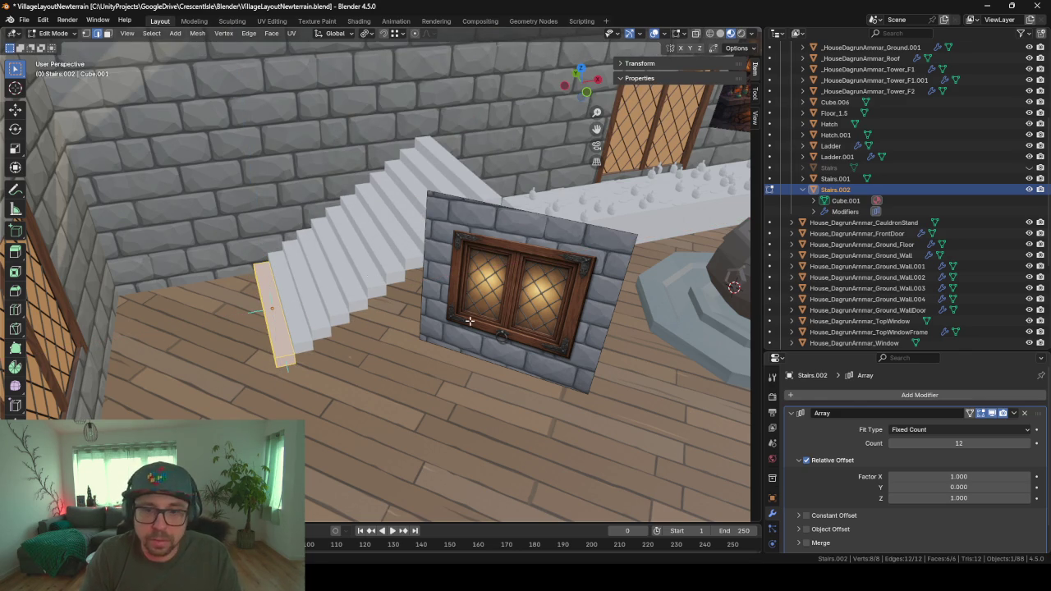
# - Set the array count to 24 and slide the staircase along X
pyautogui.click(968, 444)
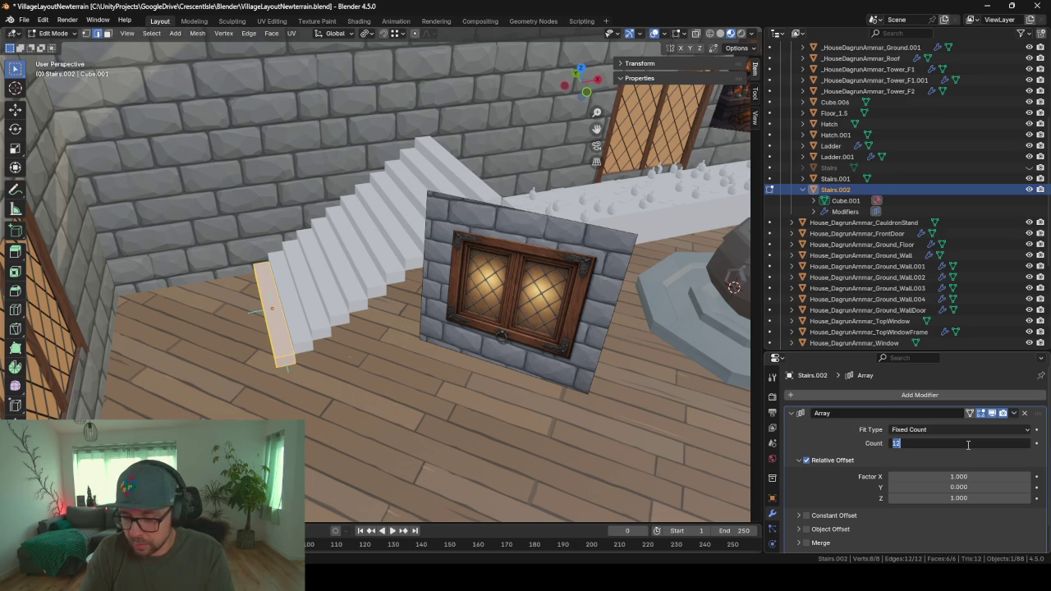
pyautogui.write('24')
pyautogui.press('Return')
pyautogui.moveTo(606, 324)
pyautogui.mouseDown(button='middle')
pyautogui.moveTo(466, 242)
pyautogui.moveTo(421, 239)
pyautogui.mouseUp(button='middle')
pyautogui.press('Tab')
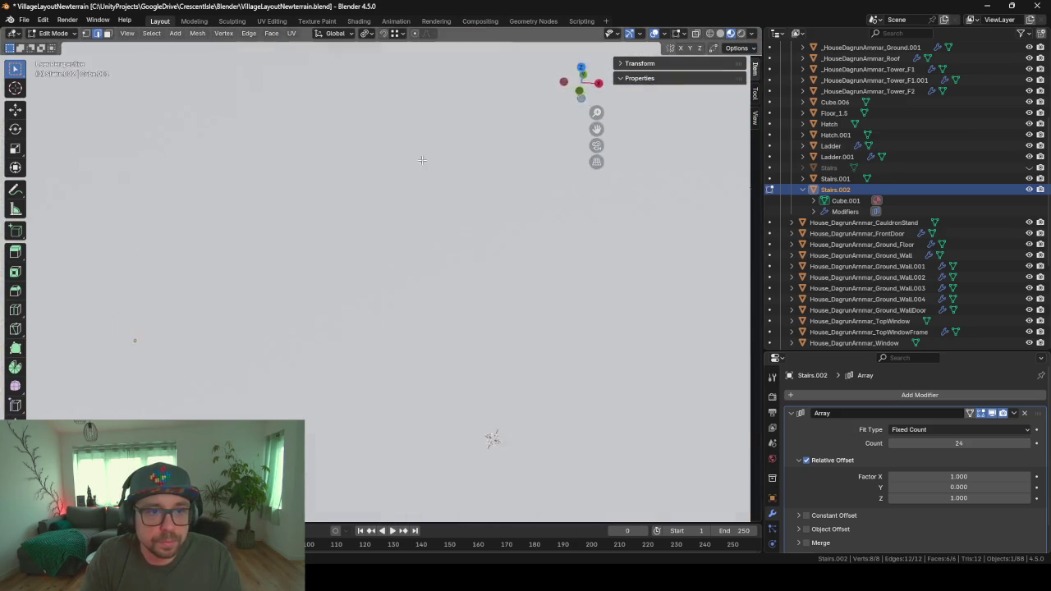
pyautogui.moveTo(454, 169); pyautogui.dragTo(232, 299, button='middle')
pyautogui.press('g')
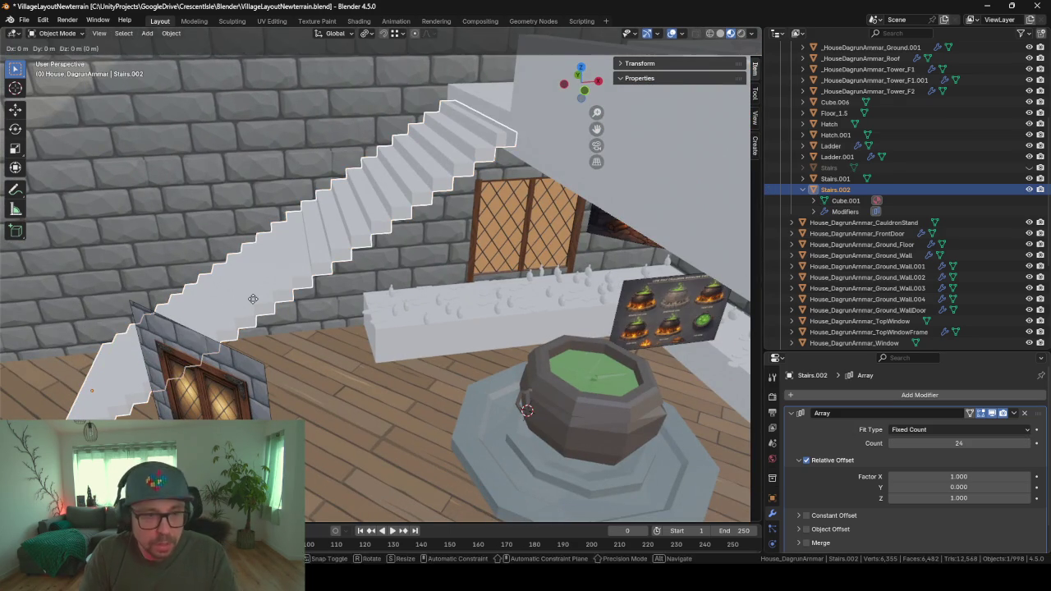
pyautogui.press('y')
pyautogui.press('x')
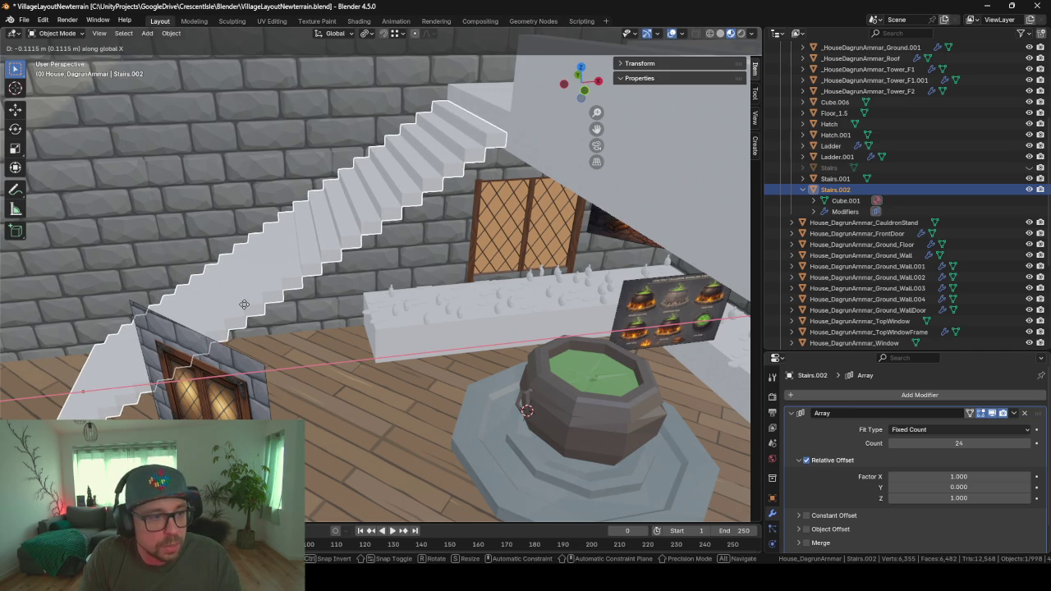
pyautogui.click(244, 304)
# - Increase the array count to 25 steps
pyautogui.scroll(5, 419, 165)
pyautogui.moveTo(420, 165); pyautogui.dragTo(384, 209, button='middle')
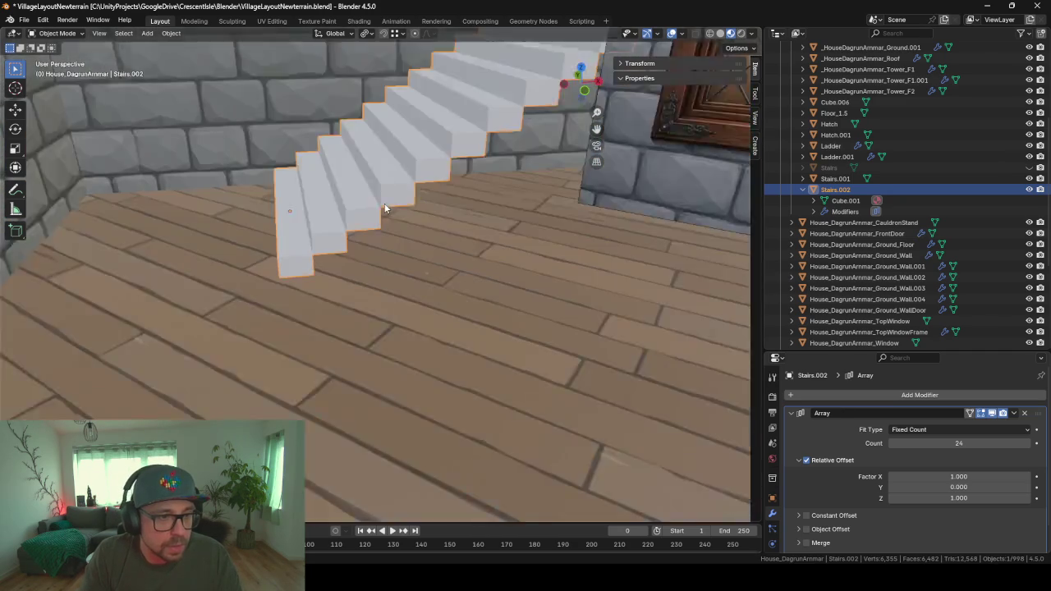
pyautogui.scroll(2, 384, 209)
pyautogui.scroll(2, 289, 305)
pyautogui.scroll(2, 305, 183)
pyautogui.scroll(2, 305, 124)
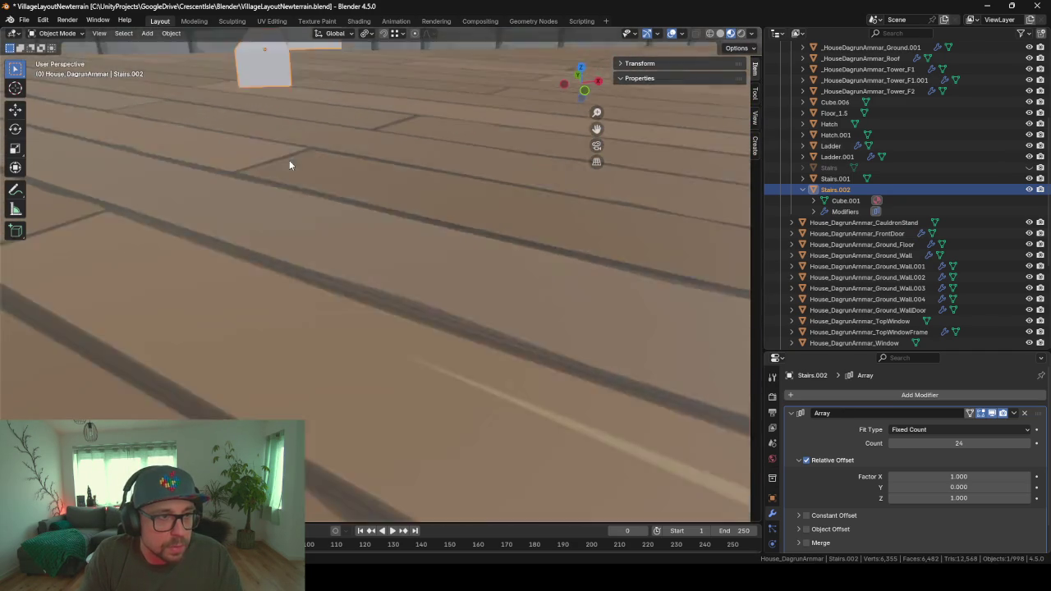
pyautogui.scroll(-3, 289, 160)
pyautogui.moveTo(303, 188)
pyautogui.mouseDown(button='middle')
pyautogui.moveTo(546, 95)
pyautogui.moveTo(429, 198)
pyautogui.moveTo(472, 148)
pyautogui.moveTo(437, 237)
pyautogui.moveTo(459, 205)
pyautogui.mouseUp(button='middle')
pyautogui.scroll(-3, 432, 204)
pyautogui.scroll(-2, 436, 238)
pyautogui.click(1026, 444)
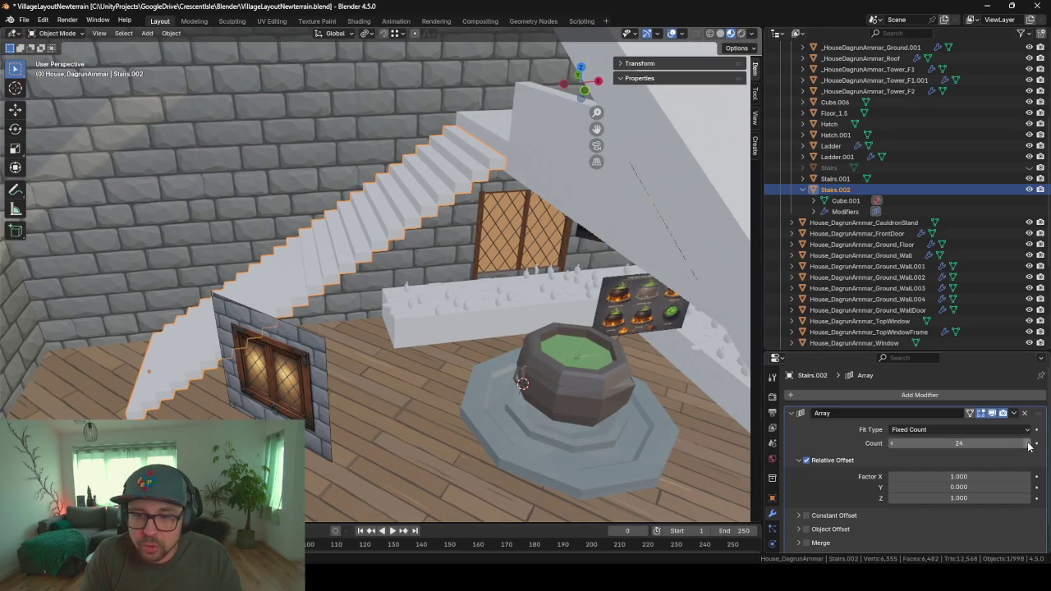
# - Move the 25-step staircase along X into its new position
pyautogui.press('g')
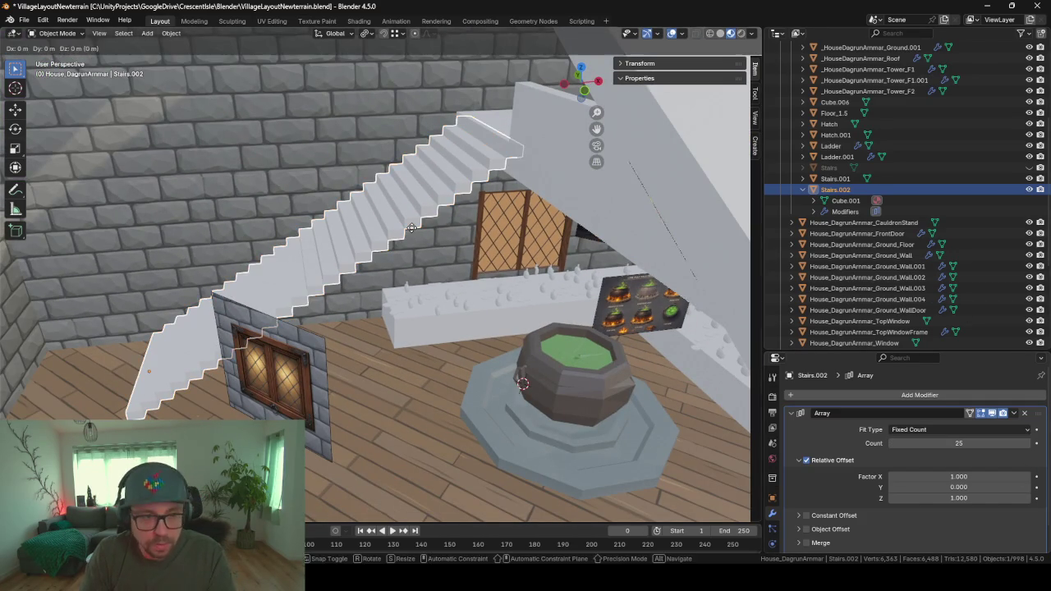
pyautogui.press('y')
pyautogui.press('x')
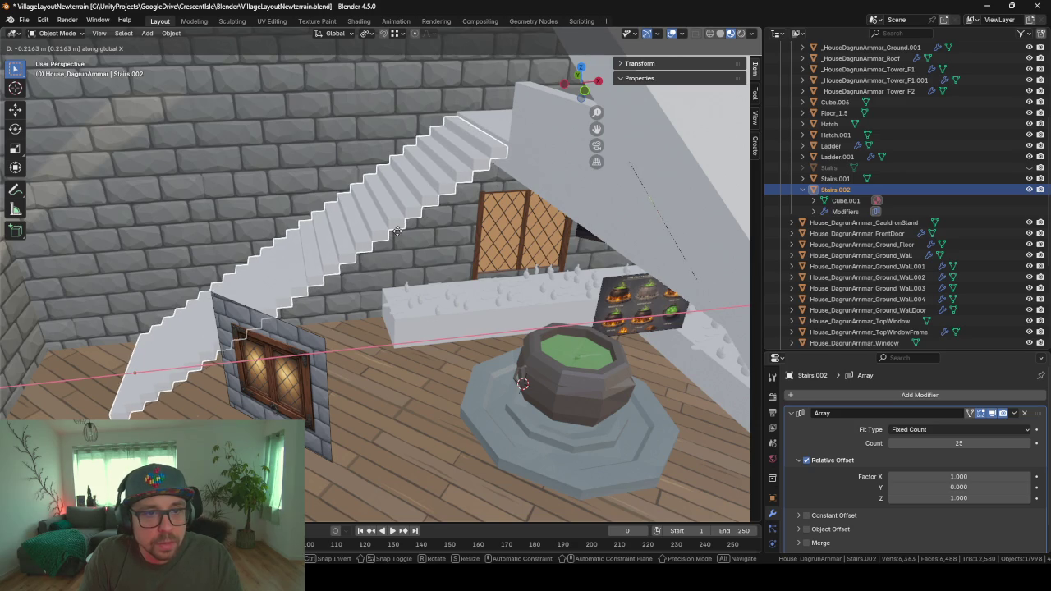
pyautogui.click(401, 238)
# - Save the .blend file, then open and close the FBX export settings
pyautogui.press('Tab')
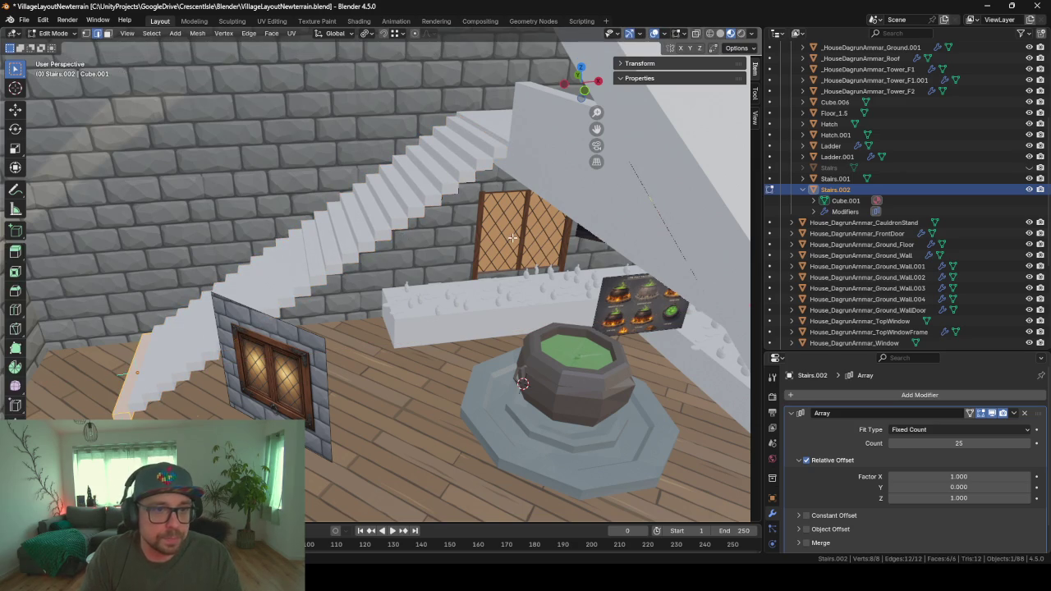
pyautogui.hotkey('ctrl', 's')
pyautogui.press('F3')
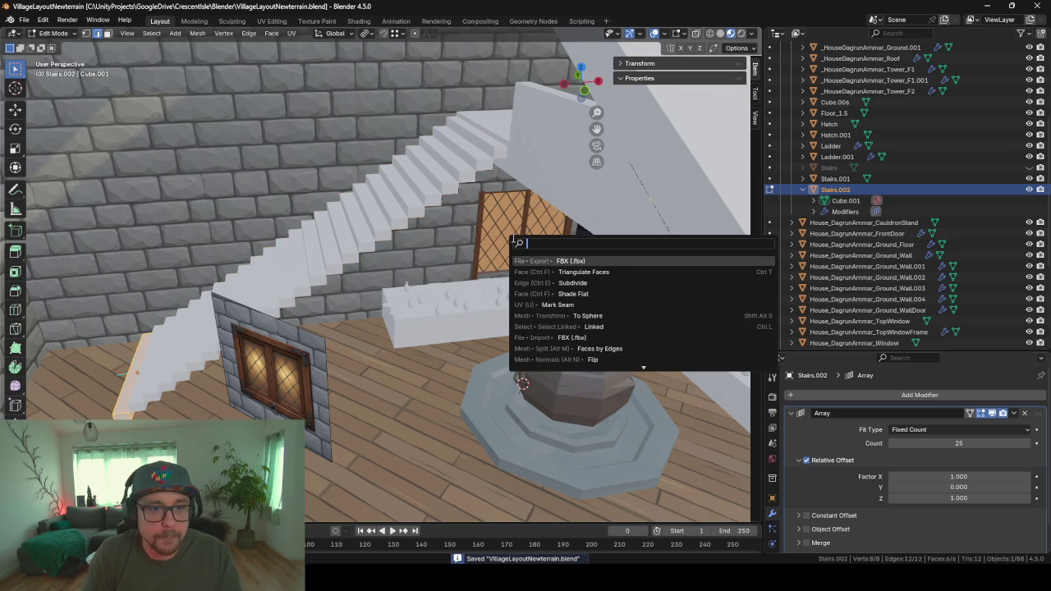
pyautogui.press('Return')
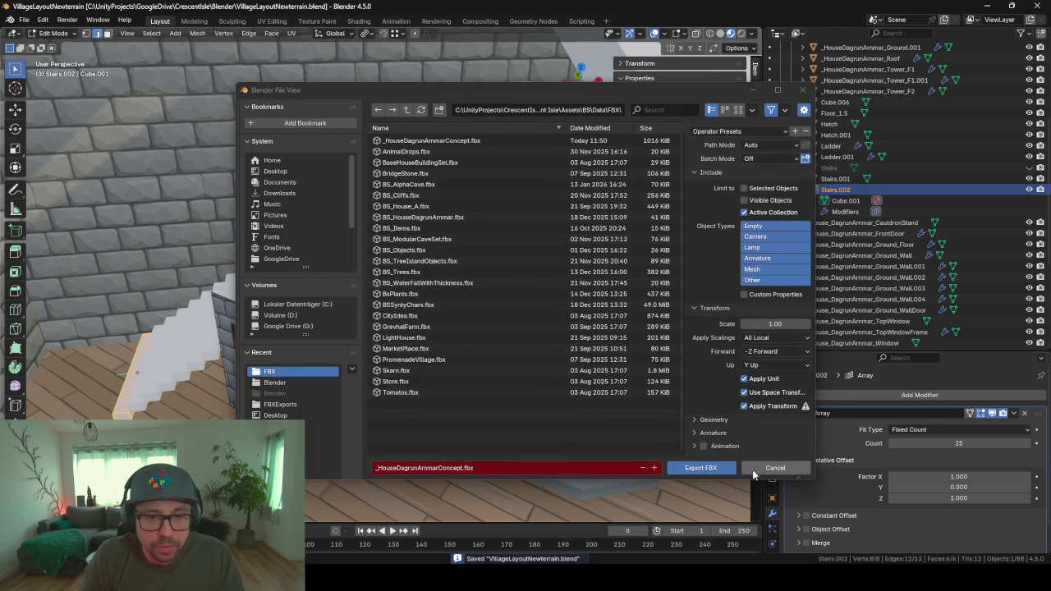
pyautogui.click(722, 472)
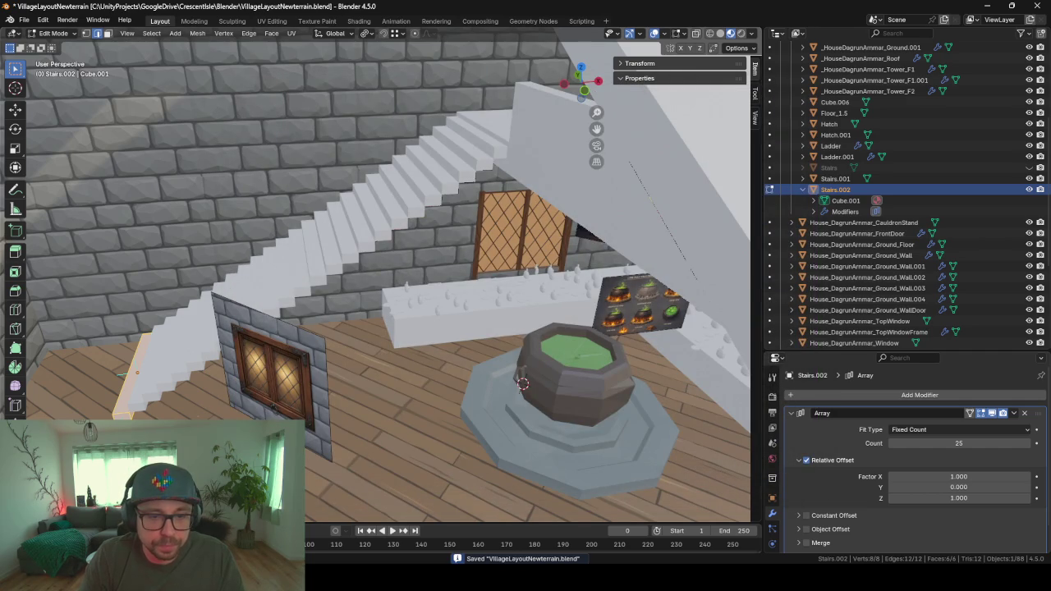
pyautogui.click(605, 536)
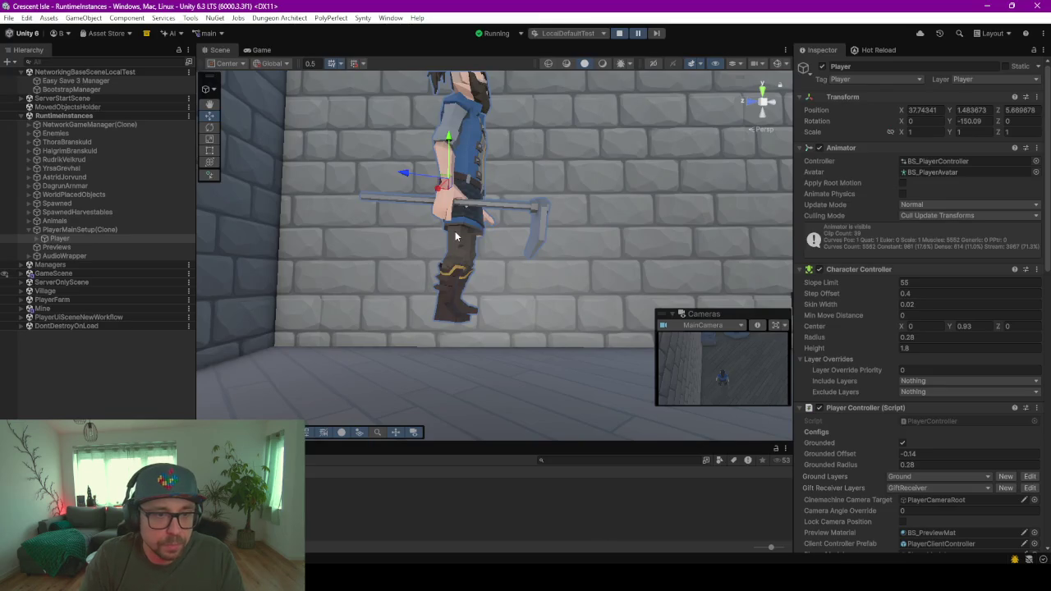
# - Select Chr_Hips_Male_17 and frame the scene view on it
pyautogui.rightClick(455, 234)
pyautogui.click(487, 229)
pyautogui.click(378, 175)
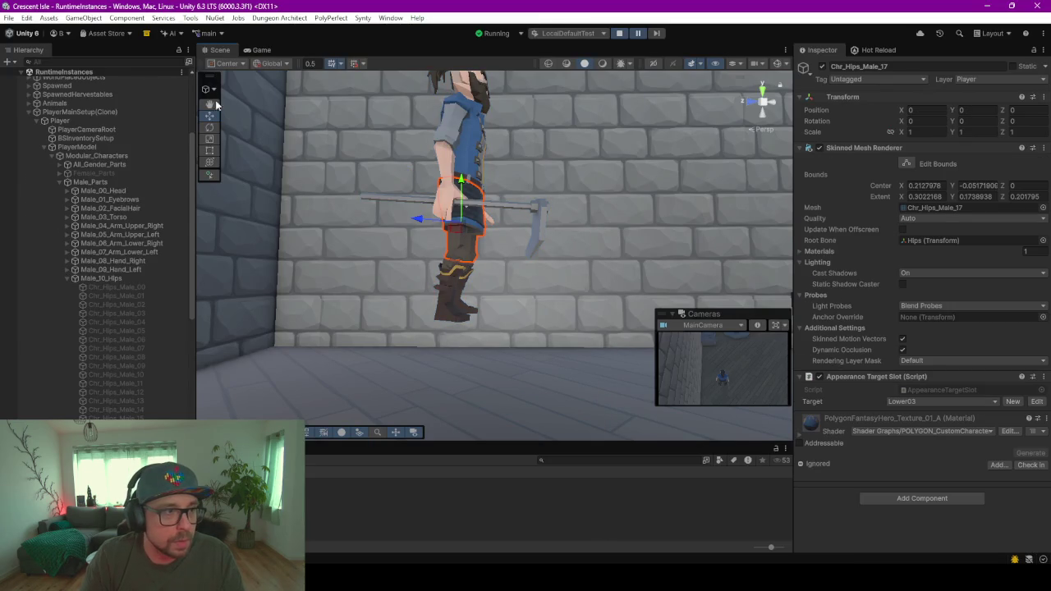
pyautogui.scroll(-10, 117, 280)
pyautogui.scroll(8, 117, 279)
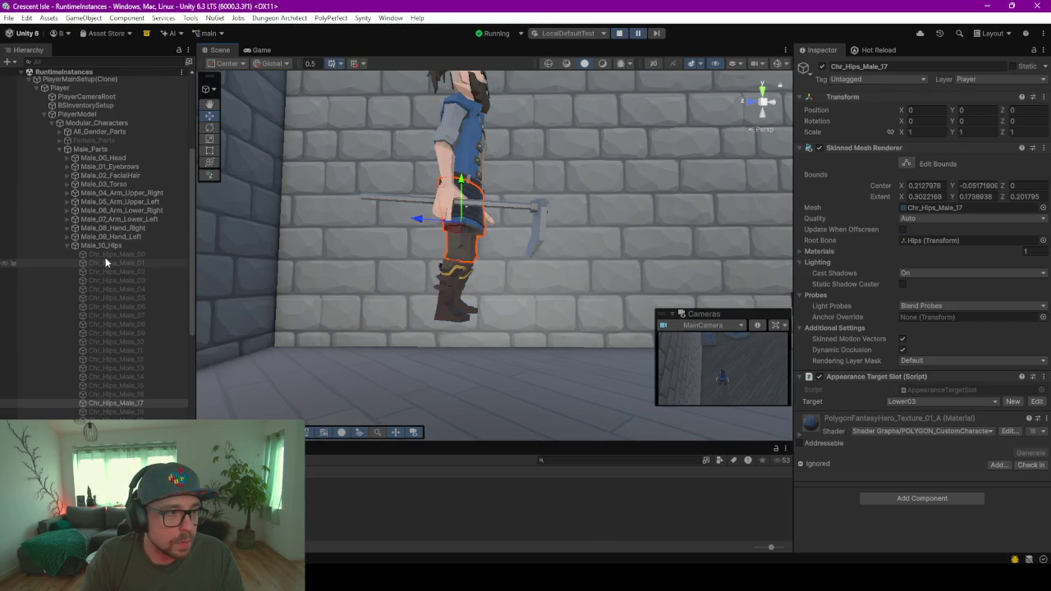
pyautogui.click(66, 246)
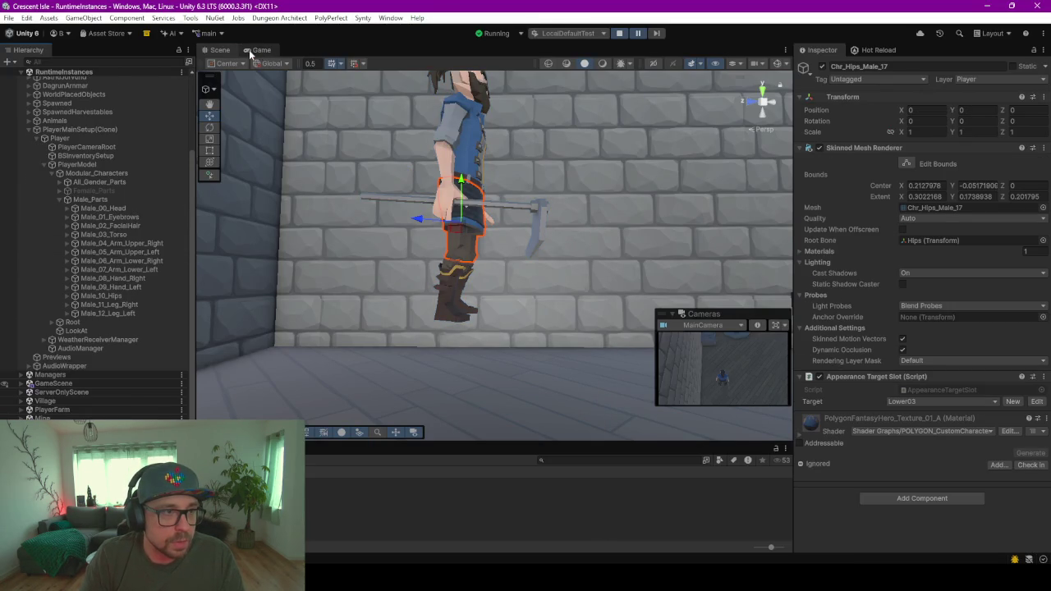
pyautogui.press('f')
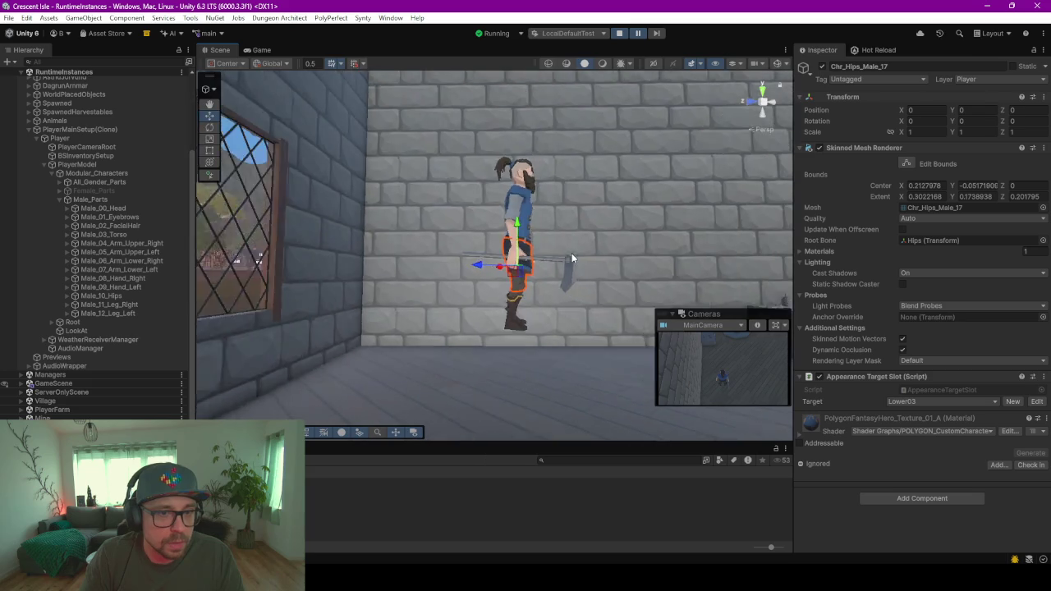
pyautogui.moveTo(571, 258); pyautogui.dragTo(447, 217, button='right')
pyautogui.scroll(2, 447, 217)
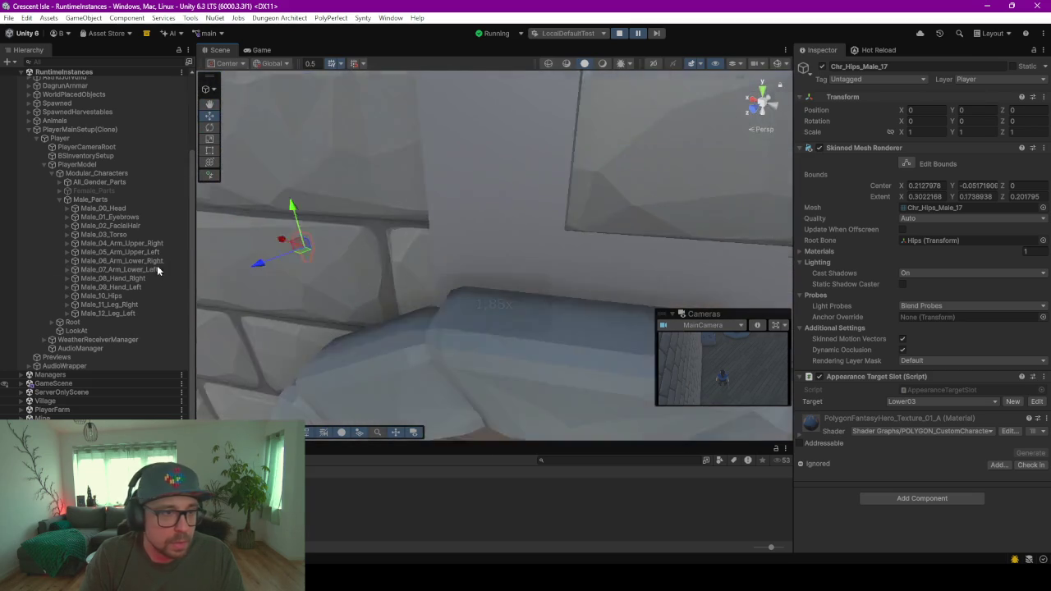
pyautogui.scroll(4, 119, 299)
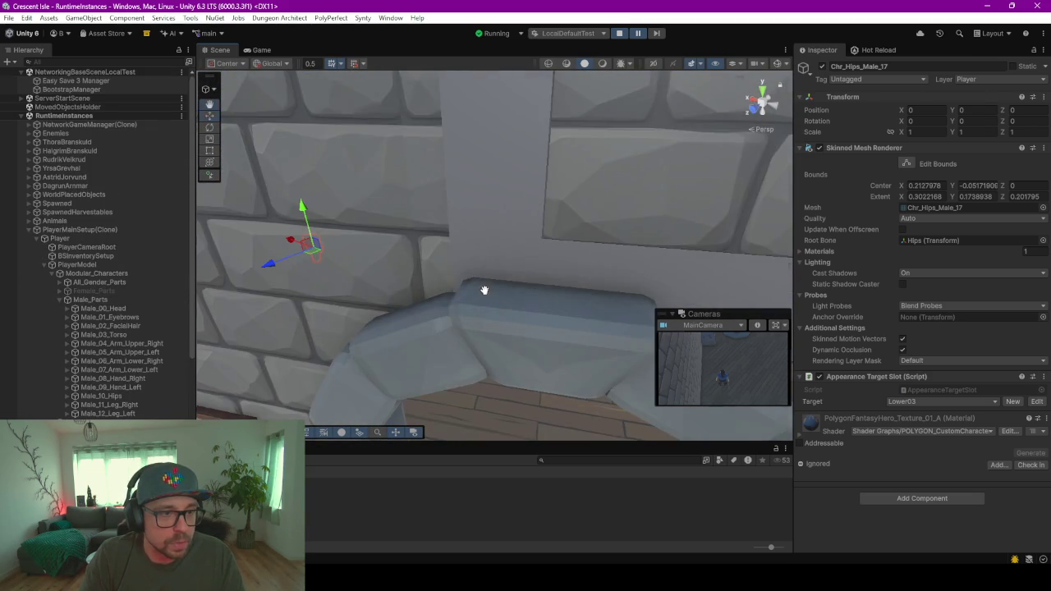
pyautogui.moveTo(485, 290); pyautogui.dragTo(463, 249, button='middle')
pyautogui.scroll(-5, 482, 286)
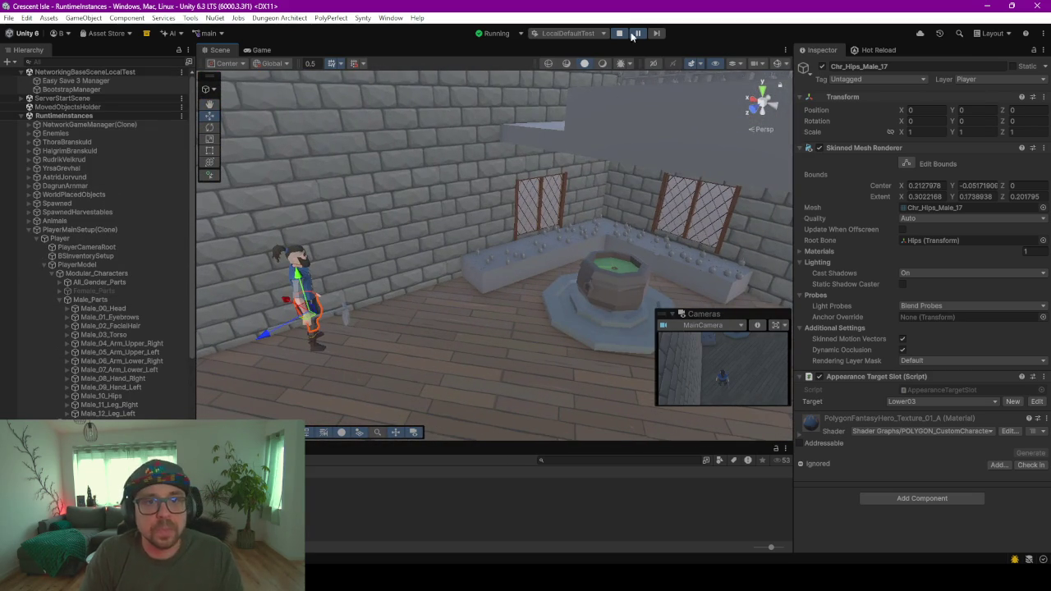
# - From the Game view, open the in-game menu and quit the running game
pyautogui.click(619, 33)
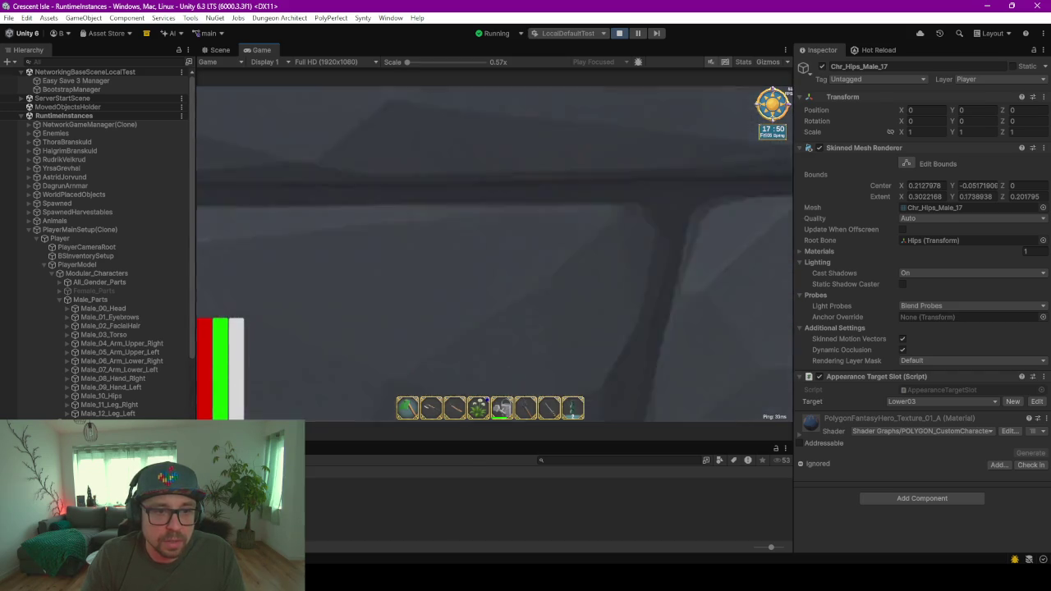
pyautogui.press('Escape')
pyautogui.click(521, 175)
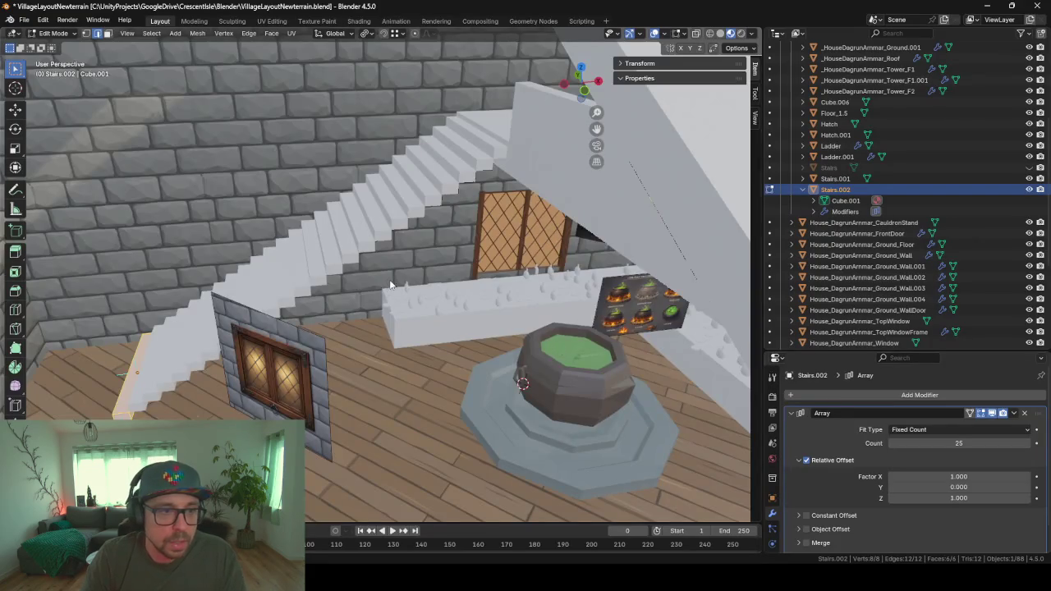
# - Return to Object Mode and hide the Ground_Wall.004 wall
pyautogui.moveTo(391, 285)
pyautogui.mouseDown(button='middle')
pyautogui.moveTo(445, 272)
pyautogui.moveTo(395, 274)
pyautogui.moveTo(430, 282)
pyautogui.moveTo(538, 352)
pyautogui.moveTo(490, 325)
pyautogui.moveTo(527, 311)
pyautogui.moveTo(461, 296)
pyautogui.mouseUp(button='middle')
pyautogui.scroll(2, 393, 283)
pyautogui.scroll(-3, 496, 328)
pyautogui.scroll(3, 461, 291)
pyautogui.scroll(-2, 460, 297)
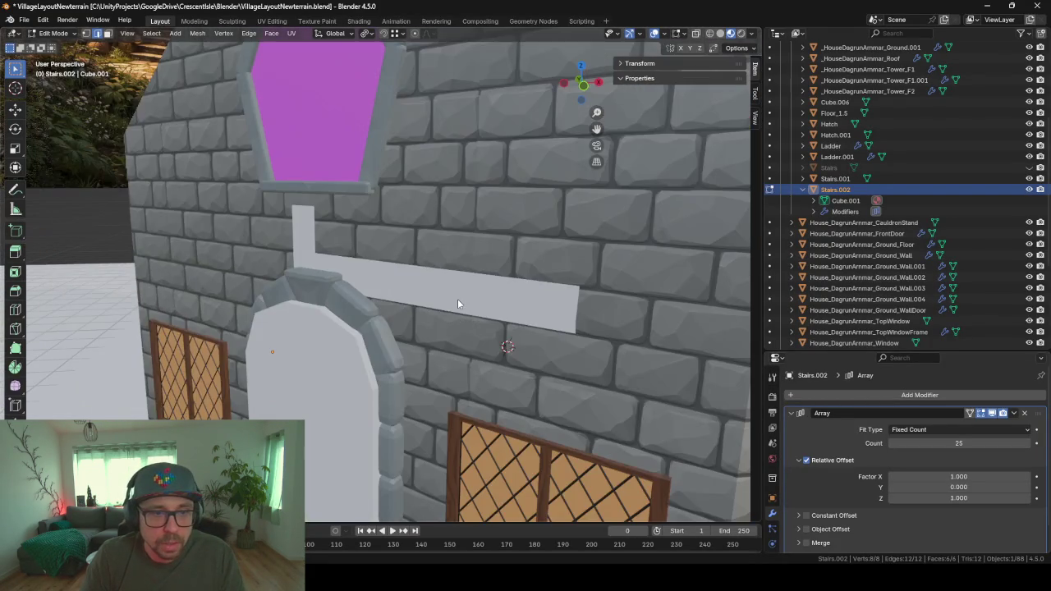
pyautogui.scroll(2, 462, 308)
pyautogui.scroll(-3, 462, 251)
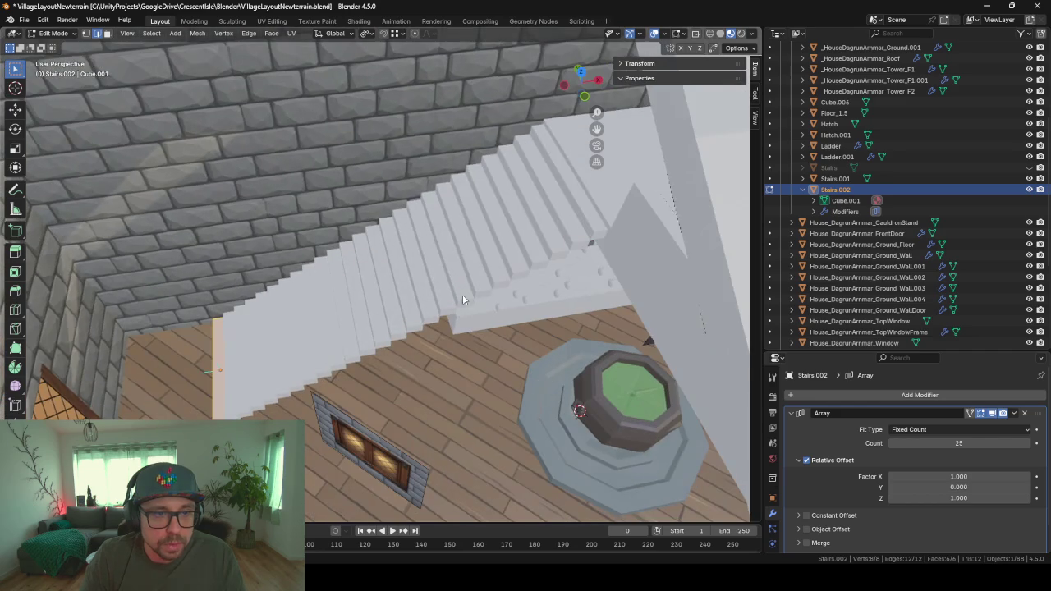
pyautogui.press('Tab')
pyautogui.click(397, 132)
pyautogui.press('h')
# - Hide the top window and frame, front wall, front door and Floor_1.5
pyautogui.moveTo(397, 131); pyautogui.dragTo(411, 208, button='middle')
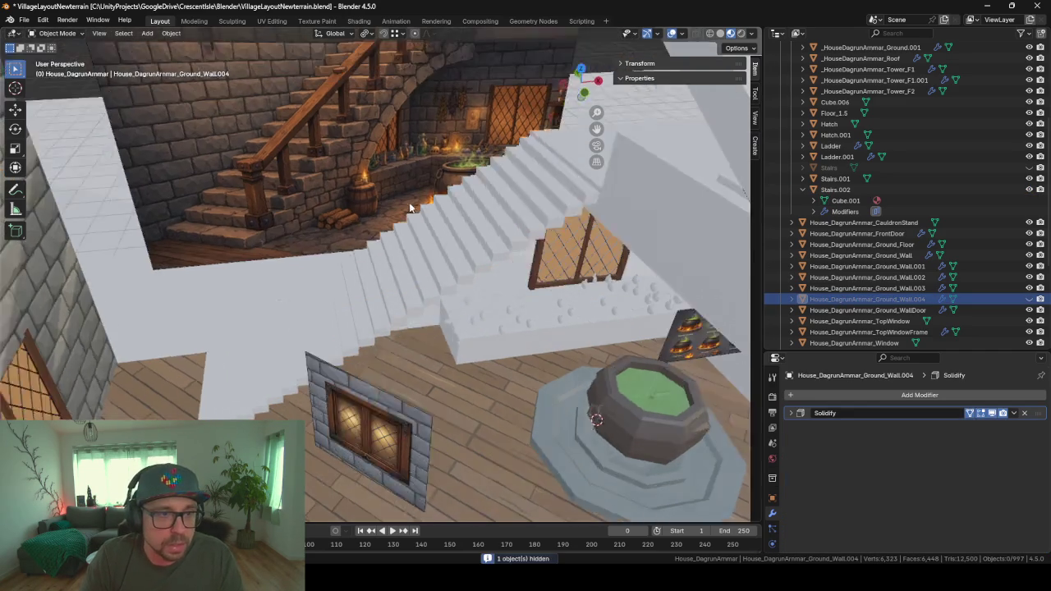
pyautogui.scroll(-2, 403, 194)
pyautogui.scroll(-3, 403, 193)
pyautogui.scroll(-2, 403, 193)
pyautogui.scroll(2, 356, 231)
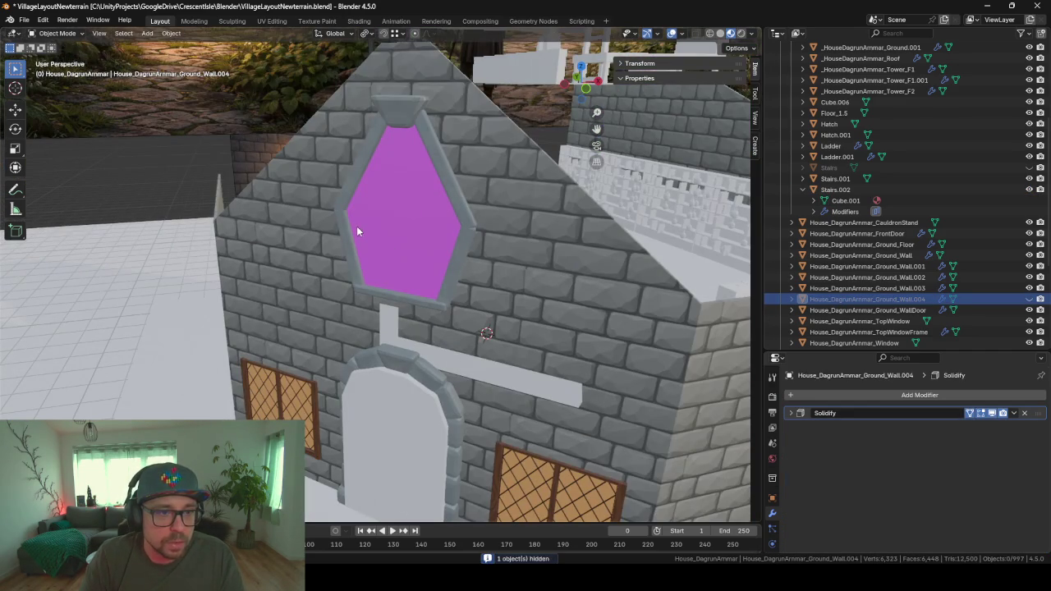
pyautogui.click(366, 234)
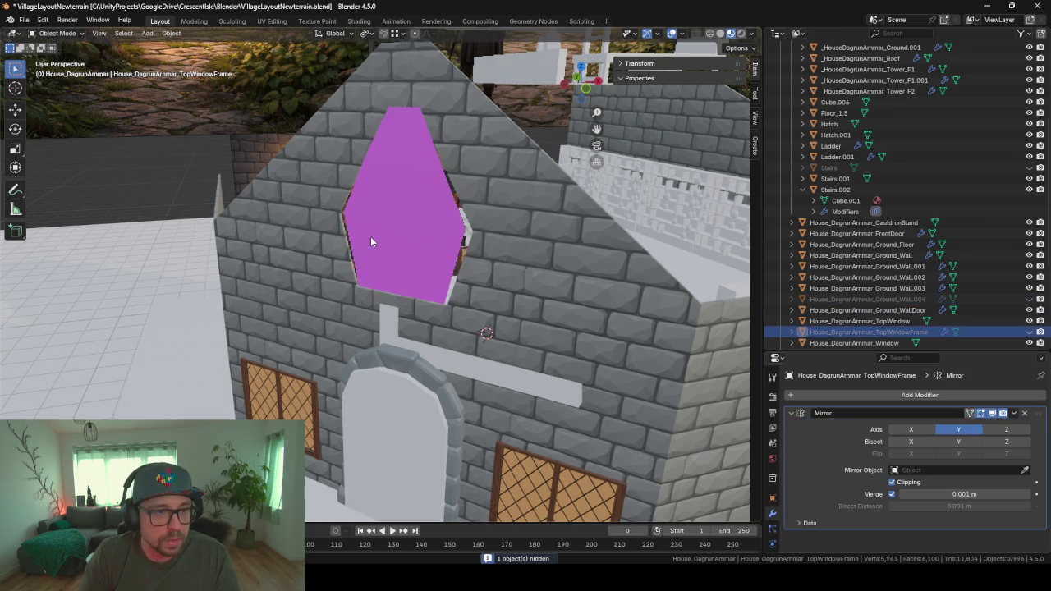
pyautogui.keyDown('shift'); pyautogui.click(358, 233); pyautogui.keyUp('shift')
pyautogui.press('h')
pyautogui.click(323, 220)
pyautogui.press('h')
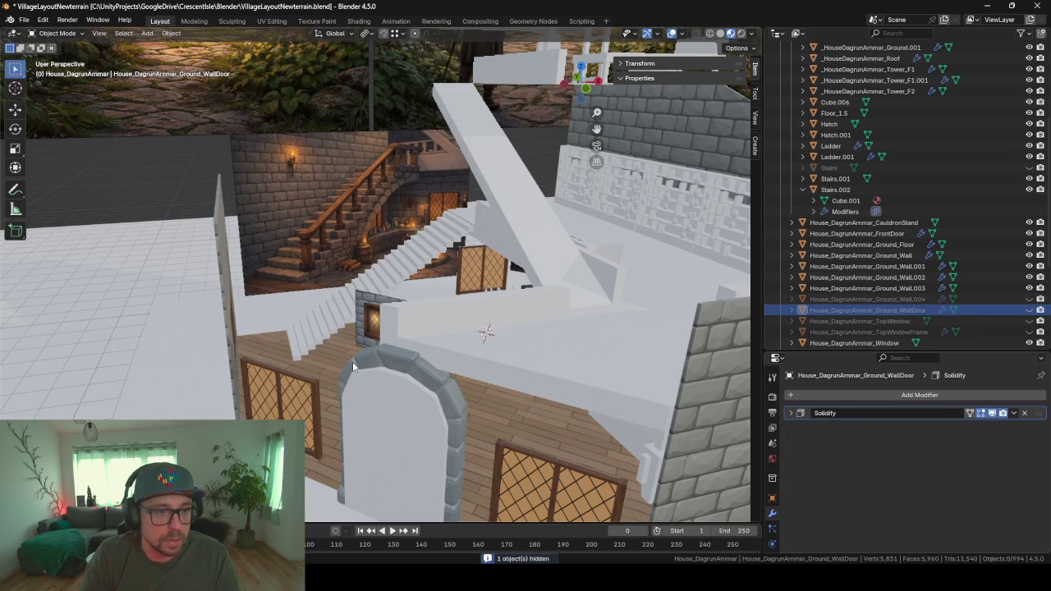
pyautogui.click(352, 361)
pyautogui.press('h')
pyautogui.click(395, 278)
pyautogui.press('h')
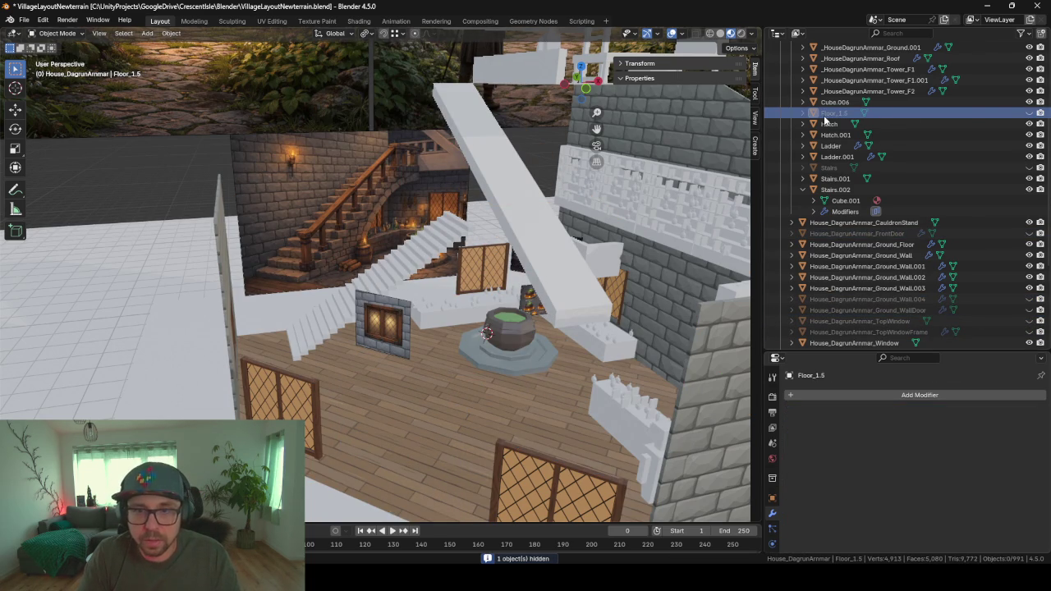
# - Bring Floor_1.5 back and hide the Empty.006 window wall instead
pyautogui.click(1029, 113)
pyautogui.scroll(4, 366, 252)
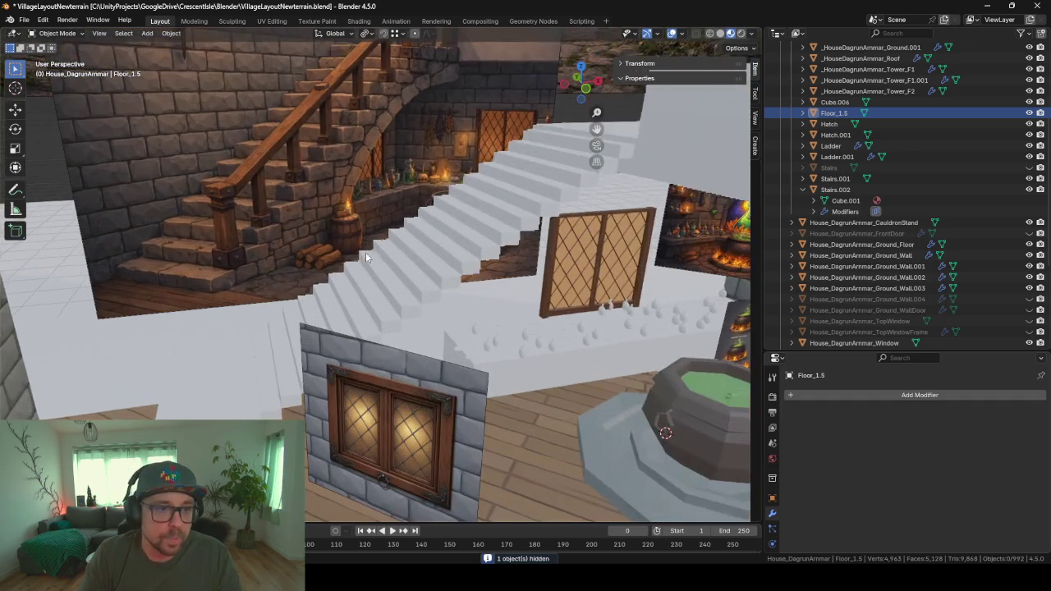
pyautogui.click(376, 369)
pyautogui.press('h')
# - Orbit around the exposed interior to inspect the stairs and cauldron
pyautogui.moveTo(376, 369); pyautogui.dragTo(573, 252, button='middle')
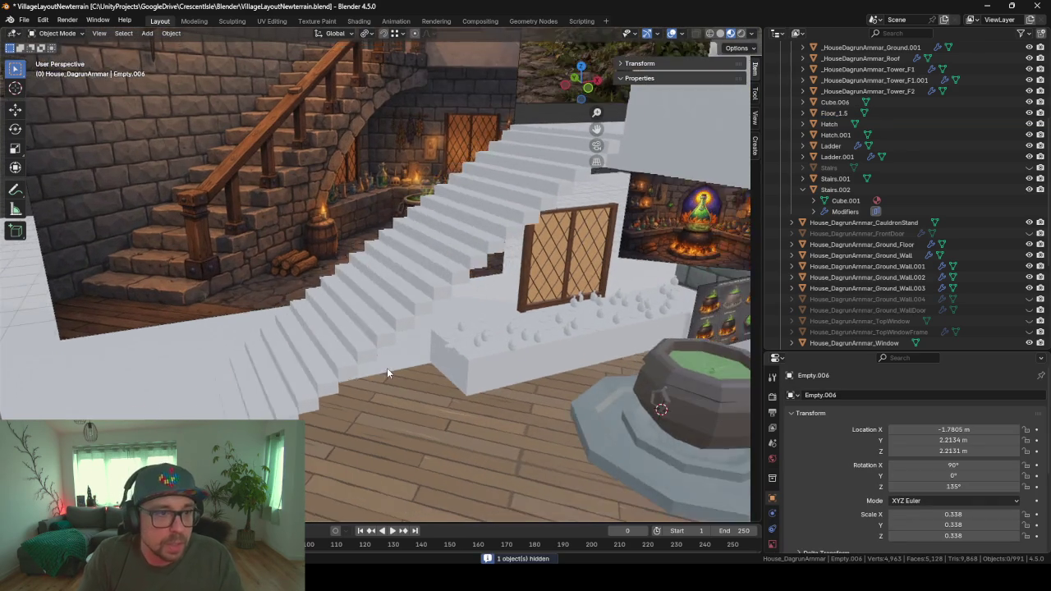
pyautogui.scroll(3, 573, 252)
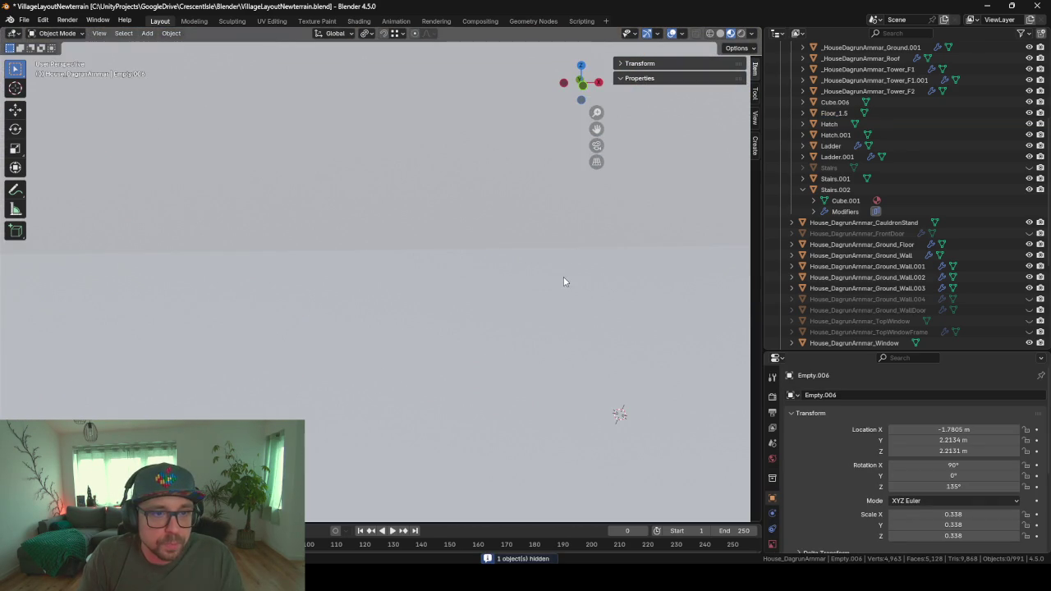
pyautogui.scroll(-2, 563, 277)
pyautogui.moveTo(575, 255); pyautogui.dragTo(647, 169, button='middle')
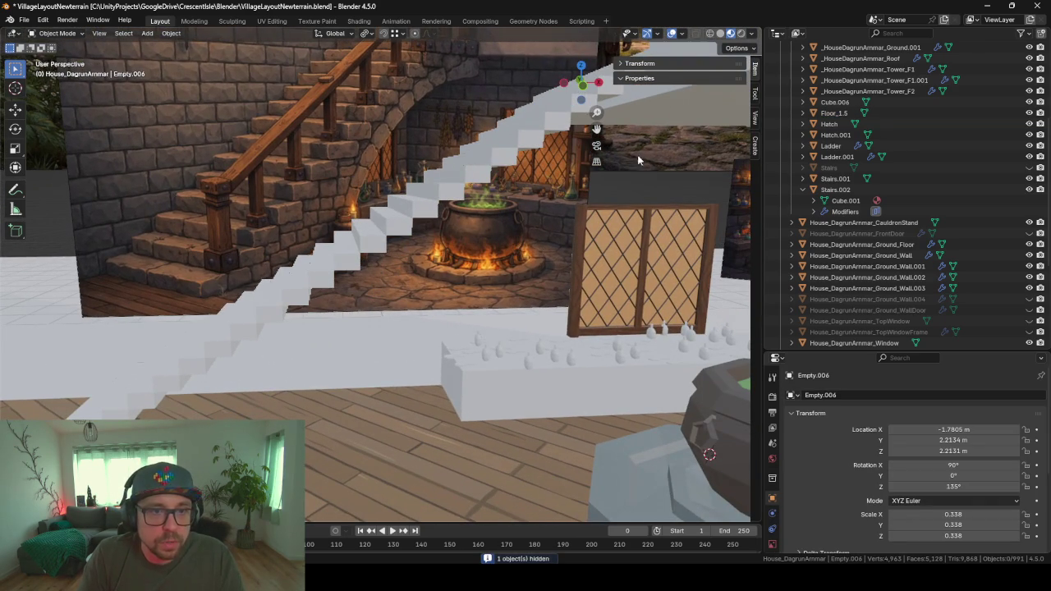
pyautogui.moveTo(458, 415); pyautogui.dragTo(429, 411, button='middle')
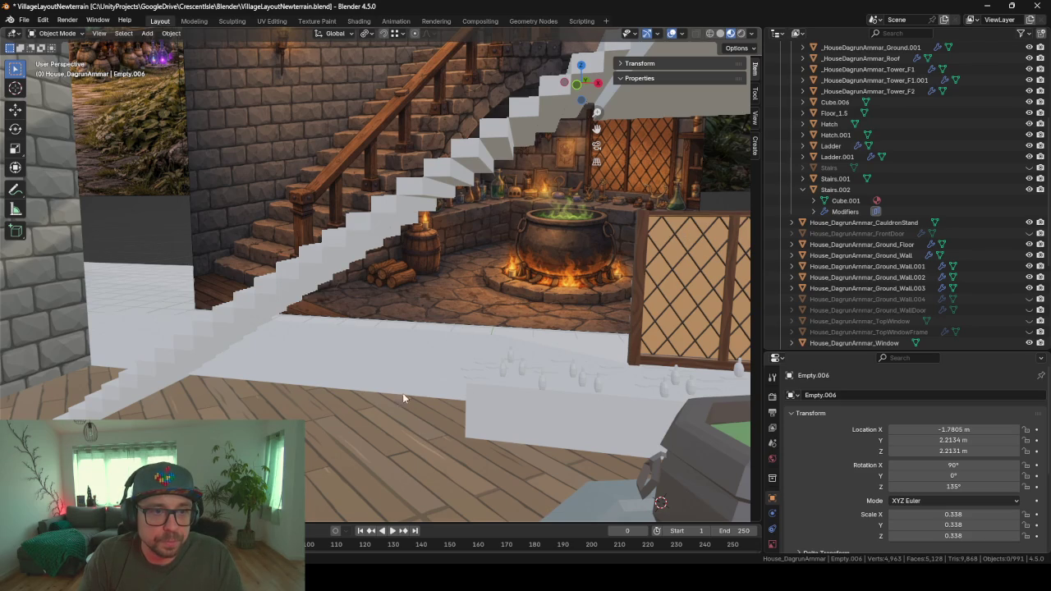
pyautogui.moveTo(402, 399)
pyautogui.mouseDown(button='middle')
pyautogui.moveTo(435, 375)
pyautogui.moveTo(428, 367)
pyautogui.mouseUp(button='middle')
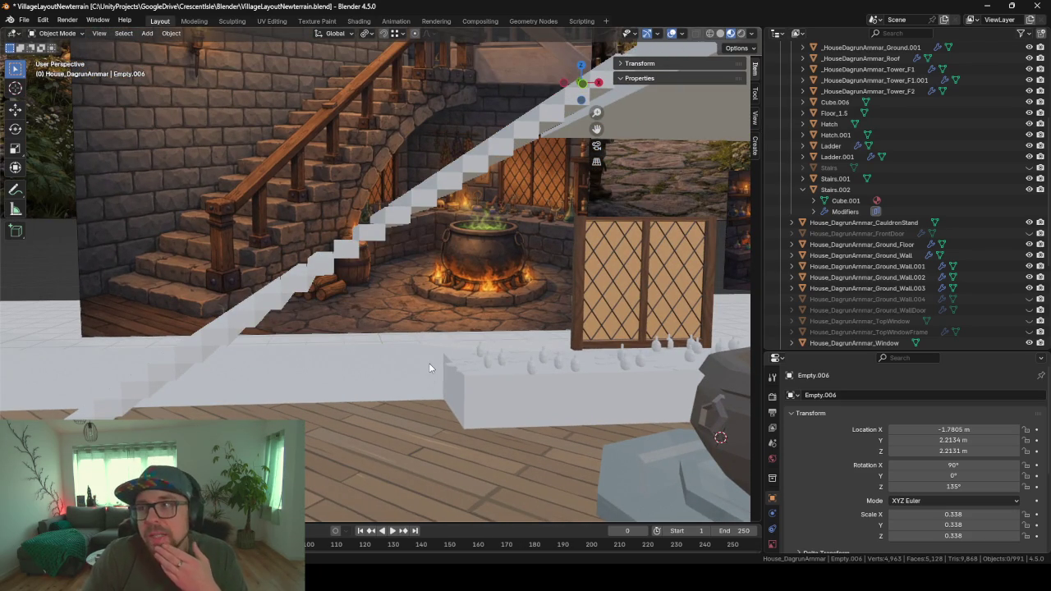
pyautogui.moveTo(496, 263)
pyautogui.mouseDown(button='middle')
pyautogui.moveTo(521, 262)
pyautogui.moveTo(485, 261)
pyautogui.moveTo(490, 277)
pyautogui.mouseUp(button='middle')
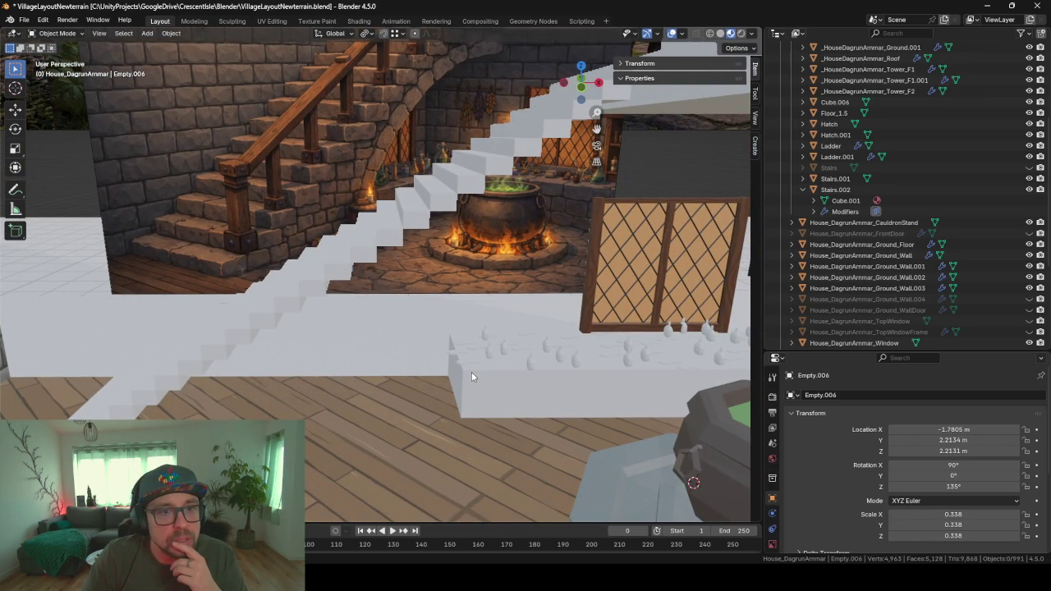
pyautogui.moveTo(462, 368)
pyautogui.mouseDown(button='middle')
pyautogui.moveTo(494, 342)
pyautogui.moveTo(460, 346)
pyautogui.moveTo(459, 334)
pyautogui.mouseUp(button='middle')
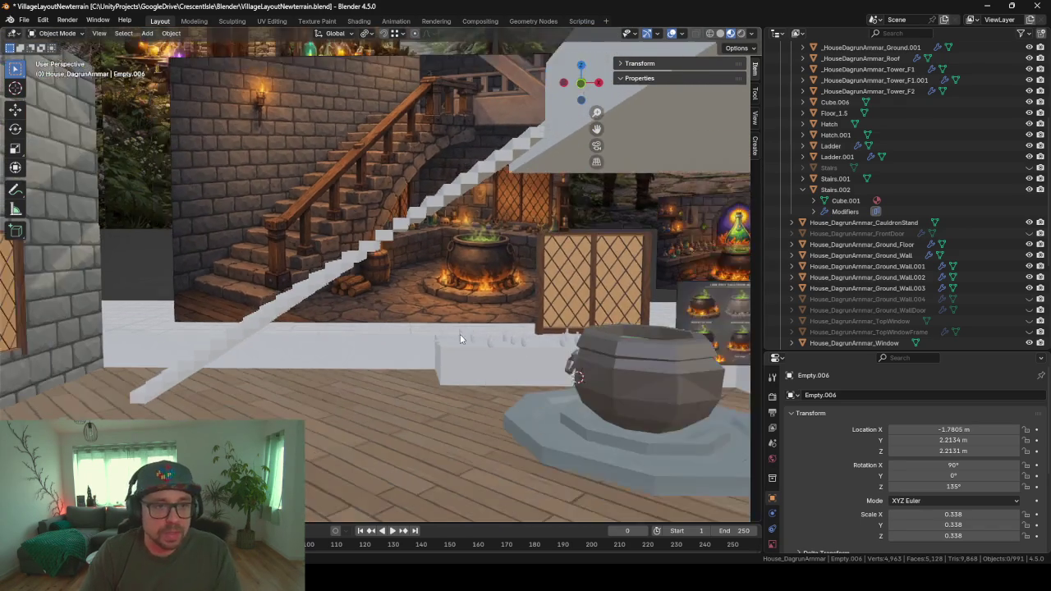
pyautogui.scroll(5, 463, 351)
pyautogui.scroll(-5, 489, 385)
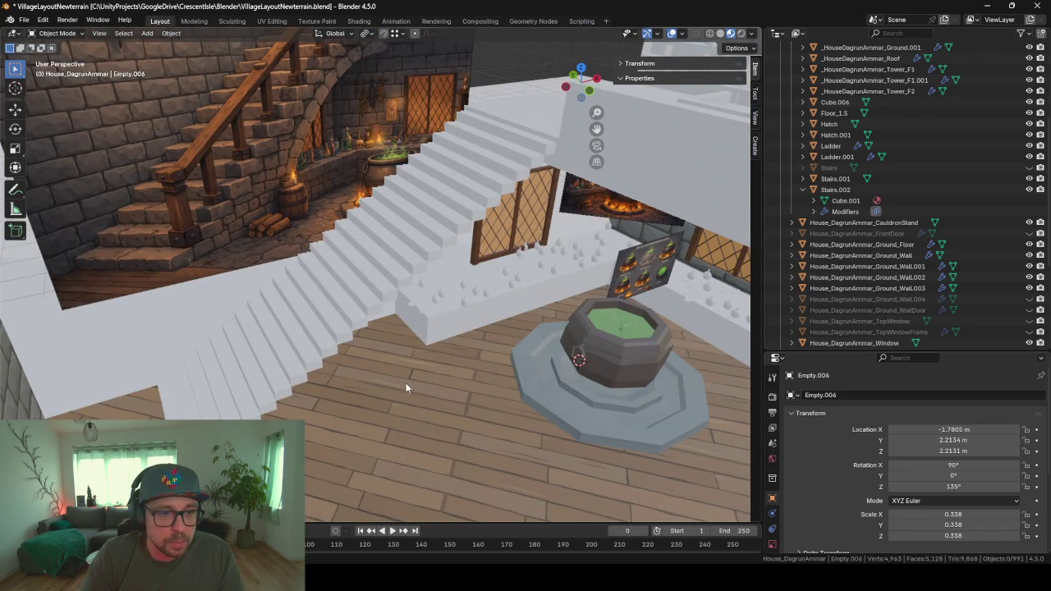
# - Add a Bézier curve at the 3D cursor beside the stairs and enter Edit Mode
pyautogui.hotkey('shift', 'a')
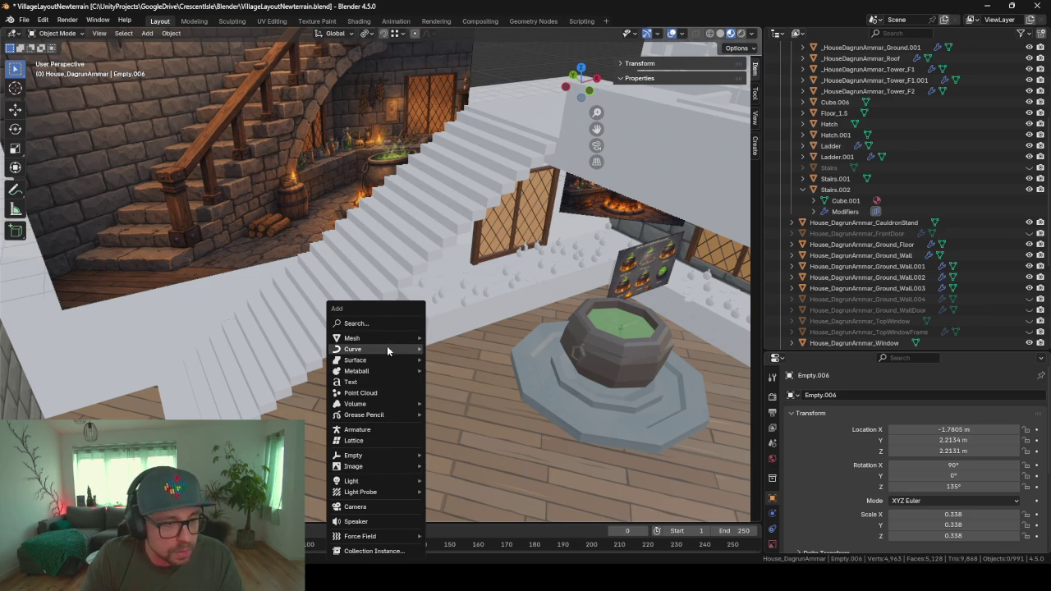
pyautogui.moveTo(353, 349)
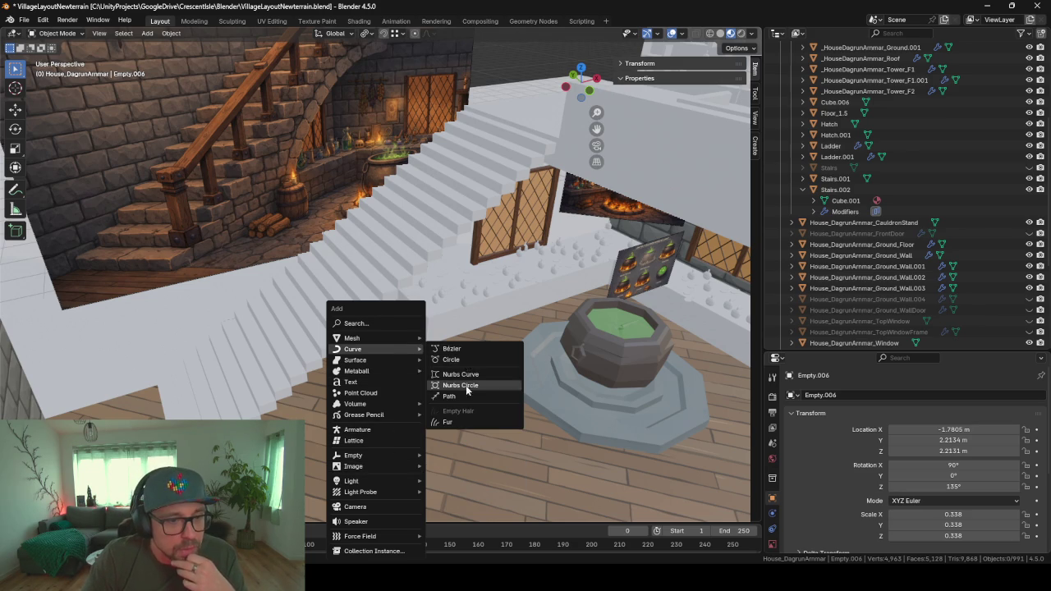
pyautogui.click(462, 349)
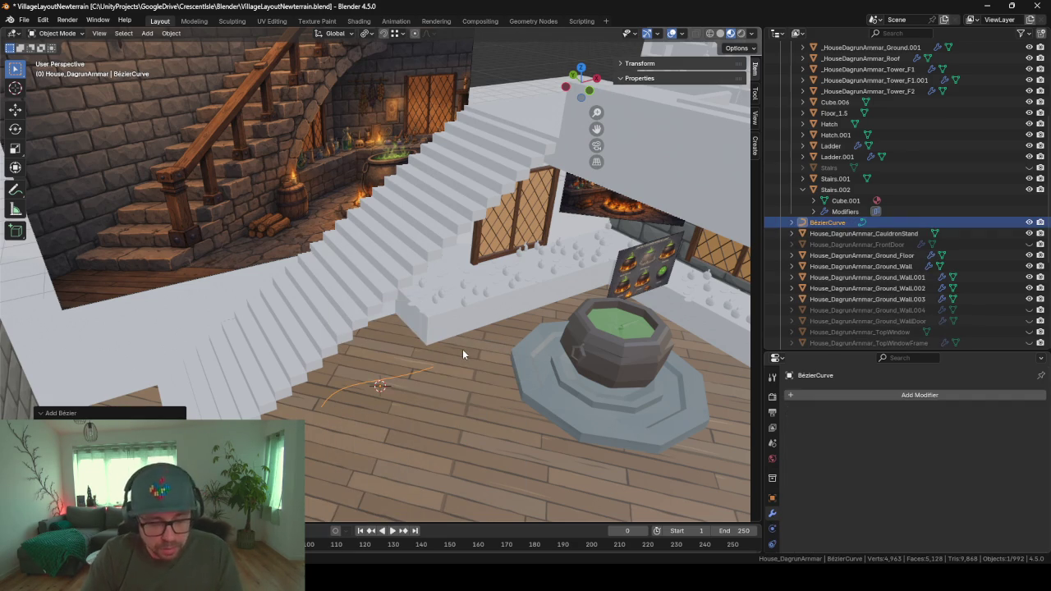
pyautogui.press('Tab')
pyautogui.scroll(5, 490, 378)
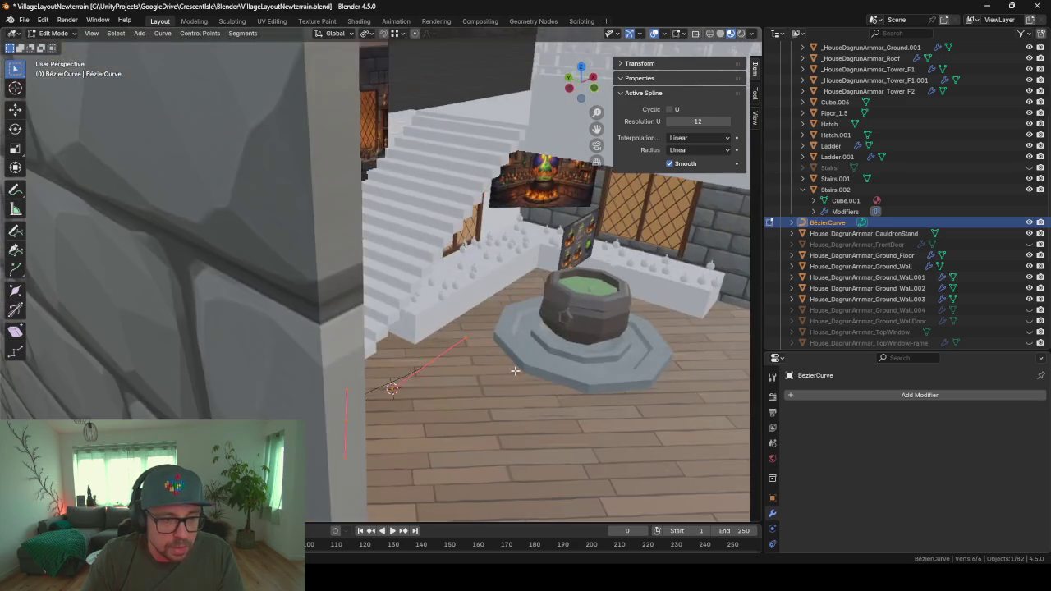
pyautogui.scroll(-5, 486, 374)
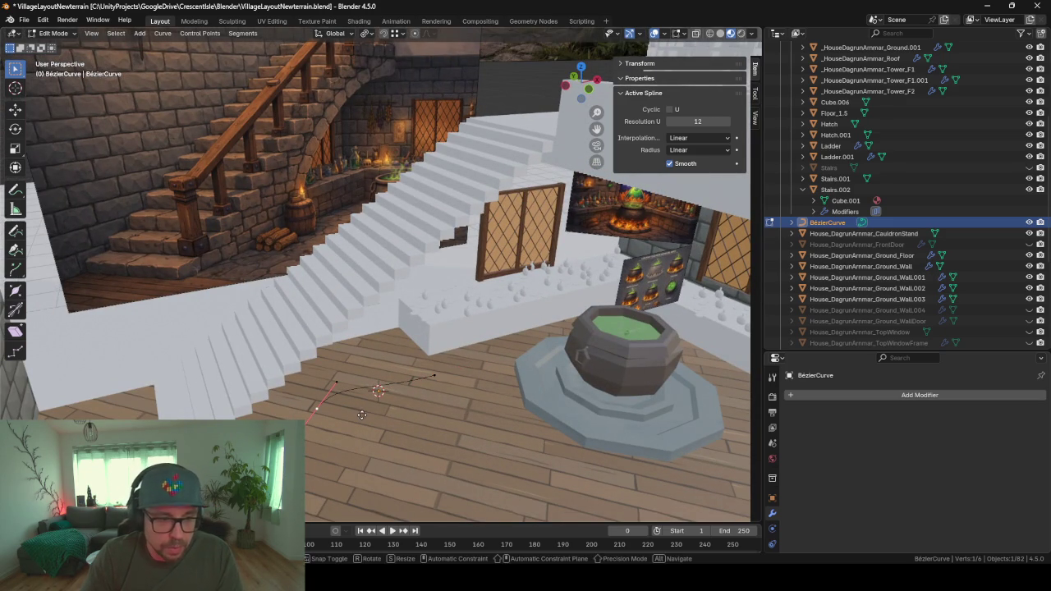
# - Move a curve handle along Y and zoom in on the selected point
pyautogui.press('g')
pyautogui.press('y')
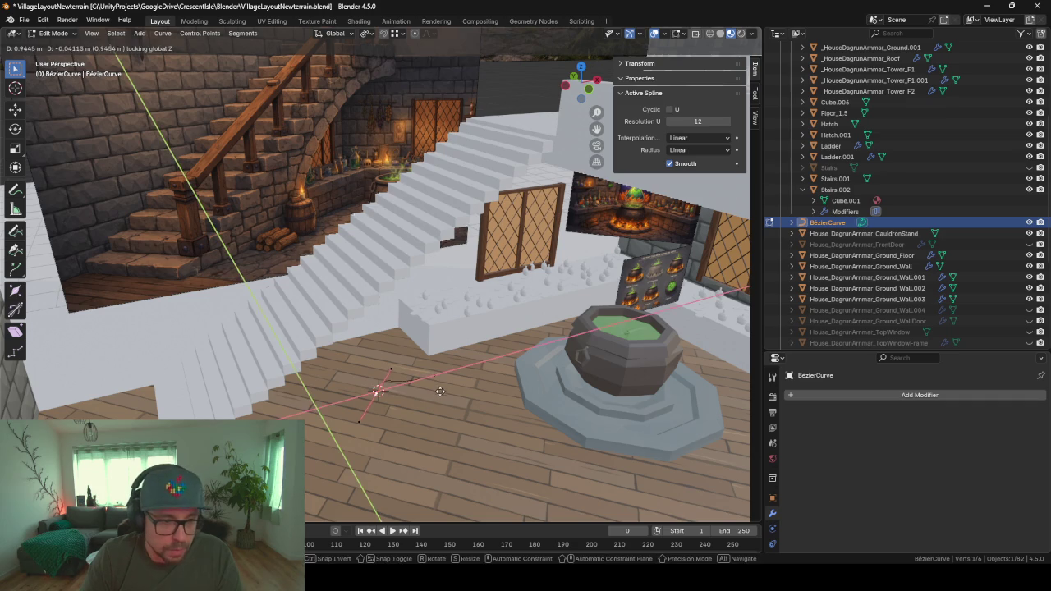
pyautogui.click(438, 395)
pyautogui.press('KP_Decimal')
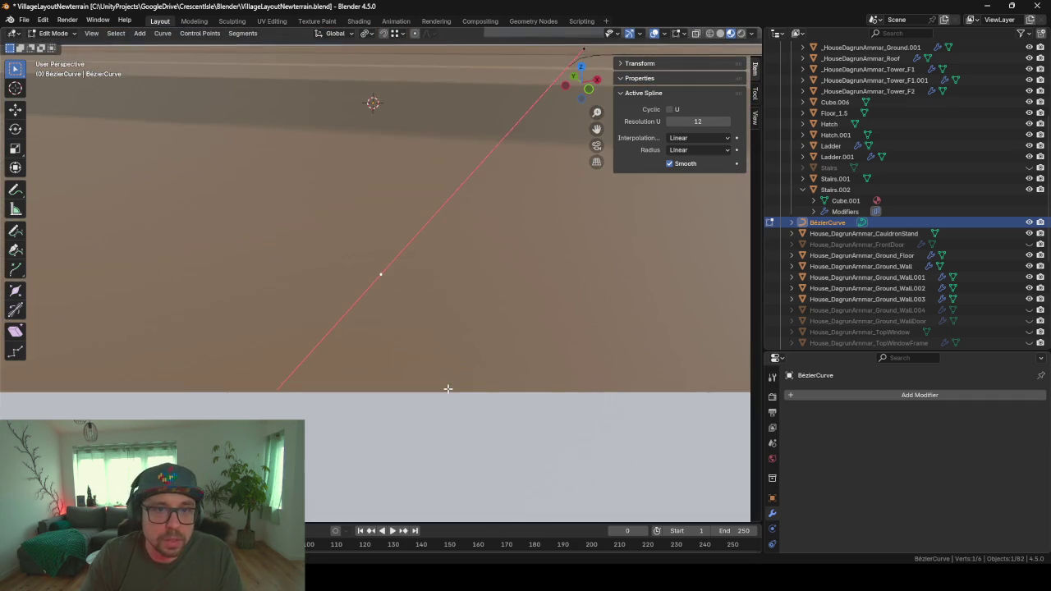
pyautogui.moveTo(445, 389)
pyautogui.mouseDown(button='middle')
pyautogui.moveTo(446, 244)
pyautogui.moveTo(446, 301)
pyautogui.moveTo(460, 273)
pyautogui.mouseUp(button='middle')
pyautogui.scroll(-6, 460, 273)
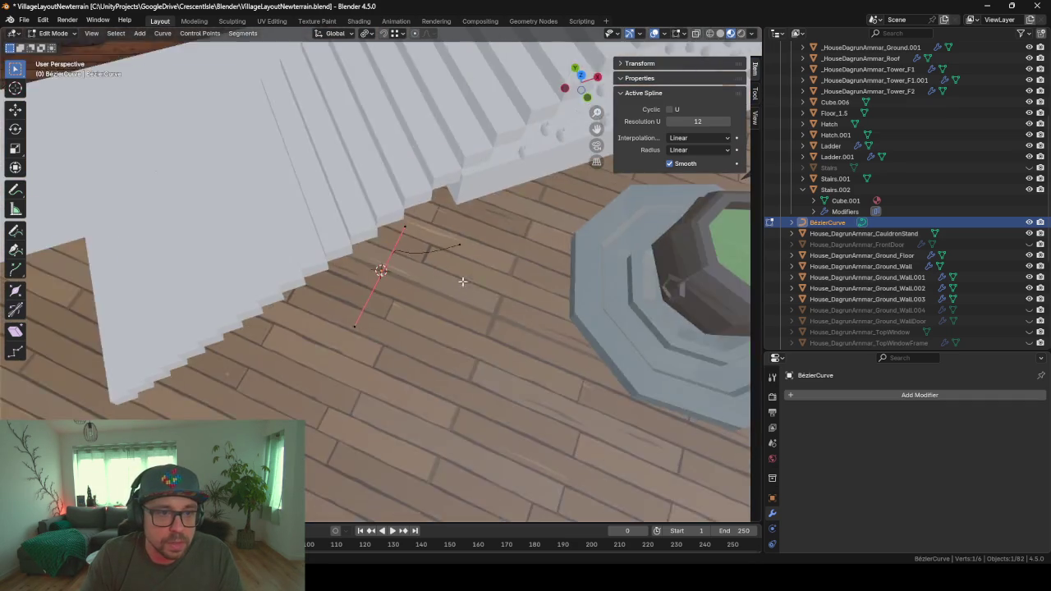
# - Set the selected control point's X, Y and Z coordinates to 0 in the N panel
pyautogui.click(630, 65)
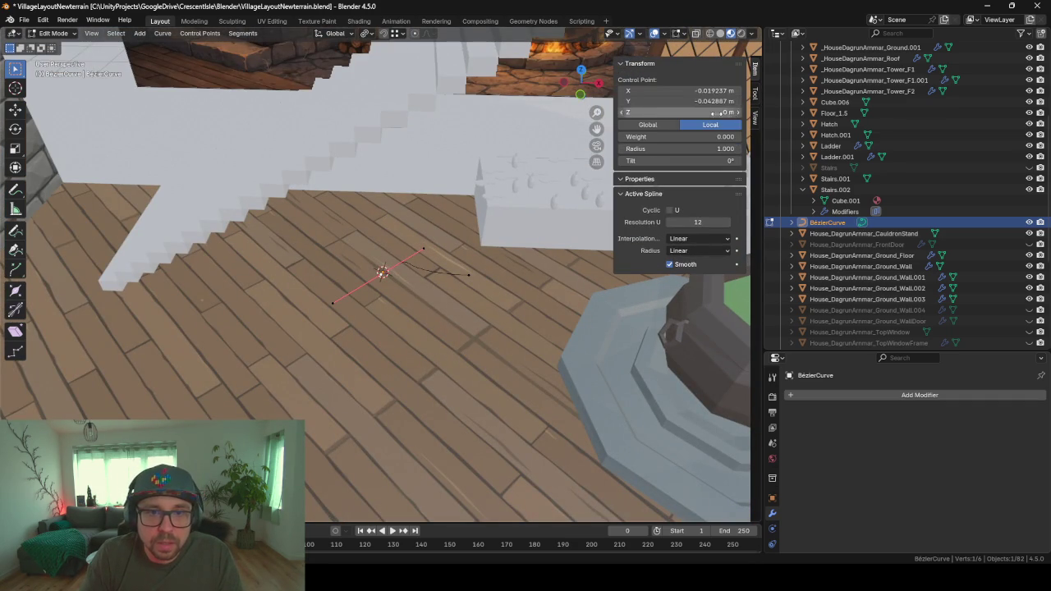
pyautogui.doubleClick(679, 90)
pyautogui.write('0')
pyautogui.press('Return')
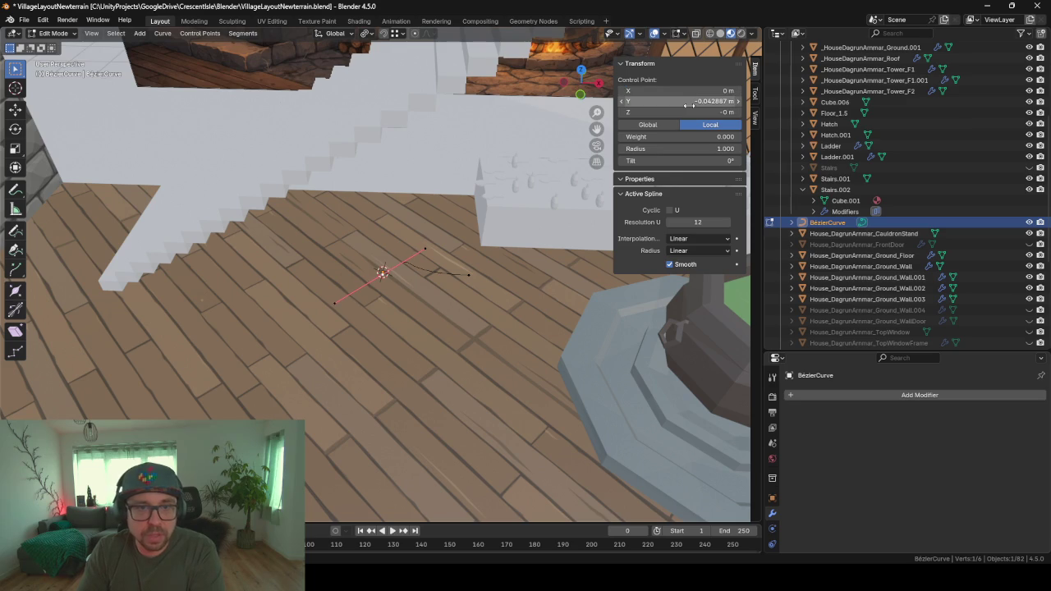
pyautogui.doubleClick(706, 101)
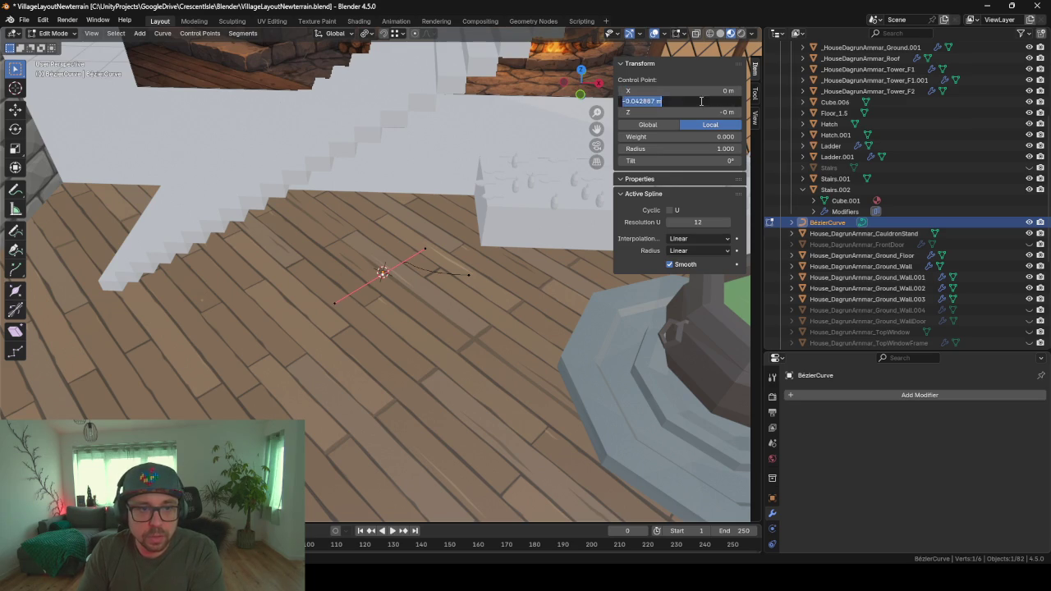
pyautogui.write('0')
pyautogui.press('Return')
pyautogui.click(704, 112)
pyautogui.write('0')
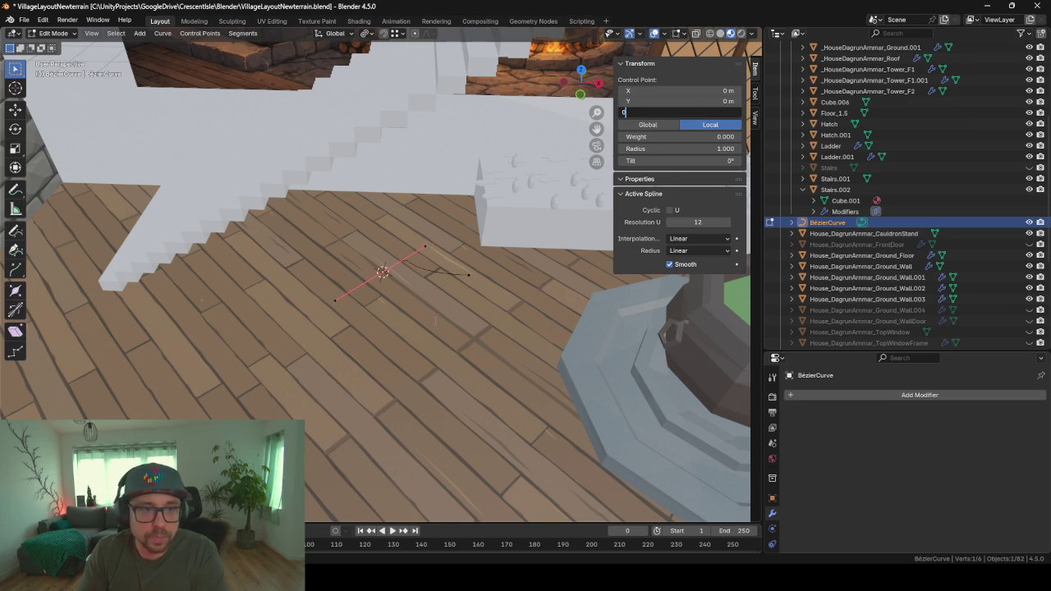
pyautogui.press('Return')
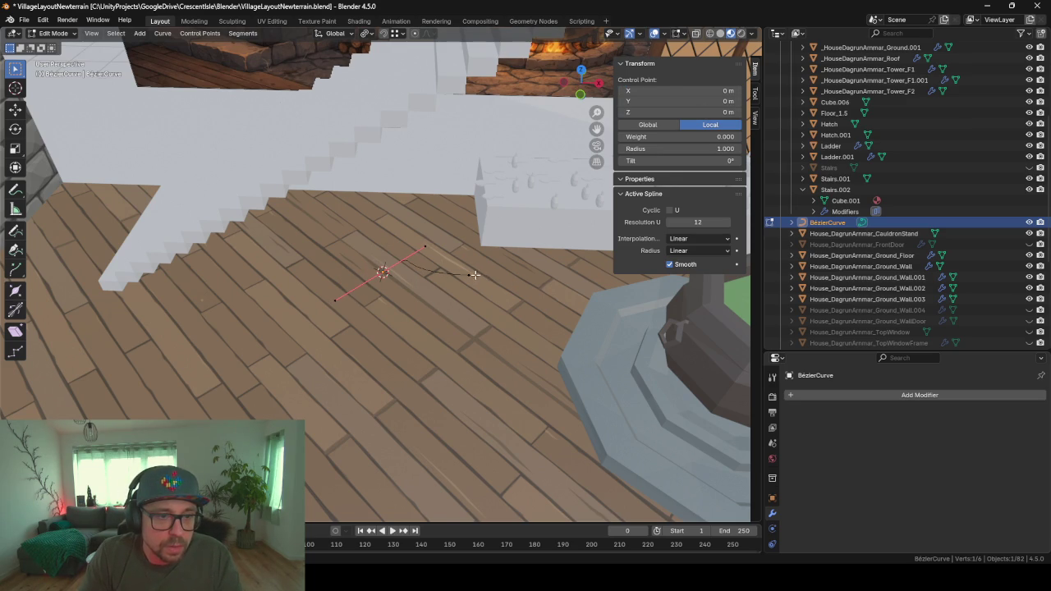
# - Raise the curve's end point straight up to 1.6145 m
pyautogui.moveTo(465, 287); pyautogui.dragTo(494, 263, button='middle')
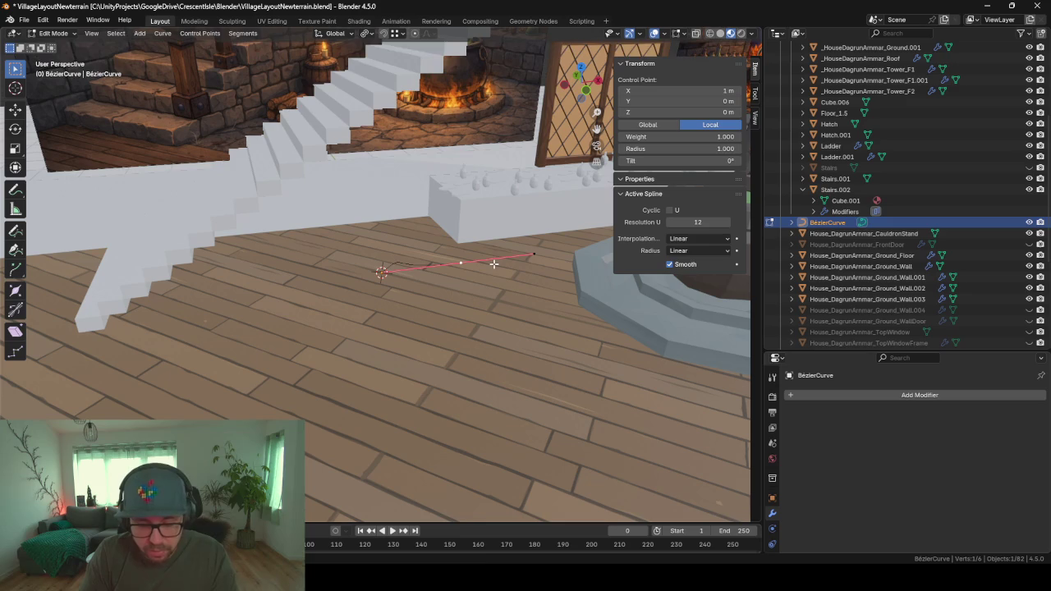
pyautogui.press('g')
pyautogui.press('z')
pyautogui.click(484, 257)
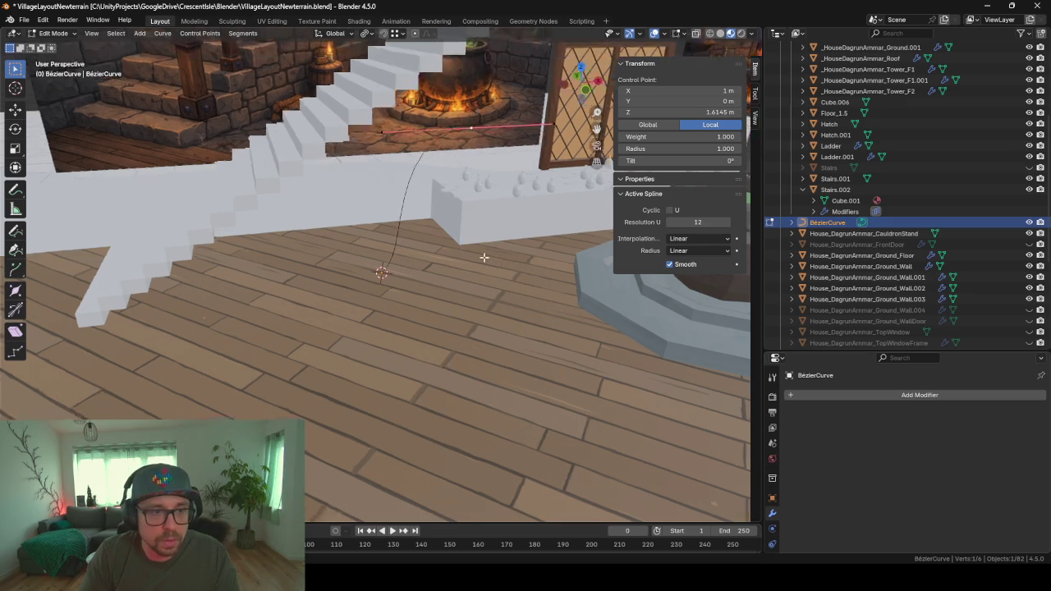
pyautogui.moveTo(484, 257)
pyautogui.mouseDown(button='middle')
pyautogui.moveTo(386, 234)
pyautogui.moveTo(374, 268)
pyautogui.moveTo(436, 322)
pyautogui.mouseUp(button='middle')
# - Set the base point's handle to X 0, Y 0, 0.5 m straight up
pyautogui.click(384, 273)
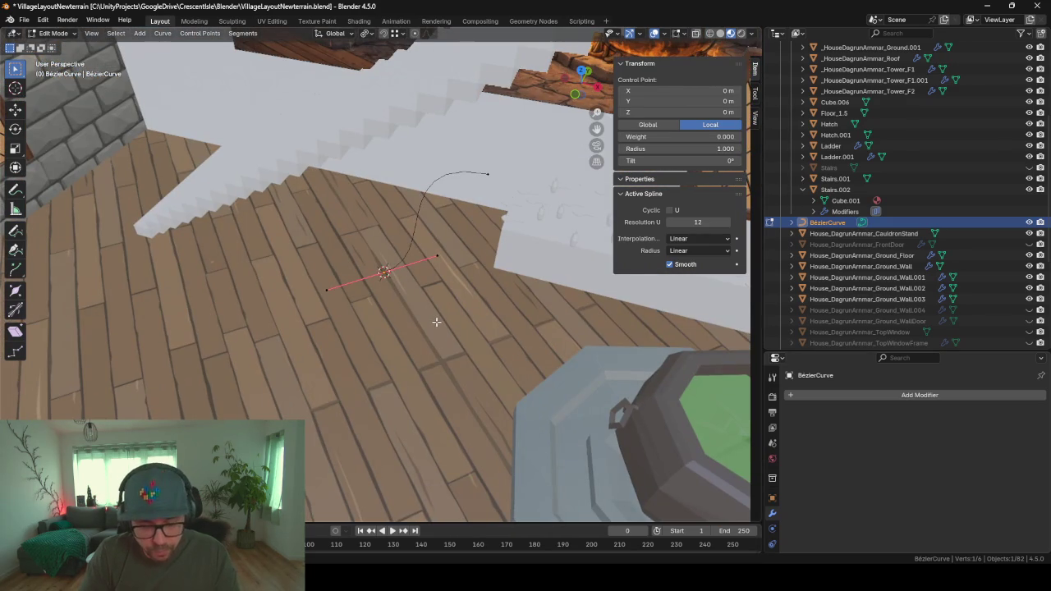
pyautogui.click(439, 260)
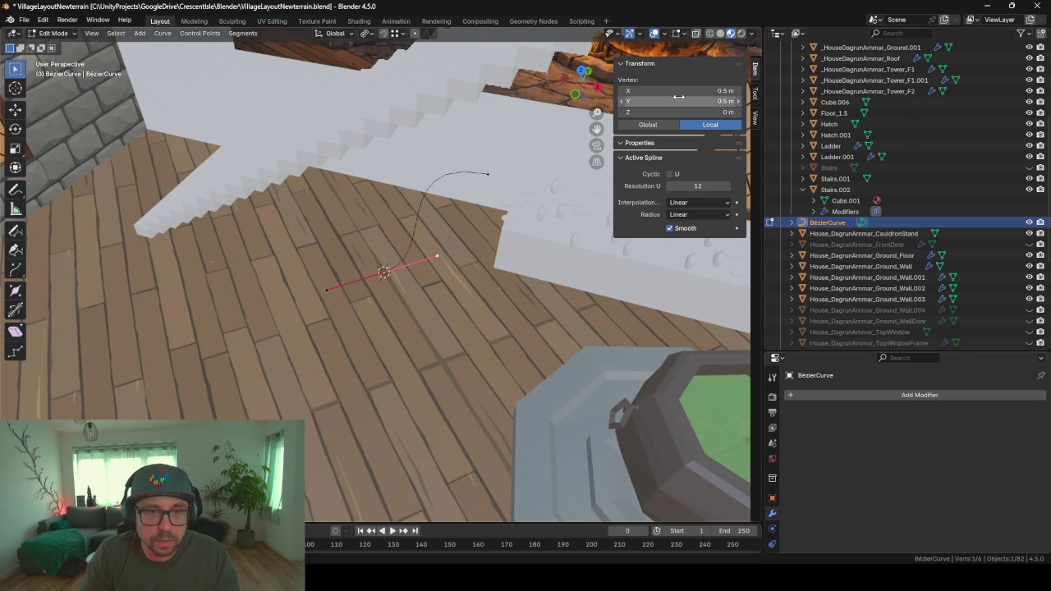
pyautogui.moveTo(522, 178); pyautogui.dragTo(493, 194, button='middle')
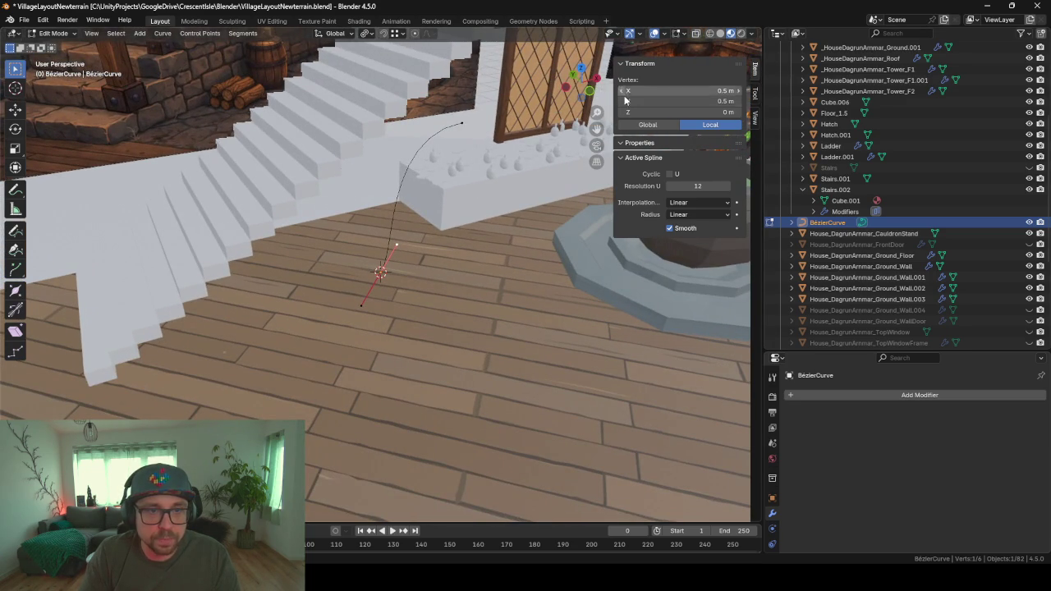
pyautogui.click(698, 101)
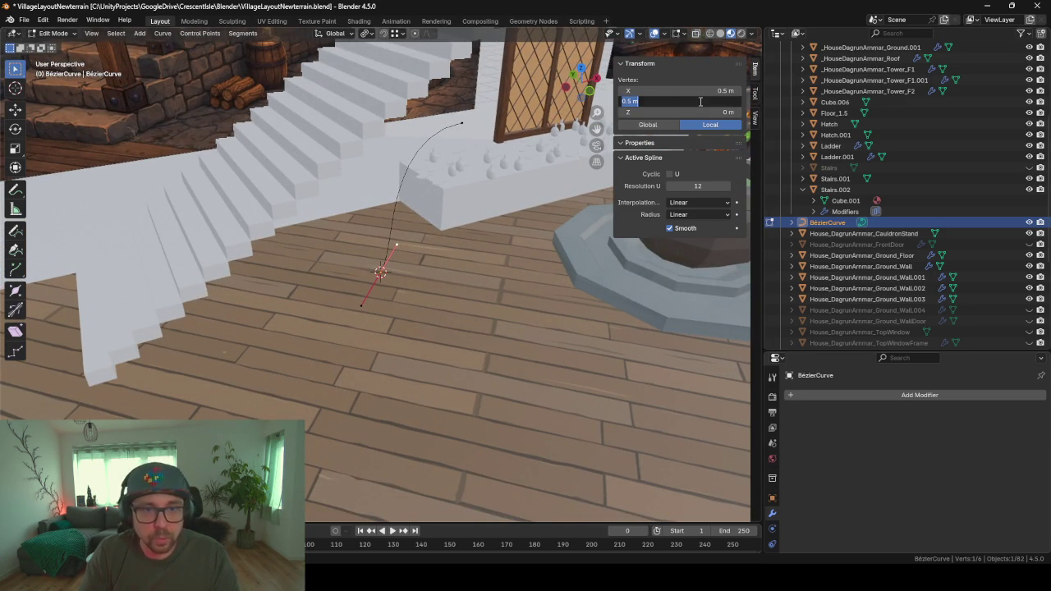
pyautogui.write('0')
pyautogui.press('Return')
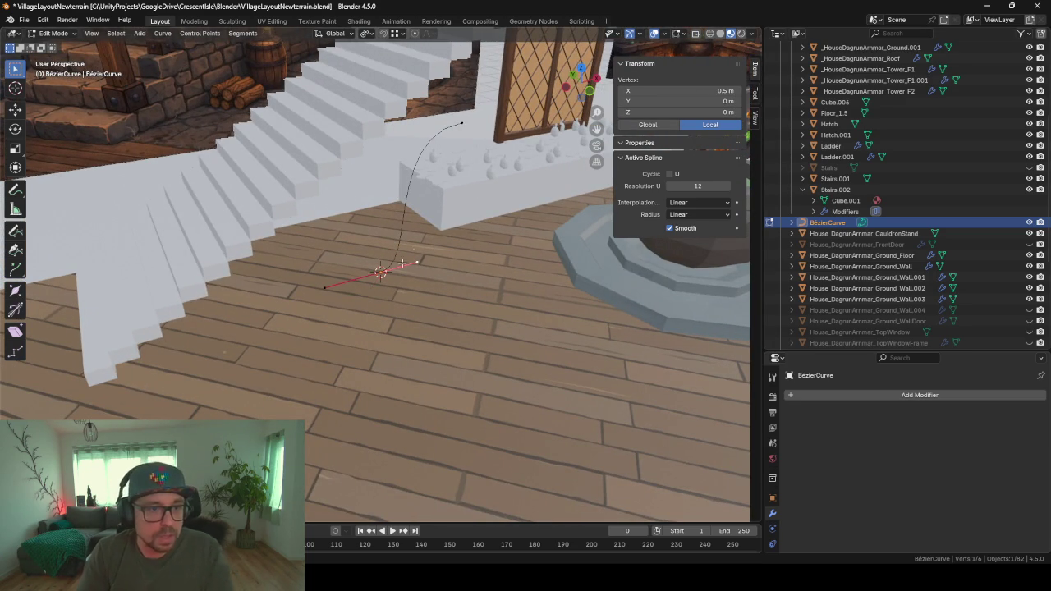
pyautogui.moveTo(353, 279)
pyautogui.mouseDown(button='middle')
pyautogui.moveTo(312, 300)
pyautogui.moveTo(324, 299)
pyautogui.mouseUp(button='middle')
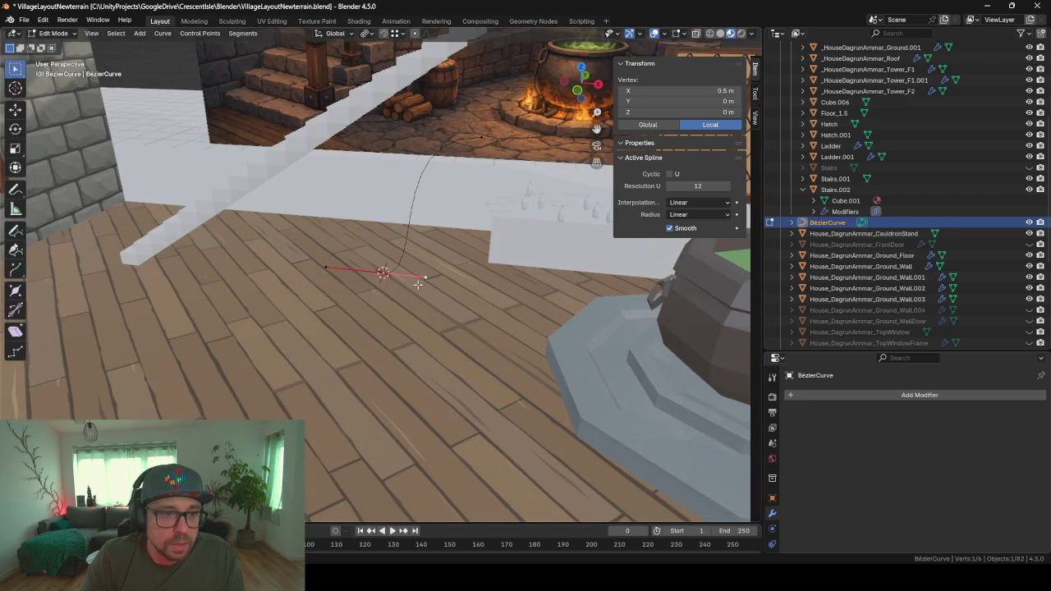
pyautogui.click(716, 90)
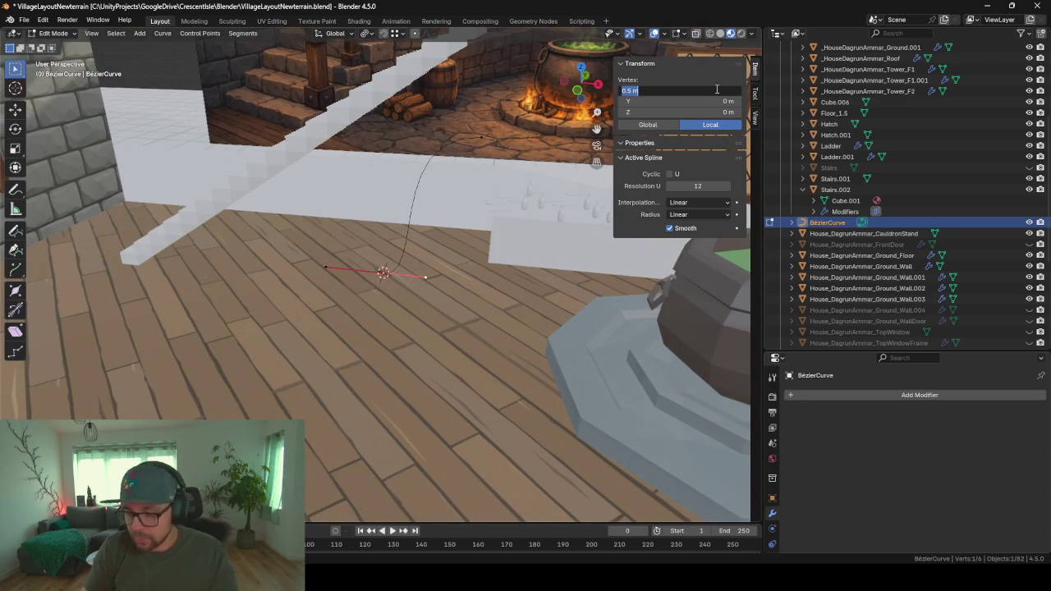
pyautogui.write('0')
pyautogui.press('Return')
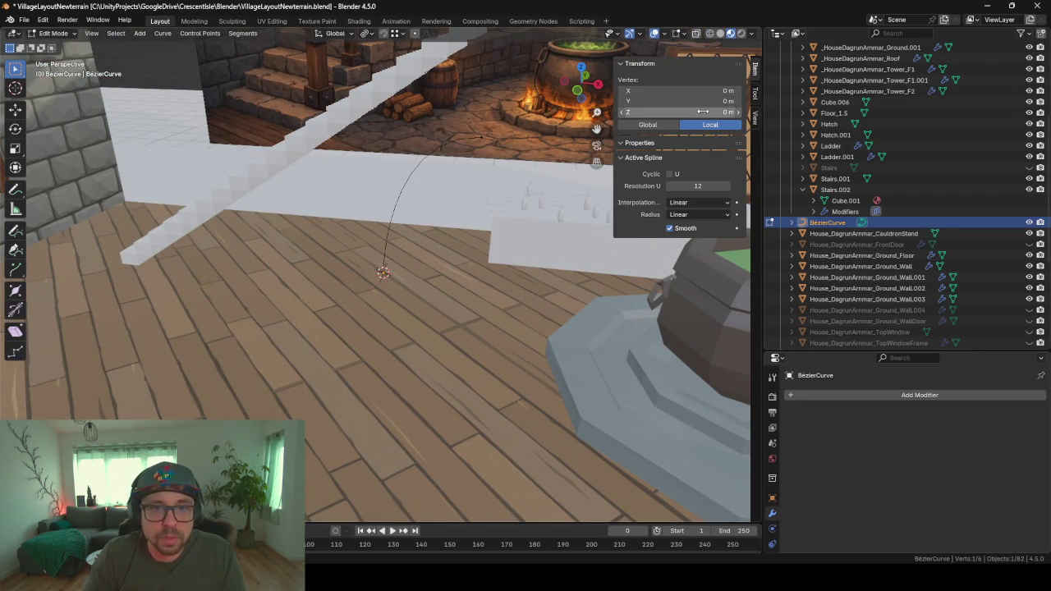
pyautogui.click(703, 111)
pyautogui.write('.5')
pyautogui.press('Return')
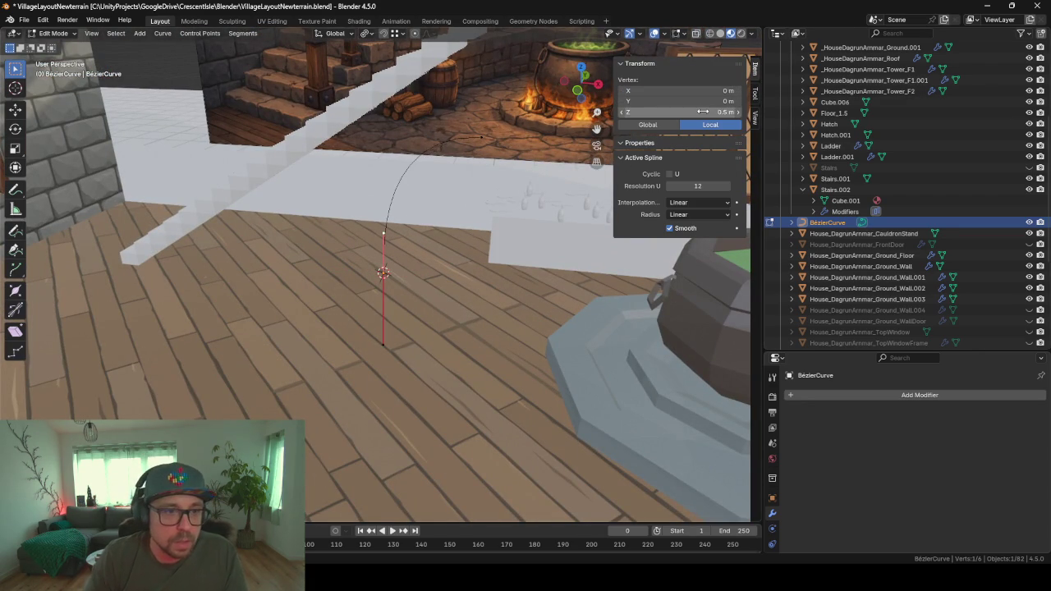
# - Select the top point and its handle, then return to Object Mode
pyautogui.click(473, 136)
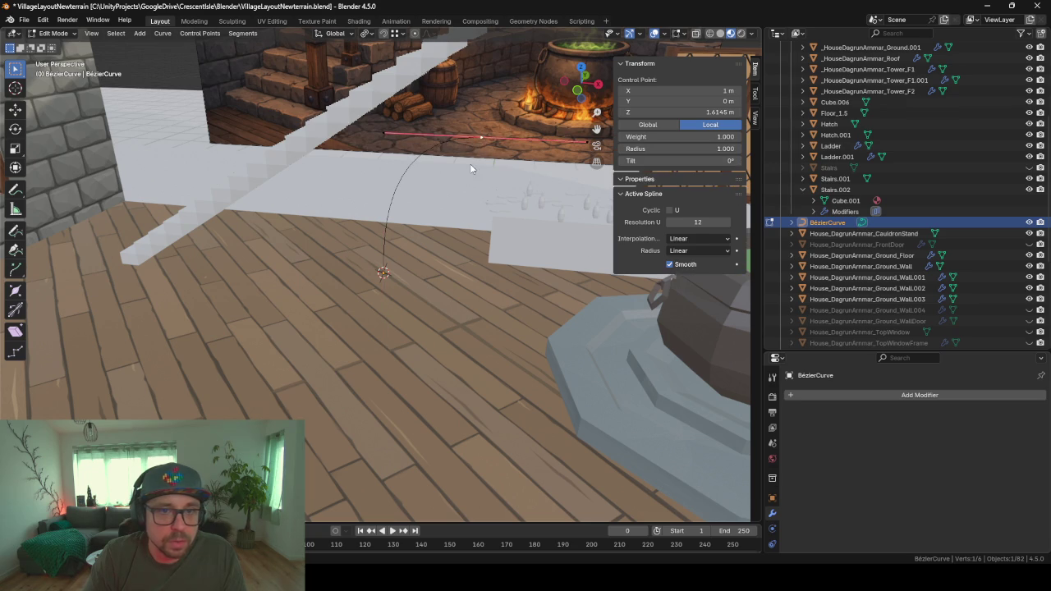
pyautogui.moveTo(469, 163); pyautogui.dragTo(530, 163, button='middle')
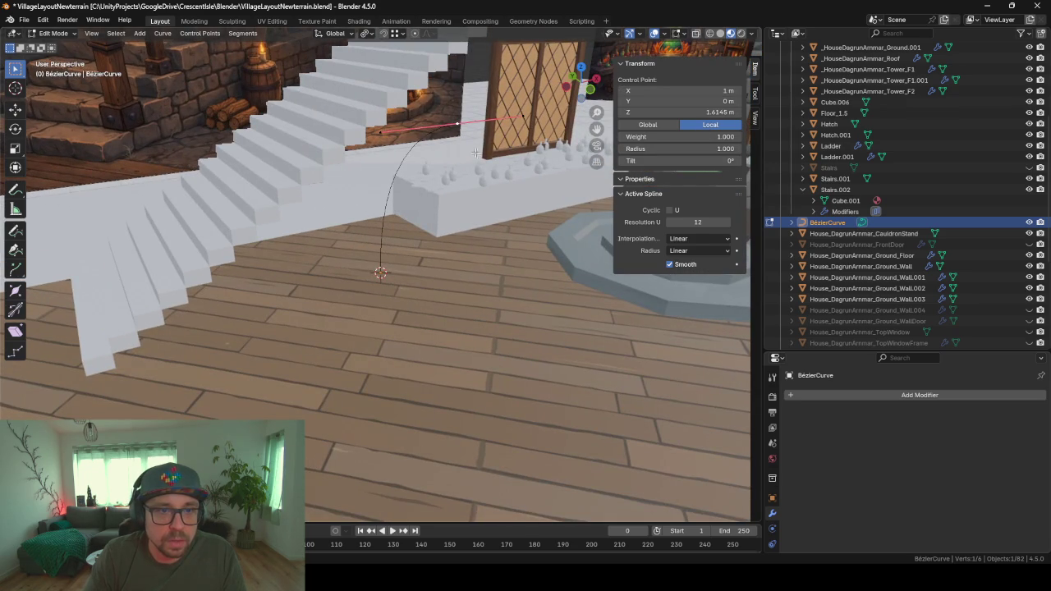
pyautogui.moveTo(427, 177)
pyautogui.mouseDown(button='middle')
pyautogui.moveTo(477, 177)
pyautogui.moveTo(447, 164)
pyautogui.mouseUp(button='middle')
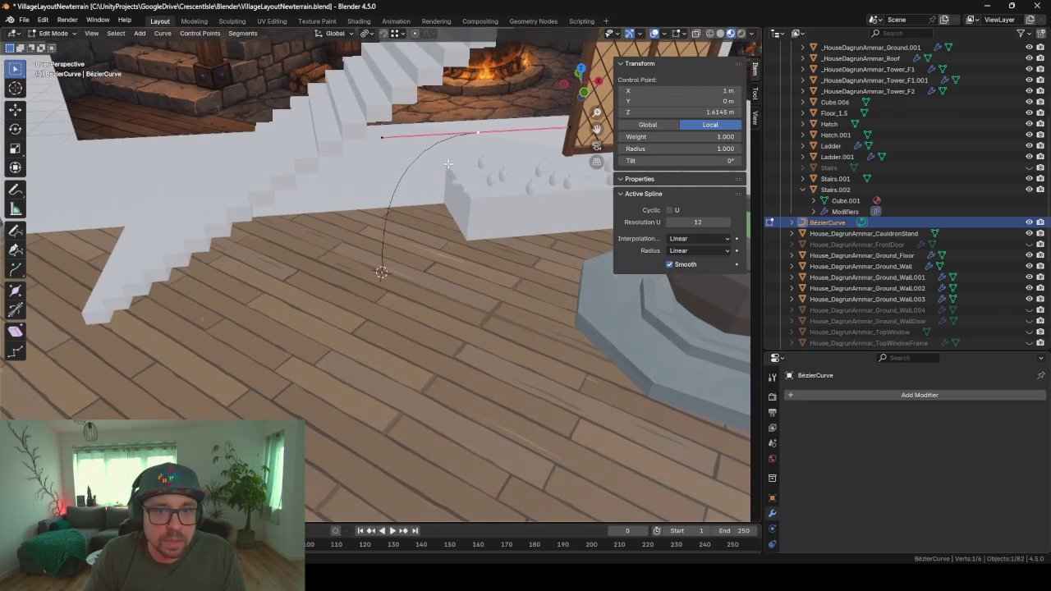
pyautogui.click(574, 129)
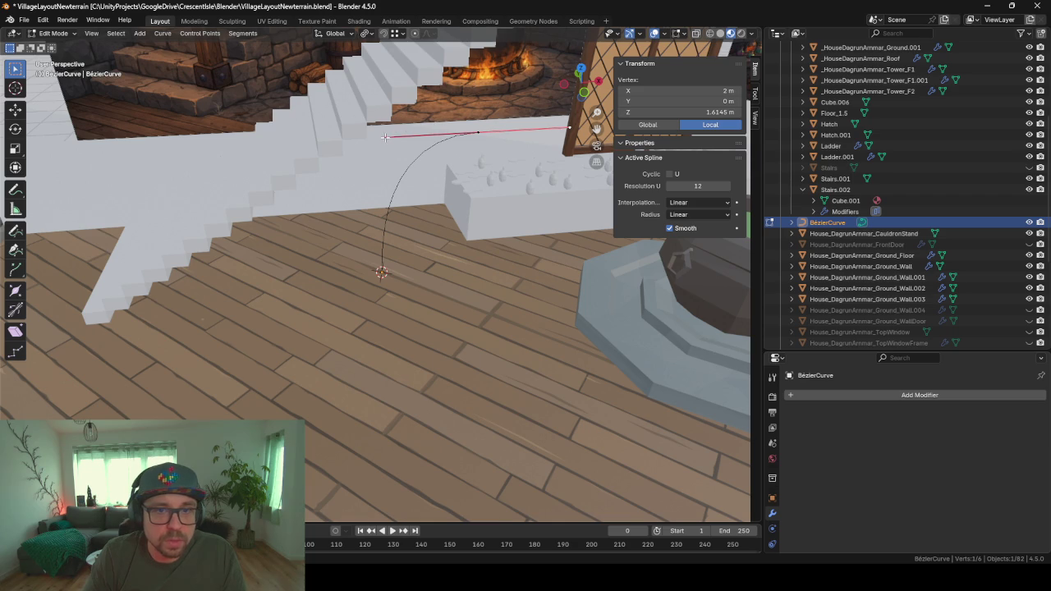
pyautogui.scroll(-3, 440, 203)
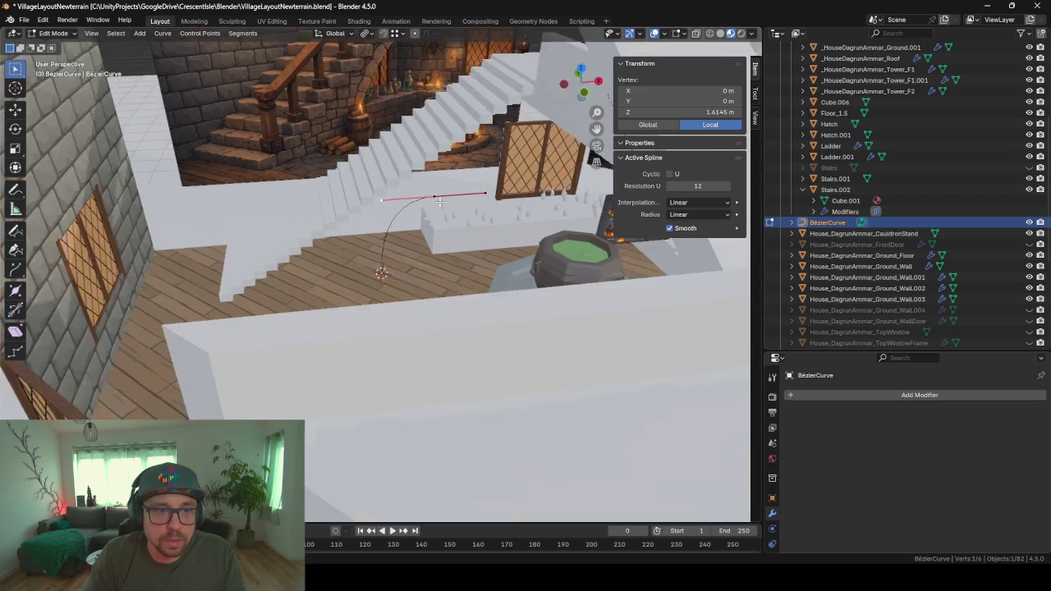
pyautogui.scroll(5, 440, 213)
pyautogui.press('Tab')
# - Scale the whole BezierCurve up by 1.459
pyautogui.scroll(-3, 441, 254)
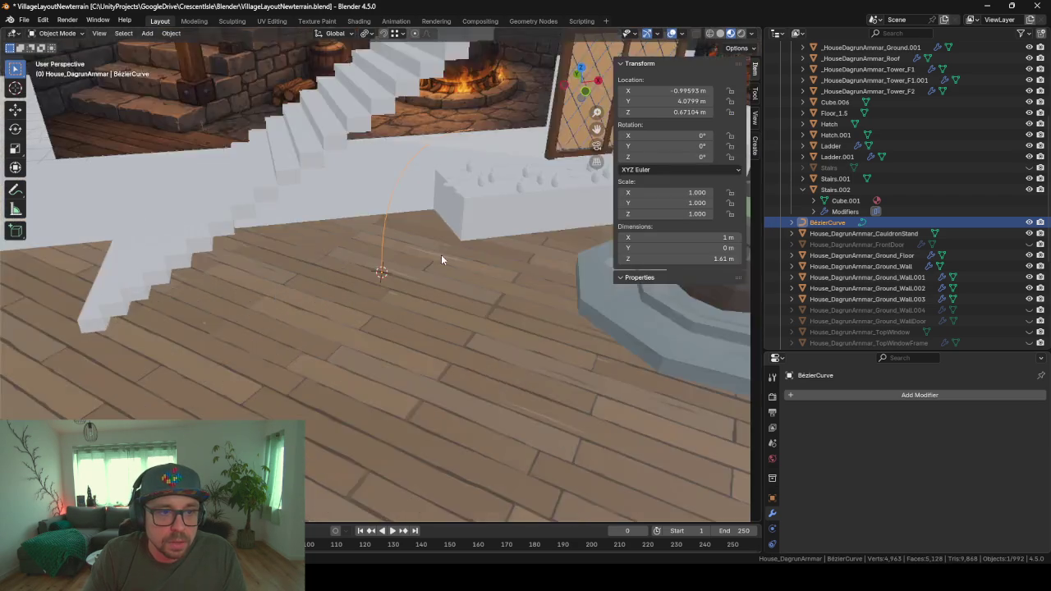
pyautogui.moveTo(459, 251)
pyautogui.mouseDown(button='middle')
pyautogui.moveTo(439, 228)
pyautogui.moveTo(442, 253)
pyautogui.moveTo(437, 240)
pyautogui.mouseUp(button='middle')
pyautogui.press('s')
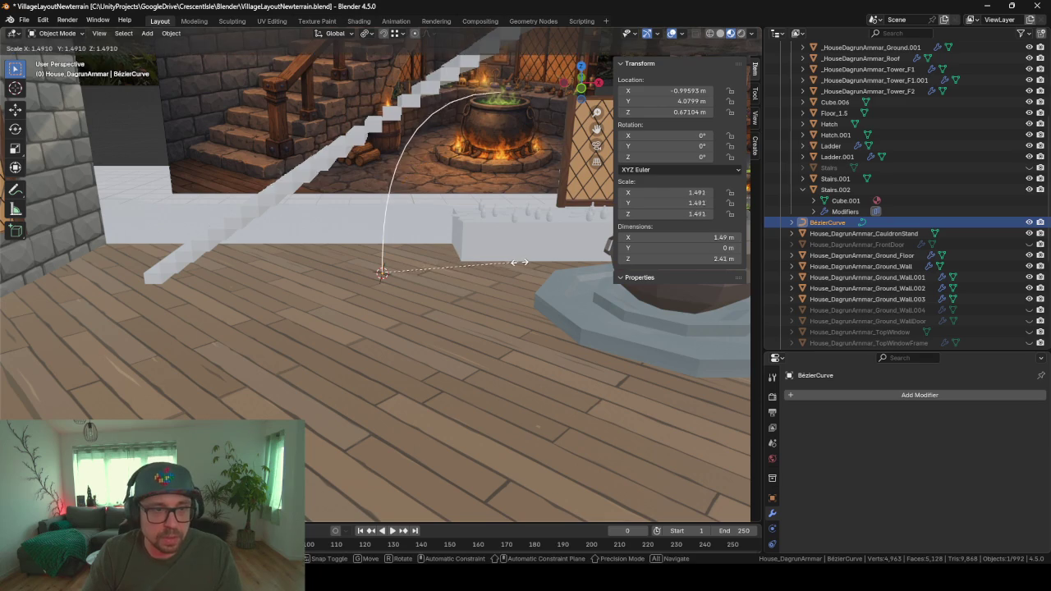
pyautogui.click(511, 265)
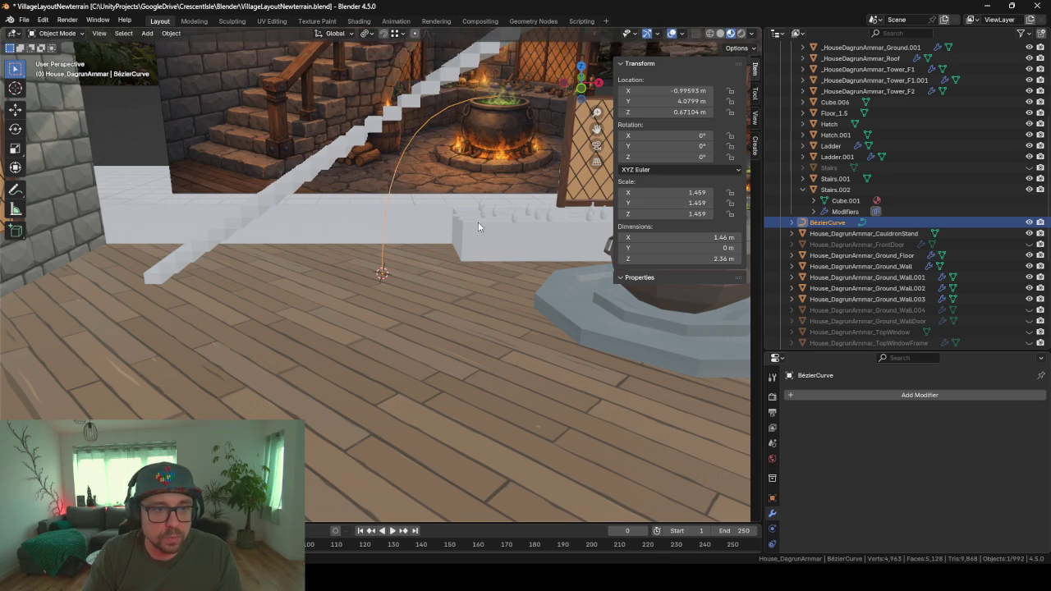
pyautogui.moveTo(478, 222)
pyautogui.mouseDown(button='middle')
pyautogui.moveTo(445, 224)
pyautogui.moveTo(465, 302)
pyautogui.moveTo(408, 274)
pyautogui.mouseUp(button='middle')
pyautogui.moveTo(441, 147); pyautogui.dragTo(471, 200, button='middle')
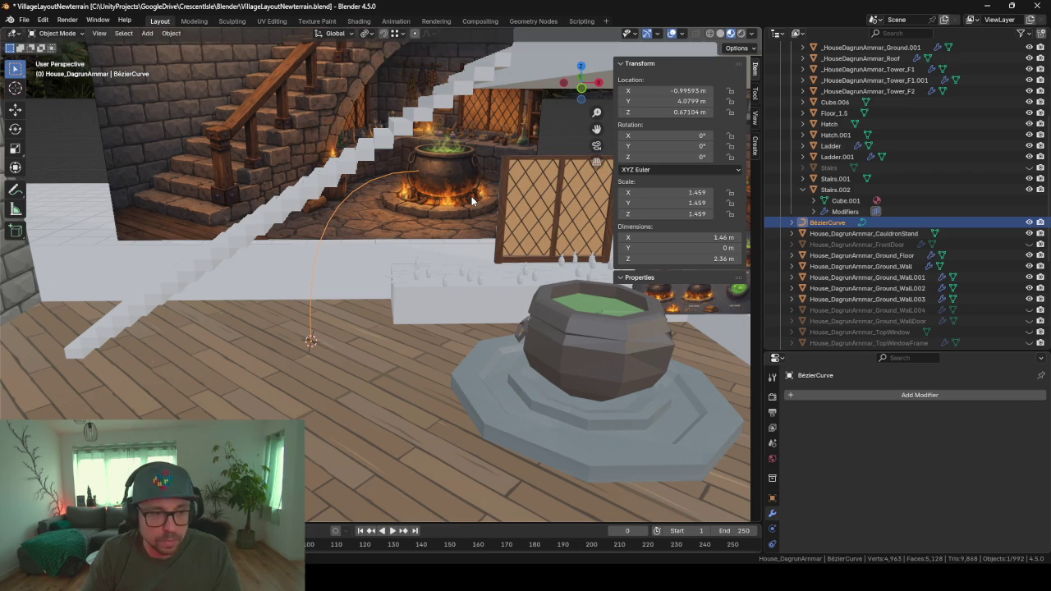
# - Move the curve along X to about -0.1 m and switch to front view
pyautogui.press('g')
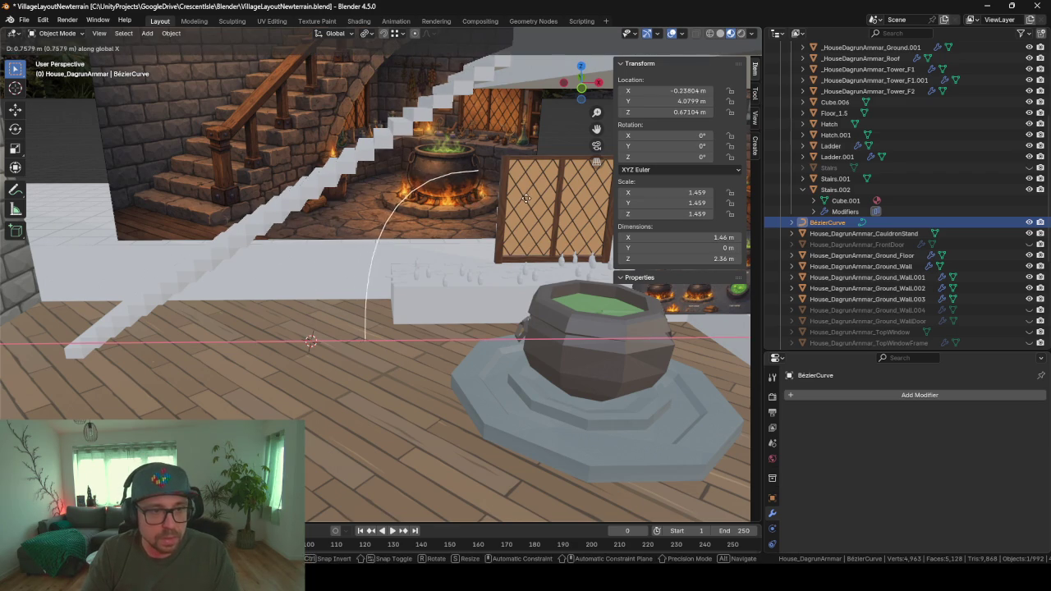
pyautogui.click(535, 200)
pyautogui.press('KP_1')
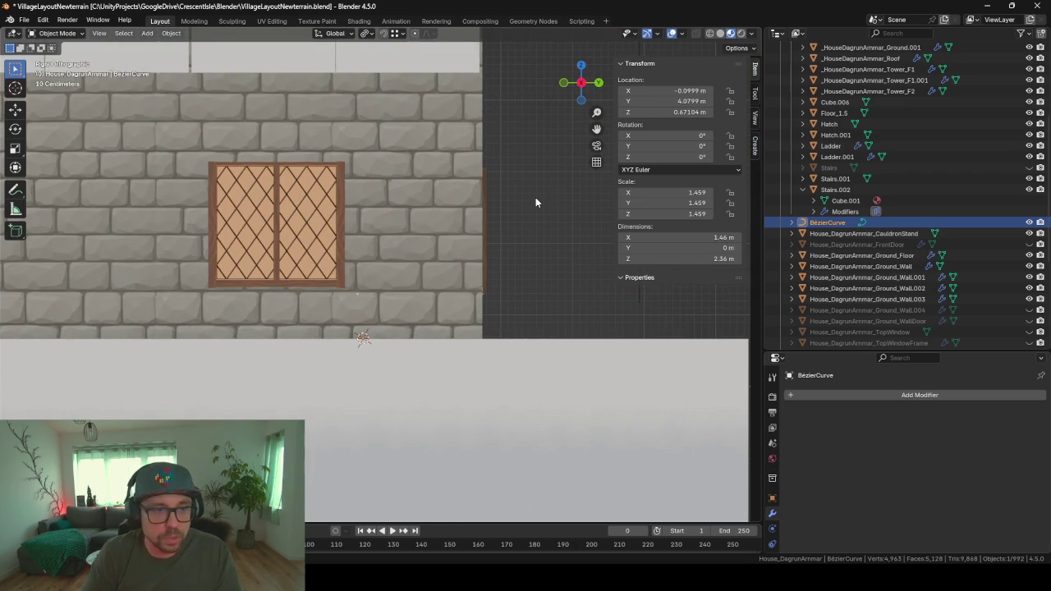
# - Hide Ground_Wall.001, which blocks the view of the stairs
pyautogui.scroll(4, 535, 197)
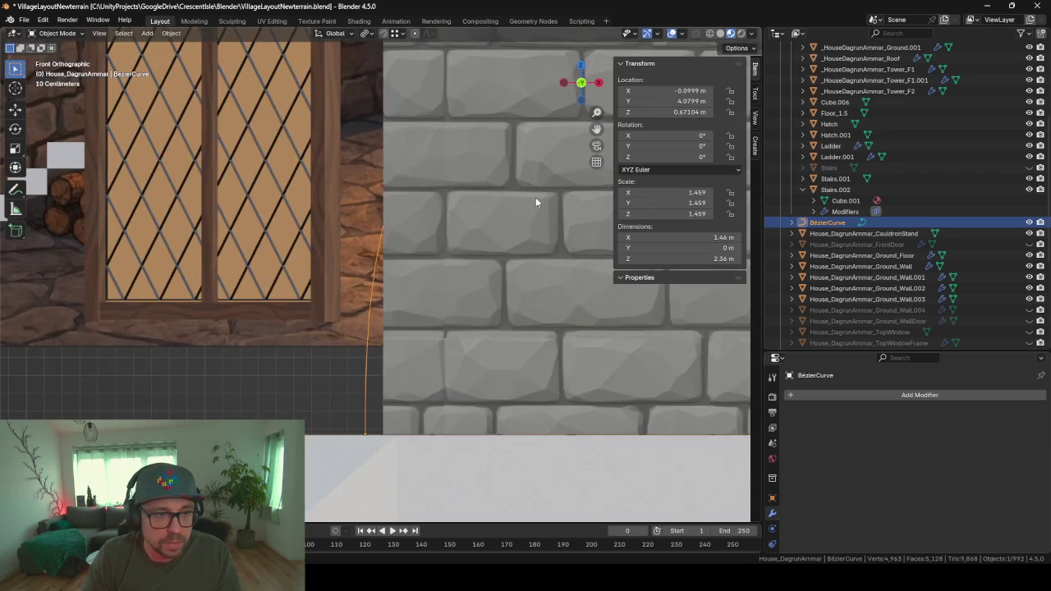
pyautogui.scroll(-3, 535, 197)
pyautogui.click(524, 210)
pyautogui.press('h')
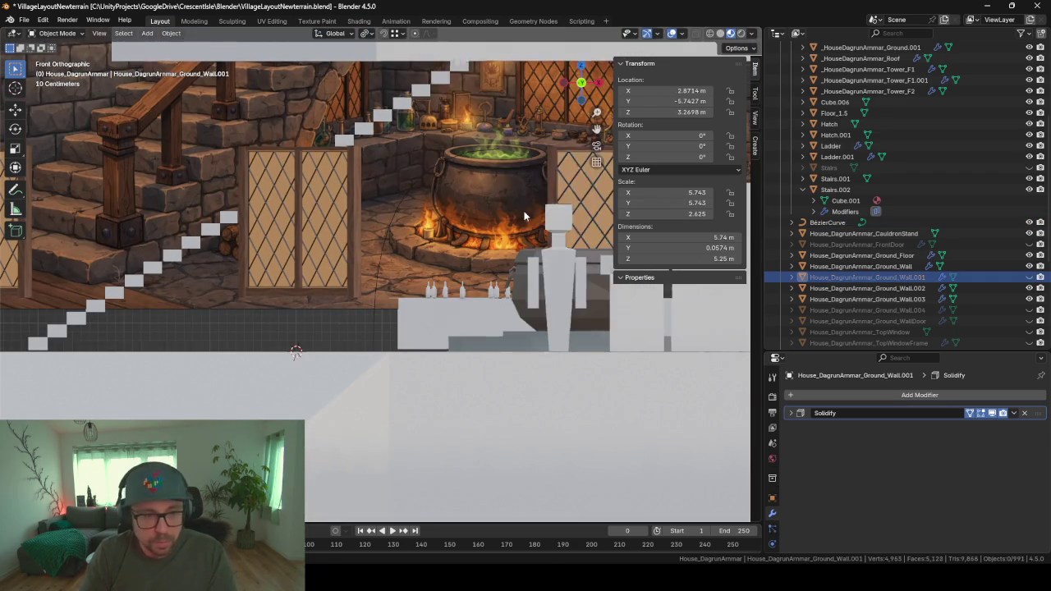
pyautogui.scroll(2, 523, 213)
pyautogui.scroll(2, 523, 213)
pyautogui.scroll(-1, 459, 270)
pyautogui.scroll(-2, 453, 286)
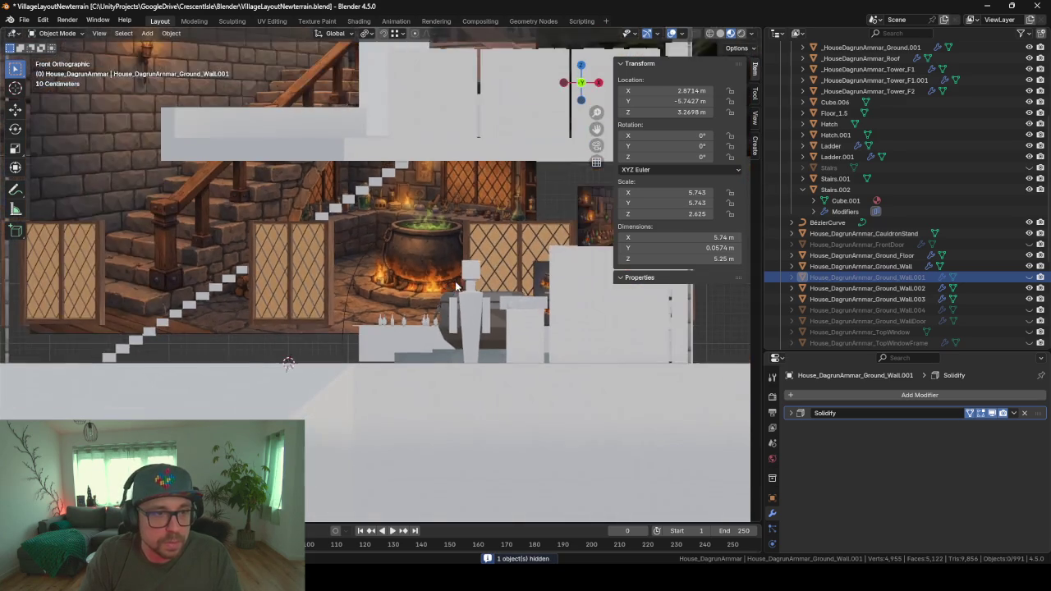
pyautogui.scroll(2, 447, 253)
# - Try rotating reference image Empty.009 around Z, cancel, and bring up the ChatGPT browser
pyautogui.click(420, 165)
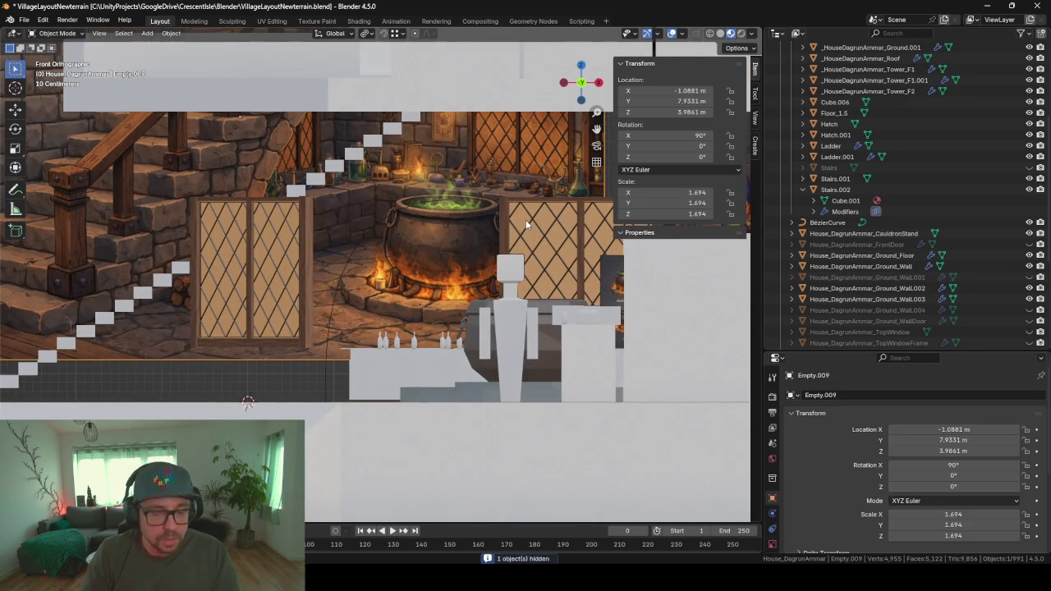
pyautogui.press('r')
pyautogui.press('z')
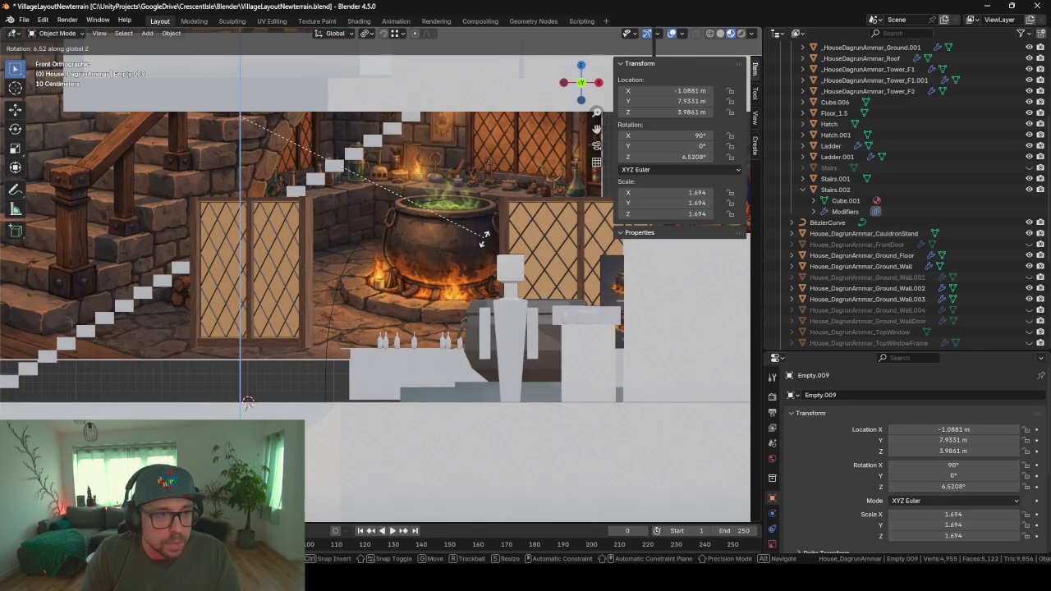
pyautogui.press('Escape')
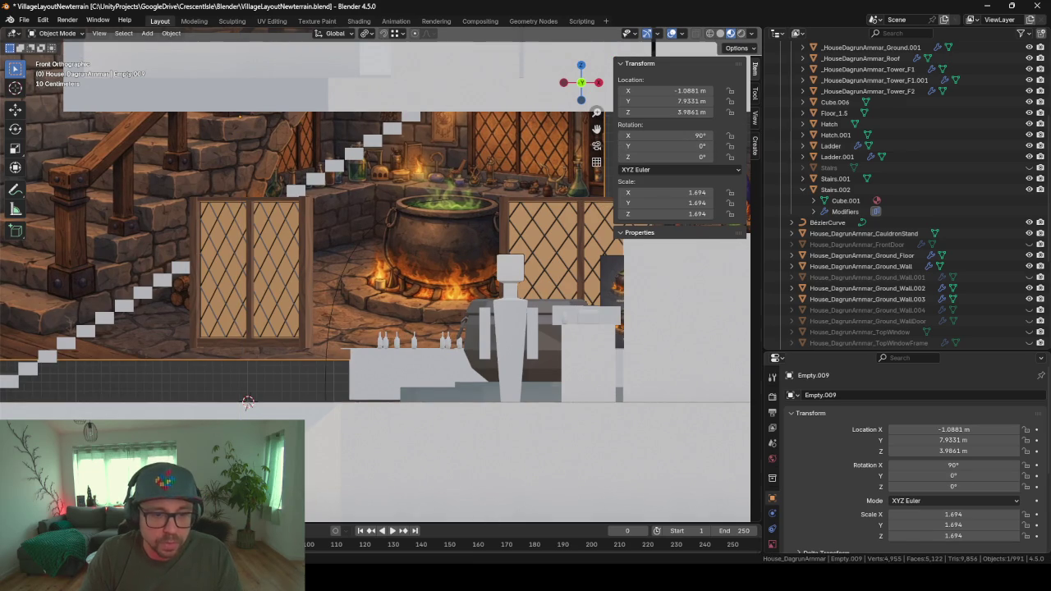
pyautogui.hotkey('alt', 'Tab')
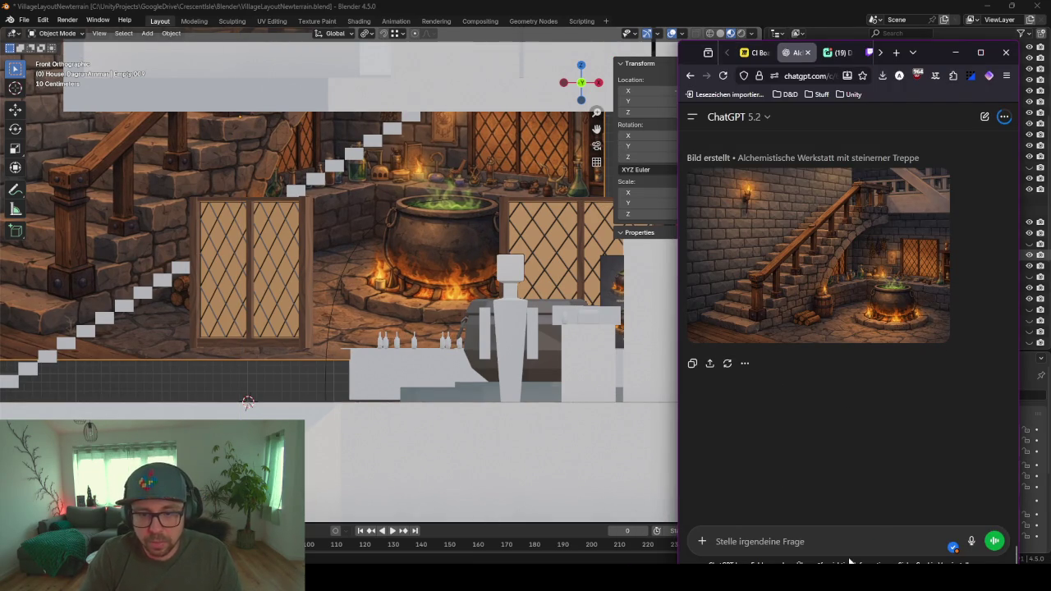
# - Send ChatGPT the prompt 'erstelle daraus eine ortho view' and minimize the browser
pyautogui.click(842, 533)
pyautogui.write('erstelle daraus eine ort')
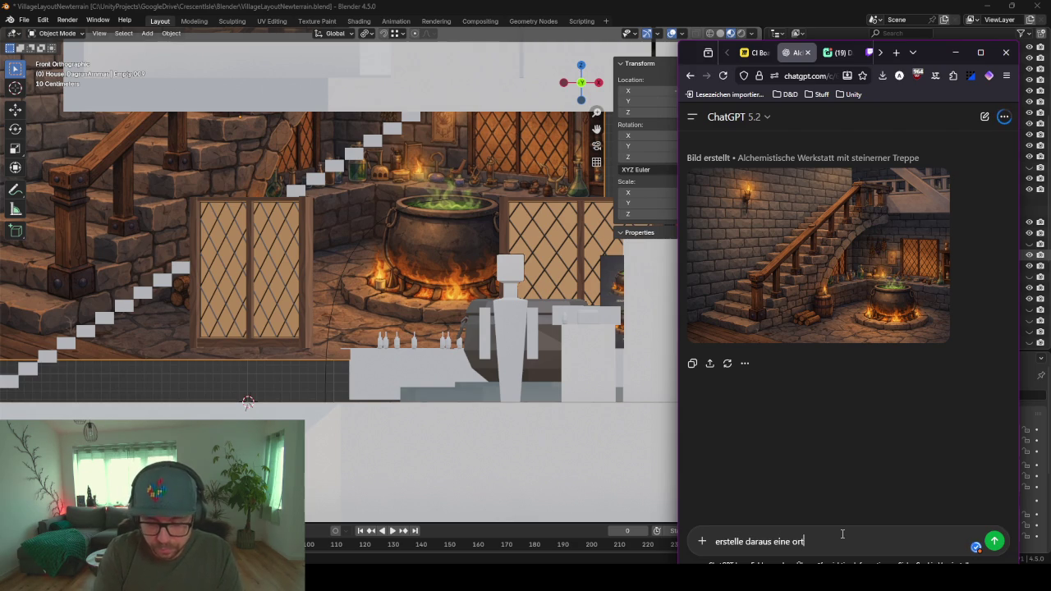
pyautogui.write('iew')
pyautogui.press('Return')
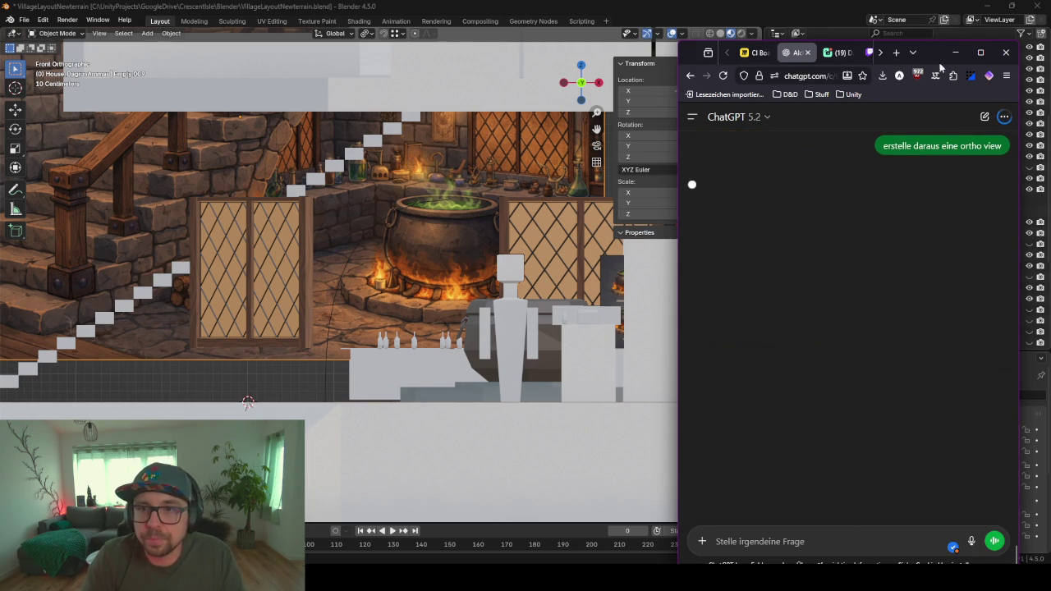
pyautogui.click(956, 52)
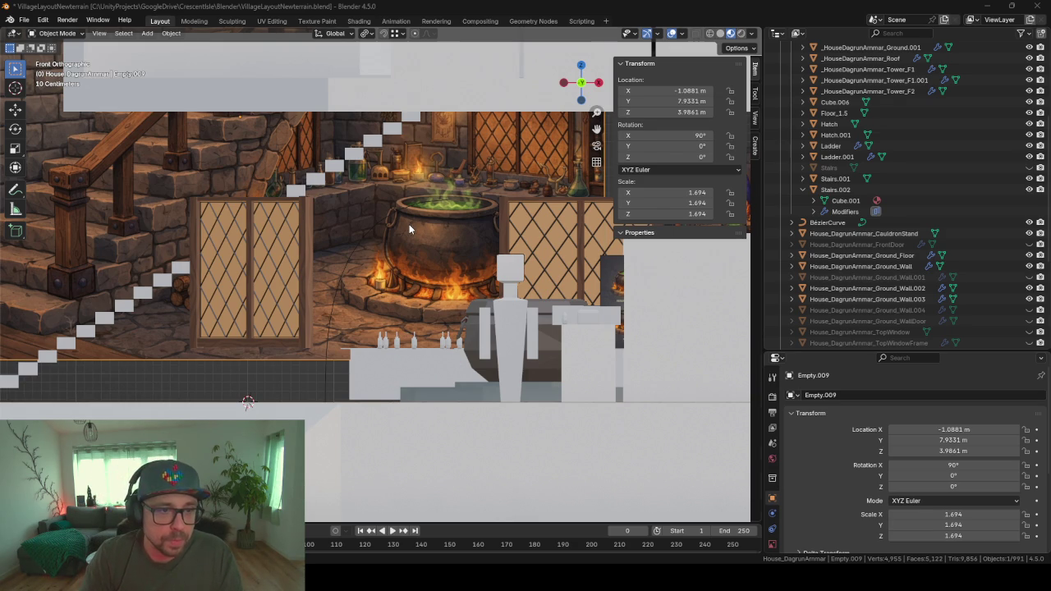
# - Select BezierCurve and, in Edit Mode, move its end point along X
pyautogui.click(358, 255)
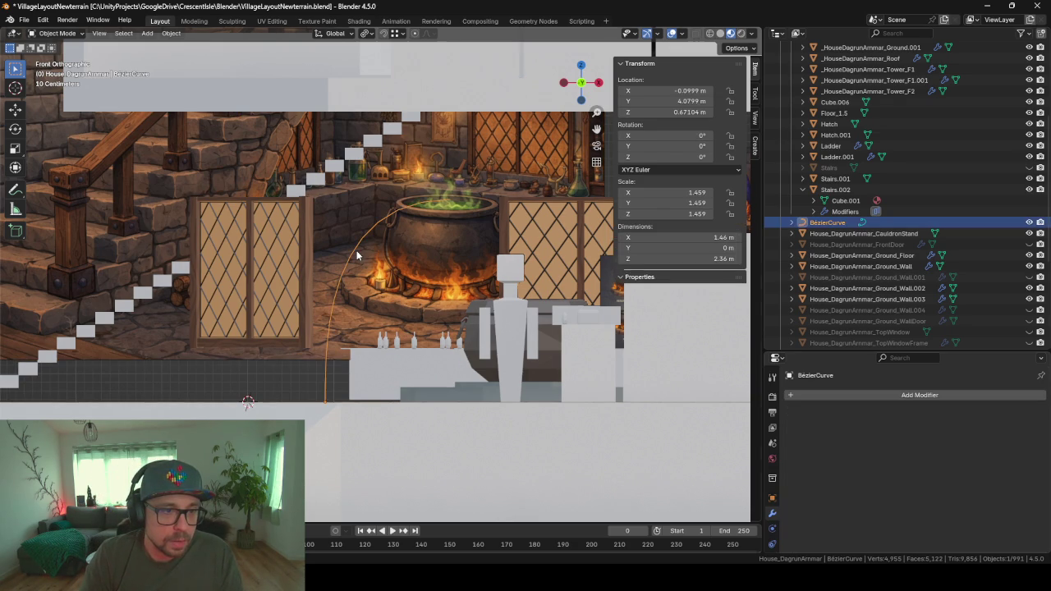
pyautogui.scroll(-2, 465, 191)
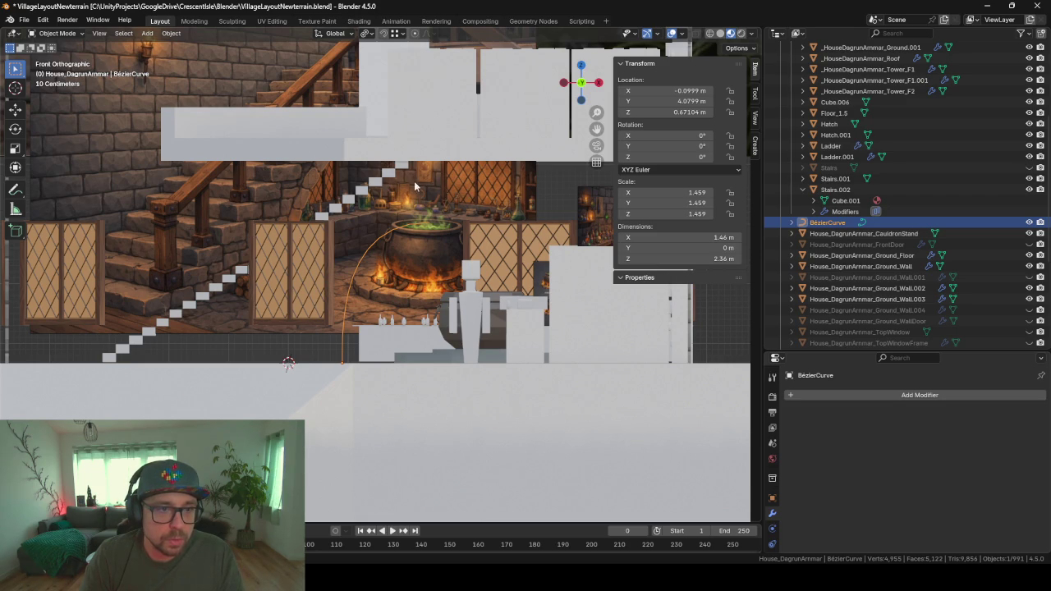
pyautogui.press('Tab')
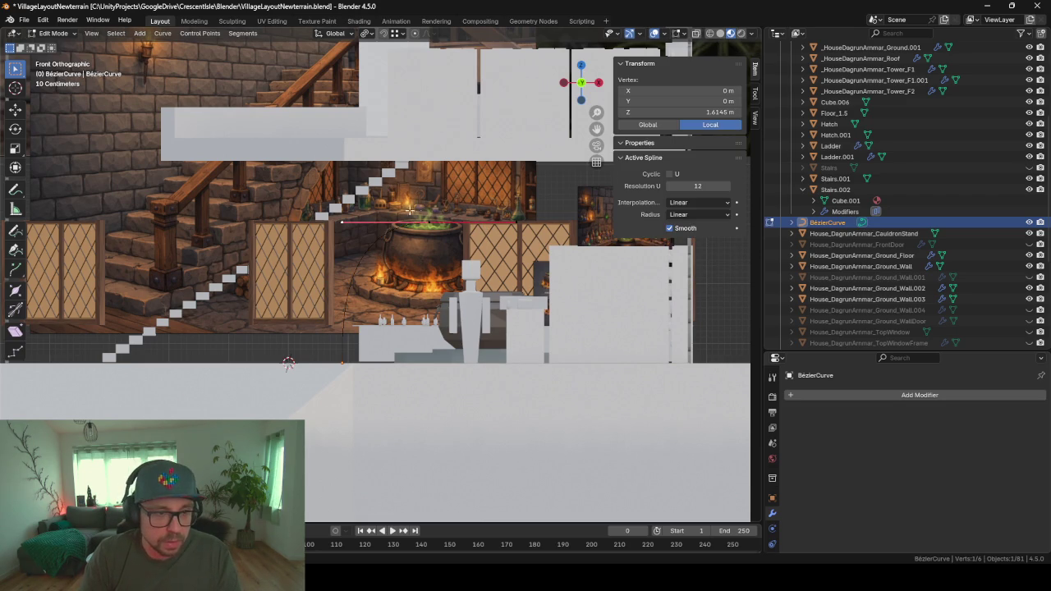
pyautogui.press('g')
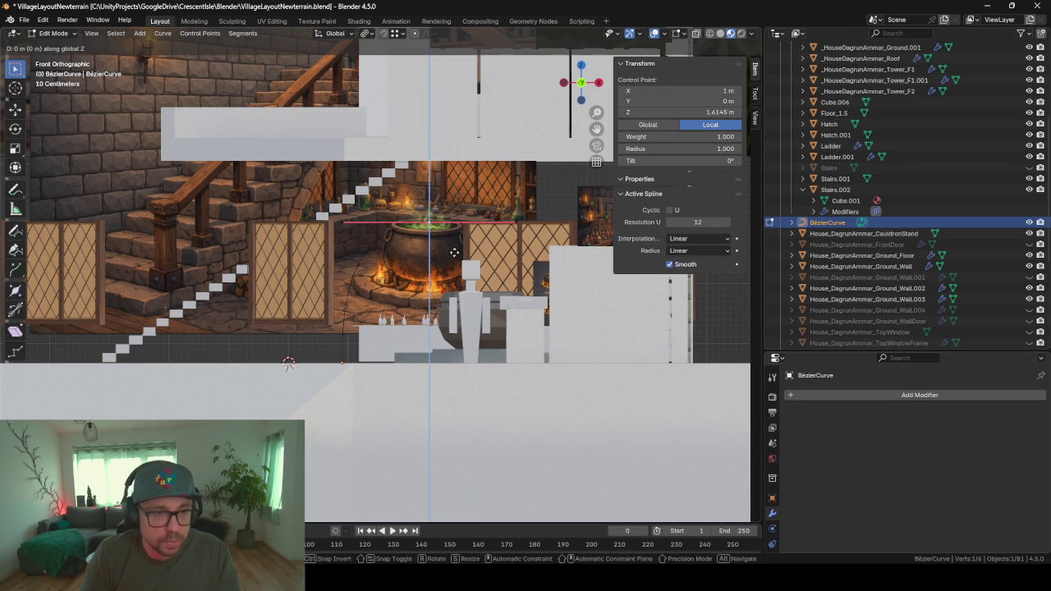
pyautogui.press('z')
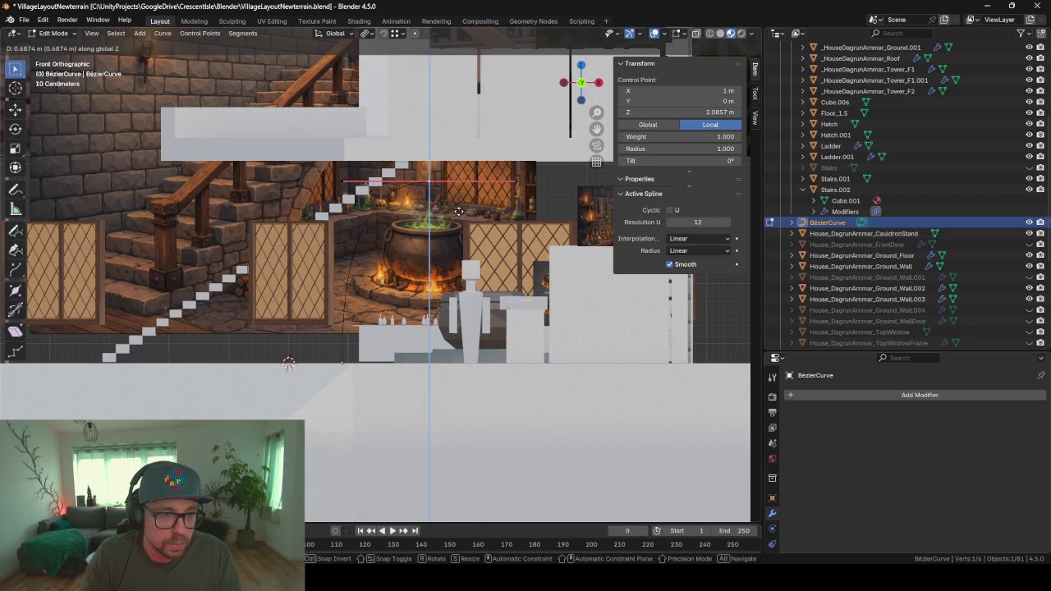
pyautogui.press('y')
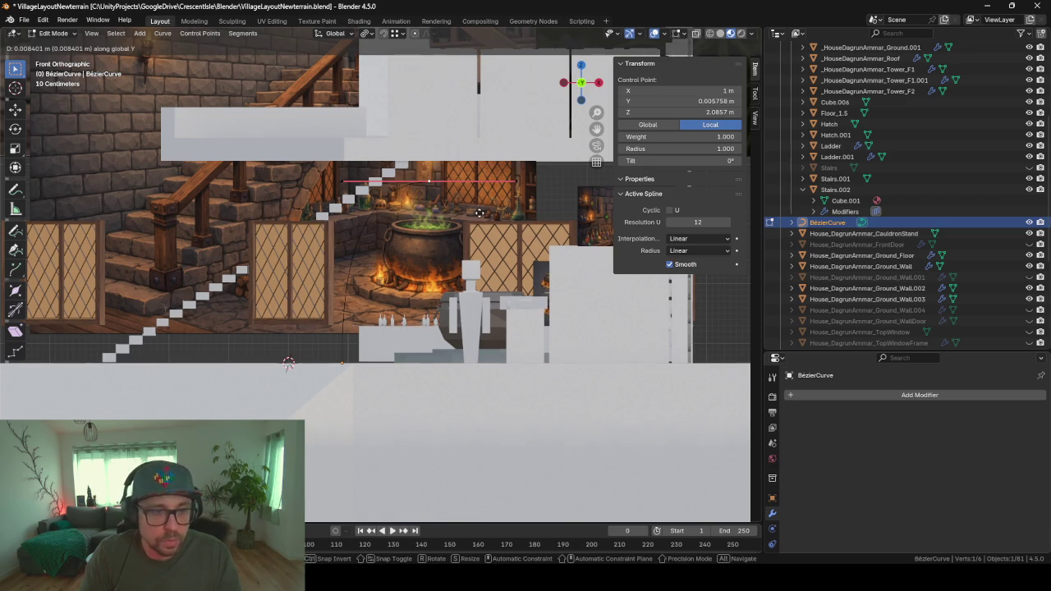
pyautogui.press('x')
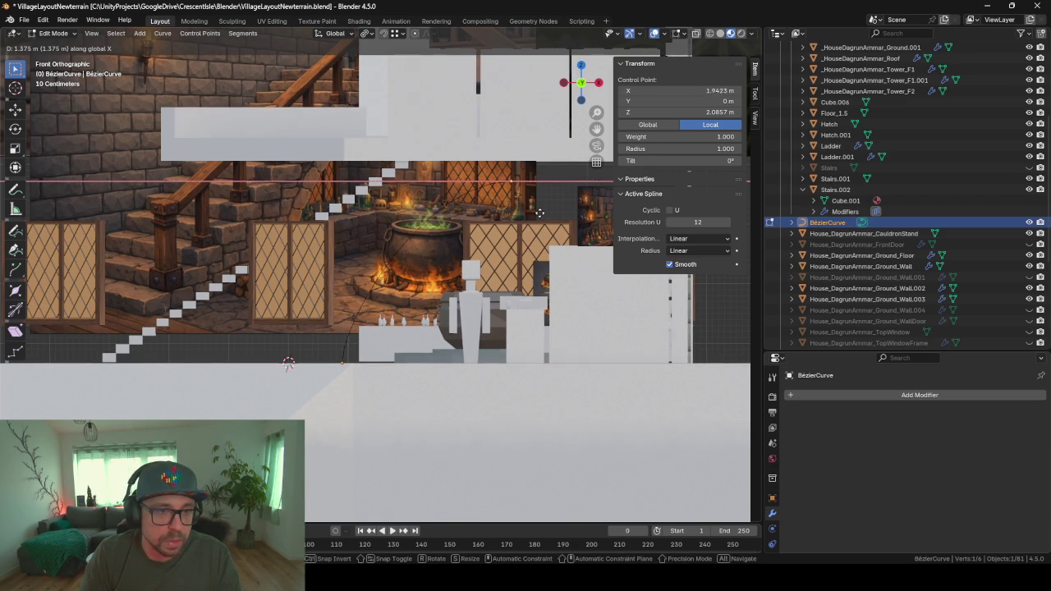
pyautogui.click(524, 213)
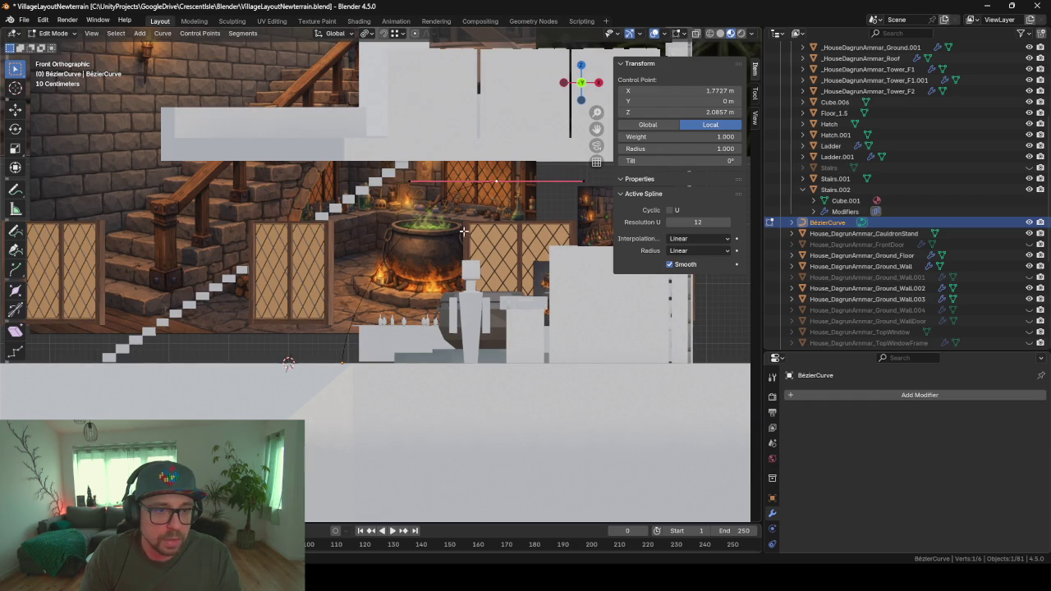
# - Raise the other curve point vertically for a 2.59 m by 3.04 m arc, then exit Edit Mode
pyautogui.click(348, 358)
pyautogui.click(344, 320)
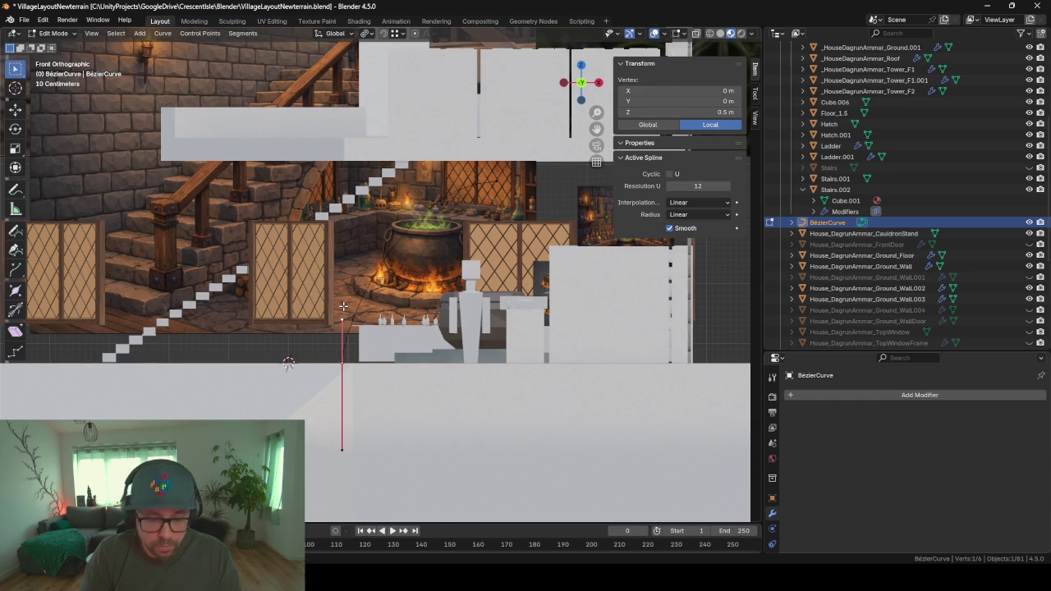
pyautogui.press('g')
pyautogui.press('z')
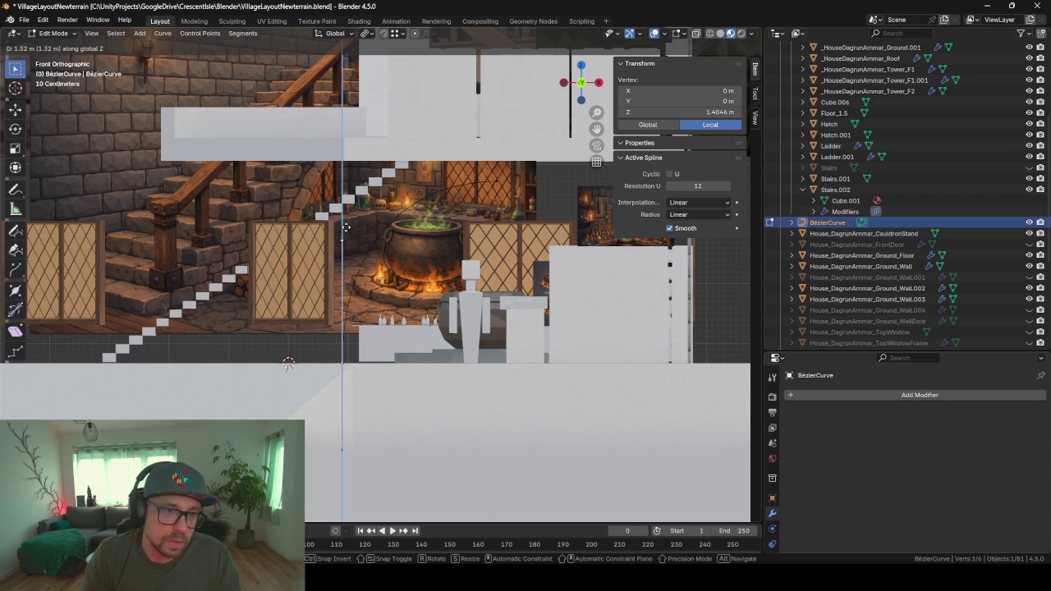
pyautogui.click(346, 227)
pyautogui.press('Tab')
pyautogui.moveTo(370, 292)
pyautogui.mouseDown(button='middle')
pyautogui.moveTo(433, 285)
pyautogui.moveTo(381, 304)
pyautogui.moveTo(332, 294)
pyautogui.moveTo(387, 295)
pyautogui.moveTo(343, 368)
pyautogui.mouseUp(button='middle')
pyautogui.scroll(2, 371, 302)
pyautogui.scroll(2, 368, 300)
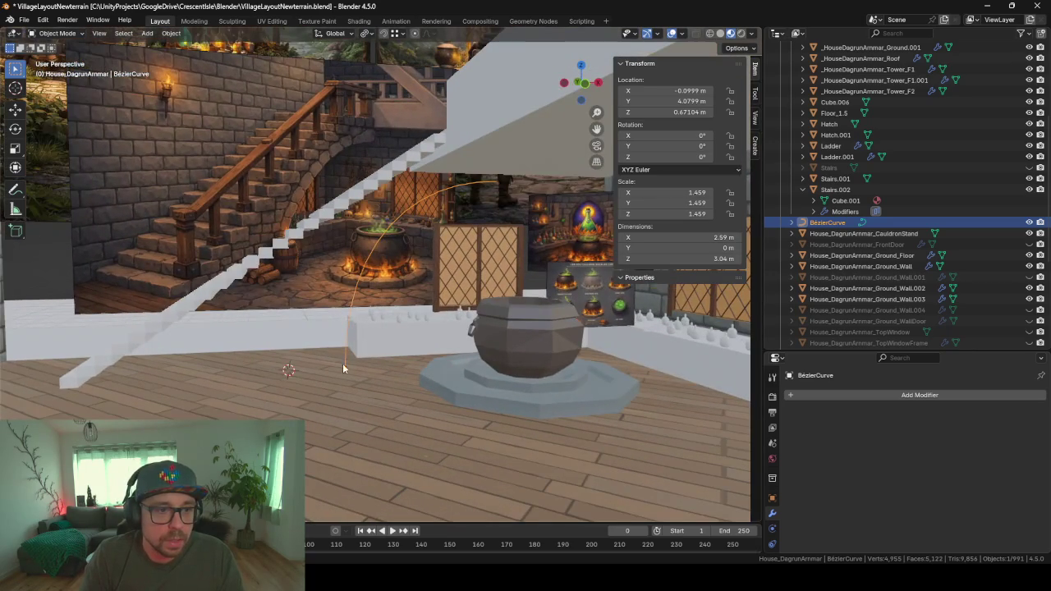
# - Duplicate Stairs.002 as Stairs.003 and slide it along X to about -0.1 m
pyautogui.moveTo(384, 285); pyautogui.dragTo(298, 306, button='middle')
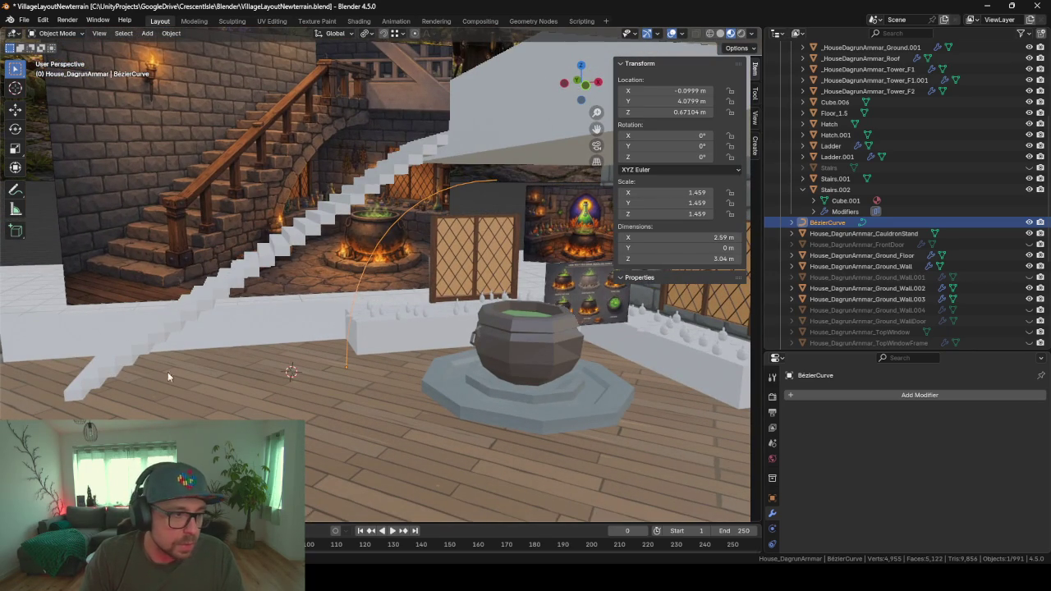
pyautogui.click(76, 399)
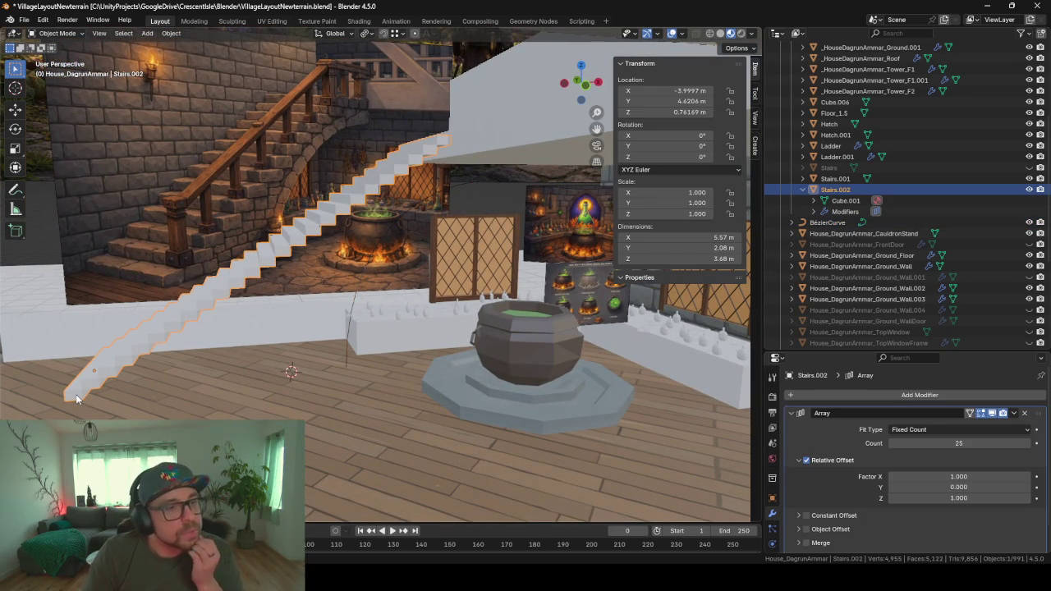
pyautogui.hotkey('shift', 'd')
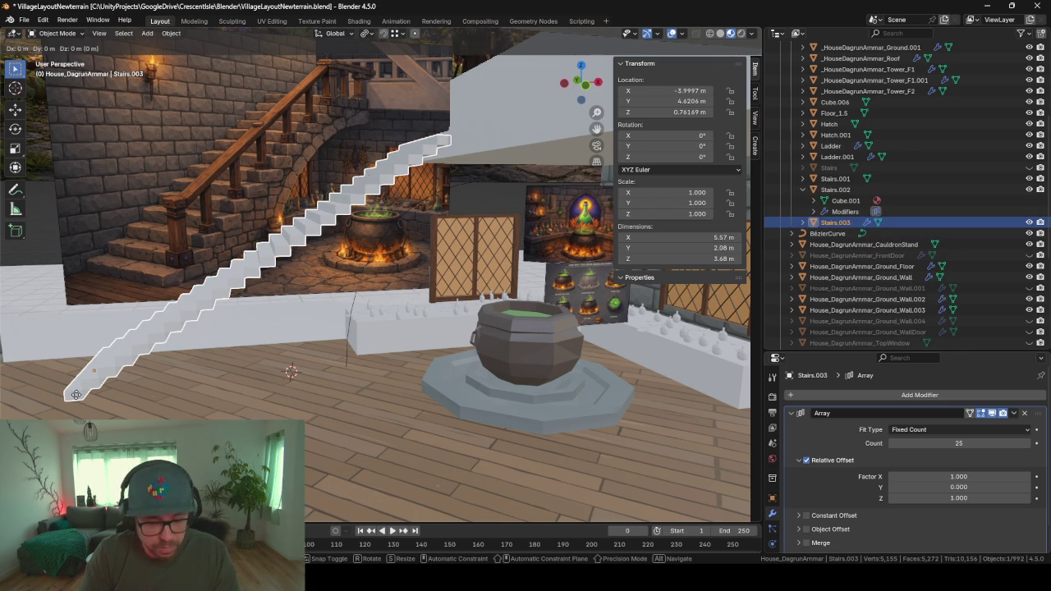
pyautogui.press('x')
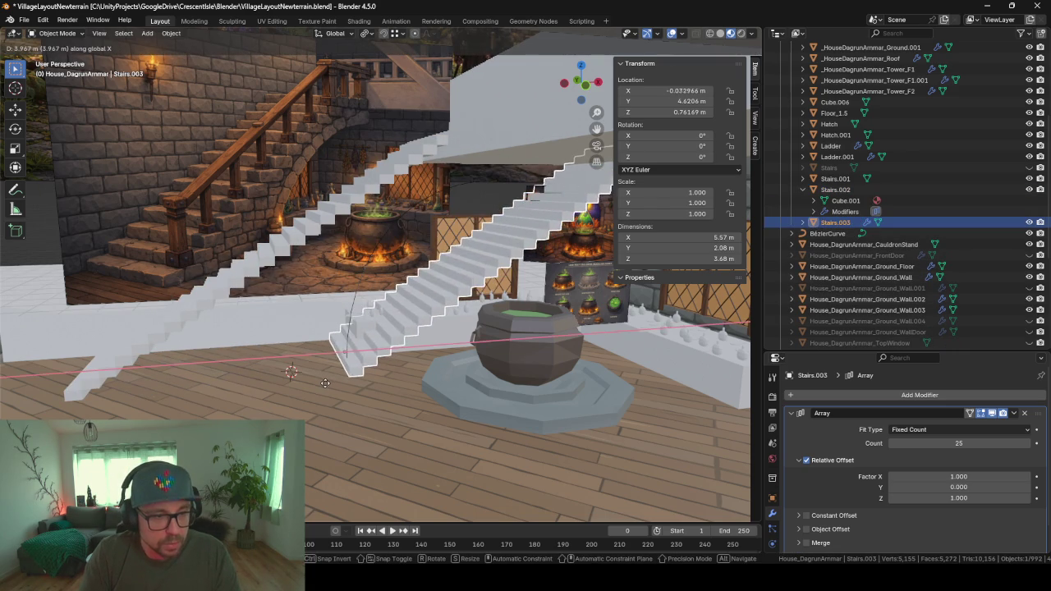
pyautogui.click(324, 387)
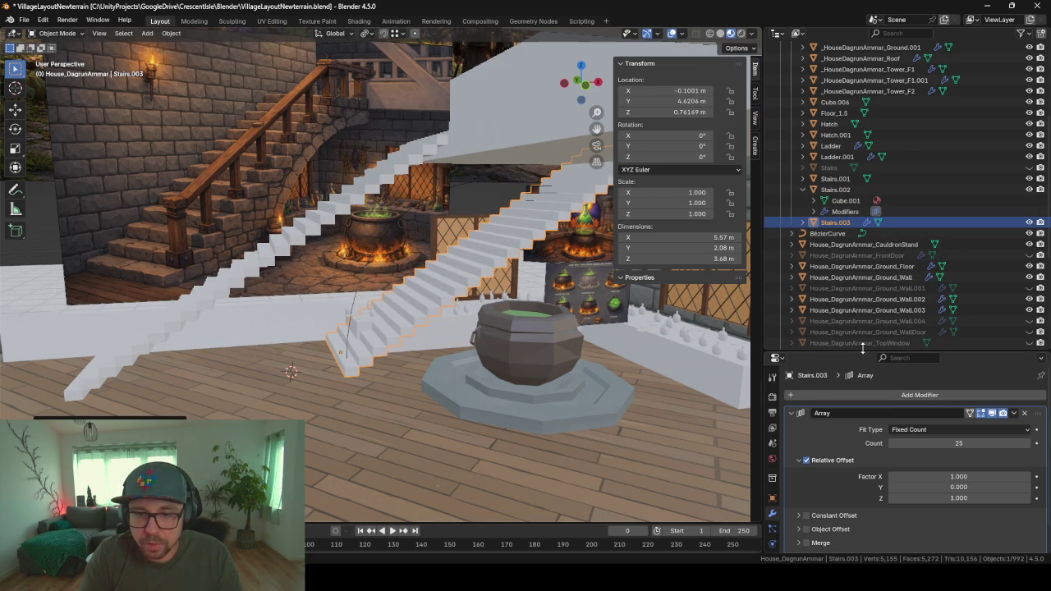
# - Collapse the Array's relative offset settings and open its Fit Type choices
pyautogui.moveTo(864, 350); pyautogui.dragTo(863, 289)
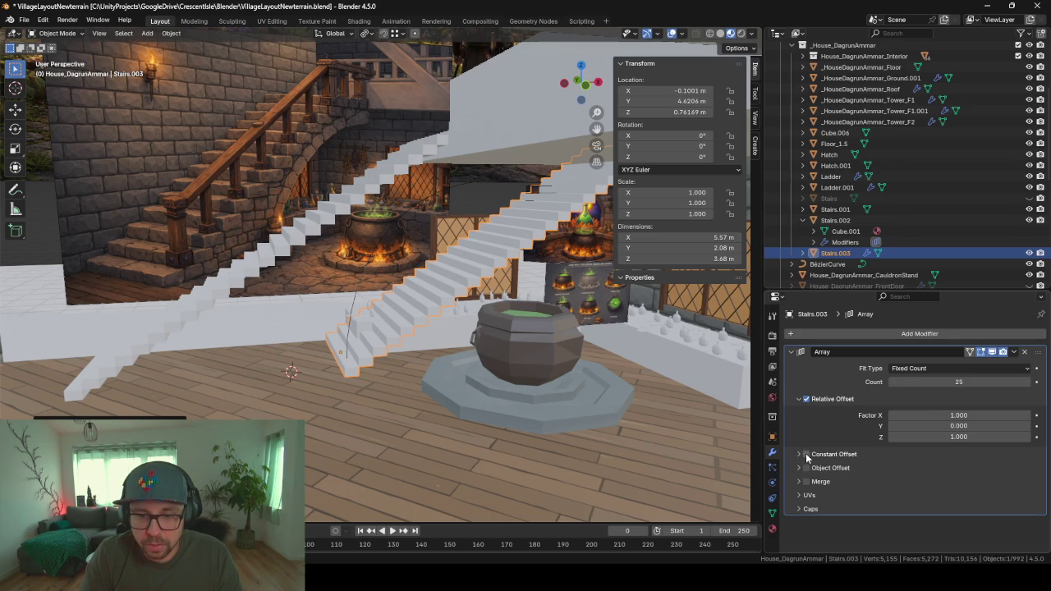
pyautogui.click(798, 399)
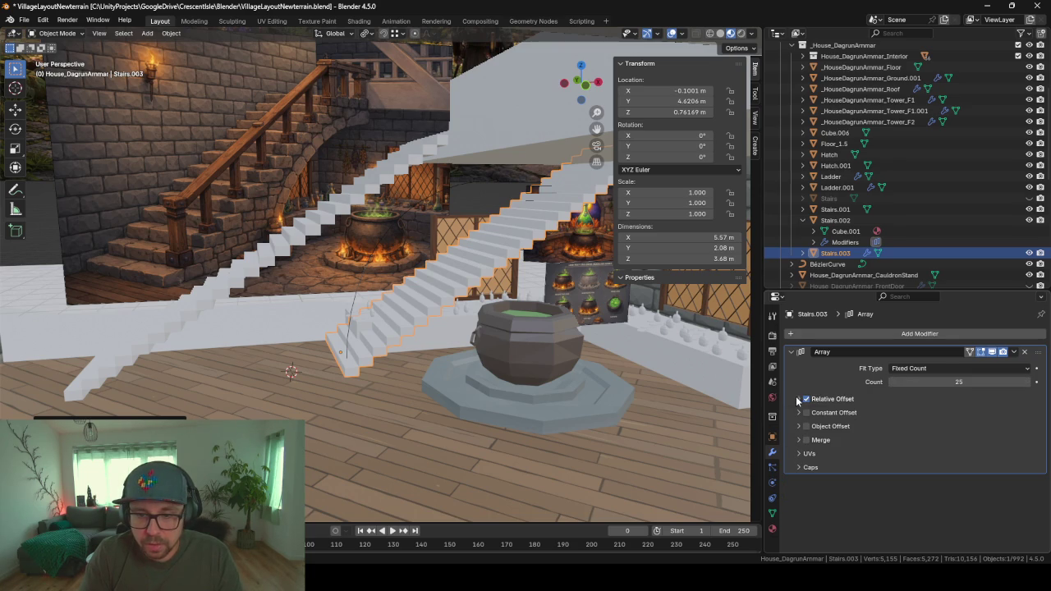
pyautogui.click(941, 367)
# - Set the Stairs.003 Array to Fit Curve along BezierCurve, keeping relative offset on
pyautogui.click(926, 399)
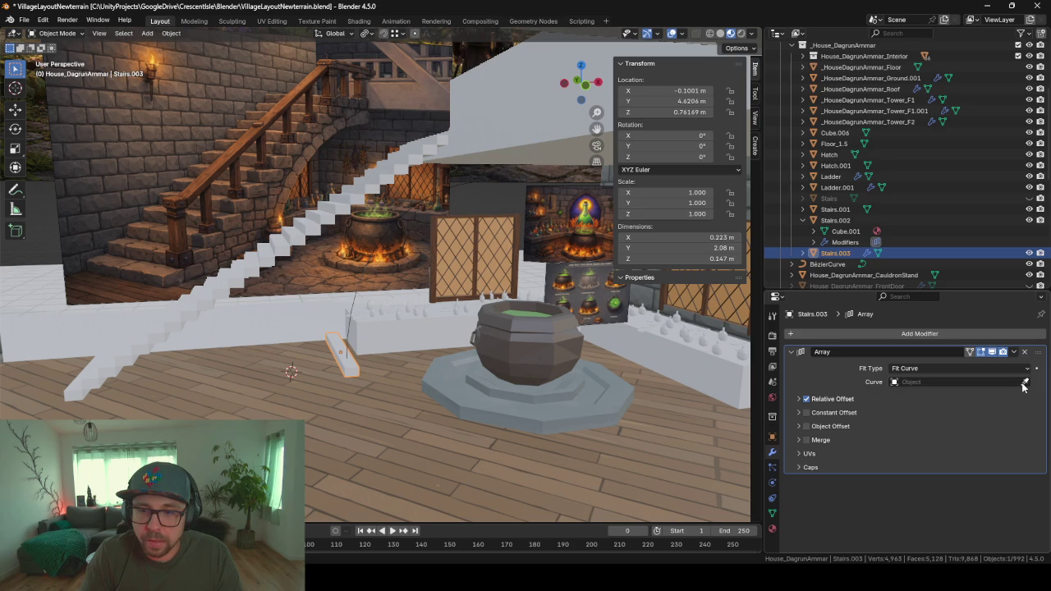
pyautogui.click(415, 209)
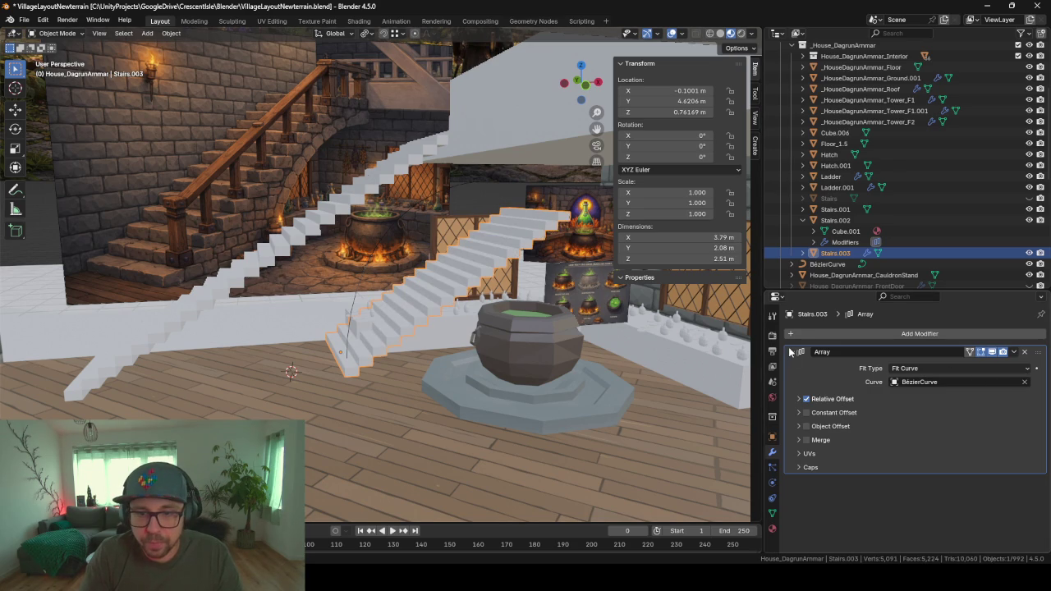
pyautogui.click(802, 399)
pyautogui.click(805, 399)
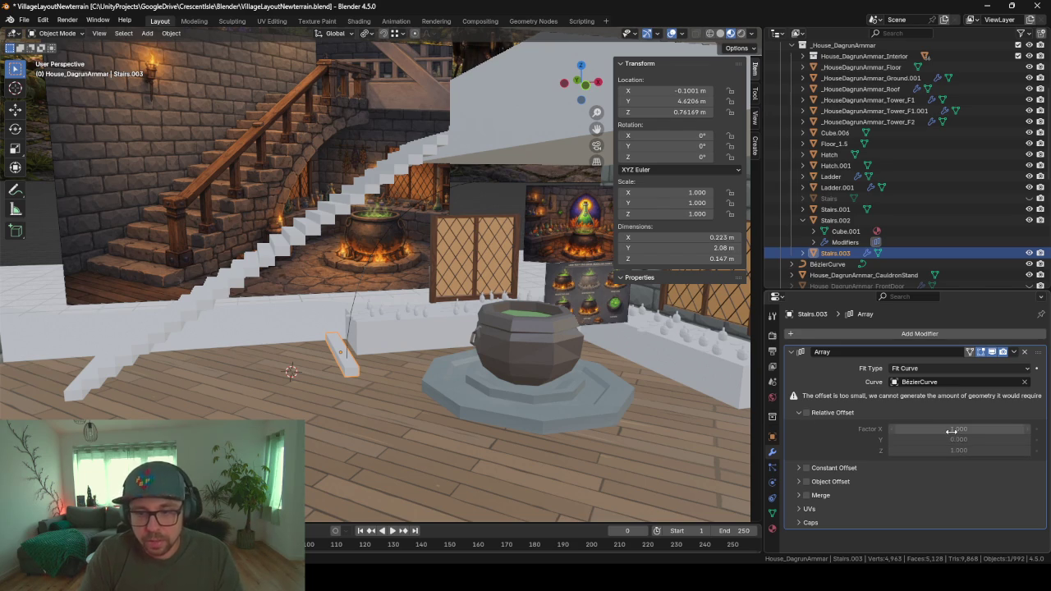
pyautogui.click(824, 415)
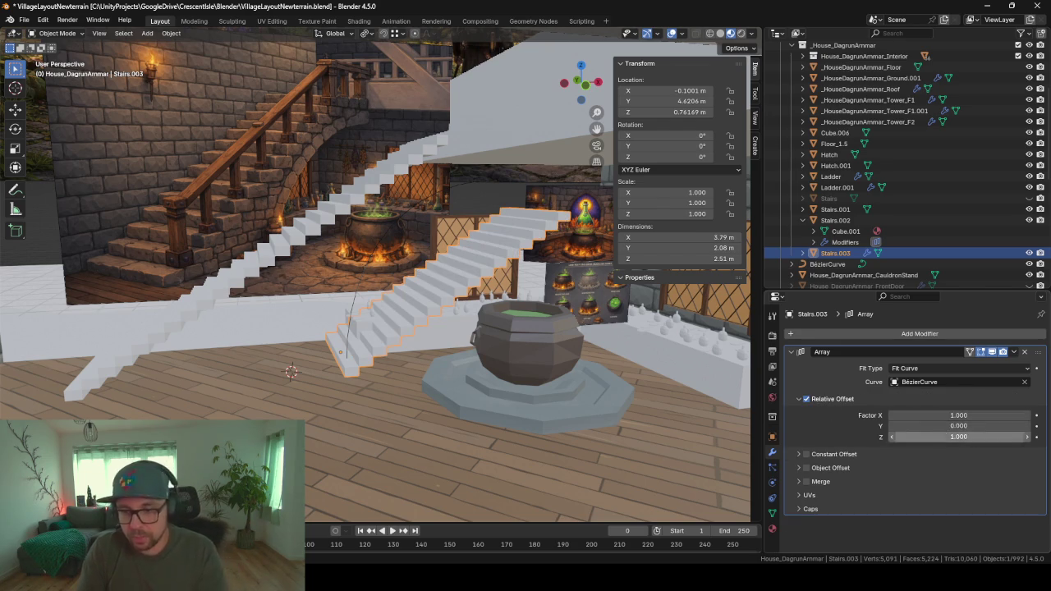
# - Set the Array's relative offset factors to X 0, Y 0, Z 1
pyautogui.click(927, 437)
pyautogui.press('Return')
pyautogui.click(953, 426)
pyautogui.write('1')
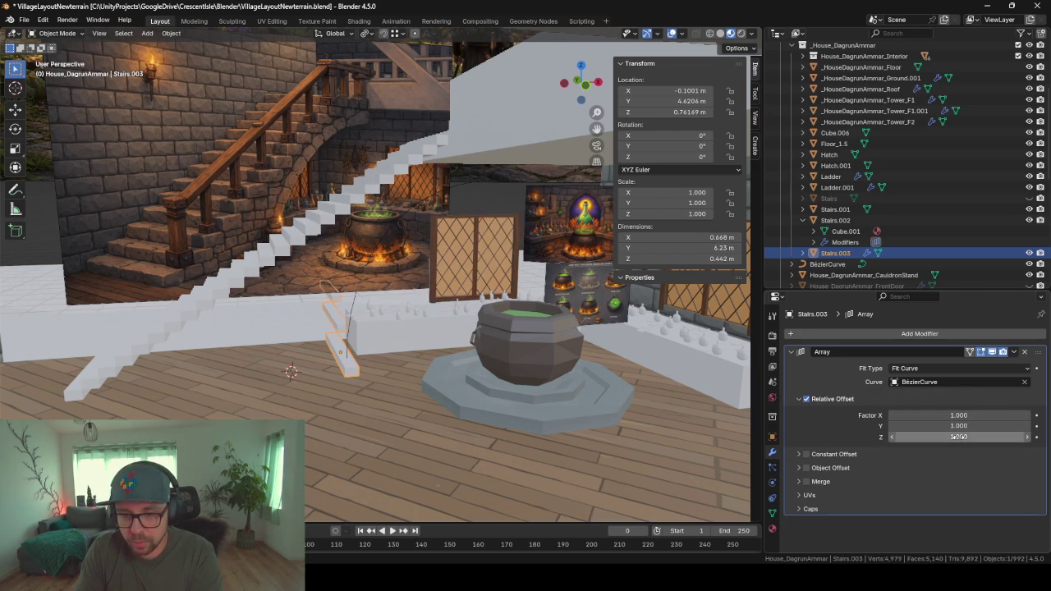
pyautogui.press('Return')
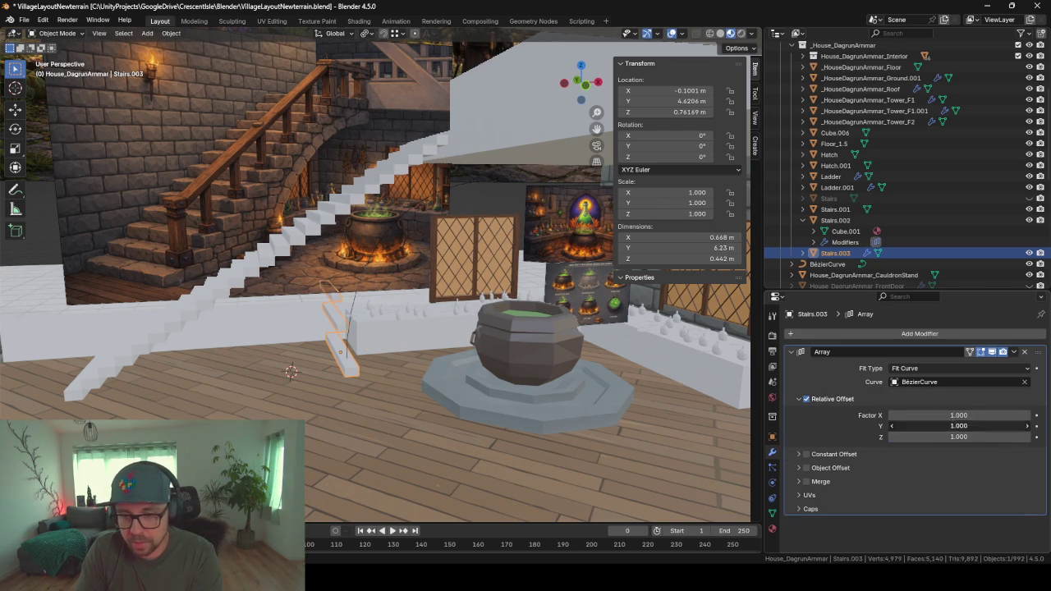
pyautogui.write('0')
pyautogui.press('Return')
pyautogui.click(950, 416)
pyautogui.write('0')
pyautogui.press('Return')
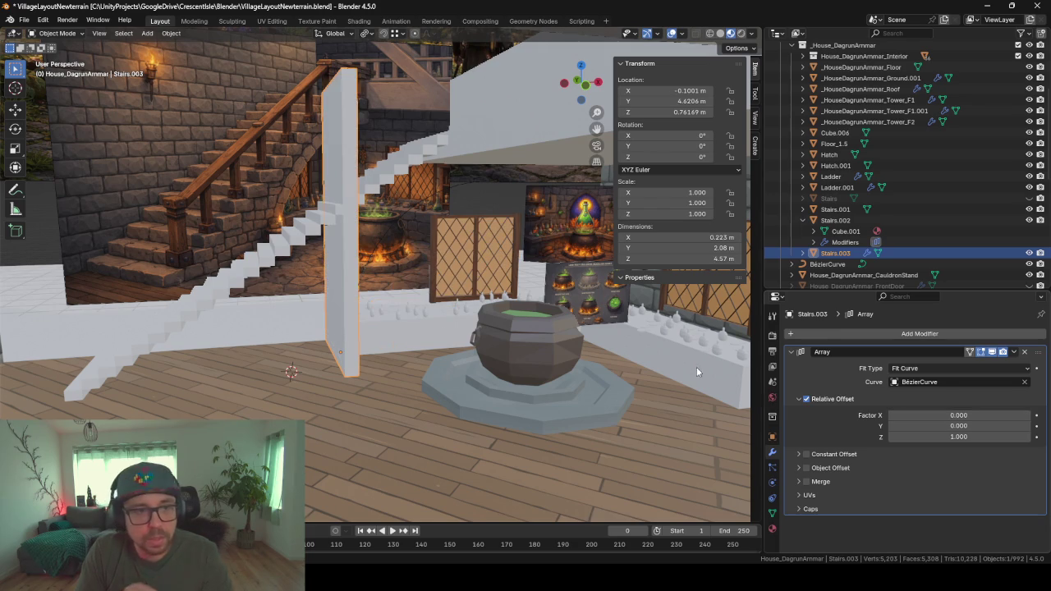
# - Add a Curve modifier to Stairs.003 bound to BezierCurve
pyautogui.click(791, 351)
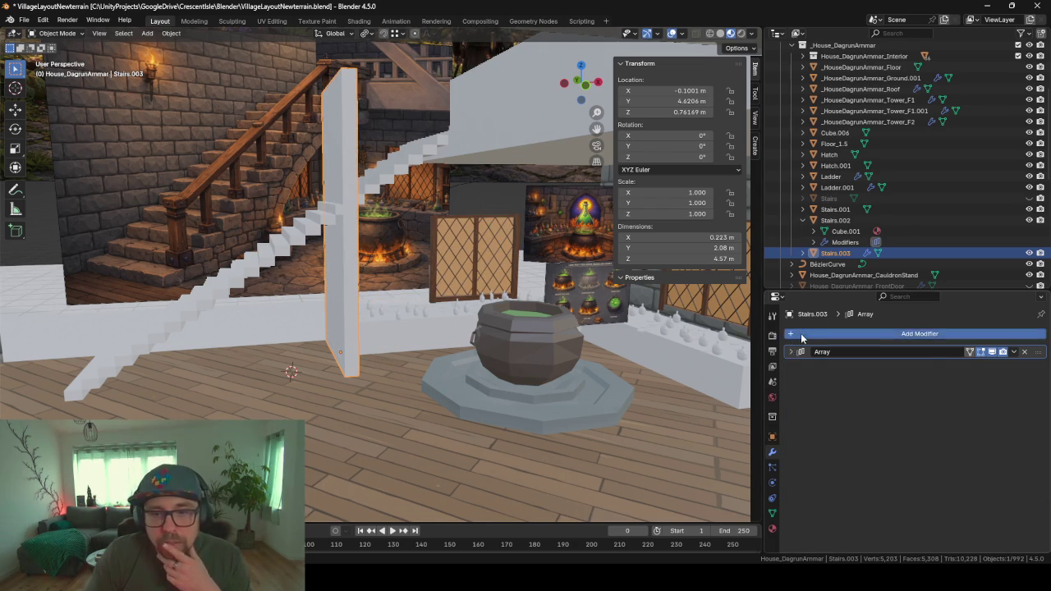
pyautogui.click(801, 334)
pyautogui.click(801, 333)
pyautogui.write('curve')
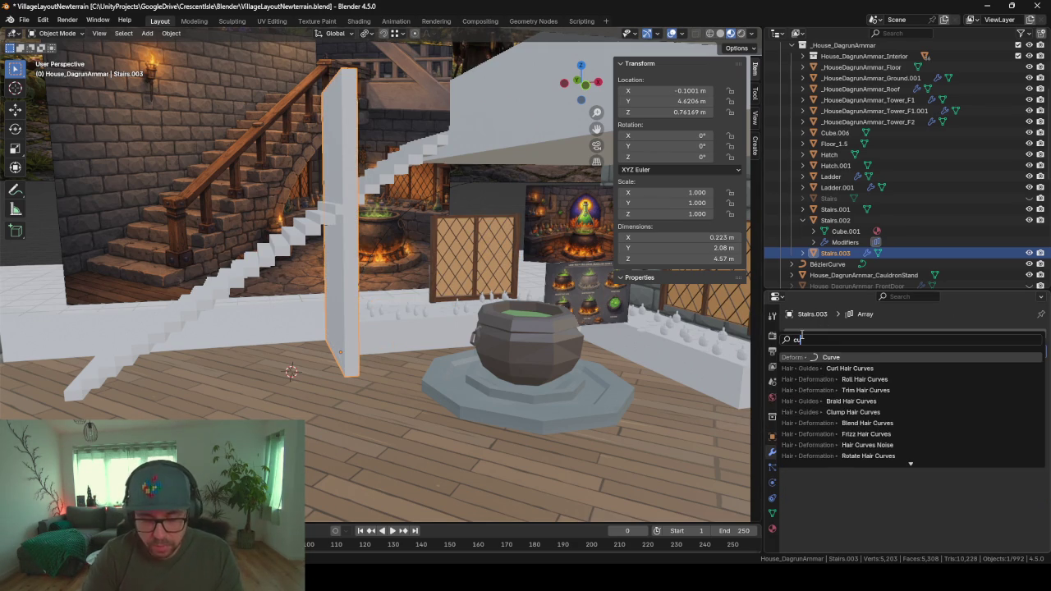
pyautogui.press('Return')
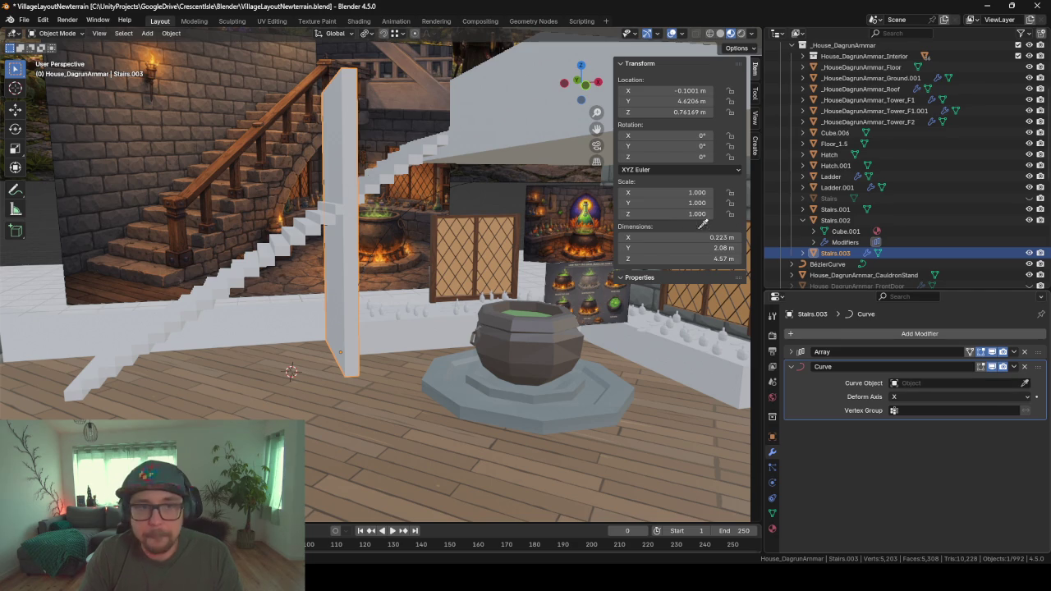
pyautogui.click(435, 195)
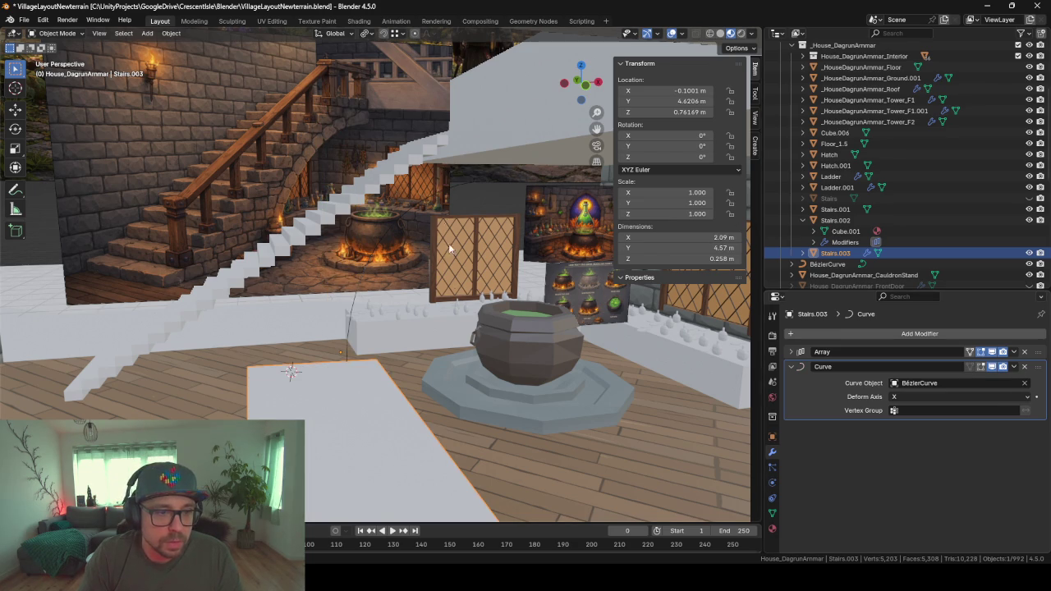
# - Orbit back to the cauldron and stairs and expand the Array modifier's settings
pyautogui.moveTo(448, 335); pyautogui.dragTo(426, 362, button='middle')
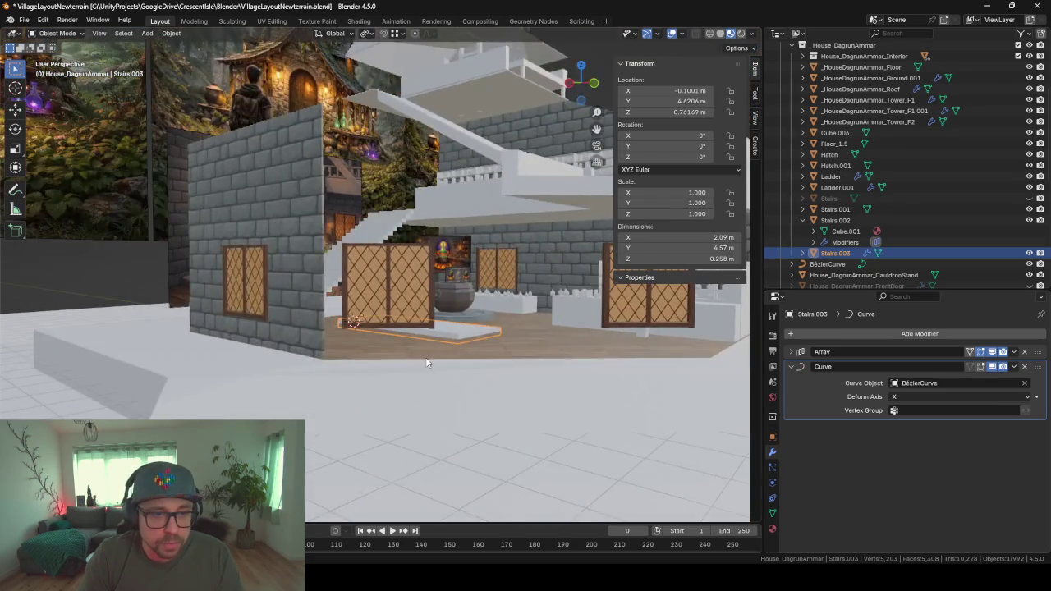
pyautogui.scroll(3, 468, 335)
pyautogui.moveTo(468, 334)
pyautogui.mouseDown(button='middle')
pyautogui.moveTo(444, 336)
pyautogui.moveTo(448, 372)
pyautogui.moveTo(466, 375)
pyautogui.moveTo(456, 359)
pyautogui.mouseUp(button='middle')
pyautogui.moveTo(527, 324); pyautogui.dragTo(671, 367, button='middle')
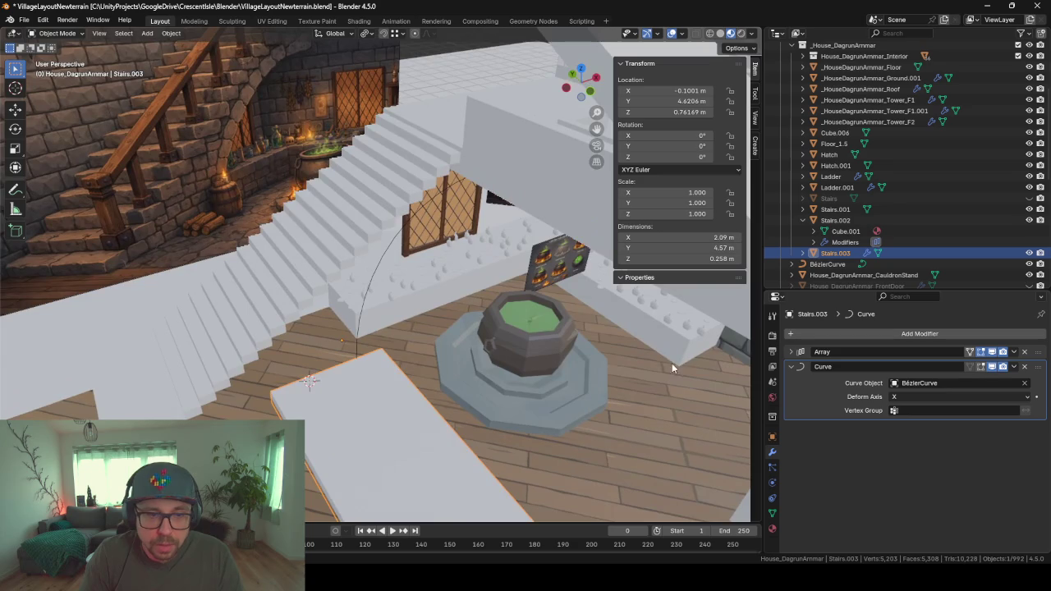
pyautogui.click(791, 351)
pyautogui.scroll(-1, 815, 391)
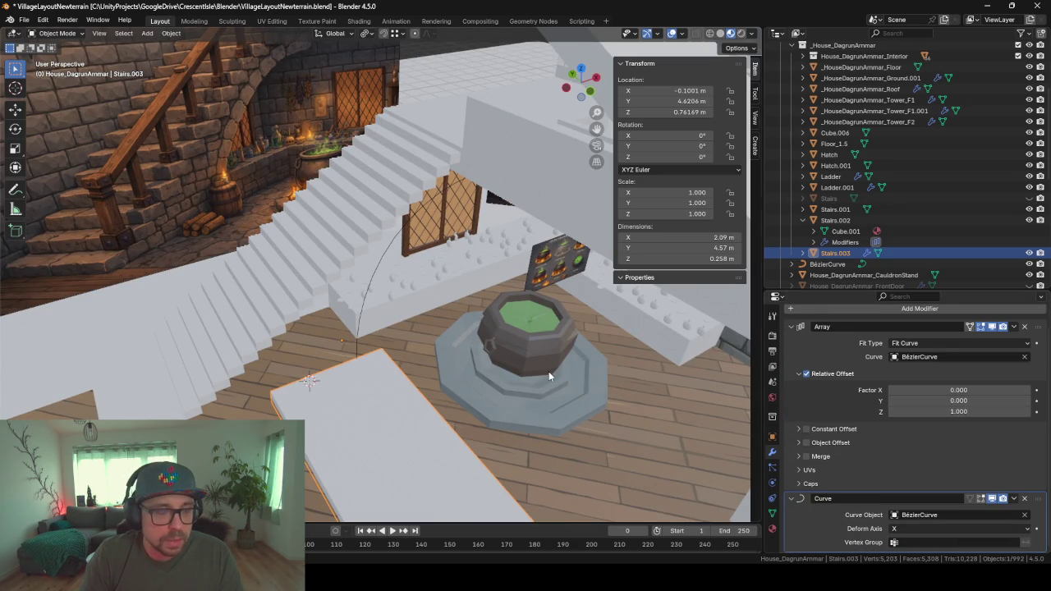
pyautogui.moveTo(560, 370)
pyautogui.mouseDown(button='middle')
pyautogui.moveTo(553, 353)
pyautogui.moveTo(559, 368)
pyautogui.mouseUp(button='middle')
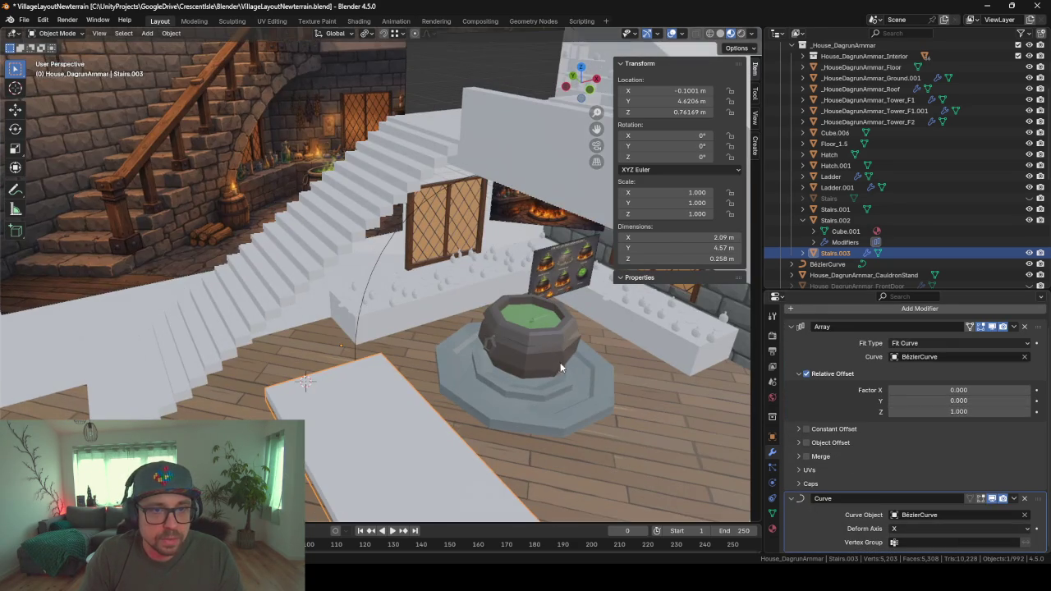
# - Set the Curve modifier's Deform Axis to Z so the steps bend into an arch
pyautogui.click(917, 529)
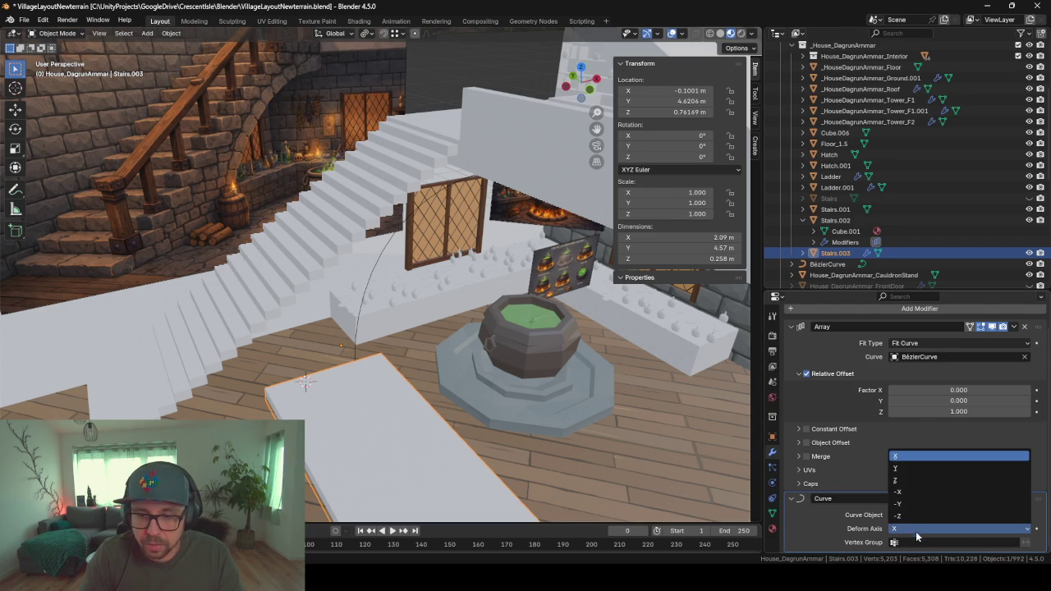
pyautogui.click(899, 483)
pyautogui.moveTo(588, 400)
pyautogui.mouseDown(button='middle')
pyautogui.moveTo(540, 341)
pyautogui.moveTo(545, 353)
pyautogui.moveTo(495, 362)
pyautogui.moveTo(533, 366)
pyautogui.moveTo(551, 343)
pyautogui.moveTo(528, 342)
pyautogui.moveTo(583, 344)
pyautogui.moveTo(529, 345)
pyautogui.moveTo(600, 379)
pyautogui.moveTo(543, 398)
pyautogui.mouseUp(button='middle')
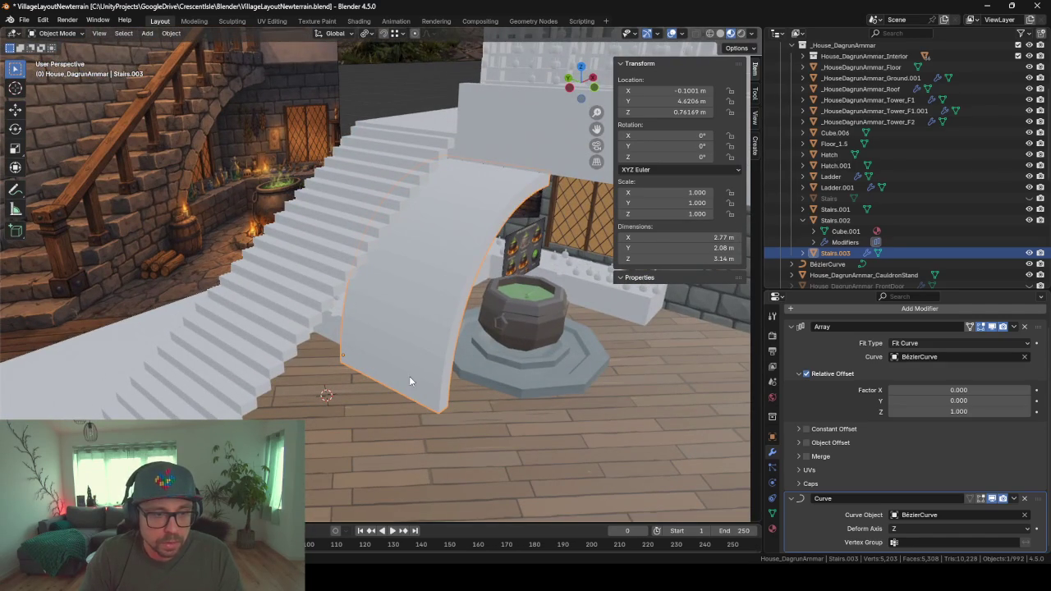
# - Try moving the arched stairs along Y, cancel, and check the Array's curve object
pyautogui.press('g')
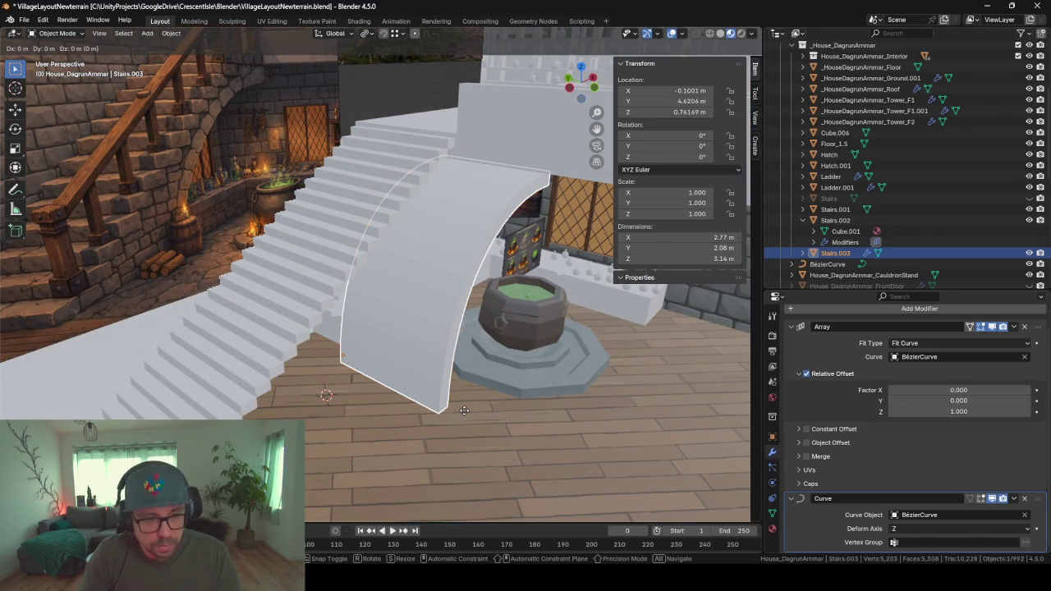
pyautogui.press('x')
pyautogui.press('y')
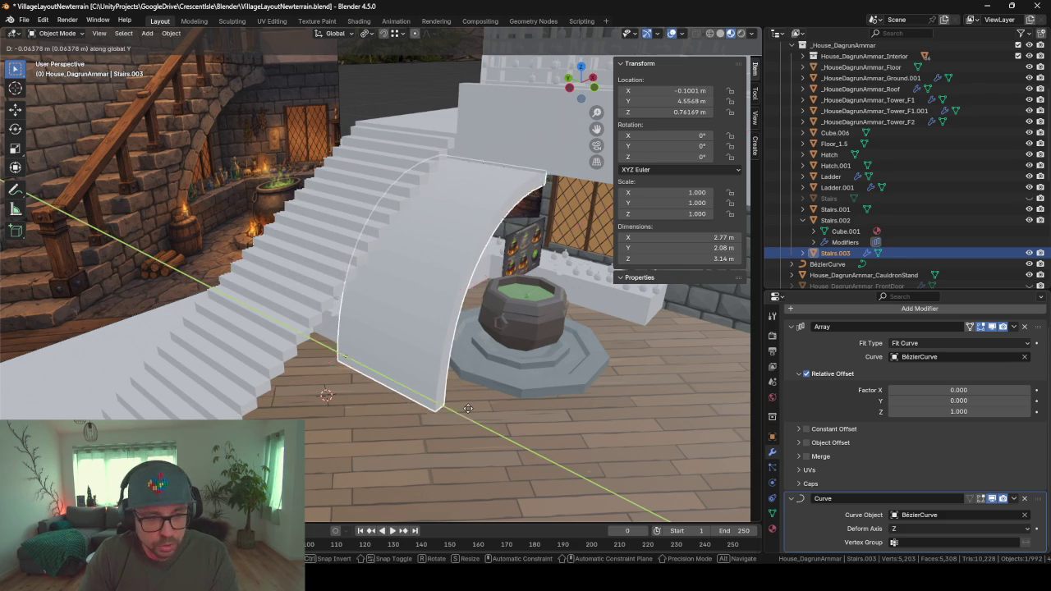
pyautogui.click(515, 447)
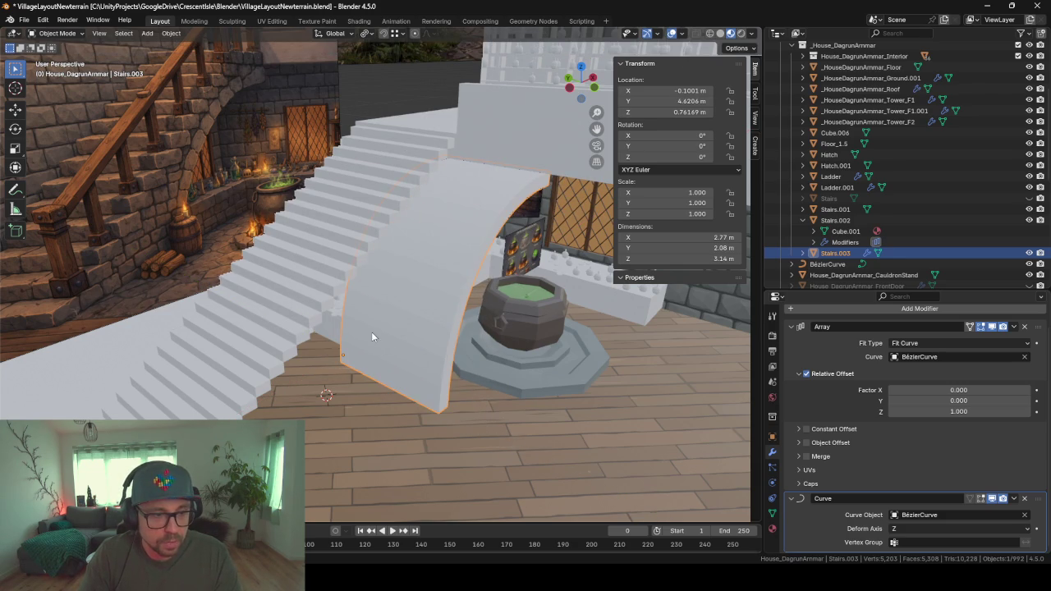
pyautogui.click(920, 356)
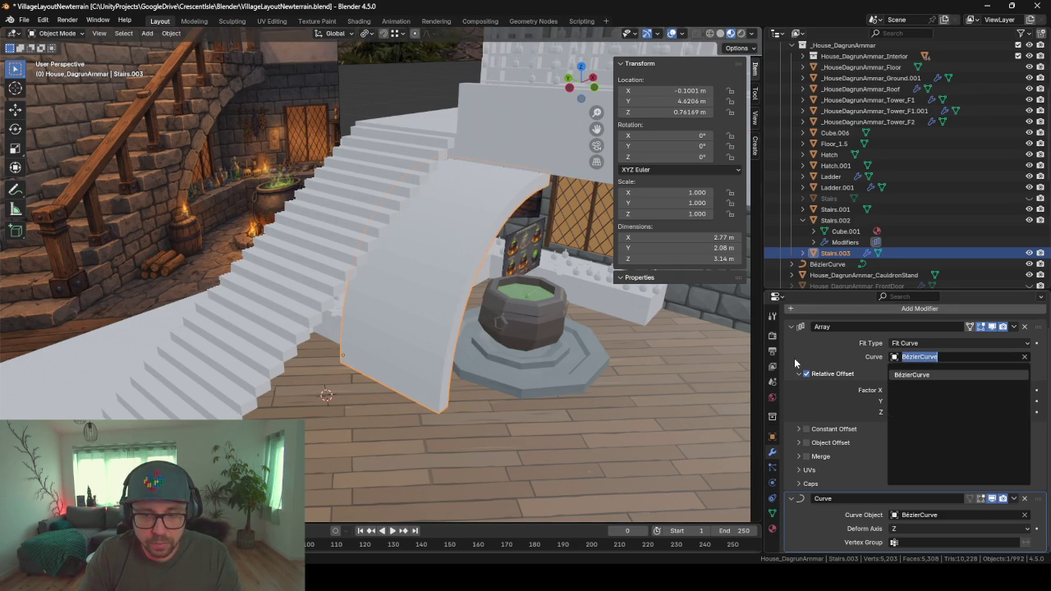
# - Move the BézierCurve along global Y to 4.6588 m, shifting the arched stairs
pyautogui.scroll(-5, 900, 211)
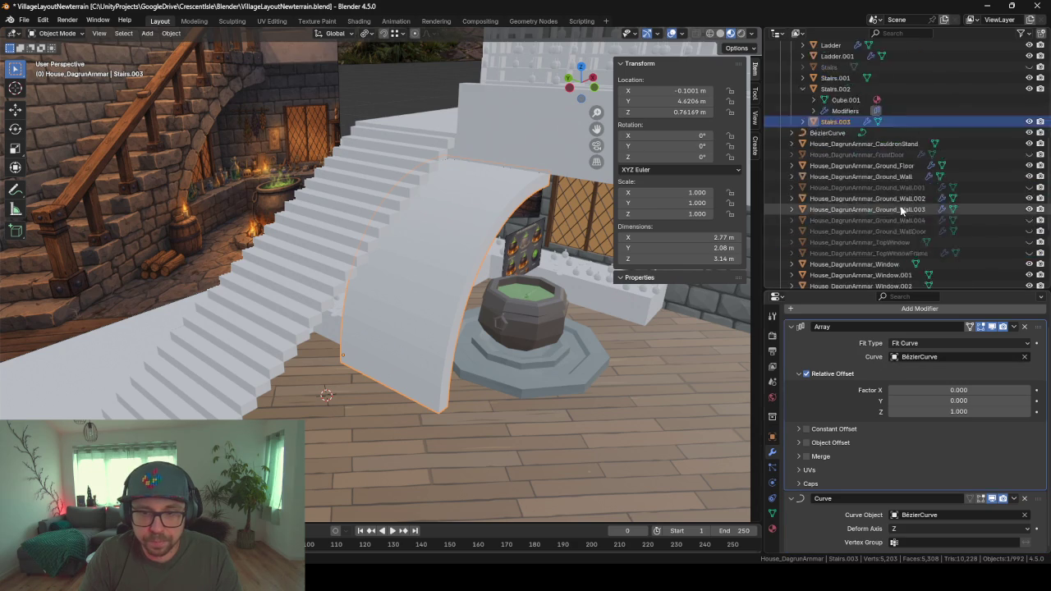
pyautogui.scroll(-2, 899, 205)
pyautogui.click(826, 89)
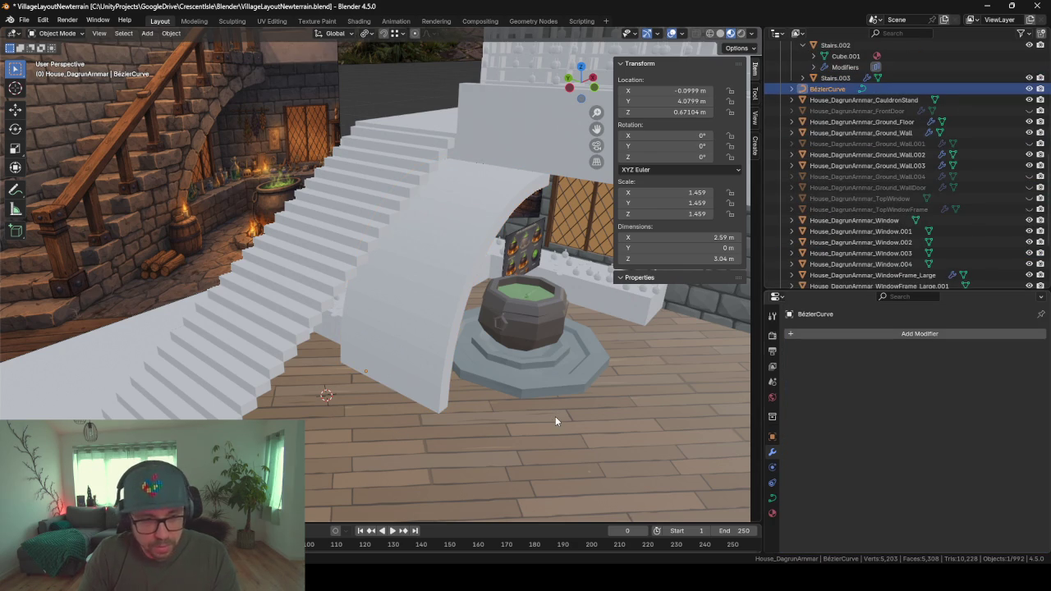
pyautogui.press('g')
pyautogui.press('x')
pyautogui.press('y')
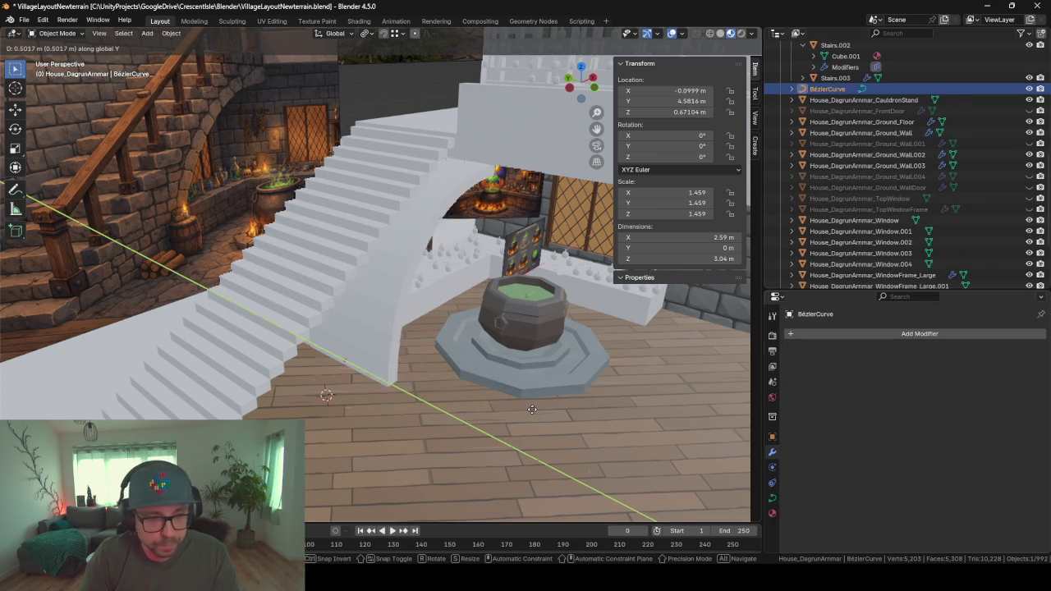
pyautogui.click(517, 402)
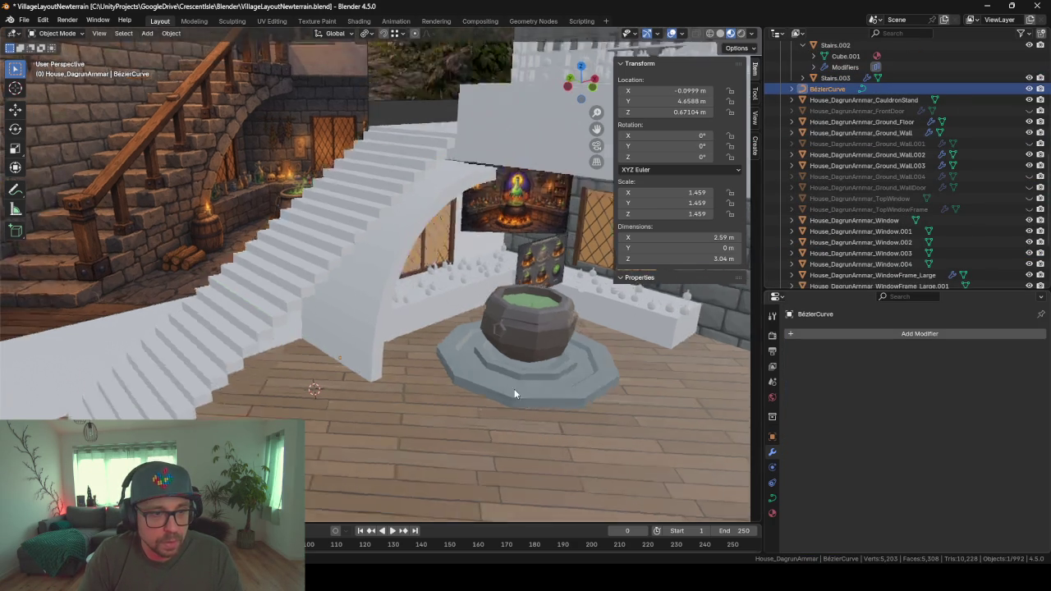
# - Zoom and orbit around the interior to inspect the arched stairs beside the cauldron
pyautogui.press('KP_Decimal')
pyautogui.moveTo(388, 406); pyautogui.dragTo(433, 392, button='middle')
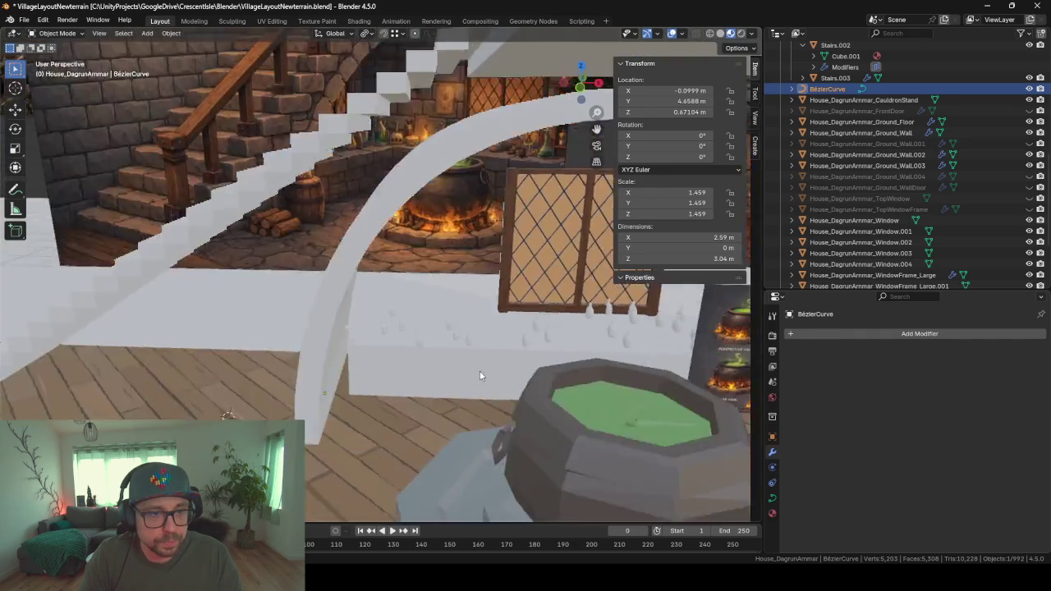
pyautogui.scroll(-5, 485, 366)
pyautogui.scroll(-3, 485, 361)
pyautogui.scroll(-2, 481, 353)
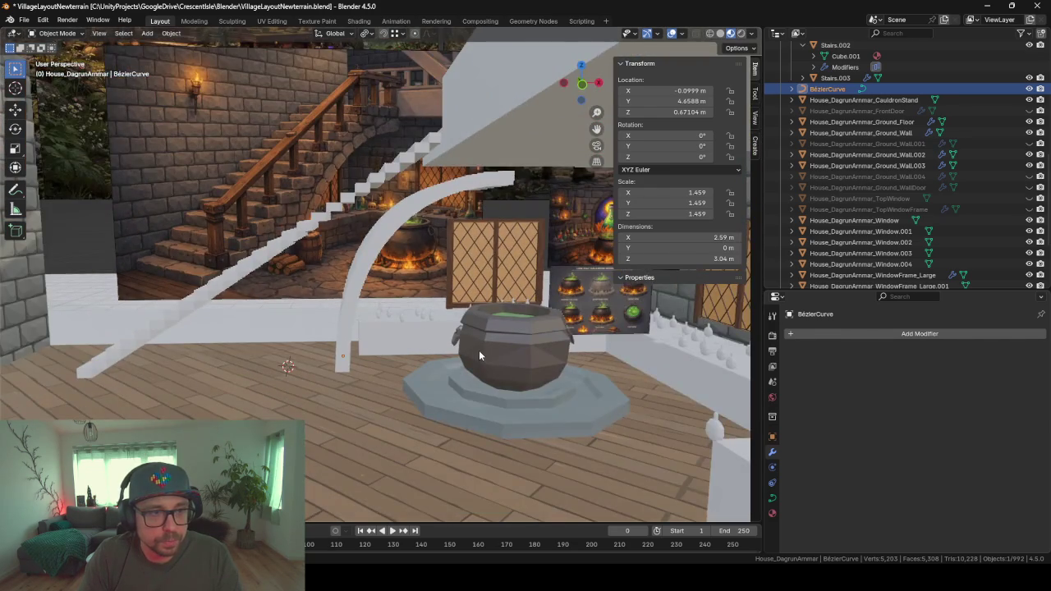
pyautogui.moveTo(479, 349)
pyautogui.mouseDown(button='middle')
pyautogui.moveTo(623, 371)
pyautogui.moveTo(484, 380)
pyautogui.moveTo(501, 369)
pyautogui.moveTo(450, 328)
pyautogui.moveTo(401, 315)
pyautogui.moveTo(399, 304)
pyautogui.moveTo(427, 304)
pyautogui.mouseUp(button='middle')
pyautogui.scroll(2, 501, 348)
pyautogui.scroll(3, 525, 350)
pyautogui.scroll(3, 628, 373)
pyautogui.scroll(-2, 628, 375)
pyautogui.scroll(2, 510, 361)
pyautogui.scroll(2, 510, 358)
pyautogui.scroll(3, 508, 356)
pyautogui.scroll(-3, 441, 328)
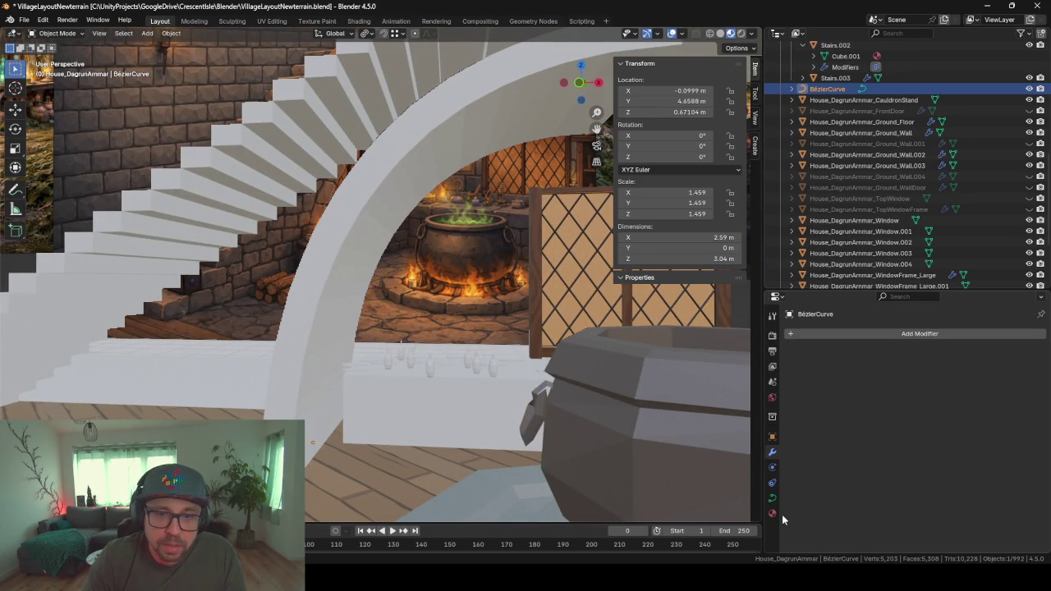
# - On Stairs.003, switch the Array fit type to Fit Length, then back to Fit Curve
pyautogui.click(359, 211)
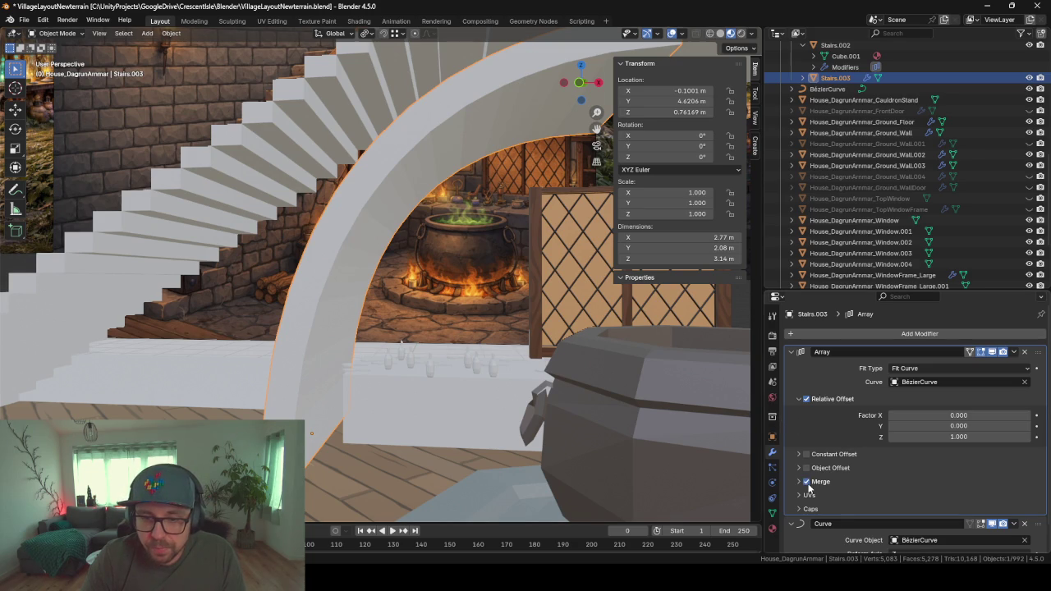
pyautogui.click(798, 399)
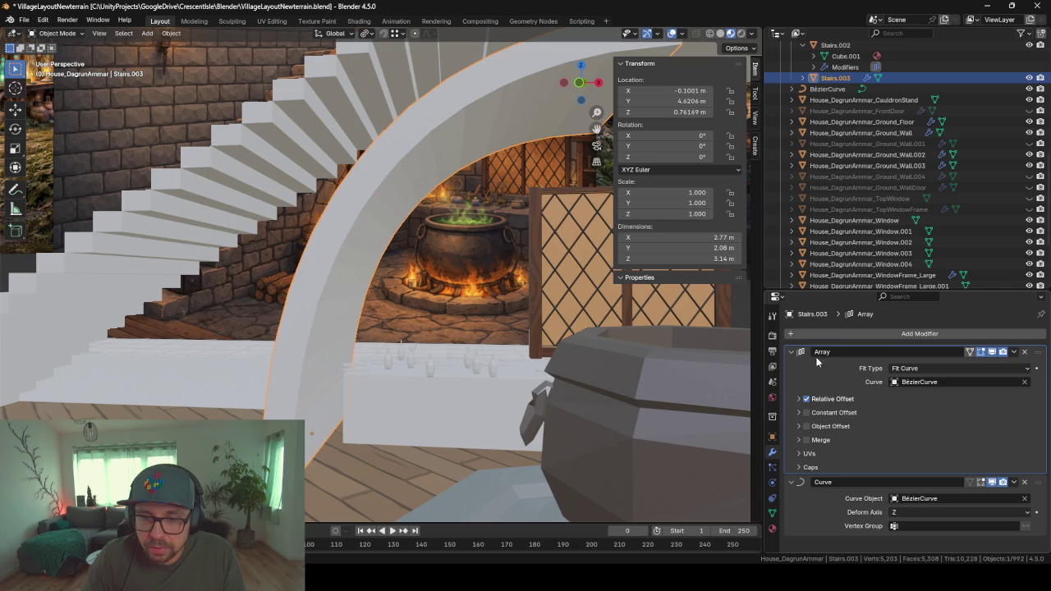
pyautogui.click(904, 370)
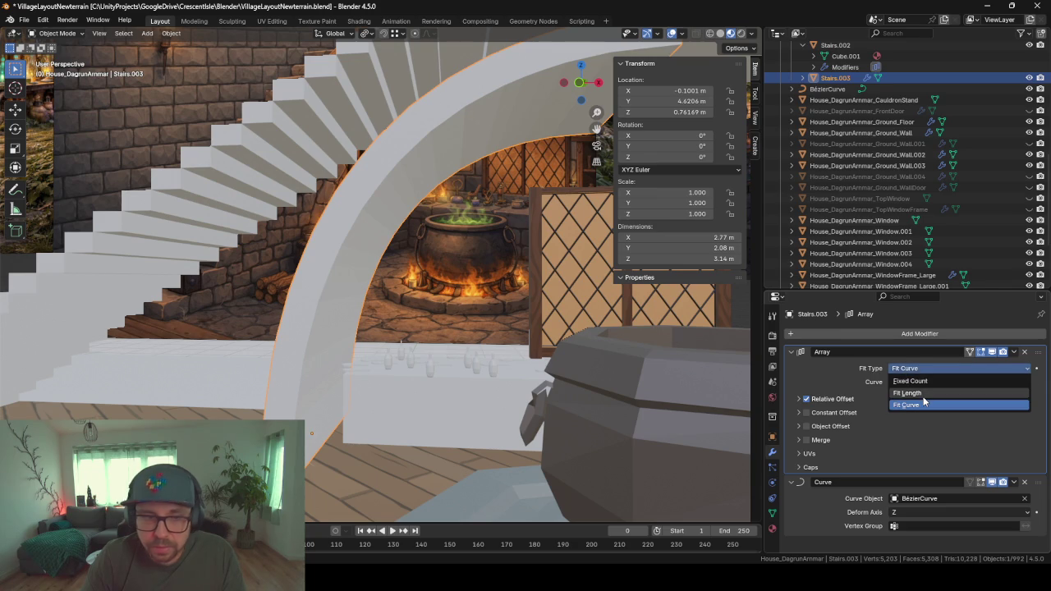
pyautogui.click(924, 395)
pyautogui.moveTo(907, 374); pyautogui.dragTo(909, 378)
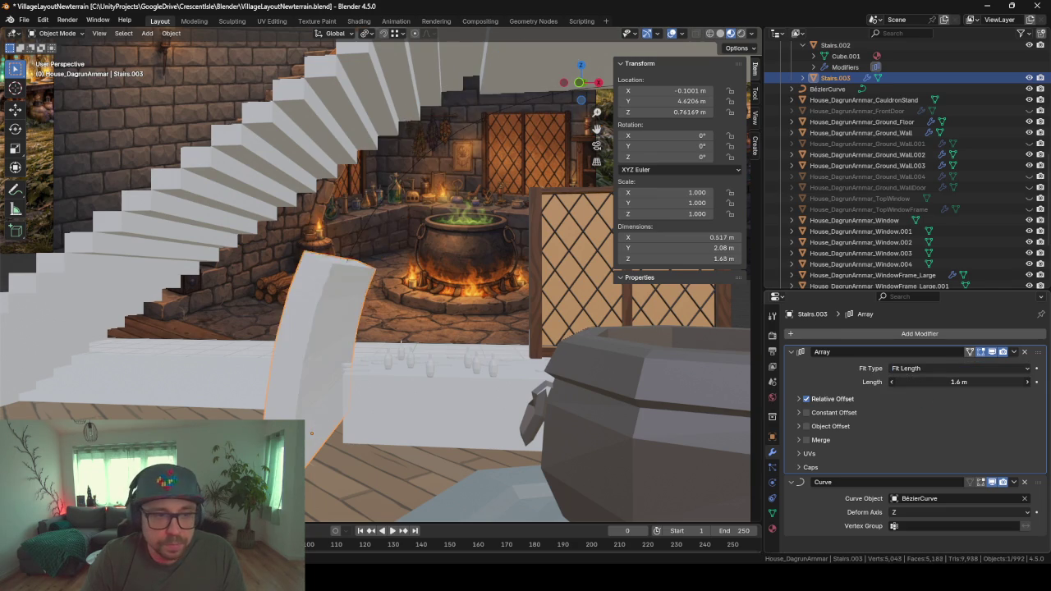
pyautogui.click(907, 369)
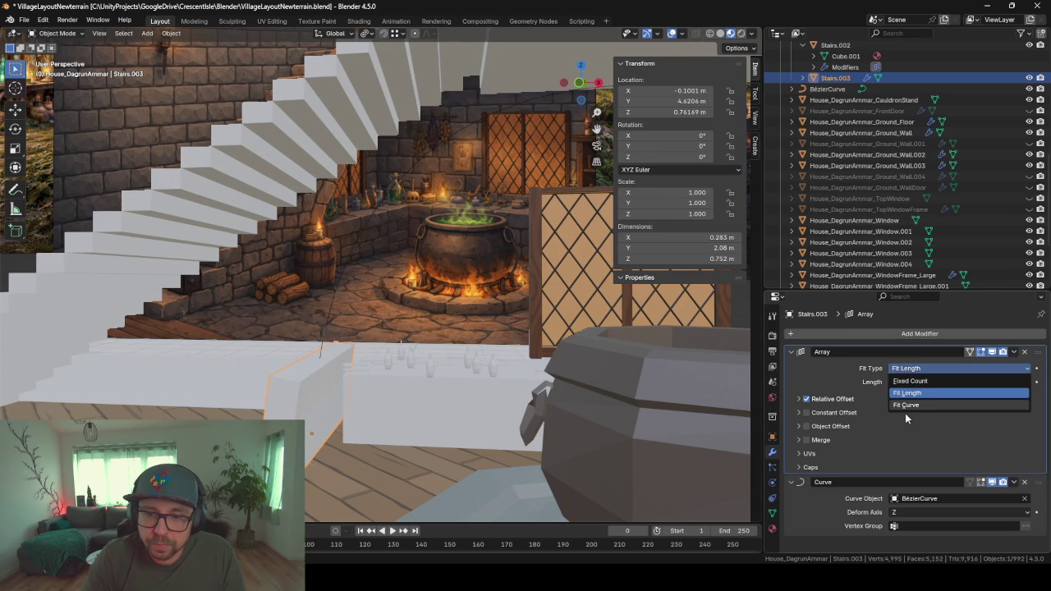
pyautogui.click(903, 409)
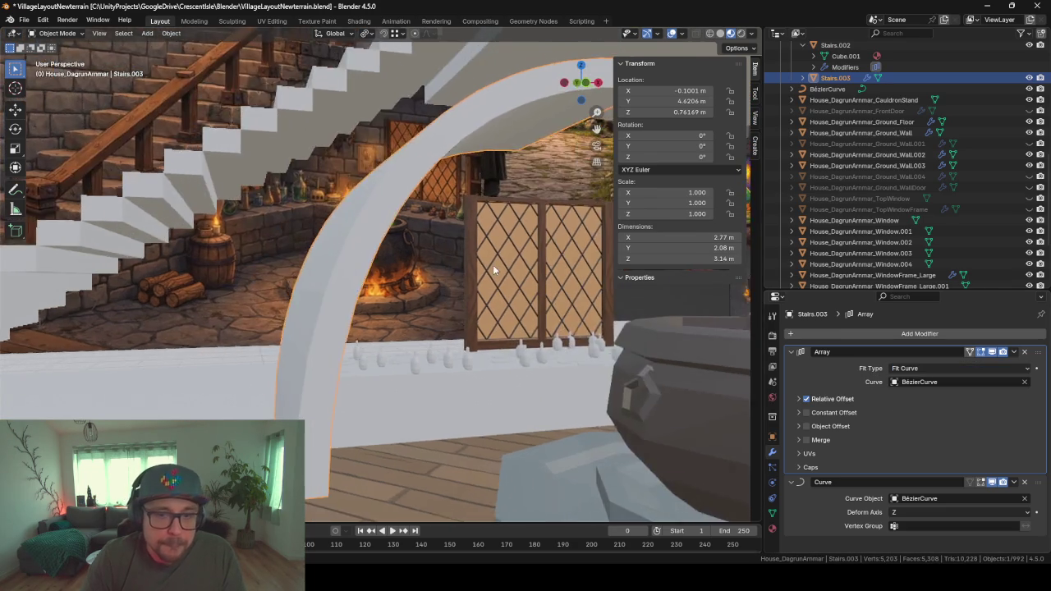
# - Collapse the Curve and Array modifier panels and cancel a modifier search for 'fo'
pyautogui.moveTo(458, 269); pyautogui.dragTo(692, 391, button='middle')
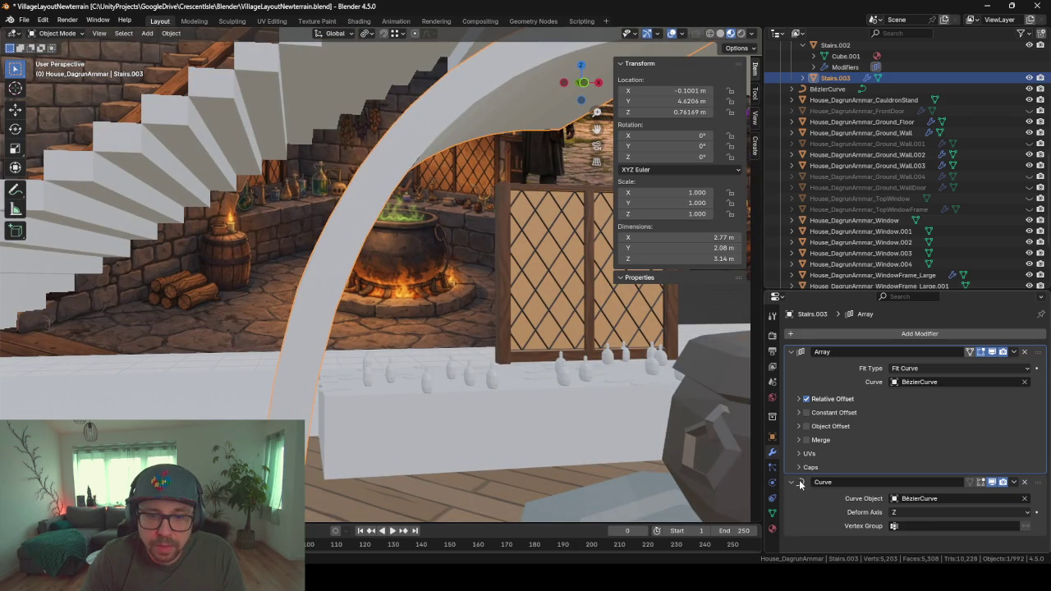
pyautogui.click(793, 482)
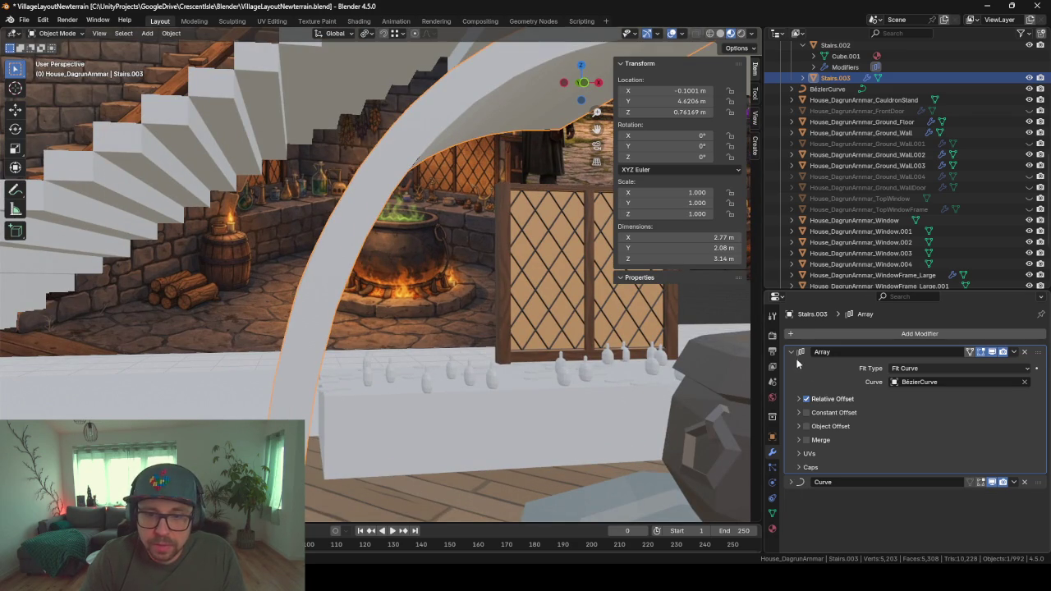
pyautogui.click(793, 351)
pyautogui.click(858, 335)
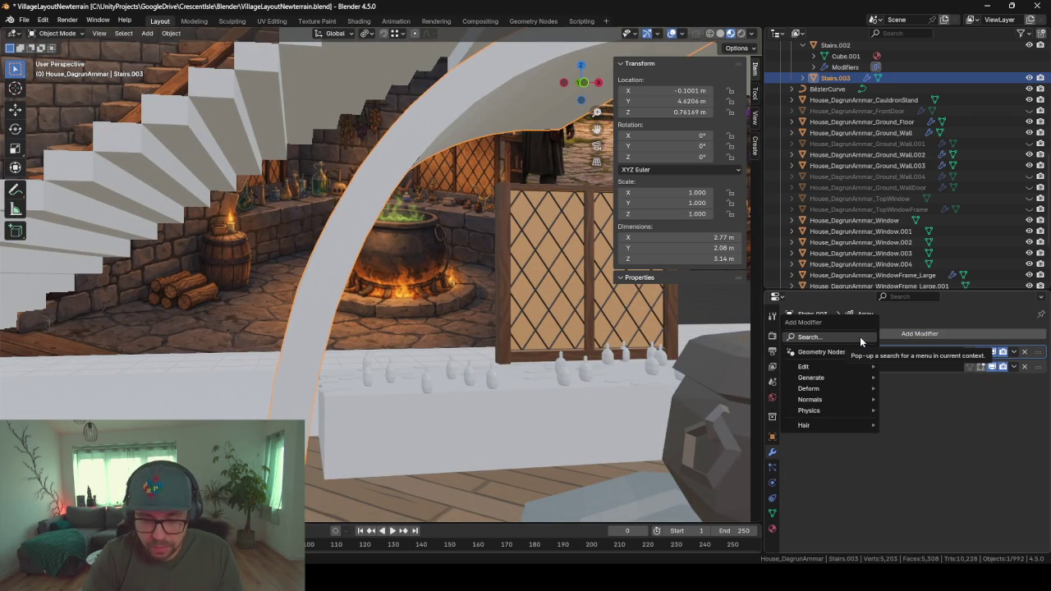
pyautogui.click(859, 336)
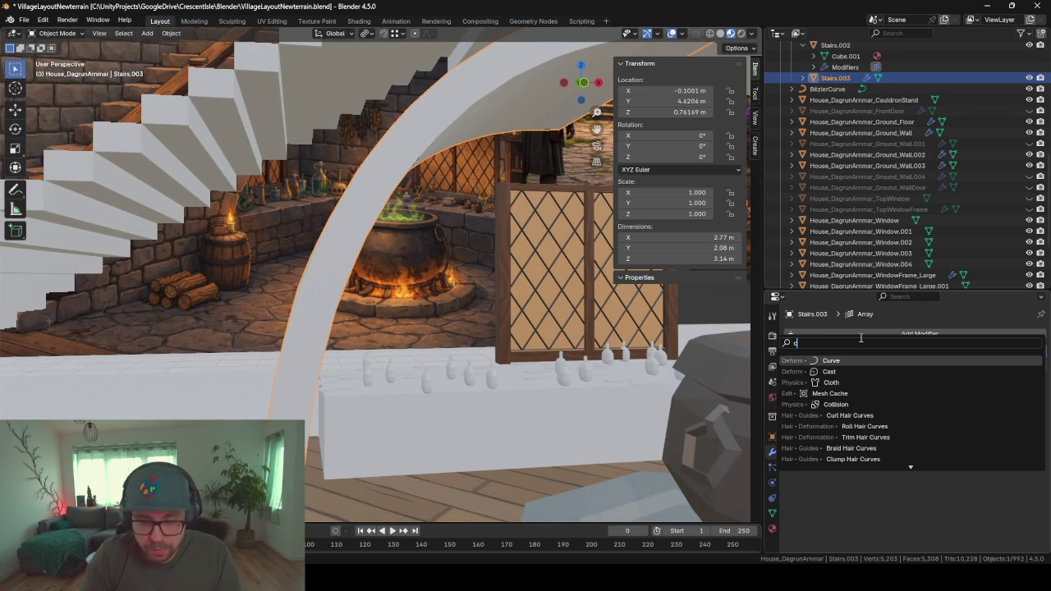
pyautogui.write('fo')
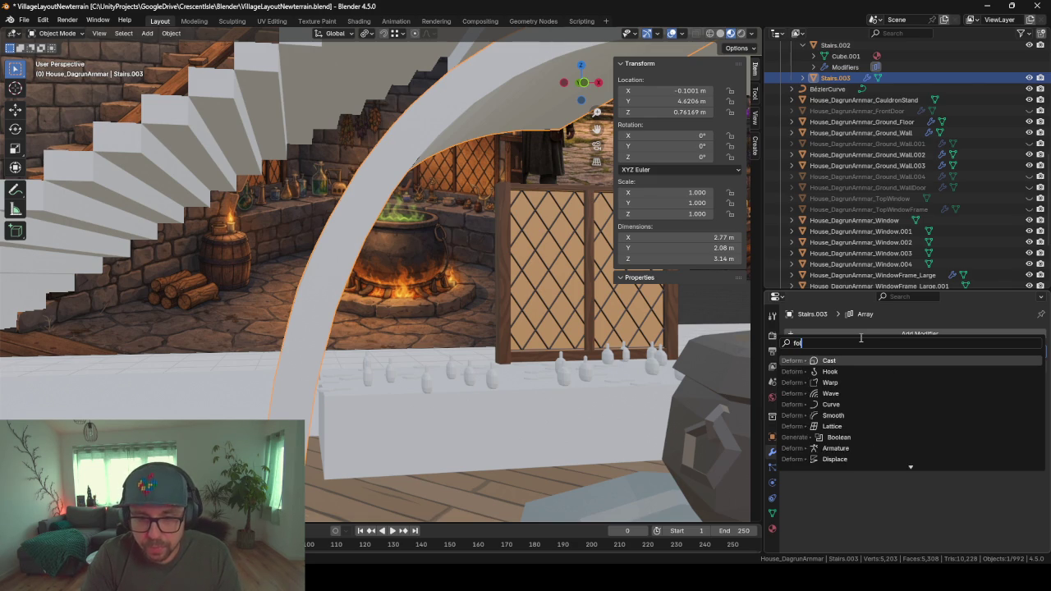
pyautogui.press('Escape')
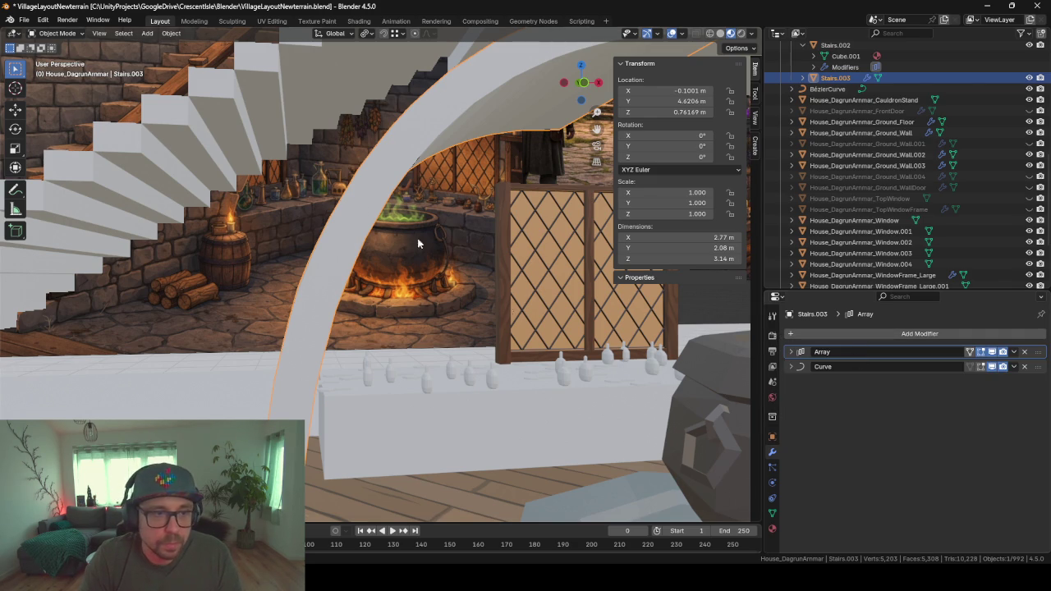
pyautogui.moveTo(417, 238)
pyautogui.mouseDown(button='middle')
pyautogui.moveTo(340, 206)
pyautogui.moveTo(337, 218)
pyautogui.mouseUp(button='middle')
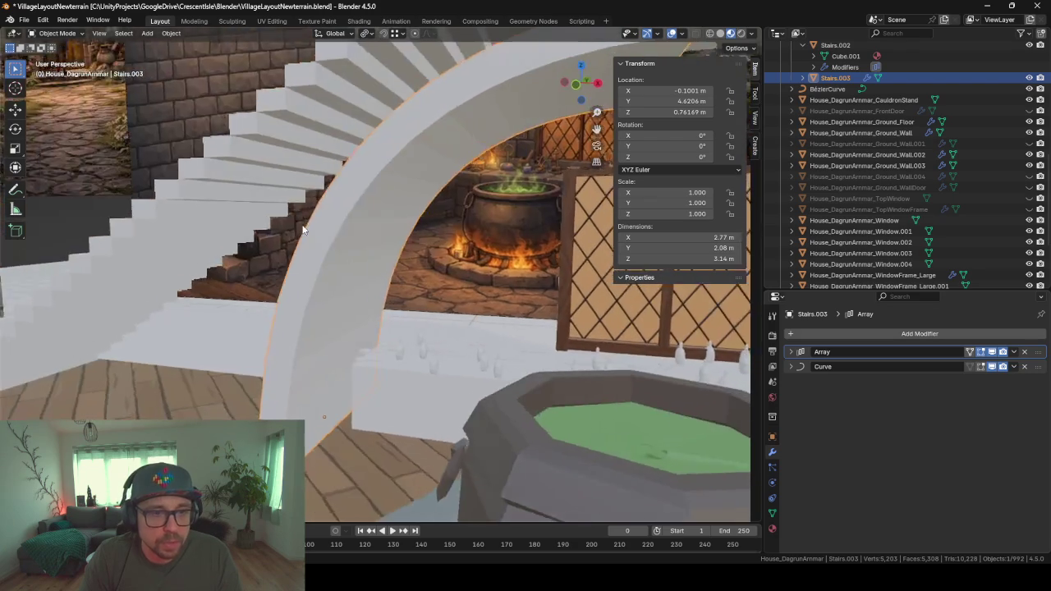
pyautogui.scroll(-10, 338, 217)
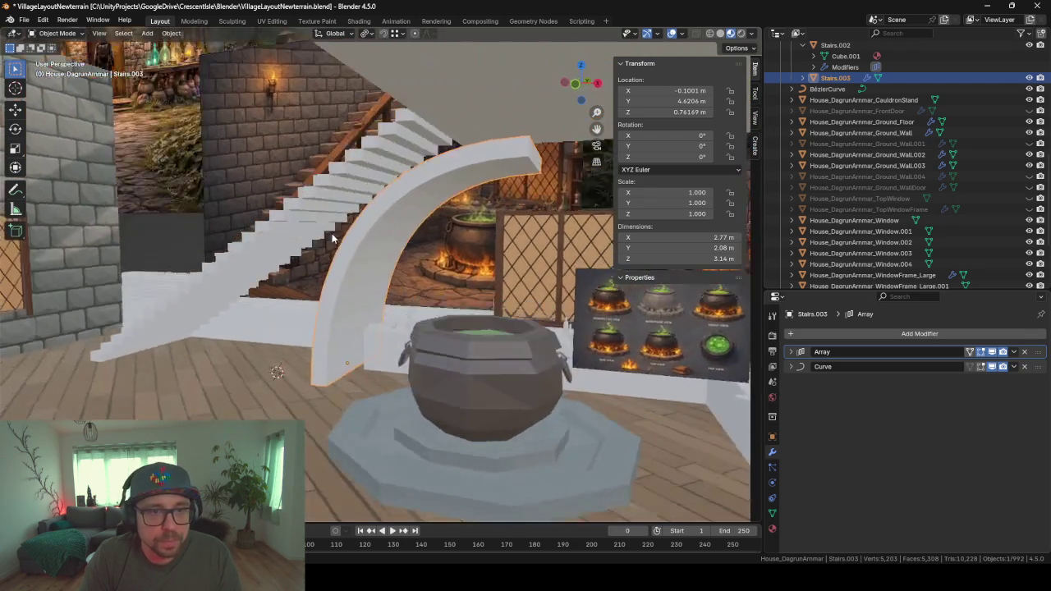
pyautogui.moveTo(333, 238)
pyautogui.mouseDown(button='middle')
pyautogui.moveTo(391, 240)
pyautogui.moveTo(376, 235)
pyautogui.mouseUp(button='middle')
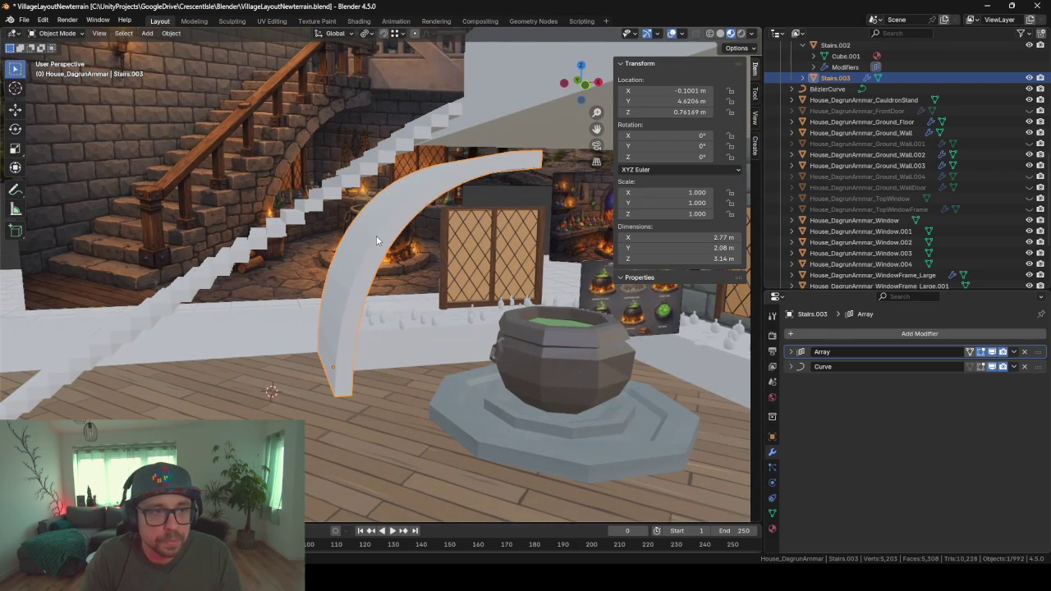
pyautogui.moveTo(457, 194)
pyautogui.mouseDown(button='middle')
pyautogui.moveTo(278, 315)
pyautogui.moveTo(315, 322)
pyautogui.moveTo(302, 387)
pyautogui.mouseUp(button='middle')
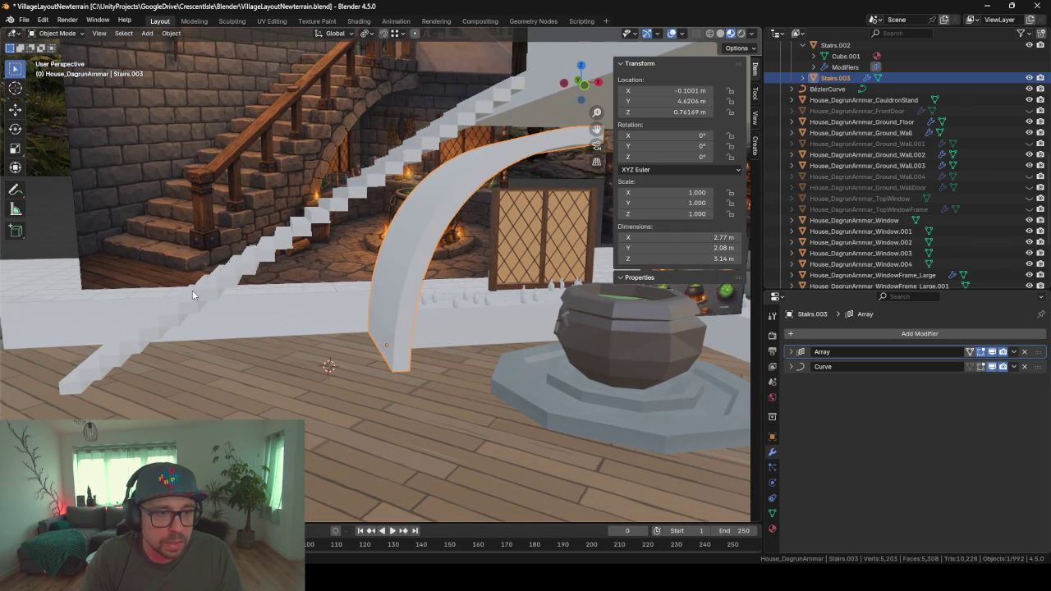
pyautogui.moveTo(497, 175)
pyautogui.mouseDown(button='middle')
pyautogui.moveTo(517, 145)
pyautogui.moveTo(471, 144)
pyautogui.moveTo(508, 149)
pyautogui.moveTo(367, 320)
pyautogui.moveTo(252, 335)
pyautogui.moveTo(265, 331)
pyautogui.mouseUp(button='middle')
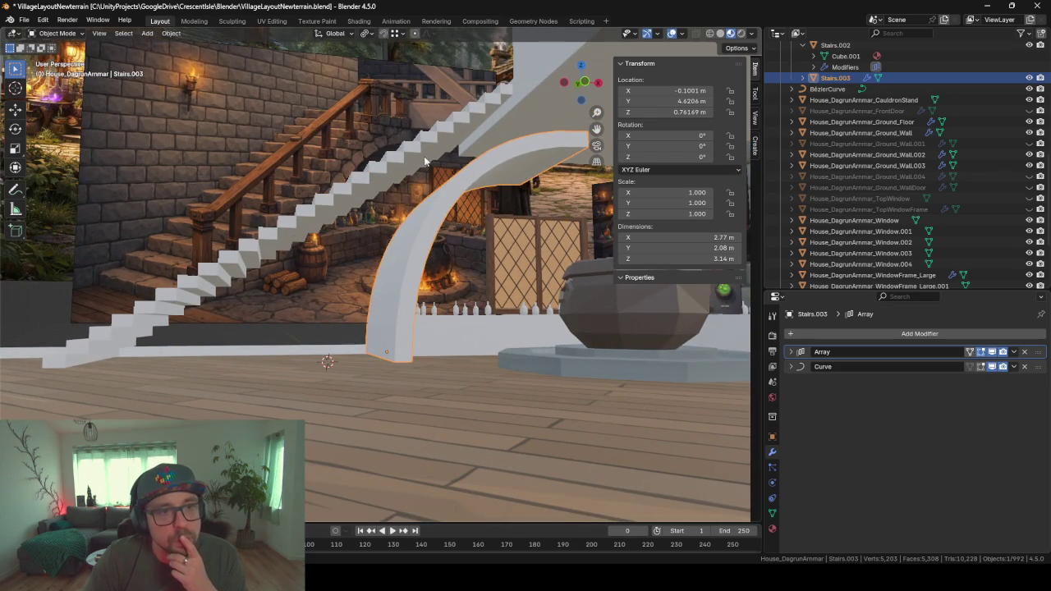
pyautogui.moveTo(337, 303)
pyautogui.mouseDown(button='middle')
pyautogui.moveTo(345, 273)
pyautogui.moveTo(365, 282)
pyautogui.moveTo(320, 289)
pyautogui.mouseUp(button='middle')
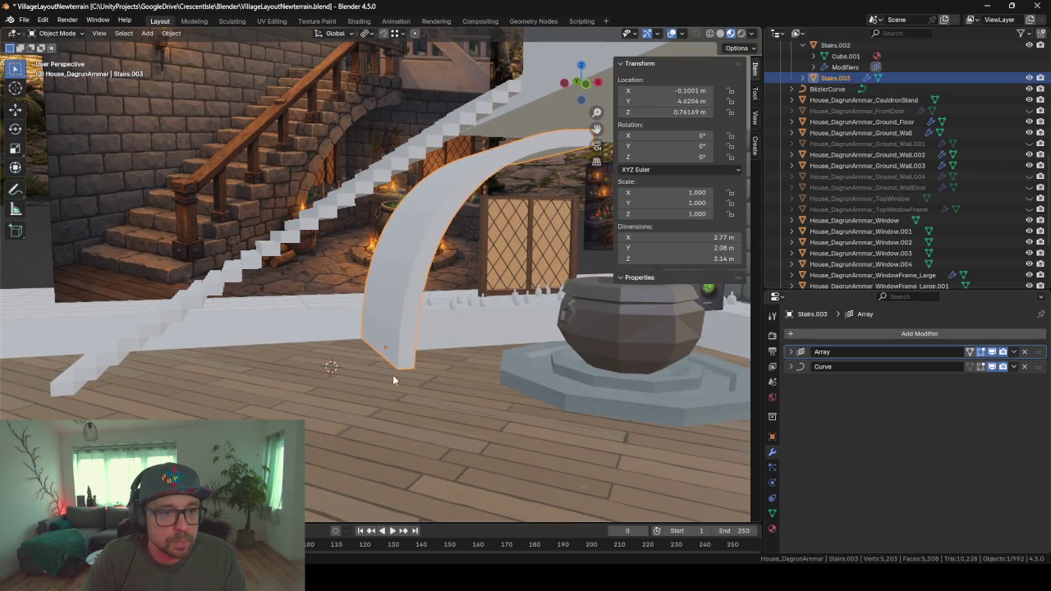
pyautogui.moveTo(393, 375); pyautogui.dragTo(414, 380, button='middle')
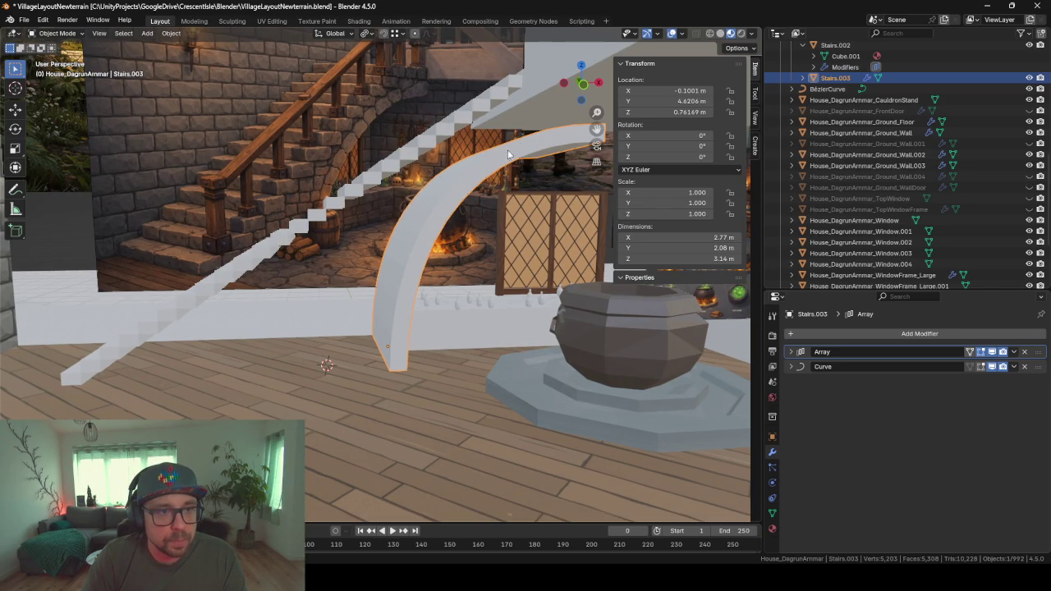
pyautogui.moveTo(436, 267)
pyautogui.mouseDown(button='middle')
pyautogui.moveTo(393, 256)
pyautogui.moveTo(407, 255)
pyautogui.mouseUp(button='middle')
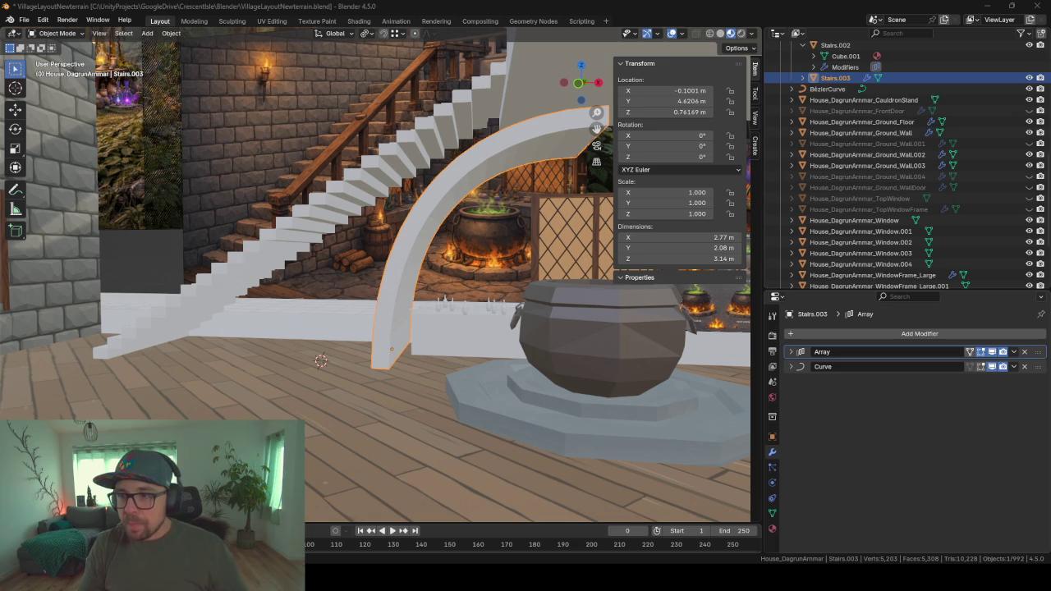
pyautogui.scroll(-3, 283, 353)
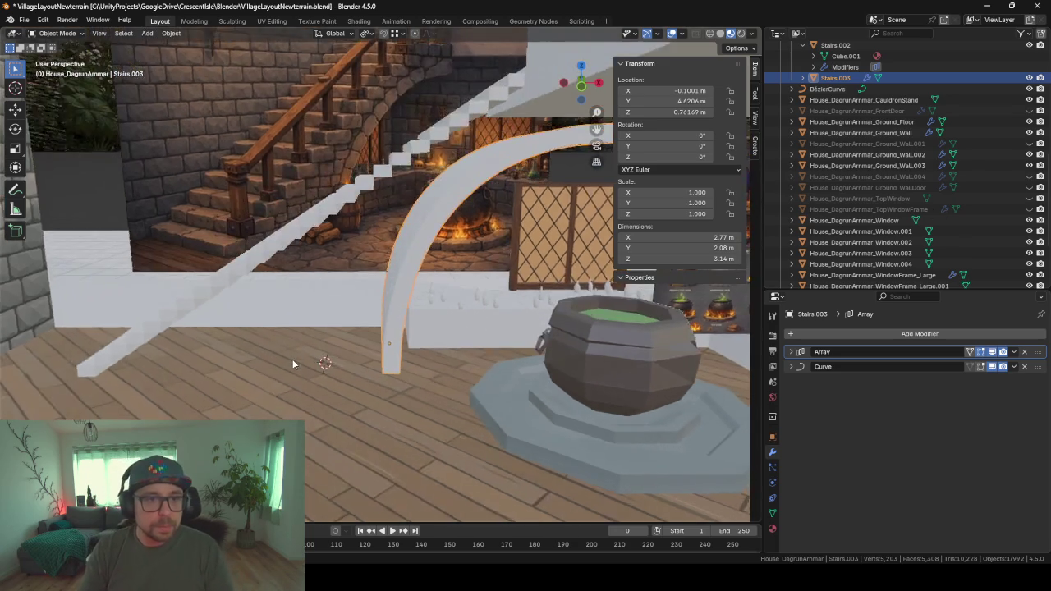
pyautogui.scroll(-2, 295, 355)
pyautogui.scroll(2, 312, 344)
pyautogui.scroll(3, 319, 343)
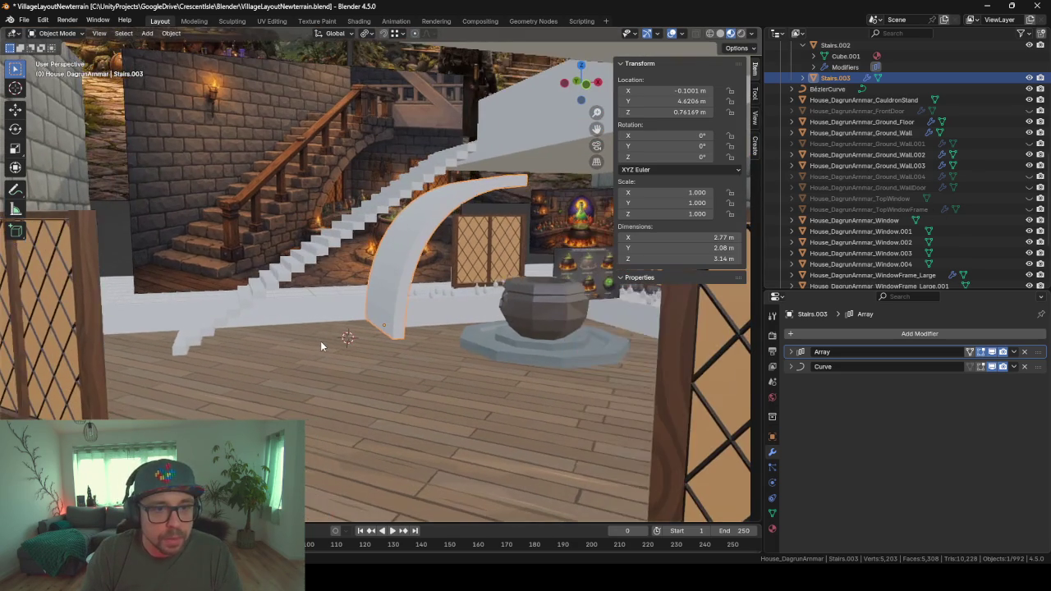
pyautogui.scroll(-1, 354, 320)
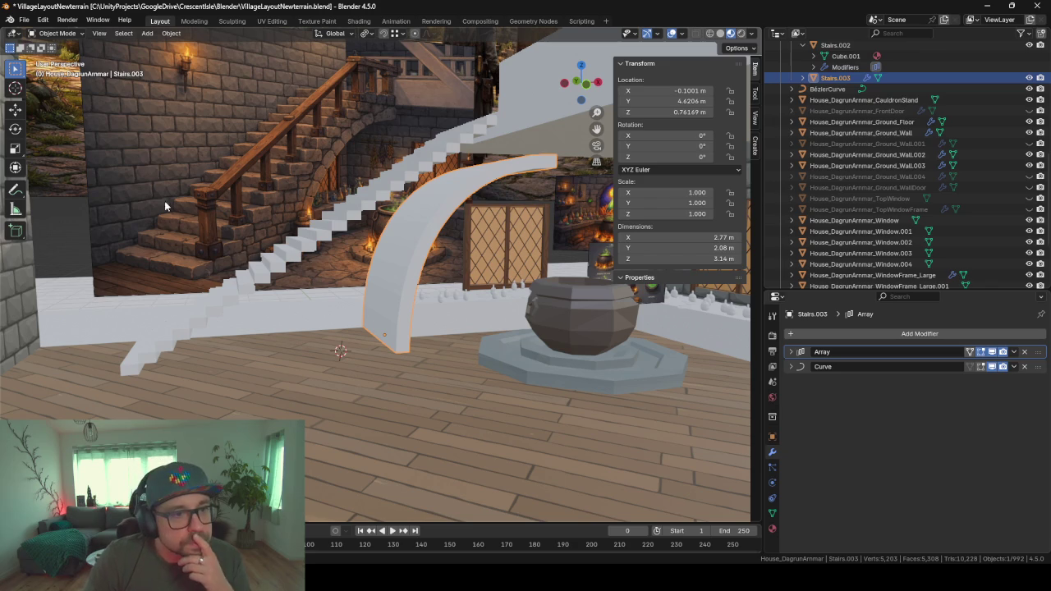
# - Move BezierCurve into the house collection, then select it with Stairs.002 and Stairs.003
pyautogui.moveTo(165, 205); pyautogui.dragTo(213, 201, button='middle')
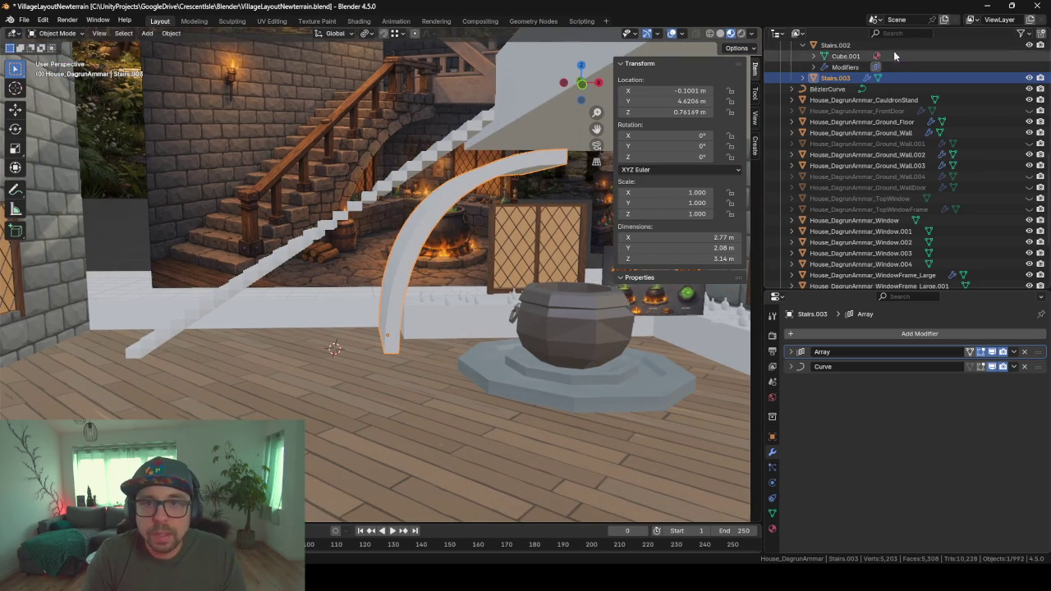
pyautogui.click(803, 45)
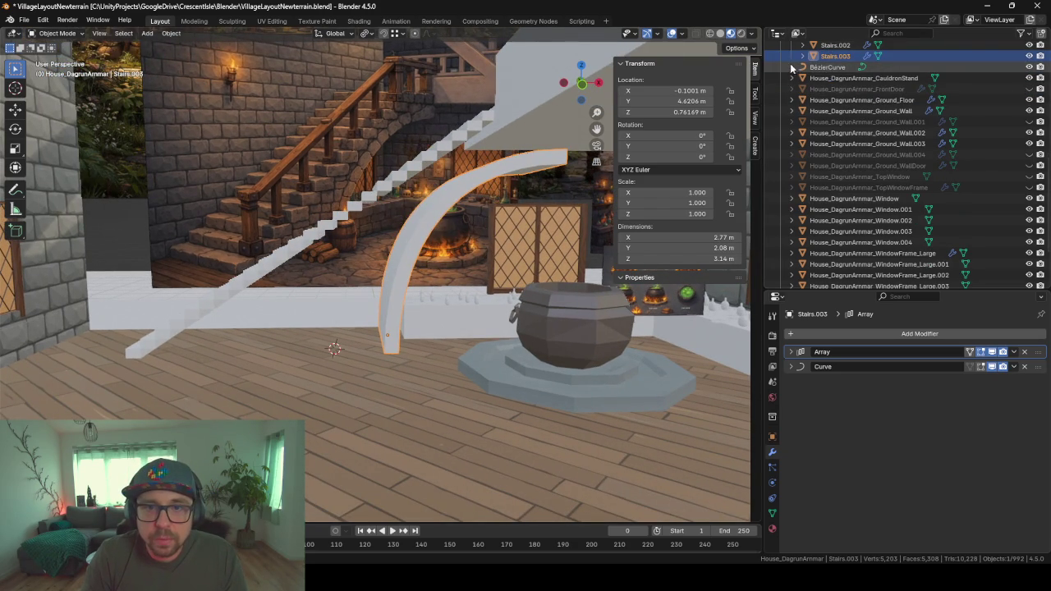
pyautogui.moveTo(834, 69); pyautogui.dragTo(835, 54)
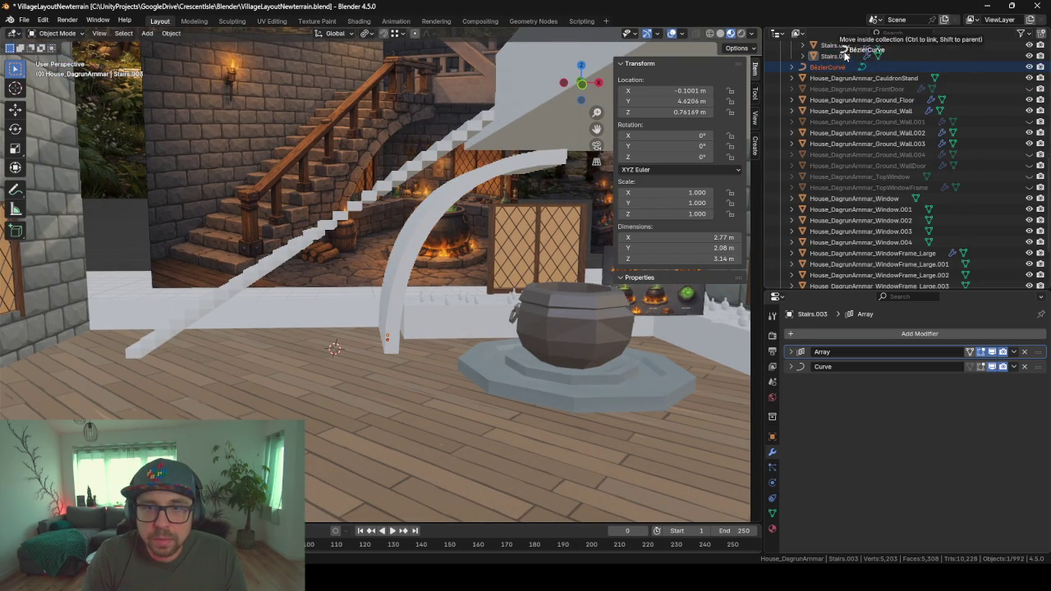
pyautogui.click(465, 193)
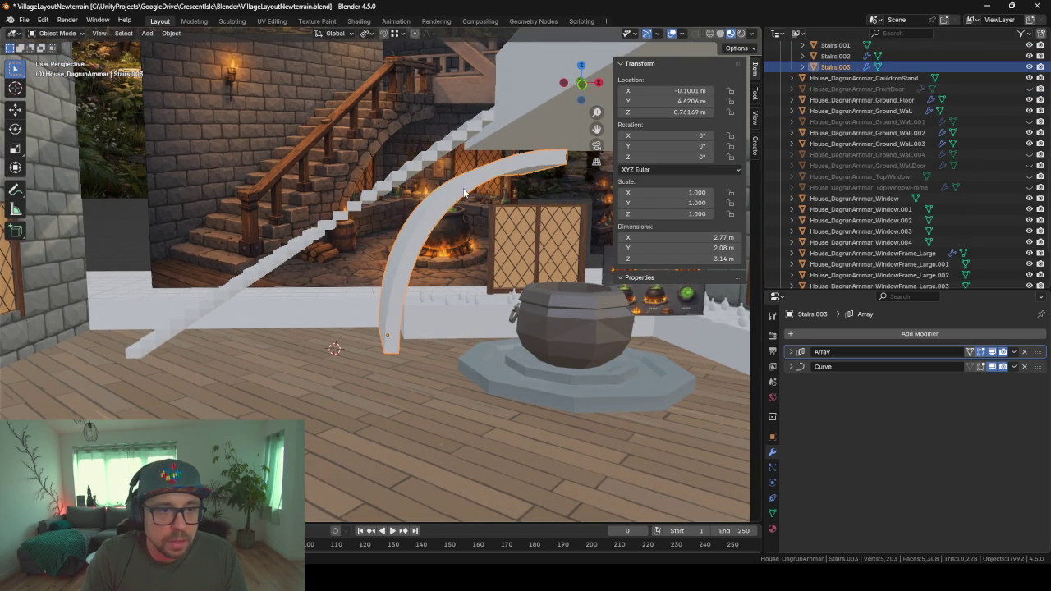
pyautogui.keyDown('shift'); pyautogui.click(371, 186); pyautogui.keyUp('shift')
pyautogui.moveTo(369, 235); pyautogui.dragTo(411, 245, button='middle')
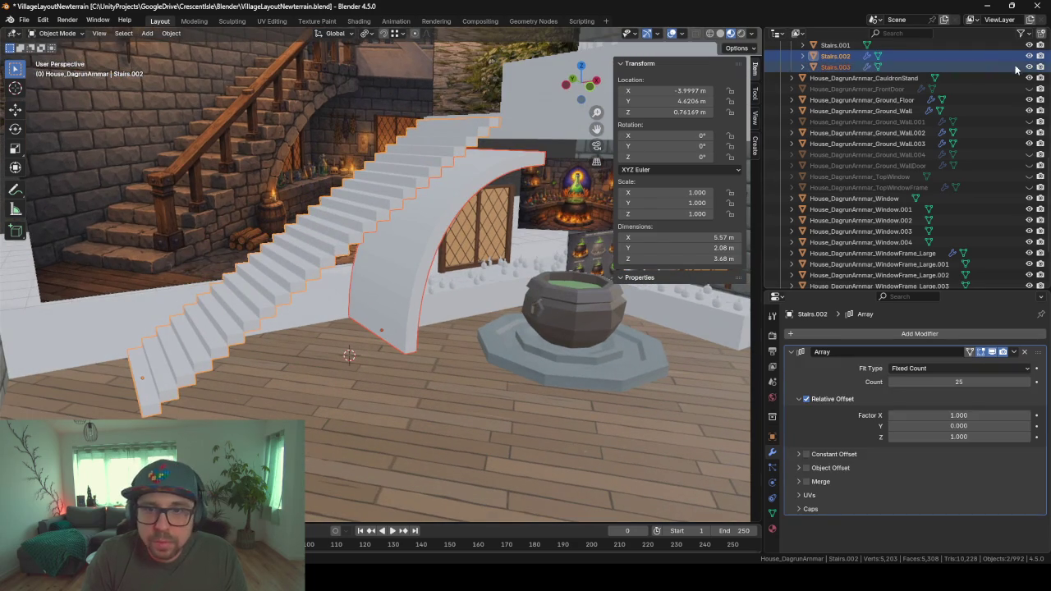
pyautogui.scroll(3, 944, 91)
pyautogui.scroll(3, 887, 115)
pyautogui.scroll(3, 850, 130)
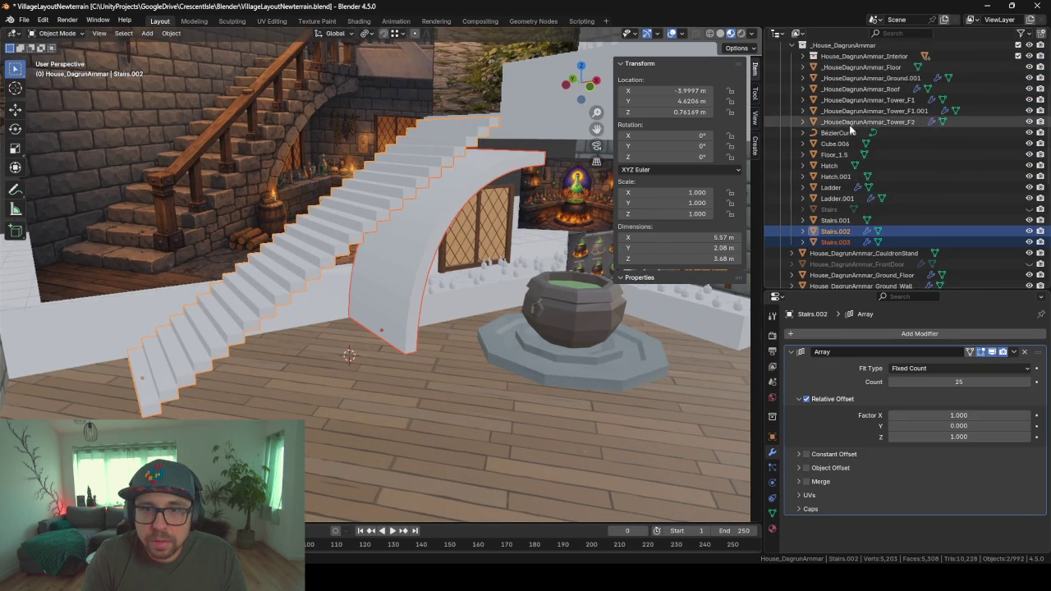
pyautogui.keyDown('ctrl'); pyautogui.click(837, 132); pyautogui.keyUp('ctrl')
pyautogui.click(850, 133)
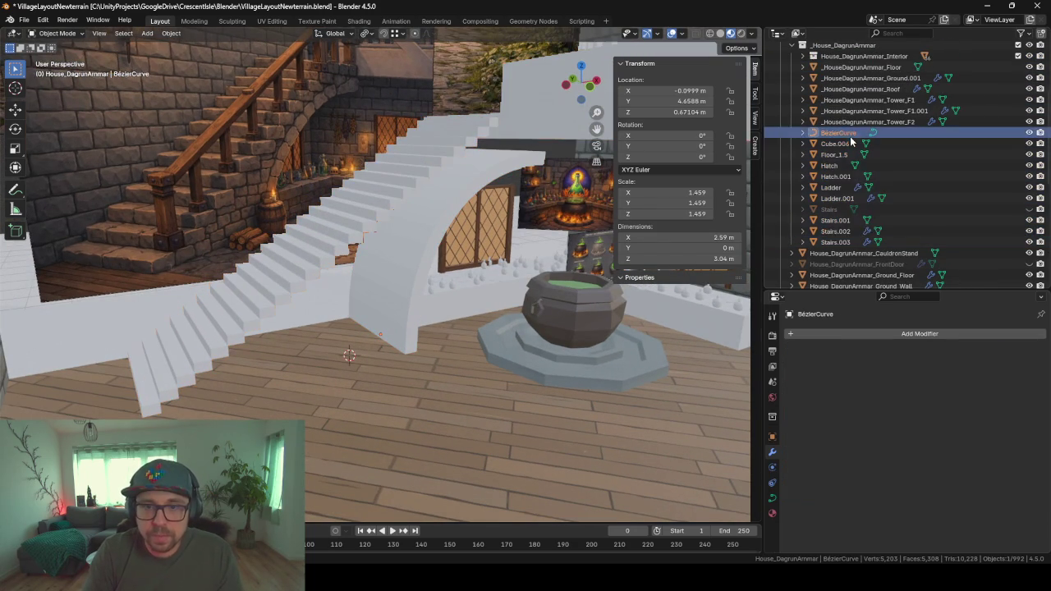
pyautogui.keyDown('ctrl'); pyautogui.click(838, 232); pyautogui.keyUp('ctrl')
pyautogui.keyDown('ctrl'); pyautogui.click(836, 243); pyautogui.keyUp('ctrl')
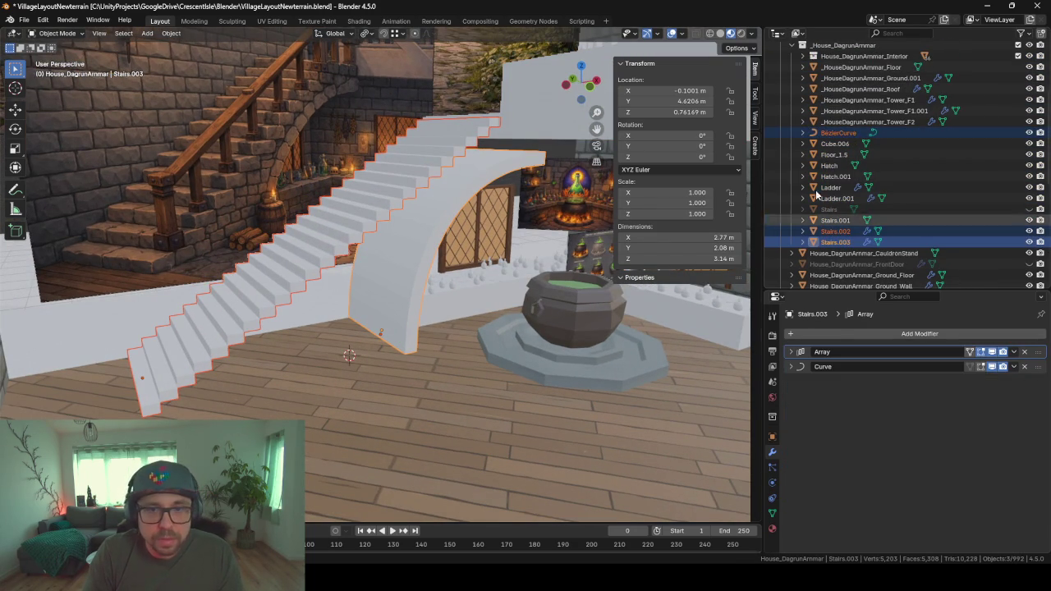
# - Move the three selected objects into a new collection named StairBackup
pyautogui.press('m')
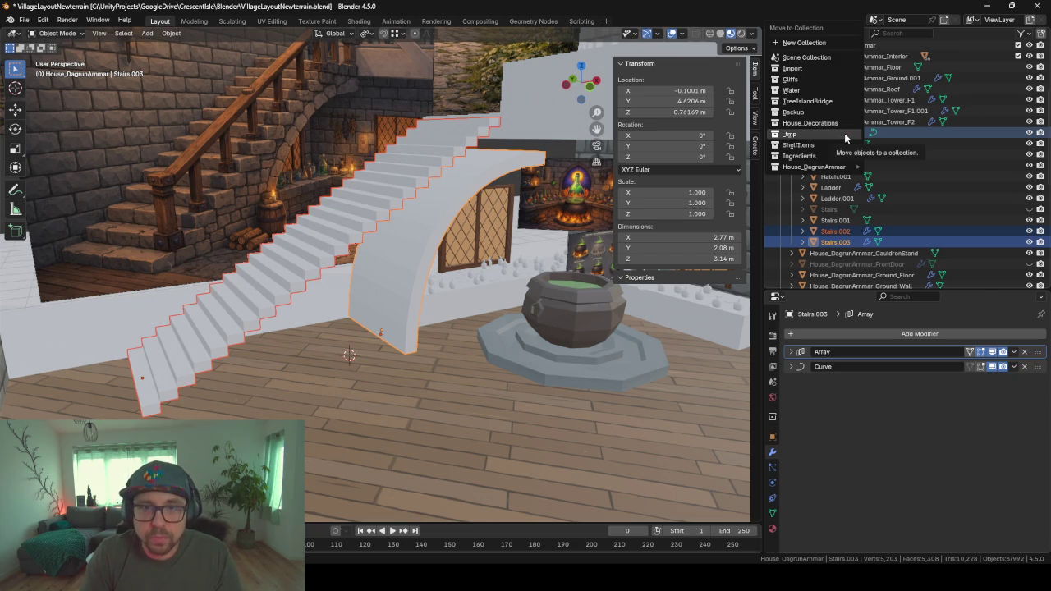
pyautogui.click(807, 46)
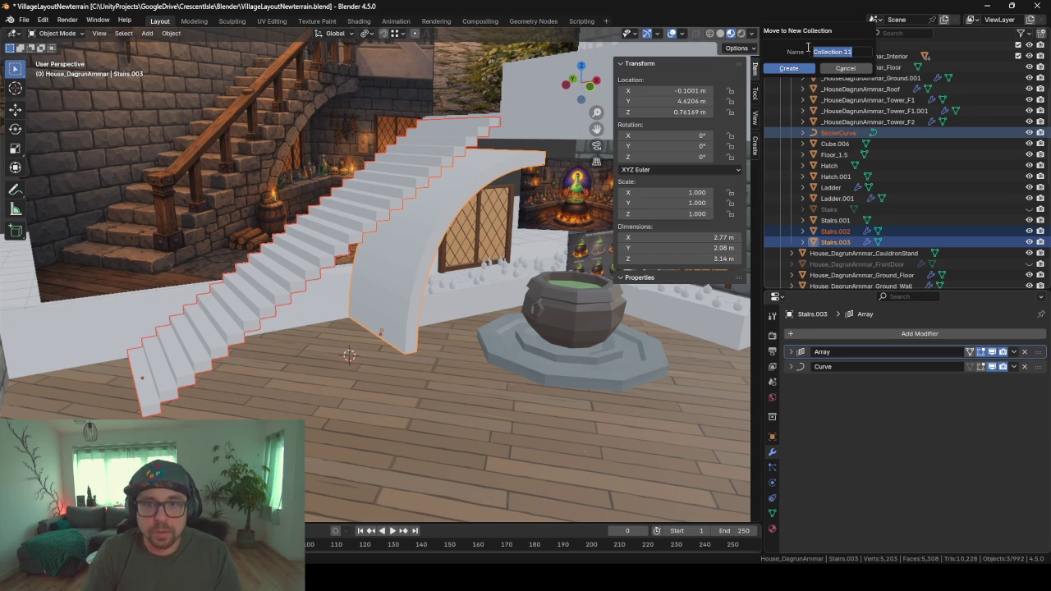
pyautogui.write('StairBac')
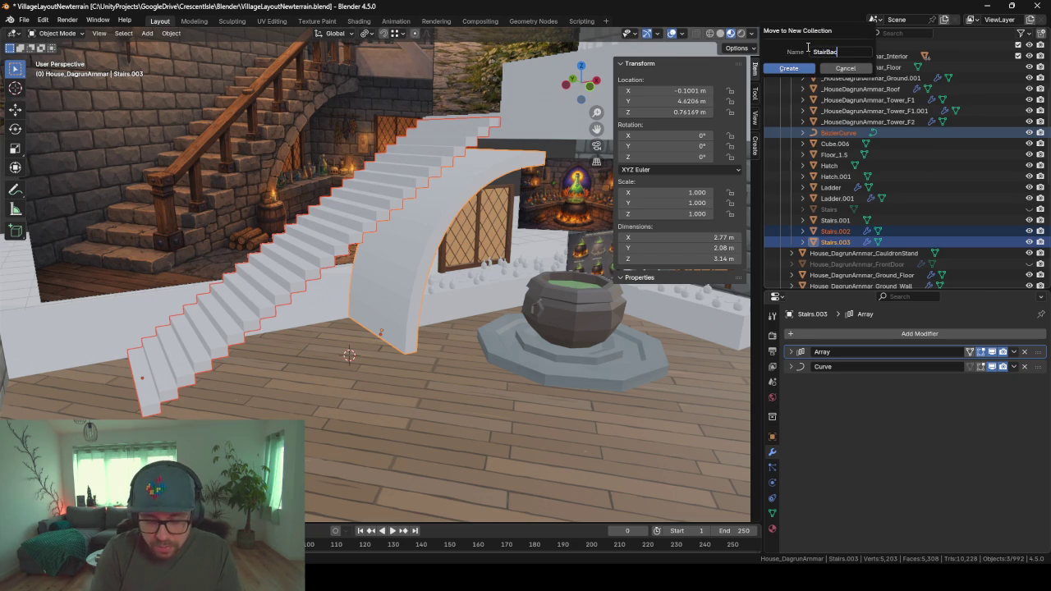
pyautogui.write('kup')
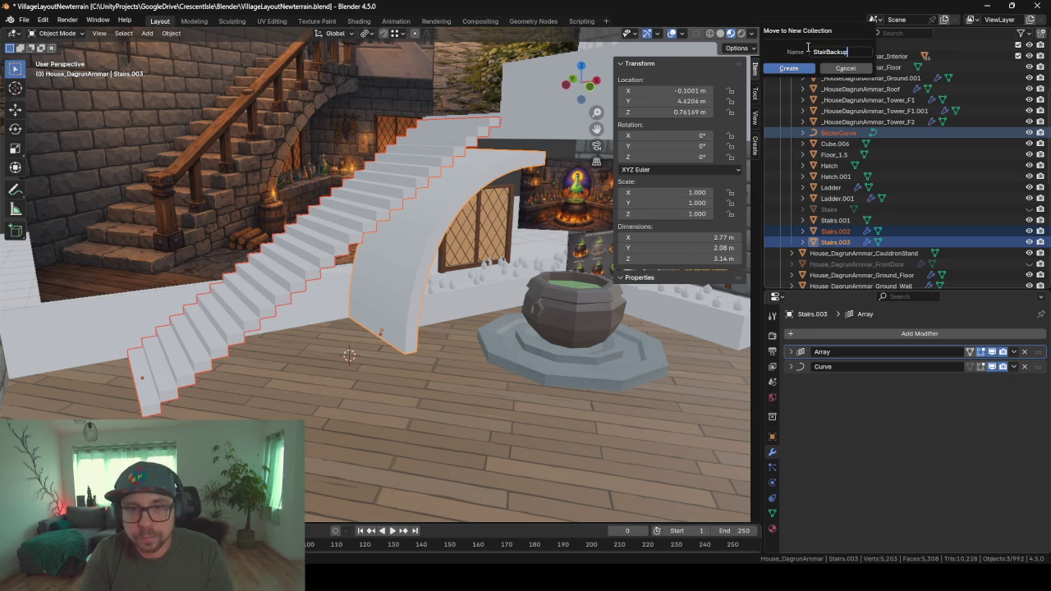
pyautogui.press('Return')
pyautogui.click(781, 71)
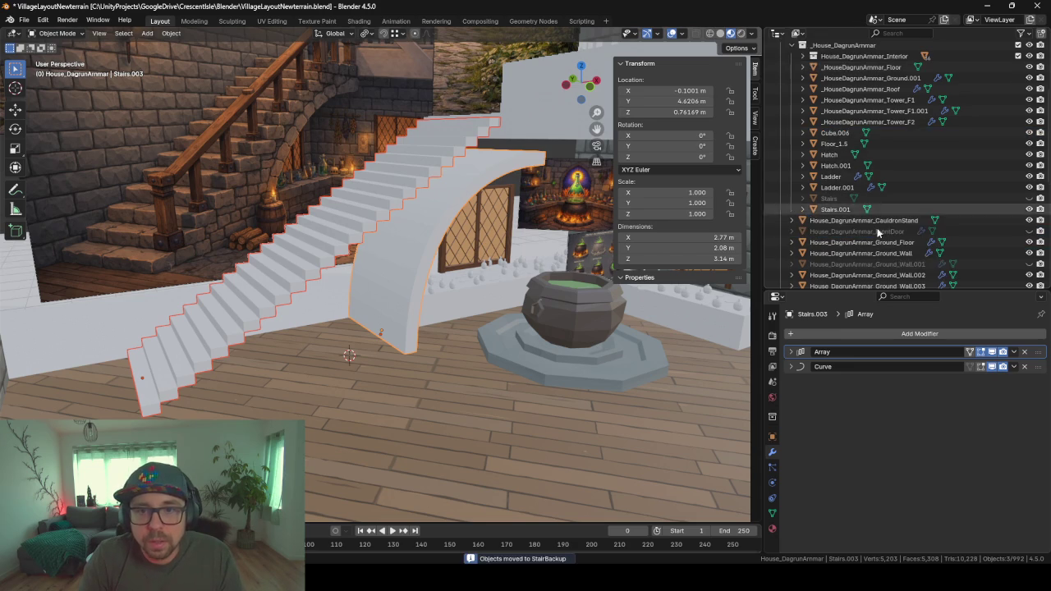
pyautogui.scroll(-10, 878, 211)
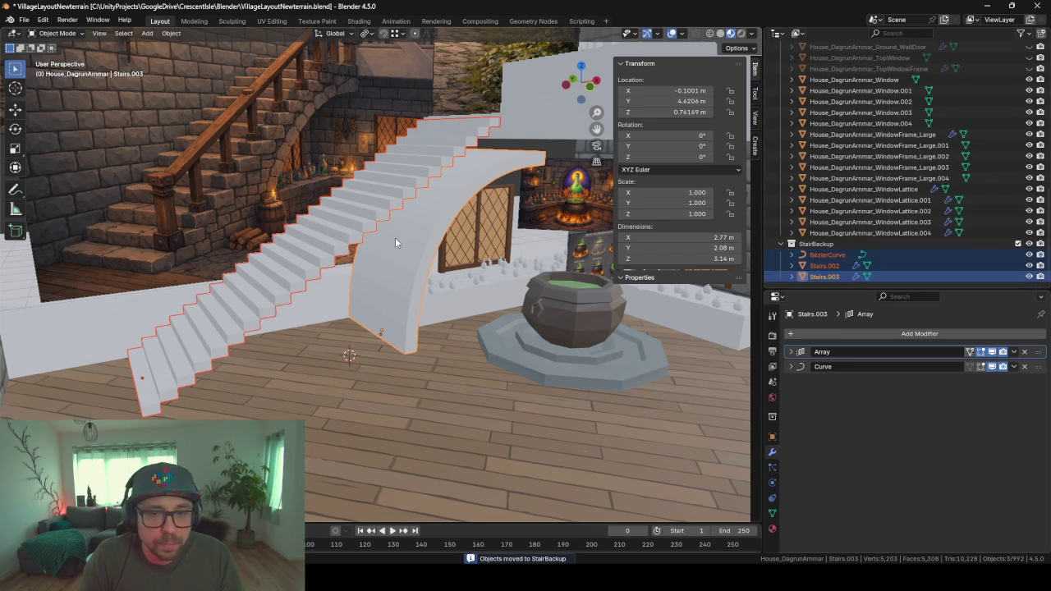
# - Rename Stairs.002 to StairsStepsBU
pyautogui.click(823, 265)
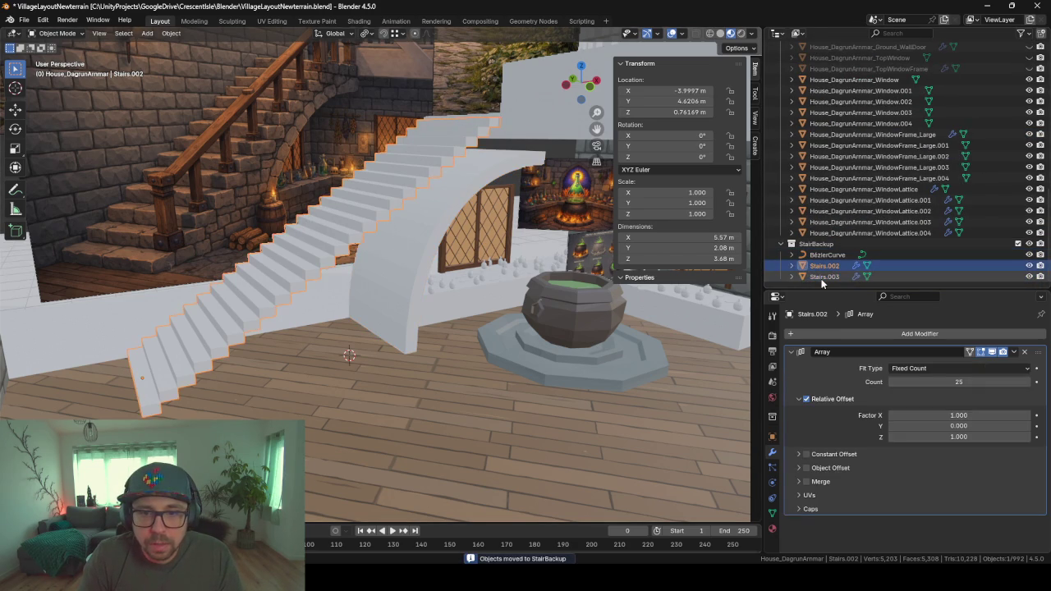
pyautogui.keyDown('ctrl'); pyautogui.click(824, 277); pyautogui.keyUp('ctrl')
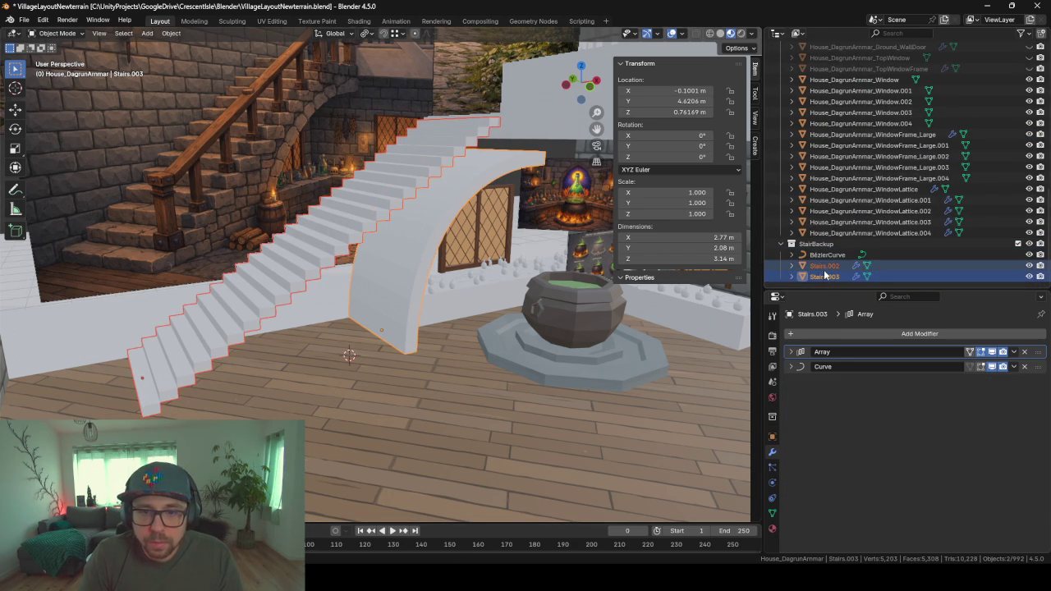
pyautogui.doubleClick(824, 267)
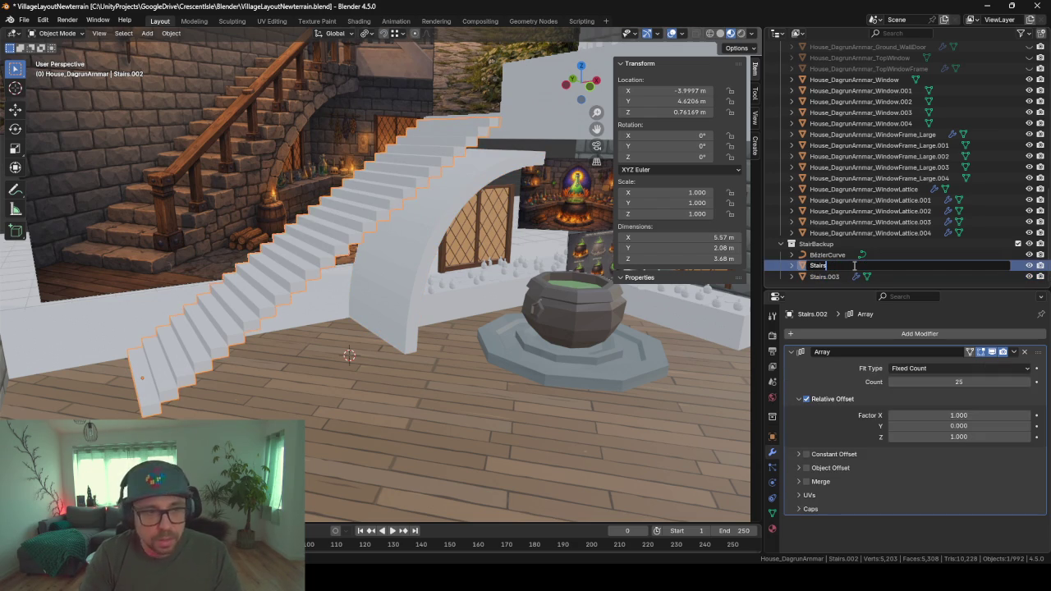
pyautogui.write('StepsBU')
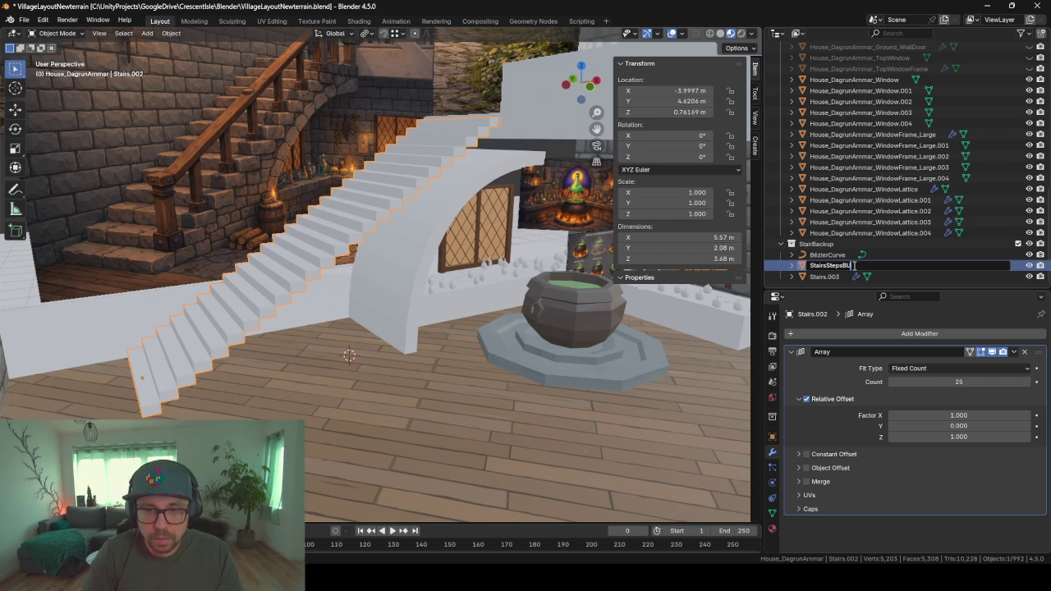
pyautogui.press('Return')
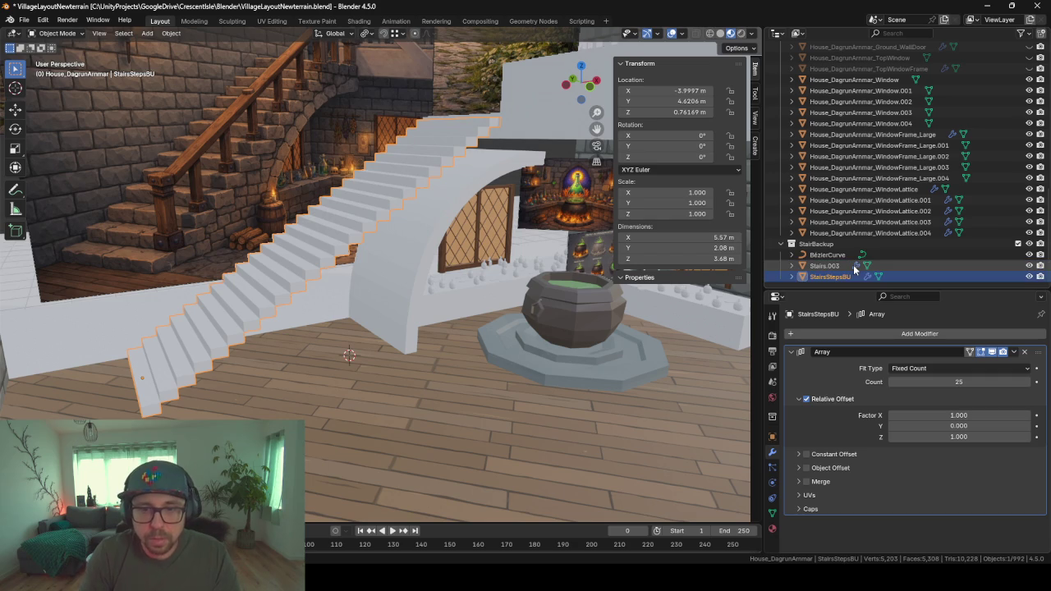
# - Rename Stairs.003 to StairCurveBU and the Bézier curve to StairCurveCurveBU
pyautogui.click(828, 267)
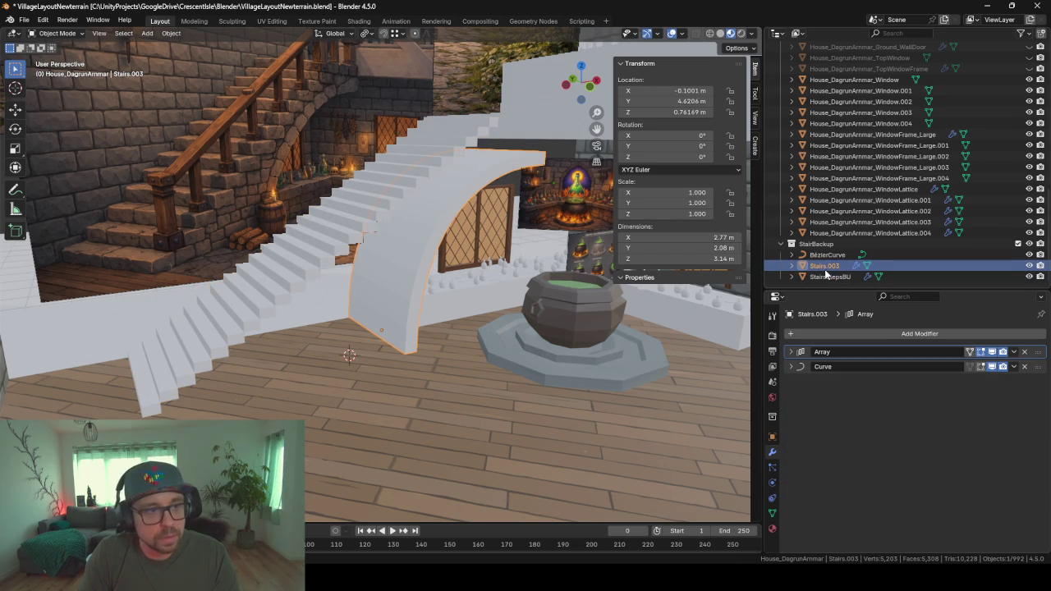
pyautogui.doubleClick(825, 270)
pyautogui.write('Stair')
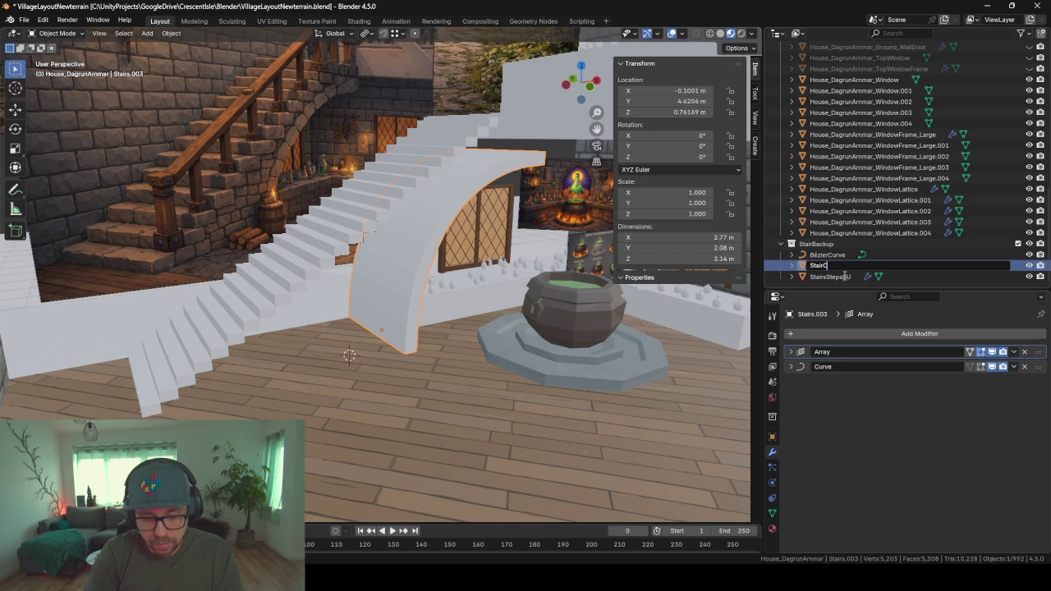
pyautogui.write('U')
pyautogui.press('Return')
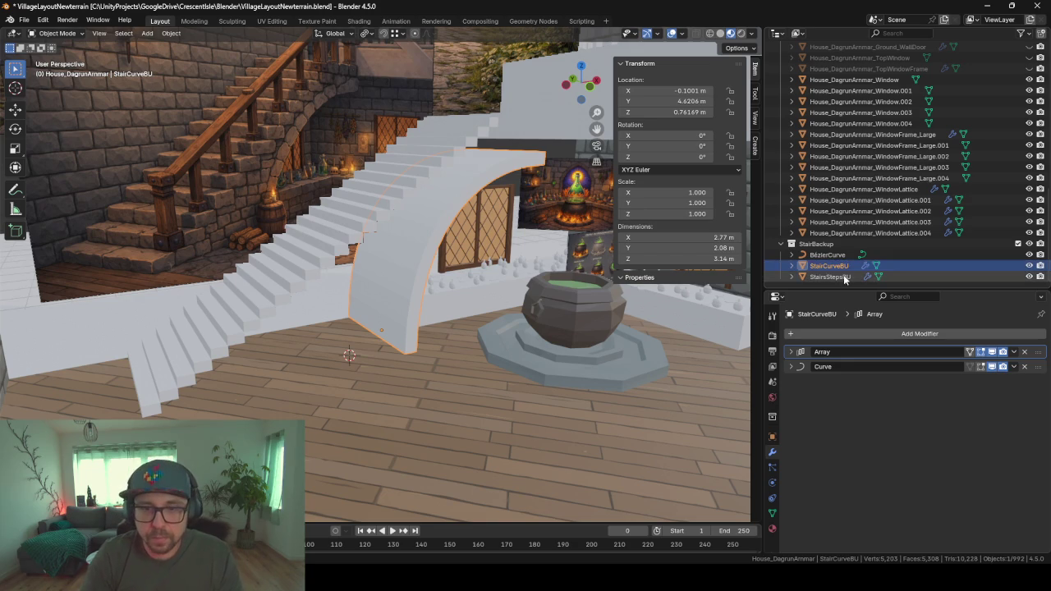
pyautogui.doubleClick(828, 255)
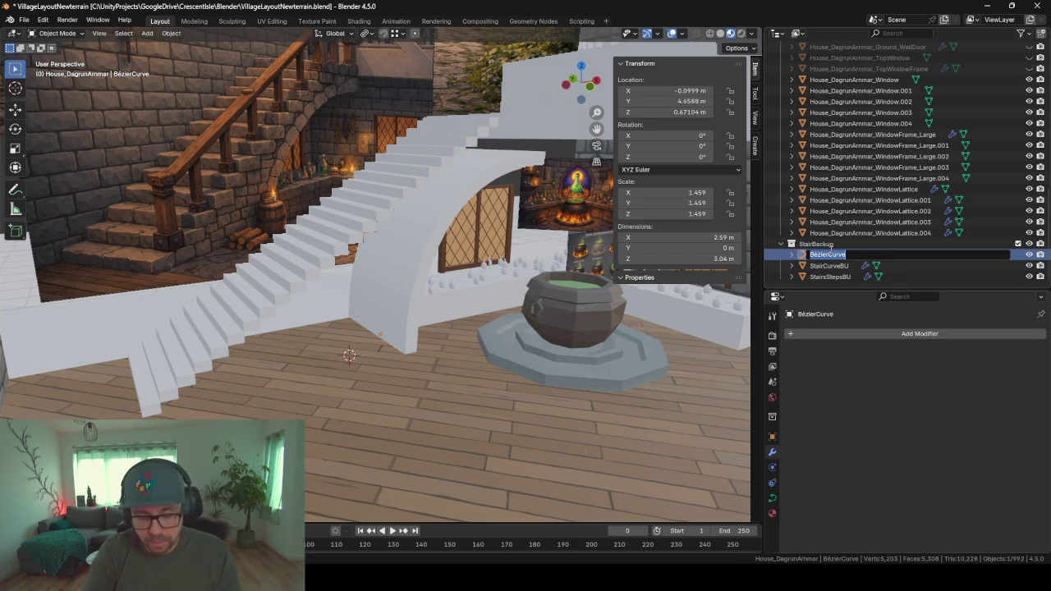
pyautogui.write('Sta')
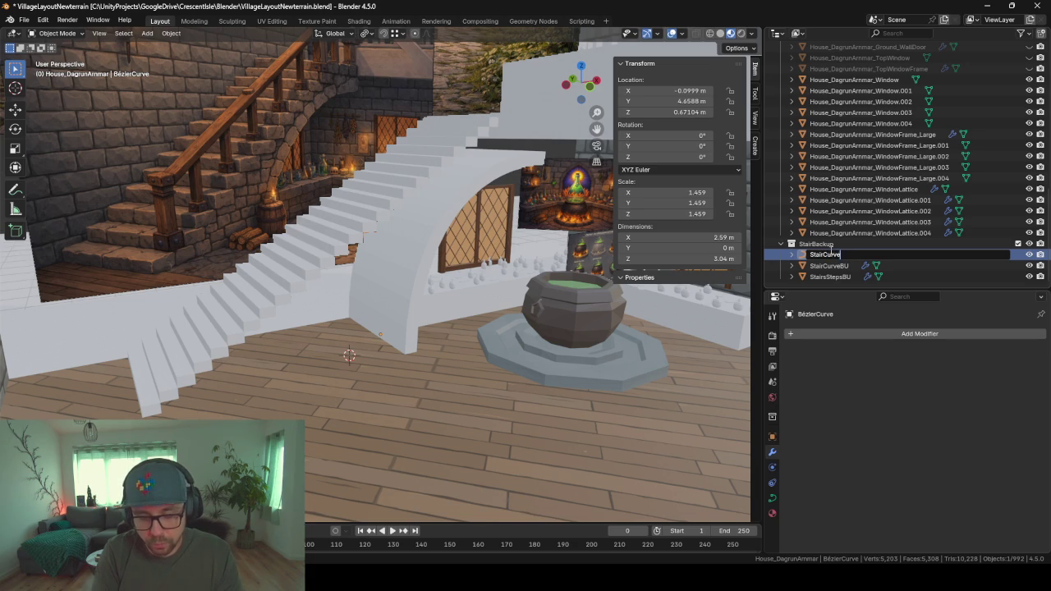
pyautogui.write('eBU')
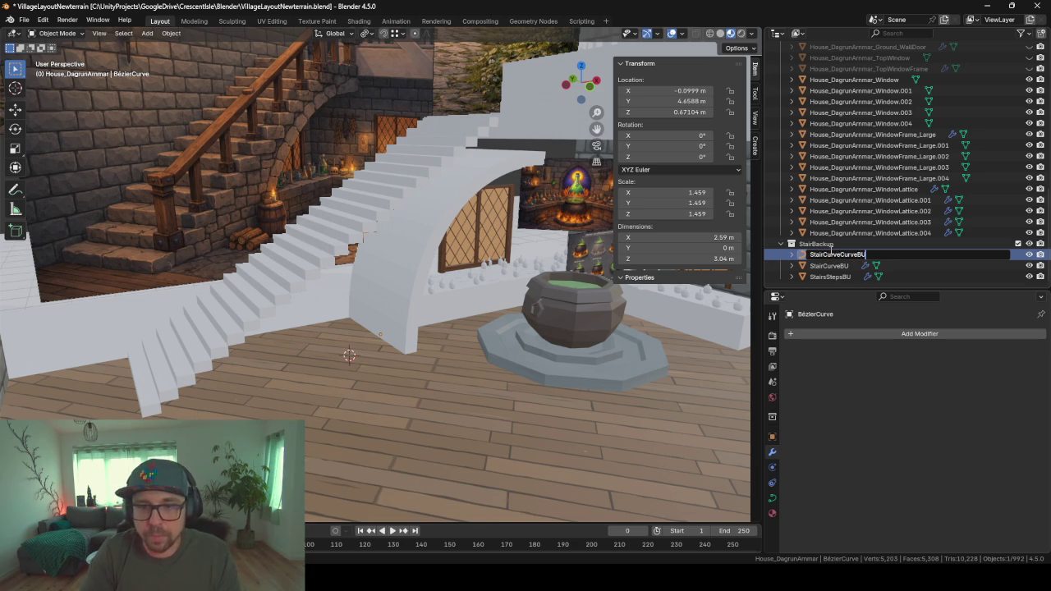
pyautogui.press('Return')
pyautogui.click(830, 277)
# - Duplicate StairCurveBU and StairsStepsBU in place and apply all transforms and visual transform
pyautogui.keyDown('ctrl'); pyautogui.click(829, 254); pyautogui.keyUp('ctrl')
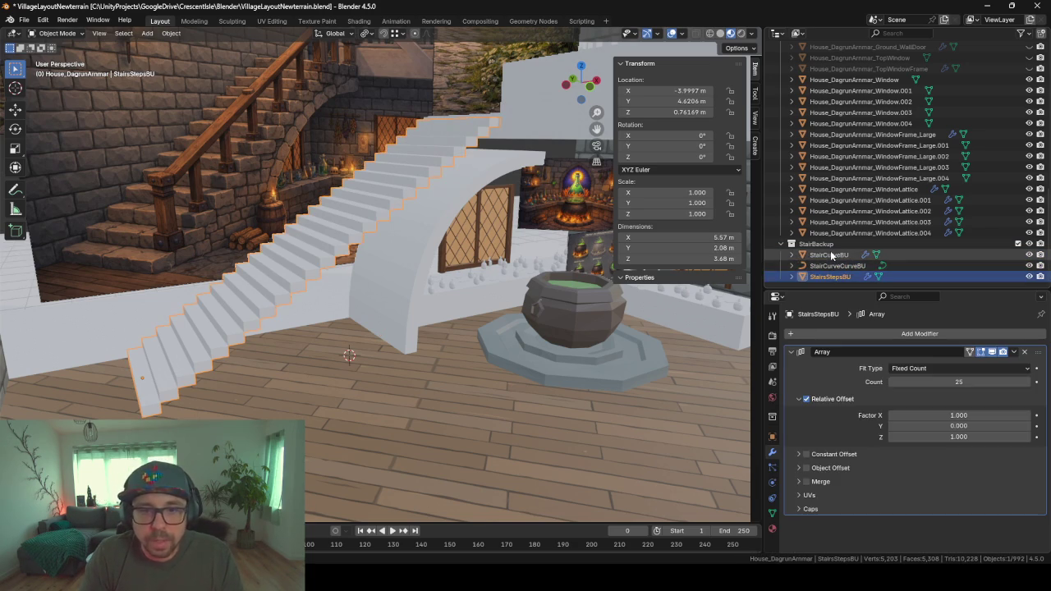
pyautogui.hotkey('shift', 'd')
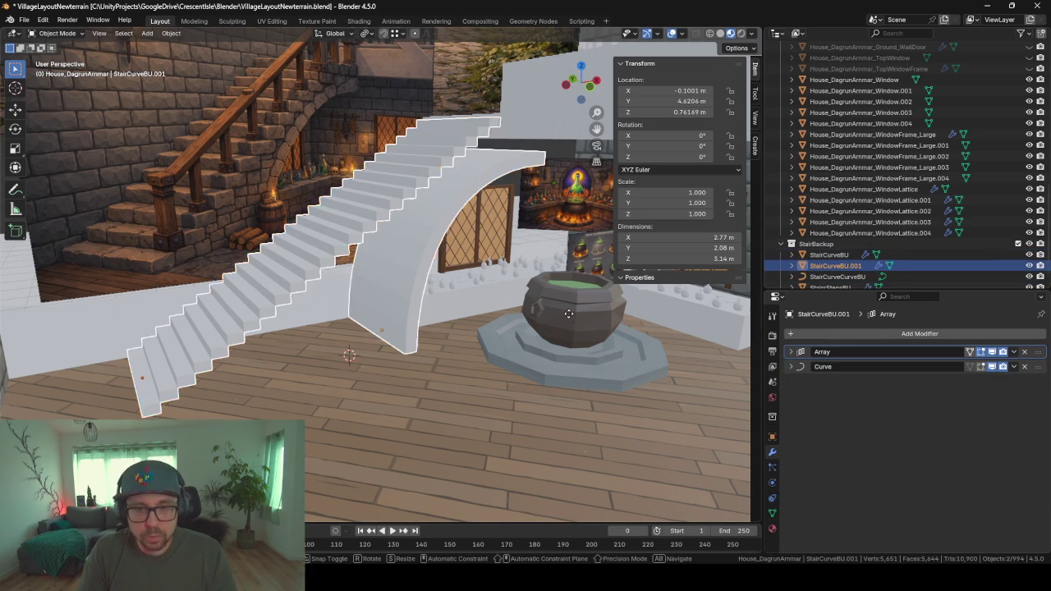
pyautogui.press('Escape')
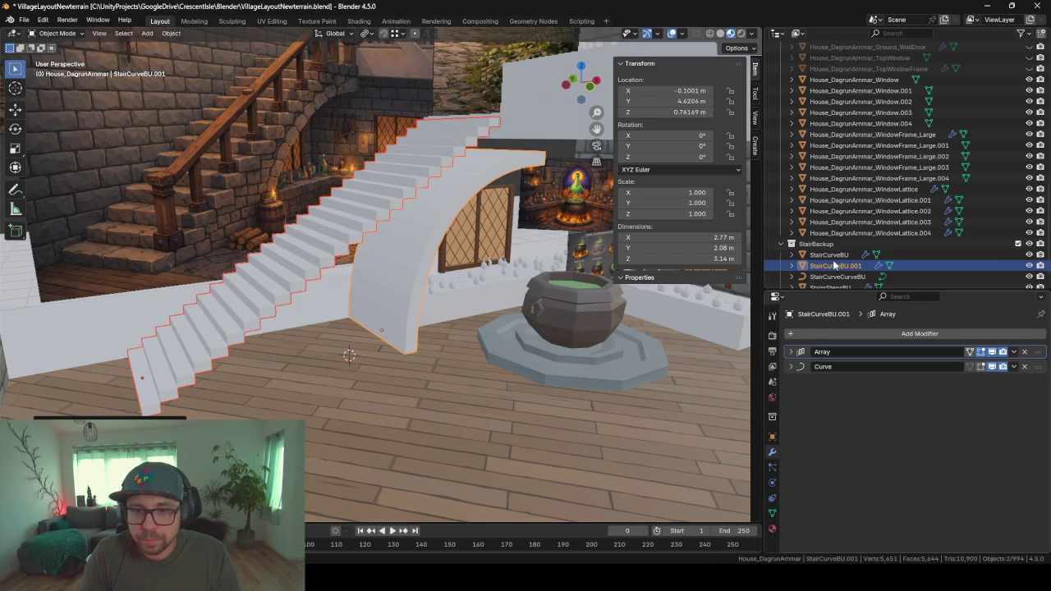
pyautogui.scroll(-1, 835, 265)
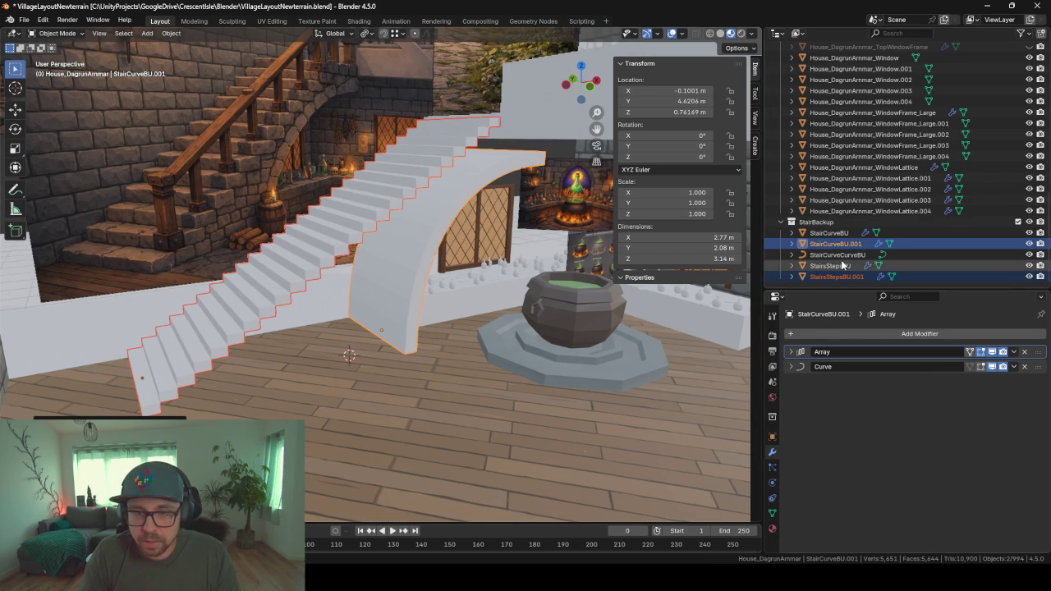
pyautogui.hotkey('ctrl', 'a')
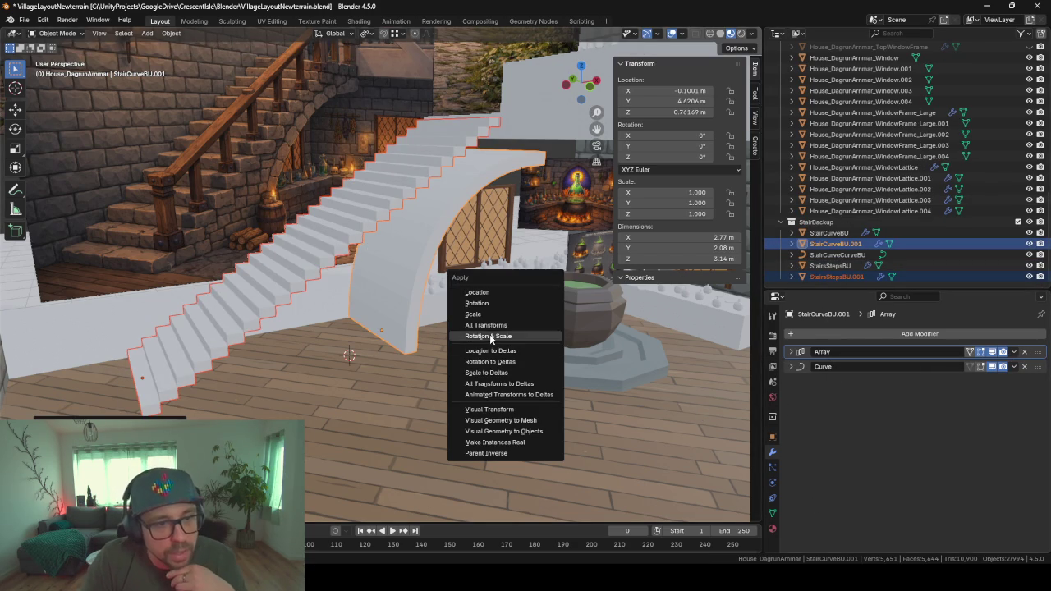
pyautogui.click(486, 324)
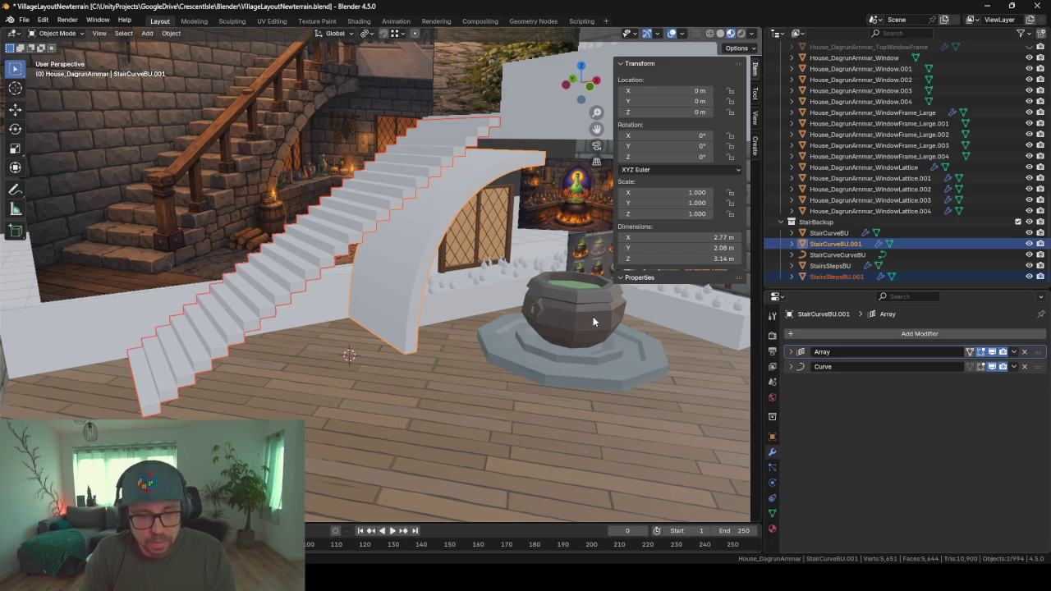
pyautogui.hotkey('ctrl', 'a')
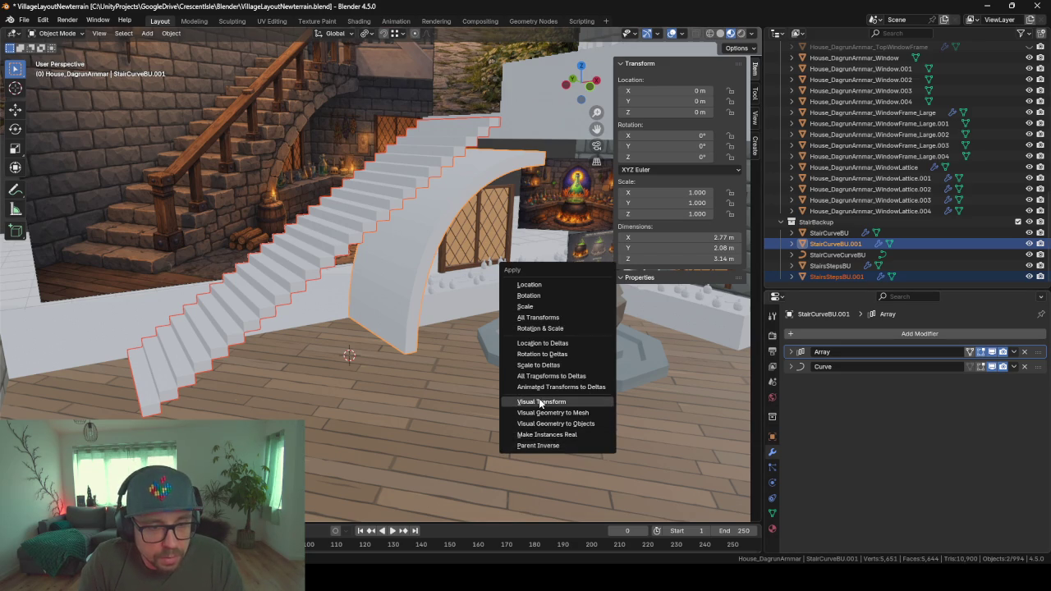
pyautogui.click(540, 402)
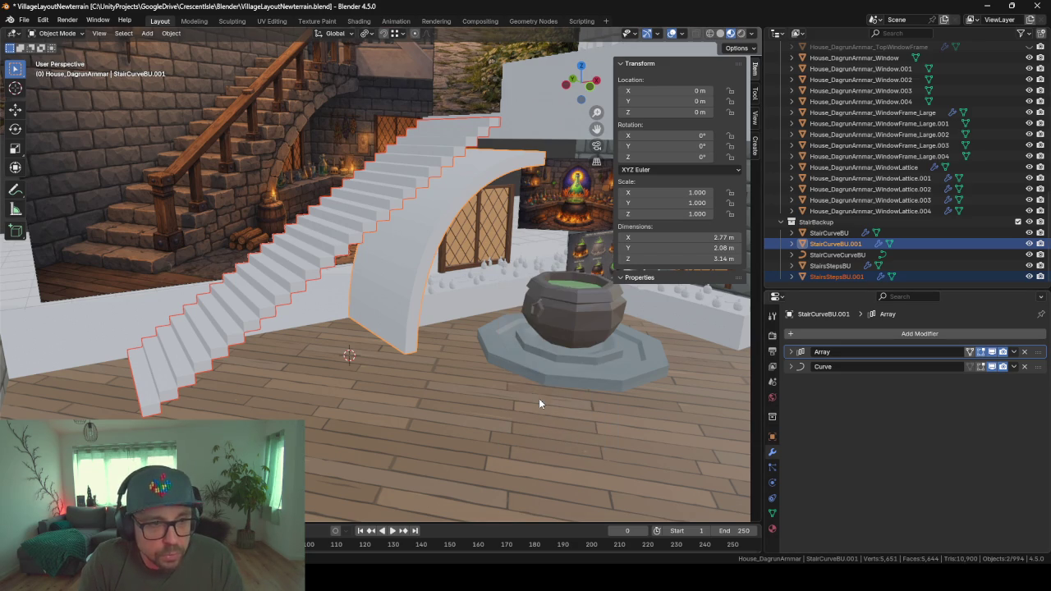
# - Apply the Array and Curve modifiers on the curved copy and the Array on the steps copy
pyautogui.click(1013, 352)
pyautogui.click(964, 365)
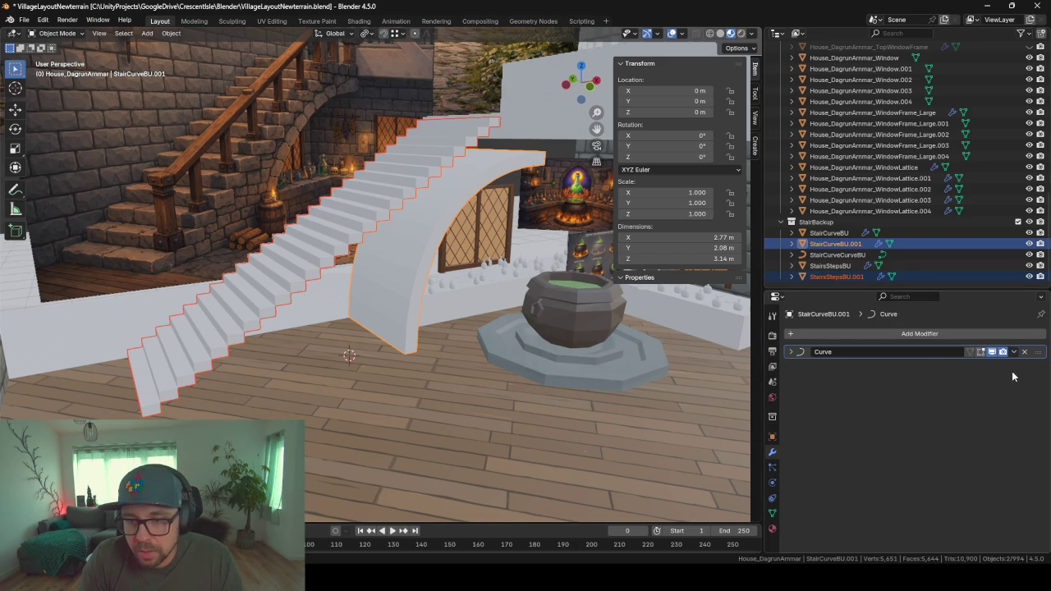
pyautogui.click(1015, 352)
pyautogui.click(954, 364)
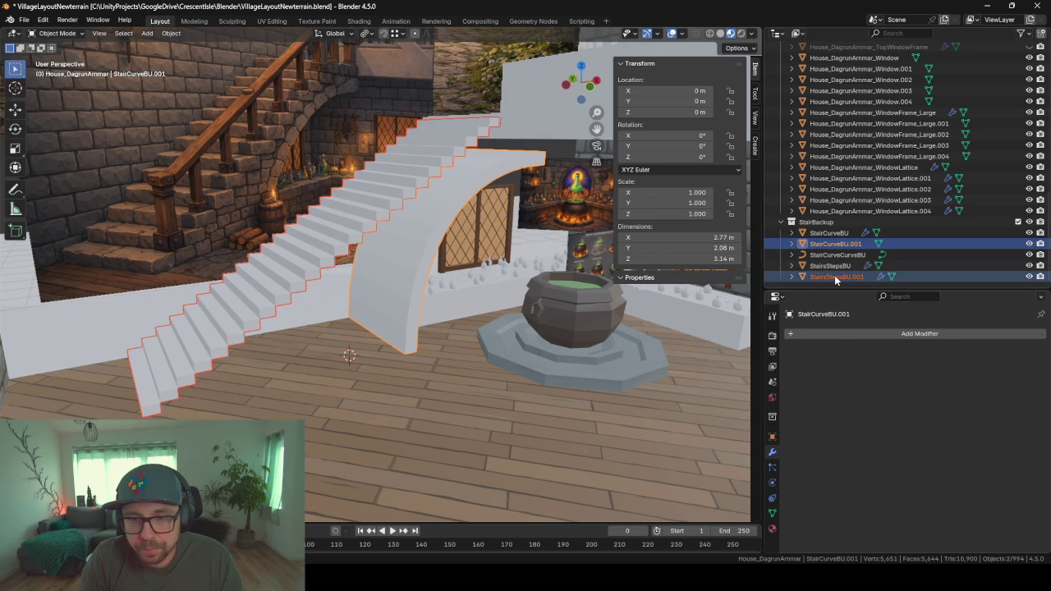
pyautogui.click(834, 276)
pyautogui.click(1013, 352)
pyautogui.click(977, 364)
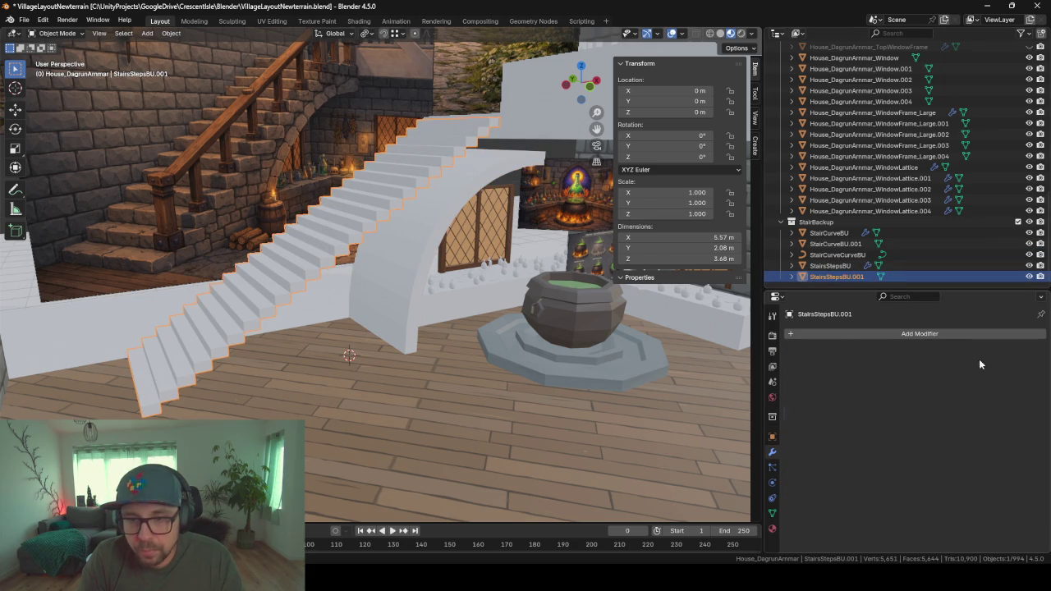
# - Join the two stair copies into one mesh named StairAppliedBU
pyautogui.keyDown('ctrl'); pyautogui.click(826, 248); pyautogui.keyUp('ctrl')
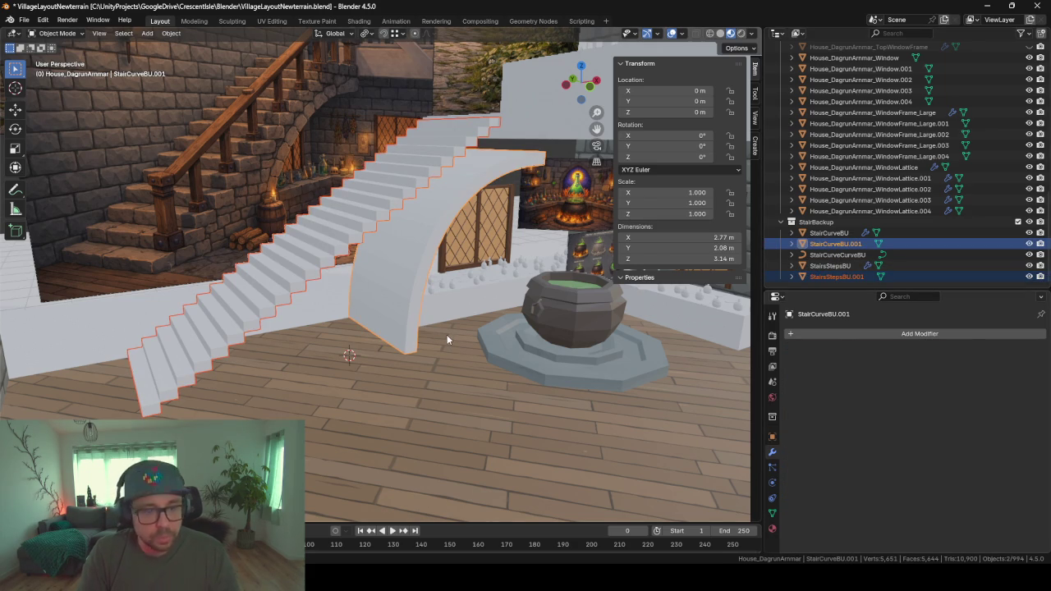
pyautogui.hotkey('ctrl', 'j')
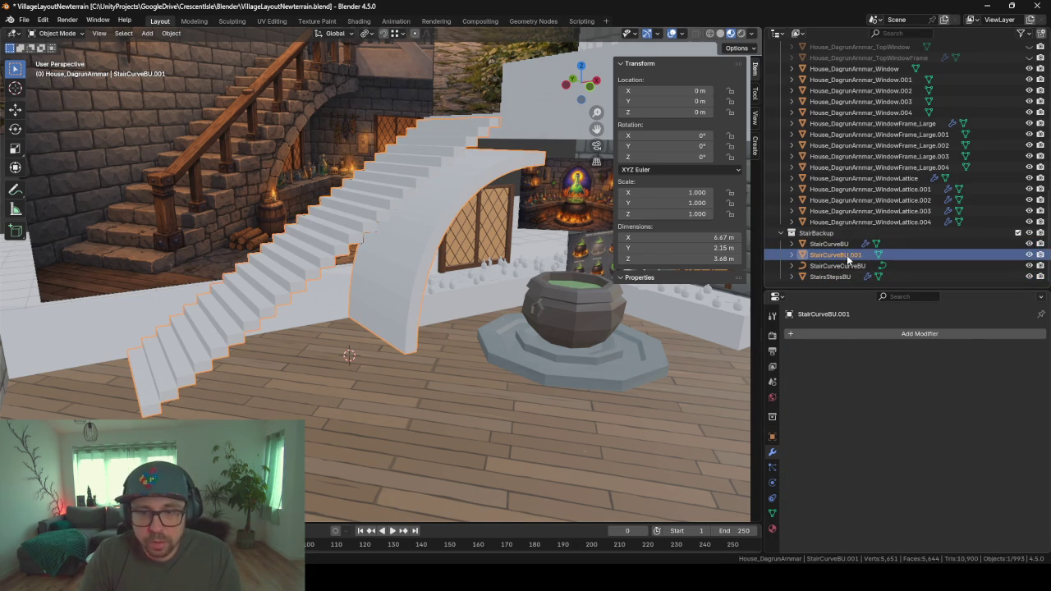
pyautogui.doubleClick(836, 256)
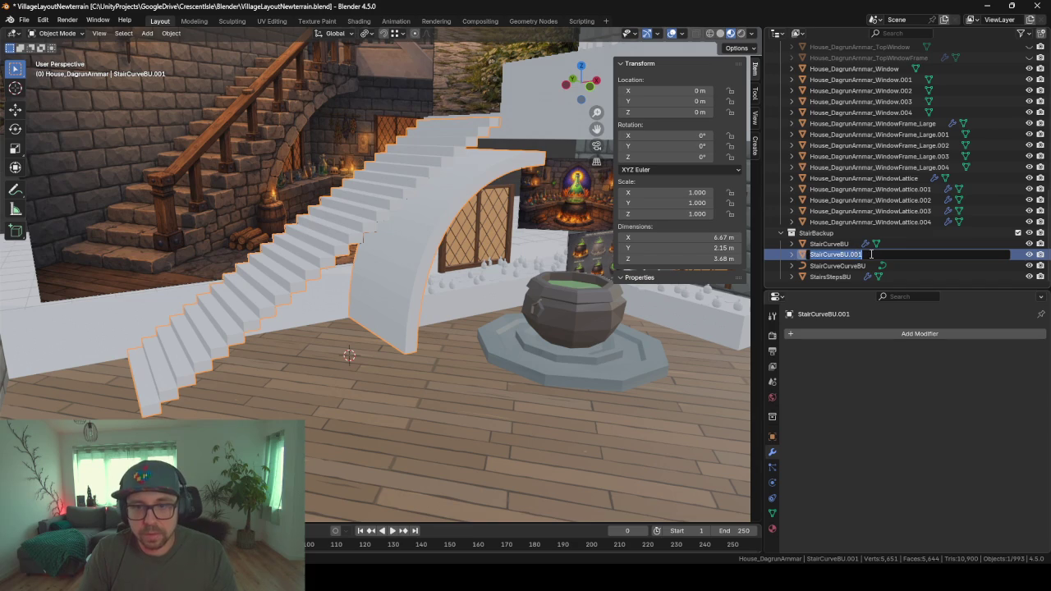
pyautogui.moveTo(871, 253); pyautogui.dragTo(834, 251)
pyautogui.press('BackSpace')
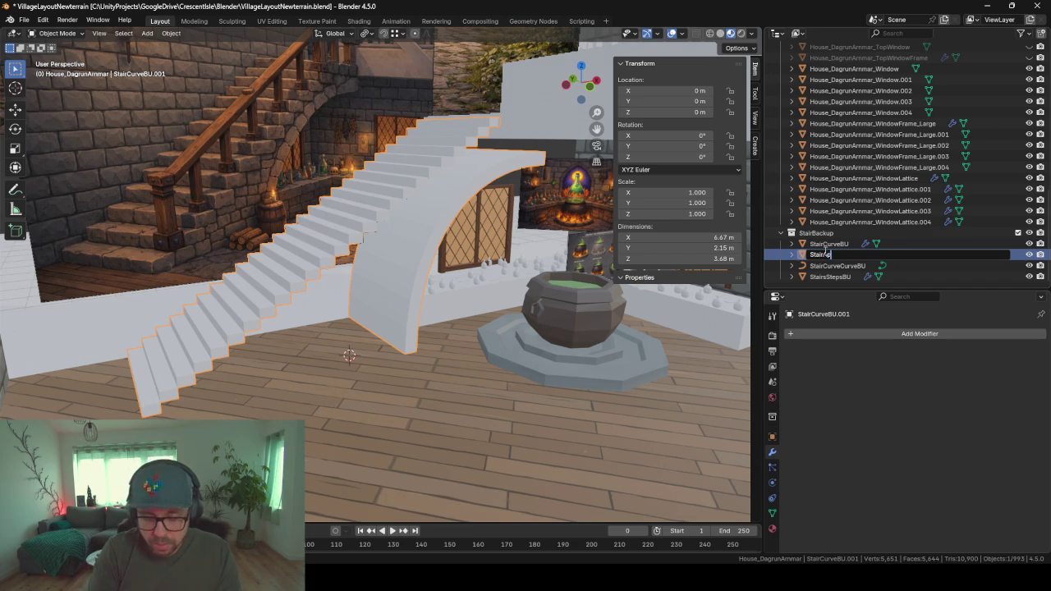
pyautogui.write('pliedBU')
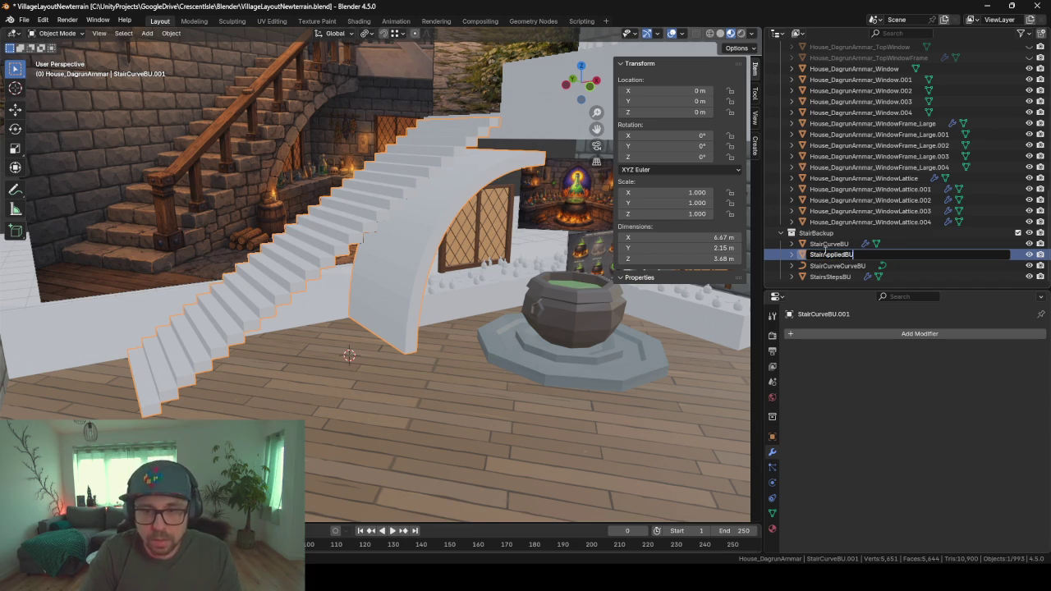
pyautogui.press('Return')
# - Duplicate StairAppliedBU in place and move the copy into the House_DagrunArmmar collection
pyautogui.moveTo(356, 213)
pyautogui.mouseDown(button='middle')
pyautogui.moveTo(407, 246)
pyautogui.moveTo(406, 259)
pyautogui.moveTo(341, 243)
pyautogui.moveTo(383, 233)
pyautogui.moveTo(599, 278)
pyautogui.mouseUp(button='middle')
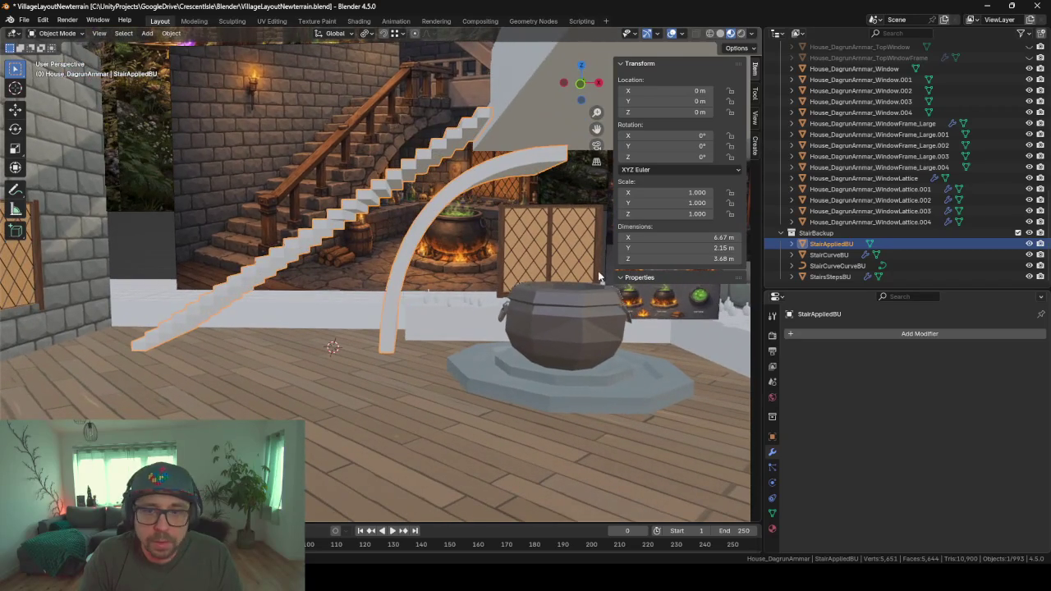
pyautogui.click(829, 255)
pyautogui.click(827, 244)
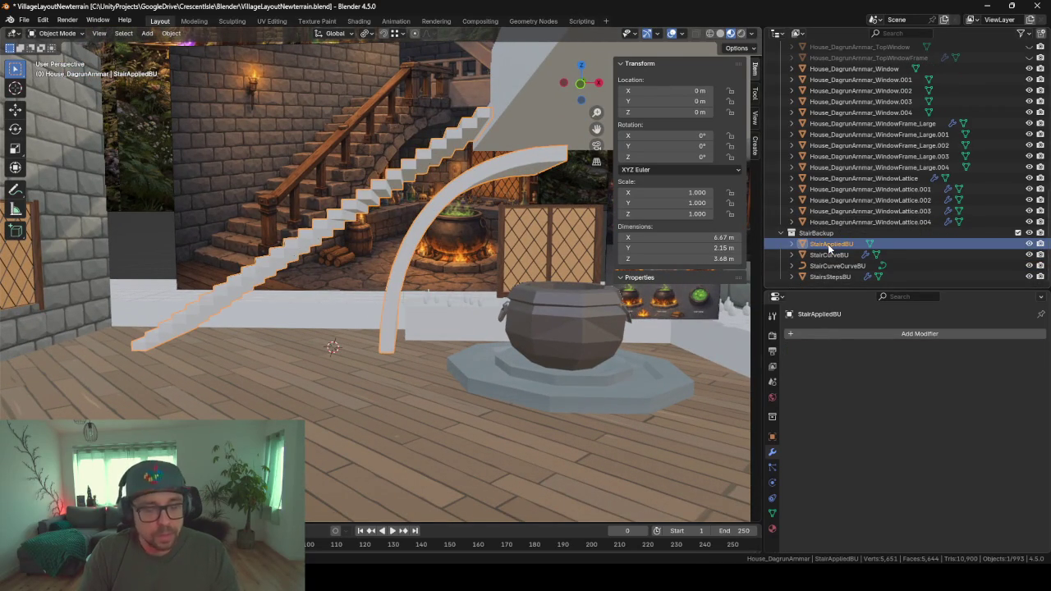
pyautogui.hotkey('shift', 'd')
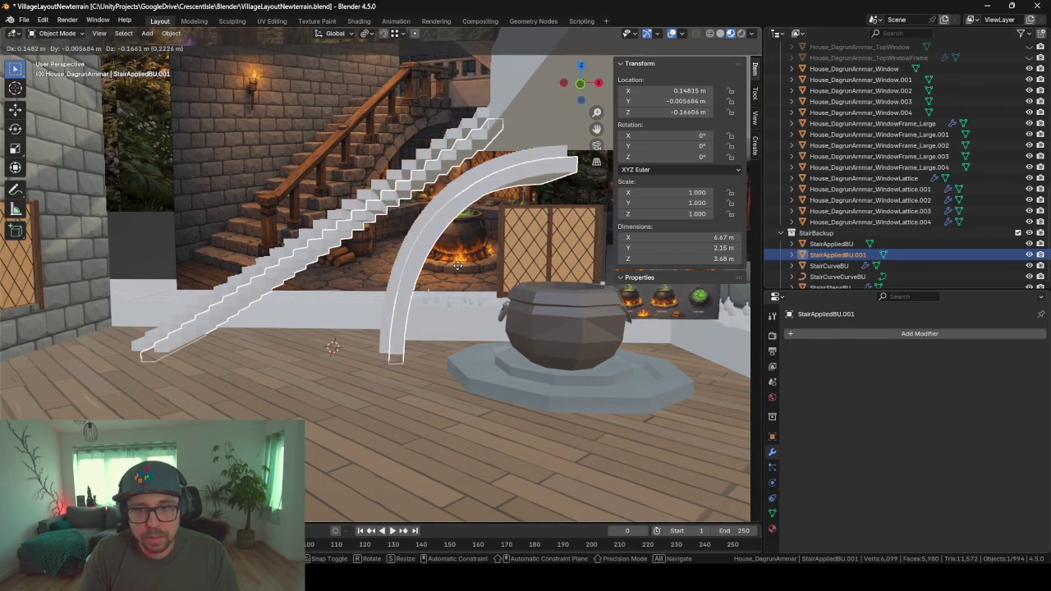
pyautogui.press('Escape')
pyautogui.press('m')
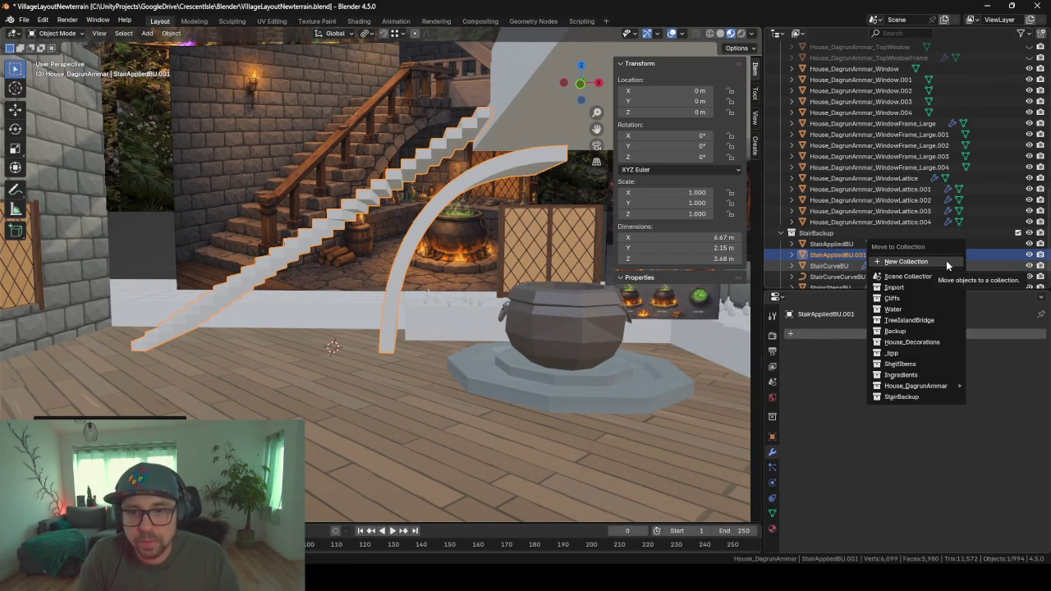
pyautogui.moveTo(914, 386)
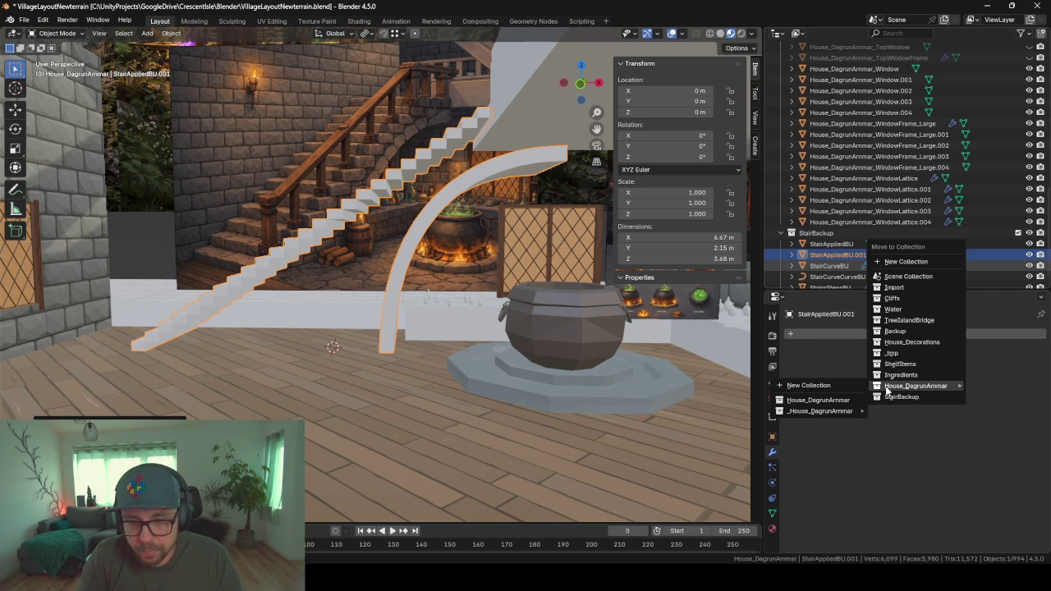
pyautogui.click(821, 399)
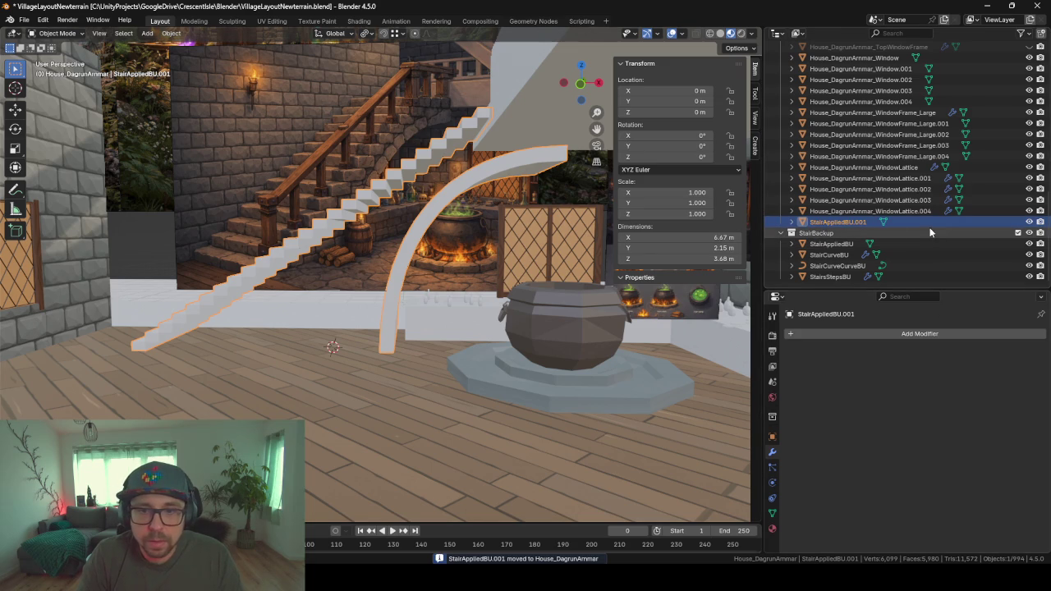
# - Exclude the StairBackup collection from the scene and toggle the stair copy's visibility to check it
pyautogui.click(1018, 232)
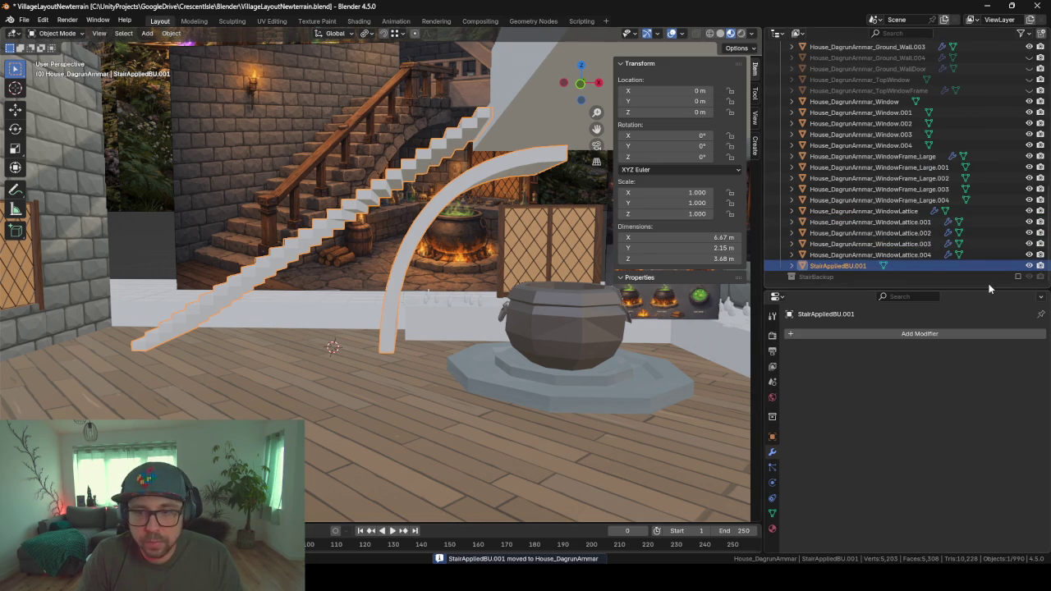
pyautogui.click(1029, 265)
pyautogui.click(1029, 265)
# - Start renaming StairAppliedBU.001 to House_DagrunArmmar_Stairs in the Outliner
pyautogui.moveTo(473, 174); pyautogui.dragTo(503, 204, button='middle')
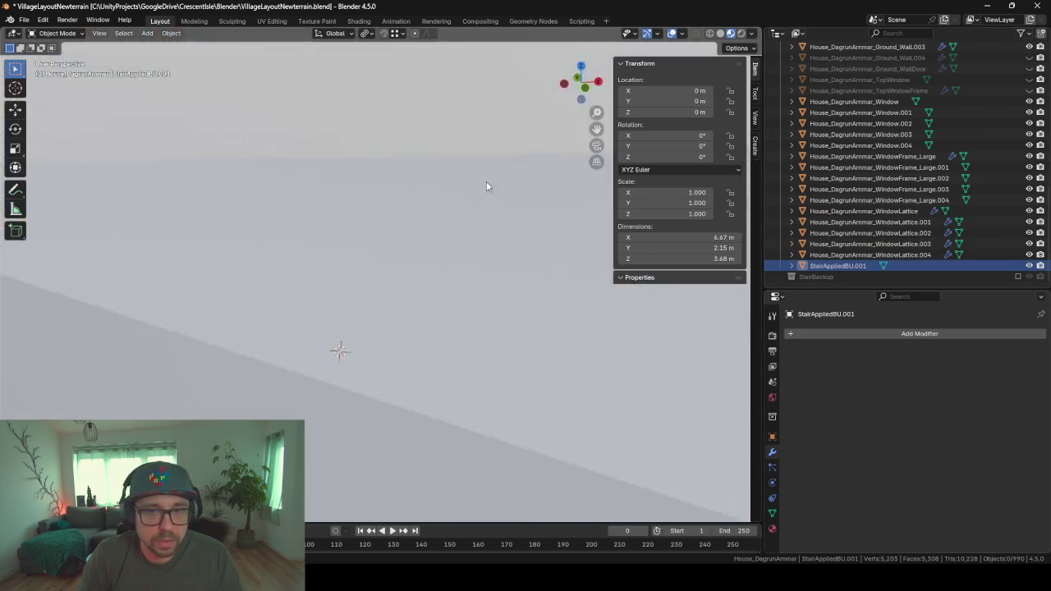
pyautogui.click(833, 266)
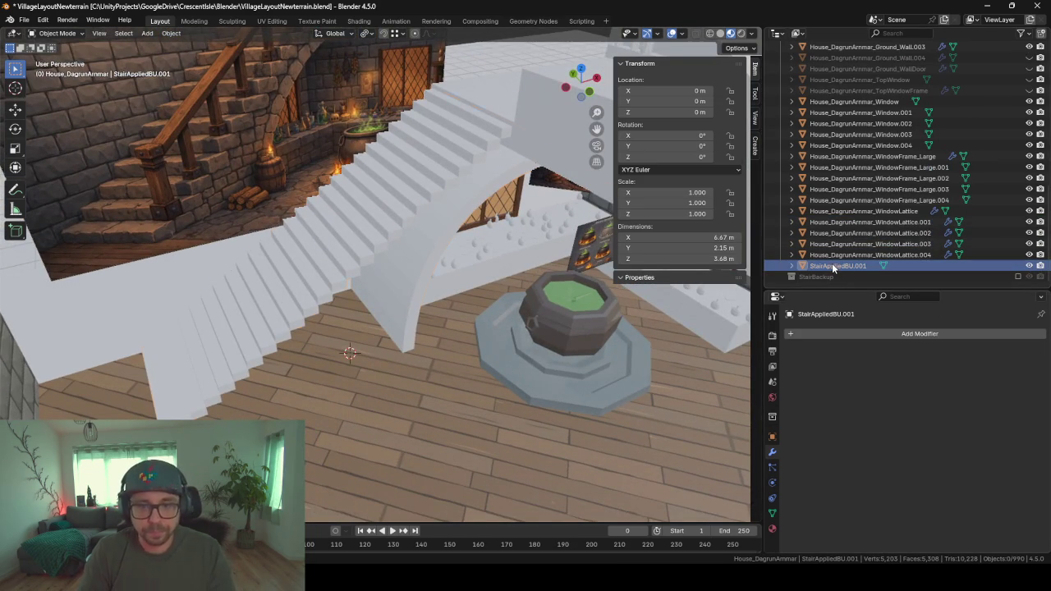
pyautogui.doubleClick(851, 269)
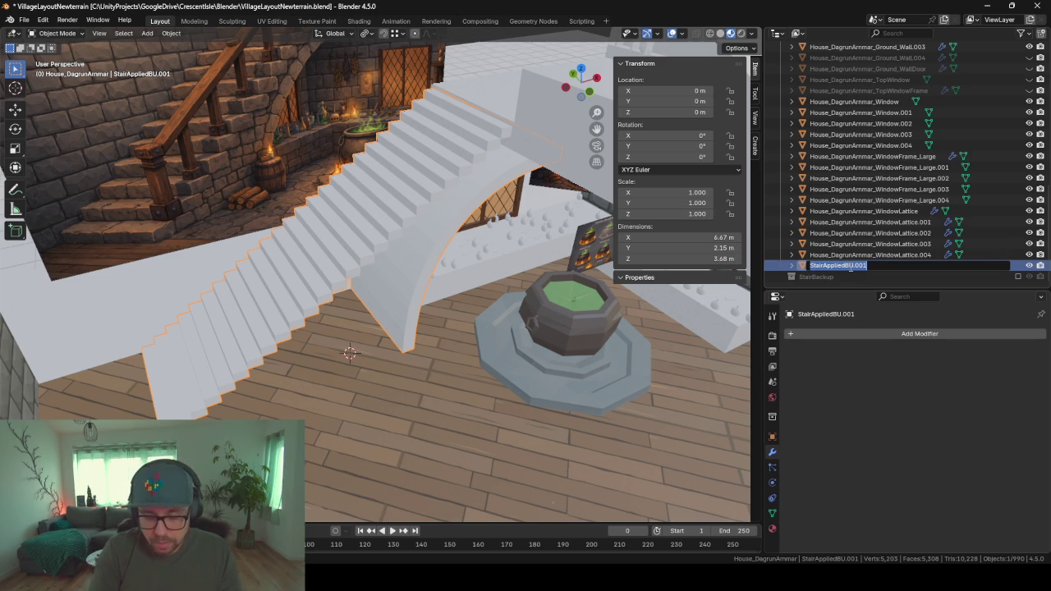
pyautogui.write('House_')
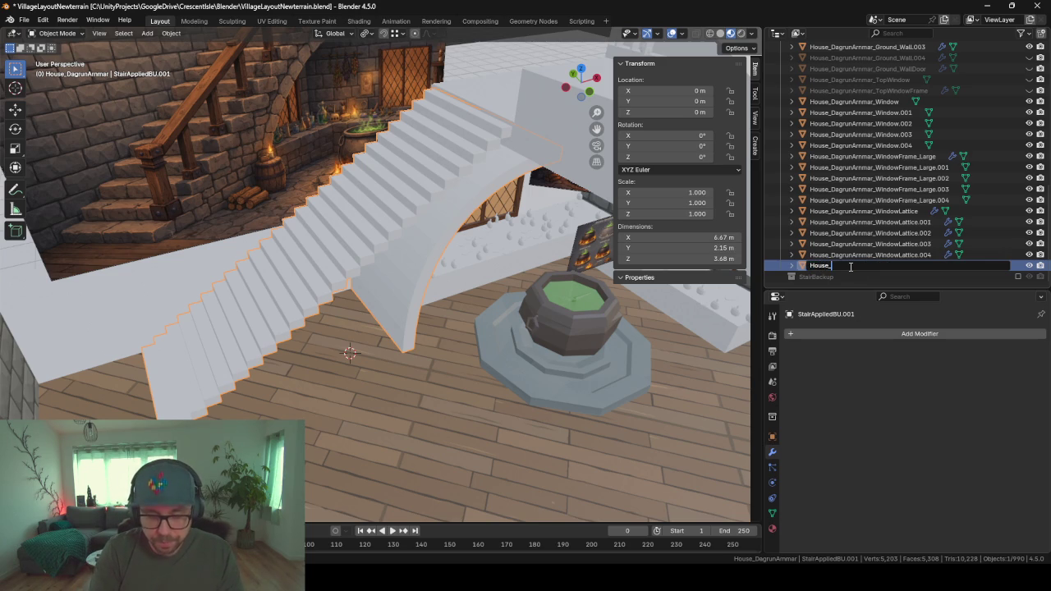
pyautogui.write('DagrunArmmar_')
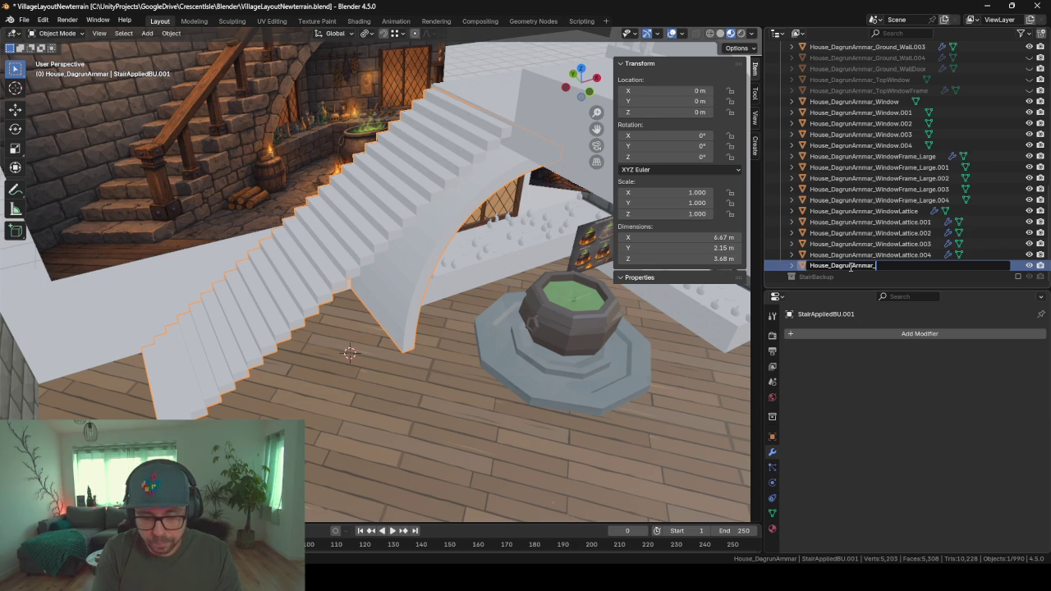
pyautogui.write('irs_0to0.5')
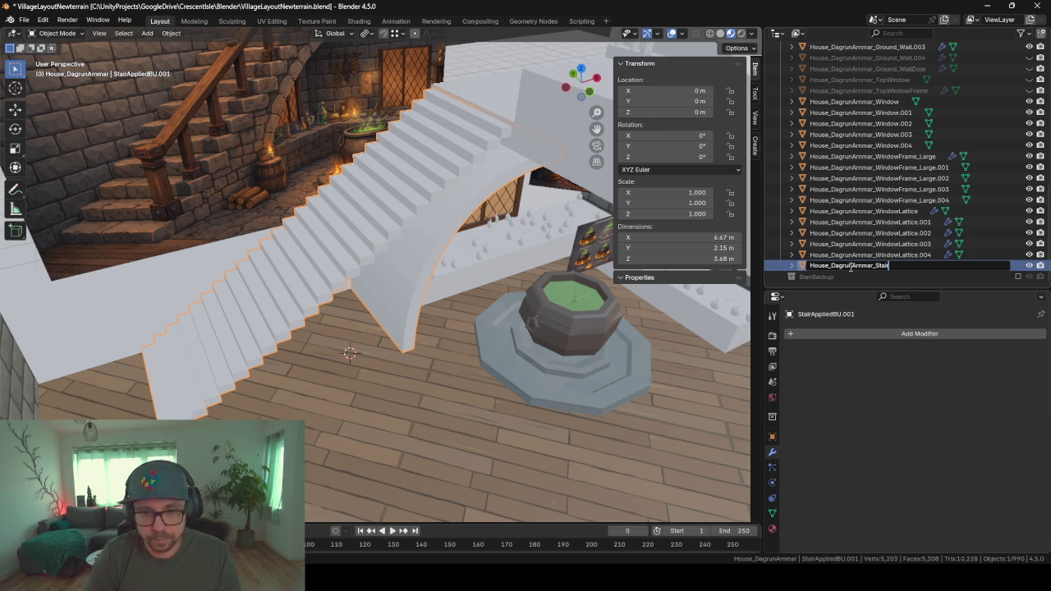
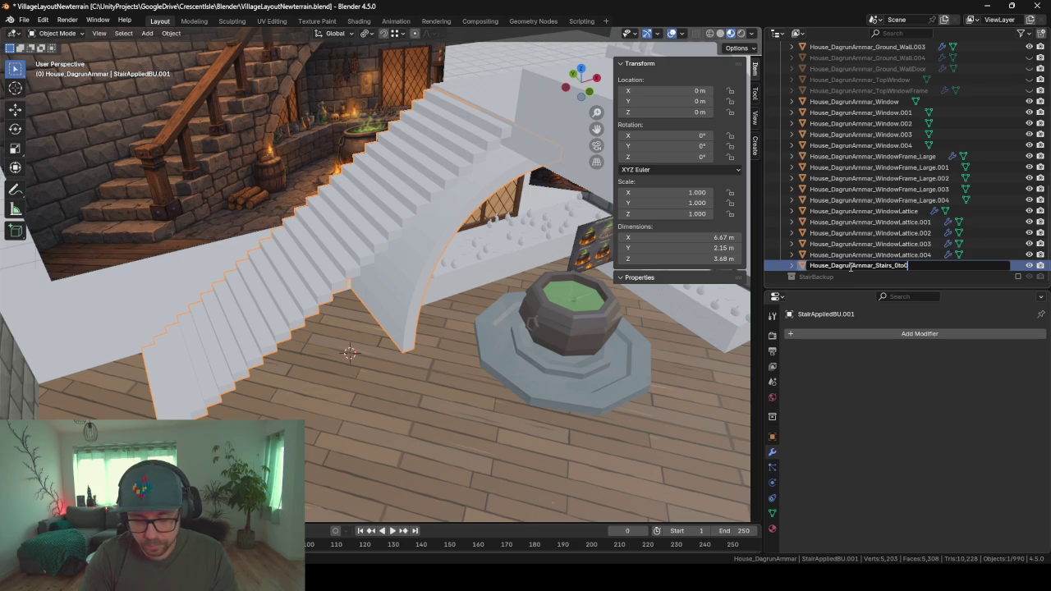
# - Complete the stairs object name with '.5' so it ends in Stairs_0to0.5, then orbit around the stairs
pyautogui.write('.5')
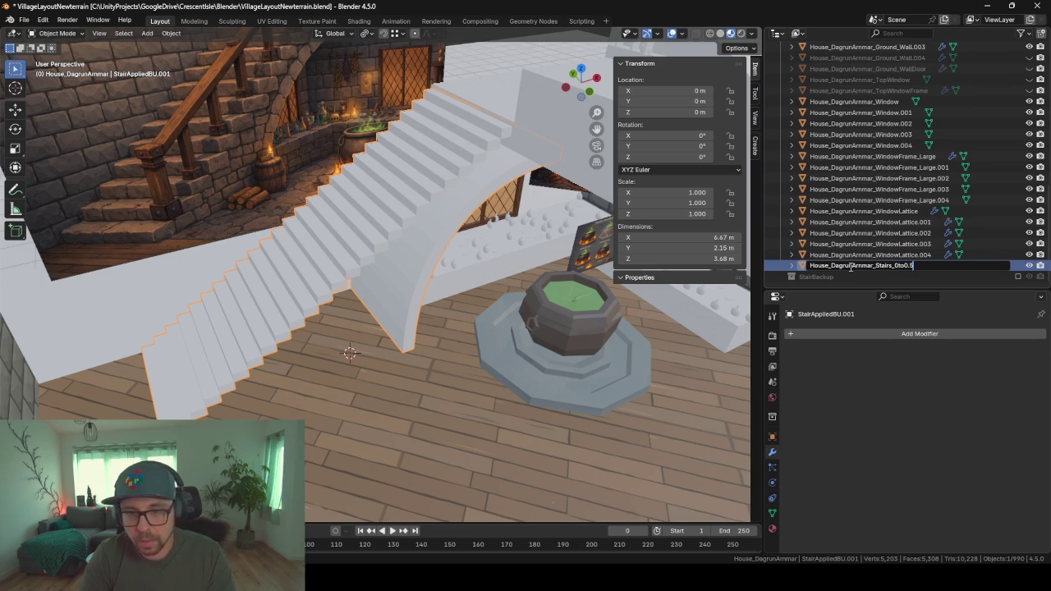
pyautogui.press('Return')
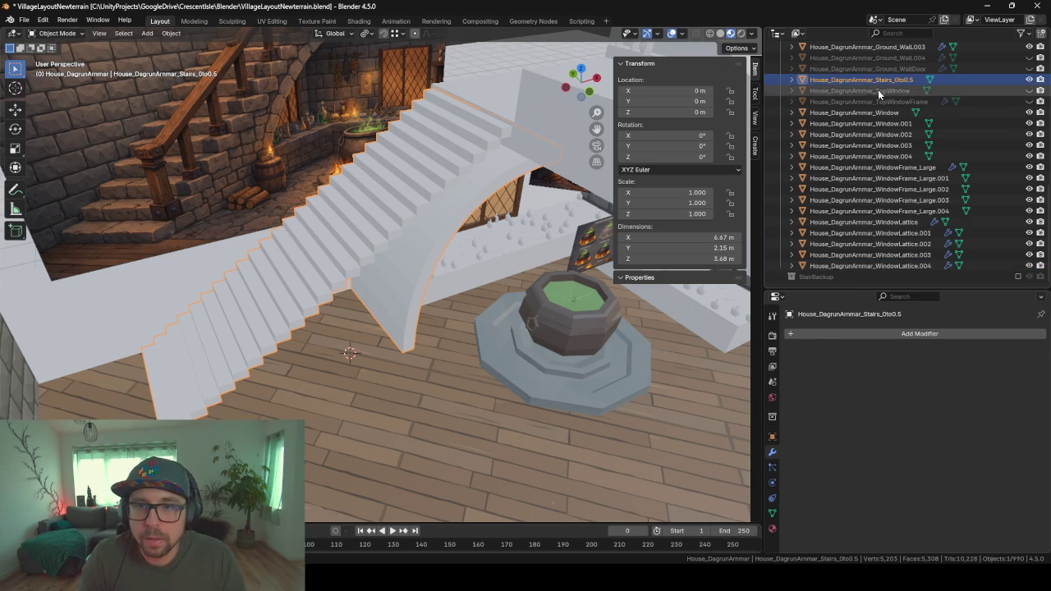
pyautogui.moveTo(429, 265); pyautogui.dragTo(412, 225, button='middle')
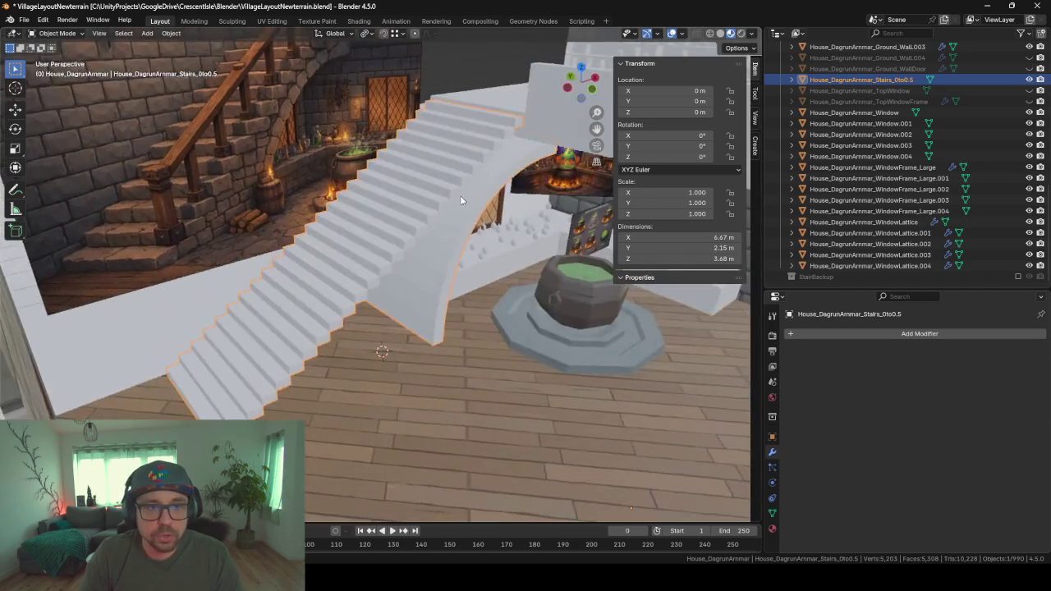
pyautogui.moveTo(411, 225)
pyautogui.mouseDown(button='middle')
pyautogui.moveTo(304, 273)
pyautogui.moveTo(385, 254)
pyautogui.moveTo(462, 197)
pyautogui.mouseUp(button='middle')
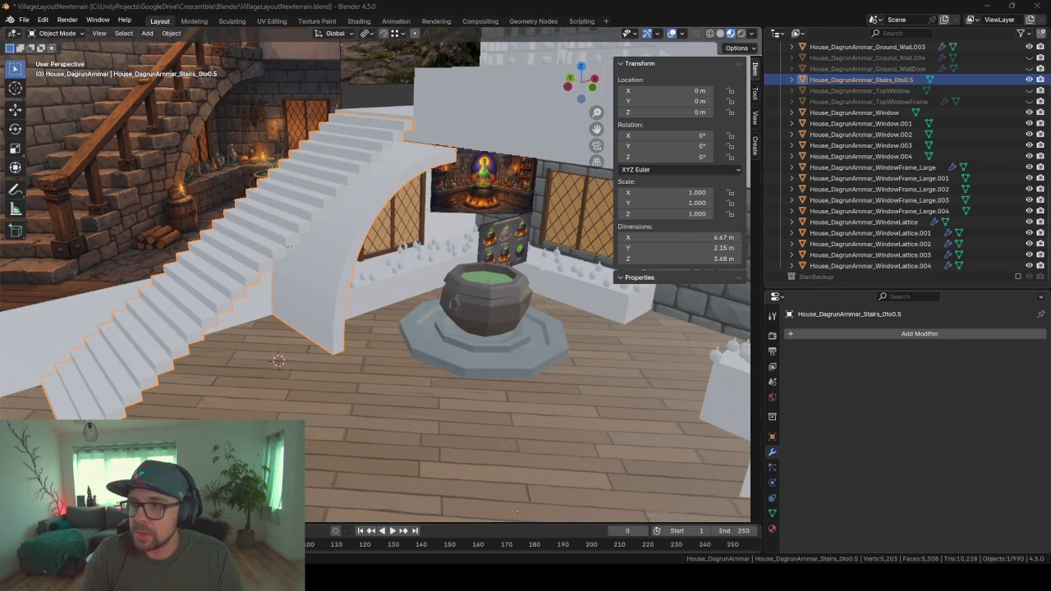
pyautogui.moveTo(409, 384)
pyautogui.mouseDown(button='middle')
pyautogui.moveTo(386, 378)
pyautogui.moveTo(434, 376)
pyautogui.moveTo(371, 324)
pyautogui.mouseUp(button='middle')
# - In Edit Mode, select one whole stair step from a single edge with Ctrl+L
pyautogui.press('Tab')
pyautogui.scroll(2, 394, 325)
pyautogui.scroll(2, 418, 323)
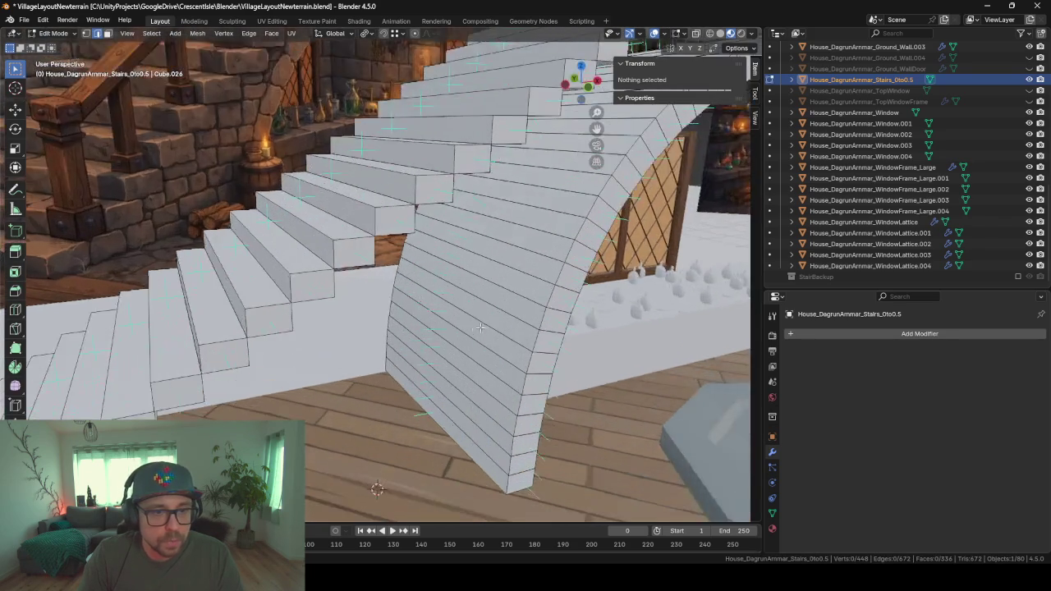
pyautogui.scroll(2, 449, 321)
pyautogui.moveTo(449, 322)
pyautogui.mouseDown(button='middle')
pyautogui.moveTo(416, 274)
pyautogui.moveTo(474, 284)
pyautogui.mouseUp(button='middle')
pyautogui.moveTo(267, 168); pyautogui.dragTo(312, 220, button='middle')
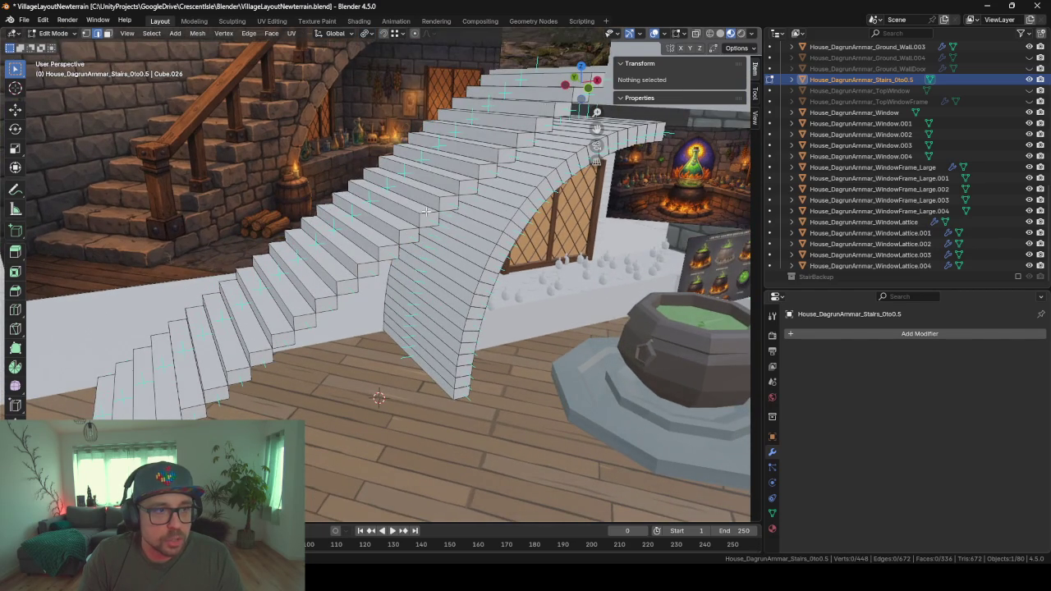
pyautogui.moveTo(426, 212); pyautogui.dragTo(400, 207, button='middle')
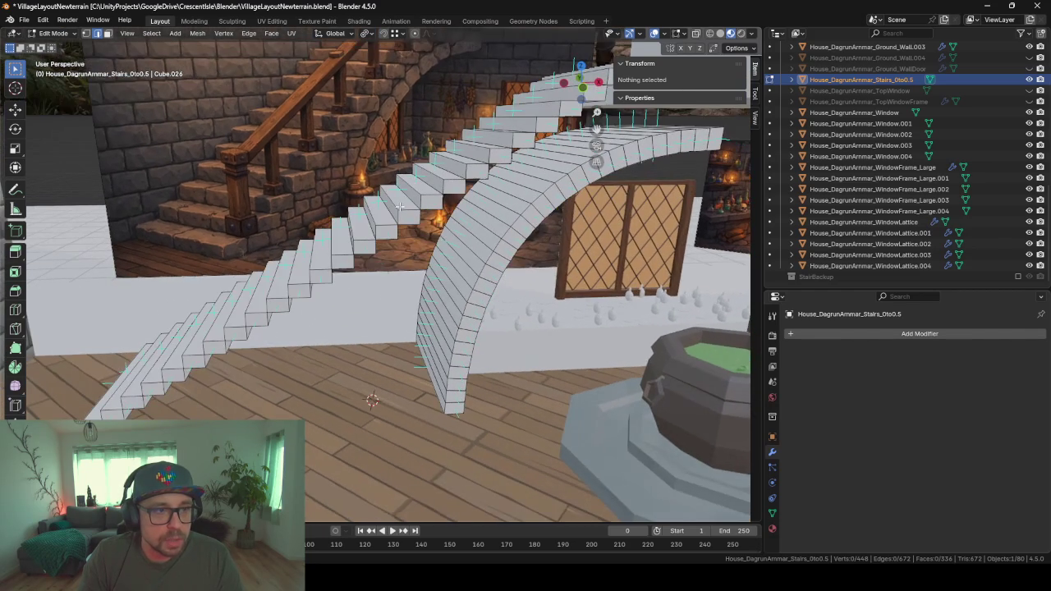
pyautogui.click(363, 238)
pyautogui.hotkey('ctrl', 'l')
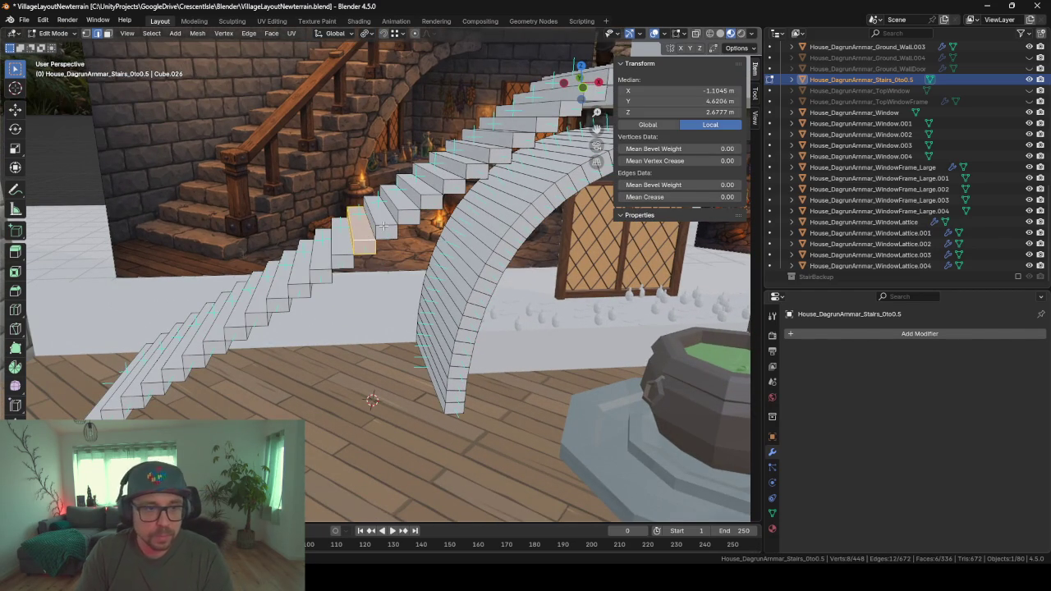
pyautogui.moveTo(423, 197); pyautogui.dragTo(447, 215, button='middle')
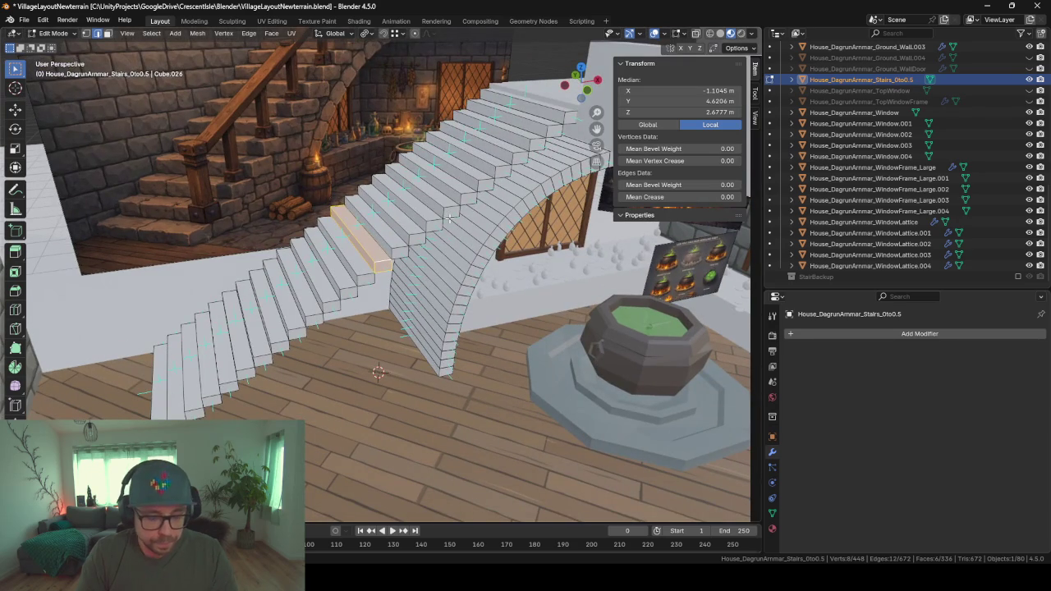
pyautogui.press('a')
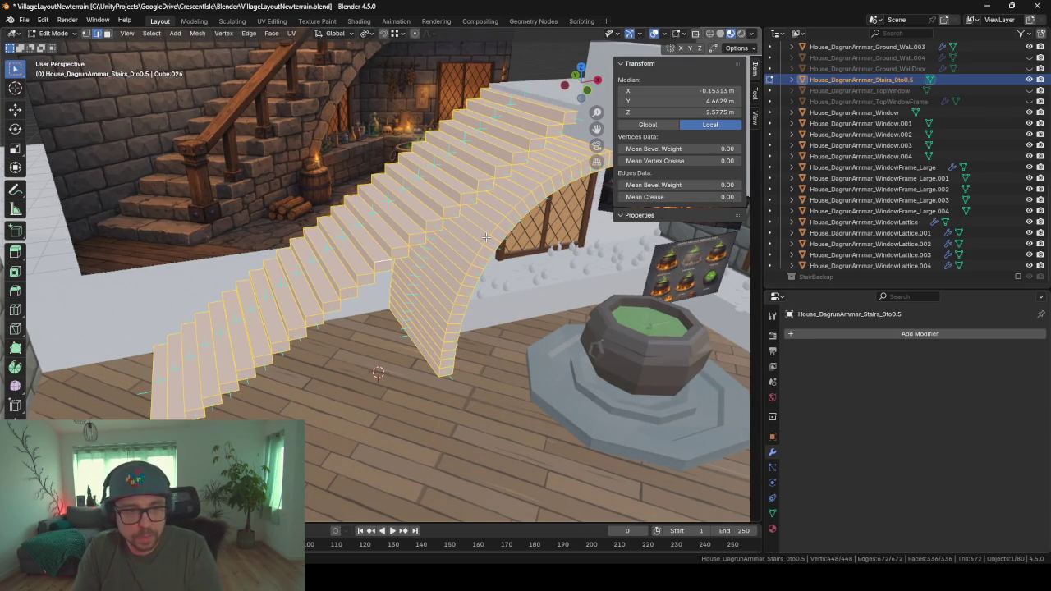
pyautogui.hotkey('ctrl', 'z')
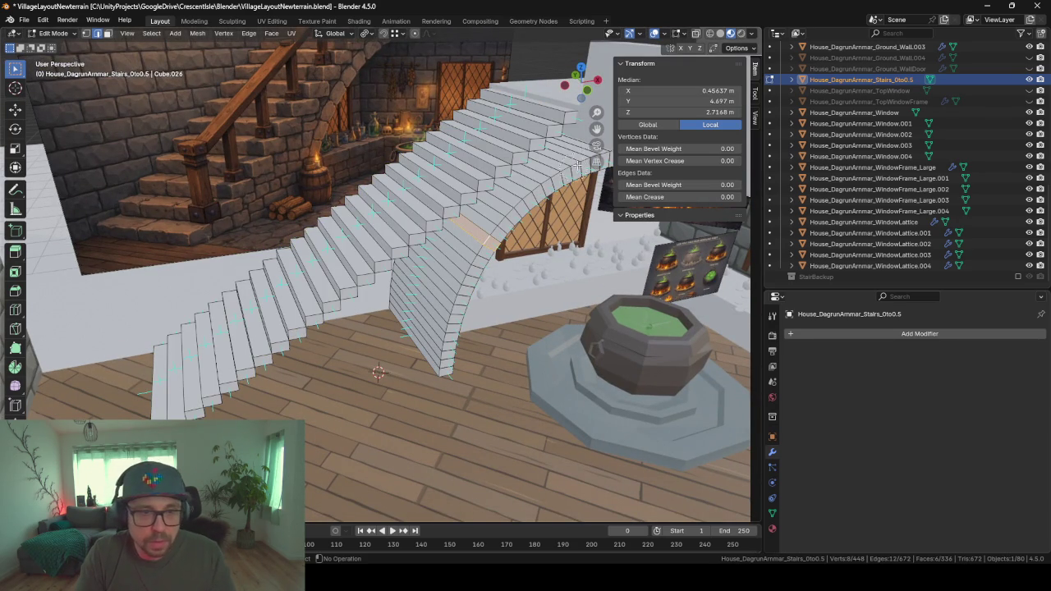
# - Circle-select the front edges of every stair step, top to bottom, leaving the arch out
pyautogui.keyDown('shift'); pyautogui.click(536, 119); pyautogui.keyUp('shift')
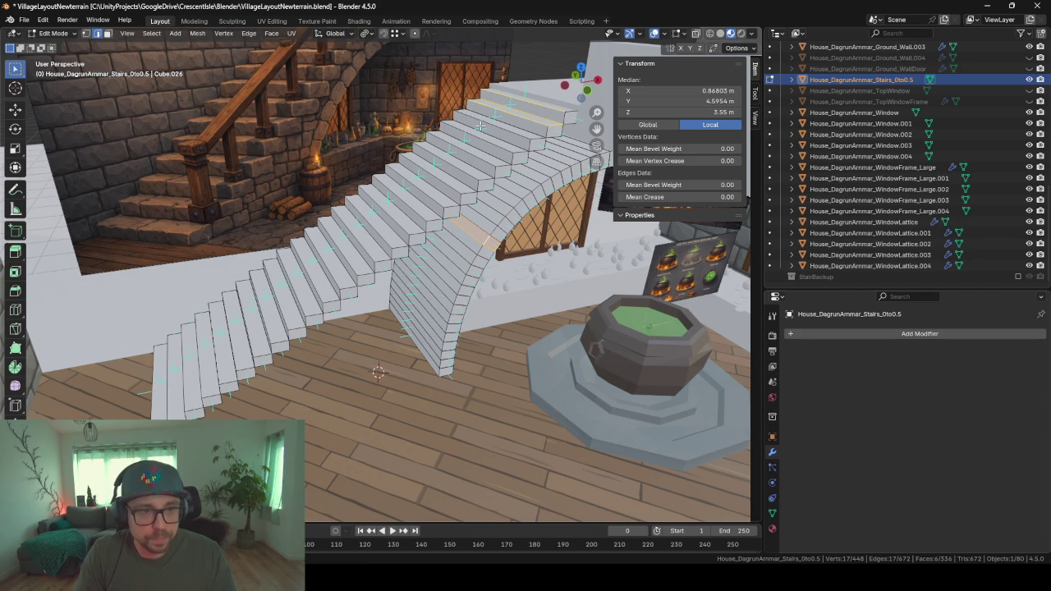
pyautogui.hotkey('alt', 'a')
pyautogui.press('c')
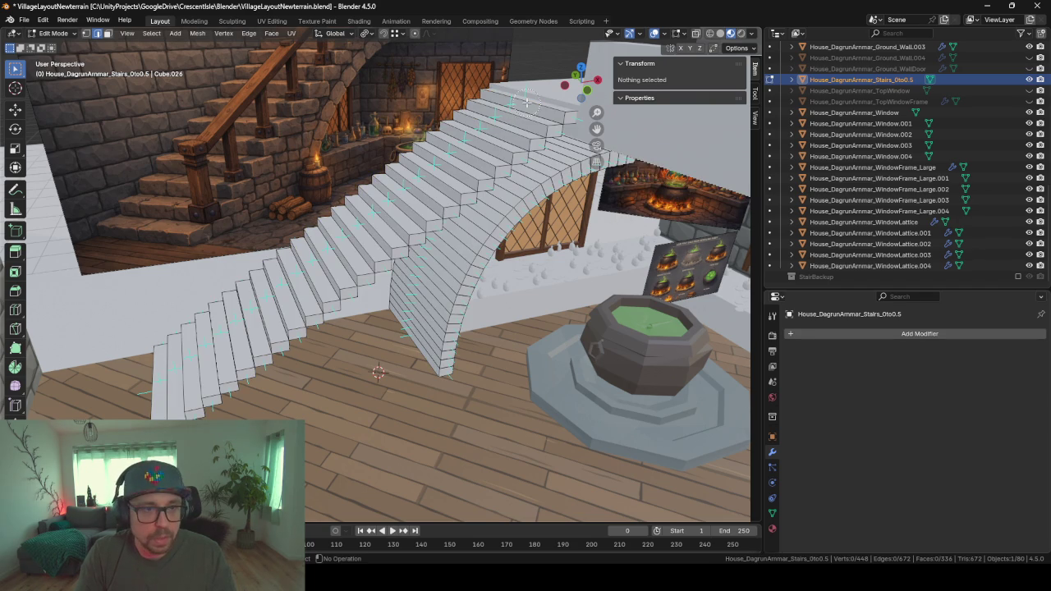
pyautogui.moveTo(526, 105); pyautogui.dragTo(145, 319)
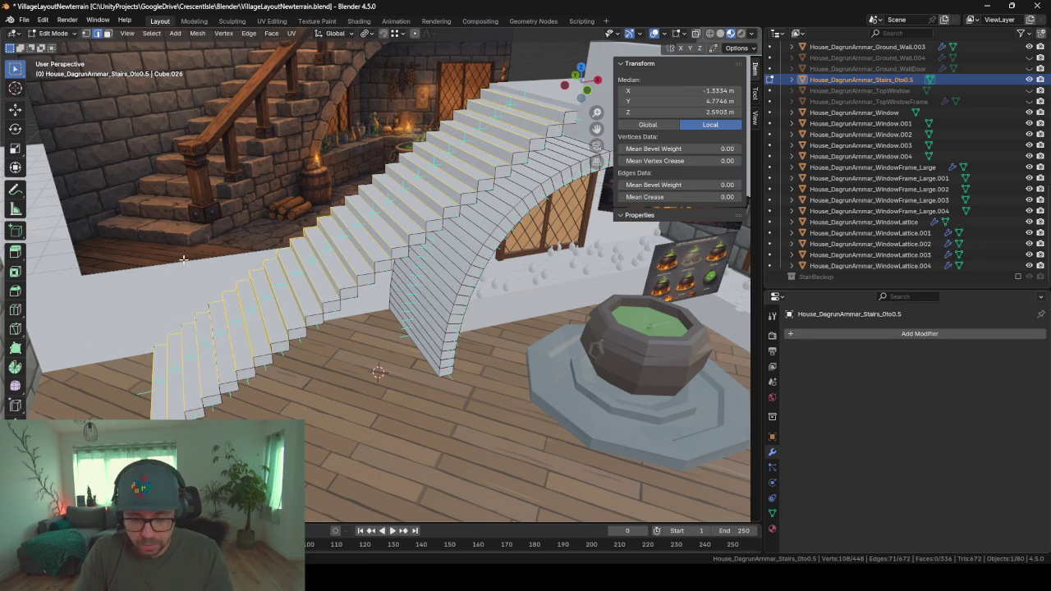
pyautogui.moveTo(145, 320)
pyautogui.mouseDown()
pyautogui.moveTo(293, 303)
pyautogui.moveTo(513, 130)
pyautogui.moveTo(309, 281)
pyautogui.mouseUp()
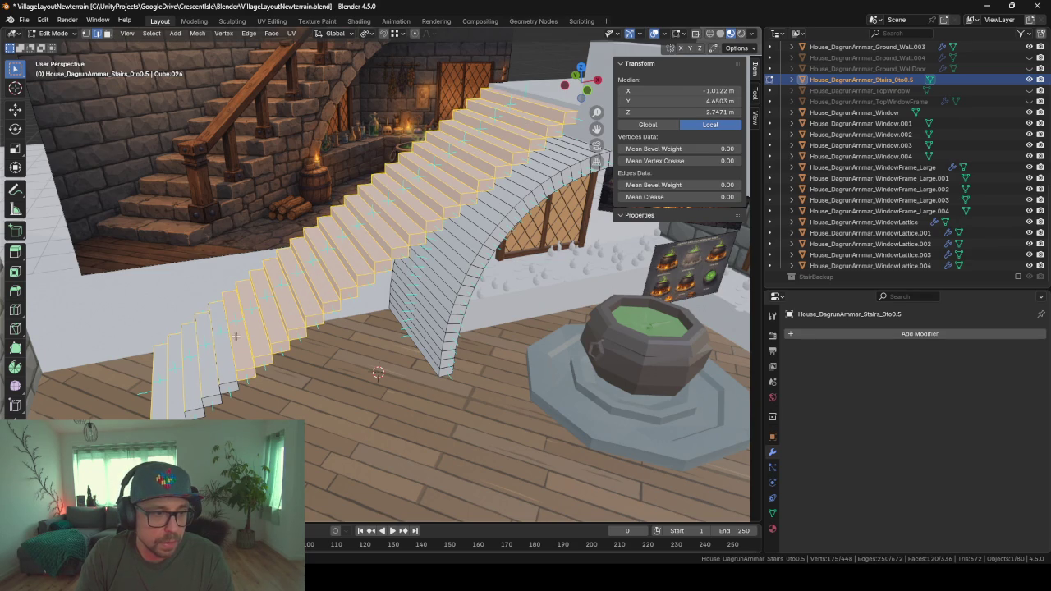
pyautogui.moveTo(235, 336); pyautogui.dragTo(195, 378)
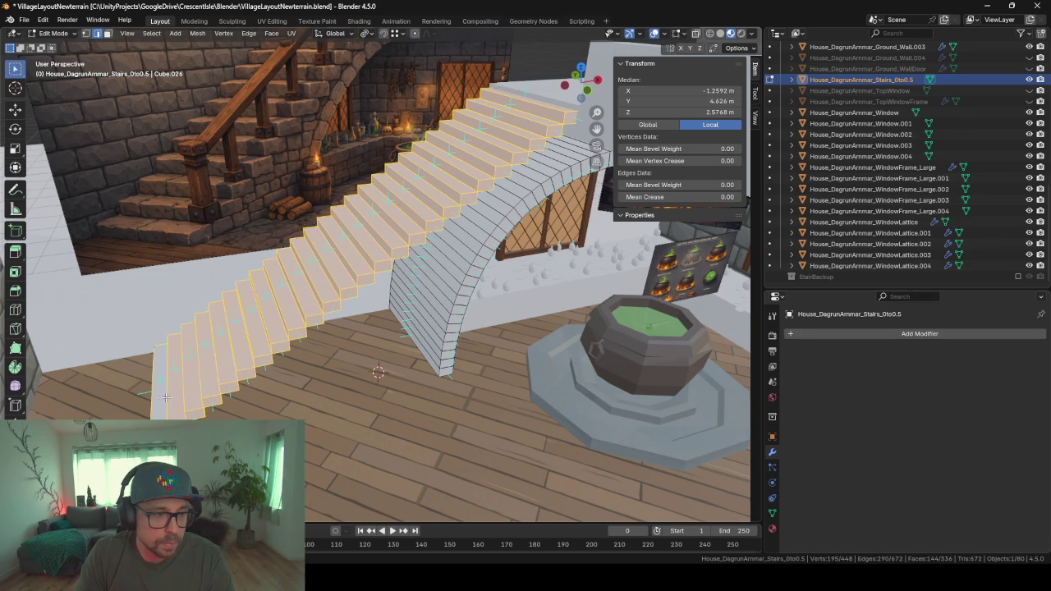
pyautogui.moveTo(152, 393); pyautogui.dragTo(185, 386)
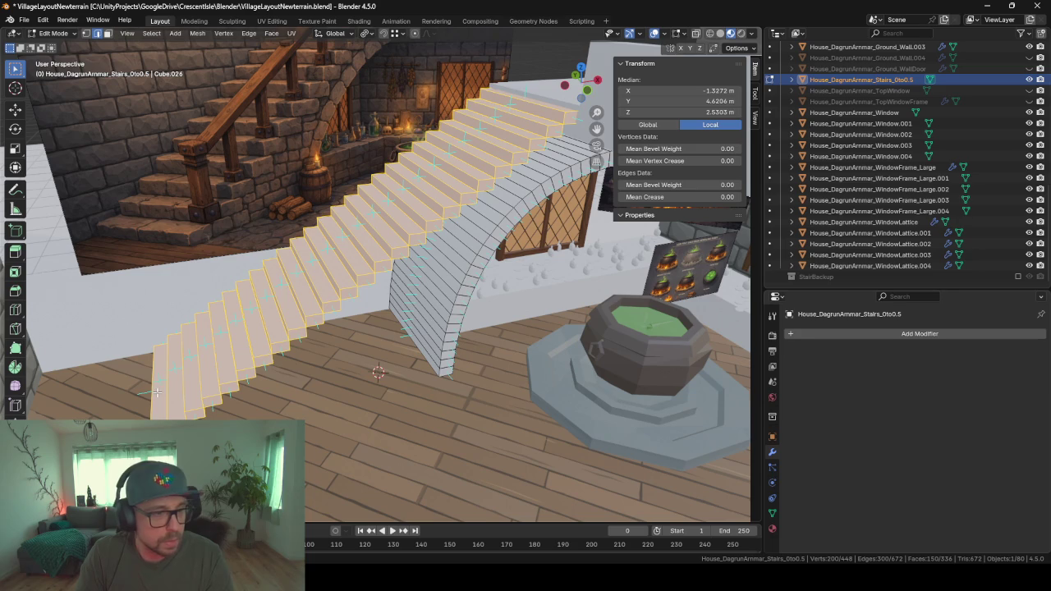
# - In face mode with Individual Origins pivot, scale the steps narrower along X
pyautogui.click(109, 33)
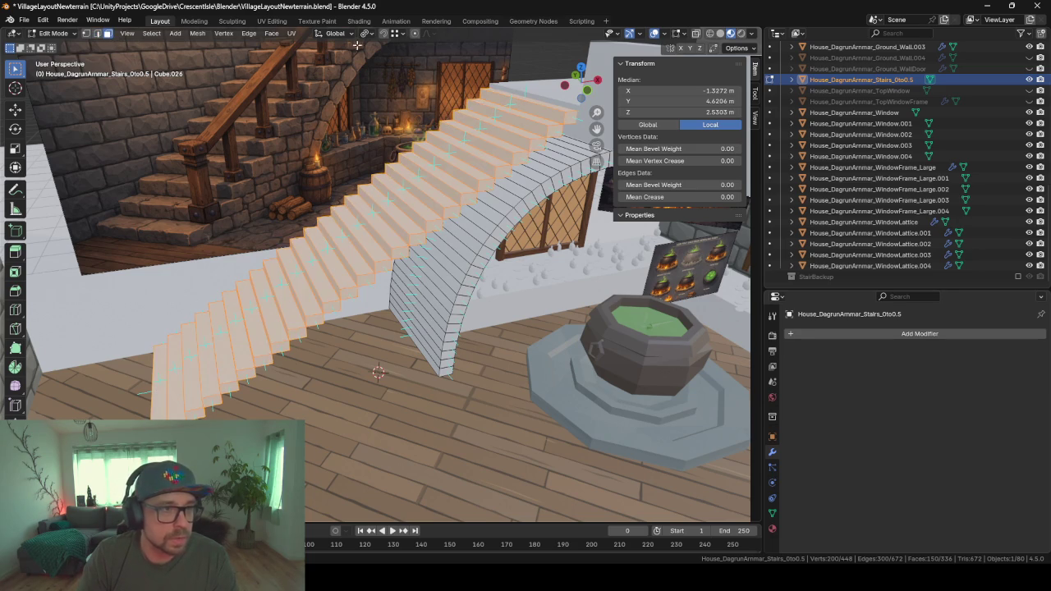
pyautogui.click(367, 33)
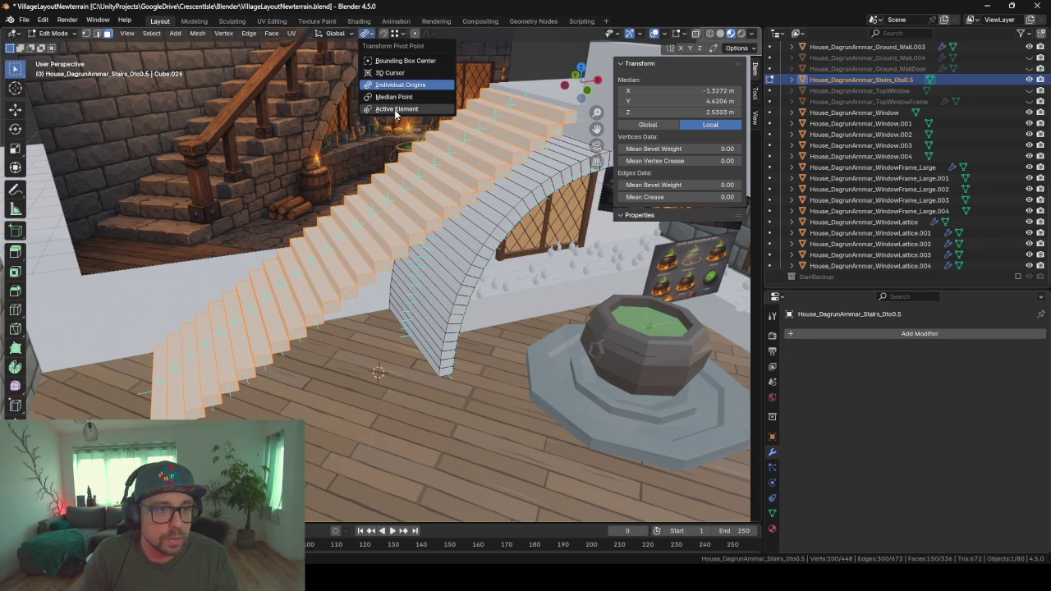
pyautogui.click(400, 85)
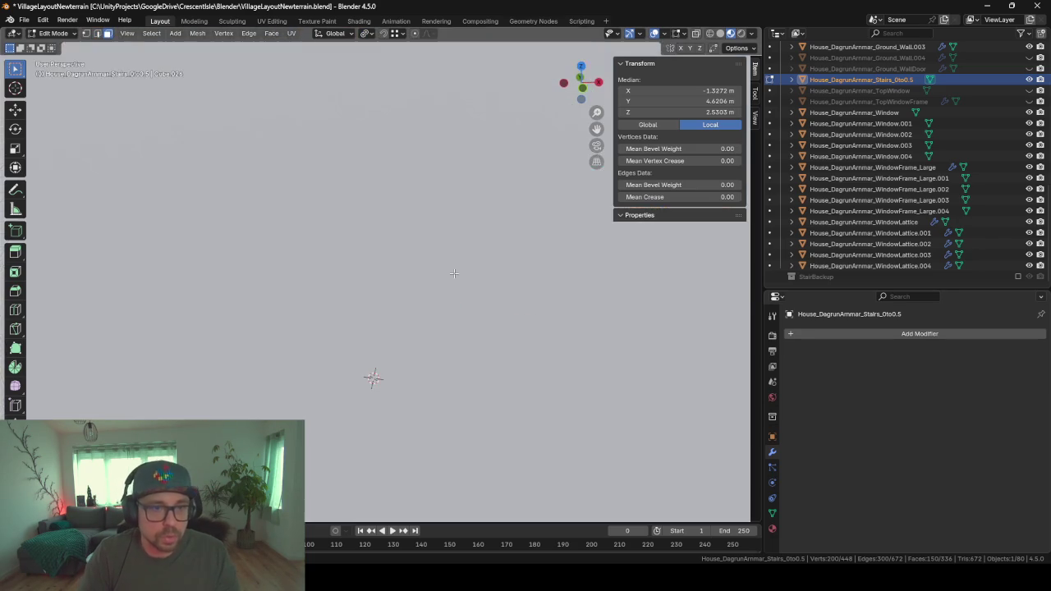
pyautogui.moveTo(452, 270); pyautogui.dragTo(501, 287, button='middle')
pyautogui.press('s')
pyautogui.press('x')
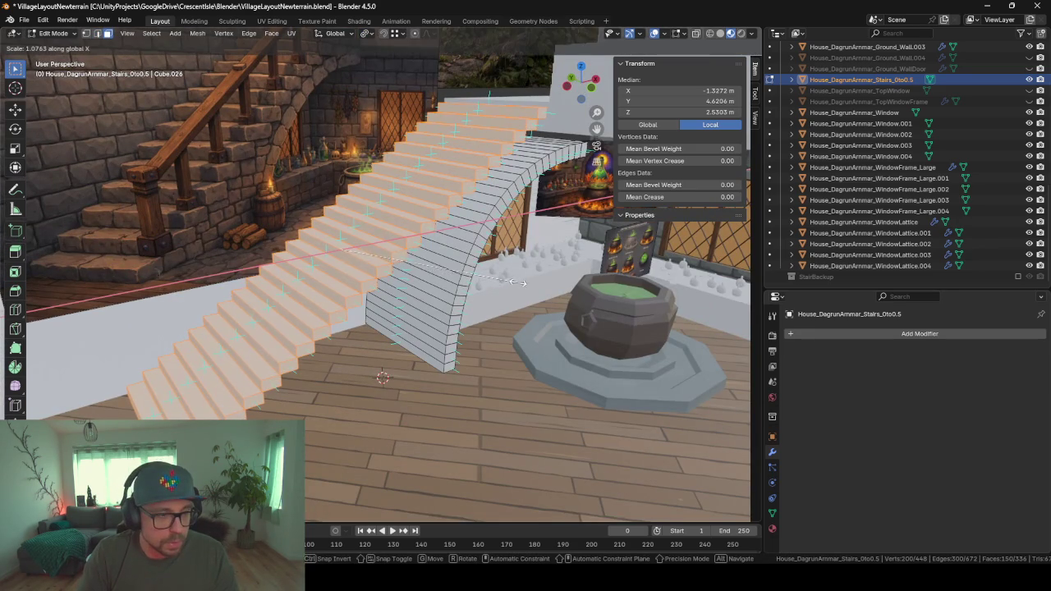
pyautogui.click(564, 270)
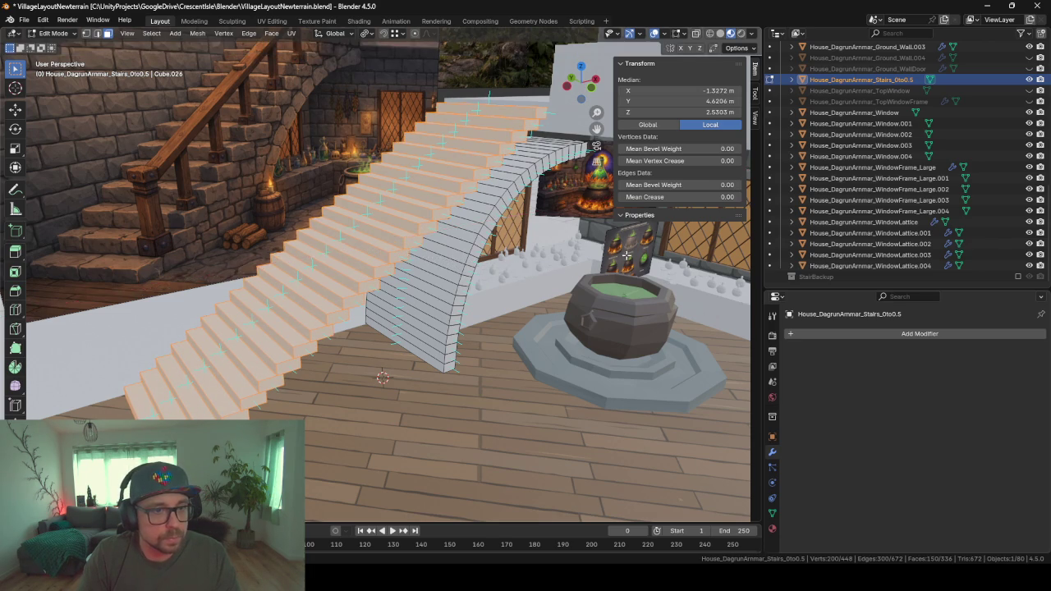
# - Bevel the step edges by about 0.0465 m with one segment
pyautogui.moveTo(565, 270)
pyautogui.mouseDown(button='middle')
pyautogui.moveTo(550, 239)
pyautogui.moveTo(498, 218)
pyautogui.mouseUp(button='middle')
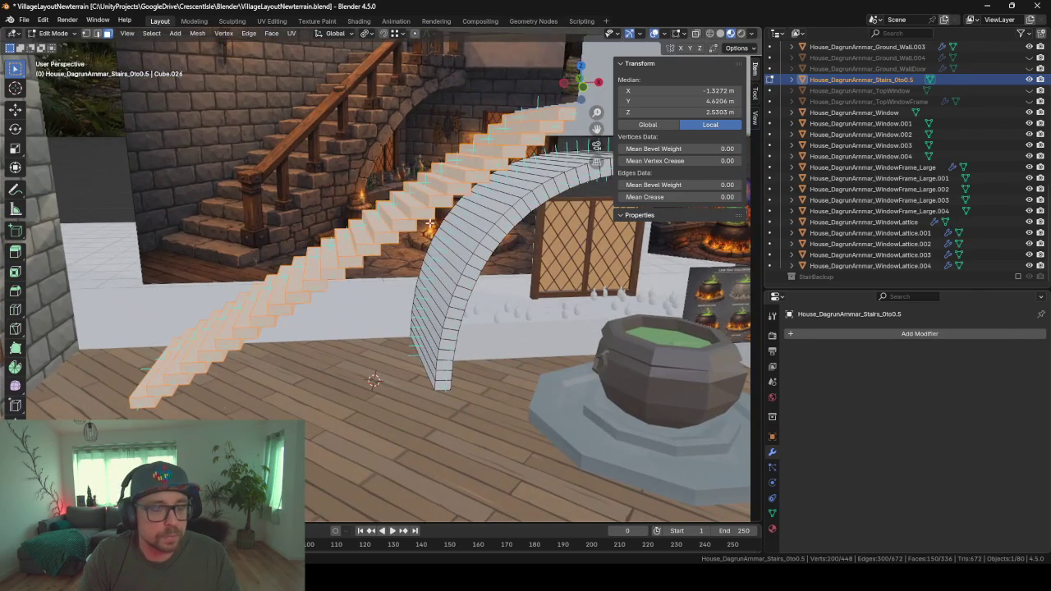
pyautogui.hotkey('ctrl', 'b')
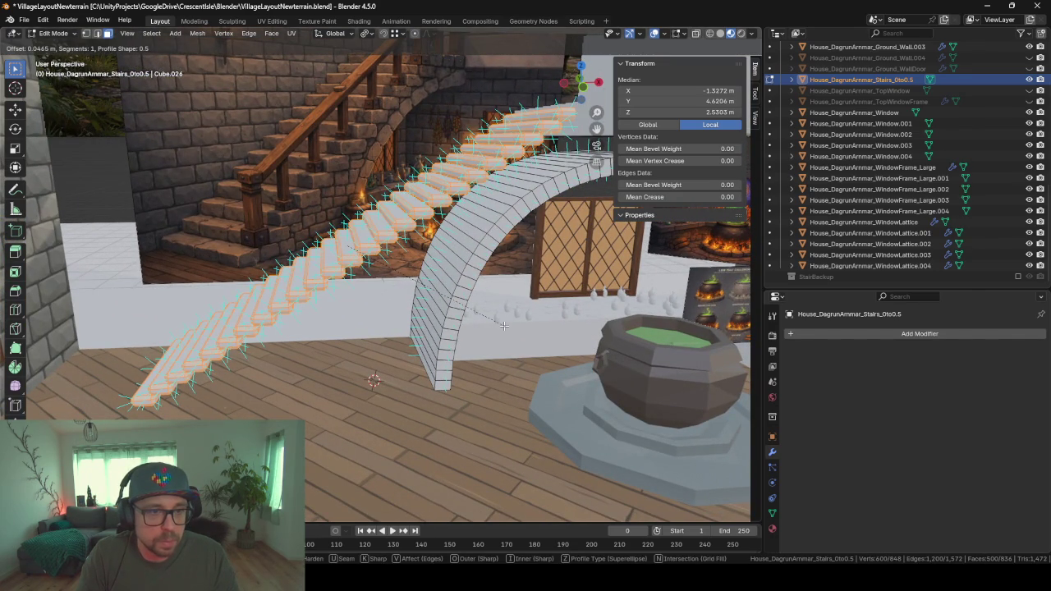
pyautogui.click(504, 326)
# - View the beveled stairs from below and the side in Object Mode, then re-edit one step face
pyautogui.press('Tab')
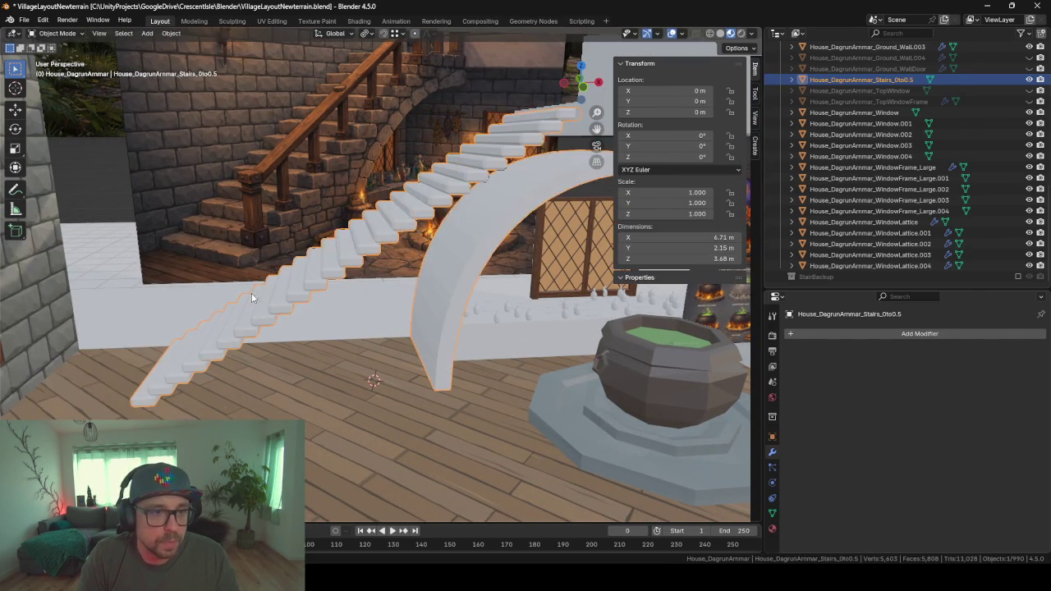
pyautogui.moveTo(252, 292)
pyautogui.mouseDown(button='middle')
pyautogui.moveTo(322, 292)
pyautogui.moveTo(361, 321)
pyautogui.moveTo(358, 241)
pyautogui.moveTo(306, 212)
pyautogui.moveTo(277, 212)
pyautogui.moveTo(267, 231)
pyautogui.mouseUp(button='middle')
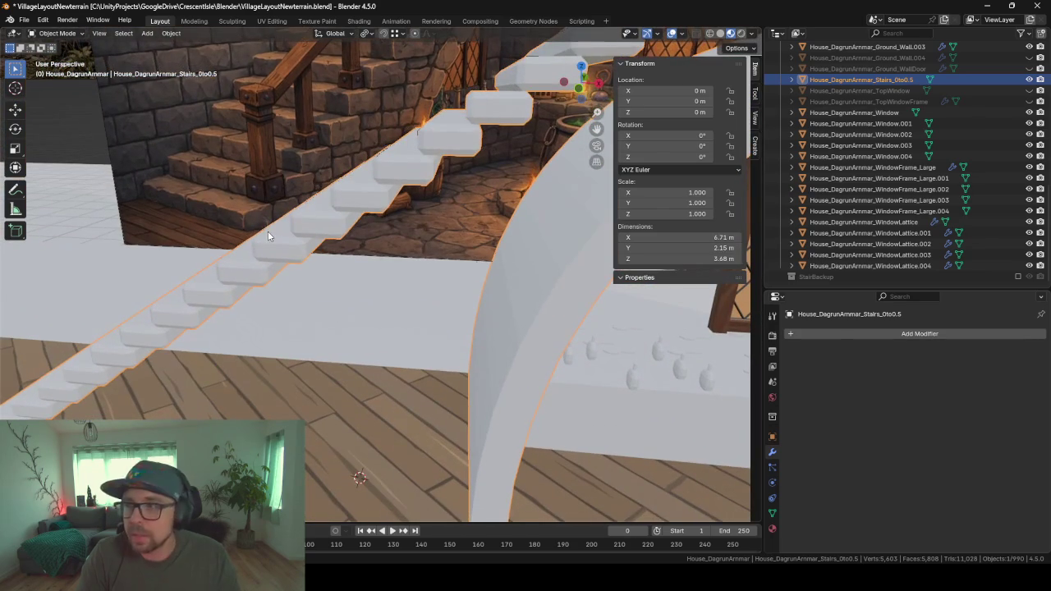
pyautogui.moveTo(386, 246)
pyautogui.mouseDown(button='middle')
pyautogui.moveTo(420, 223)
pyautogui.moveTo(482, 235)
pyautogui.moveTo(449, 233)
pyautogui.moveTo(408, 255)
pyautogui.moveTo(444, 254)
pyautogui.moveTo(459, 237)
pyautogui.moveTo(413, 228)
pyautogui.moveTo(377, 239)
pyautogui.moveTo(425, 266)
pyautogui.moveTo(429, 298)
pyautogui.moveTo(379, 271)
pyautogui.mouseUp(button='middle')
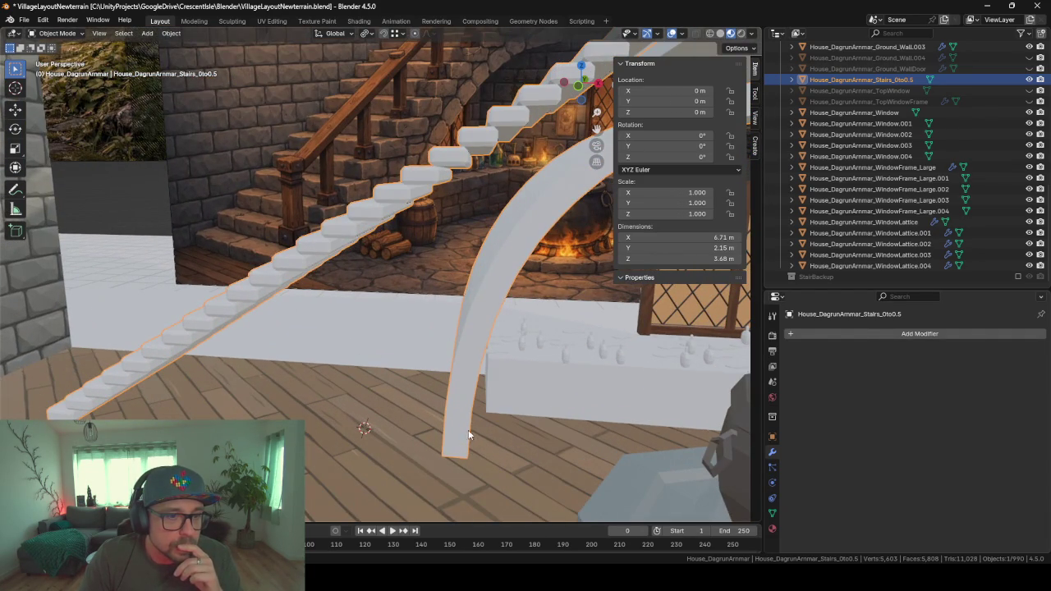
pyautogui.moveTo(536, 301)
pyautogui.mouseDown(button='middle')
pyautogui.moveTo(365, 287)
pyautogui.moveTo(375, 326)
pyautogui.moveTo(493, 193)
pyautogui.mouseUp(button='middle')
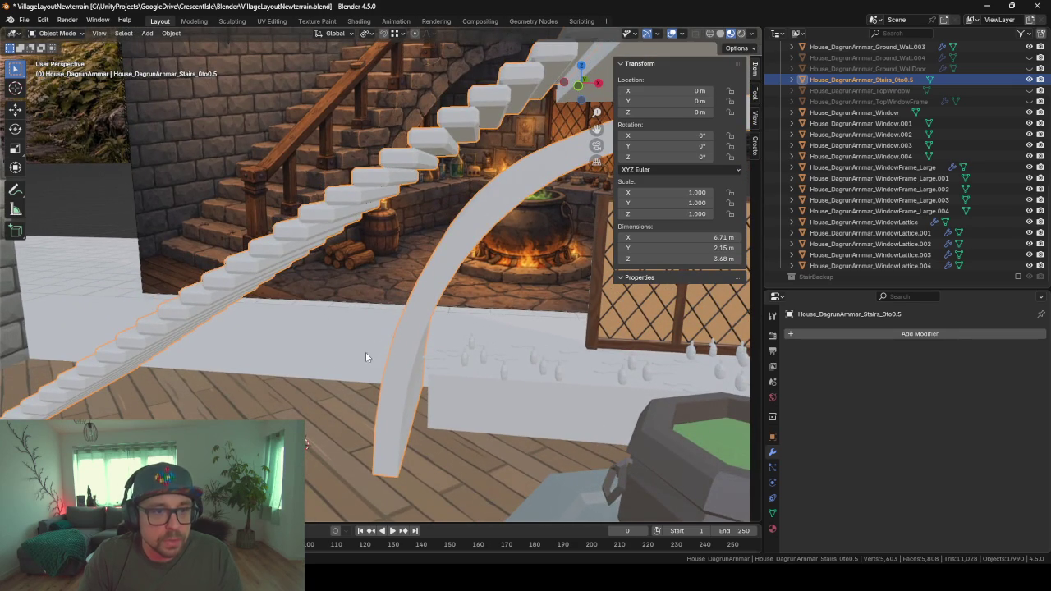
pyautogui.moveTo(349, 418); pyautogui.dragTo(369, 313, button='middle')
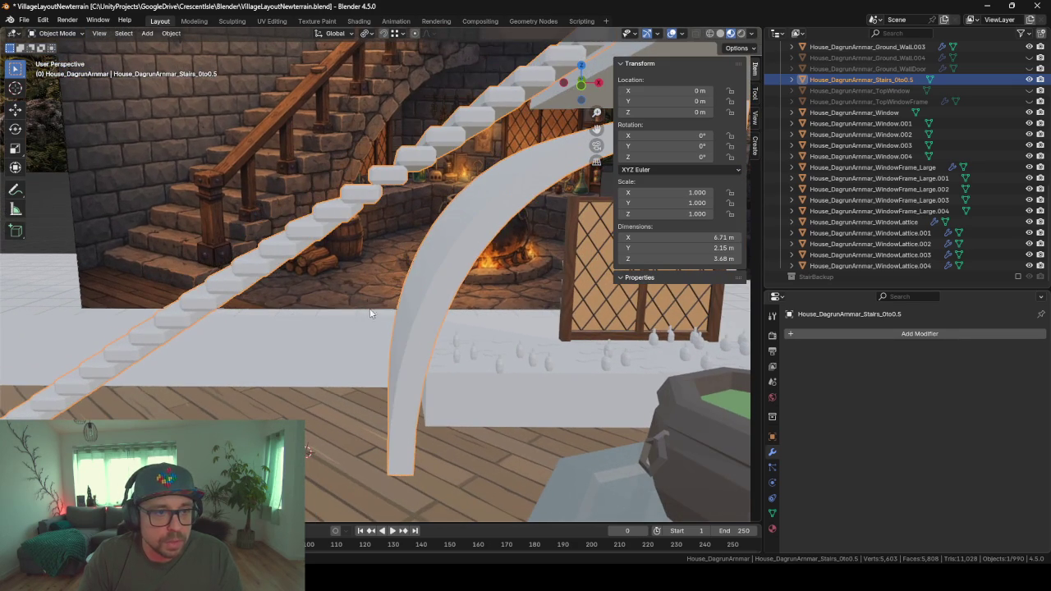
pyautogui.press('Tab')
pyautogui.click(339, 212)
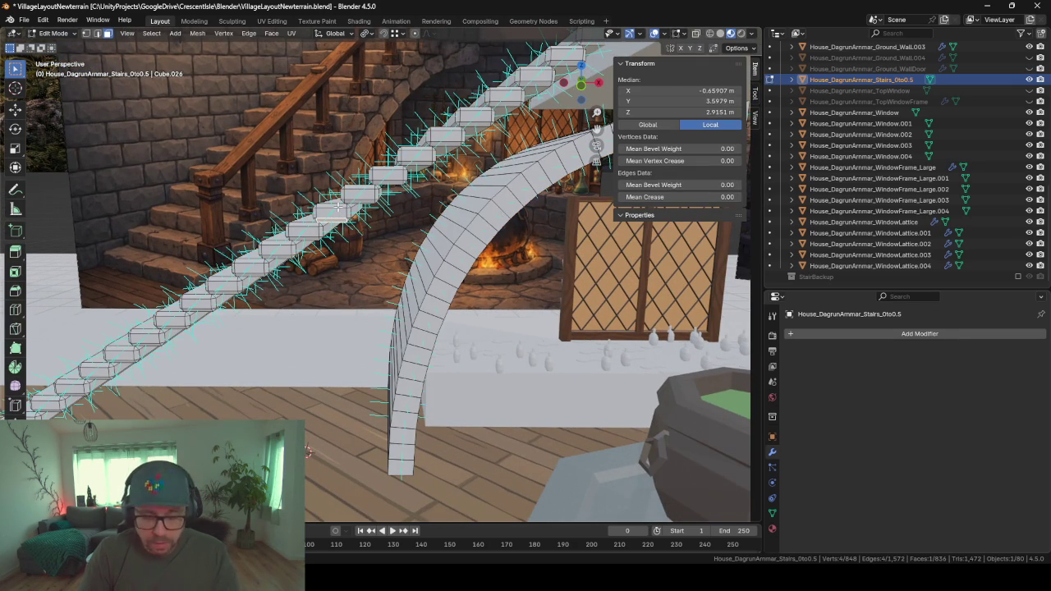
# - Duplicate a whole stair step and place the copy near the floor at the arch's base
pyautogui.press('l')
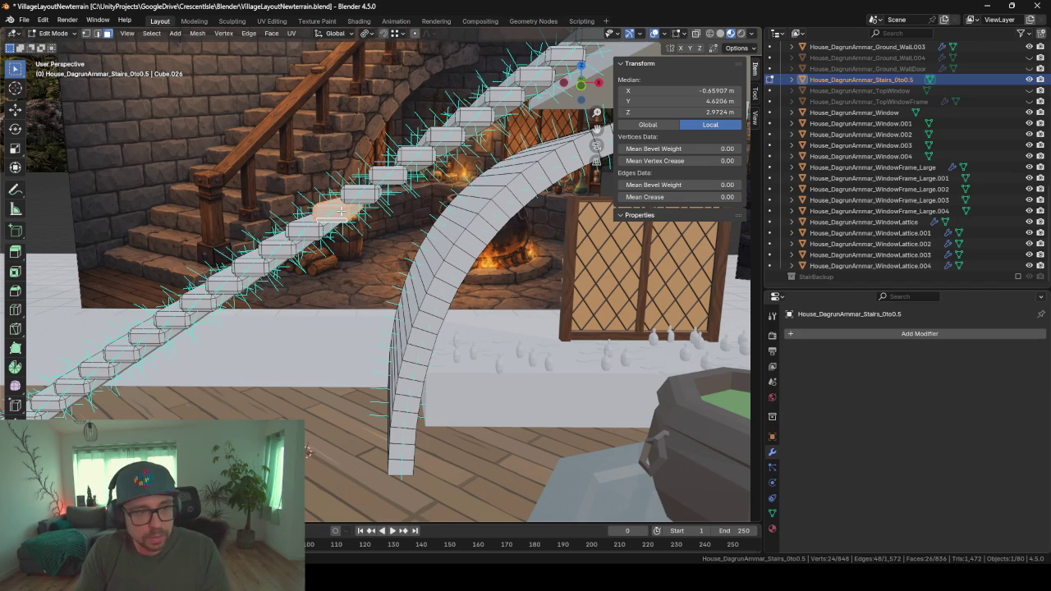
pyautogui.hotkey('shift', 'd')
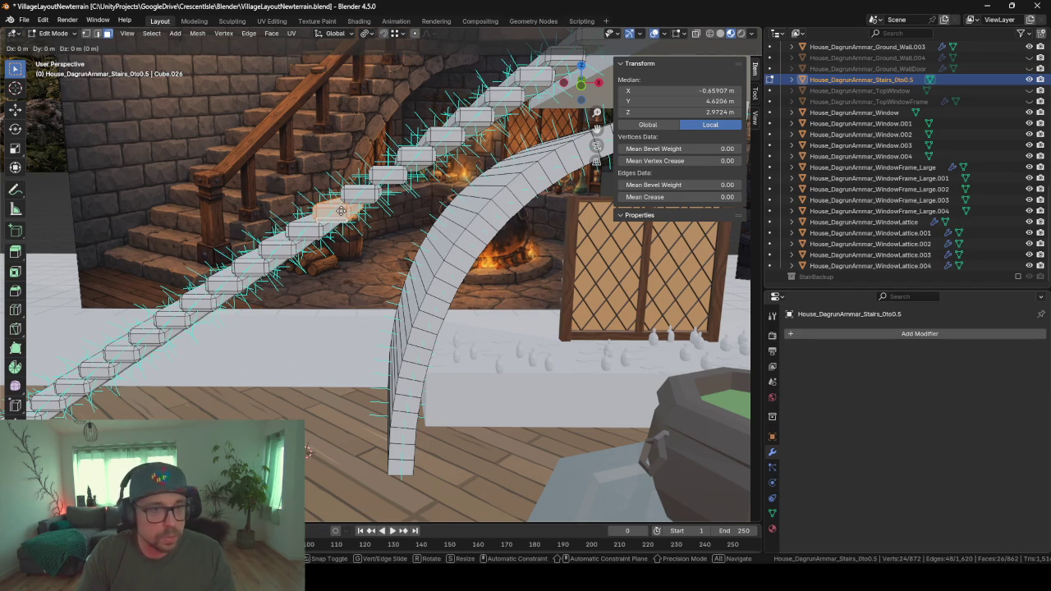
pyautogui.hotkey('shift', 'y')
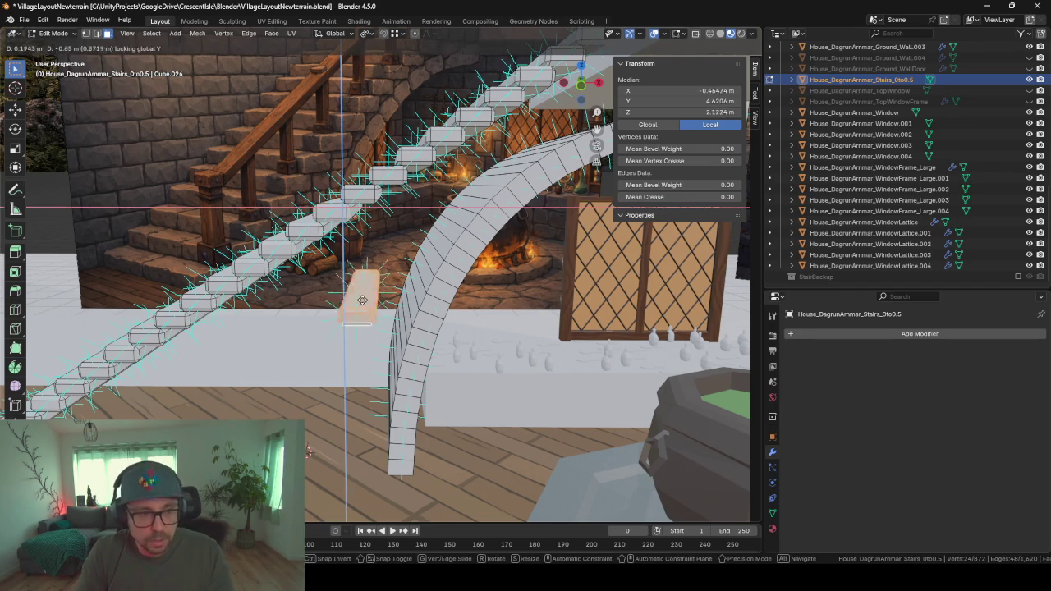
pyautogui.click(395, 424)
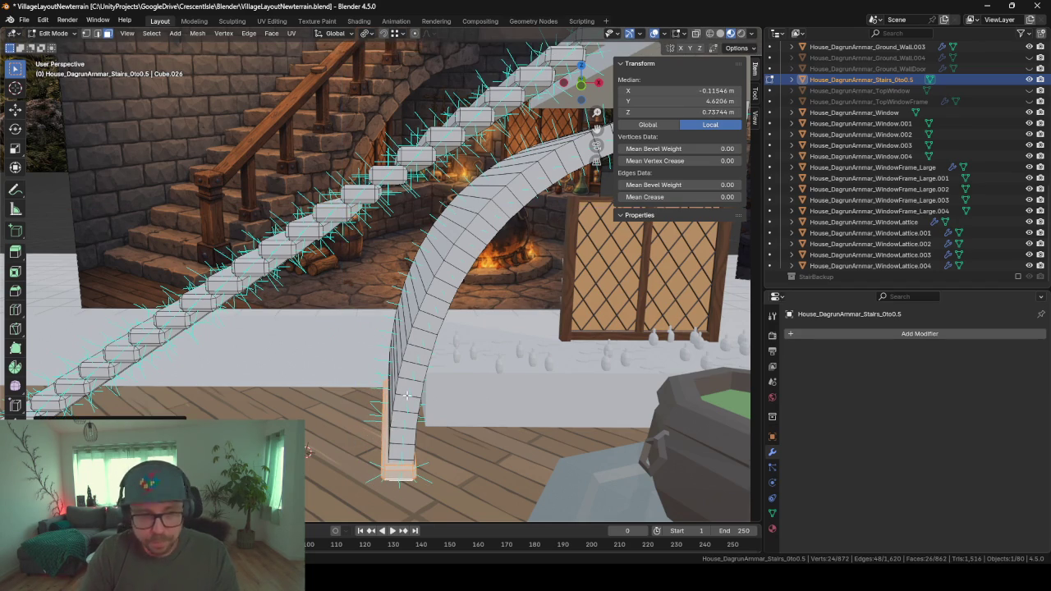
pyautogui.press('KP_Decimal')
pyautogui.scroll(-3, 406, 392)
pyautogui.moveTo(426, 276); pyautogui.dragTo(398, 335, button='middle')
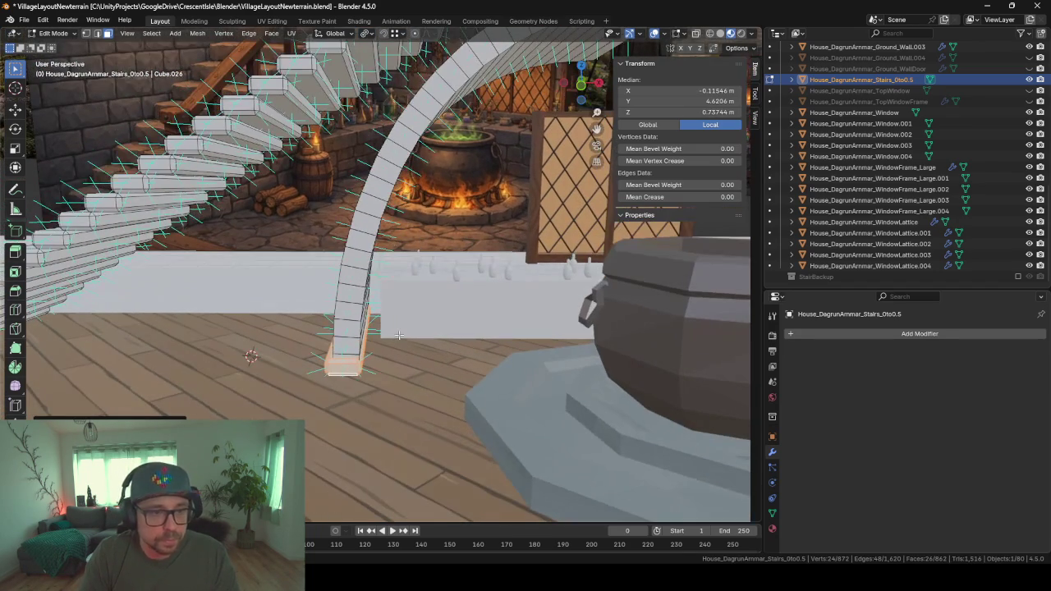
# - Raise the copied step vertically by 0.4 m along Z
pyautogui.press('g')
pyautogui.press('z')
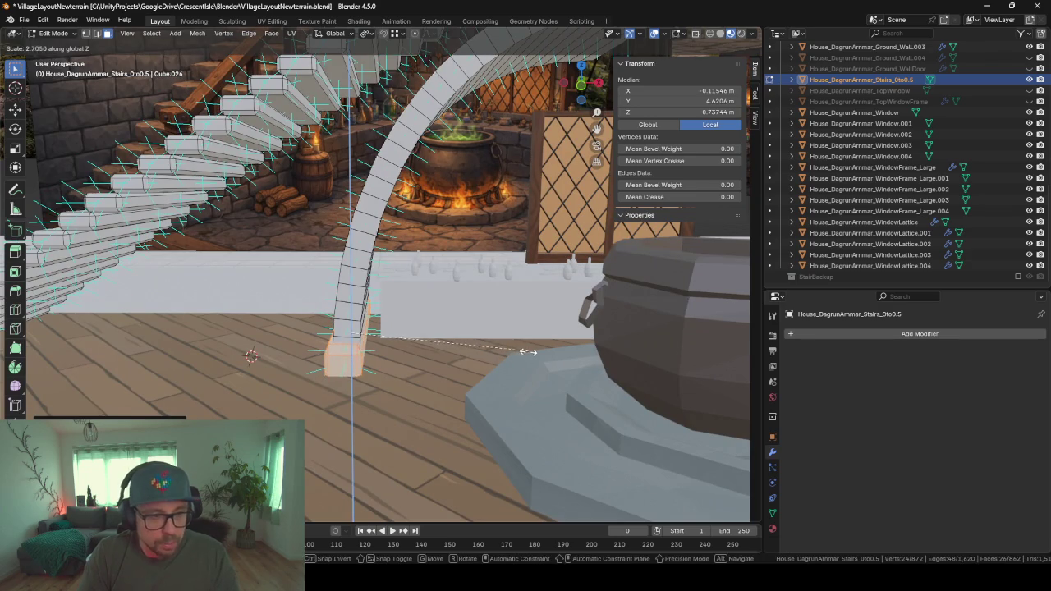
pyautogui.press('Escape')
pyautogui.press('g')
pyautogui.press('z')
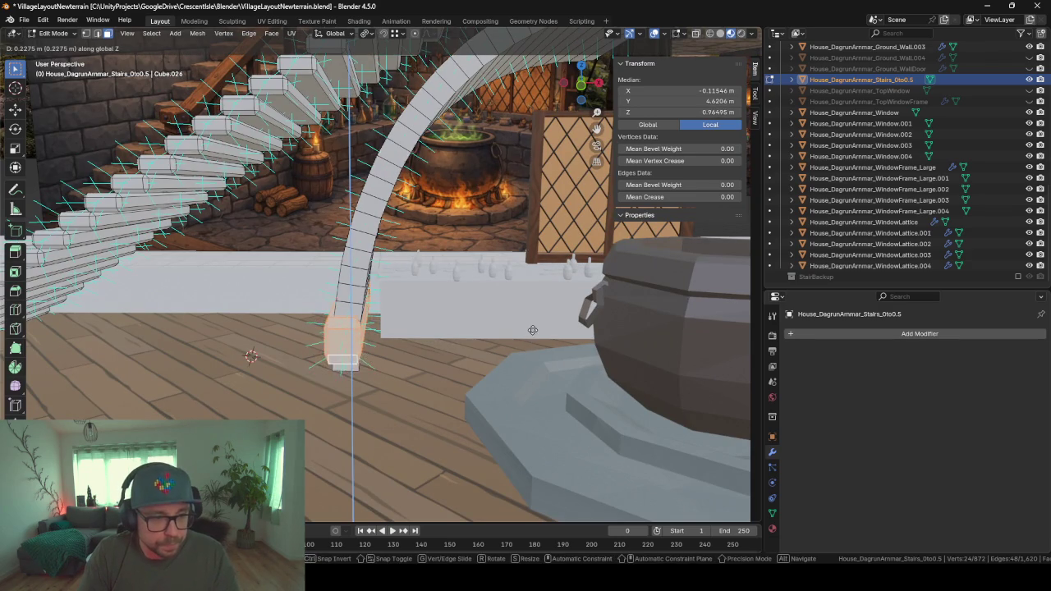
pyautogui.click(533, 342)
pyautogui.moveTo(472, 314); pyautogui.dragTo(474, 303, button='middle')
pyautogui.press('g')
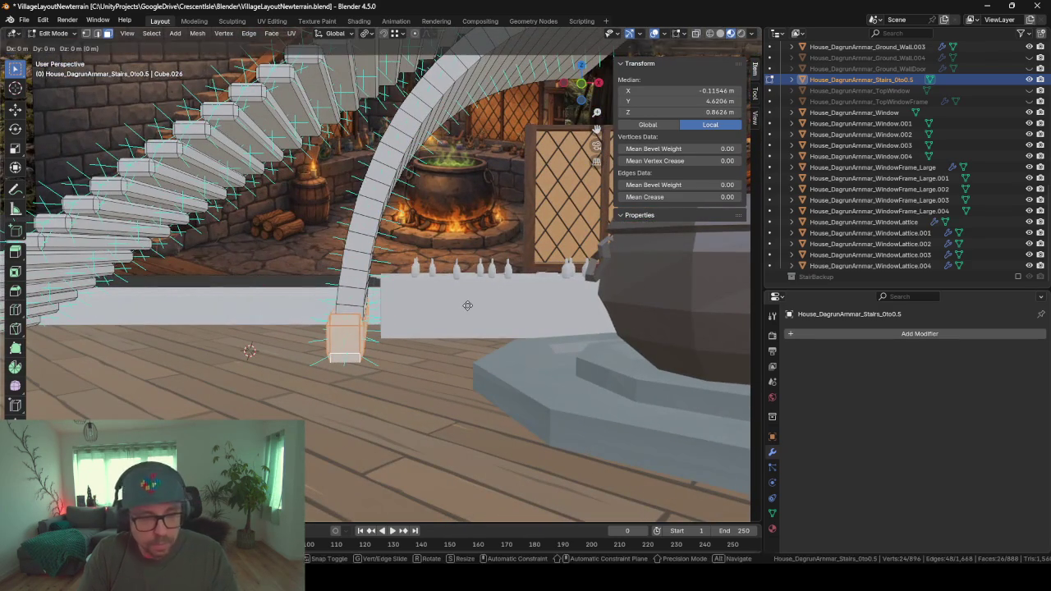
pyautogui.press('z')
pyautogui.press('Return')
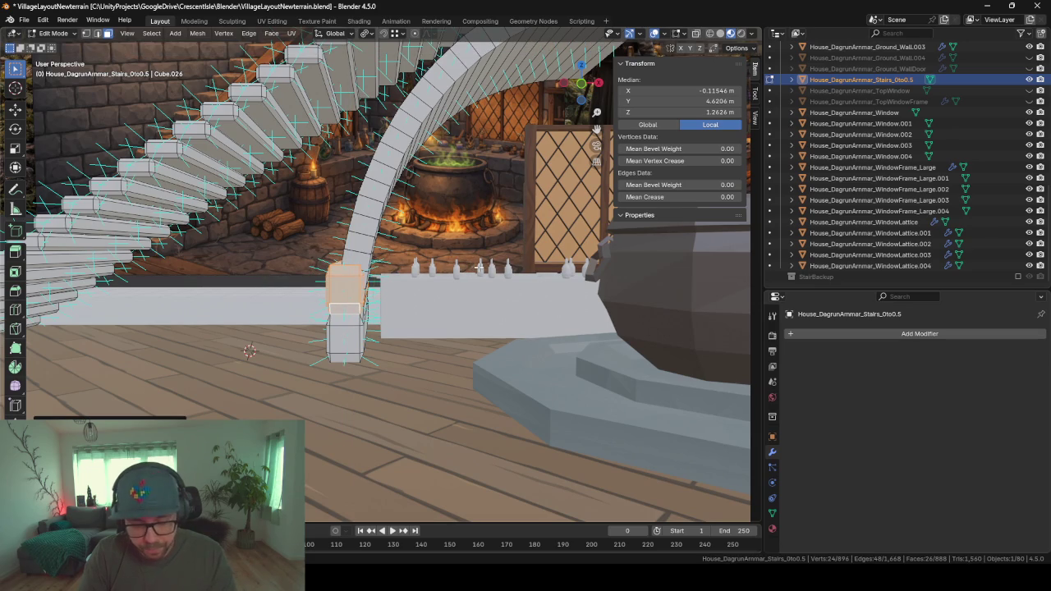
# - Extrude the first support segment upward beside the arch and tilt it around Y
pyautogui.press('r')
pyautogui.press('y')
pyautogui.press('g')
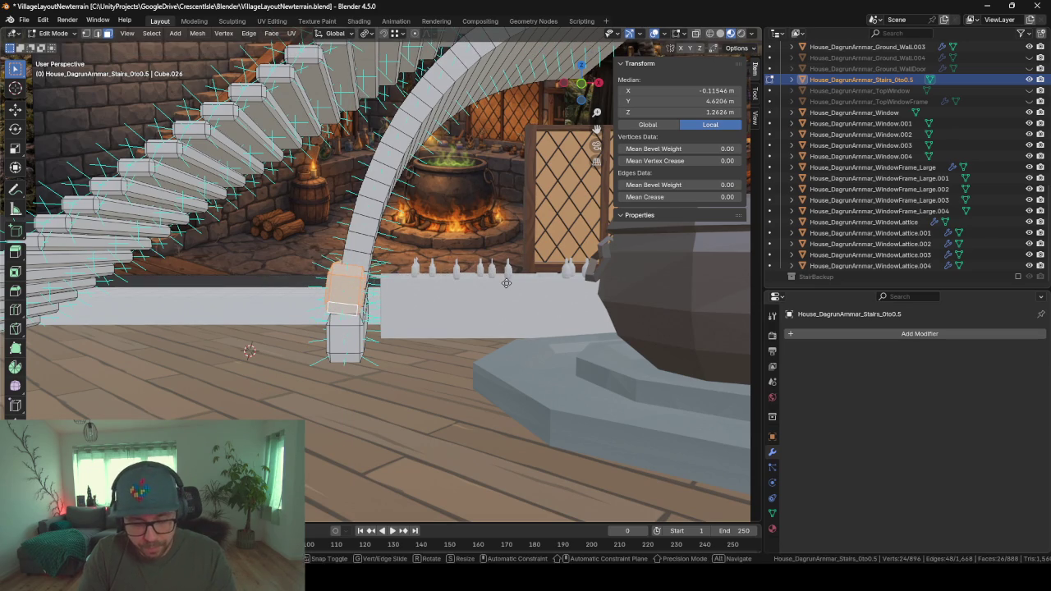
pyautogui.press('x')
pyautogui.press('Escape')
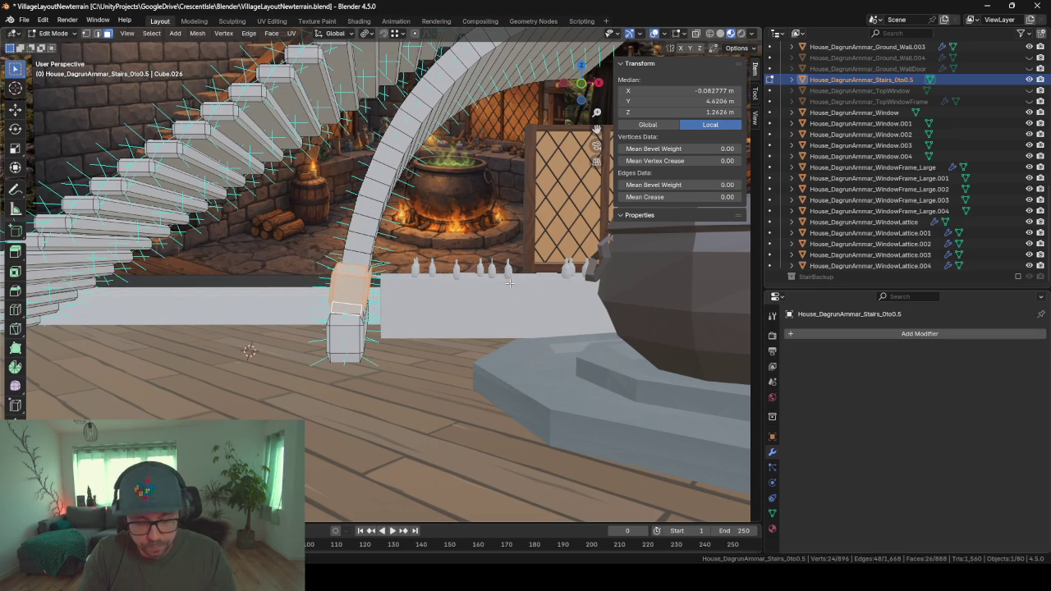
pyautogui.press('e')
pyautogui.press('z')
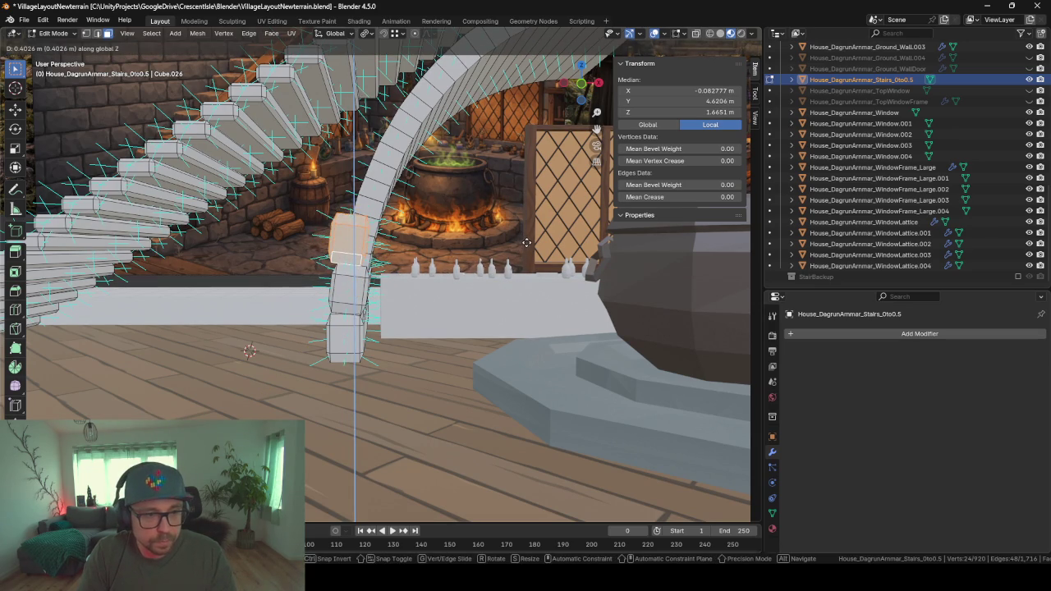
pyautogui.hotkey('shift', 'y')
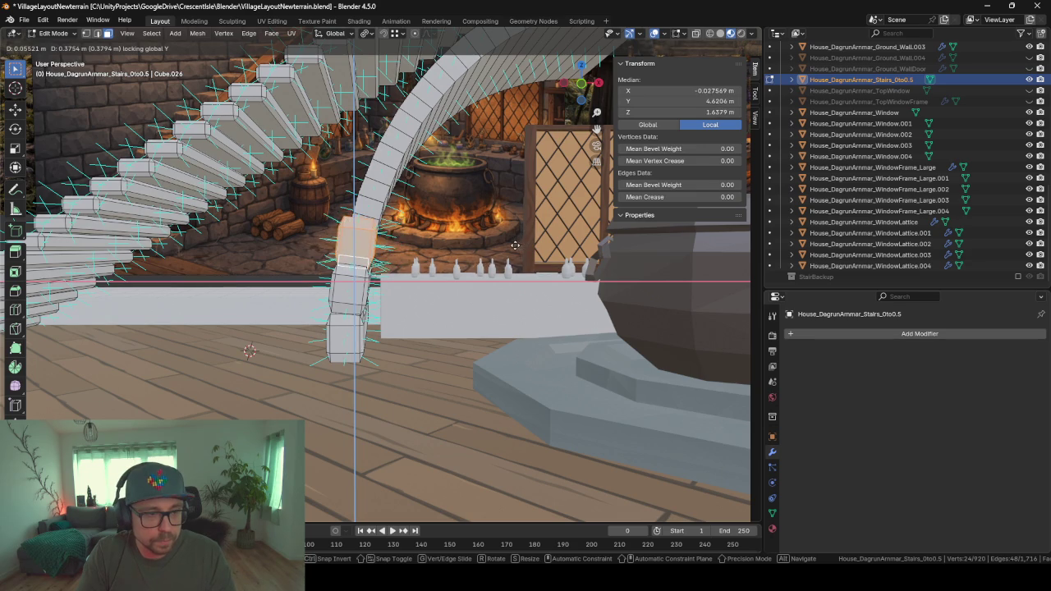
pyautogui.click(519, 241)
pyautogui.press('r')
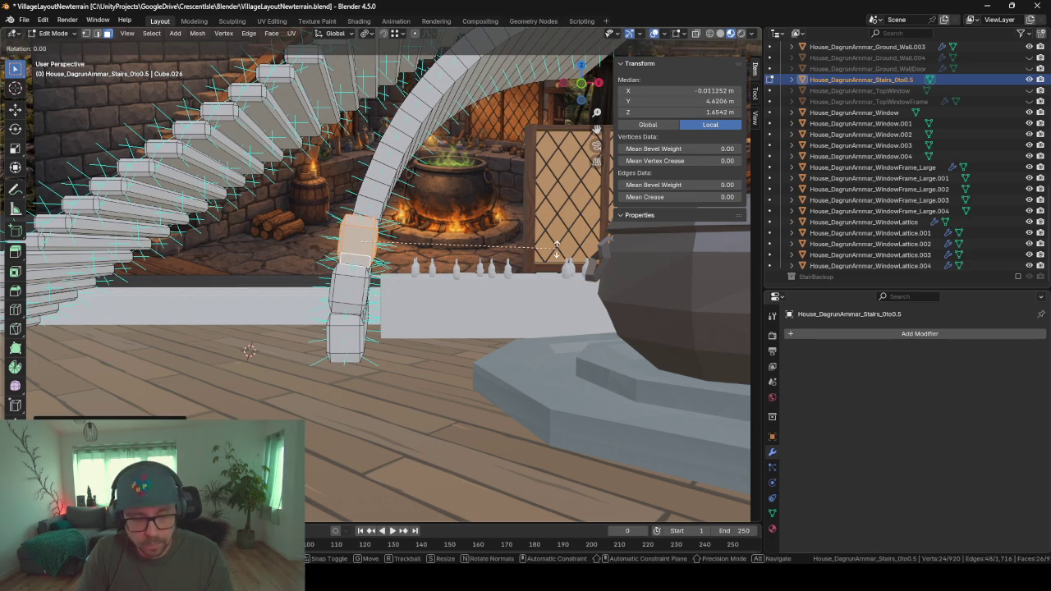
pyautogui.press('y')
pyautogui.click(564, 271)
# - Extrude a second support segment and tilt it around Y to follow the arch
pyautogui.press('e')
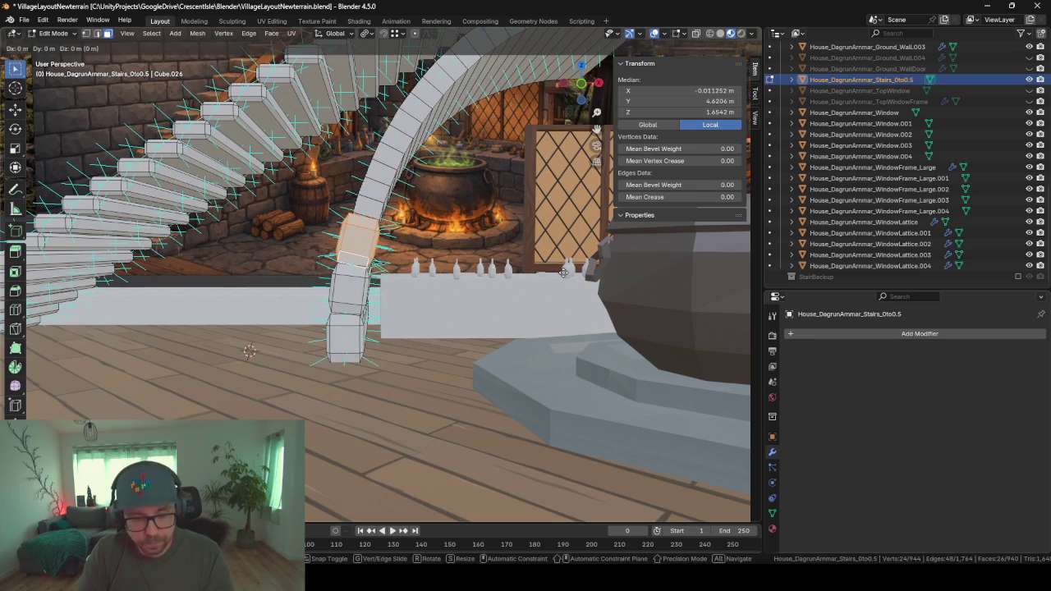
pyautogui.hotkey('shift', 'y')
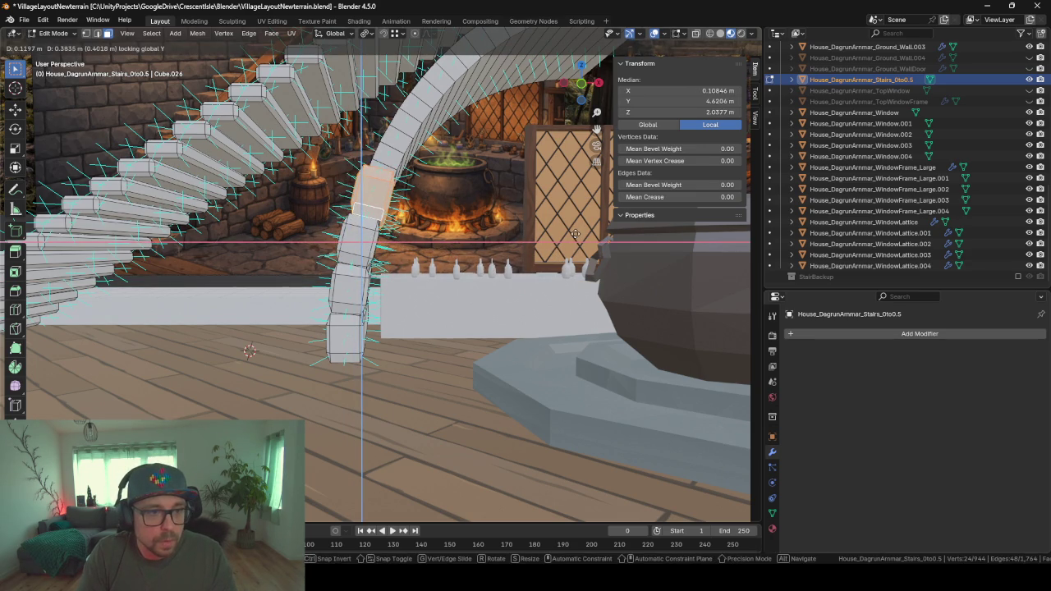
pyautogui.click(577, 235)
pyautogui.press('r')
pyautogui.press('y')
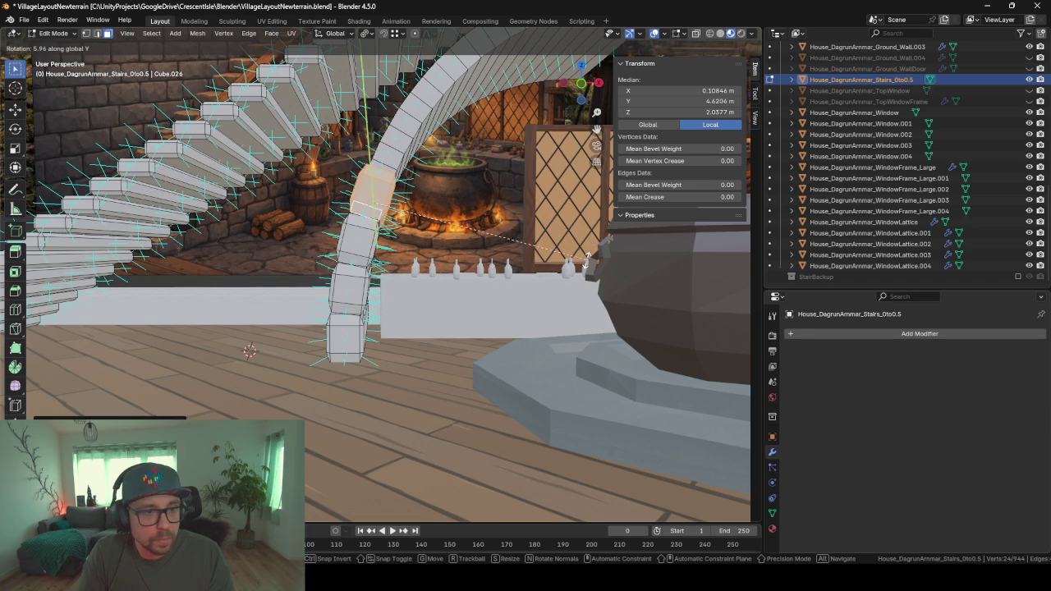
pyautogui.click(588, 247)
pyautogui.moveTo(588, 246); pyautogui.dragTo(448, 292, button='middle')
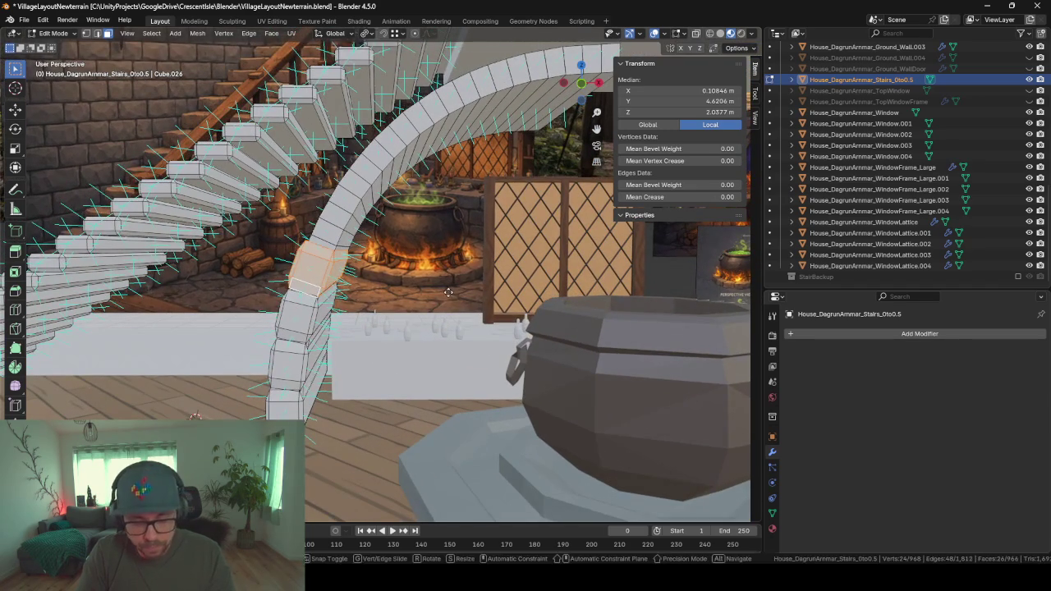
# - Extrude a new block from the support's end, tilt it around Y and reposition it
pyautogui.press('e')
pyautogui.press('y')
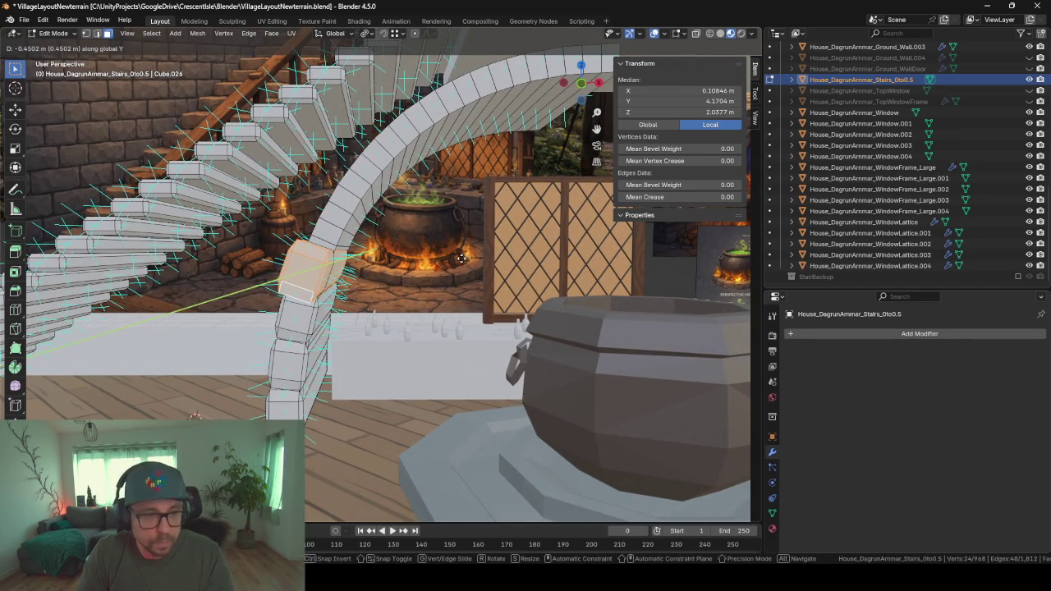
pyautogui.hotkey('shift', 'y')
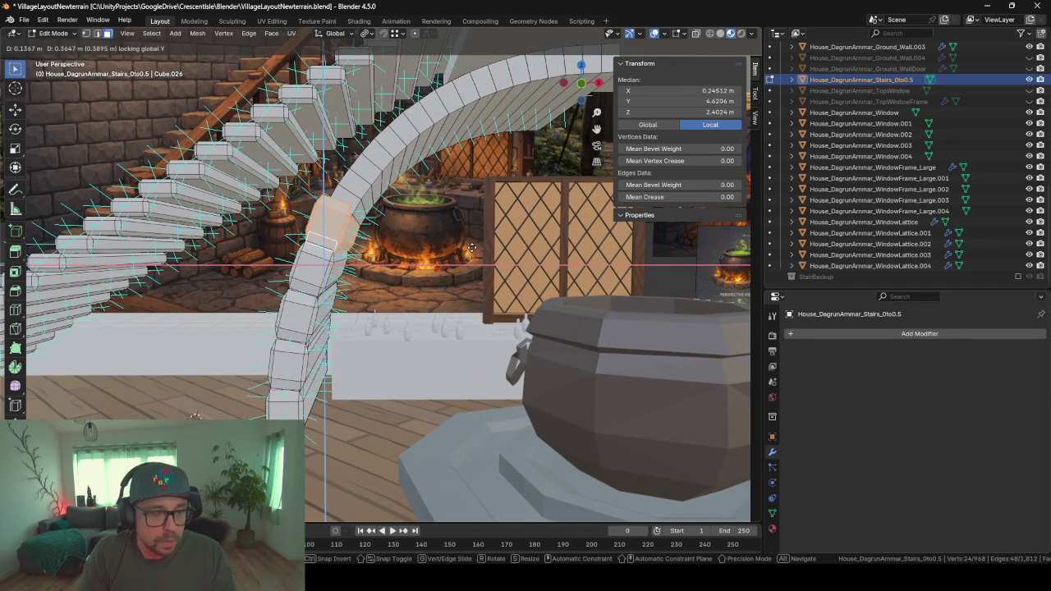
pyautogui.click(542, 261)
pyautogui.press('r')
pyautogui.press('y')
pyautogui.click(552, 289)
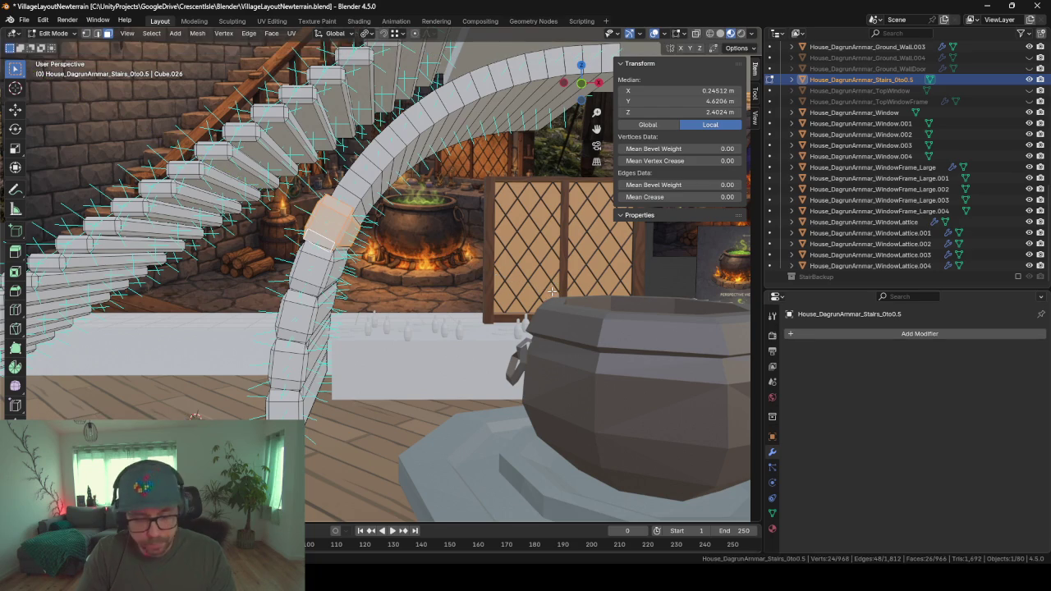
pyautogui.press('g')
pyautogui.hotkey('shift', 'y')
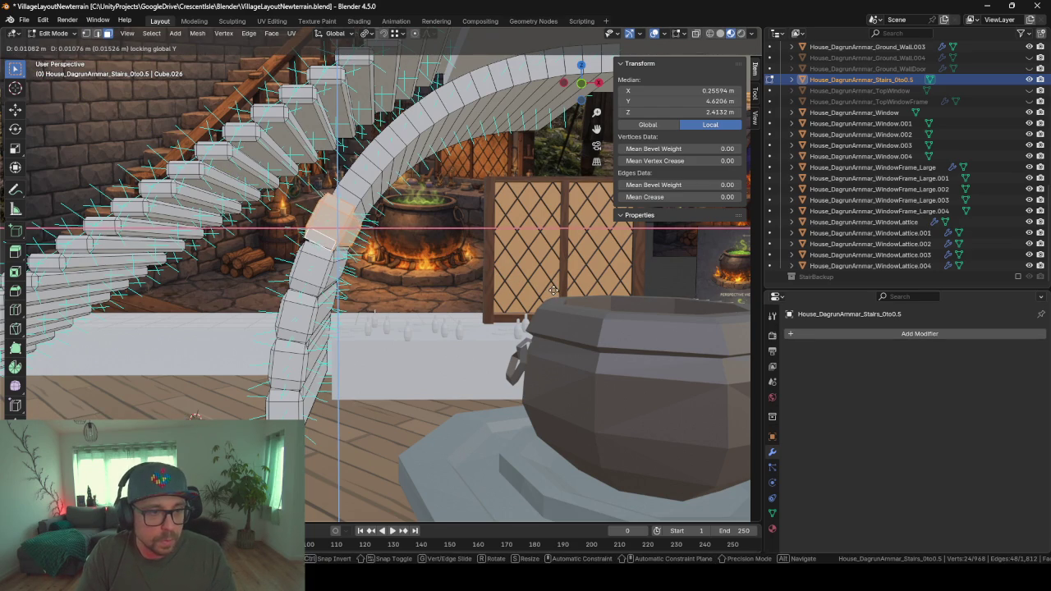
pyautogui.click(554, 292)
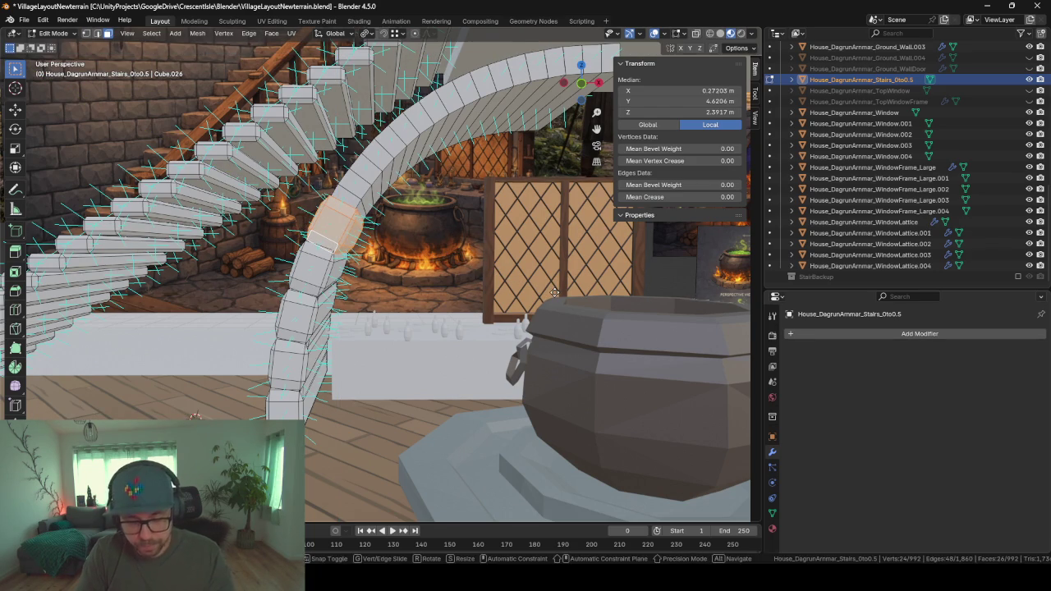
# - Nudge that block, tilt it further and fine-tune its position against the arch
pyautogui.press('g')
pyautogui.hotkey('shift', 'y')
pyautogui.click(573, 257)
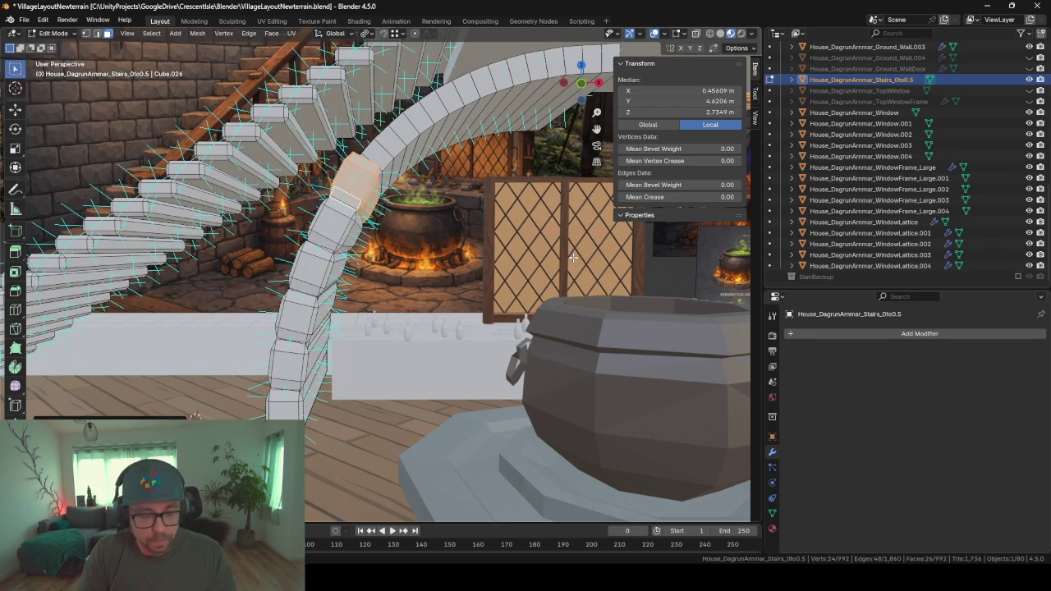
pyautogui.press('r')
pyautogui.press('y')
pyautogui.click(602, 310)
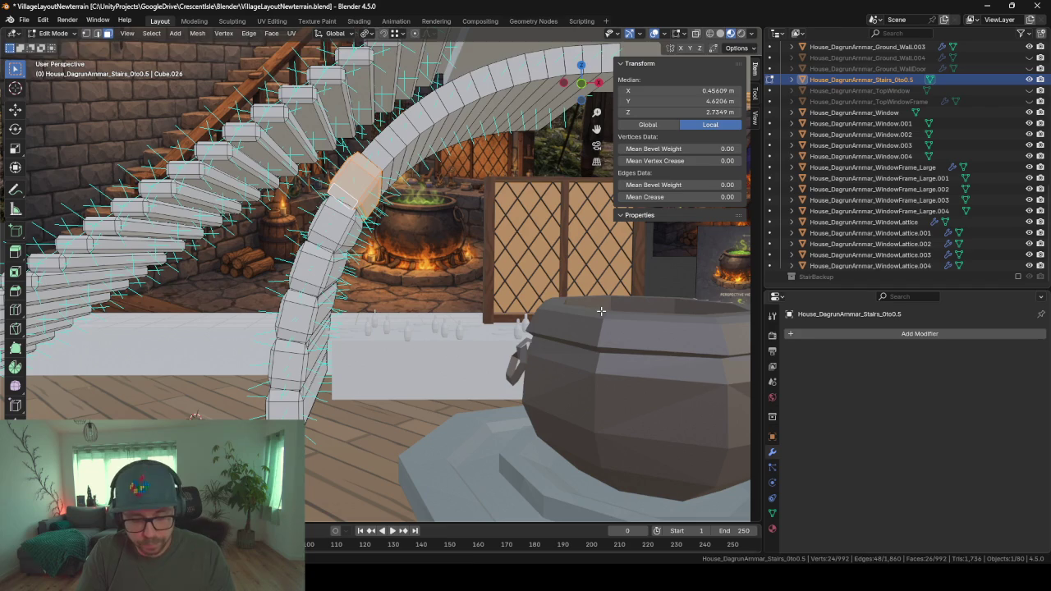
pyautogui.press('g')
pyautogui.hotkey('shift', 'y')
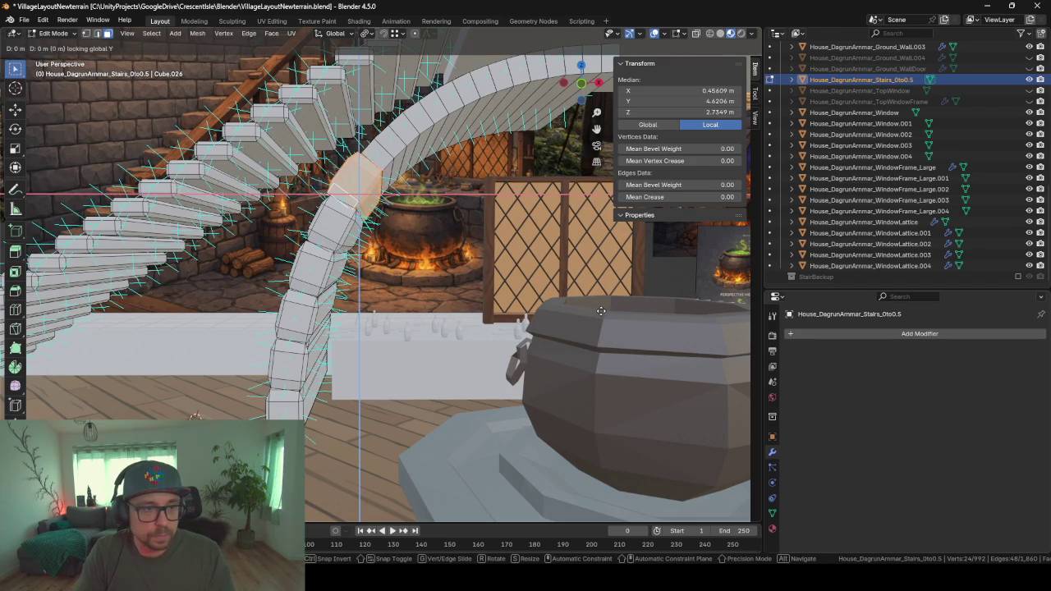
pyautogui.click(603, 312)
pyautogui.moveTo(602, 312); pyautogui.dragTo(508, 309, button='middle')
# - Move the next block up the arch, tilt it to the curve and adjust its position
pyautogui.press('g')
pyautogui.hotkey('shift', 'y')
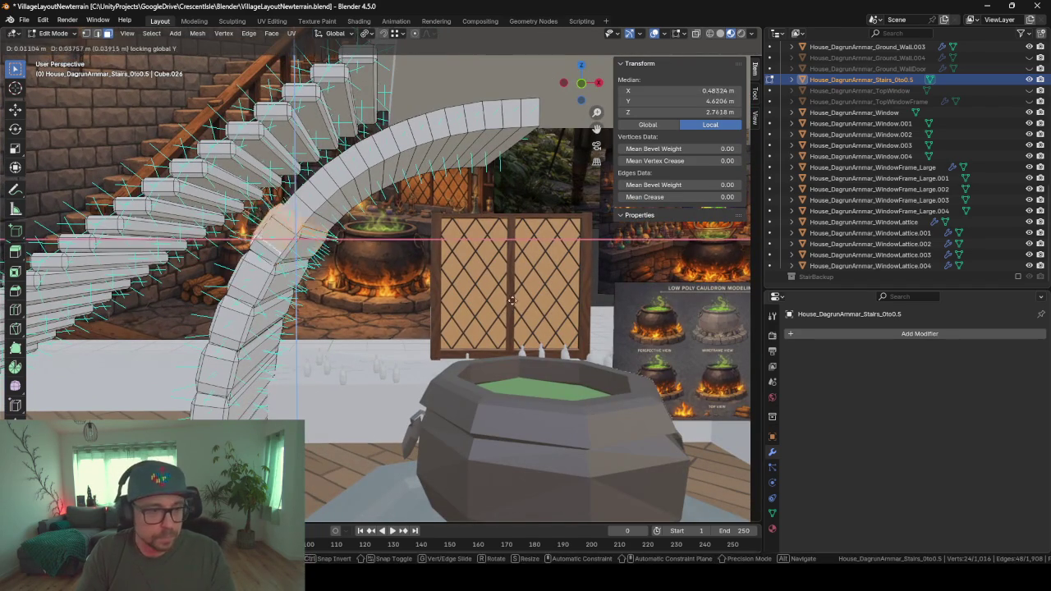
pyautogui.click(538, 283)
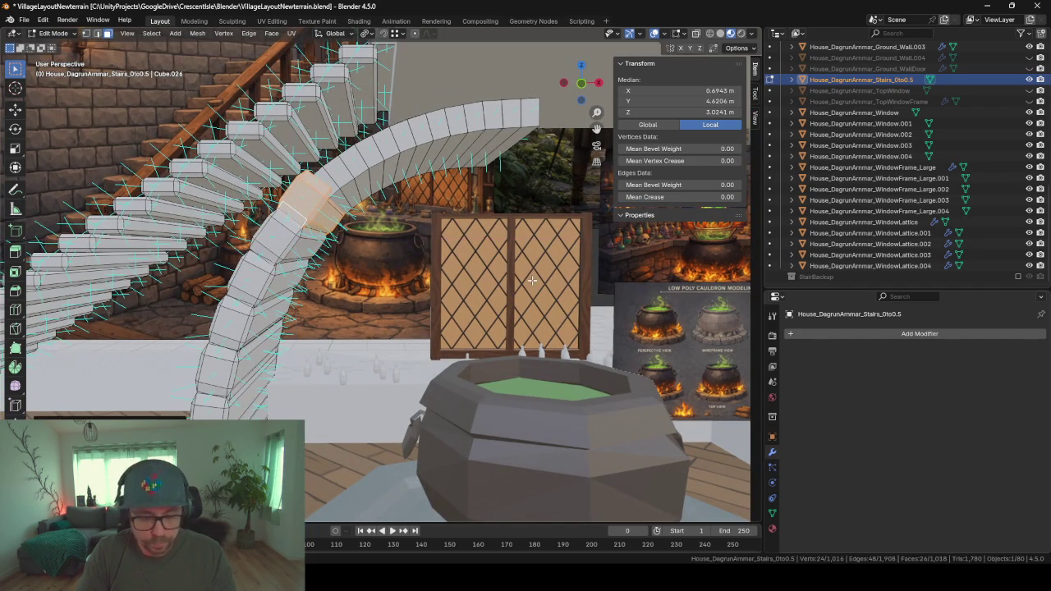
pyautogui.press('r')
pyautogui.press('y')
pyautogui.click(556, 315)
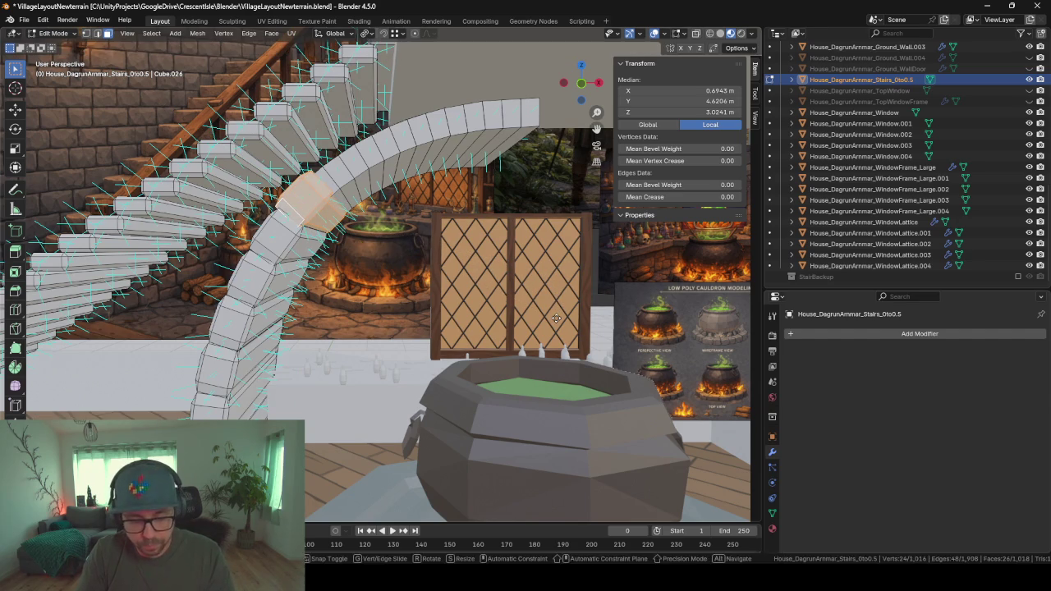
pyautogui.press('g')
pyautogui.hotkey('shift', 'y')
pyautogui.click(560, 316)
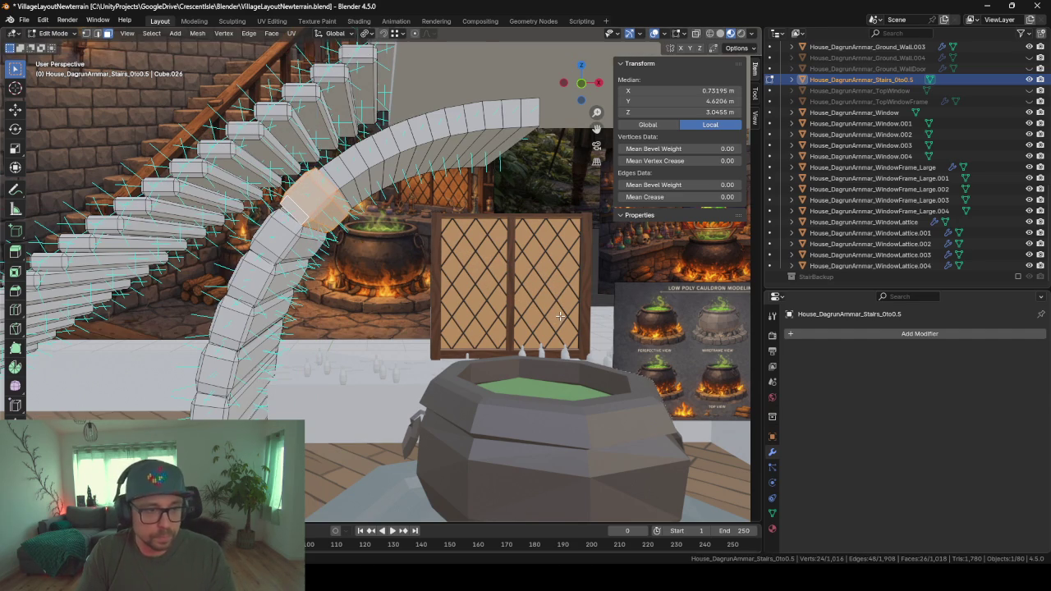
# - Shift another block further up the arch and align it with the curve
pyautogui.press('g')
pyautogui.hotkey('shift', 'y')
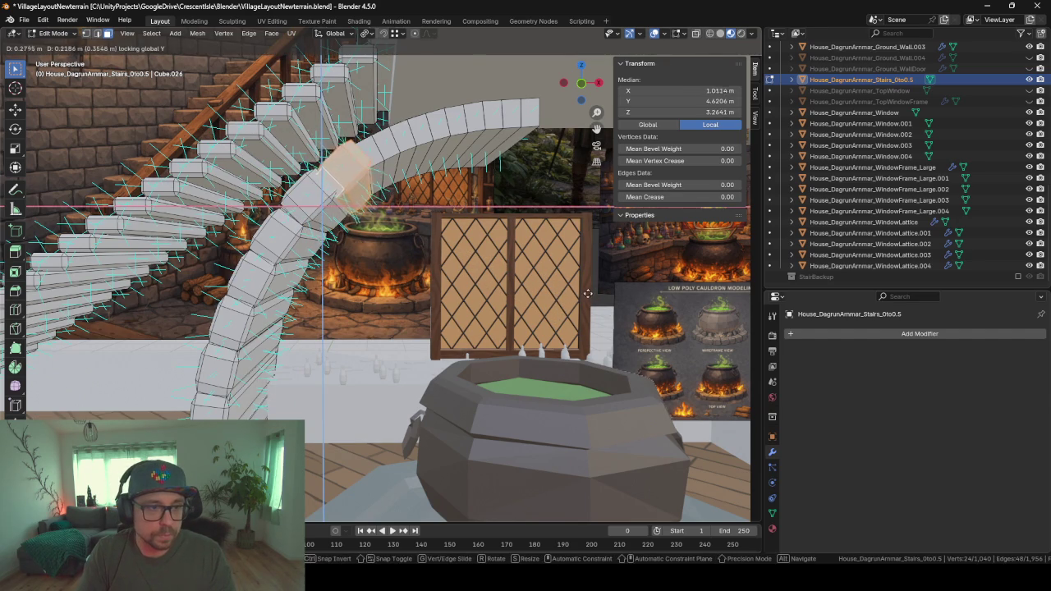
pyautogui.click(586, 291)
pyautogui.press('g')
pyautogui.hotkey('shift', 'y')
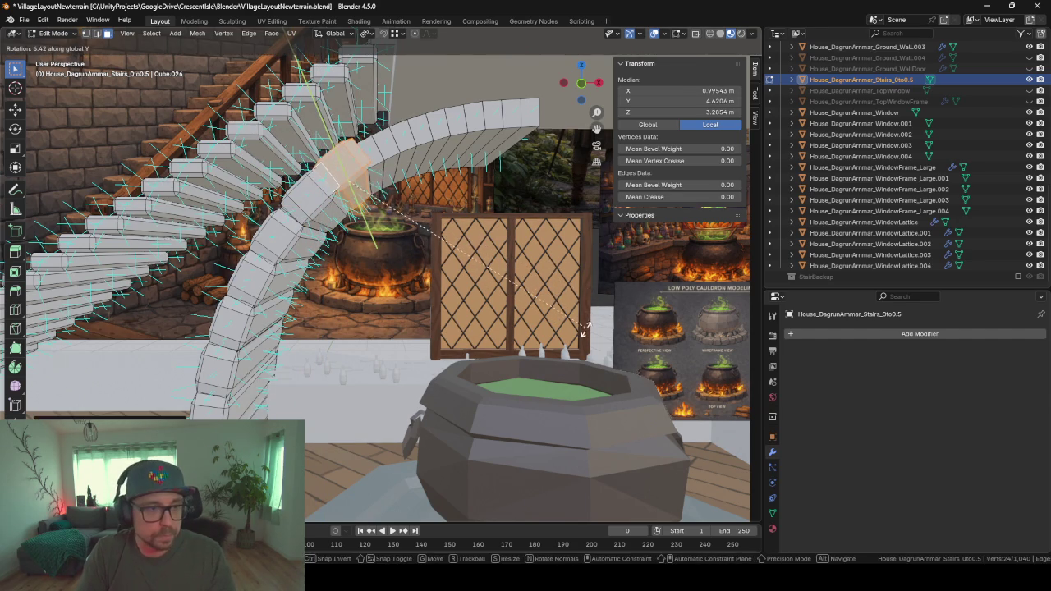
pyautogui.click(586, 339)
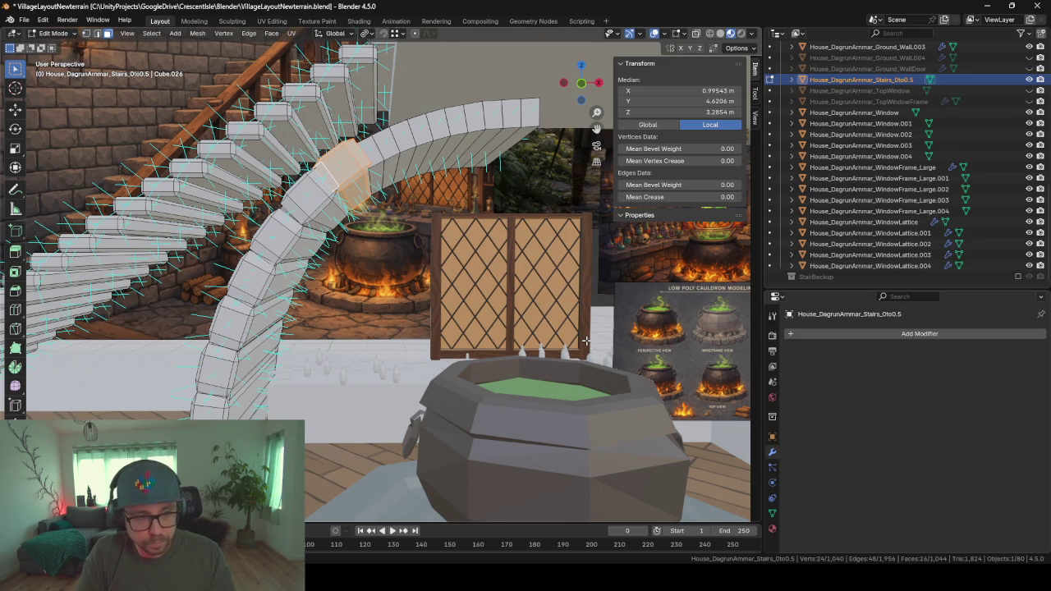
pyautogui.press('g')
pyautogui.hotkey('shift', 'y')
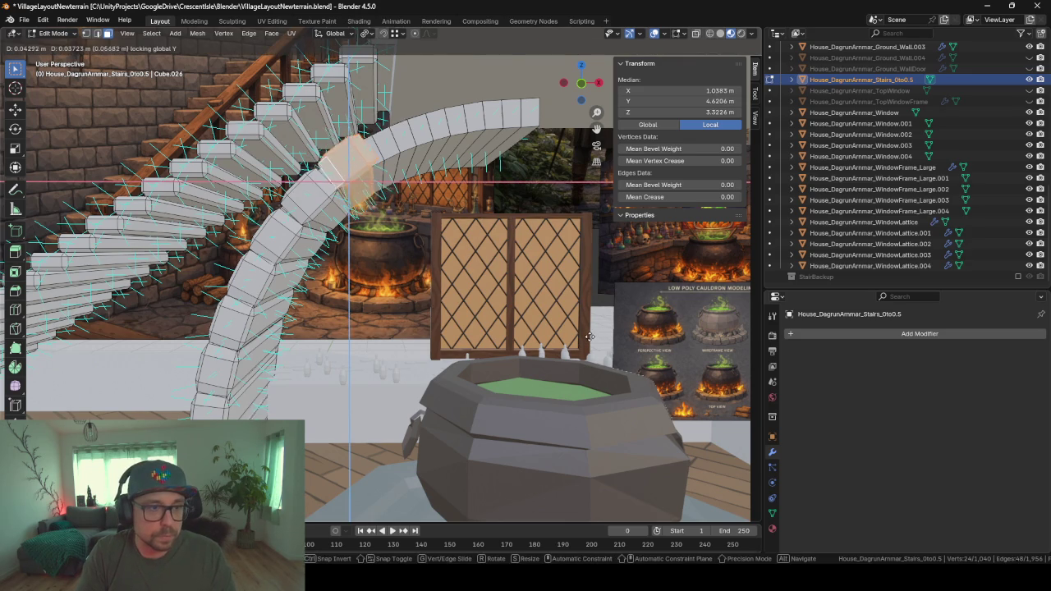
pyautogui.click(589, 340)
# - Duplicate the top block, place the copy further along the arch and tilt it around Y
pyautogui.hotkey('shift', 'd')
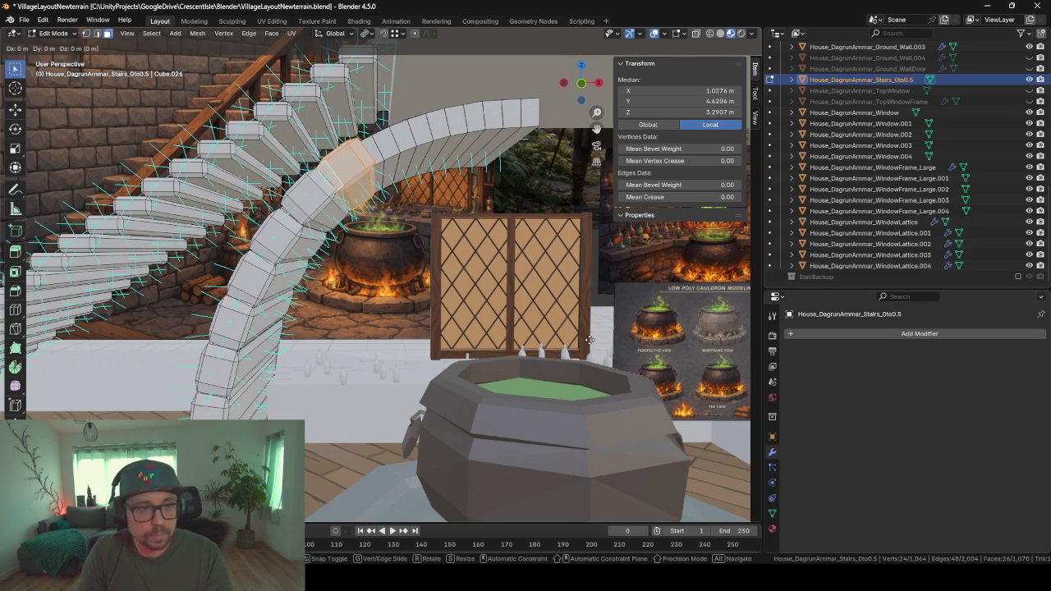
pyautogui.press('y')
pyautogui.hotkey('shift', 'y')
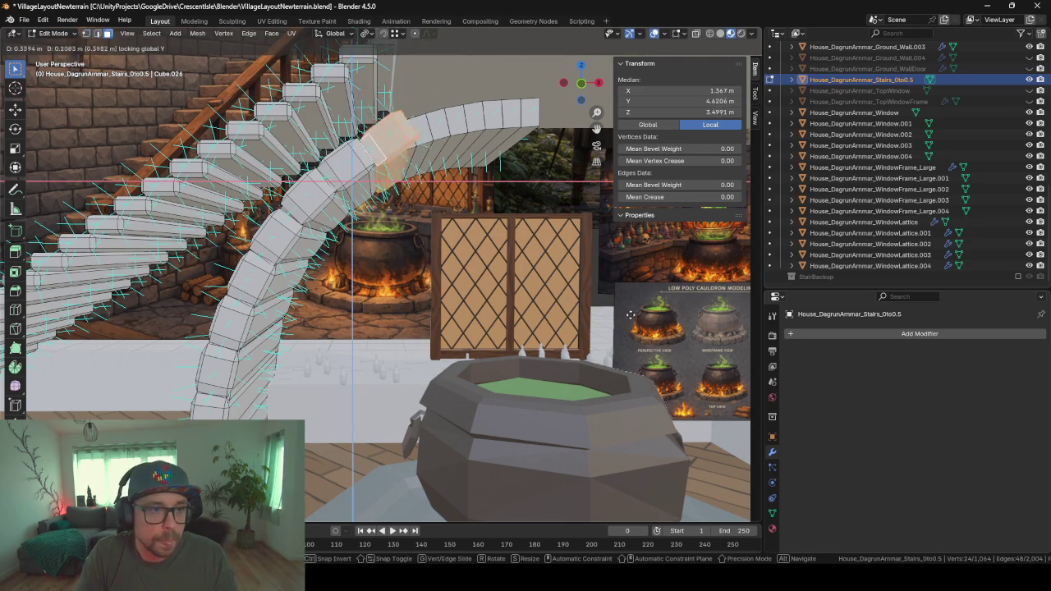
pyautogui.click(628, 317)
pyautogui.press('r')
pyautogui.press('y')
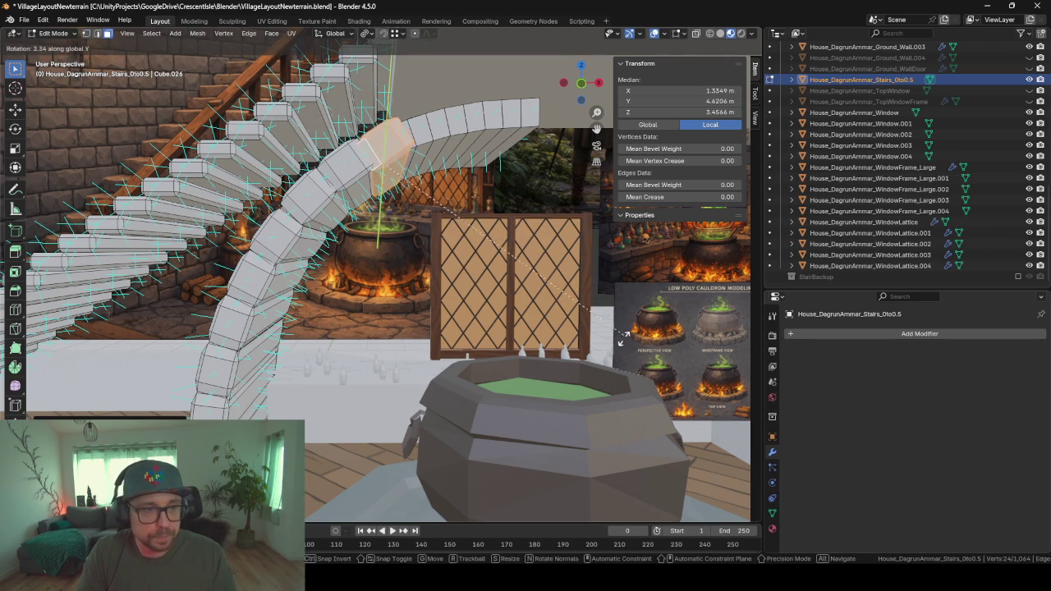
pyautogui.click(605, 397)
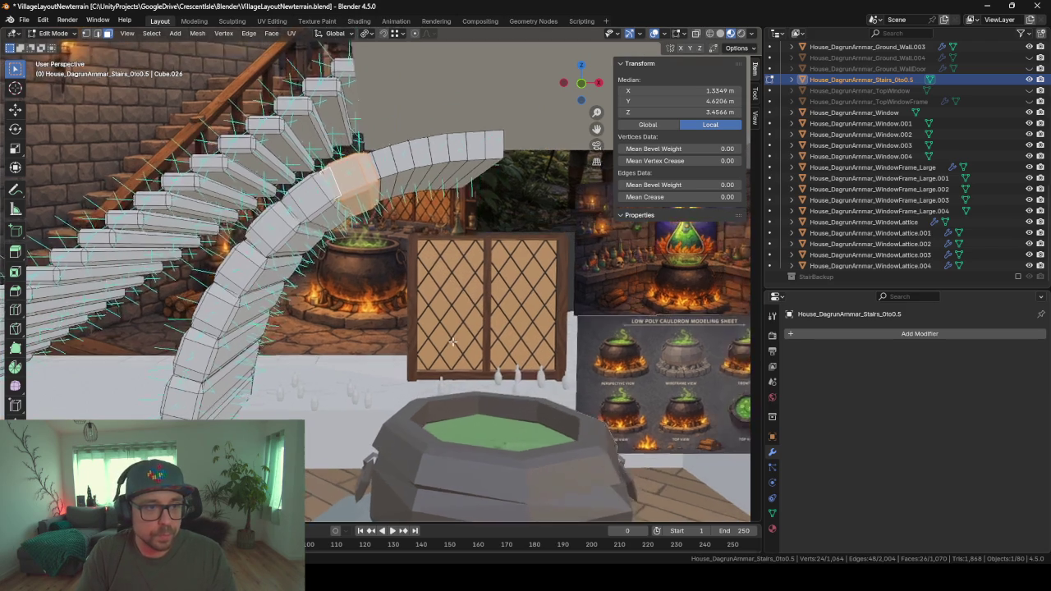
pyautogui.scroll(1, 468, 328)
# - Add more duplicated blocks over the arch's crest, each tilted to follow the curve
pyautogui.hotkey('shift', 'd')
pyautogui.hotkey('shift', 'y')
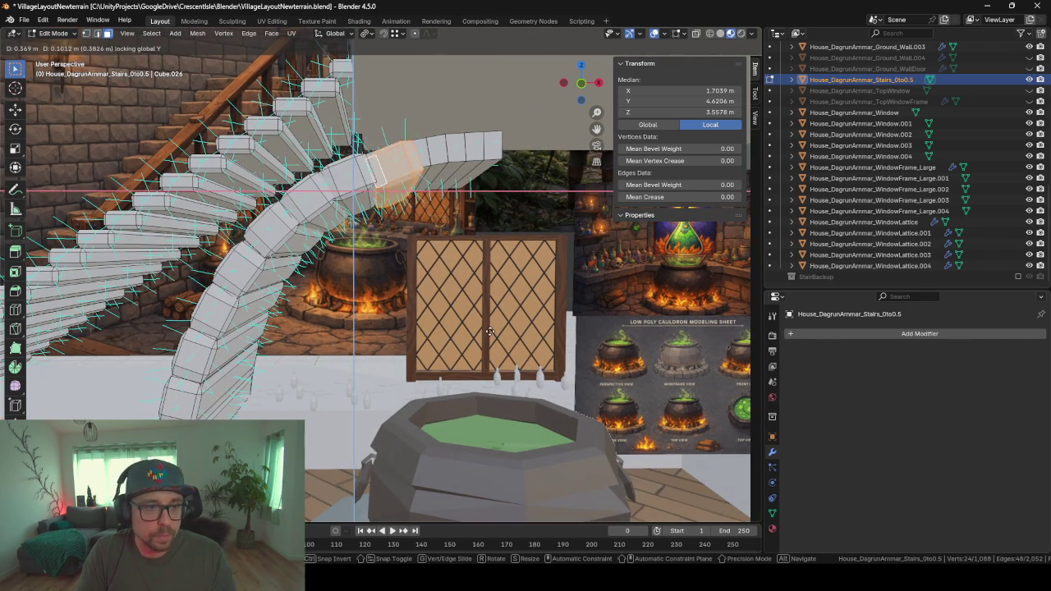
pyautogui.press('r')
pyautogui.press('y')
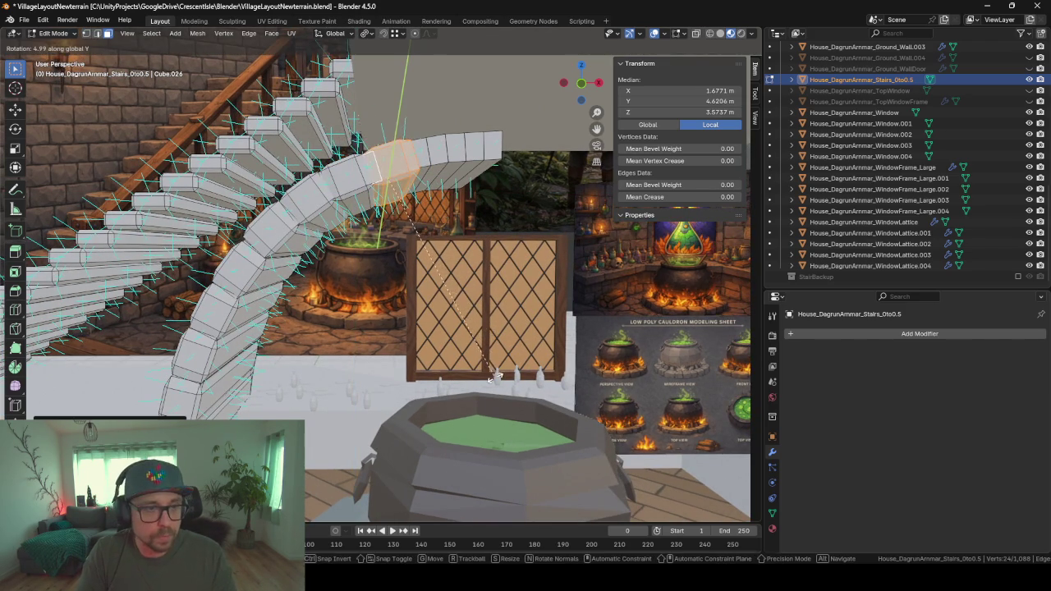
pyautogui.click(495, 393)
pyautogui.hotkey('shift', 'd')
pyautogui.hotkey('shift', 'y')
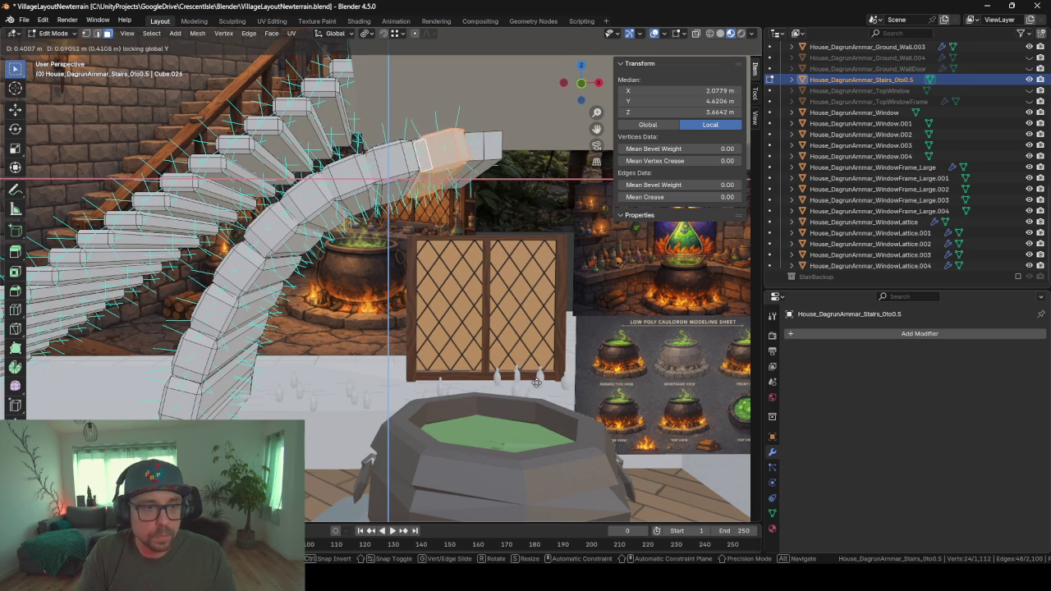